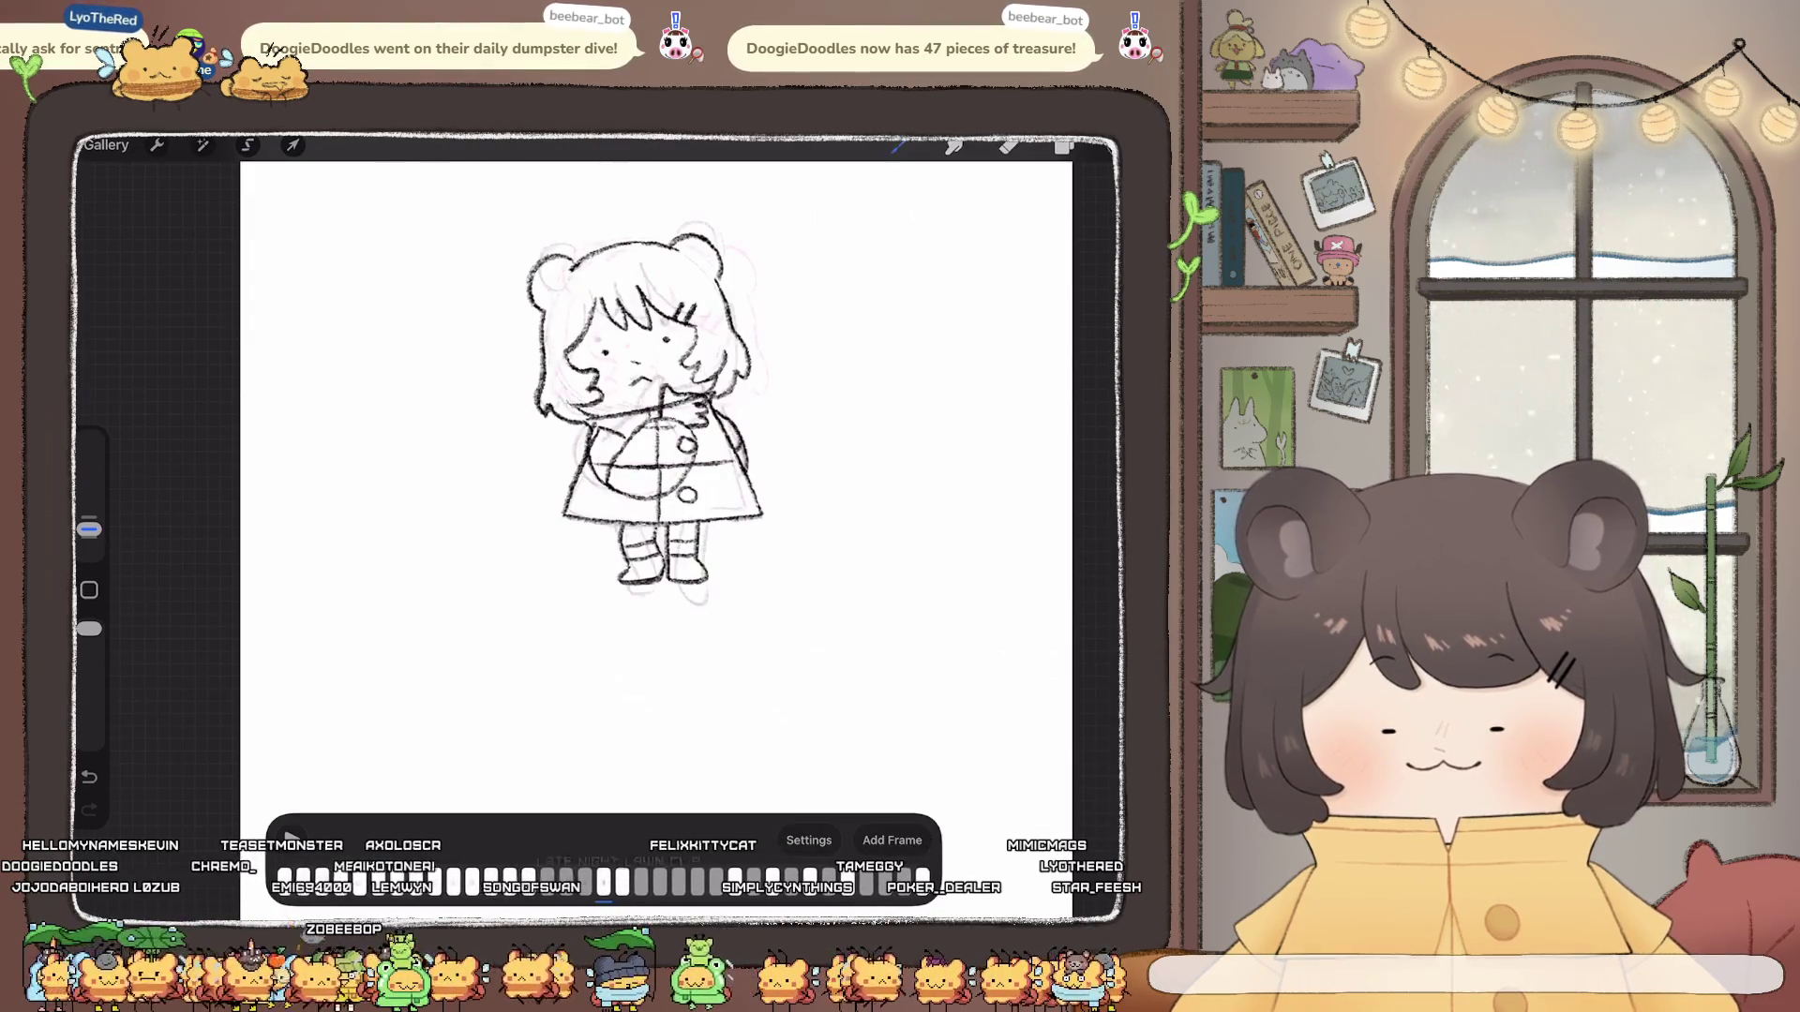
Step: Delete the faint extra frame from the animation timeline
{"action": "left_click", "coordinate": [604, 881]}
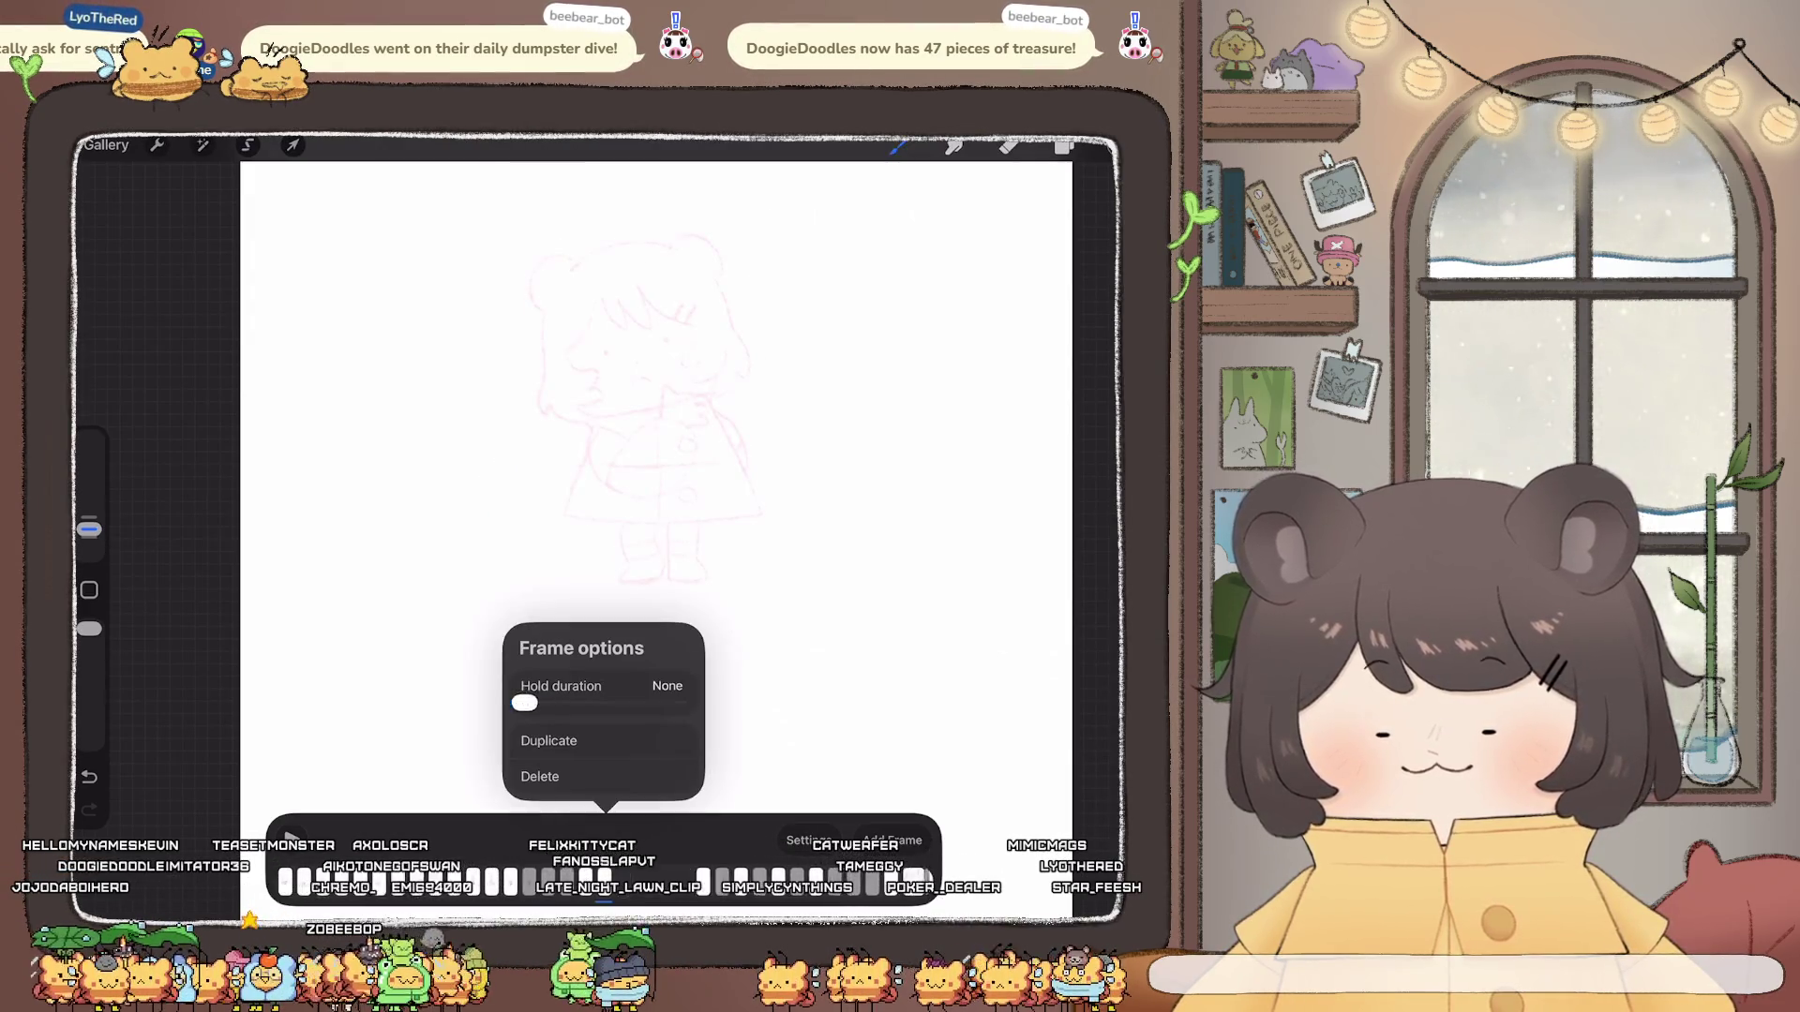
{"action": "left_click_drag", "start_coordinate": [523, 702], "coordinate": [523, 701]}
{"action": "left_click", "coordinate": [541, 777]}
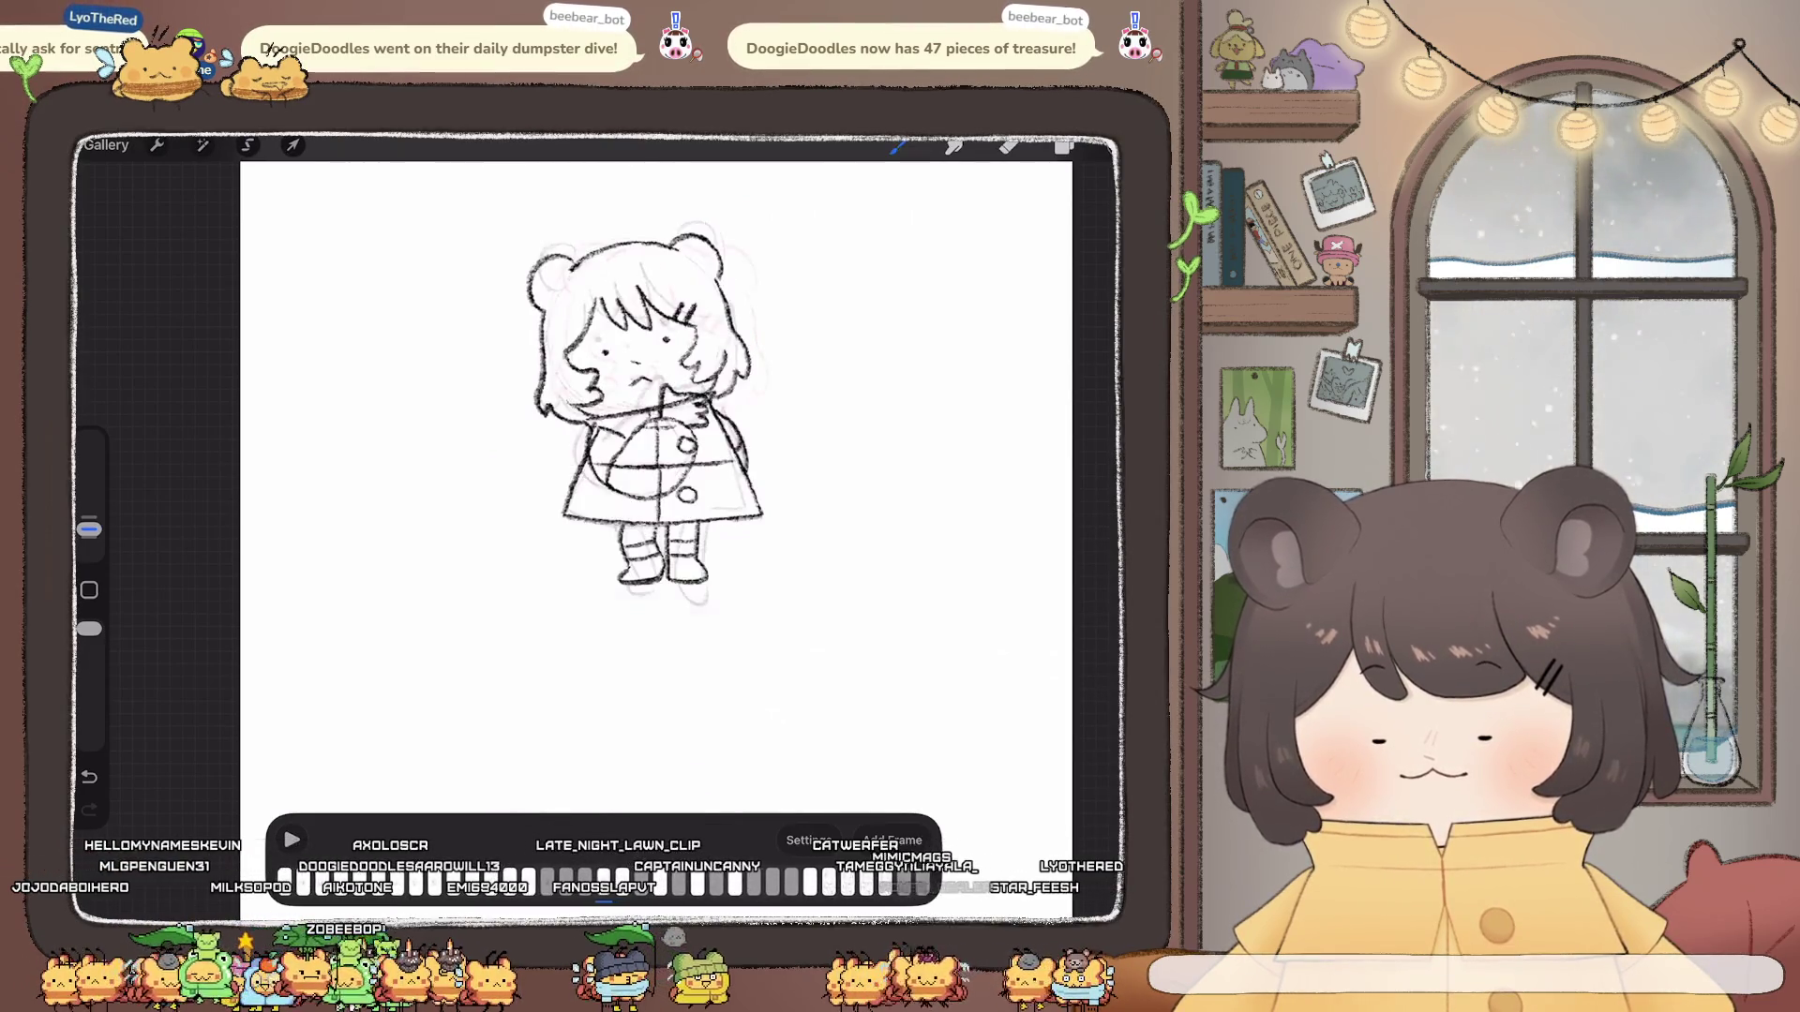
Step: Set the sketch frame's hold duration to 4 frames
{"action": "left_click", "coordinate": [604, 882]}
{"action": "left_click_drag", "start_coordinate": [544, 703], "coordinate": [557, 704]}
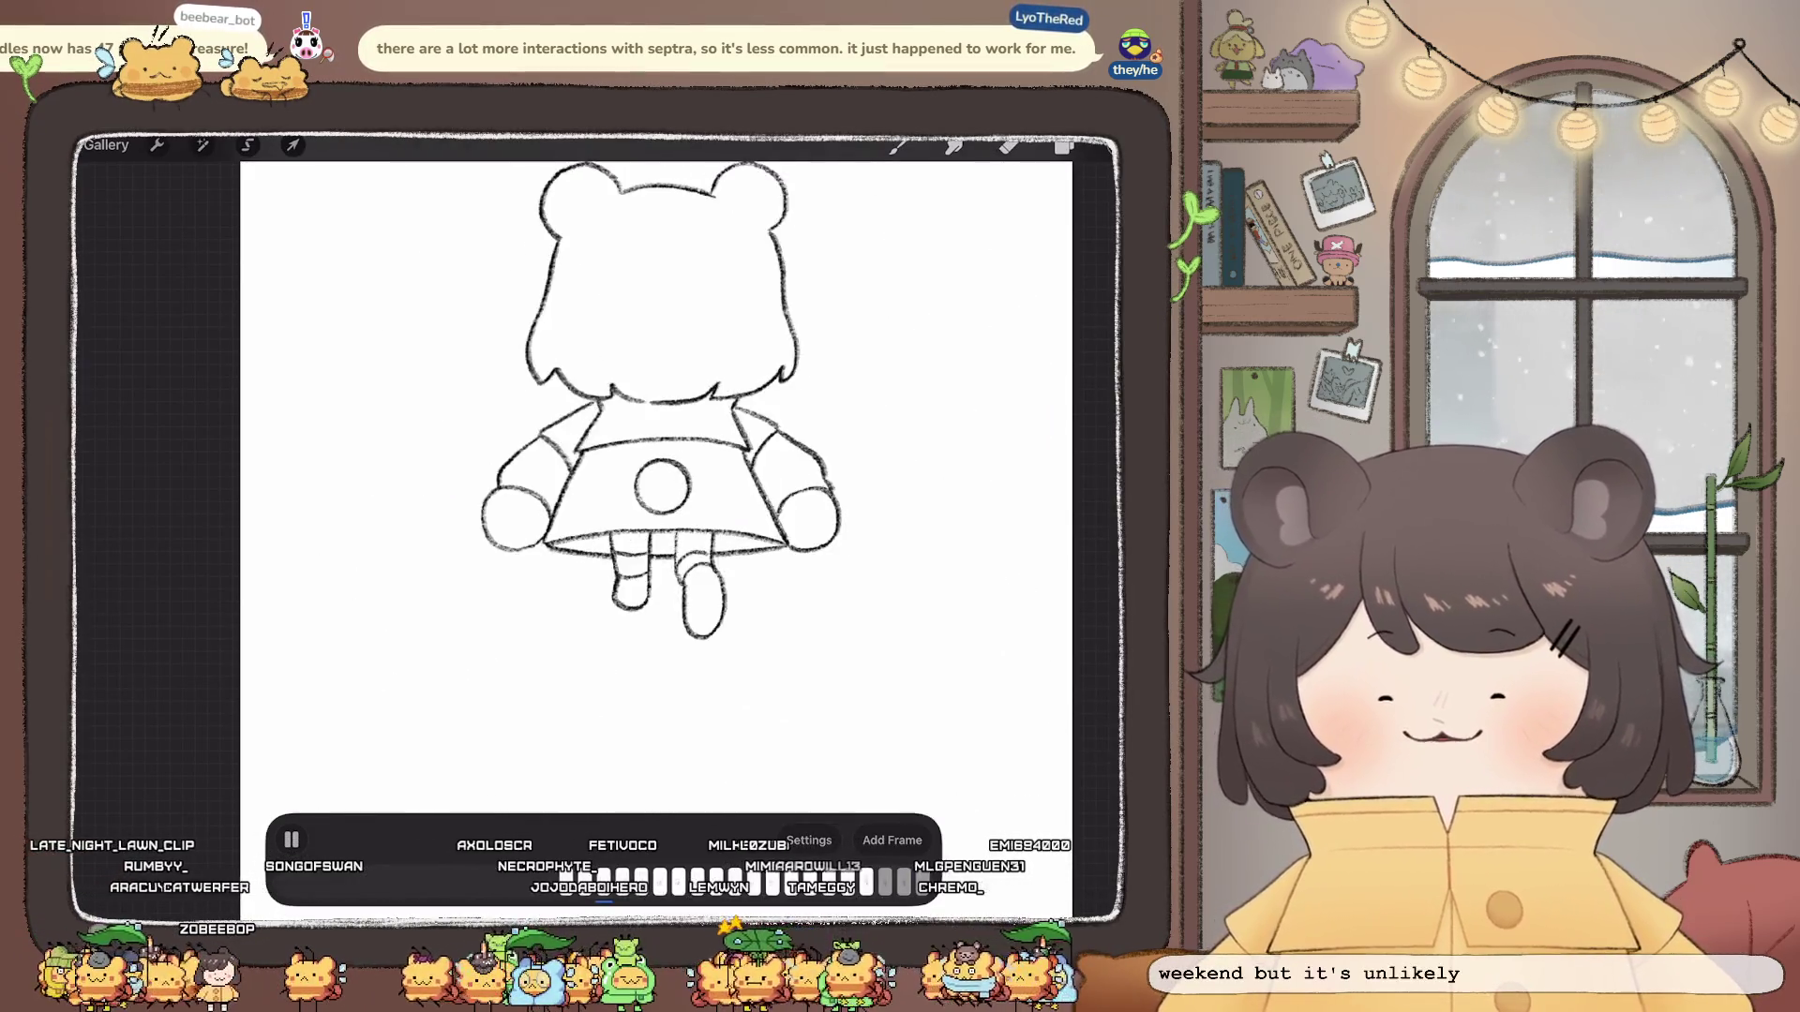
{"action": "scroll", "coordinate": [655, 534], "scroll_direction": "down", "scroll_amount": 3}
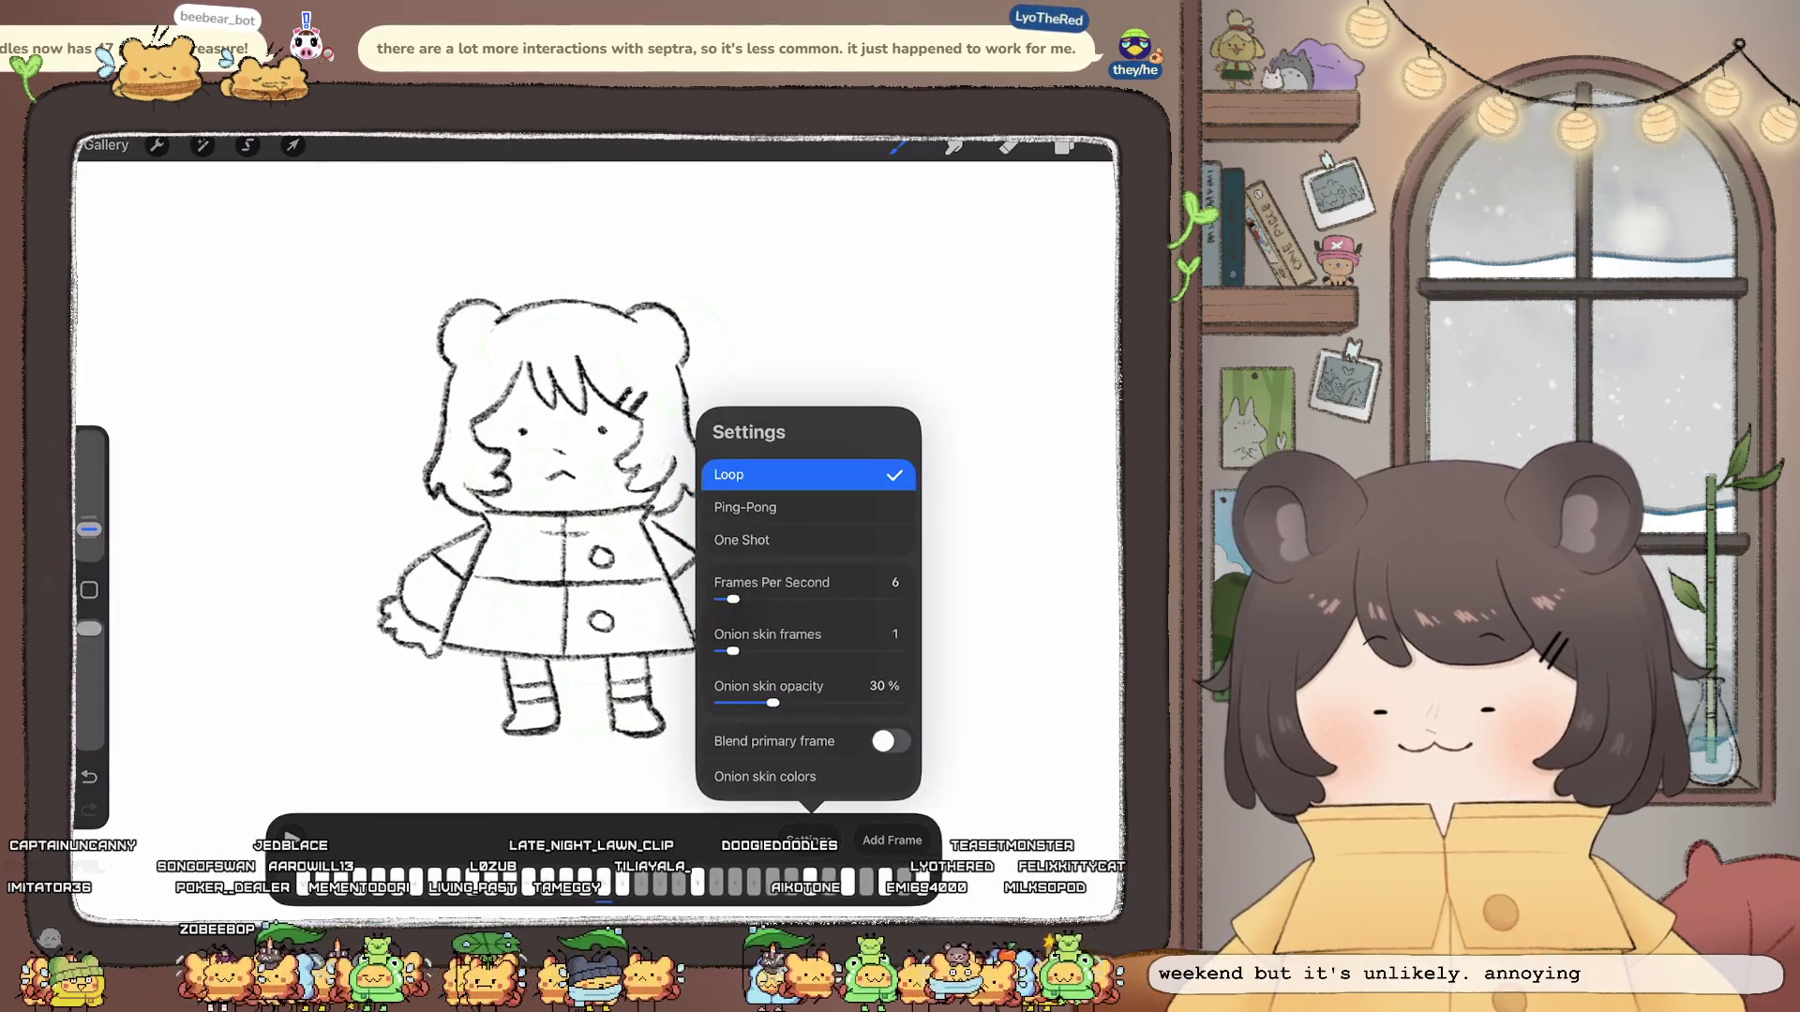
Step: Raise onion skin opacity to about 52% and select the Inserted Image layer for transforming
{"action": "left_click_drag", "start_coordinate": [771, 702], "coordinate": [768, 702]}
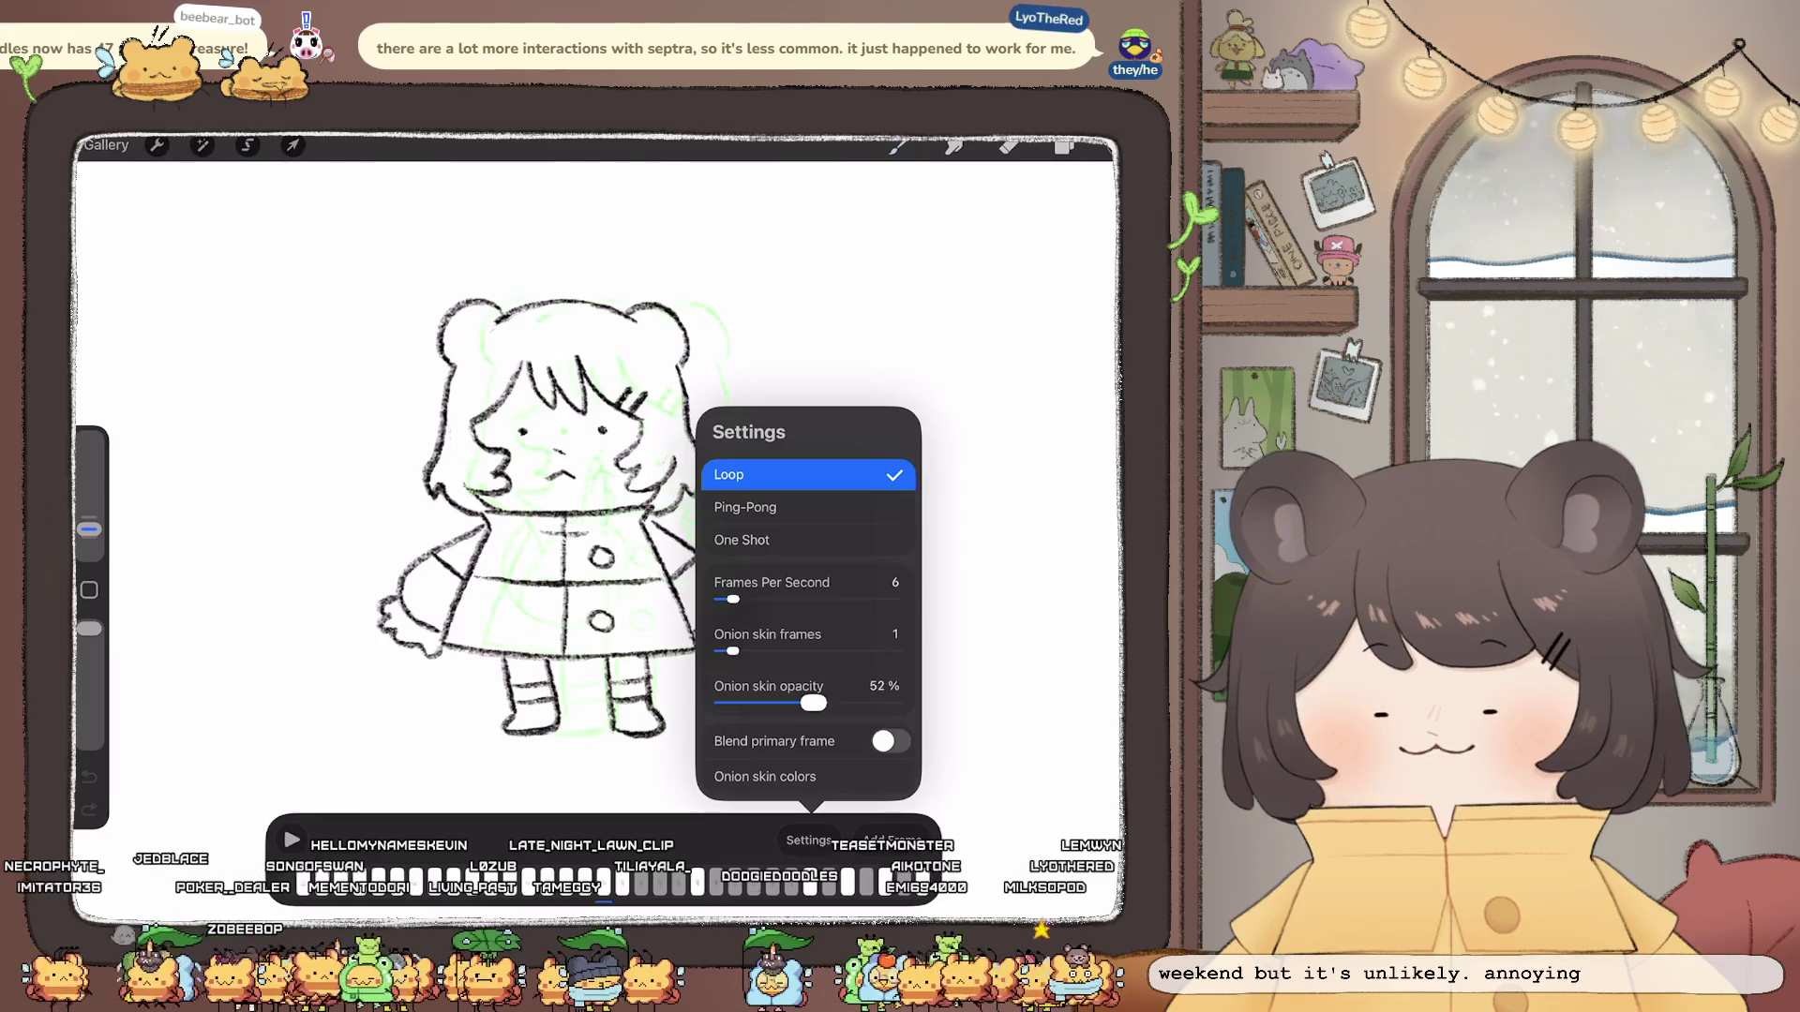
{"action": "left_click", "coordinate": [1065, 145]}
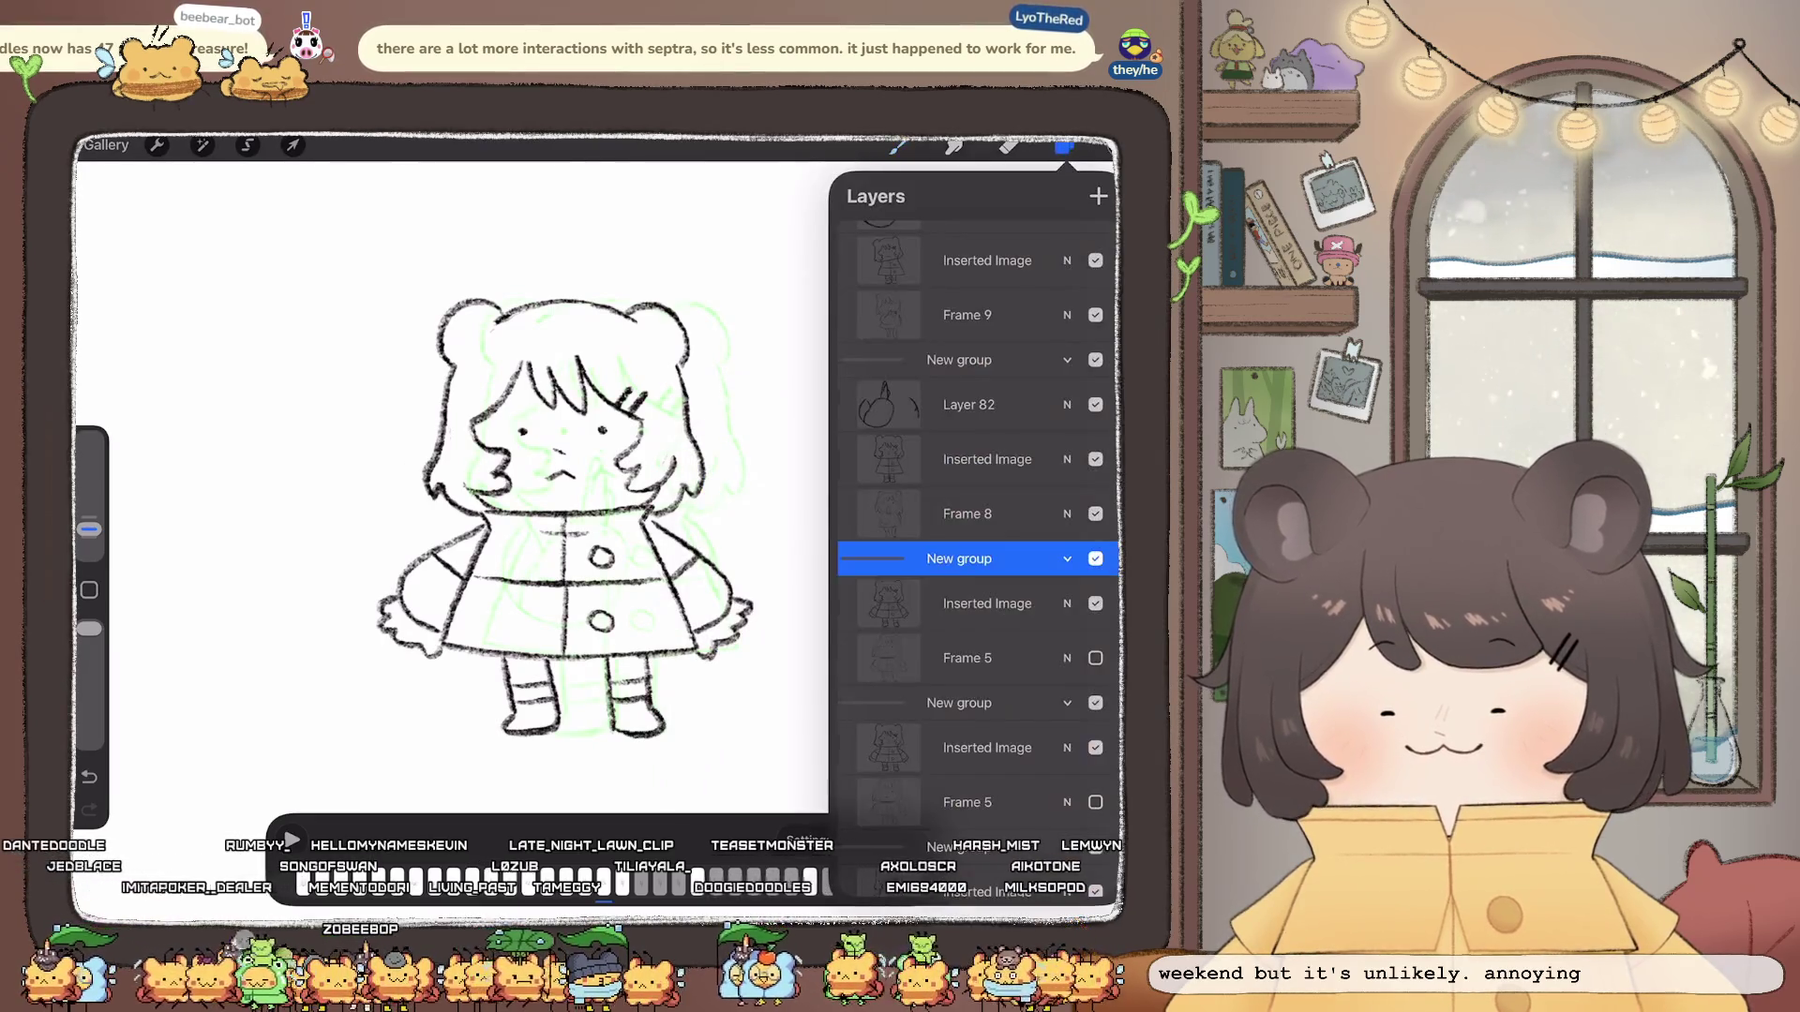
{"action": "left_click", "coordinate": [984, 604]}
{"action": "left_click", "coordinate": [293, 145]}
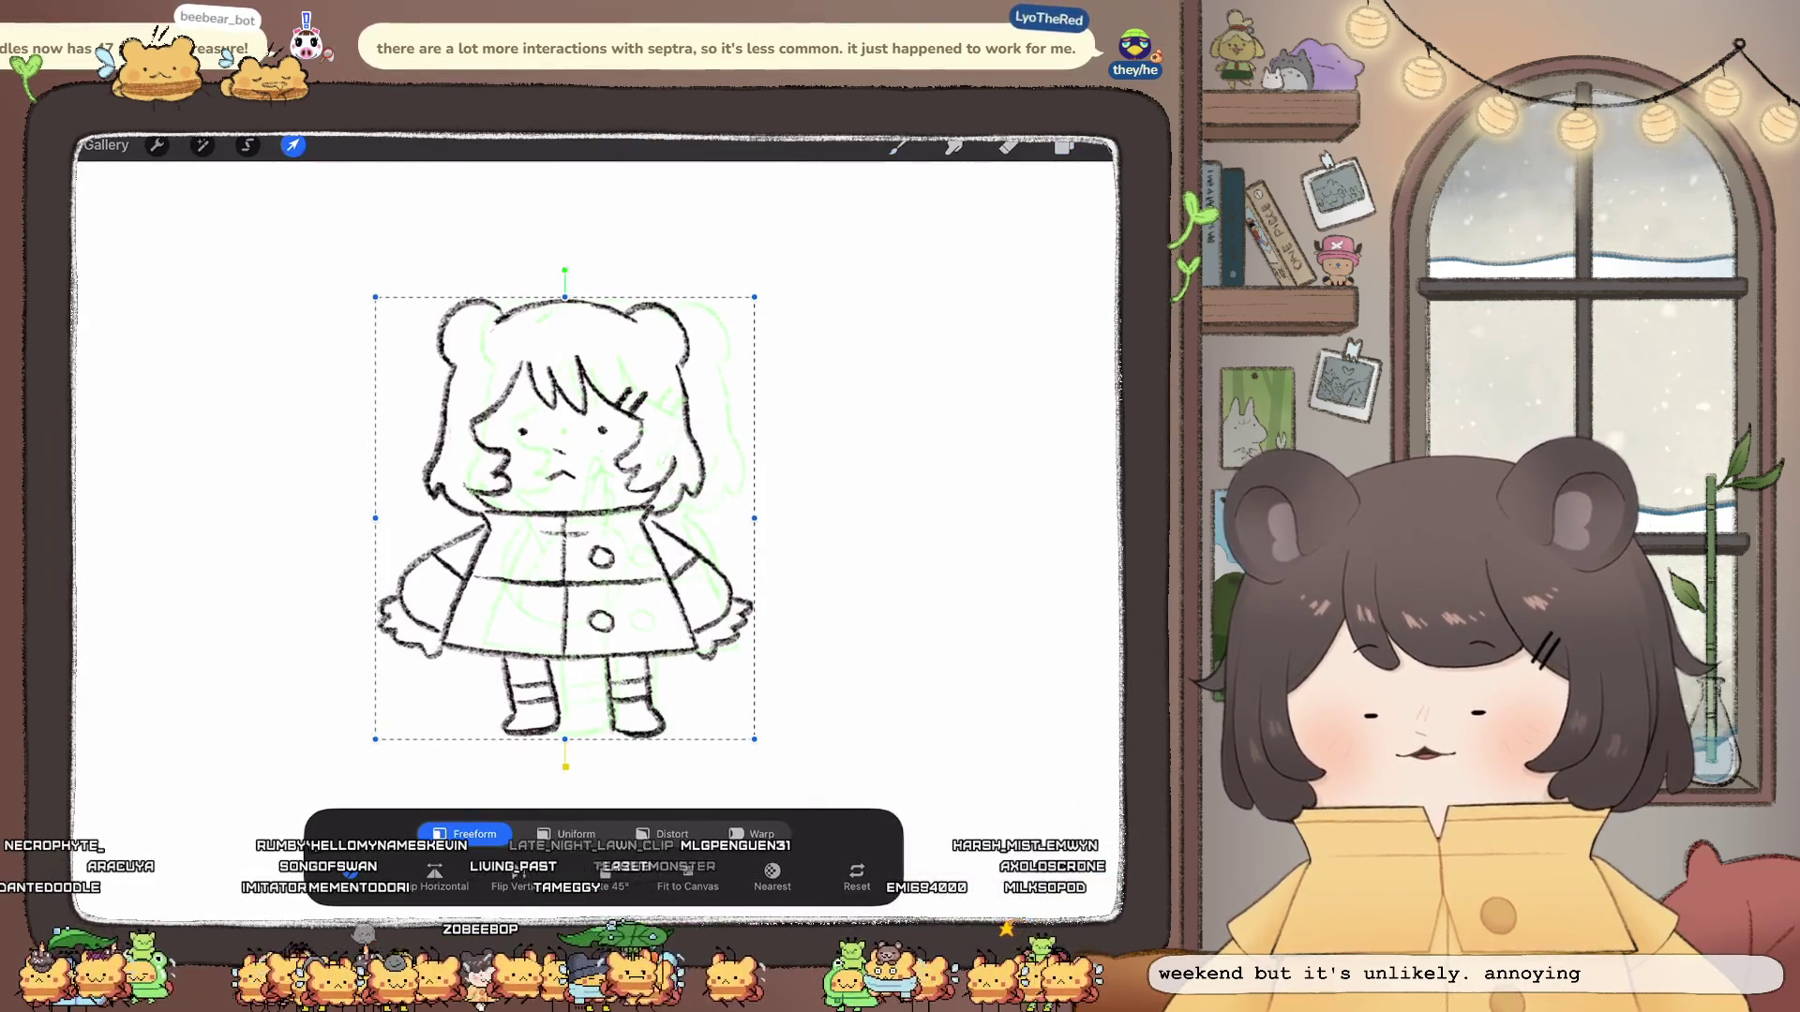
Step: Nudge the inserted line drawing slightly right to align with the ghost and keep the move
{"action": "left_click", "coordinate": [565, 296]}
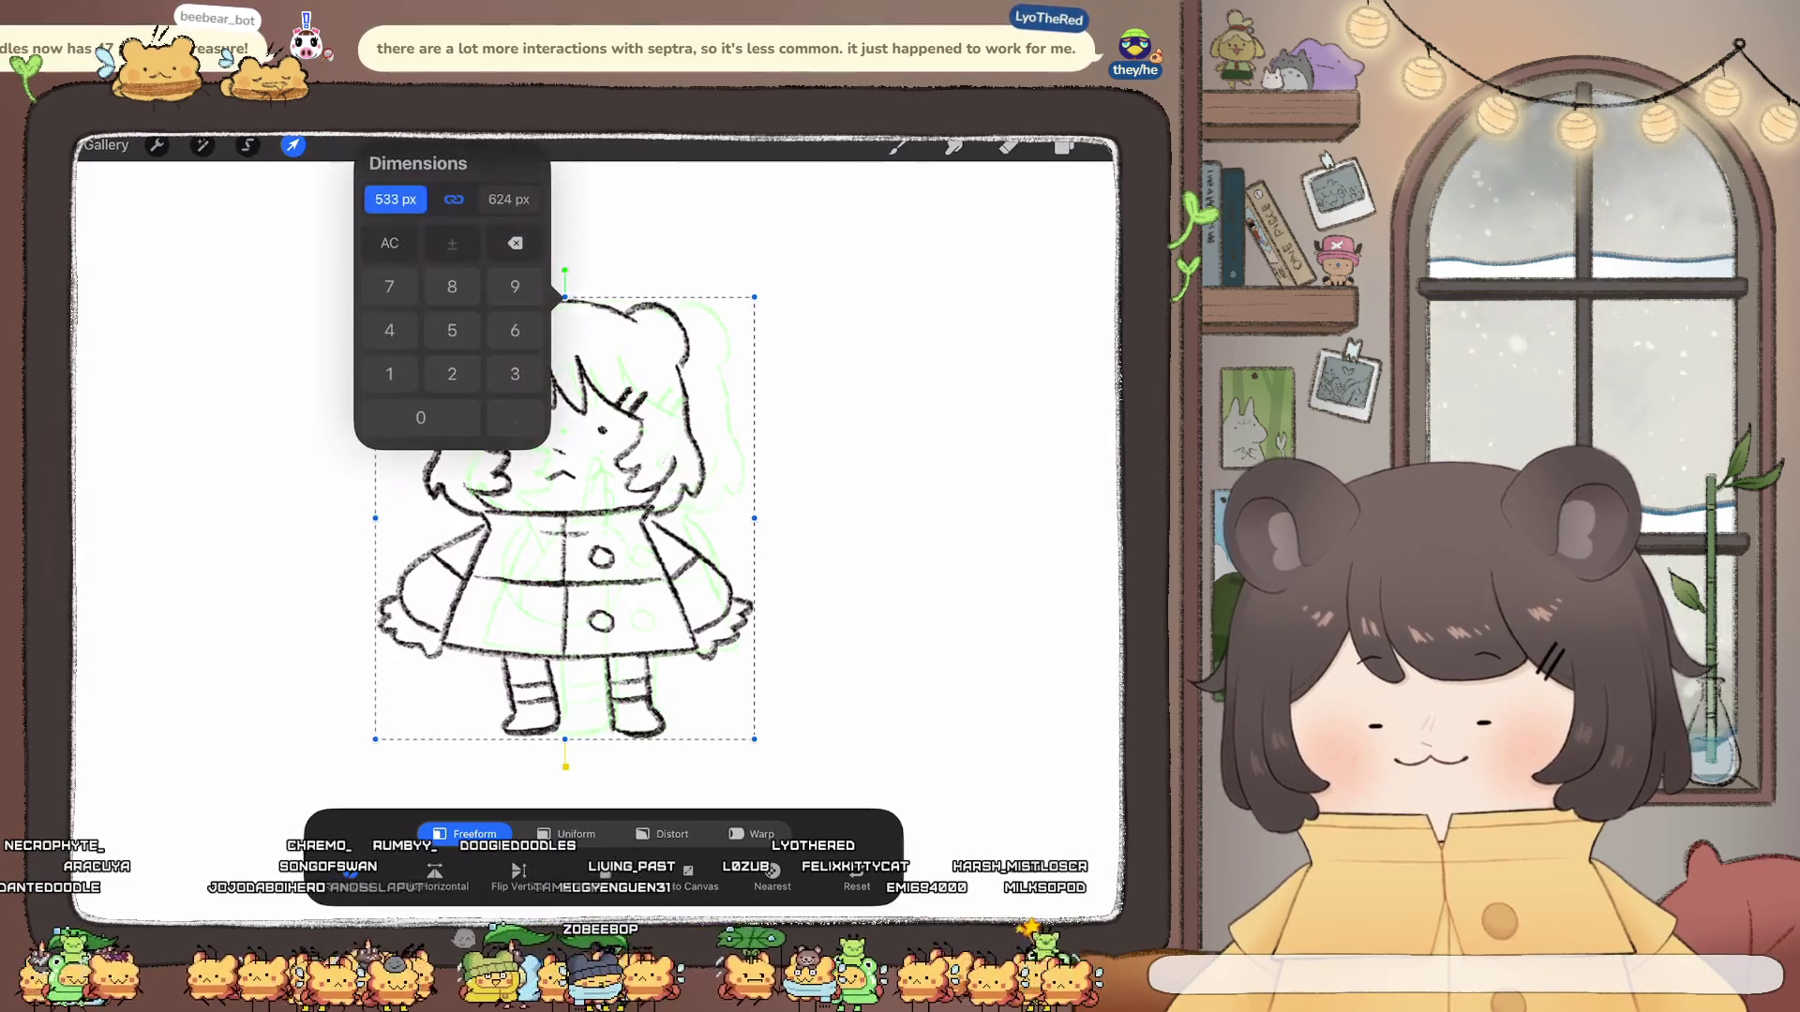
{"action": "left_click", "coordinate": [914, 493]}
{"action": "left_click_drag", "start_coordinate": [563, 517], "coordinate": [574, 517]}
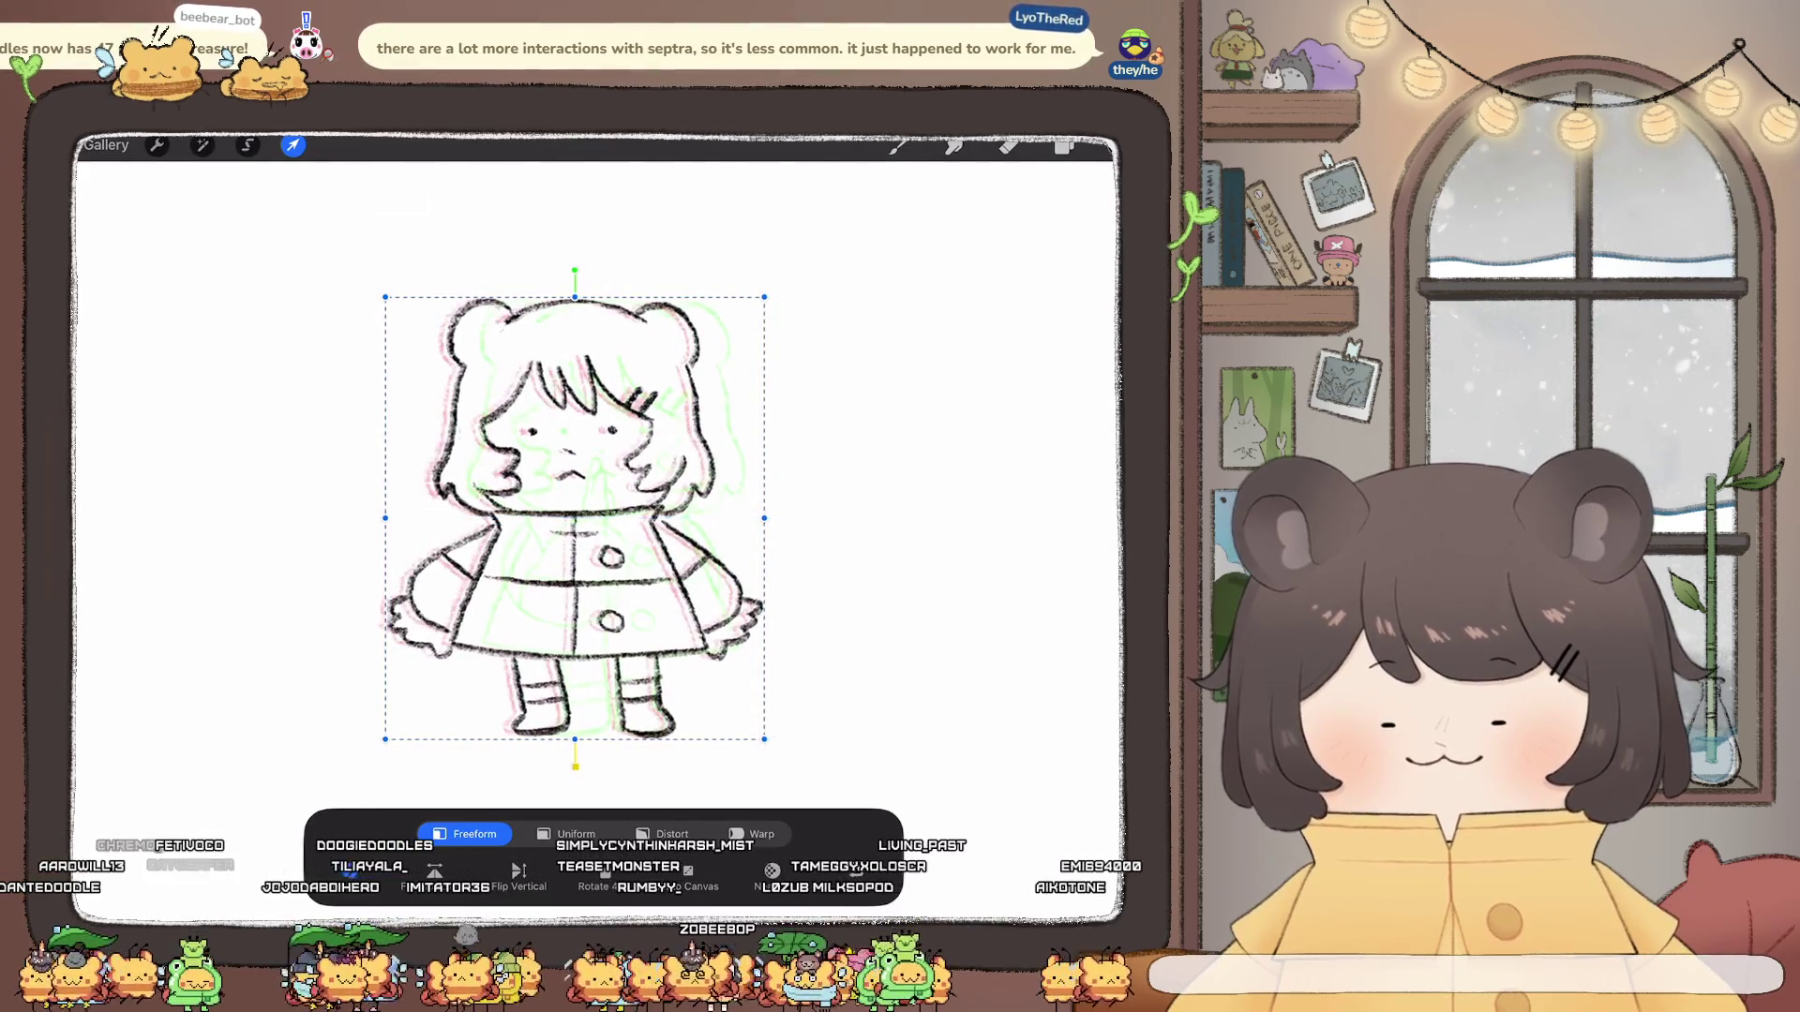
{"action": "left_click", "coordinate": [1064, 145]}
{"action": "left_click", "coordinate": [1065, 145]}
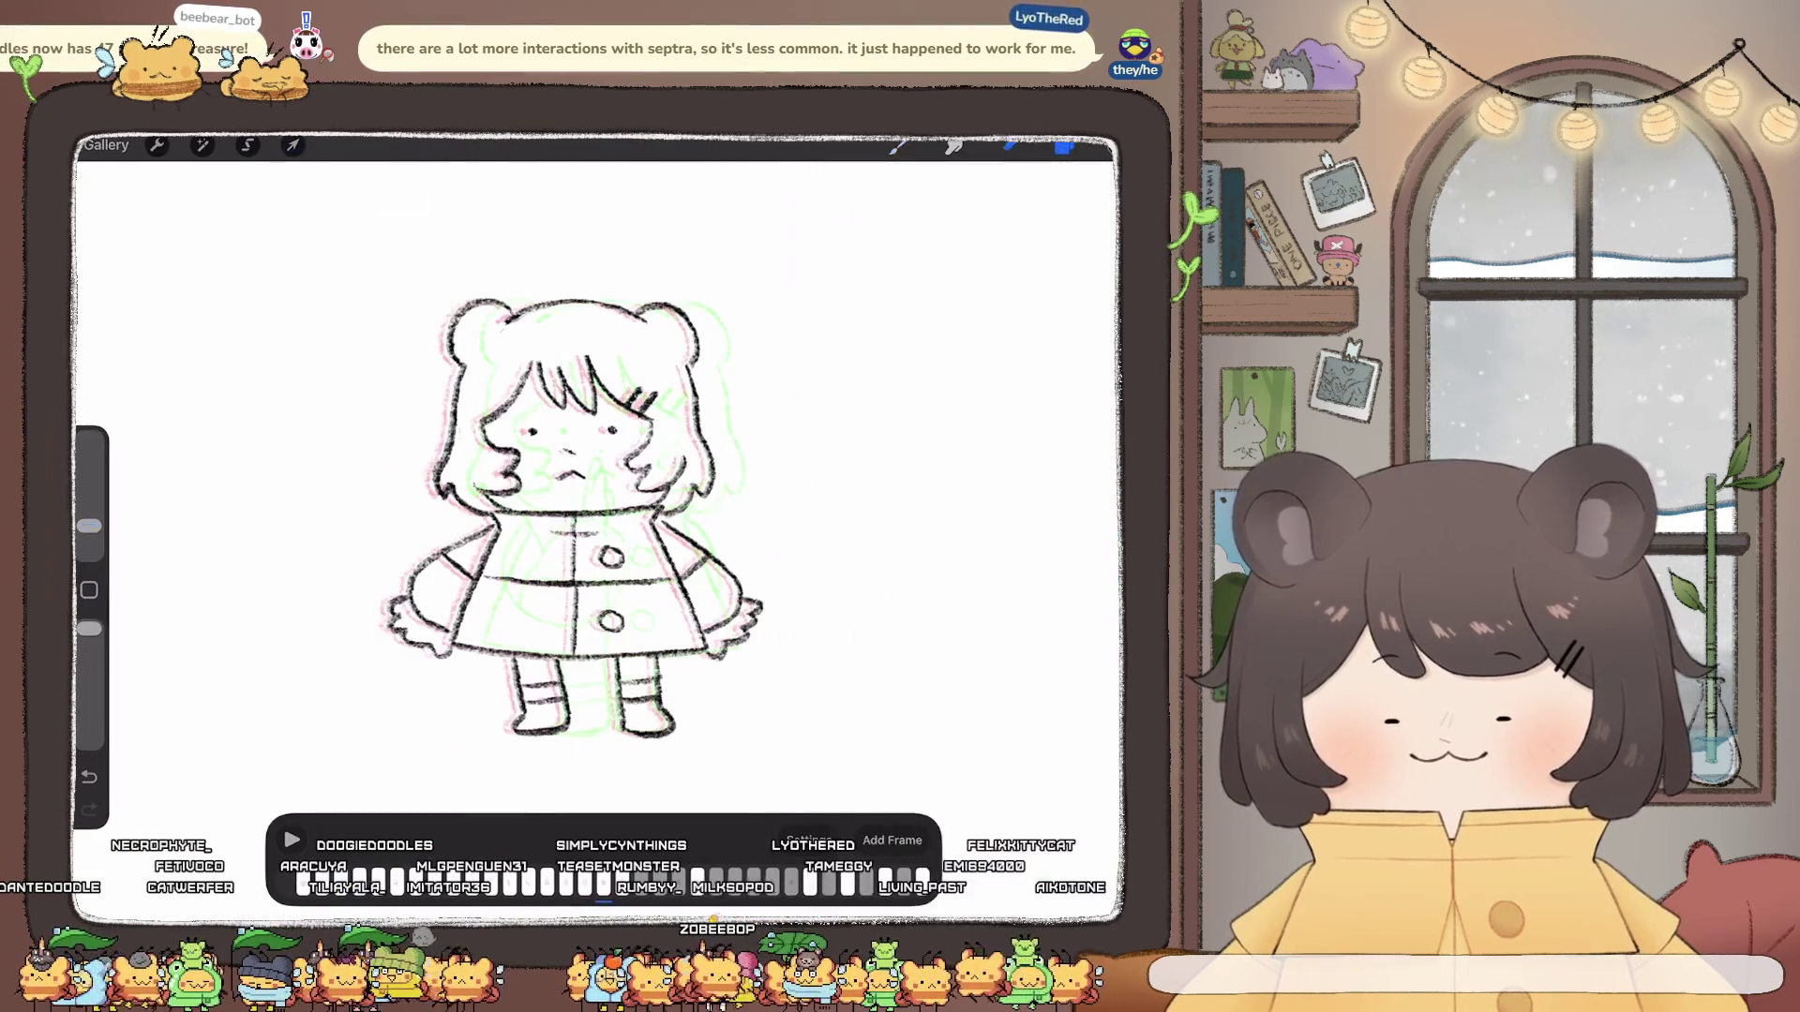
{"action": "scroll", "coordinate": [633, 450], "scroll_direction": "up", "scroll_amount": 3}
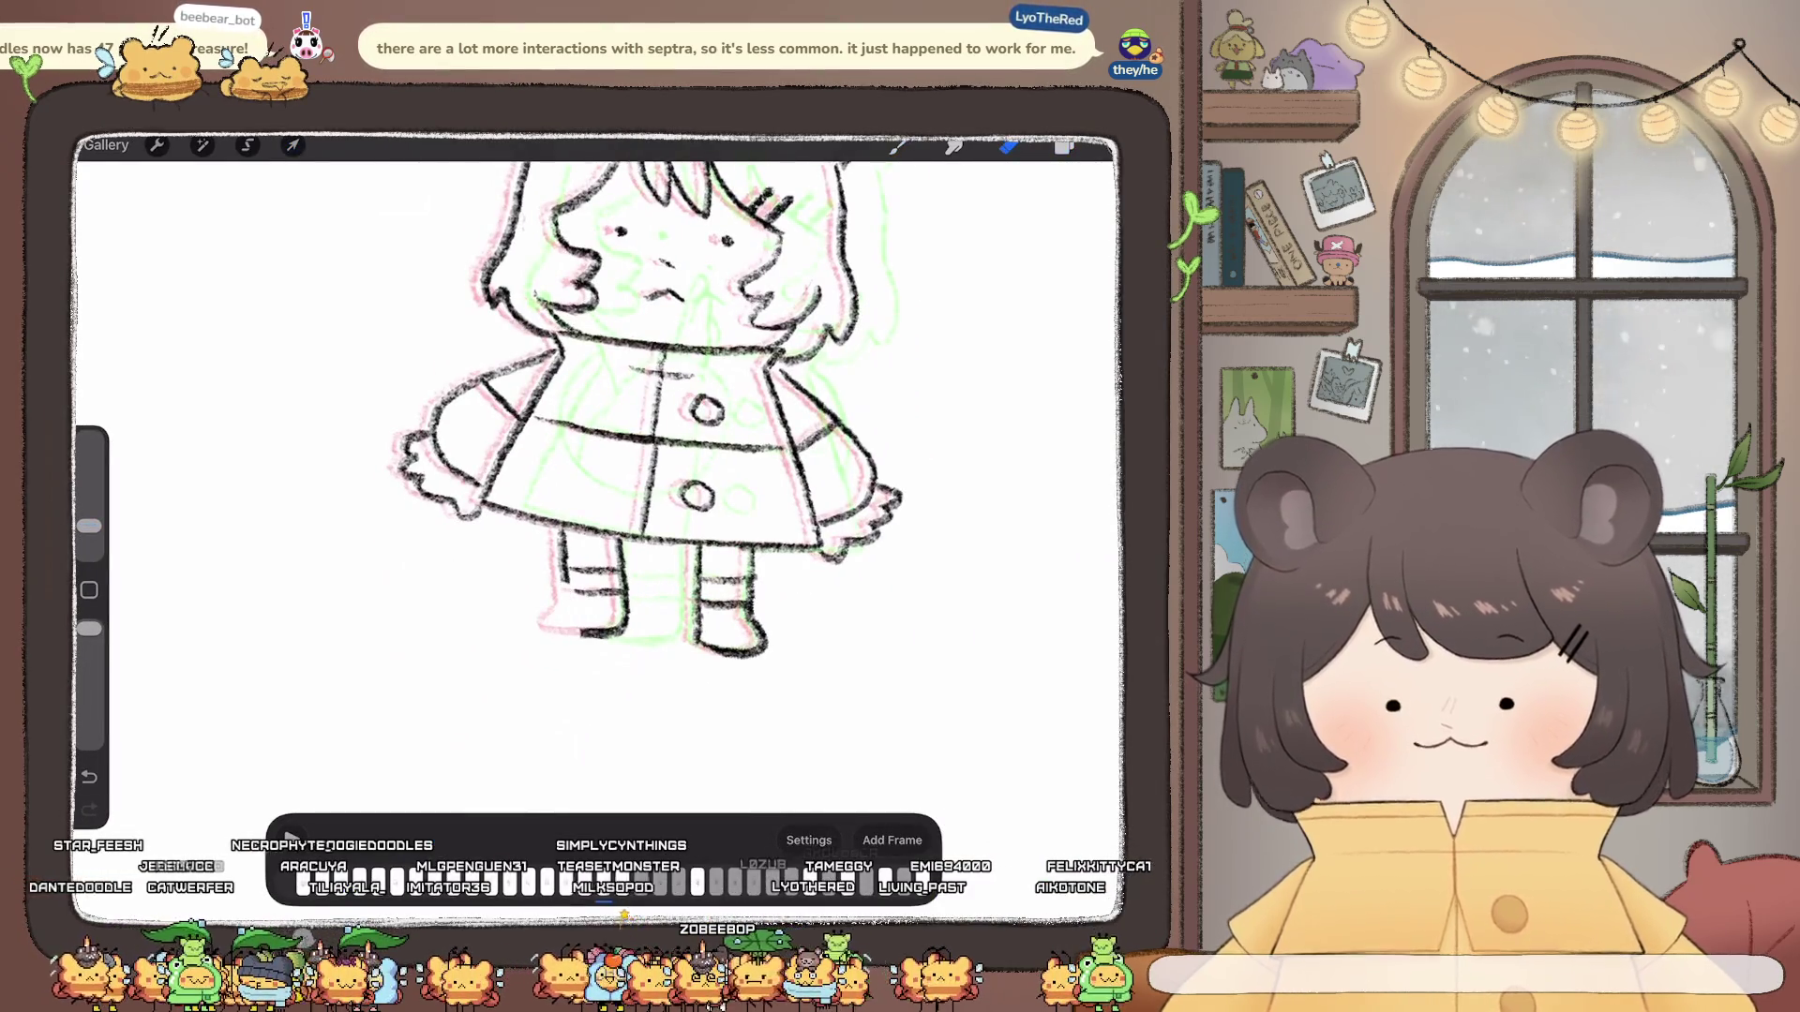
{"action": "scroll", "coordinate": [632, 435], "scroll_direction": "up", "scroll_amount": 2}
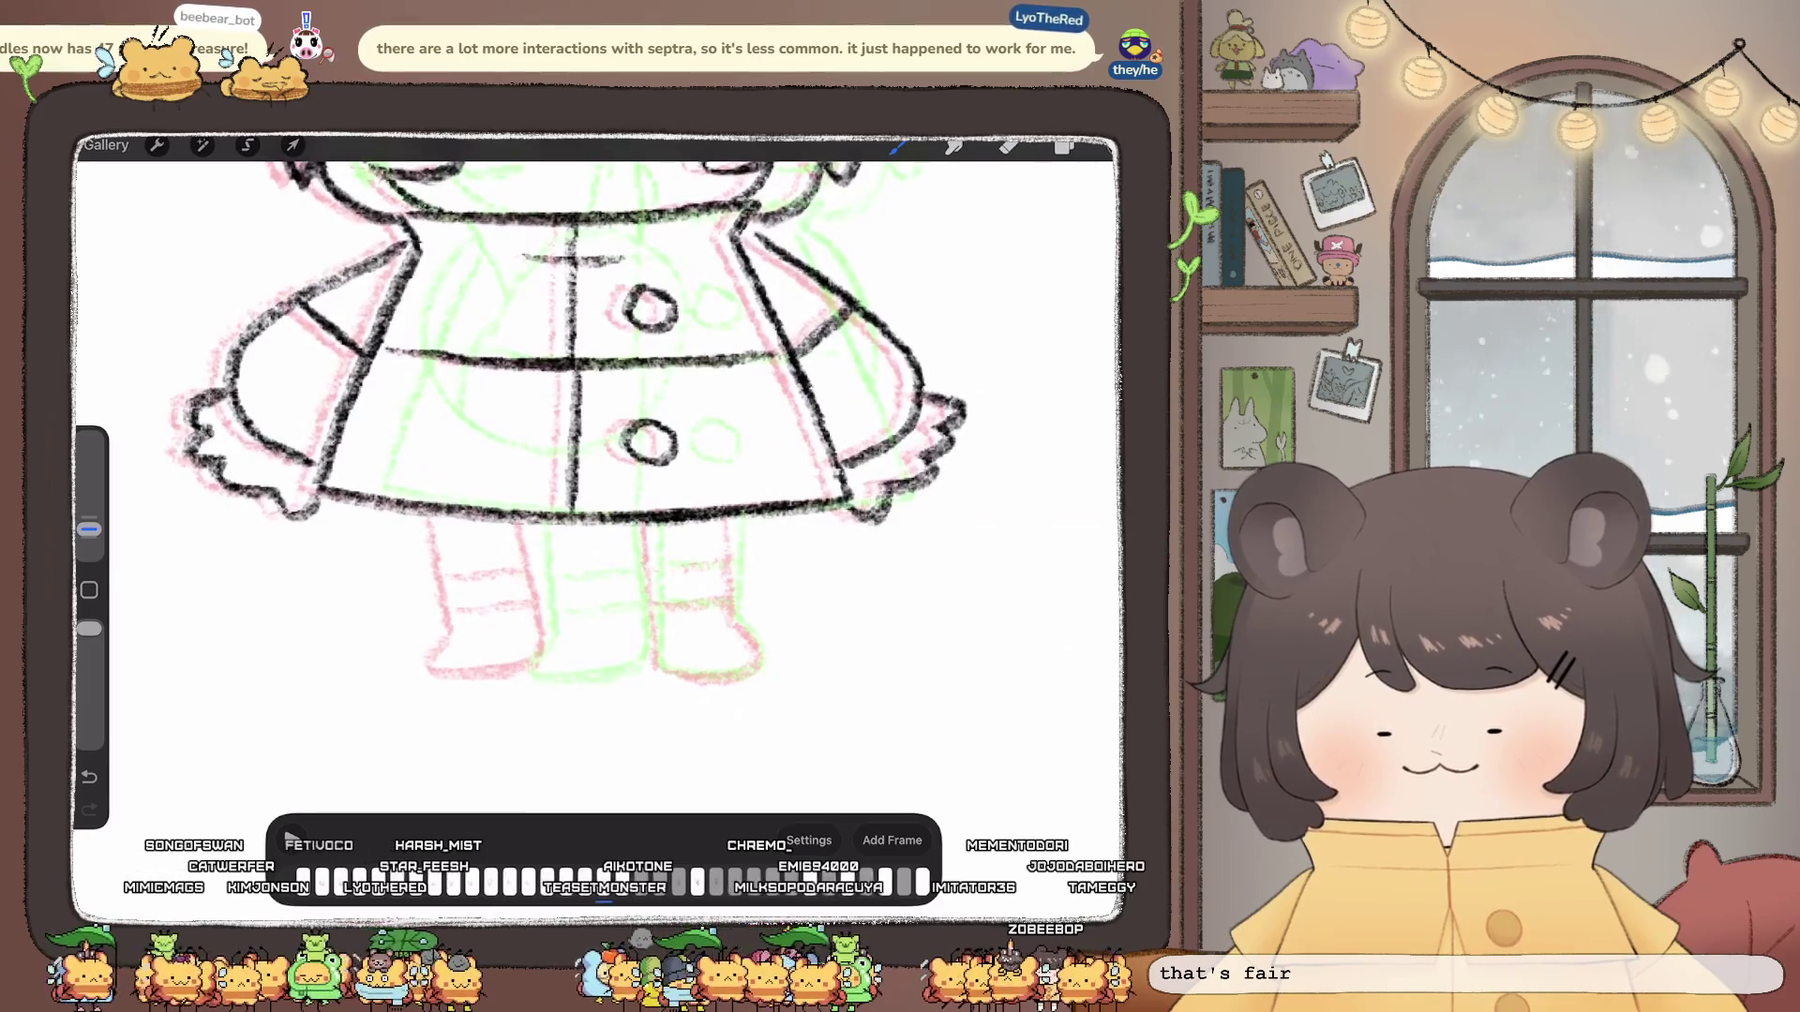
Step: Ink the right leg's outlines and a cuff line over the onion-skin guide
{"action": "left_click_drag", "start_coordinate": [654, 526], "coordinate": [656, 551]}
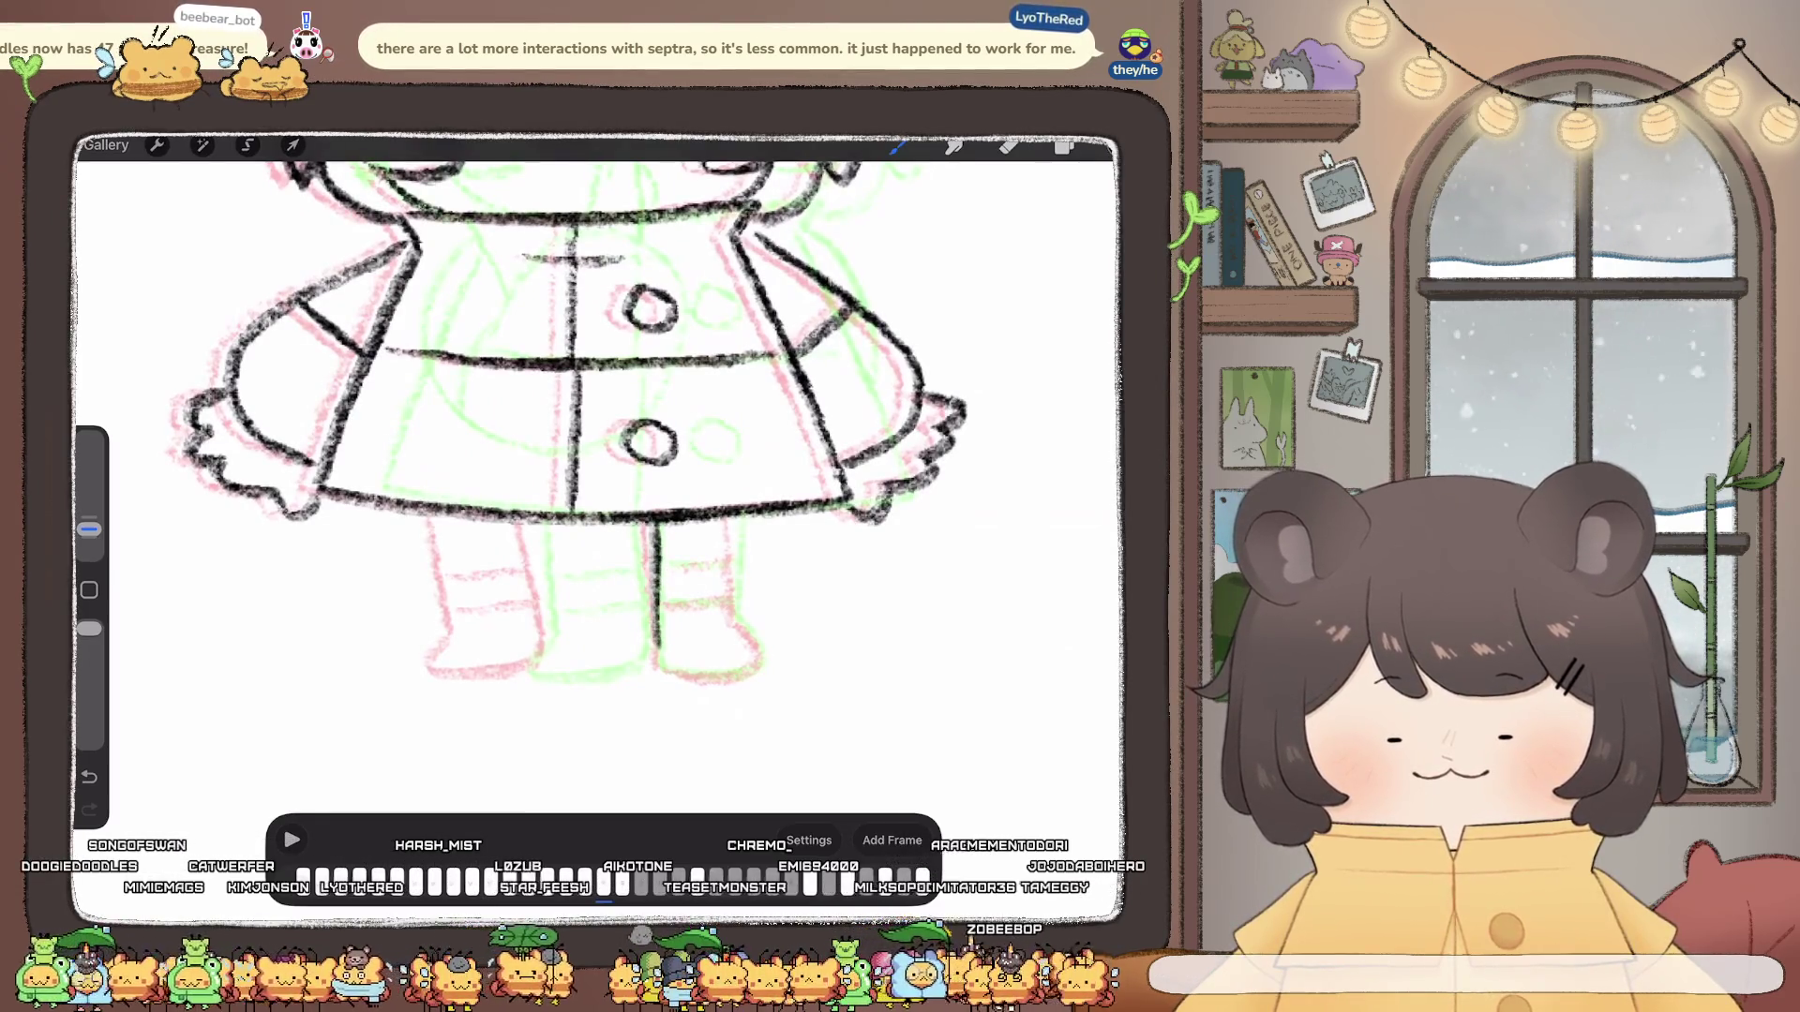
{"action": "left_click_drag", "start_coordinate": [656, 650], "coordinate": [656, 671]}
{"action": "left_click_drag", "start_coordinate": [733, 522], "coordinate": [760, 658]}
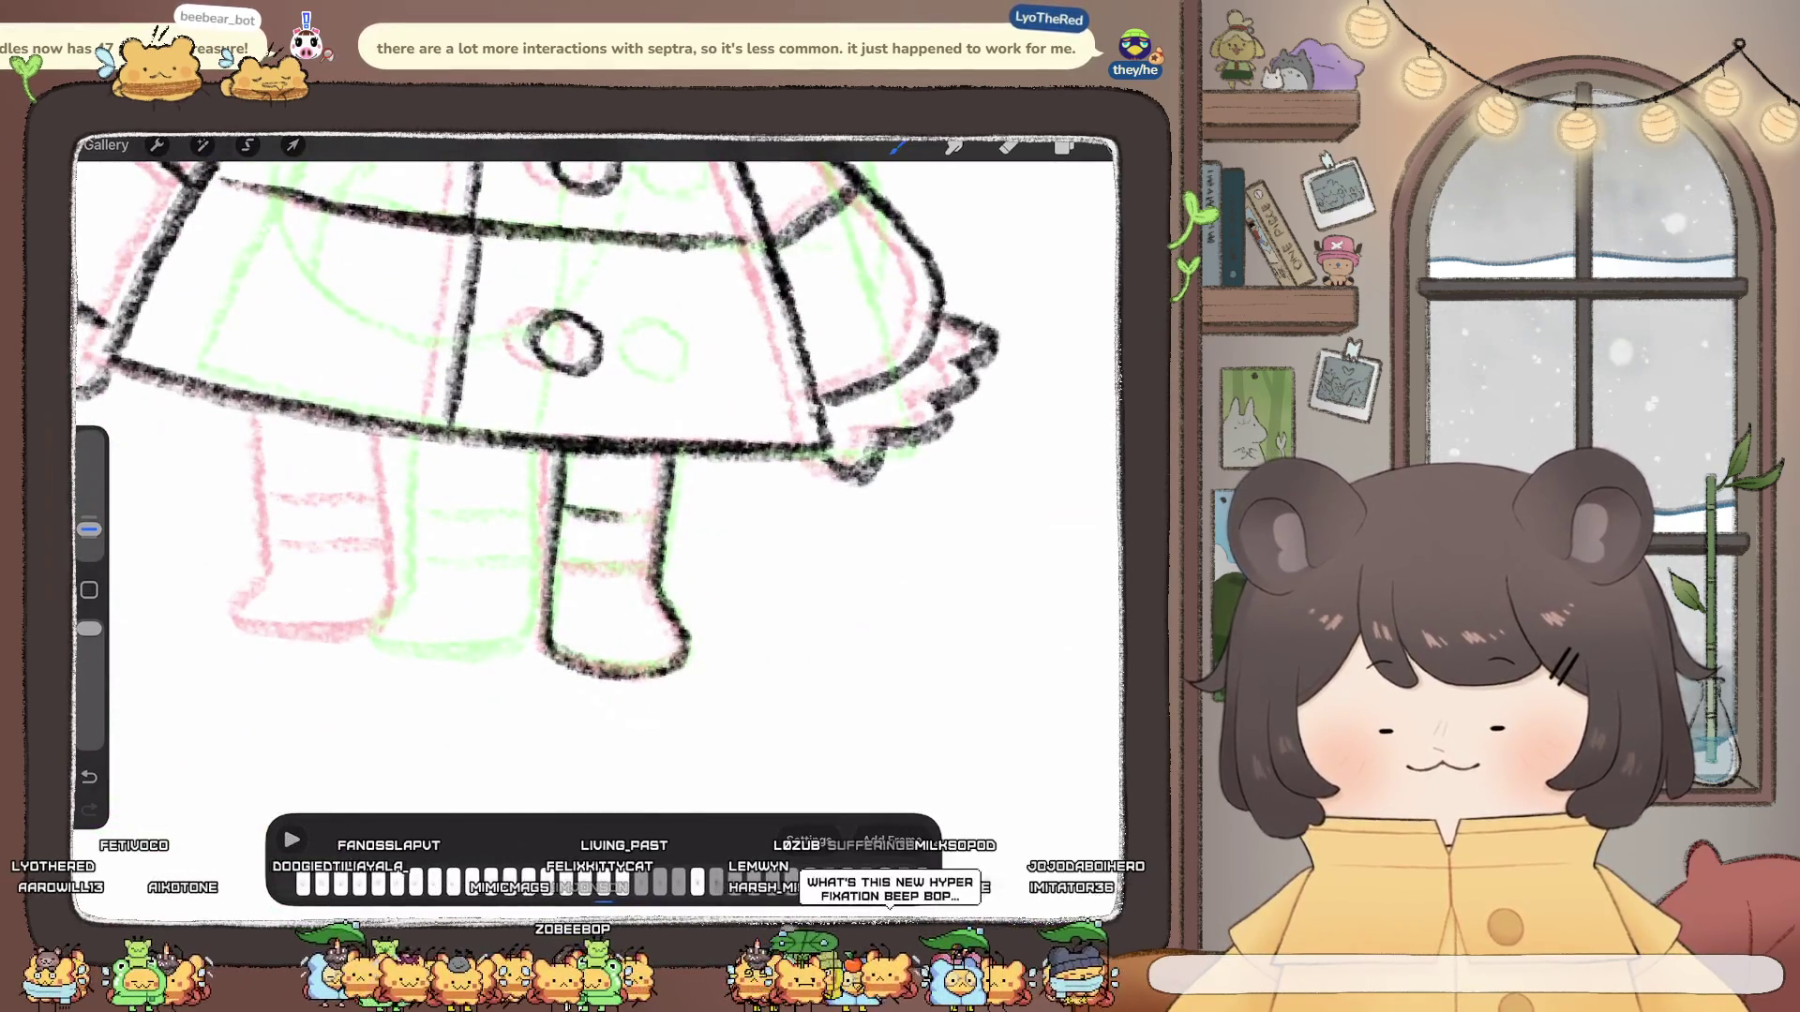
{"action": "left_click_drag", "start_coordinate": [560, 558], "coordinate": [651, 570]}
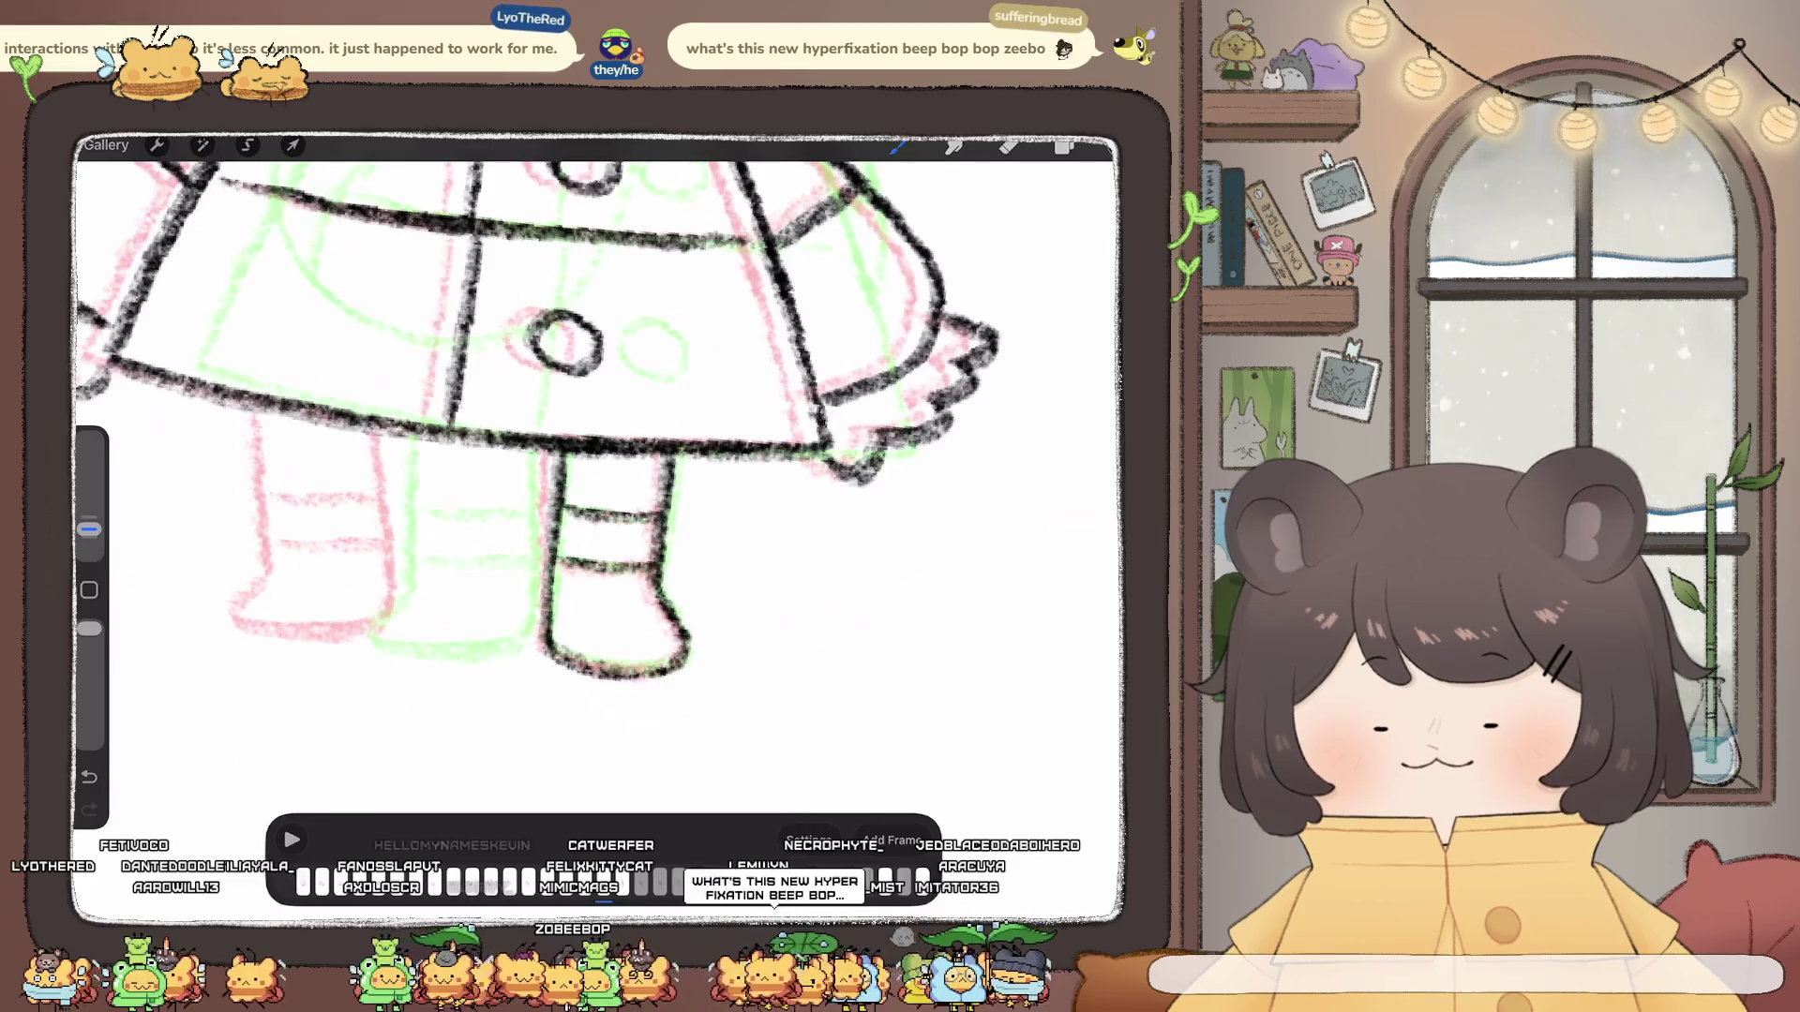
{"action": "scroll", "coordinate": [604, 421], "scroll_direction": "down", "scroll_amount": 3}
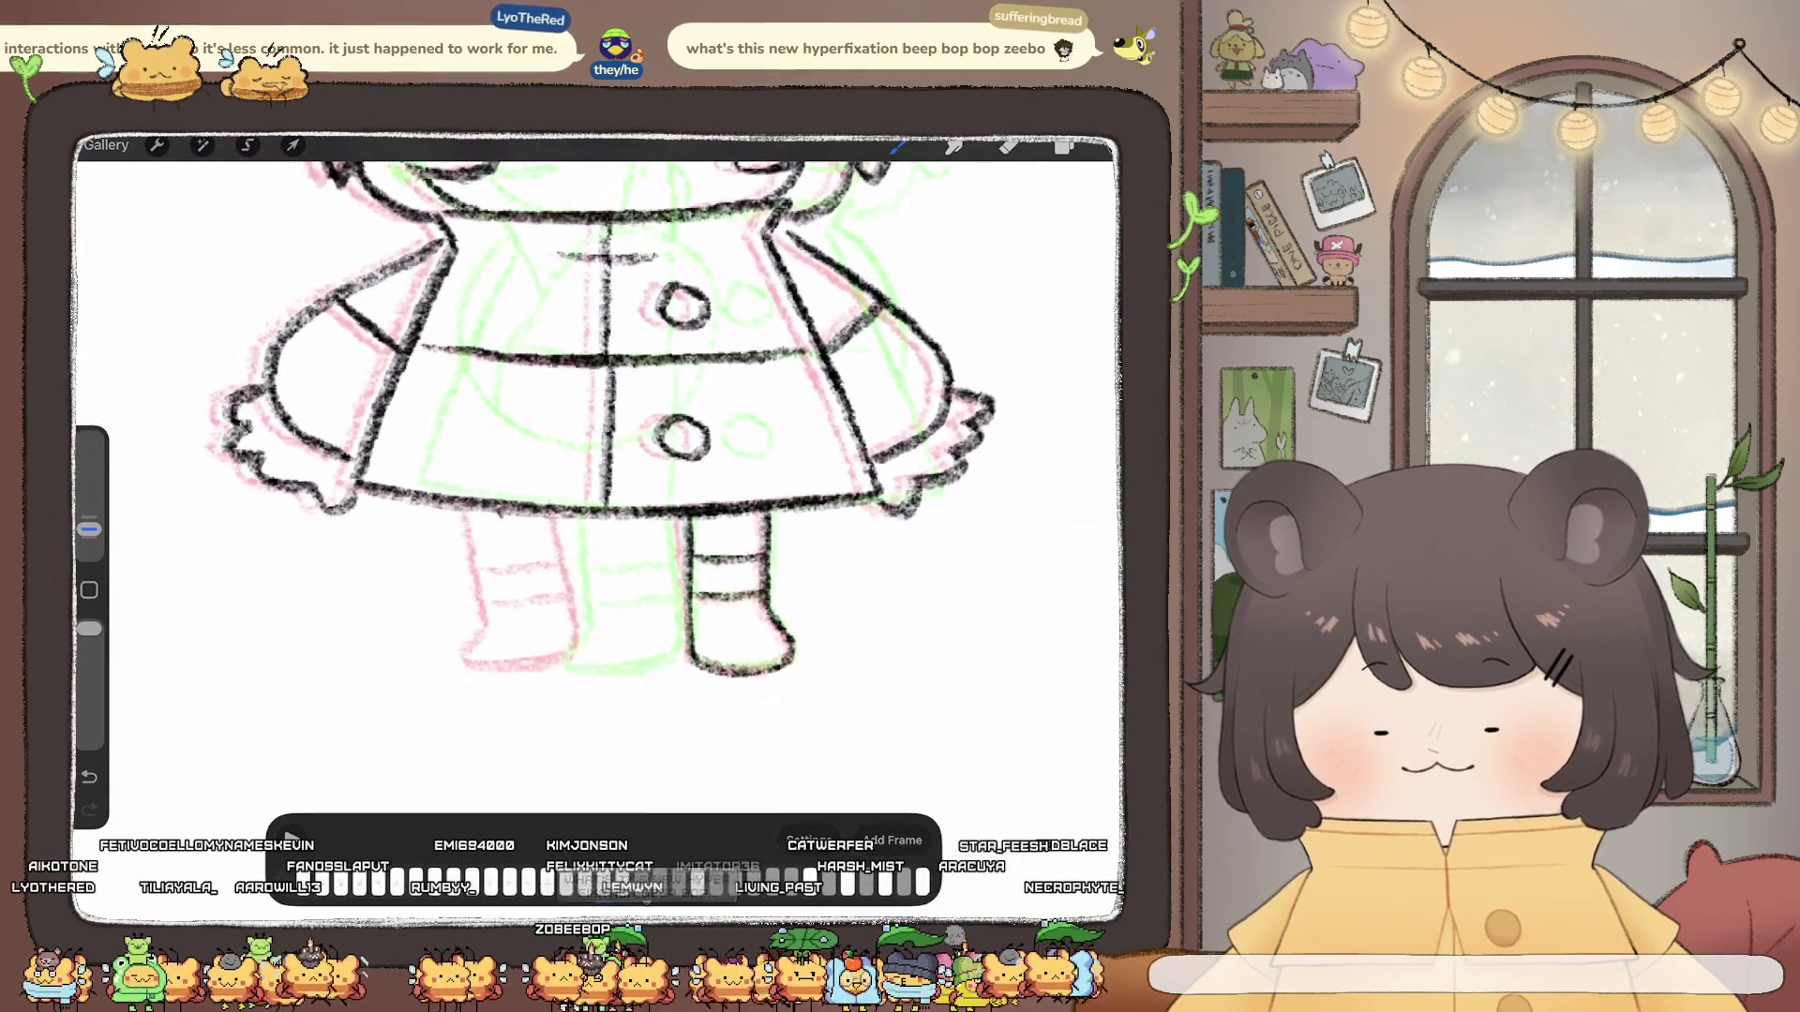
Step: Ink the left leg's inner and outer edges and its cuff stripes
{"action": "left_click_drag", "start_coordinate": [499, 513], "coordinate": [532, 617]}
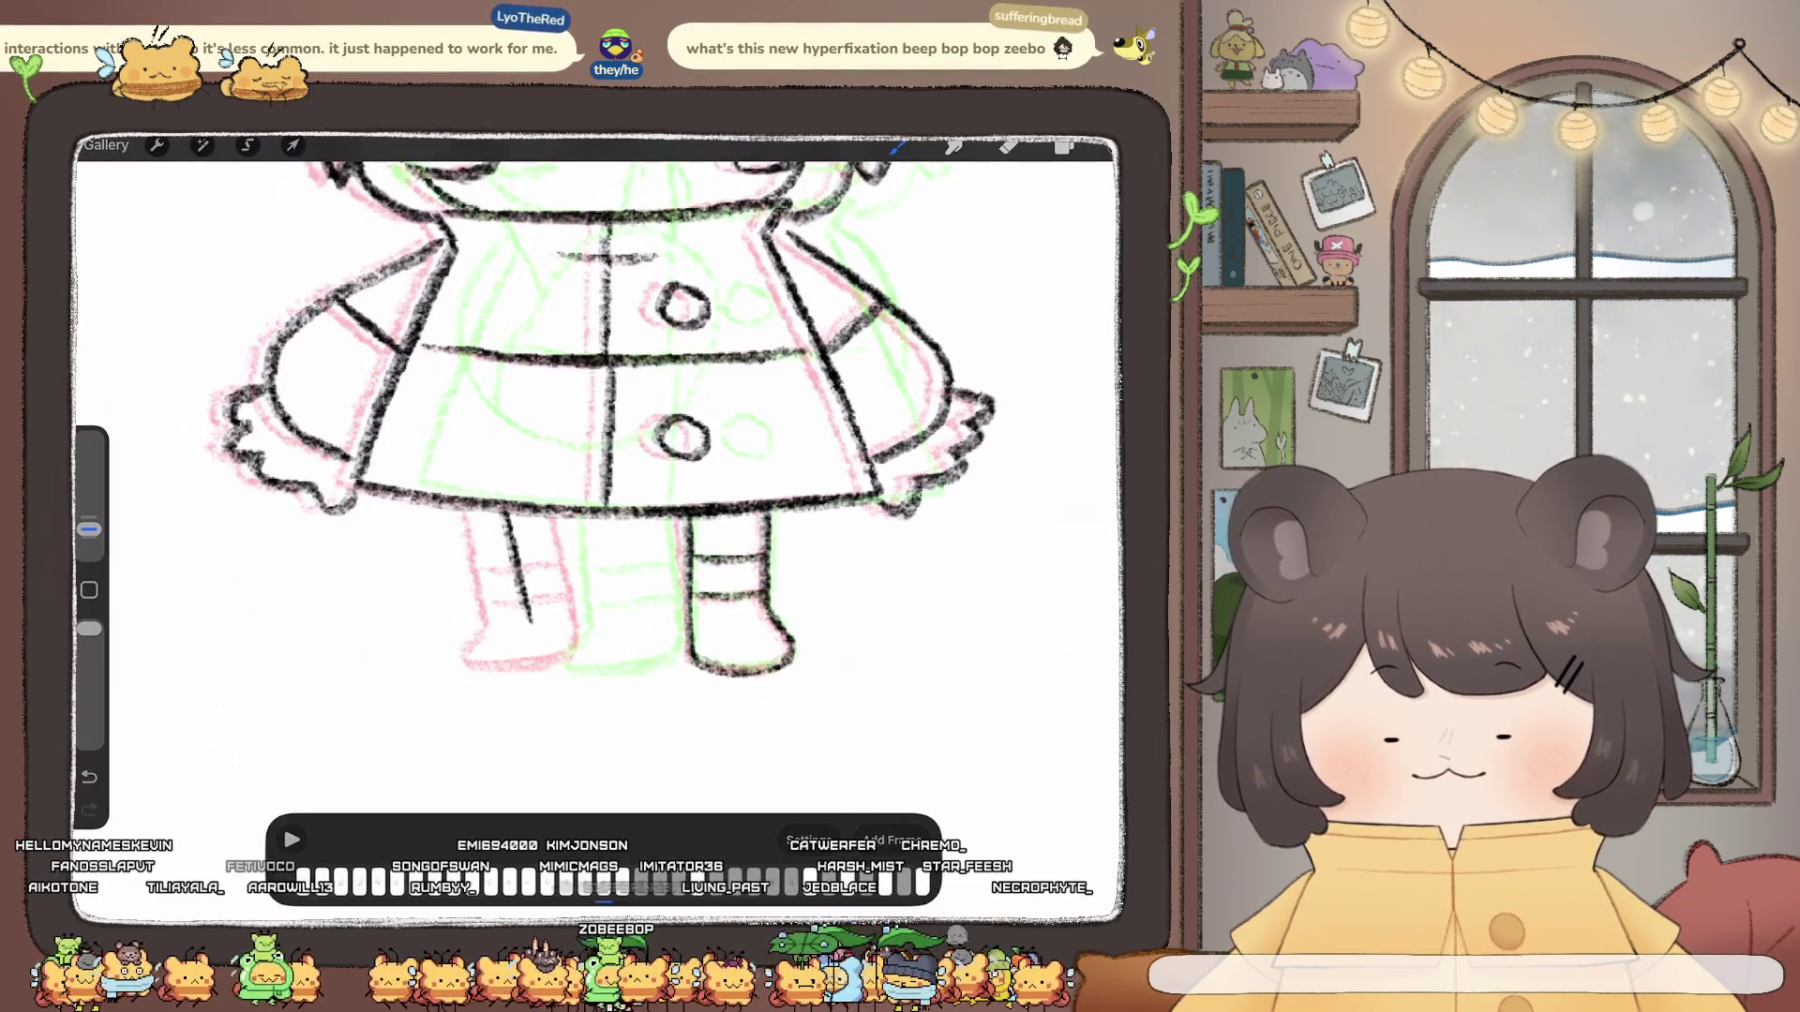
{"action": "left_click_drag", "start_coordinate": [506, 515], "coordinate": [511, 662]}
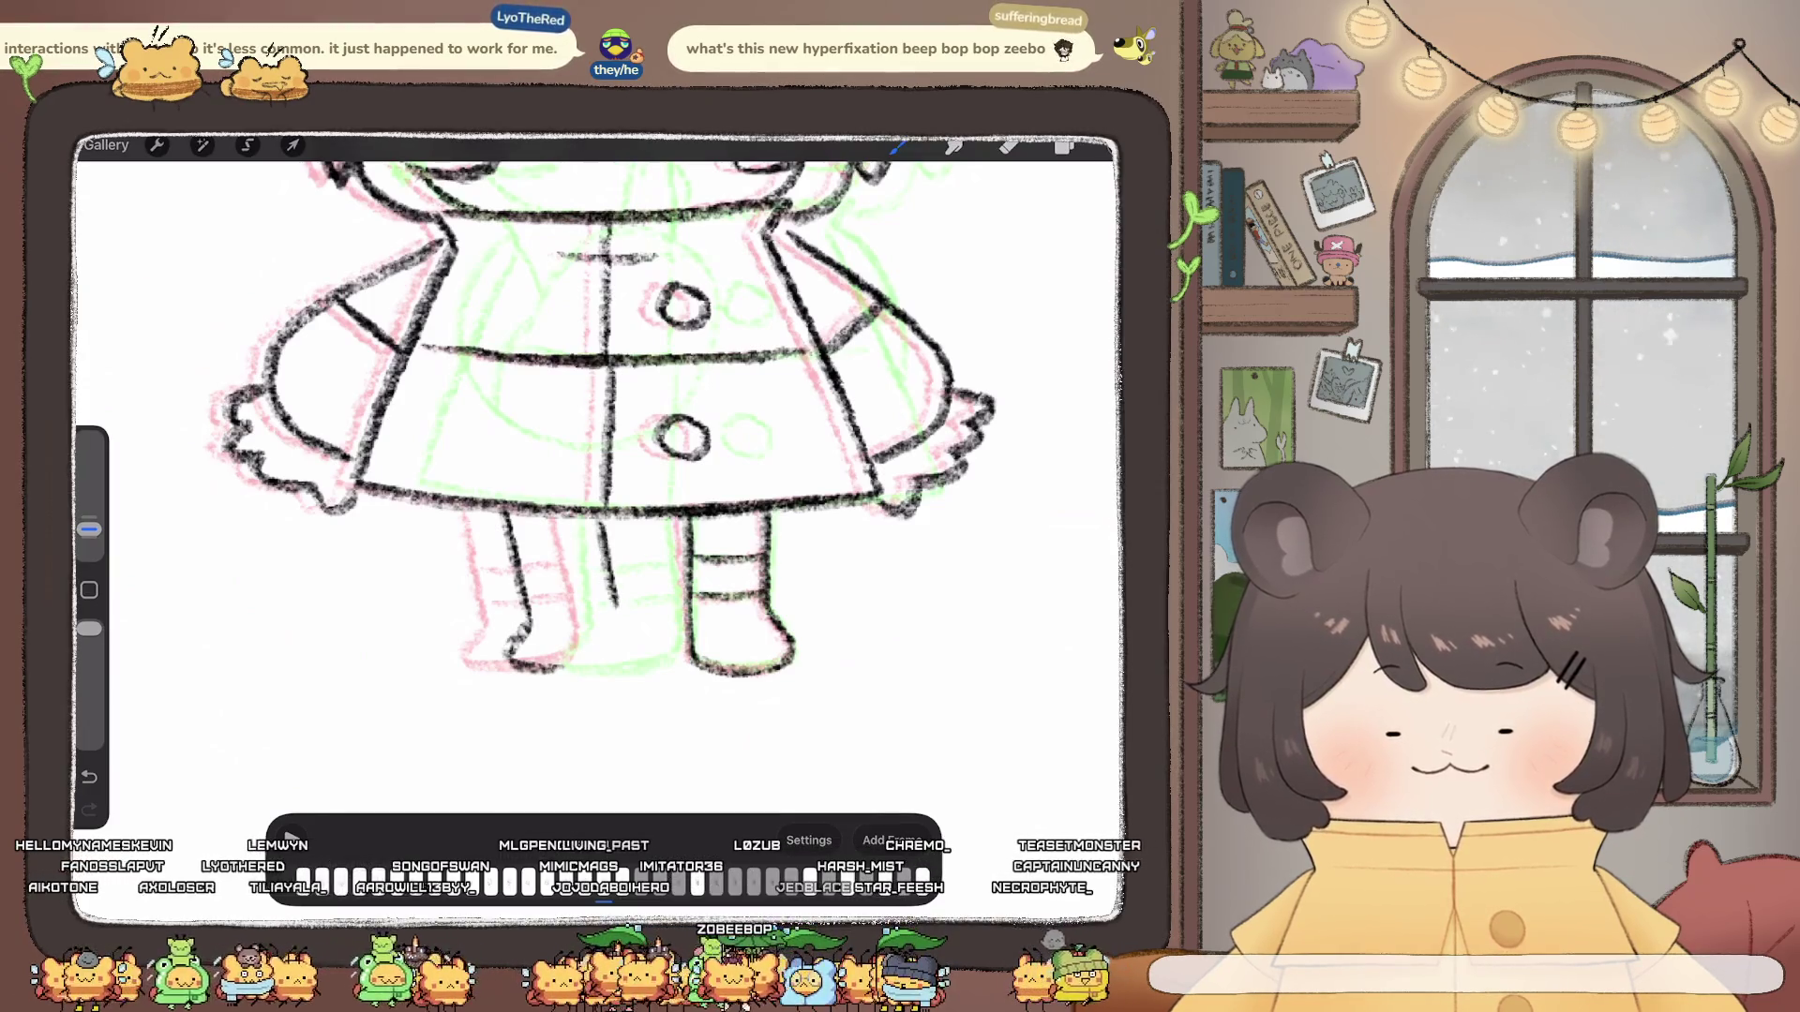
{"action": "left_click_drag", "start_coordinate": [588, 515], "coordinate": [620, 662]}
{"action": "left_click_drag", "start_coordinate": [515, 568], "coordinate": [619, 591]}
{"action": "scroll", "coordinate": [598, 535], "scroll_direction": "down", "scroll_amount": 2}
{"action": "scroll", "coordinate": [597, 536], "scroll_direction": "down", "scroll_amount": 3}
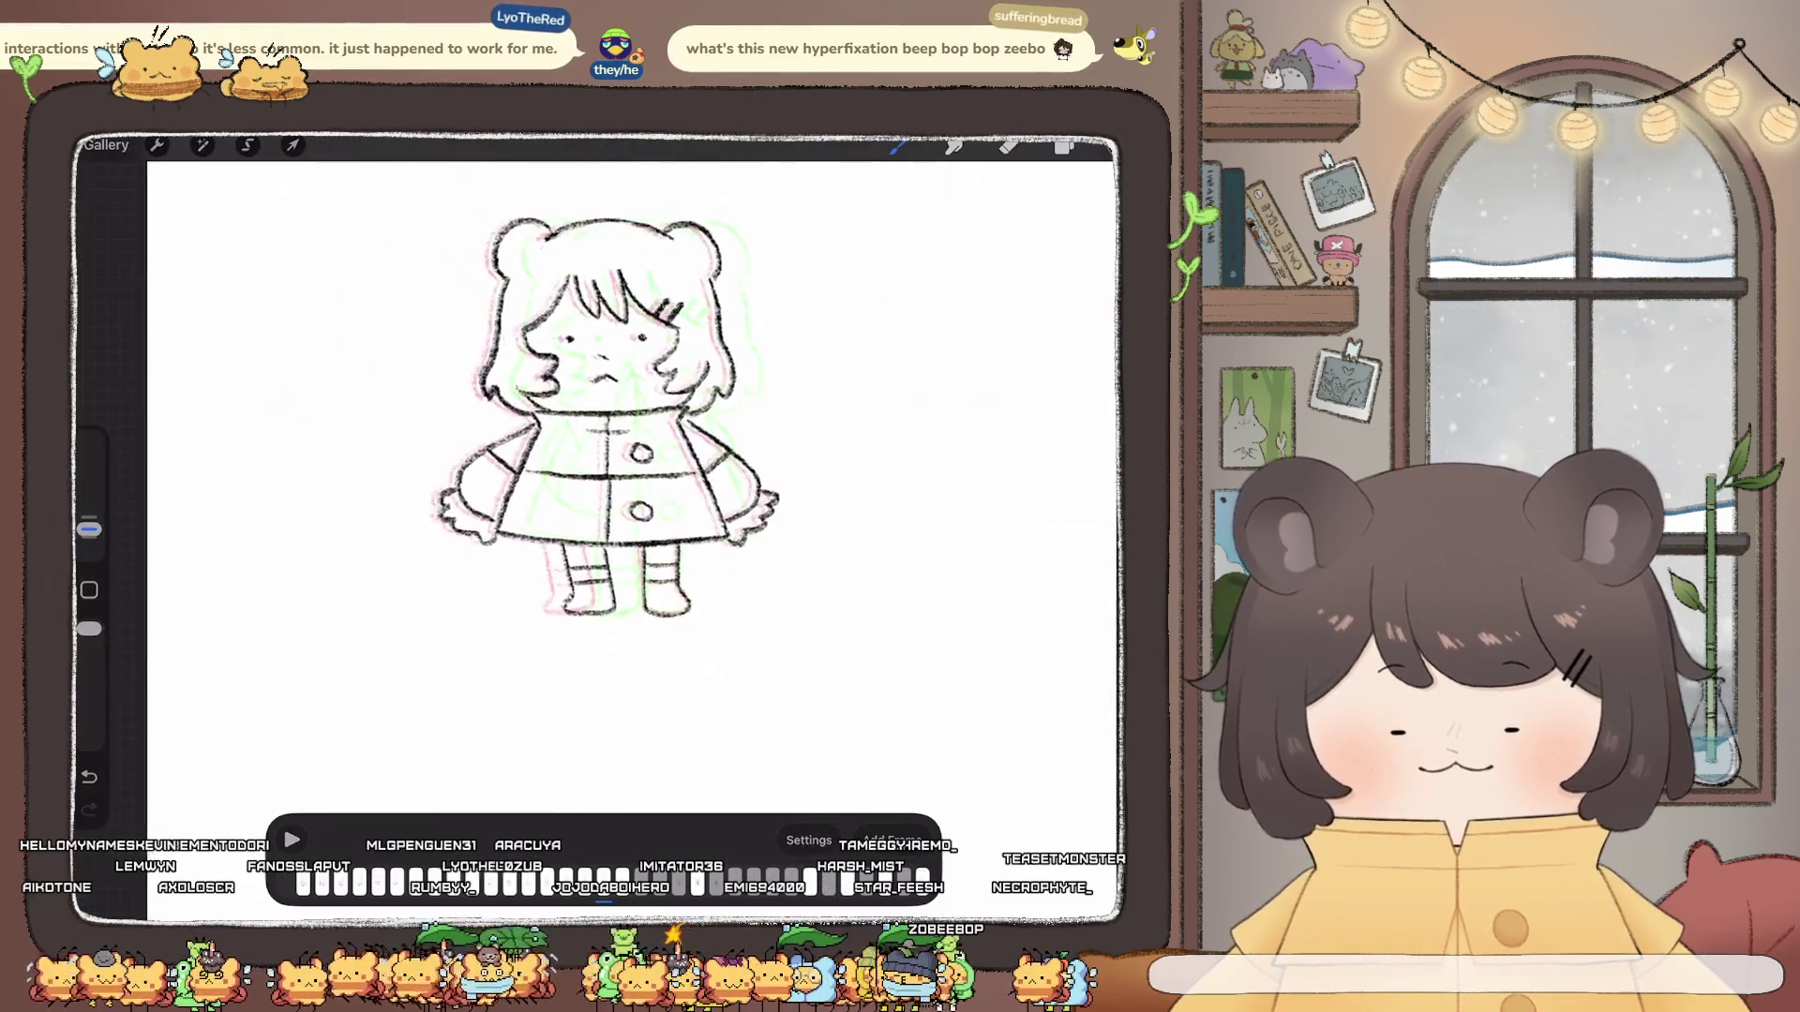
{"action": "scroll", "coordinate": [598, 535], "scroll_direction": "down", "scroll_amount": 2}
{"action": "left_click", "coordinate": [290, 839]}
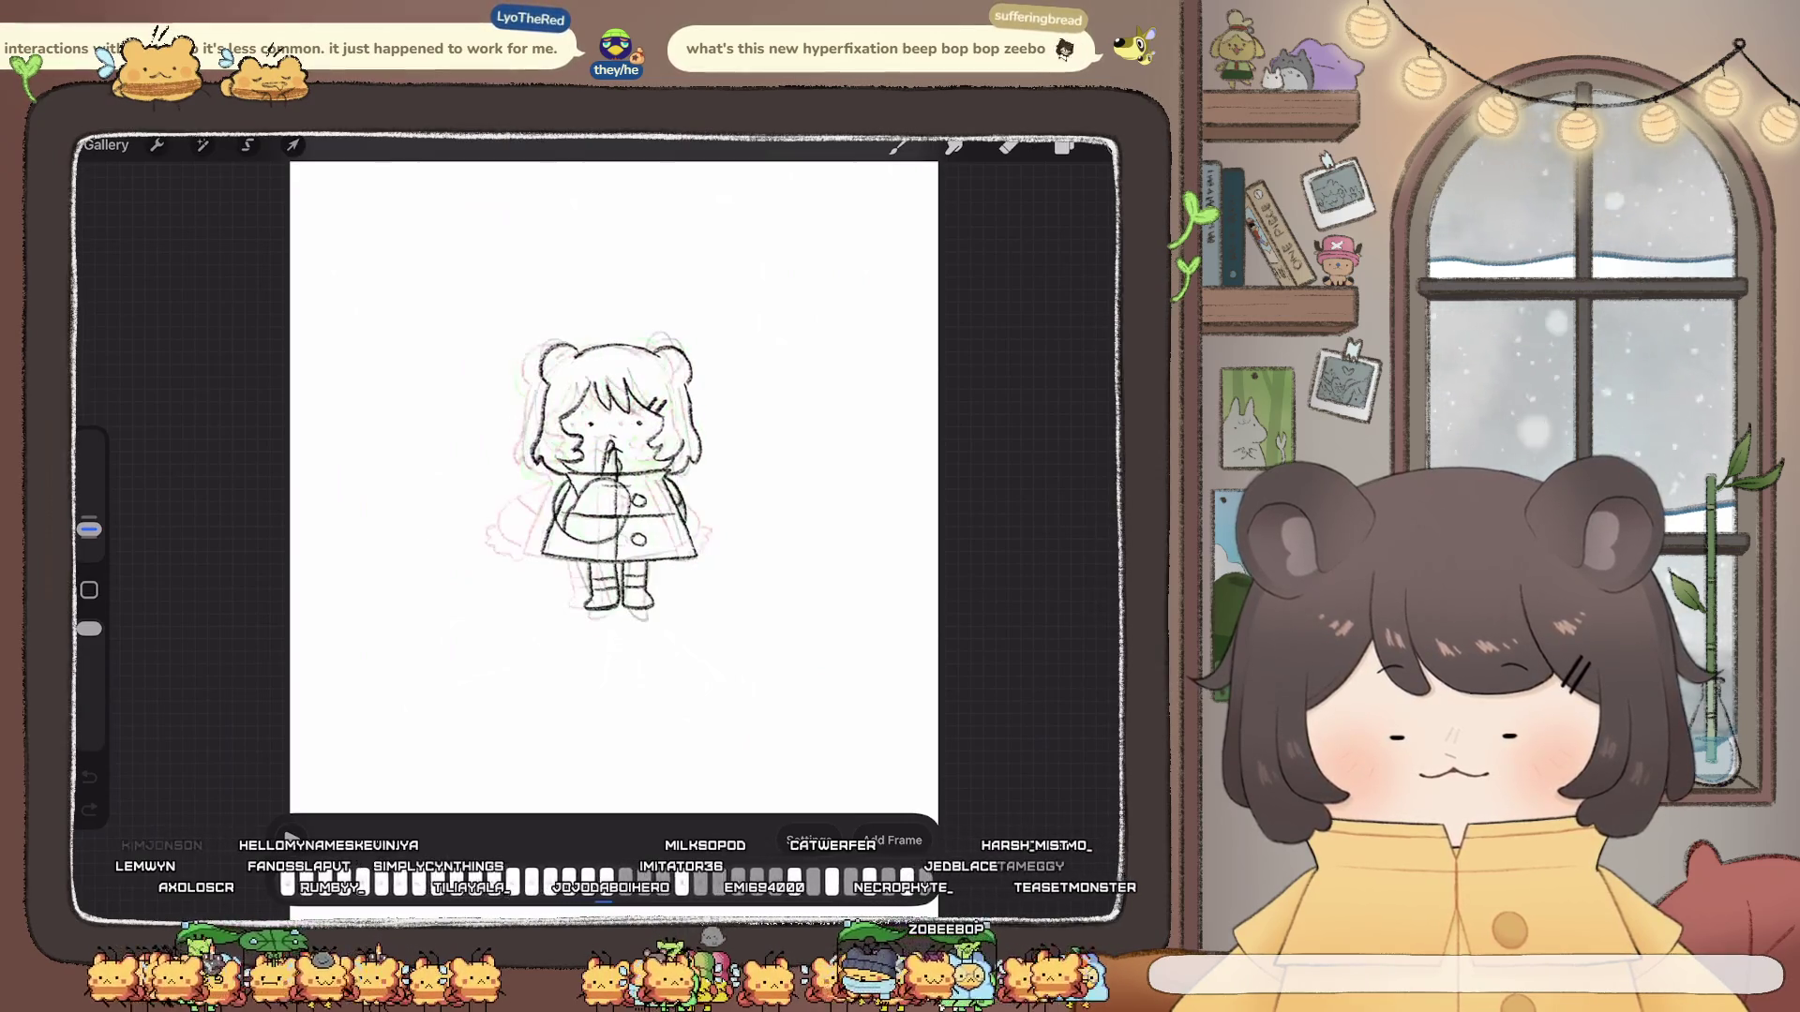
{"action": "left_click", "coordinate": [287, 837]}
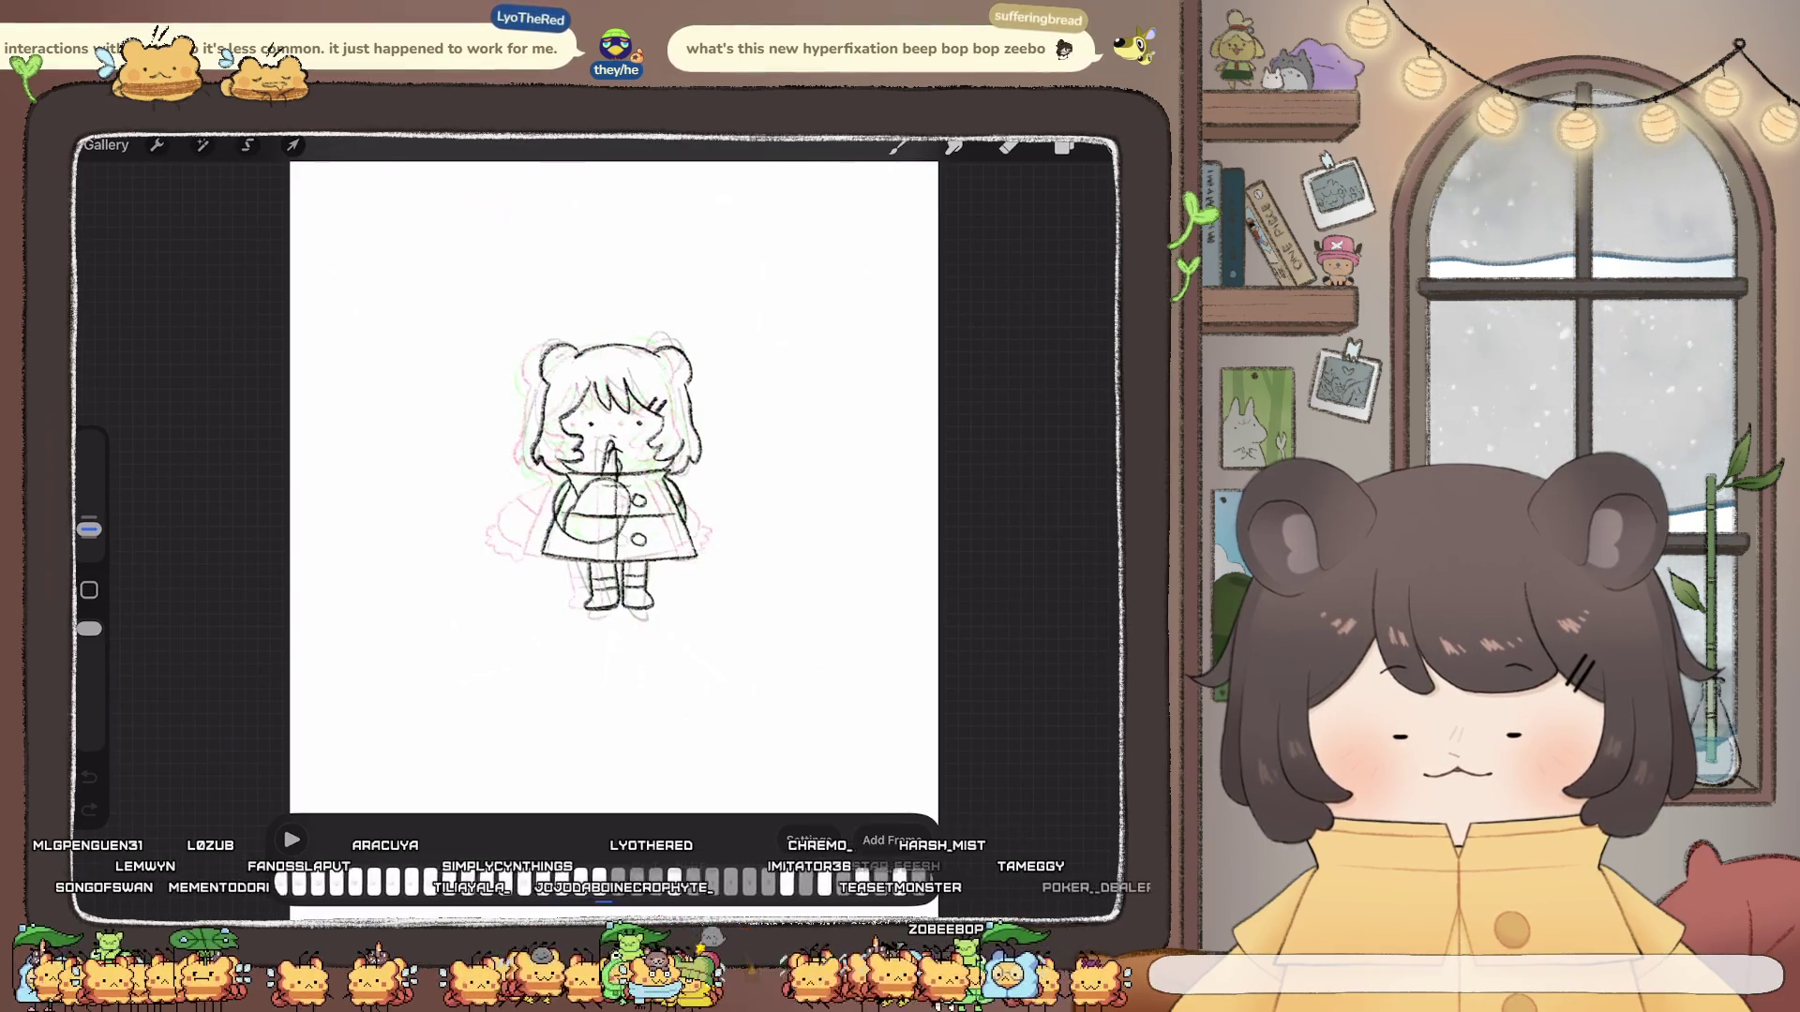
{"action": "left_click", "coordinate": [287, 837]}
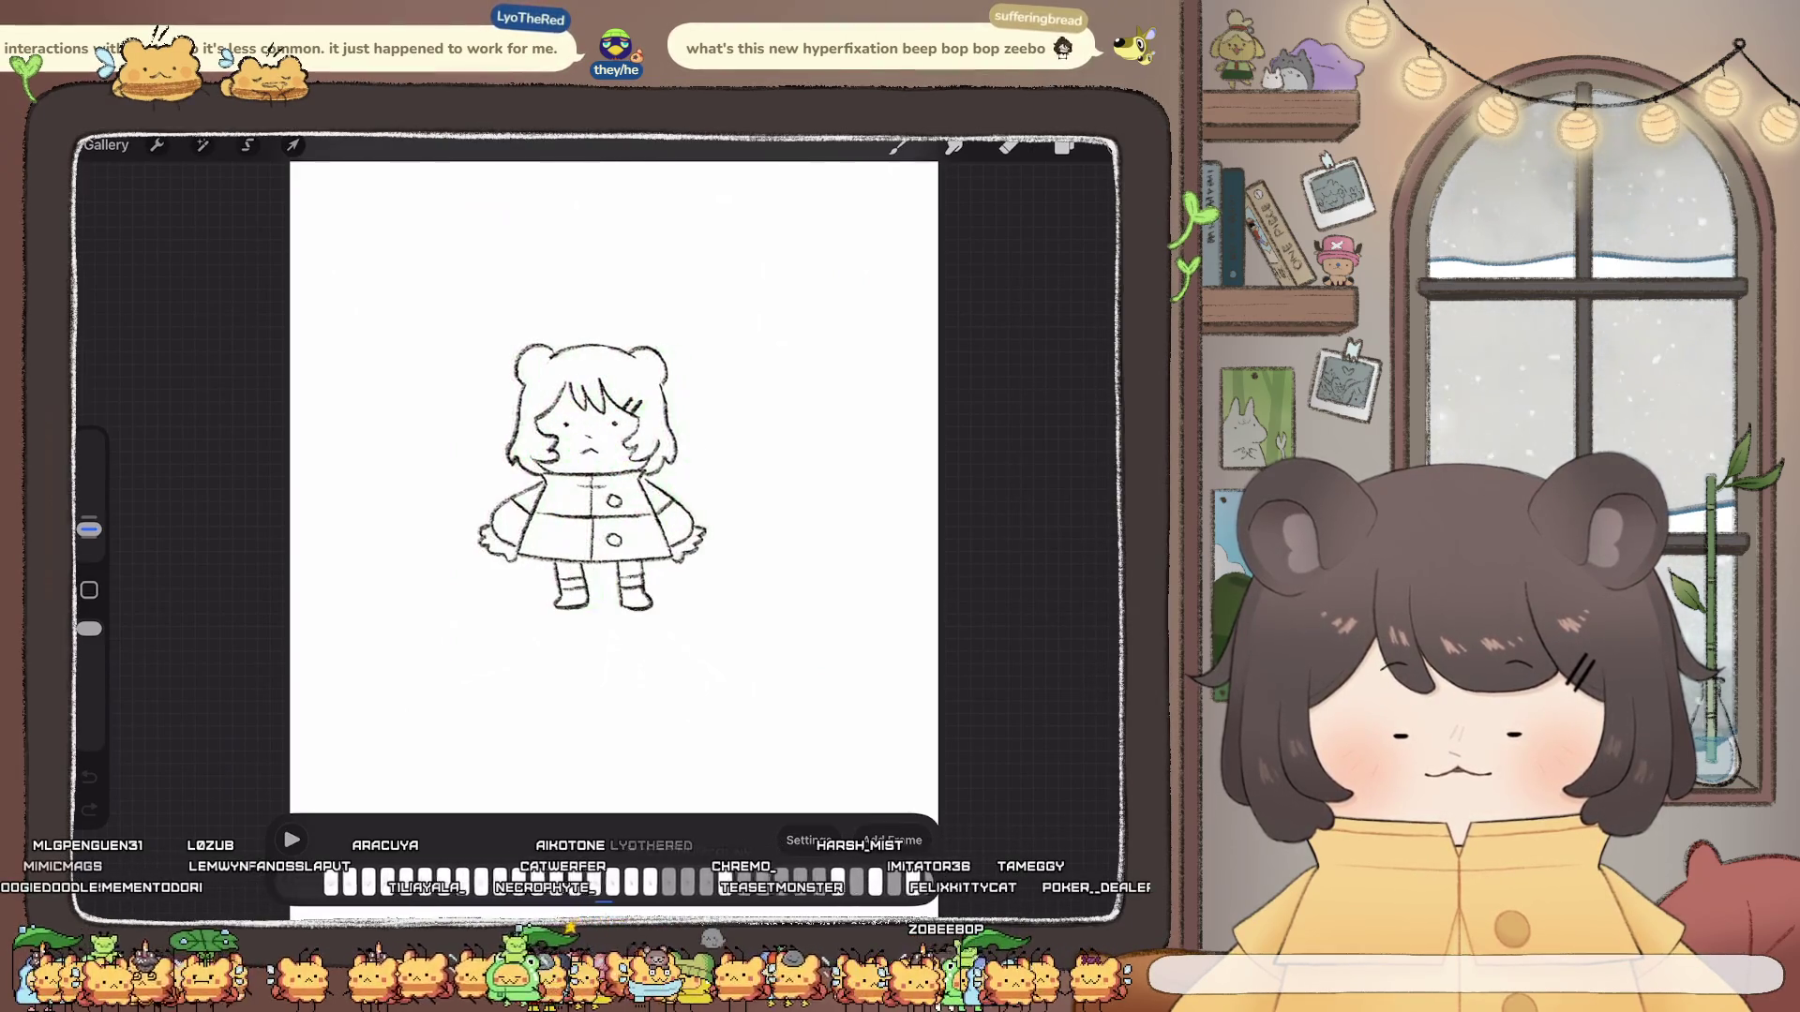
{"action": "scroll", "coordinate": [619, 478], "scroll_direction": "up", "scroll_amount": 5}
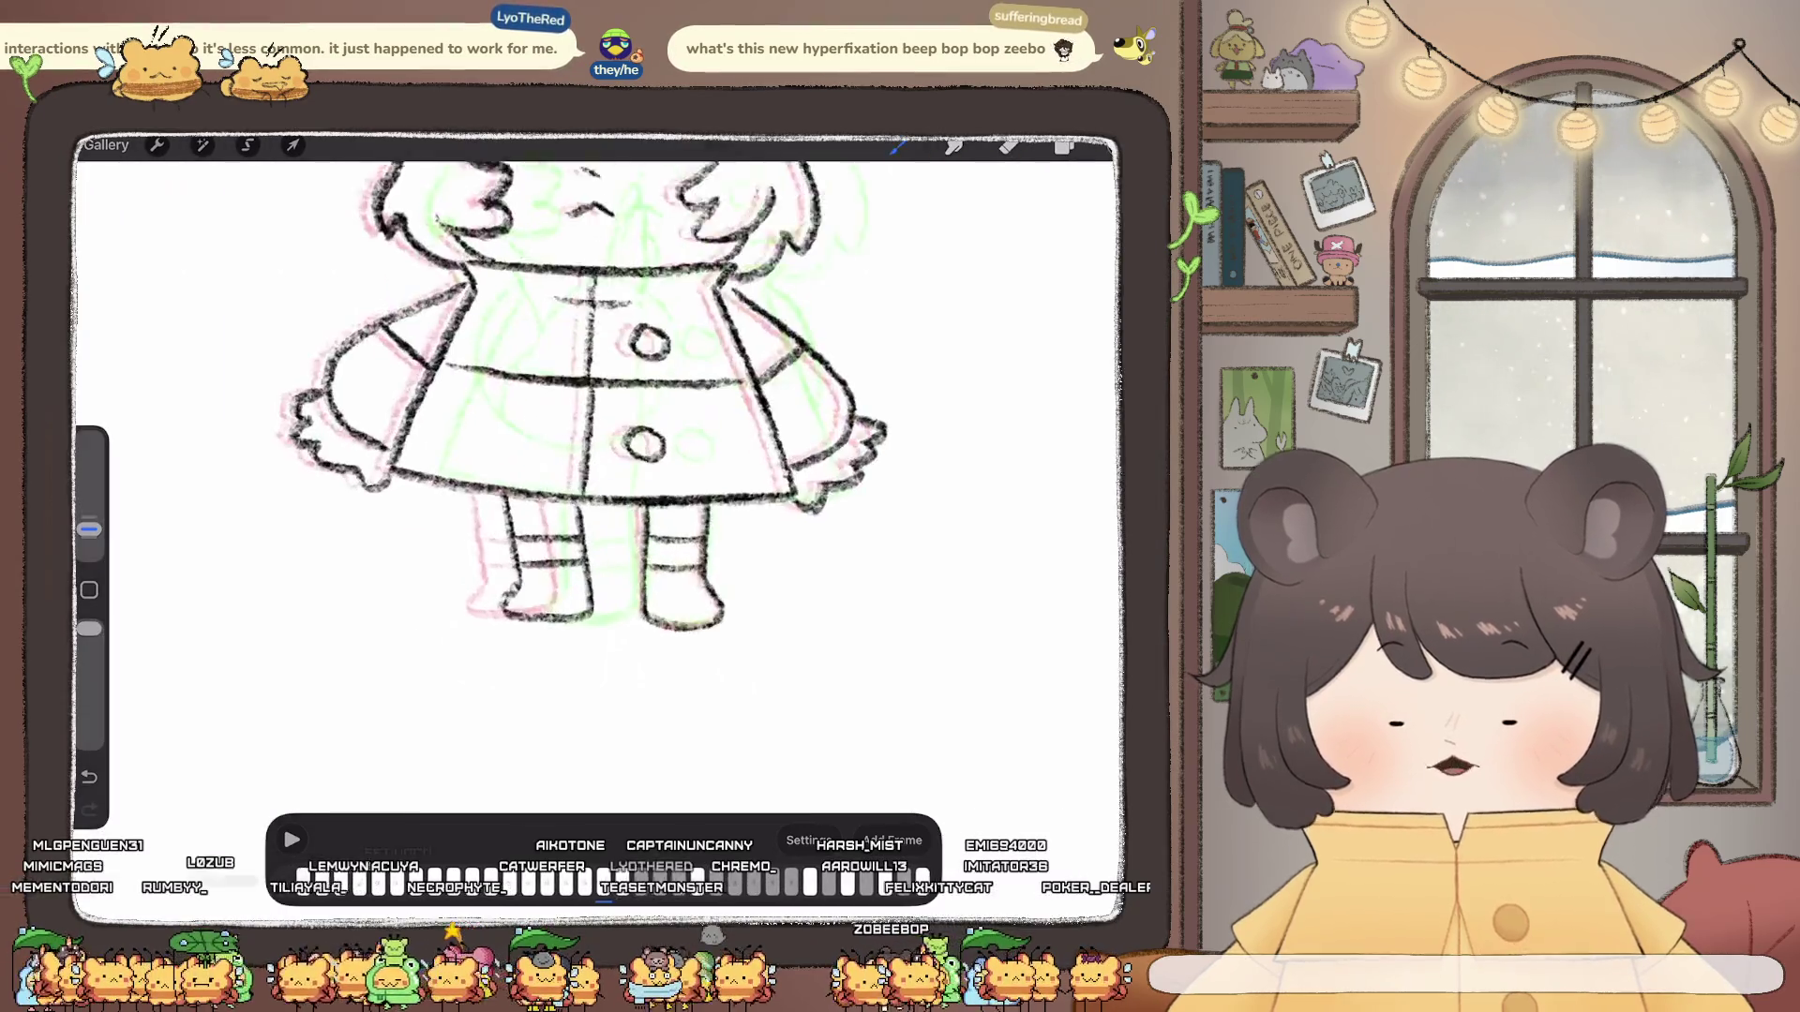
Step: Make the Inserted Image layer the active layer
{"action": "left_click", "coordinate": [1063, 146]}
{"action": "left_click", "coordinate": [966, 600]}
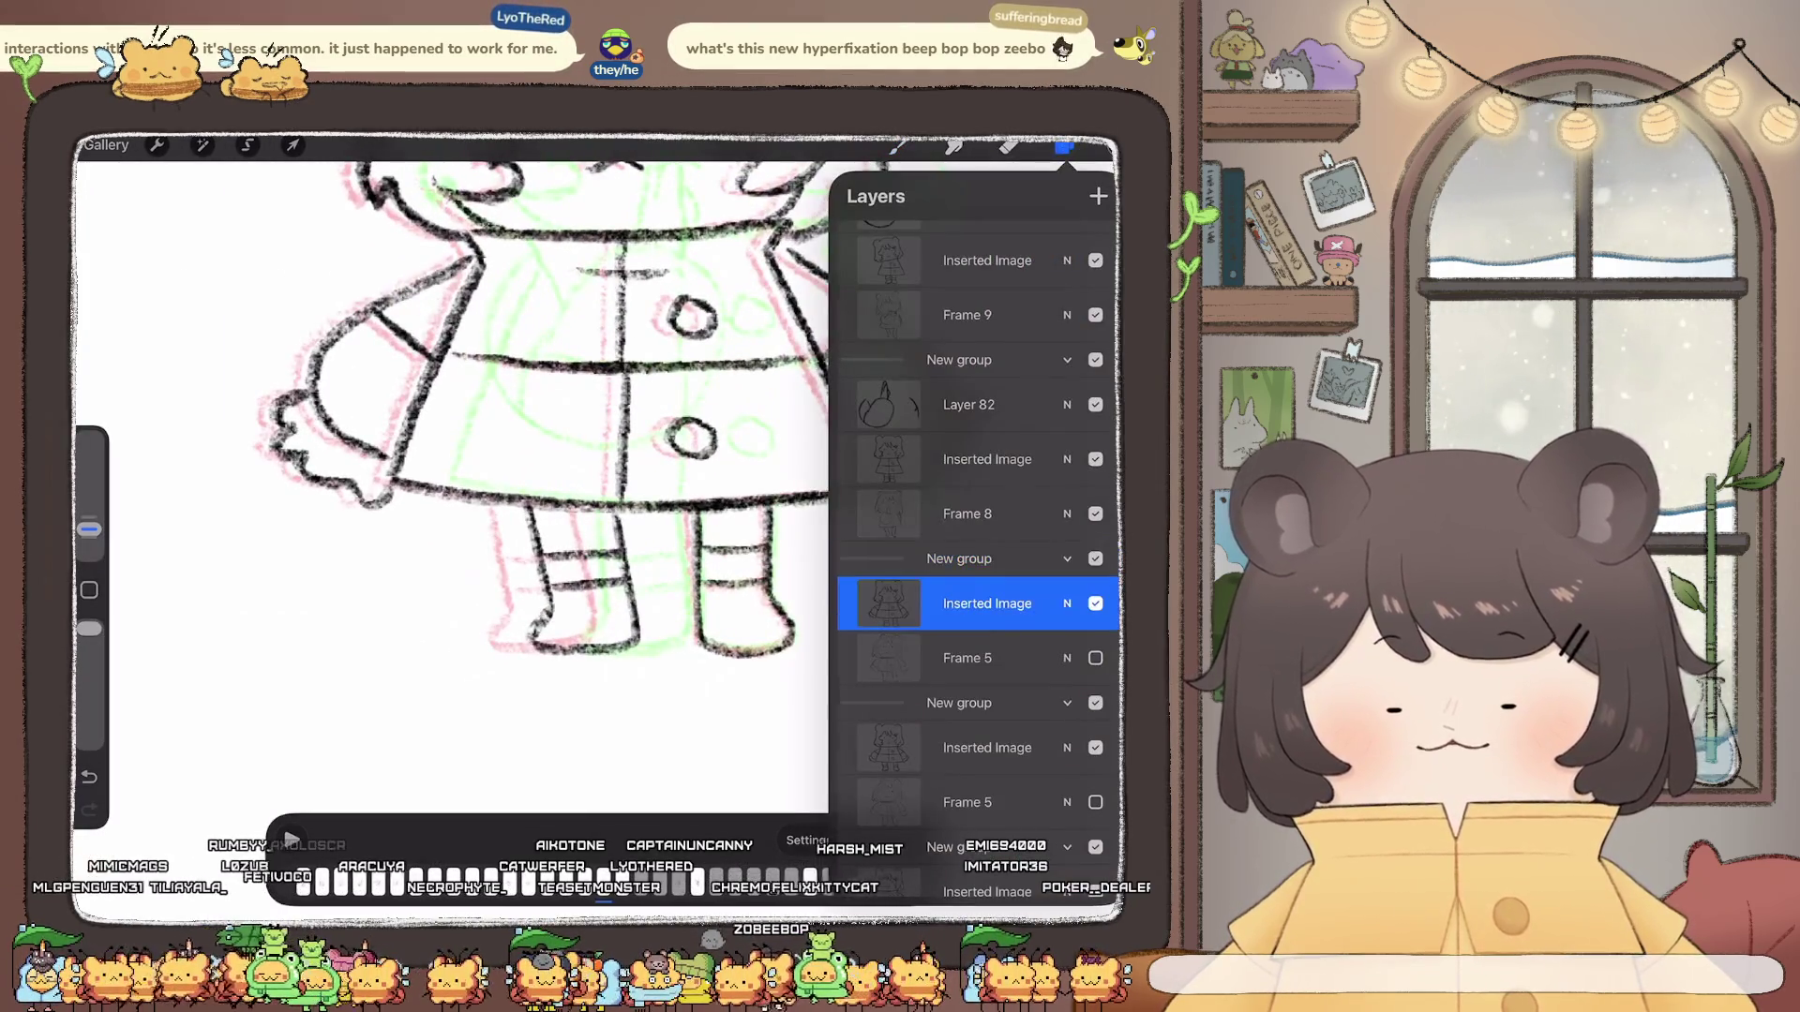
{"action": "left_click", "coordinate": [1064, 146]}
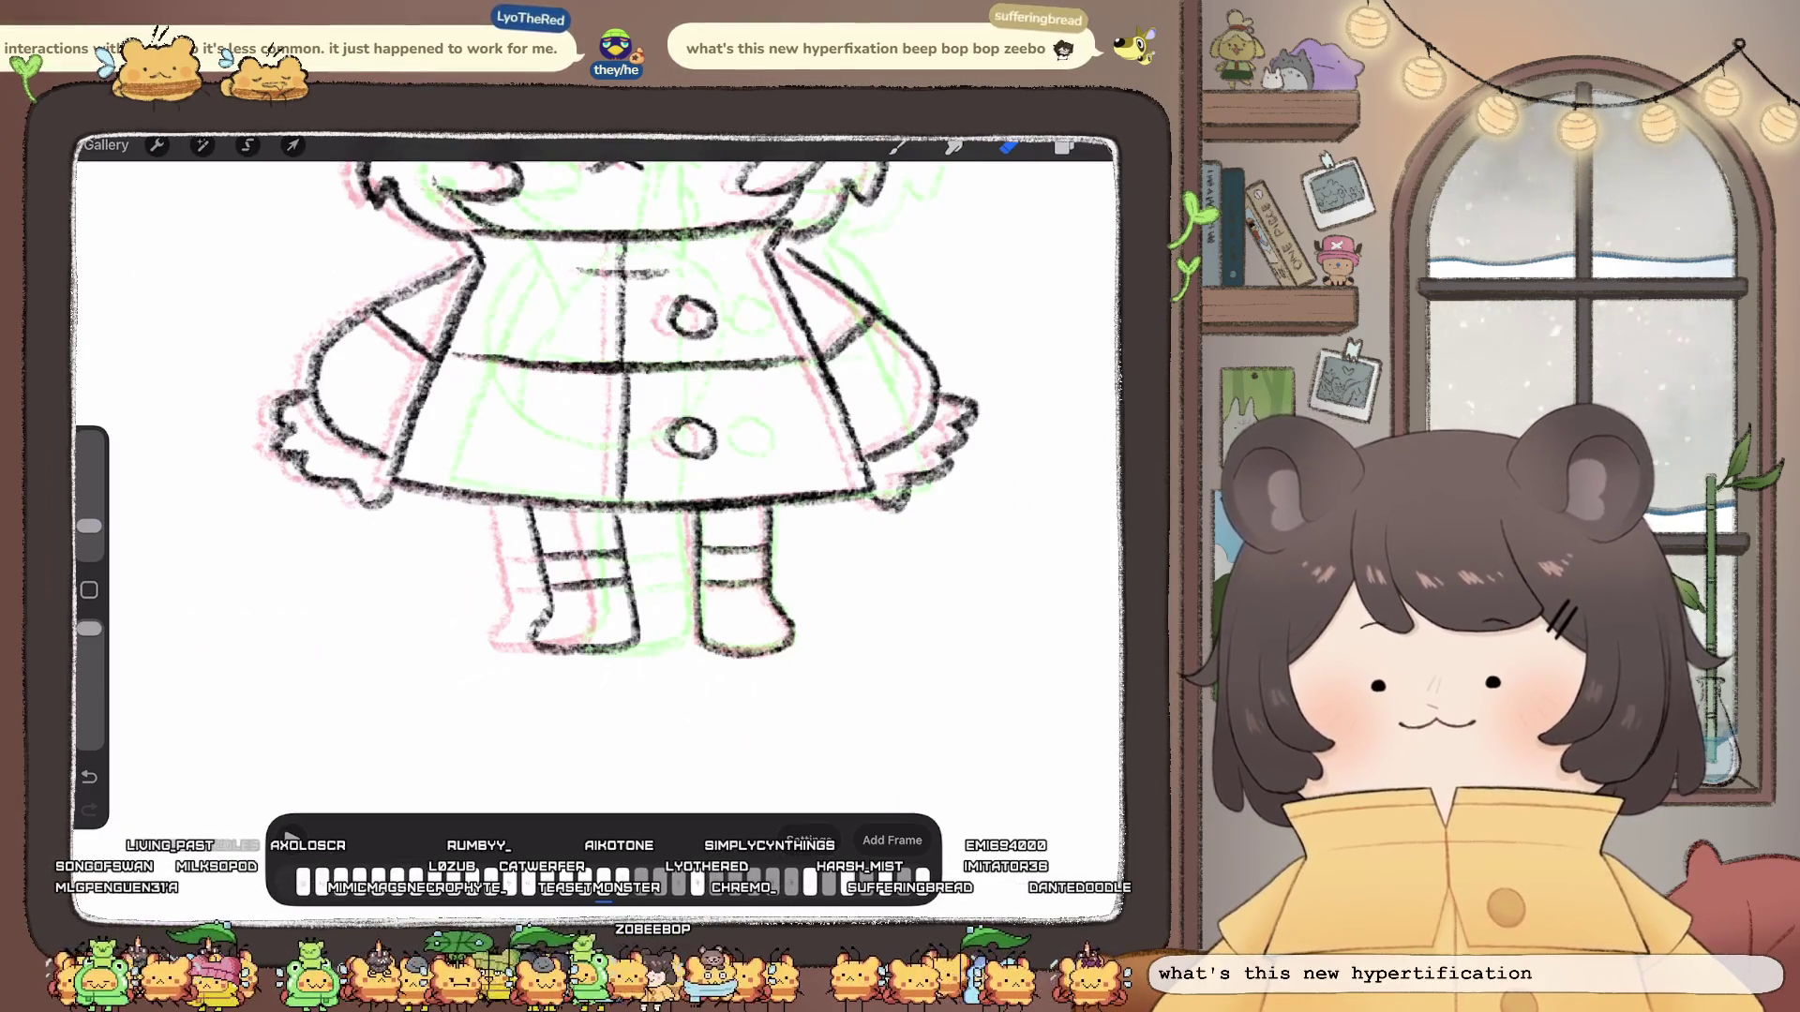
Step: Erase the old lower left-boot lines with a finer eraser and redraw a line inside the boot
{"action": "left_click_drag", "start_coordinate": [89, 524], "coordinate": [89, 522]}
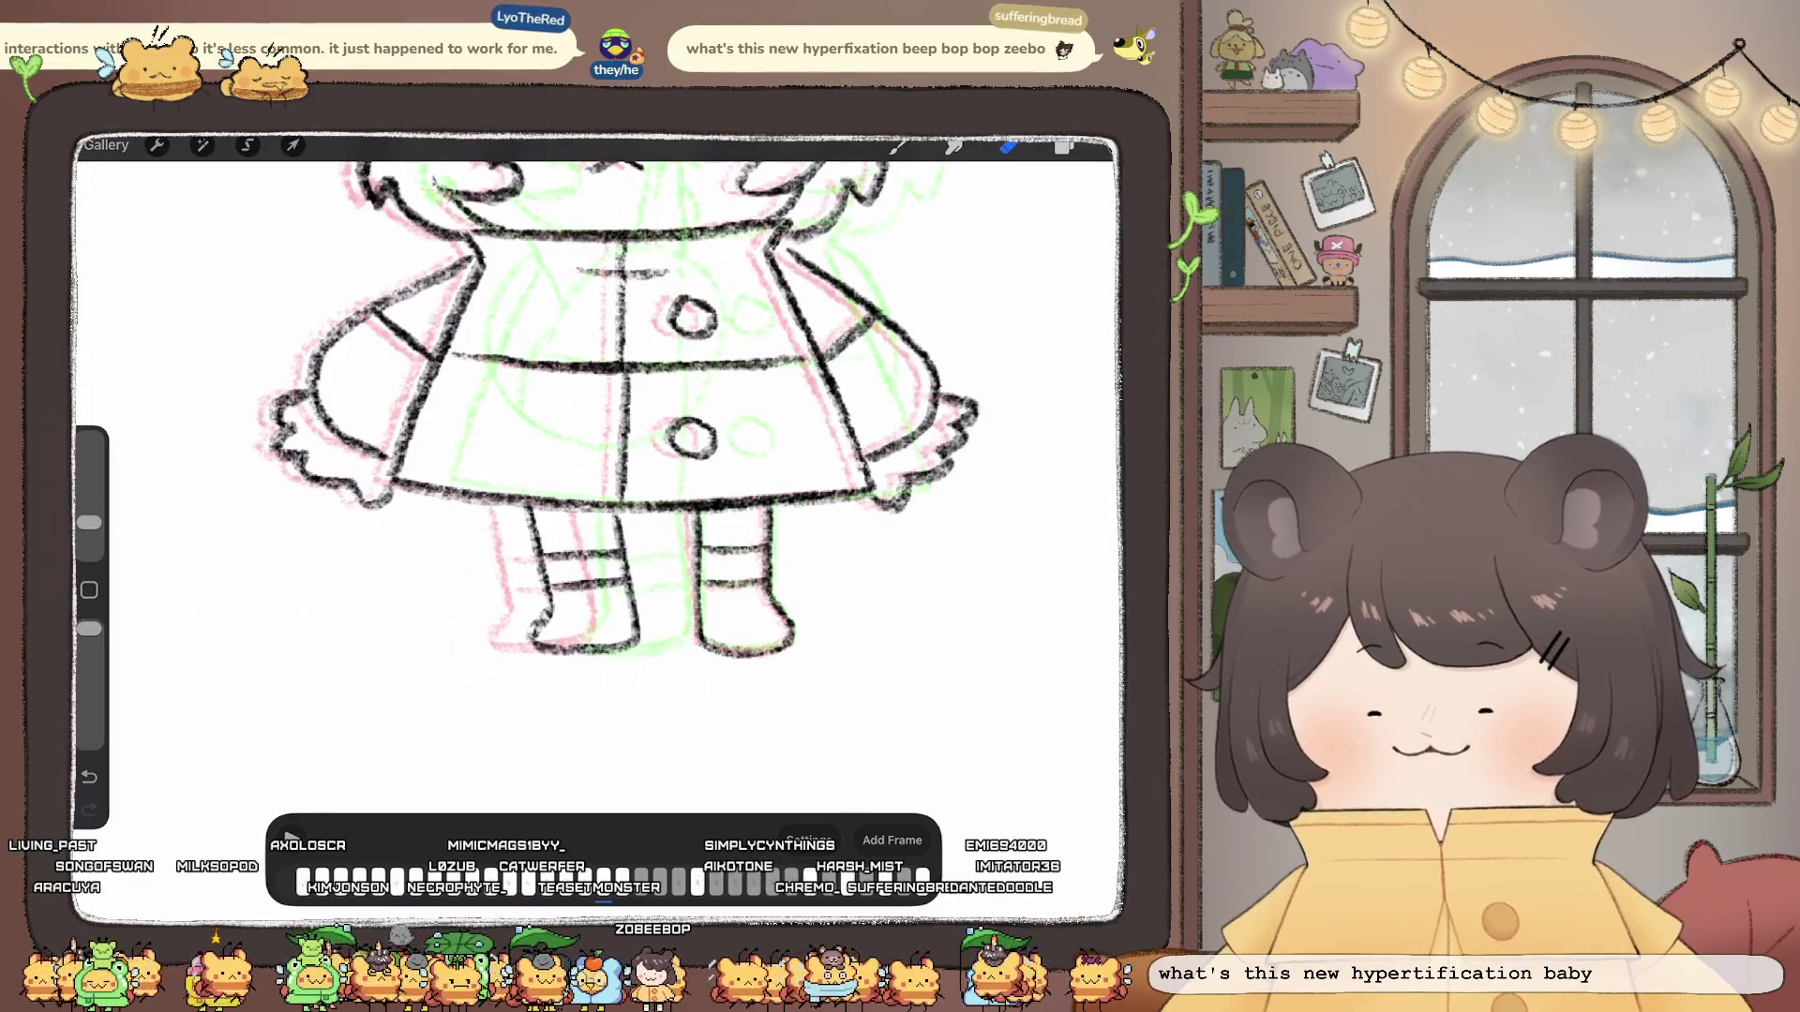
{"action": "left_click_drag", "start_coordinate": [618, 562], "coordinate": [562, 647]}
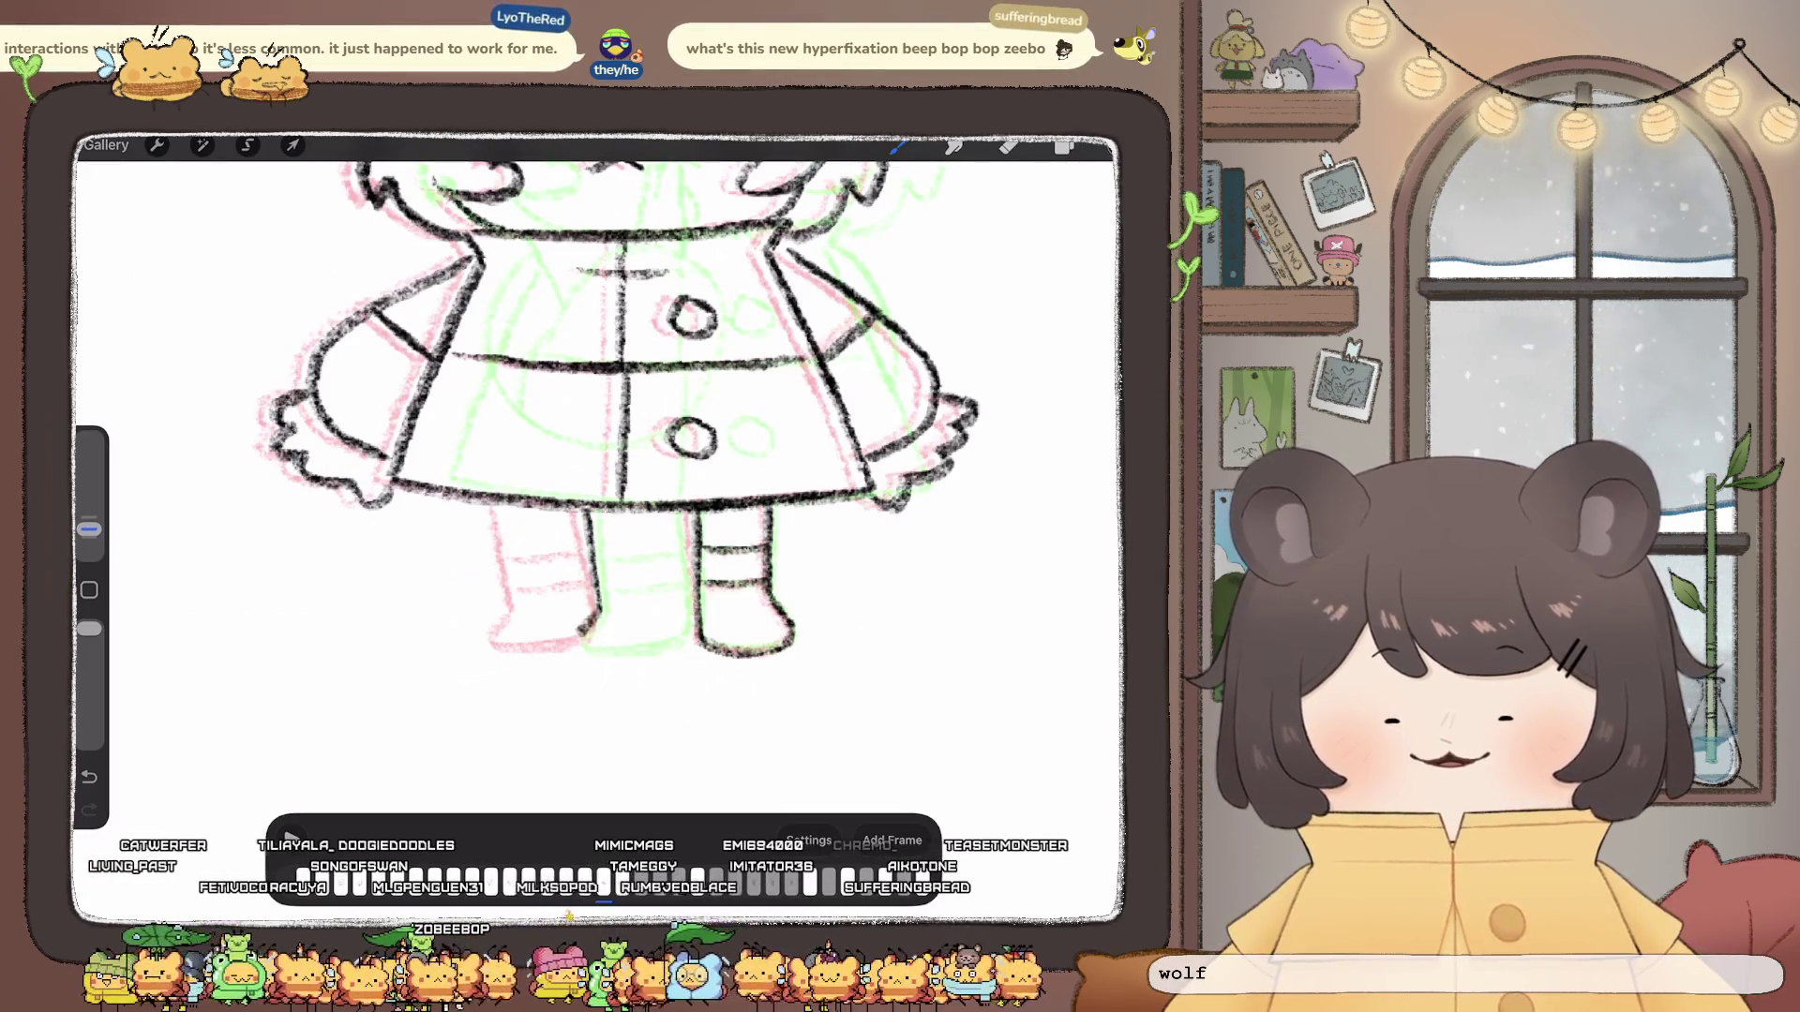
{"action": "left_click_drag", "start_coordinate": [675, 515], "coordinate": [677, 571]}
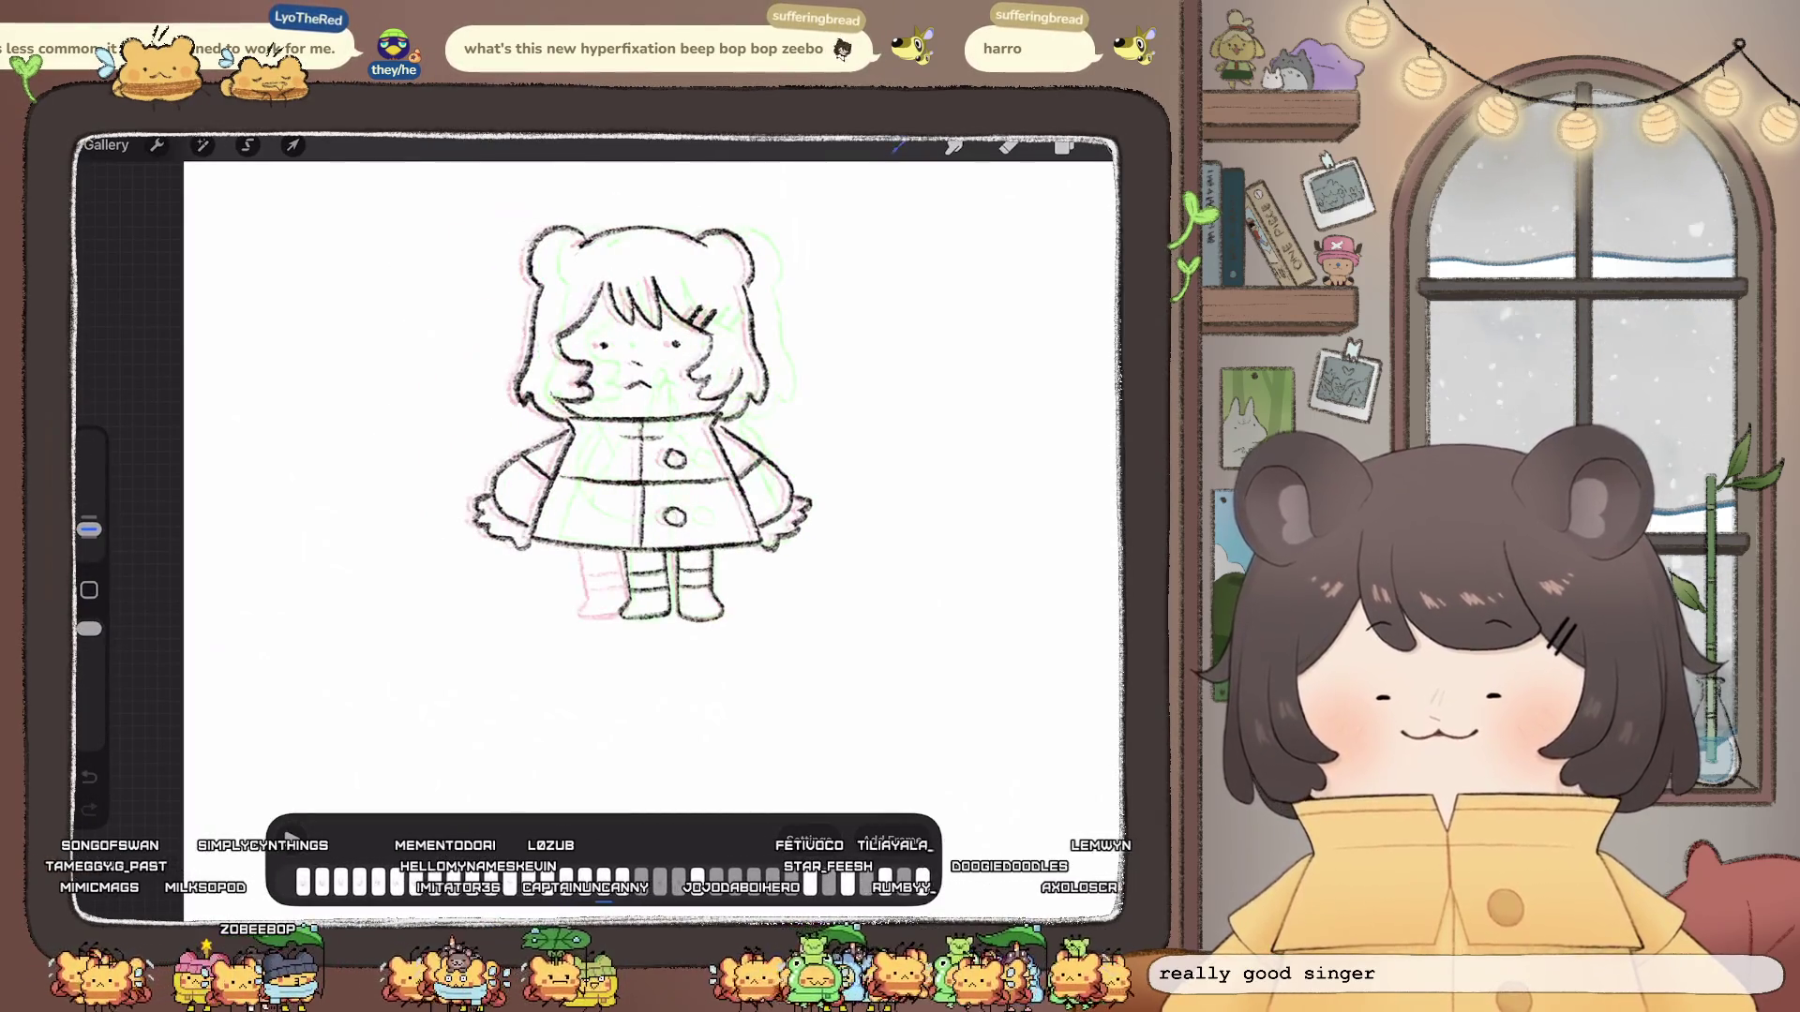
Step: Restore the frame selection so the onion-skin frames show again
{"action": "left_click", "coordinate": [809, 839]}
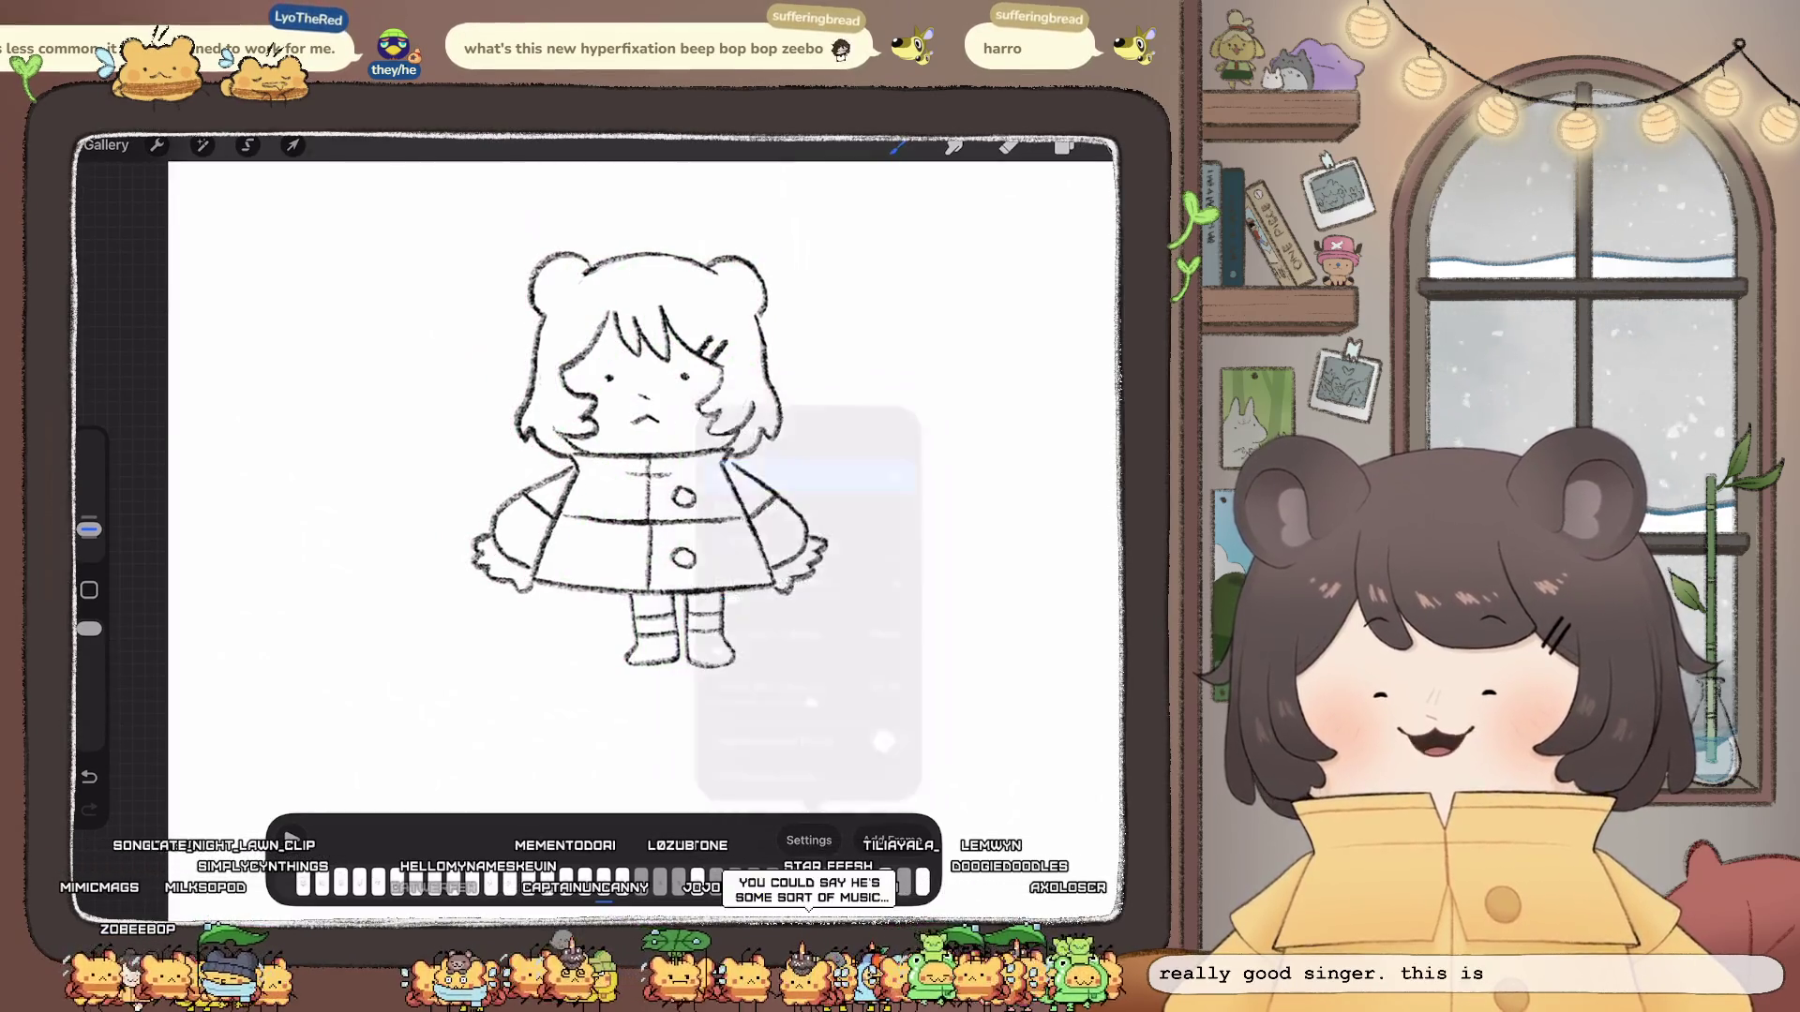
{"action": "scroll", "coordinate": [619, 493], "scroll_direction": "up", "scroll_amount": 3}
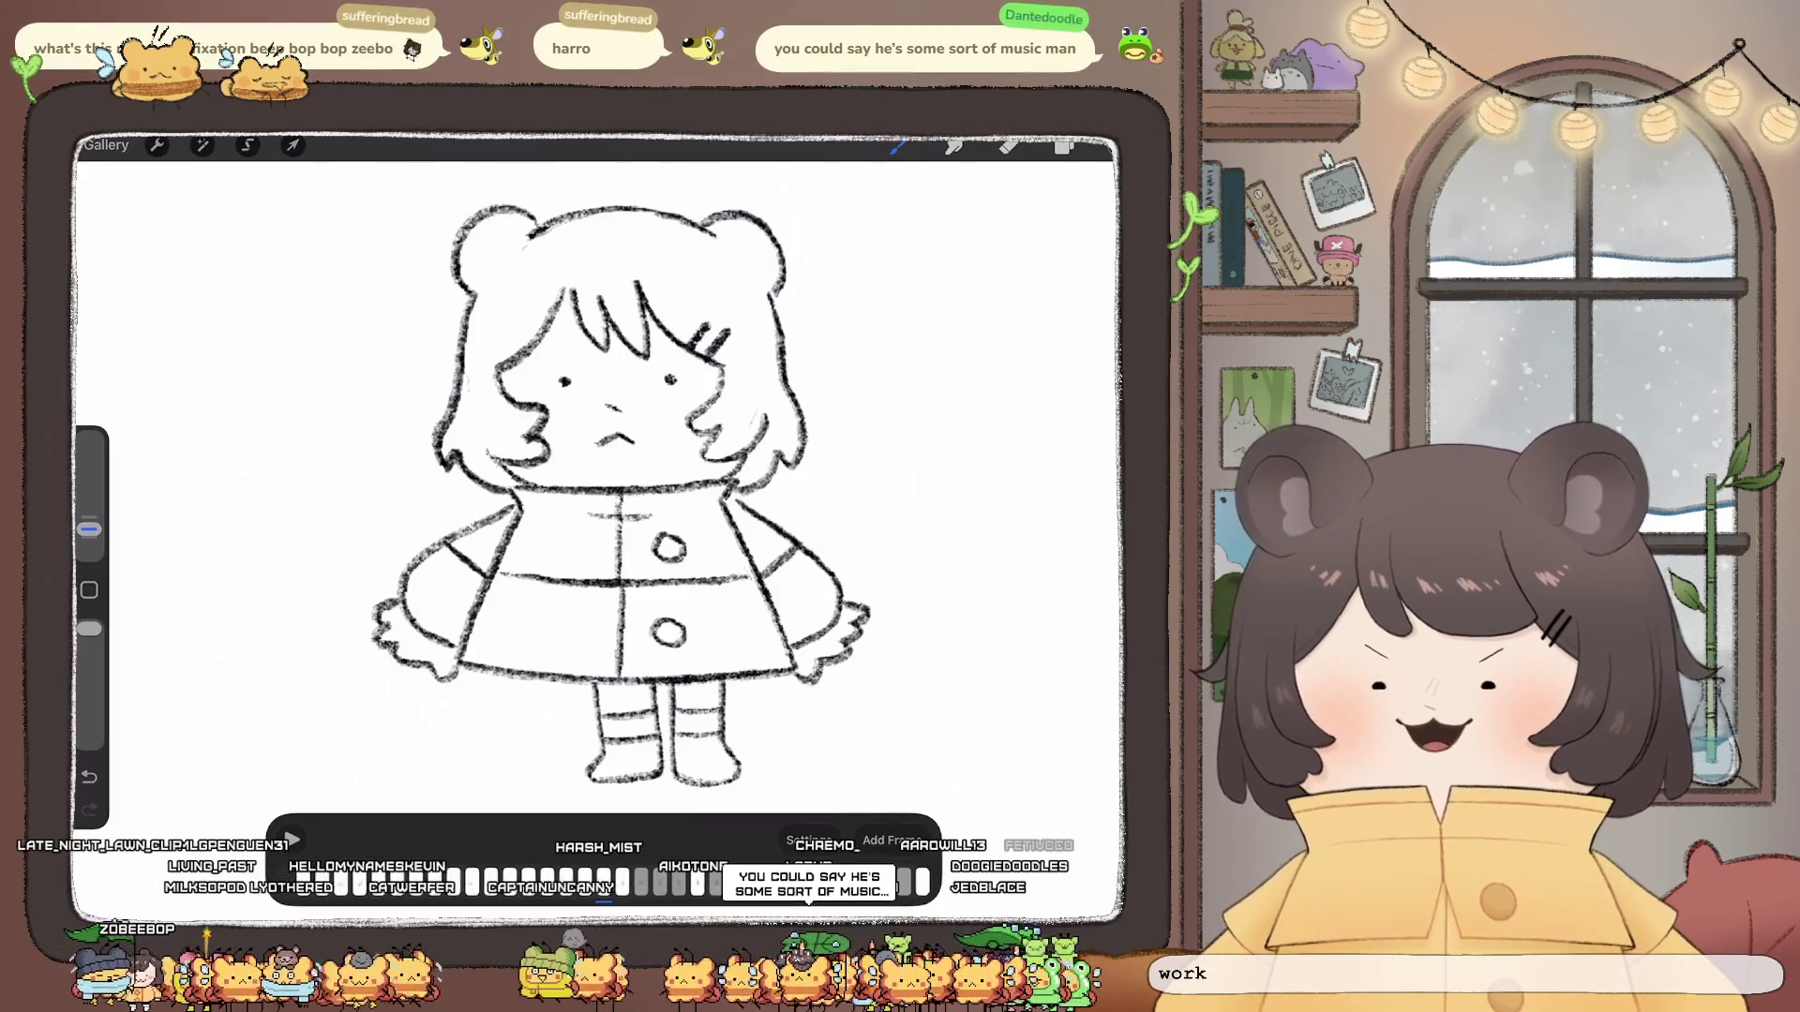
{"action": "key", "text": "ctrl+shift+z"}
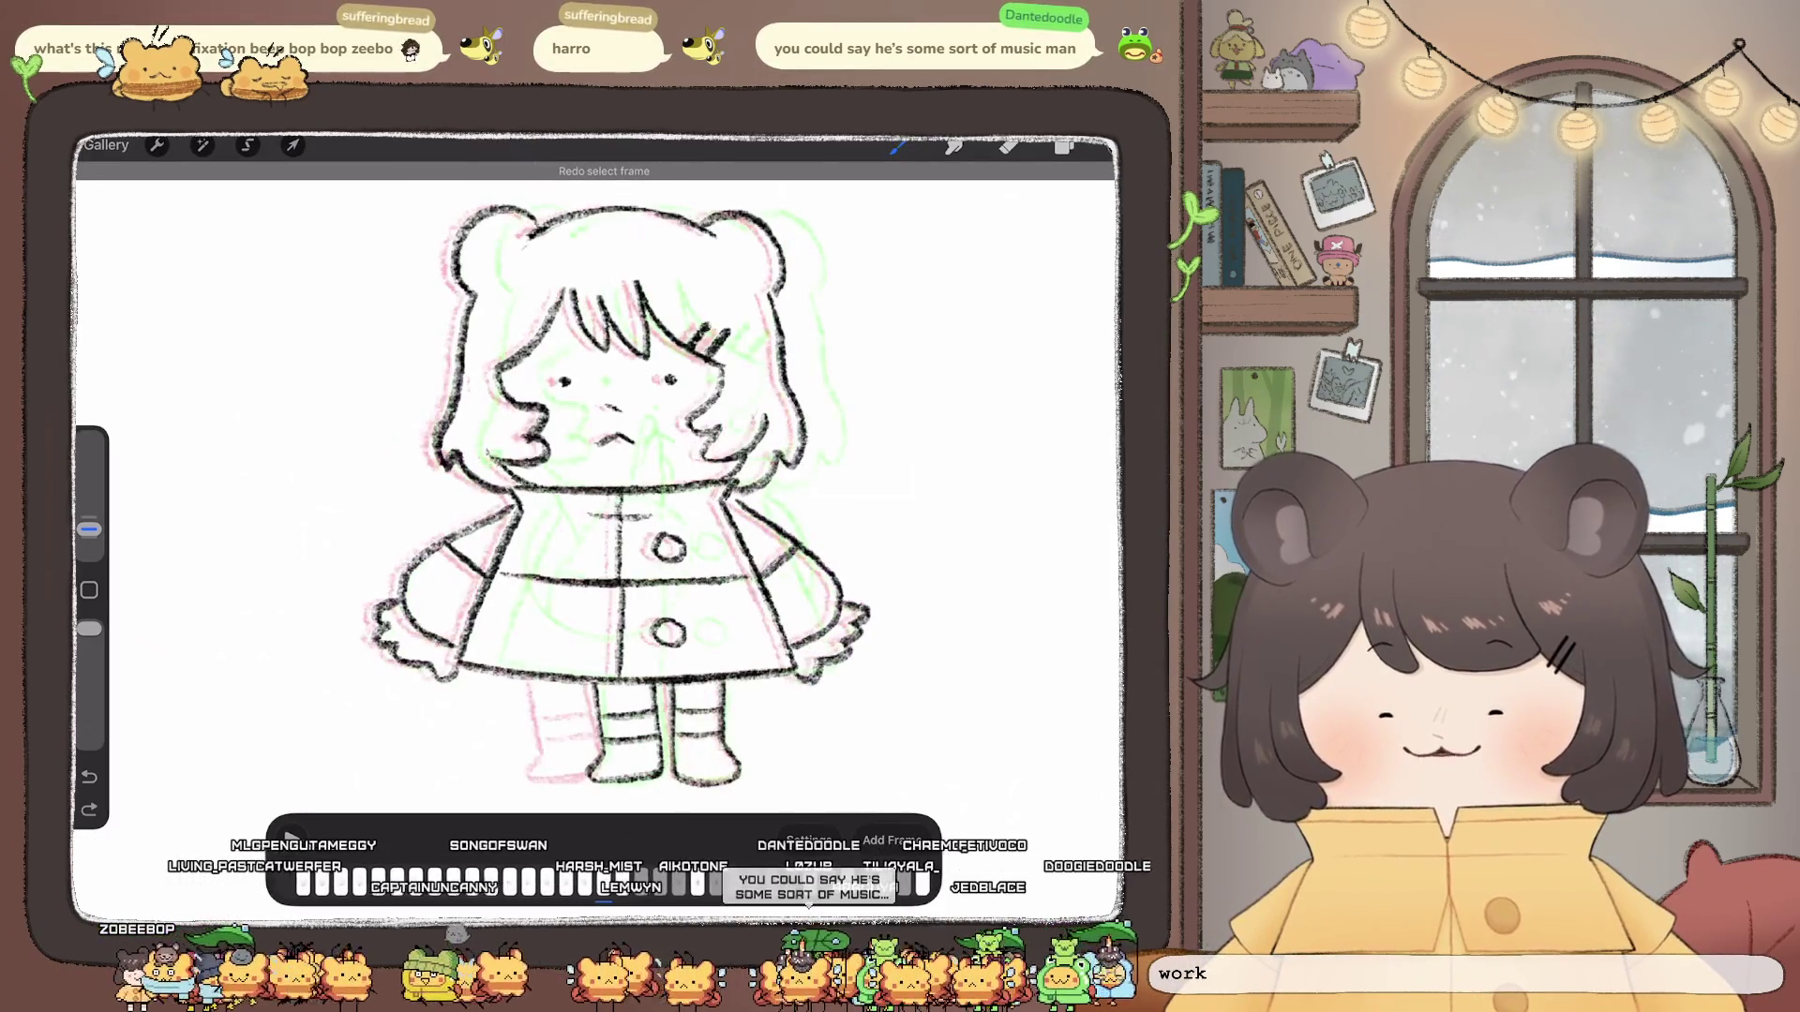
{"action": "scroll", "coordinate": [590, 464], "scroll_direction": "up", "scroll_amount": 2}
{"action": "scroll", "coordinate": [591, 464], "scroll_direction": "up", "scroll_amount": 2}
{"action": "scroll", "coordinate": [592, 464], "scroll_direction": "up", "scroll_amount": 2}
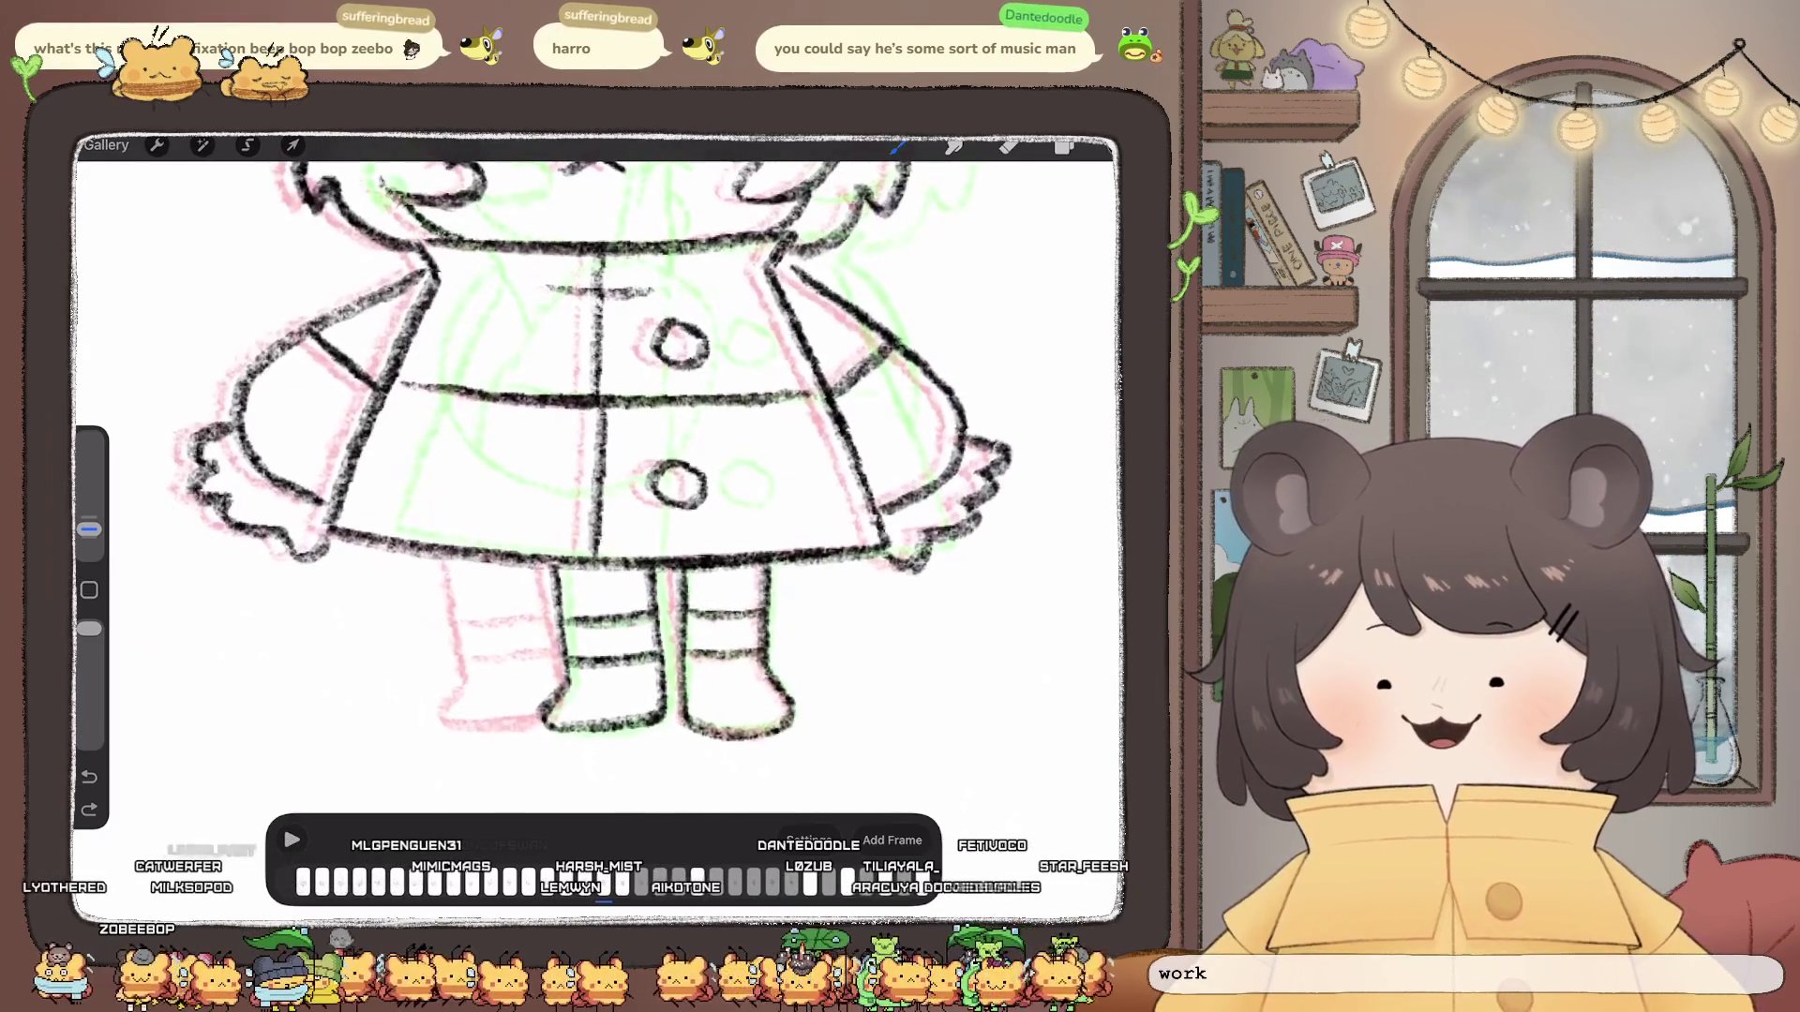
Step: Select this frame's Inserted Image layer and begin a freehand selection
{"action": "left_click", "coordinate": [1064, 146]}
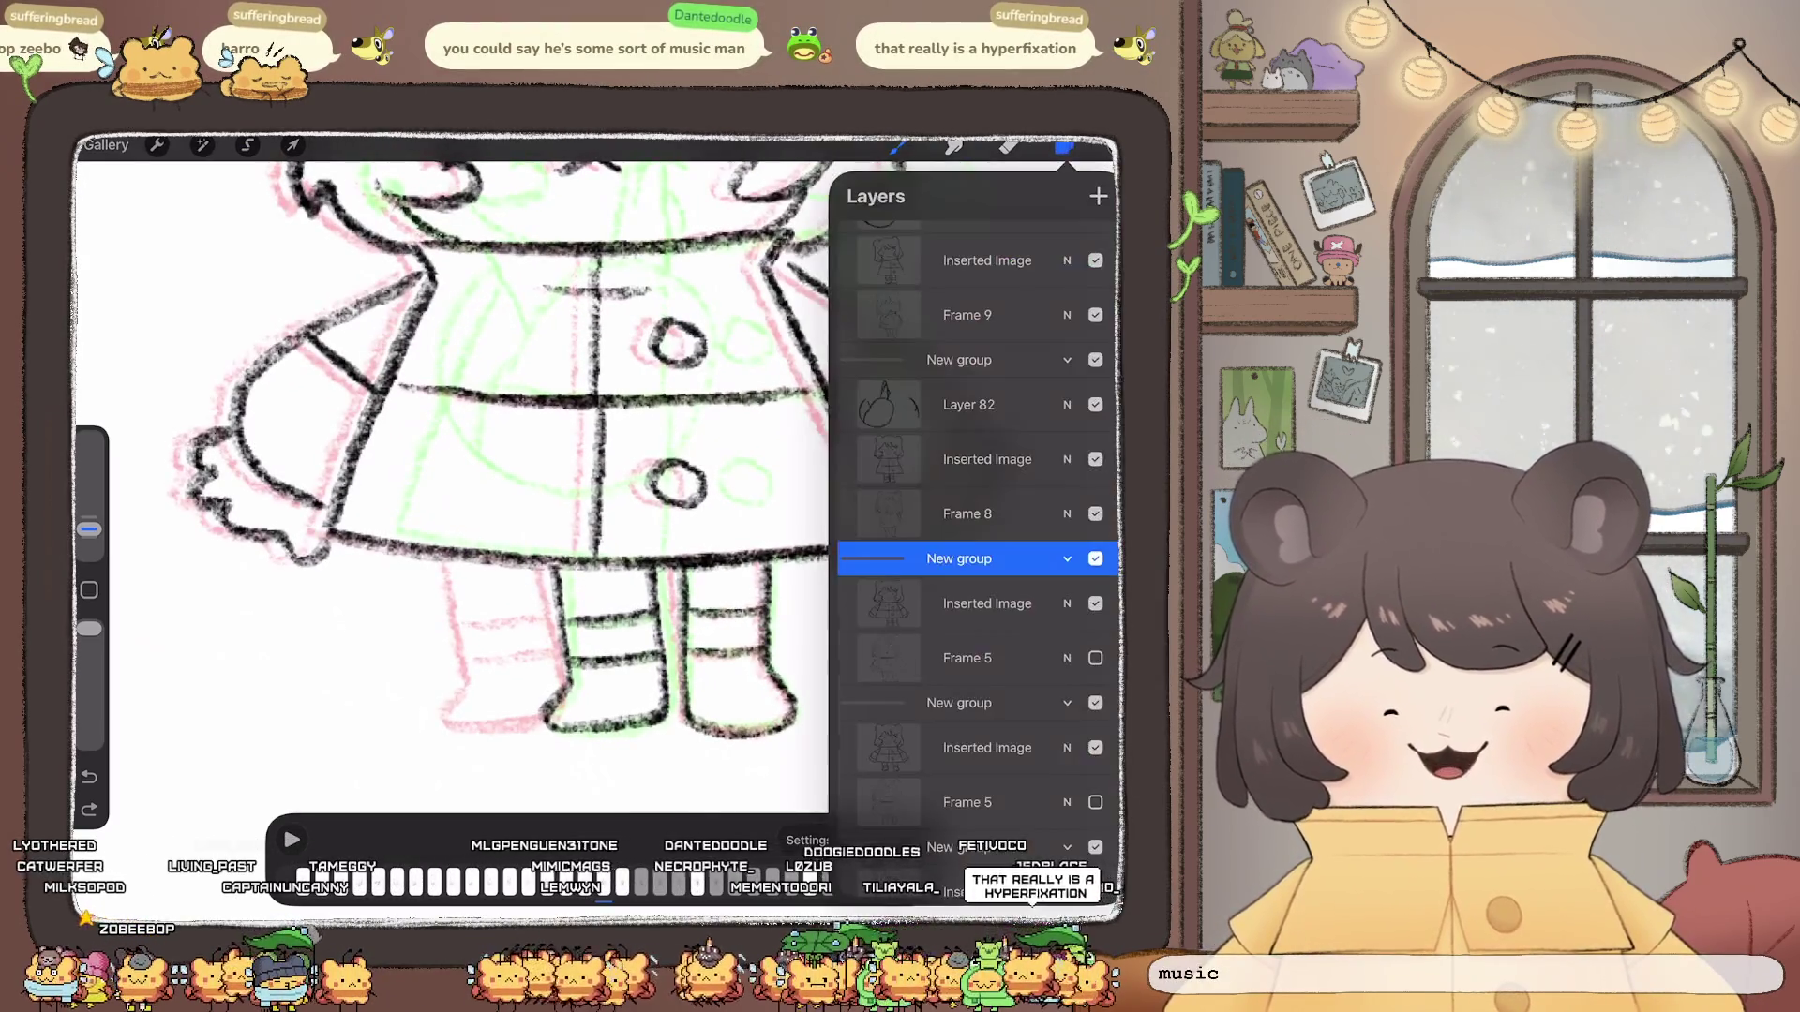
{"action": "left_click", "coordinate": [984, 604]}
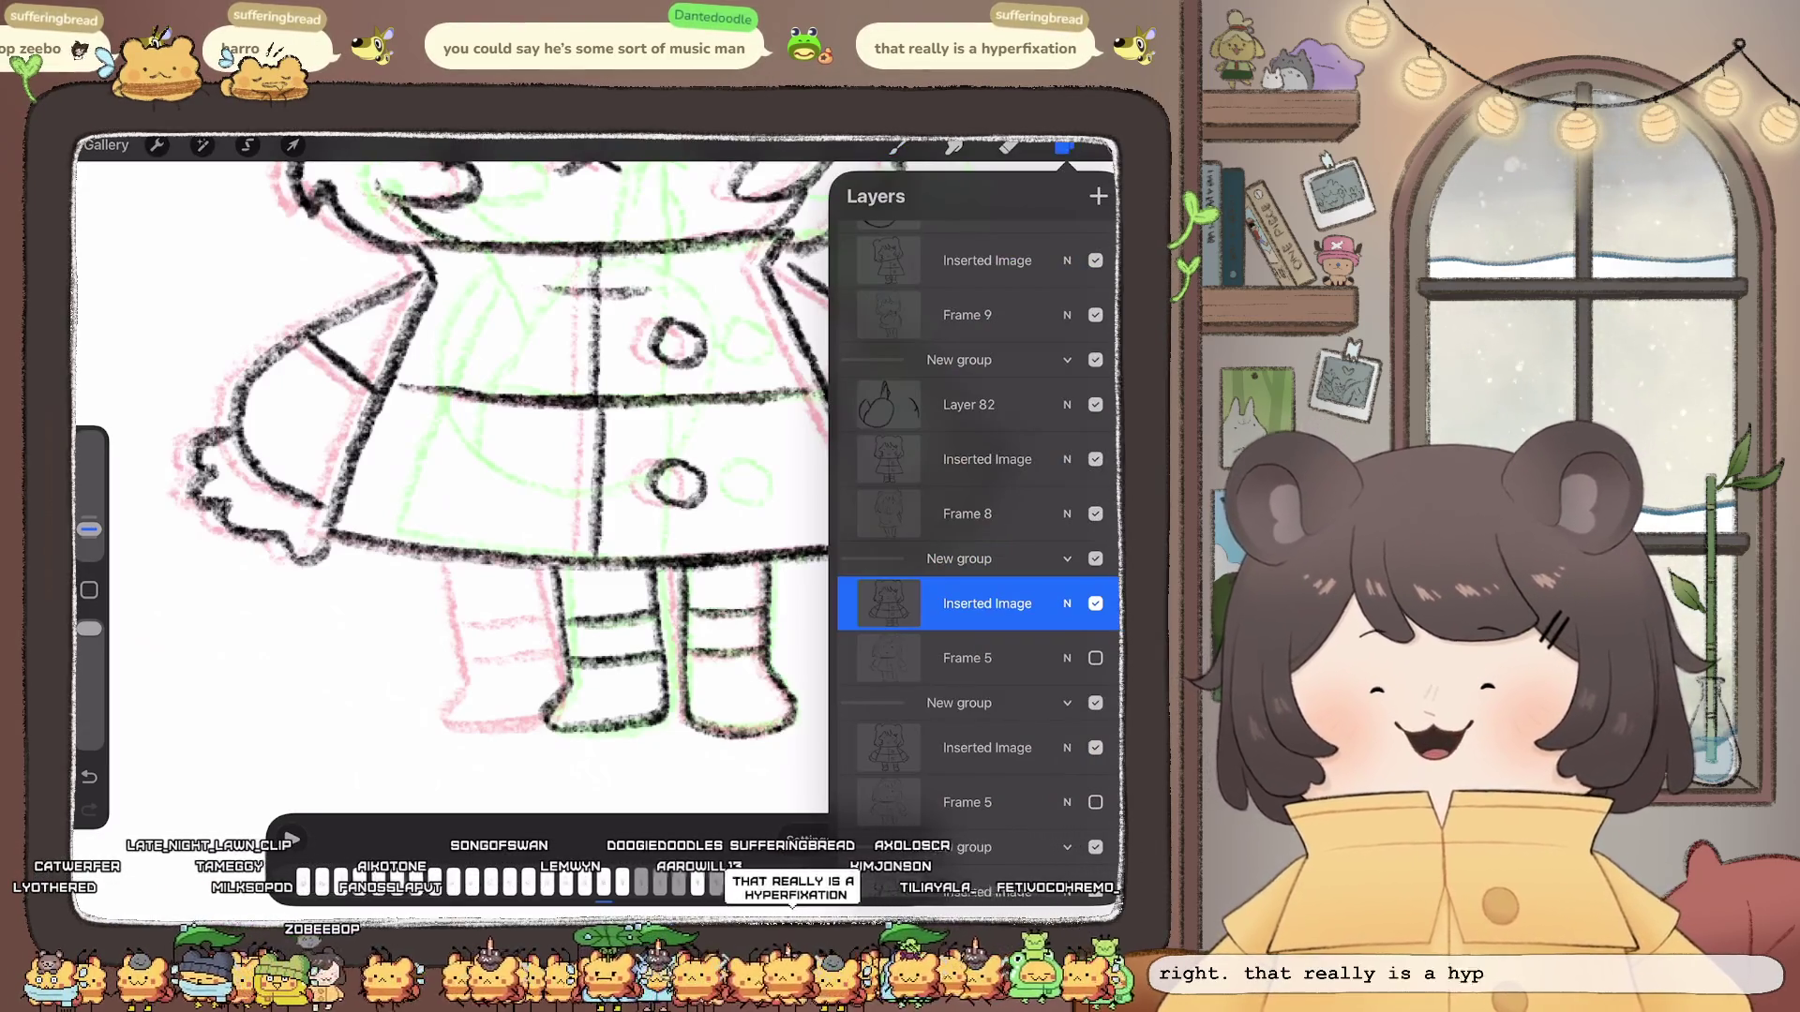
{"action": "left_click", "coordinate": [246, 145]}
{"action": "scroll", "coordinate": [592, 492], "scroll_direction": "up", "scroll_amount": 3}
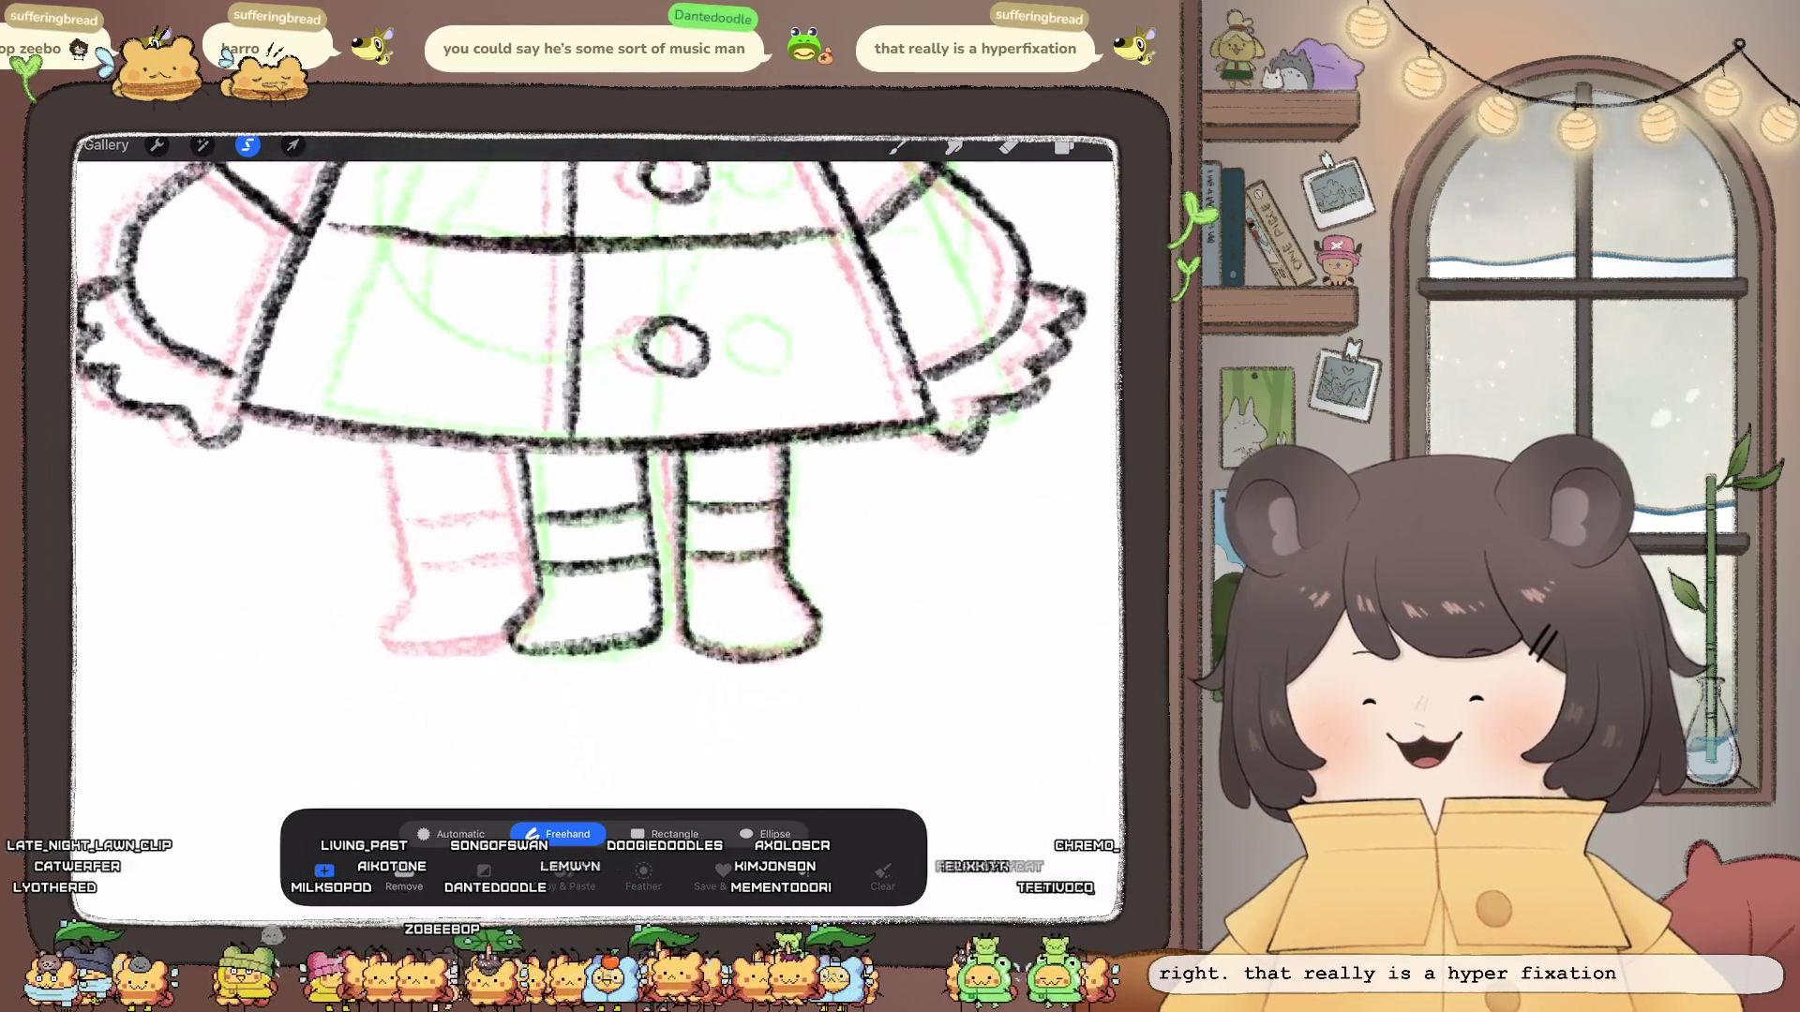
Step: Lasso the left boot, then move it left and tilt it over the onion skins
{"action": "left_click_drag", "start_coordinate": [448, 567], "coordinate": [583, 740]}
{"action": "left_click_drag", "start_coordinate": [668, 654], "coordinate": [668, 564]}
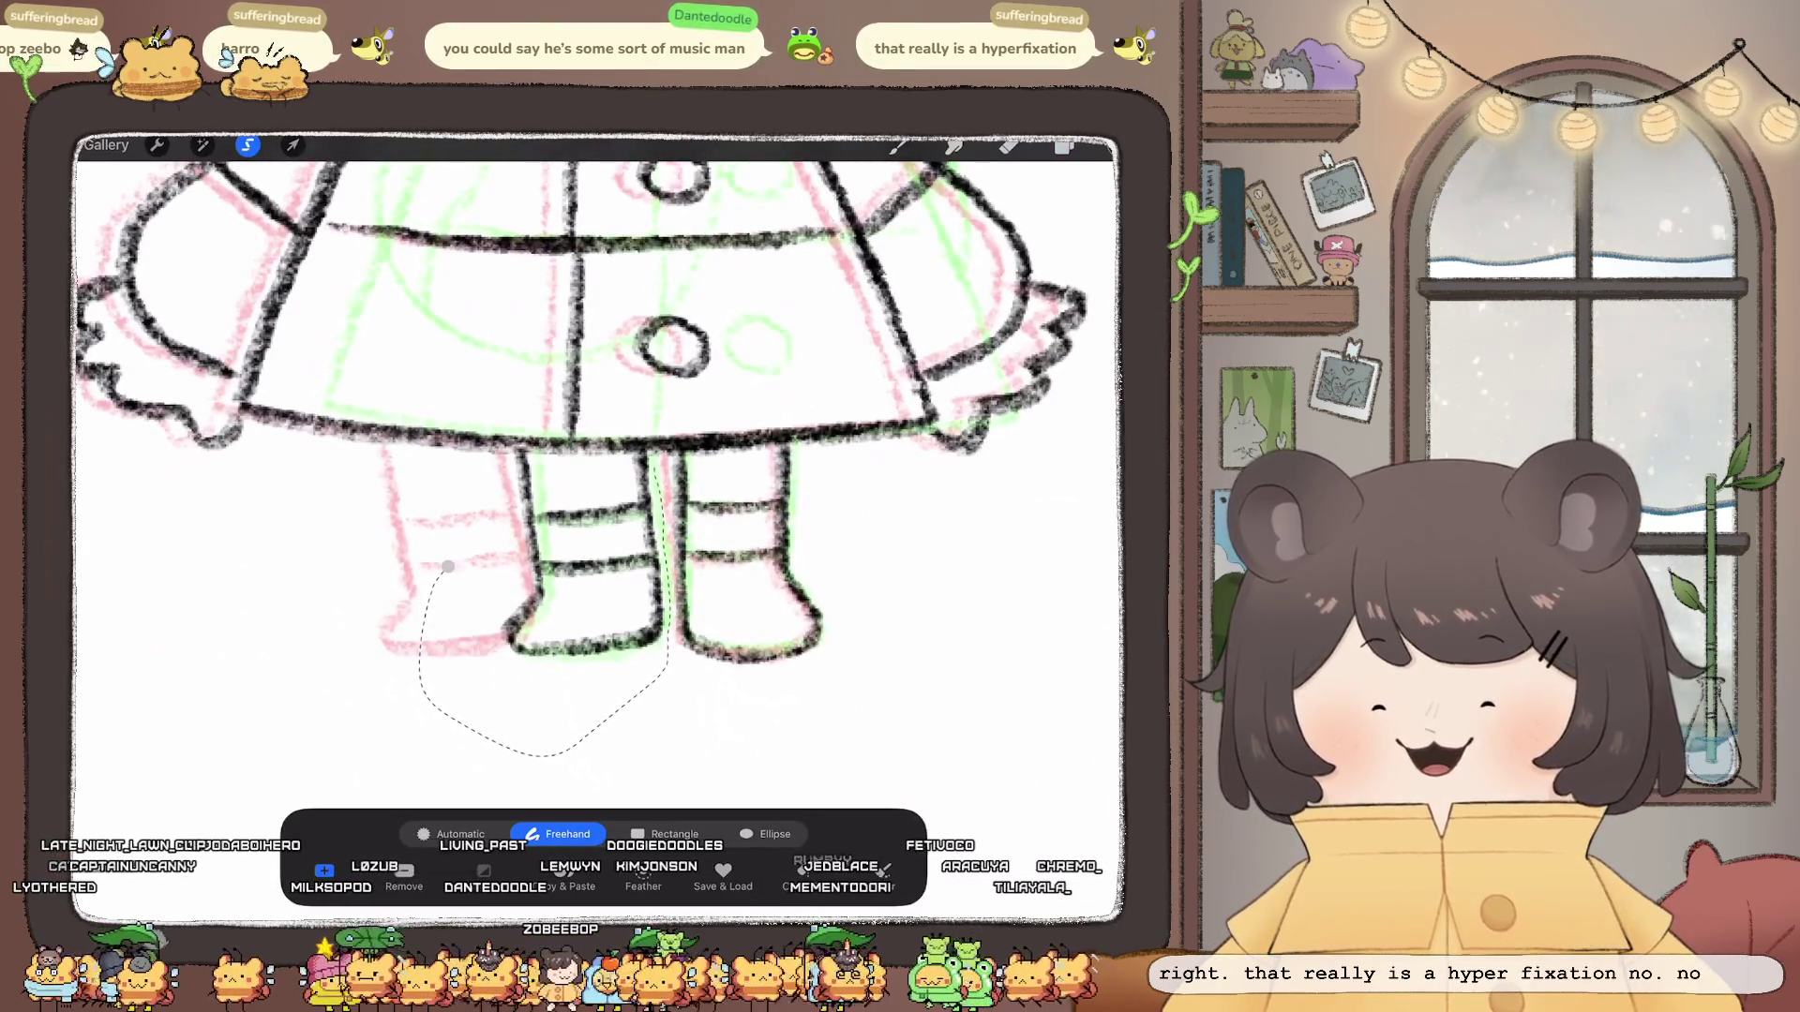
{"action": "left_click_drag", "start_coordinate": [563, 453], "coordinate": [436, 541]}
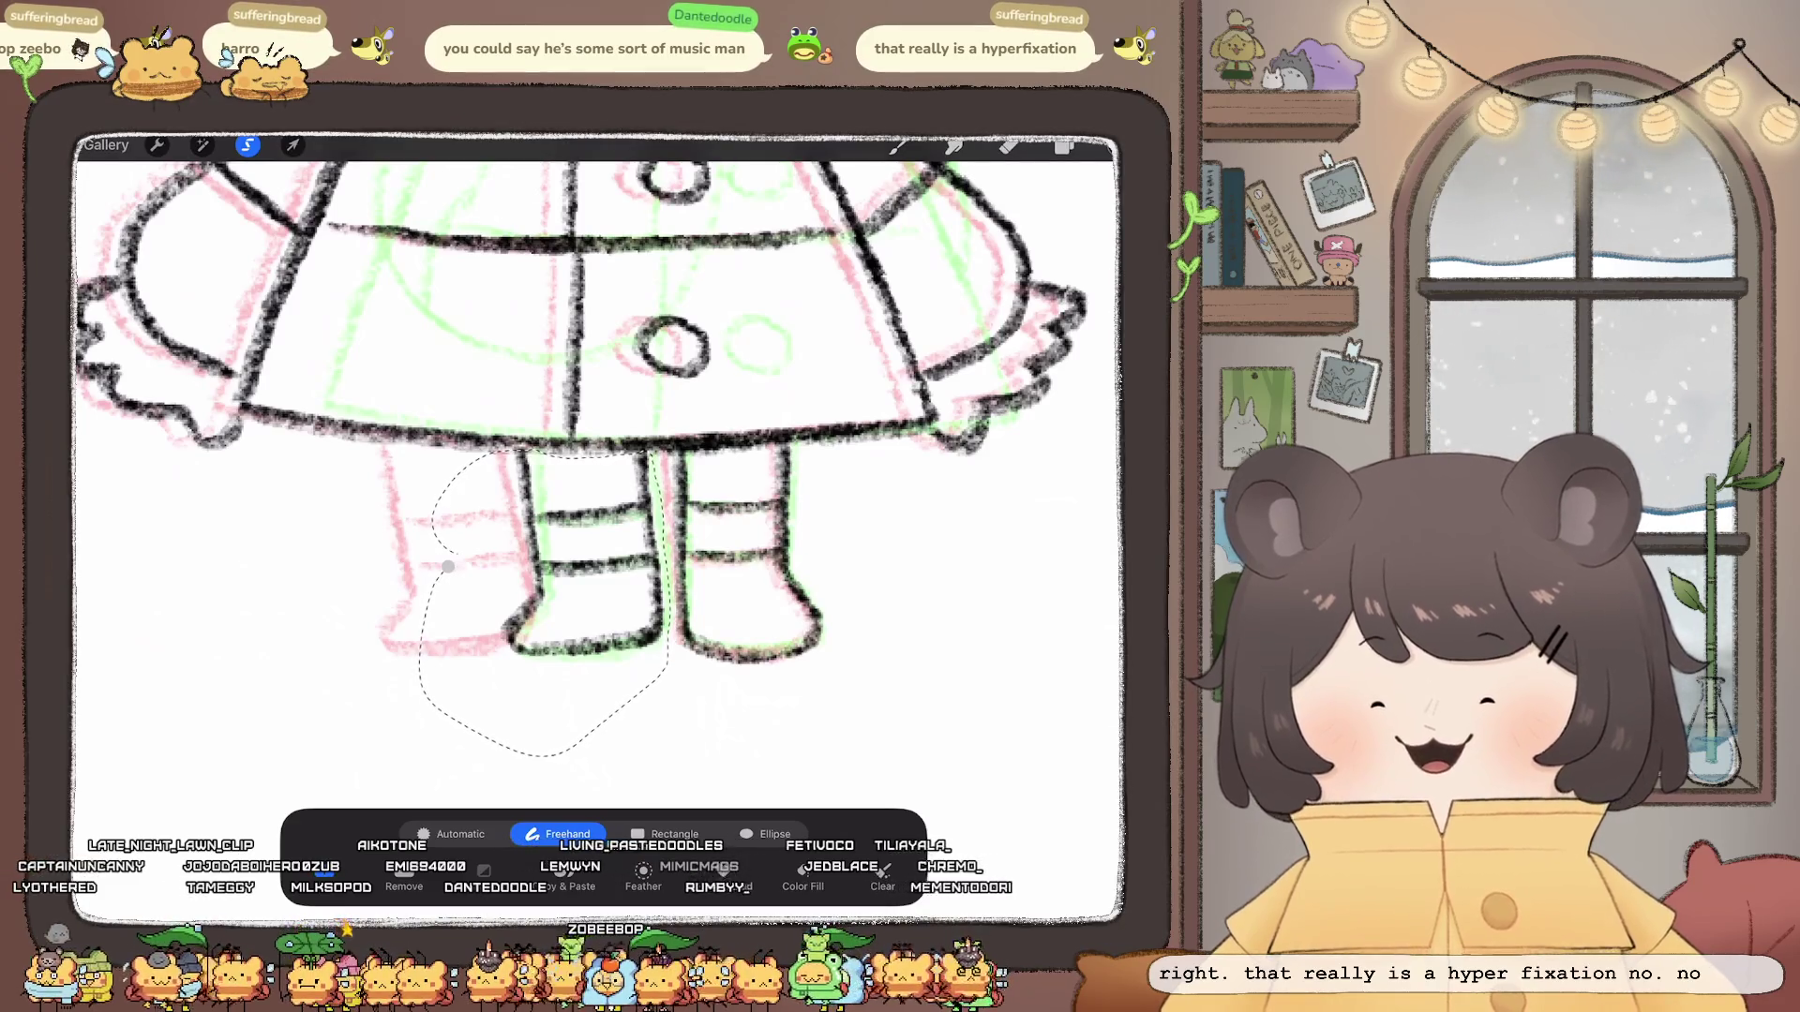
{"action": "left_click", "coordinate": [293, 145]}
{"action": "left_click_drag", "start_coordinate": [577, 551], "coordinate": [519, 548]}
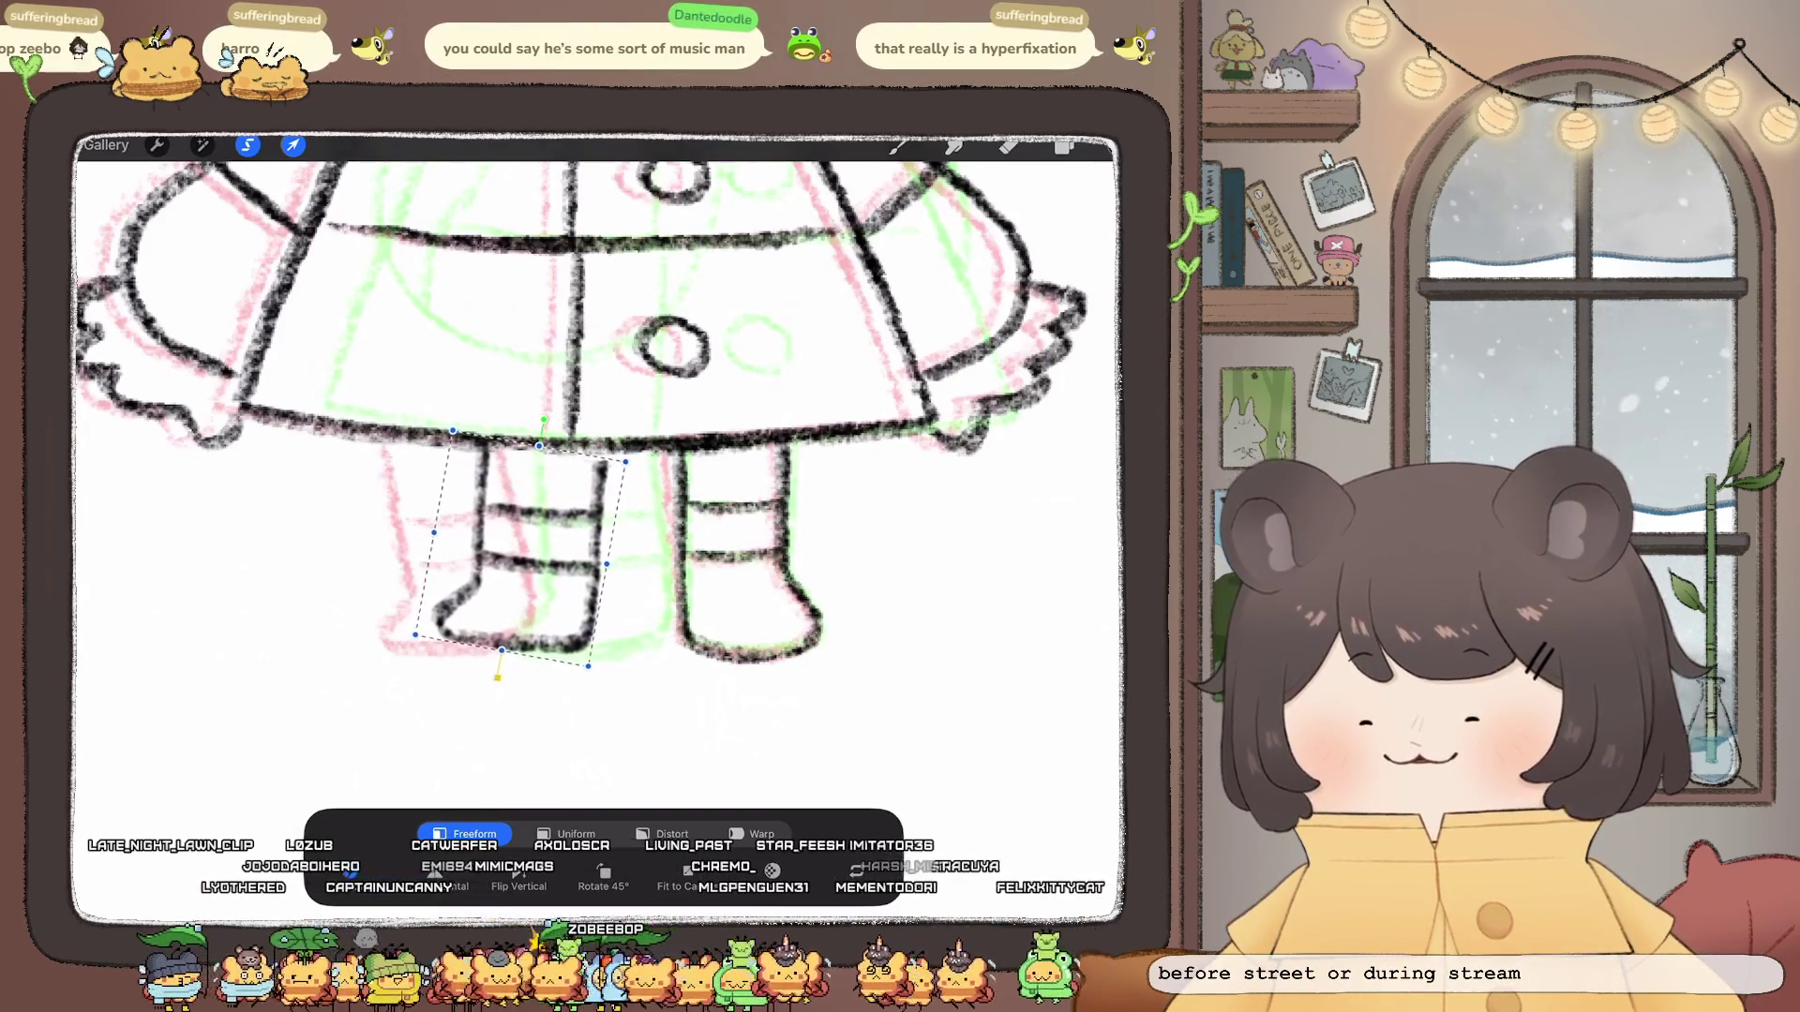
Step: Warp the boot's lower-left and upper-right corners into shape and commit
{"action": "left_click", "coordinate": [751, 834]}
{"action": "left_click_drag", "start_coordinate": [414, 636], "coordinate": [342, 634]}
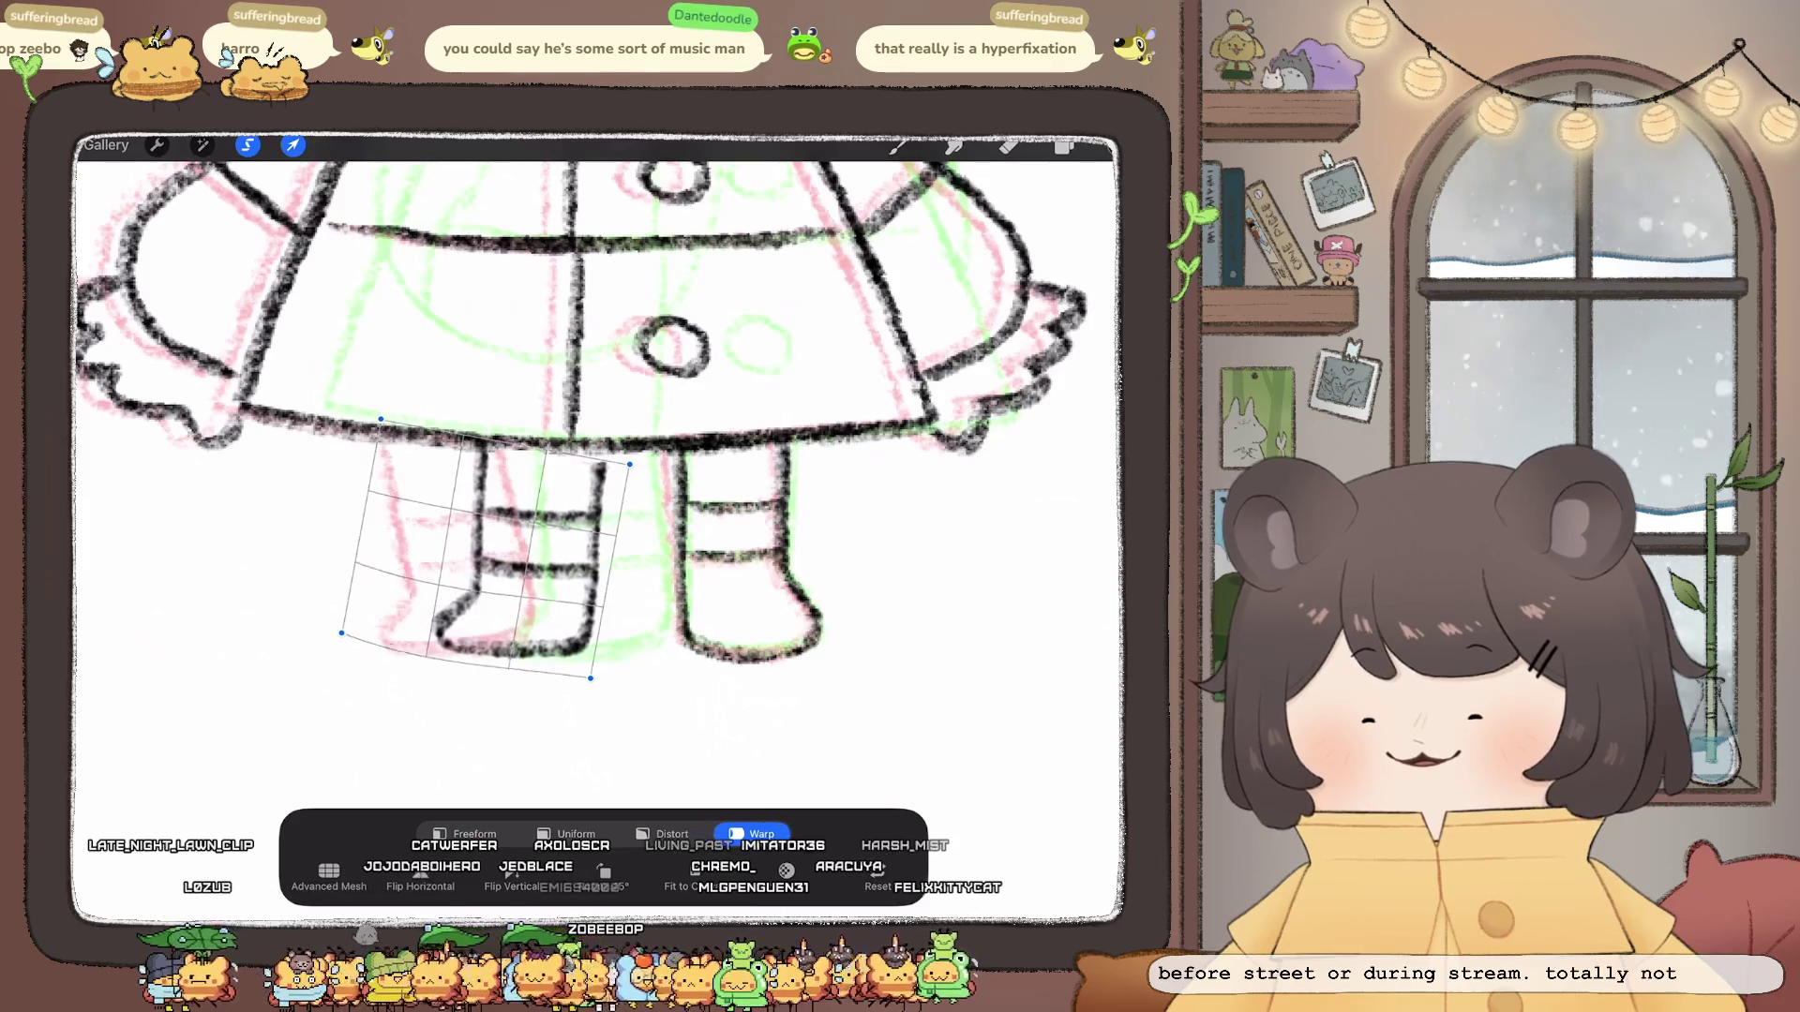
{"action": "left_click_drag", "start_coordinate": [629, 464], "coordinate": [636, 449]}
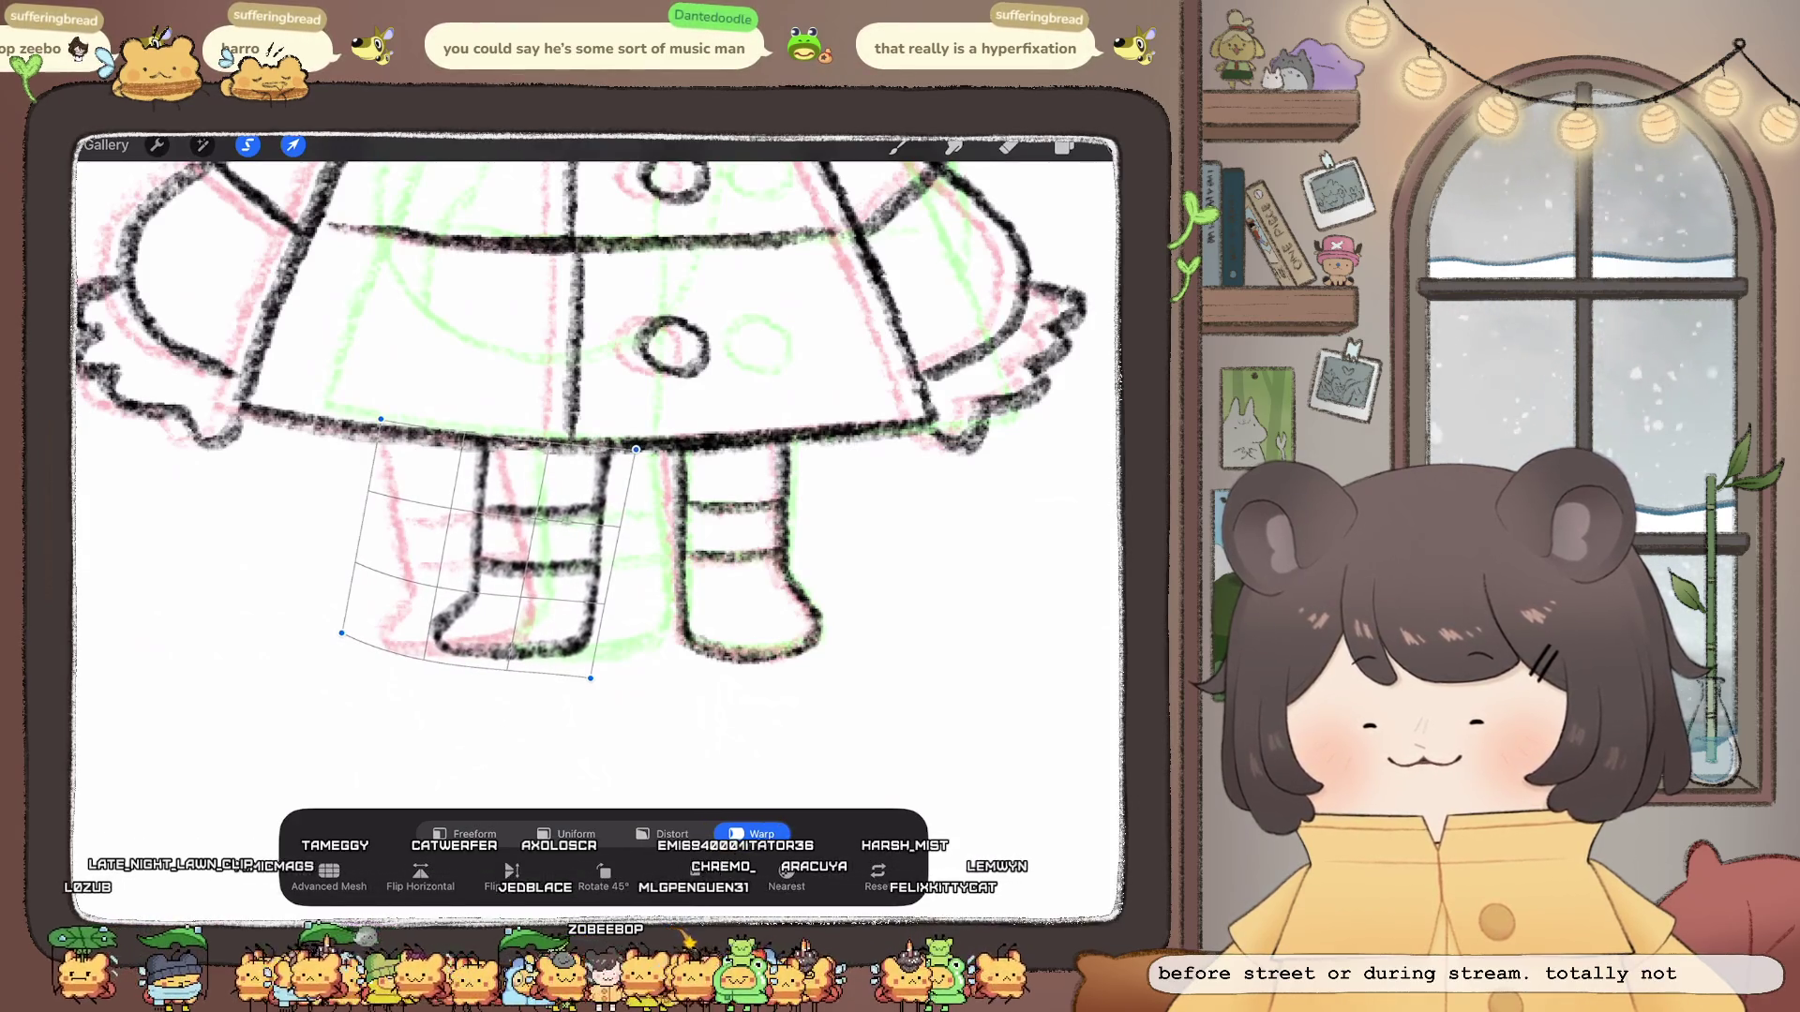
{"action": "scroll", "coordinate": [598, 534], "scroll_direction": "down", "scroll_amount": 2}
{"action": "left_click", "coordinate": [293, 145]}
{"action": "scroll", "coordinate": [598, 534], "scroll_direction": "down", "scroll_amount": 5}
{"action": "scroll", "coordinate": [599, 534], "scroll_direction": "down", "scroll_amount": 3}
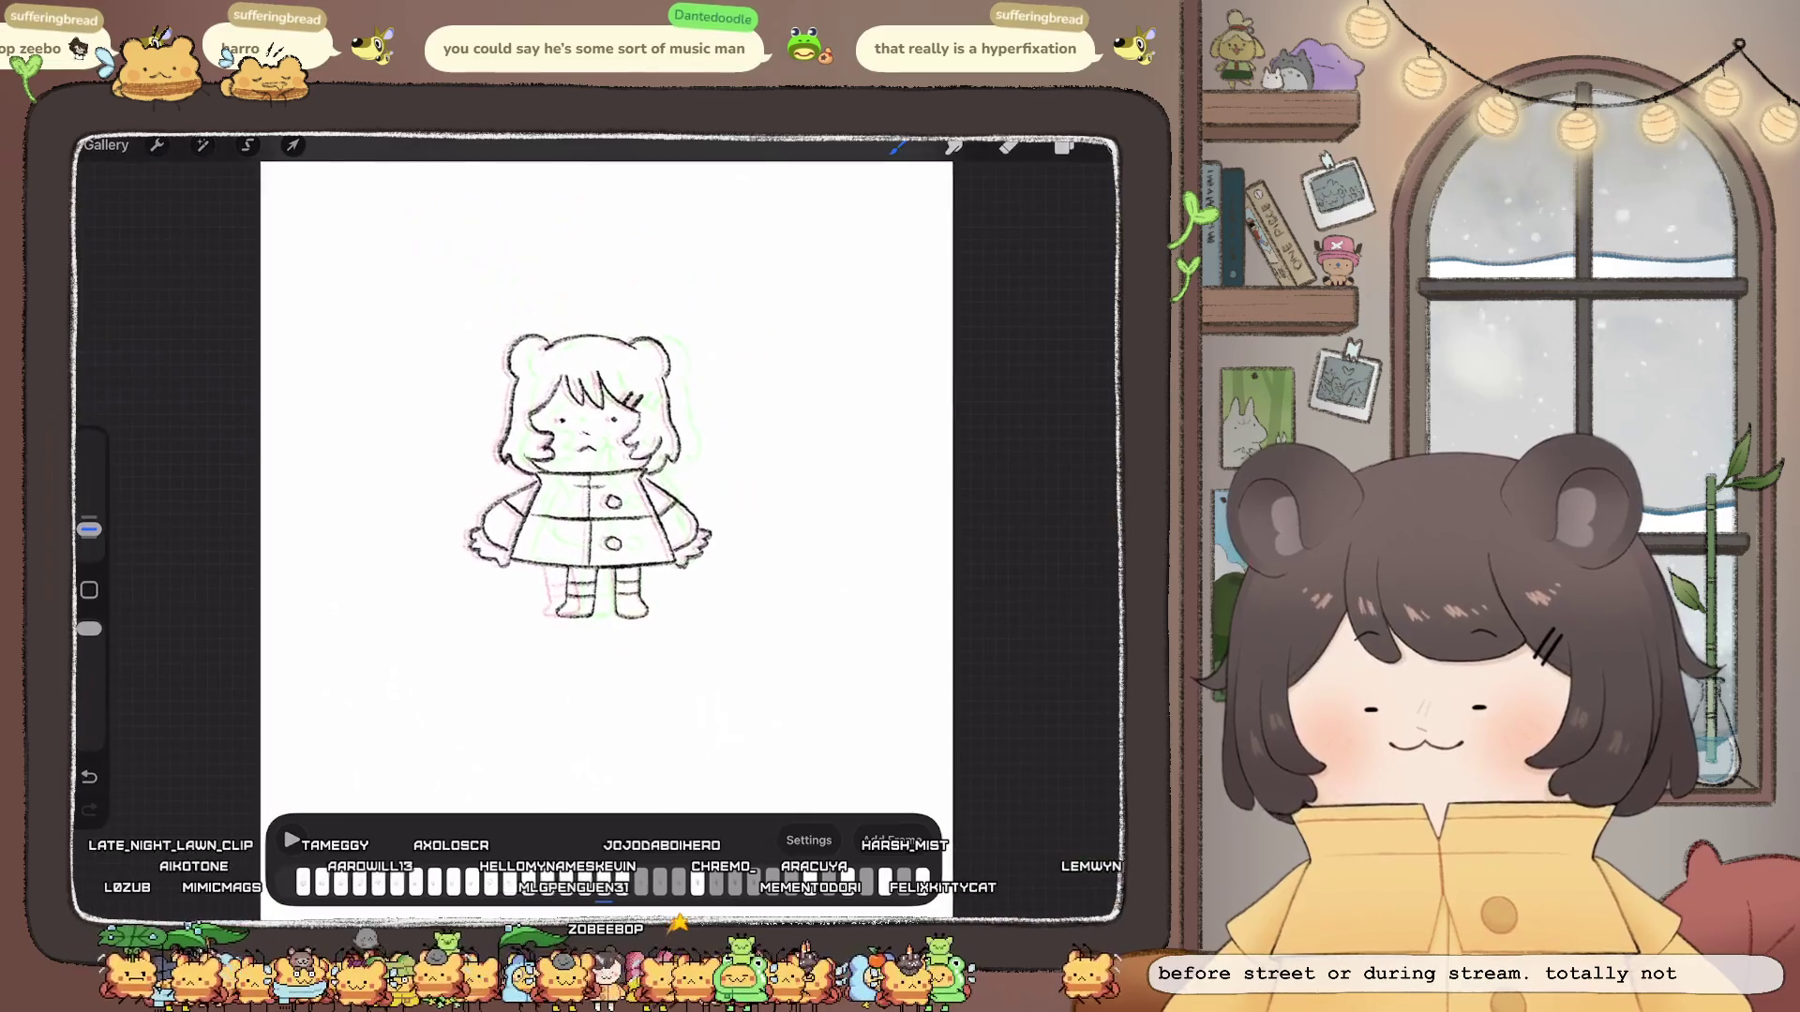
{"action": "scroll", "coordinate": [598, 536], "scroll_direction": "down", "scroll_amount": 1}
Step: Undo to restore the onion-skin overlap, briefly free-transform the drawing, and return to drawing
{"action": "key", "text": "ctrl+z"}
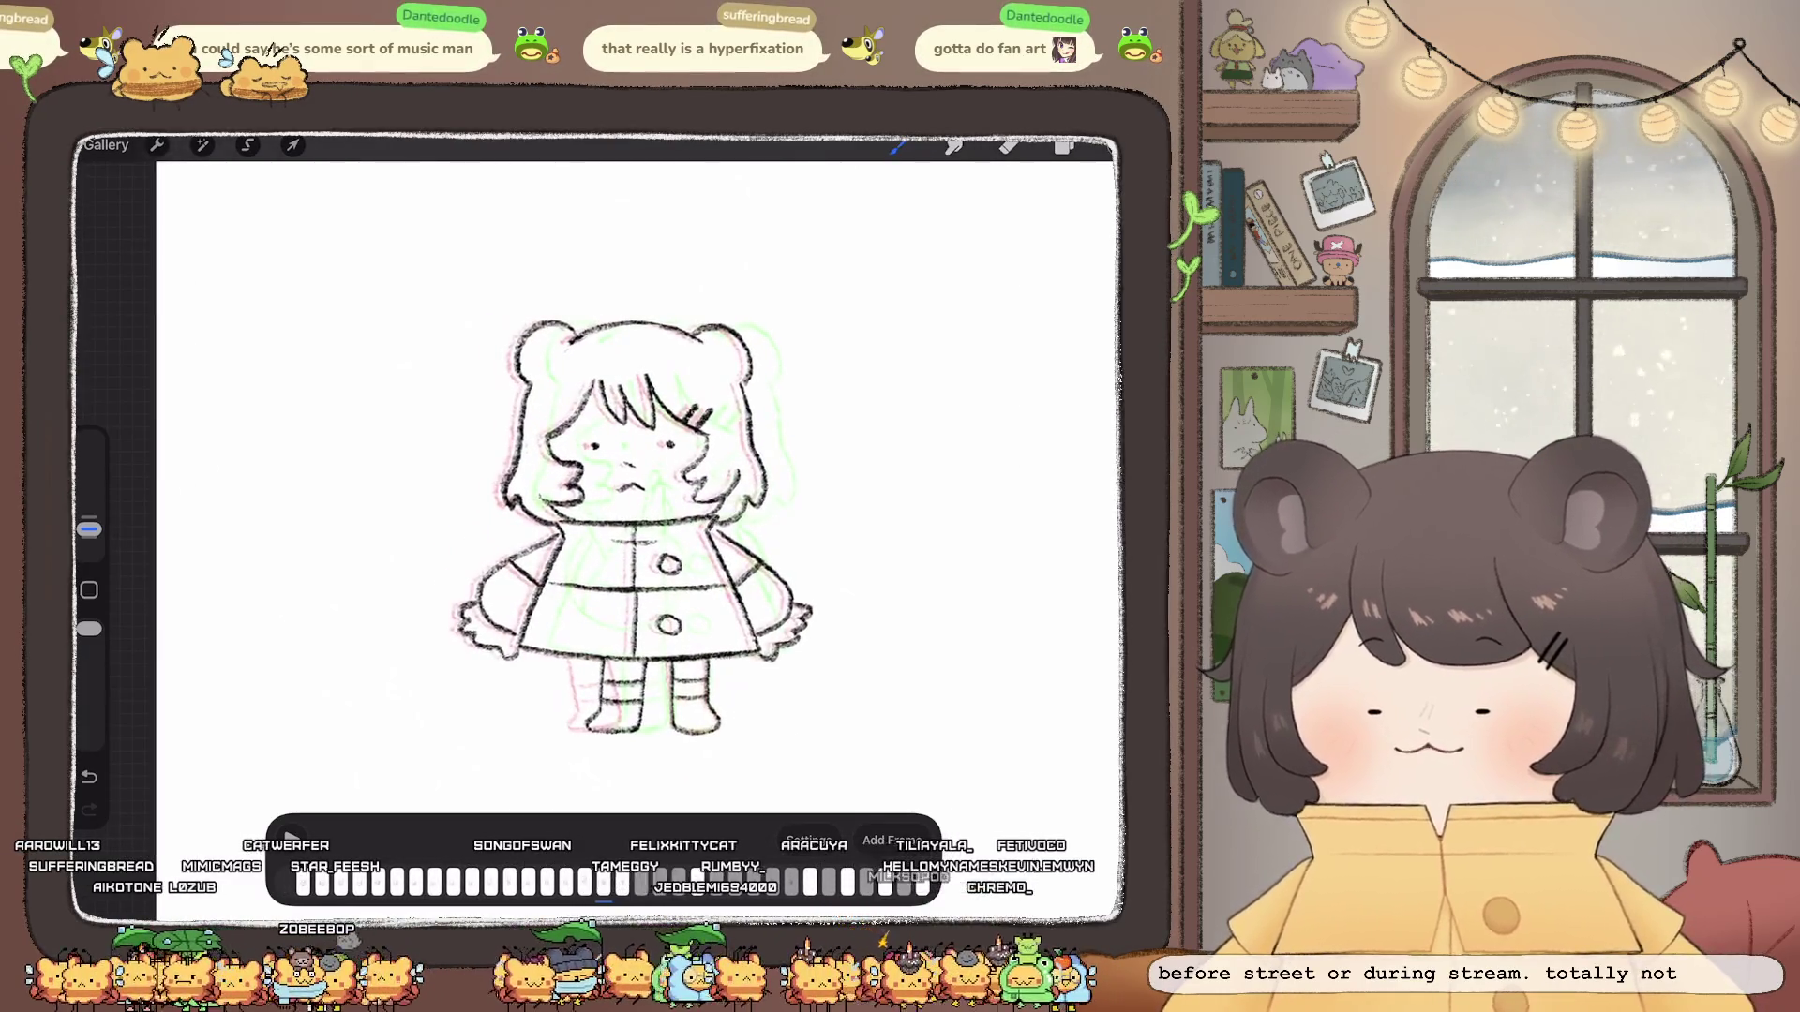
{"action": "key", "text": "v"}
{"action": "left_click", "coordinate": [473, 835]}
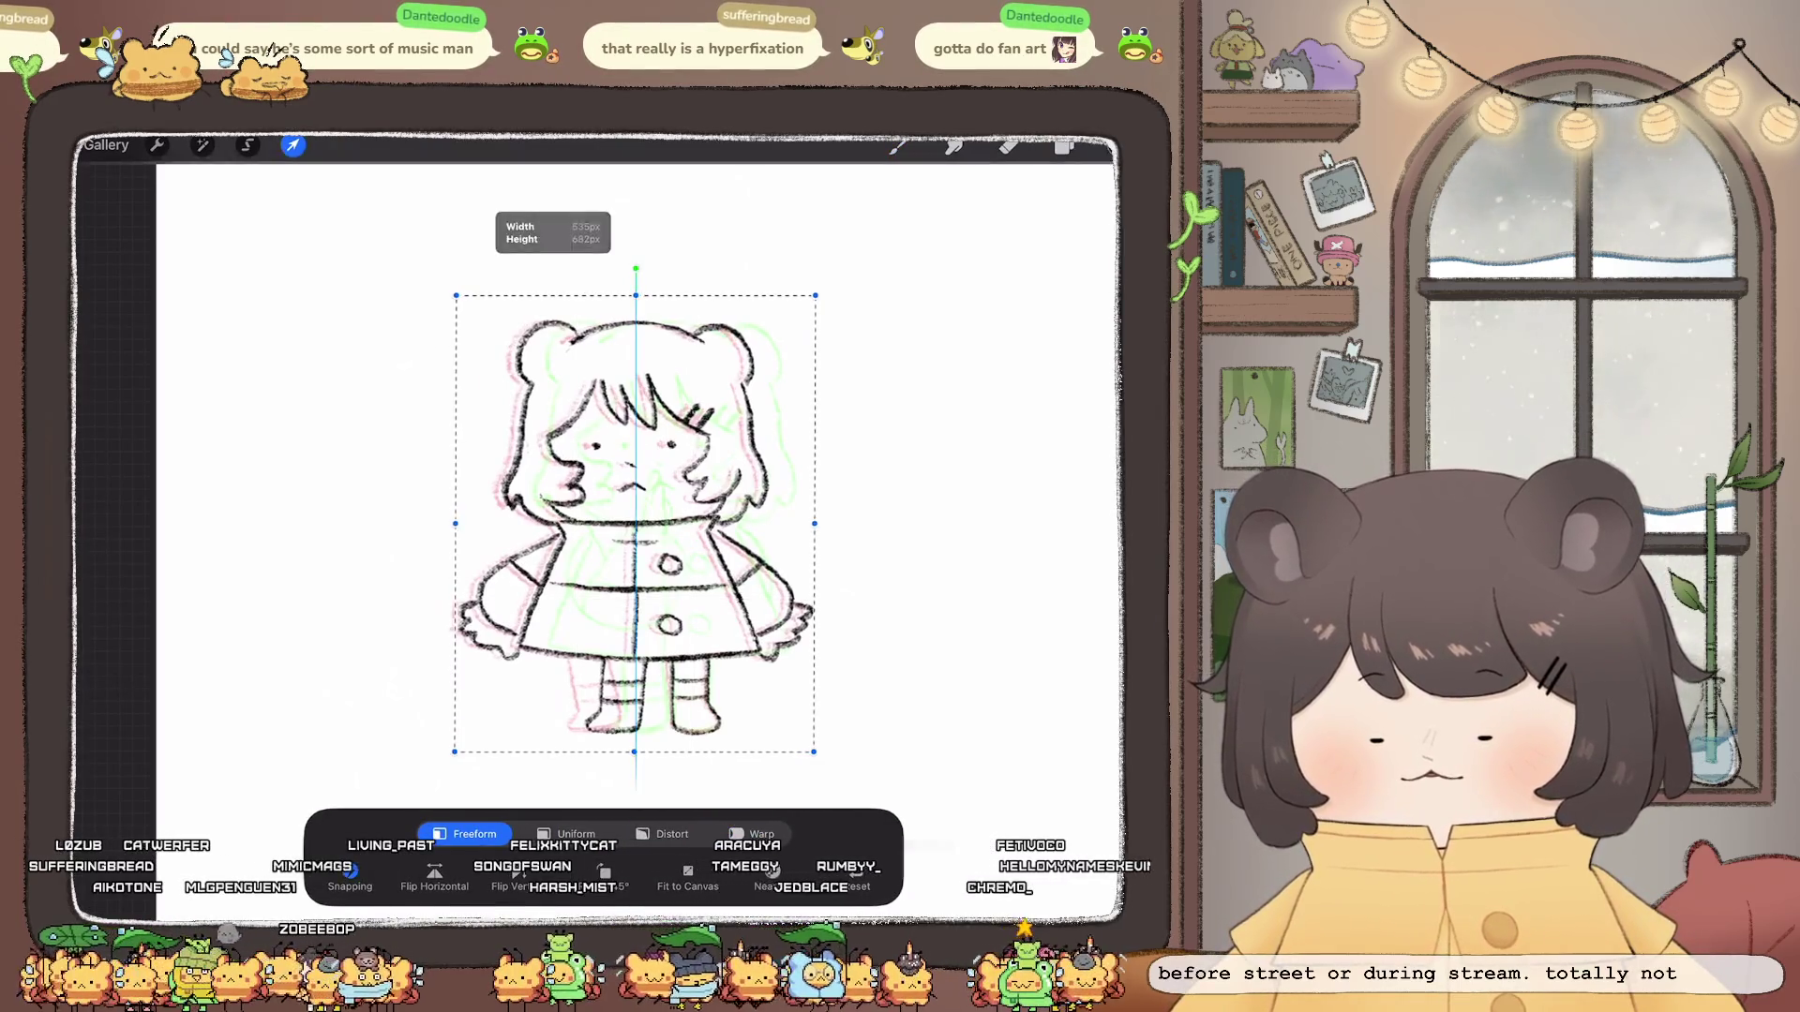
{"action": "key", "text": "b"}
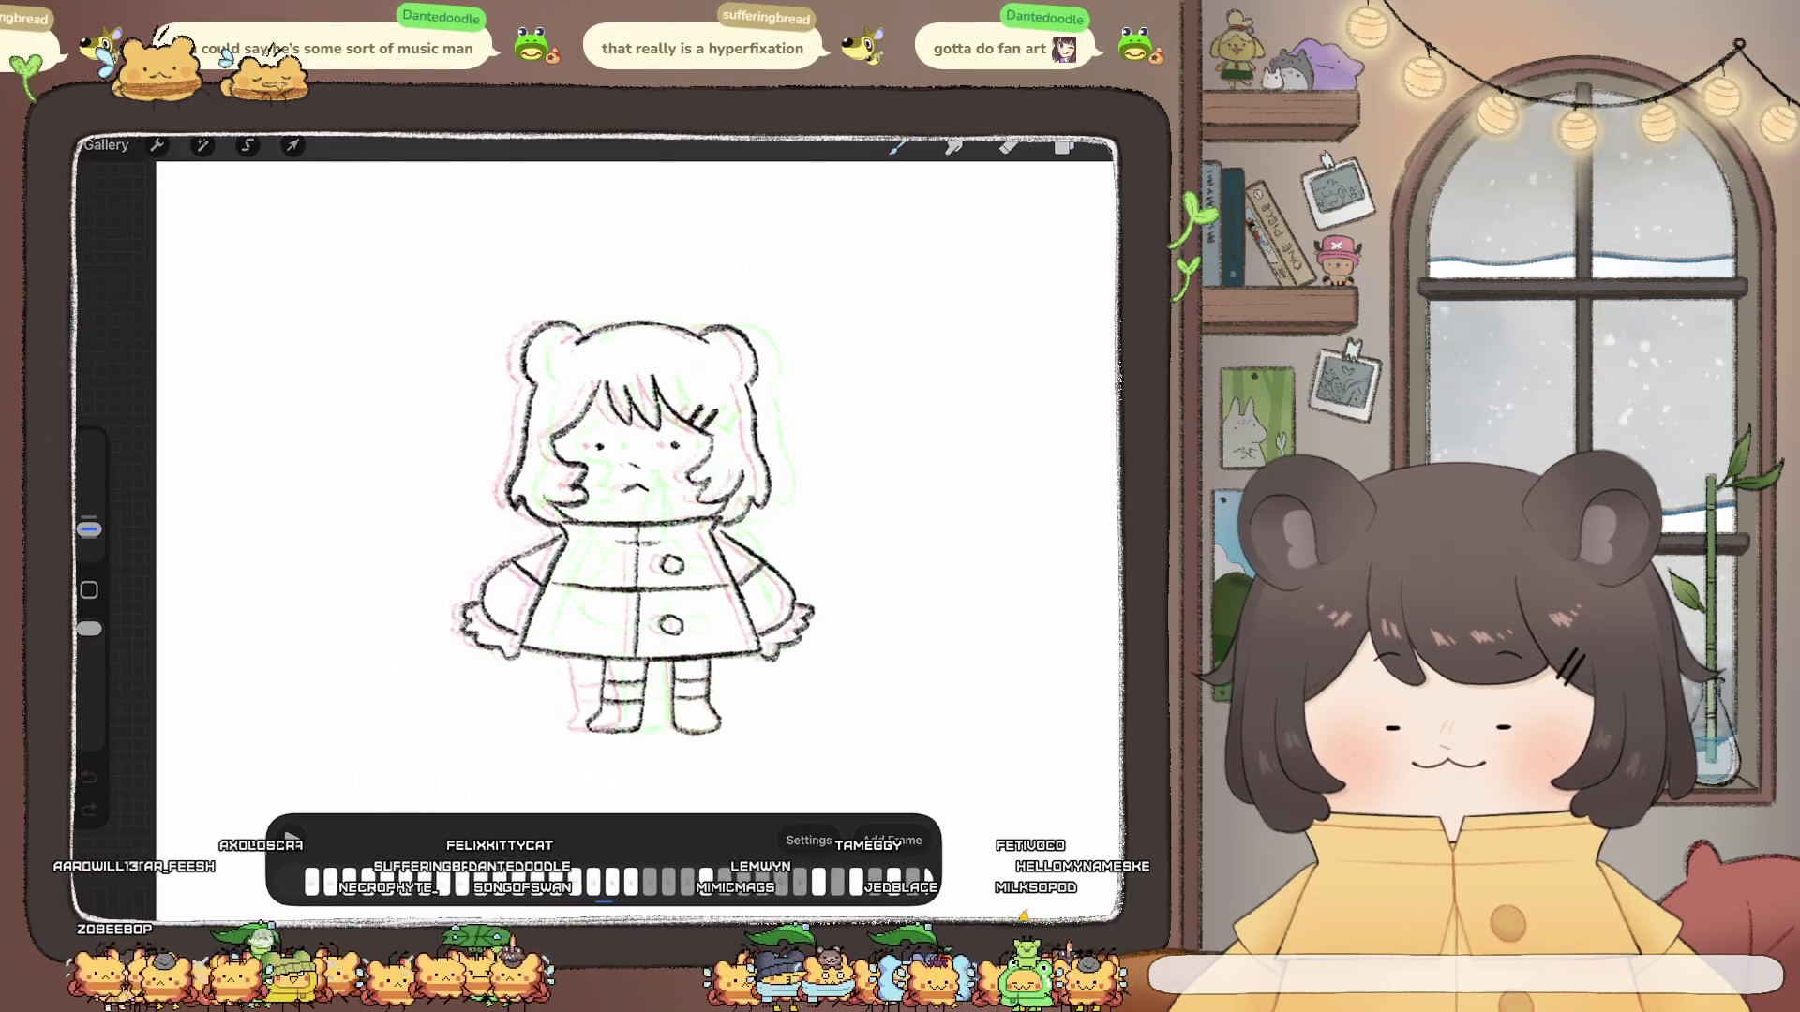
{"action": "scroll", "coordinate": [626, 492], "scroll_direction": "up", "scroll_amount": 3}
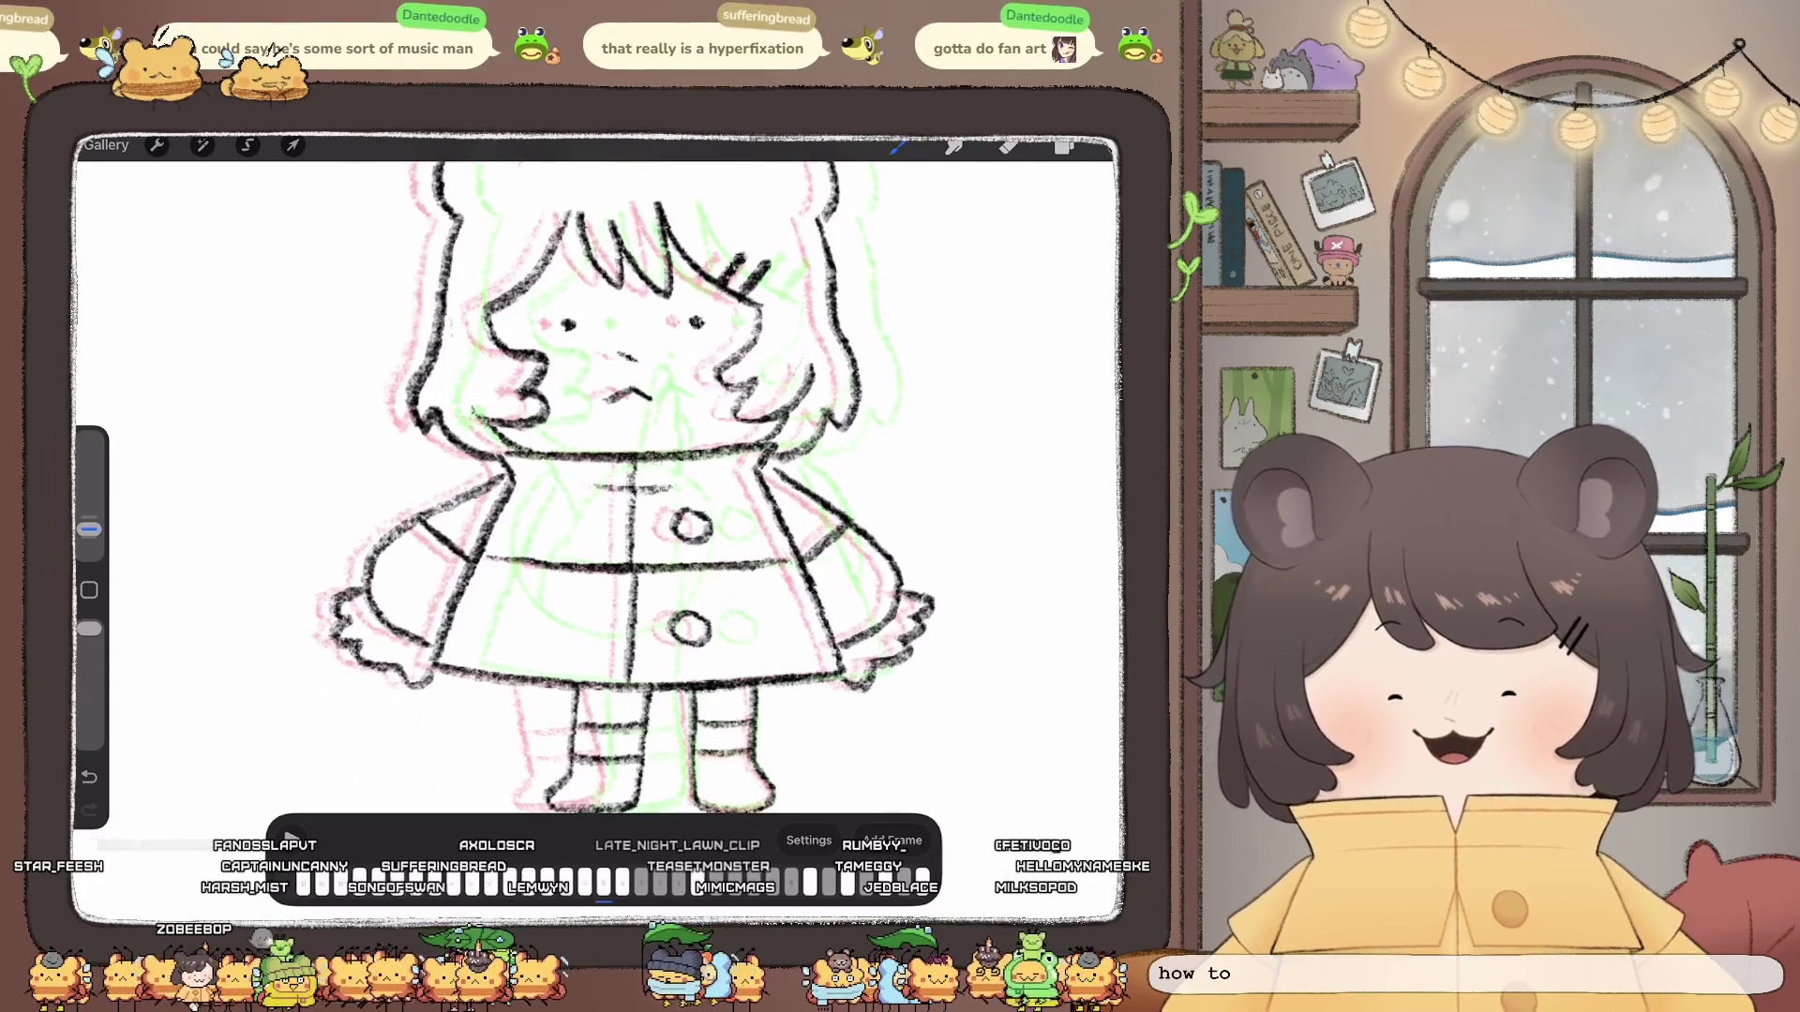
Step: Switch the active layer to the one below in the current frame
{"action": "left_click", "coordinate": [1065, 145]}
{"action": "left_click", "coordinate": [985, 599]}
{"action": "left_click", "coordinate": [1065, 145]}
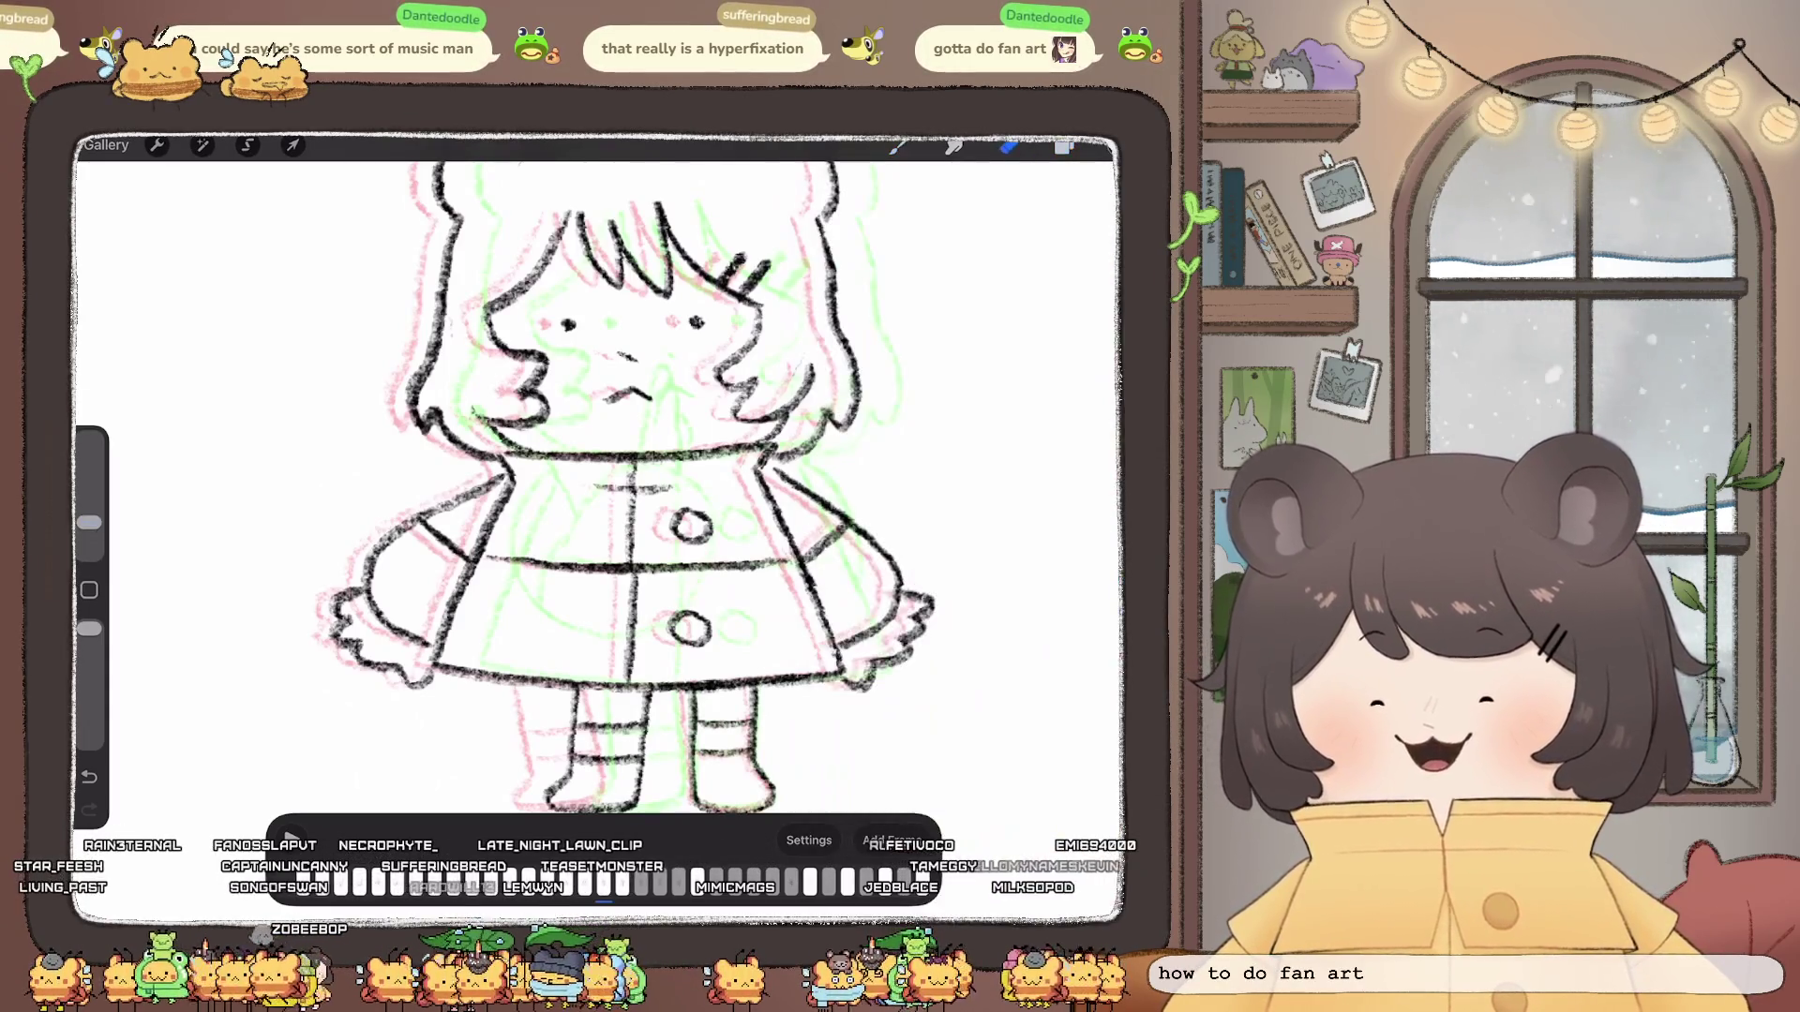
{"action": "scroll", "coordinate": [625, 487], "scroll_direction": "down", "scroll_amount": 3}
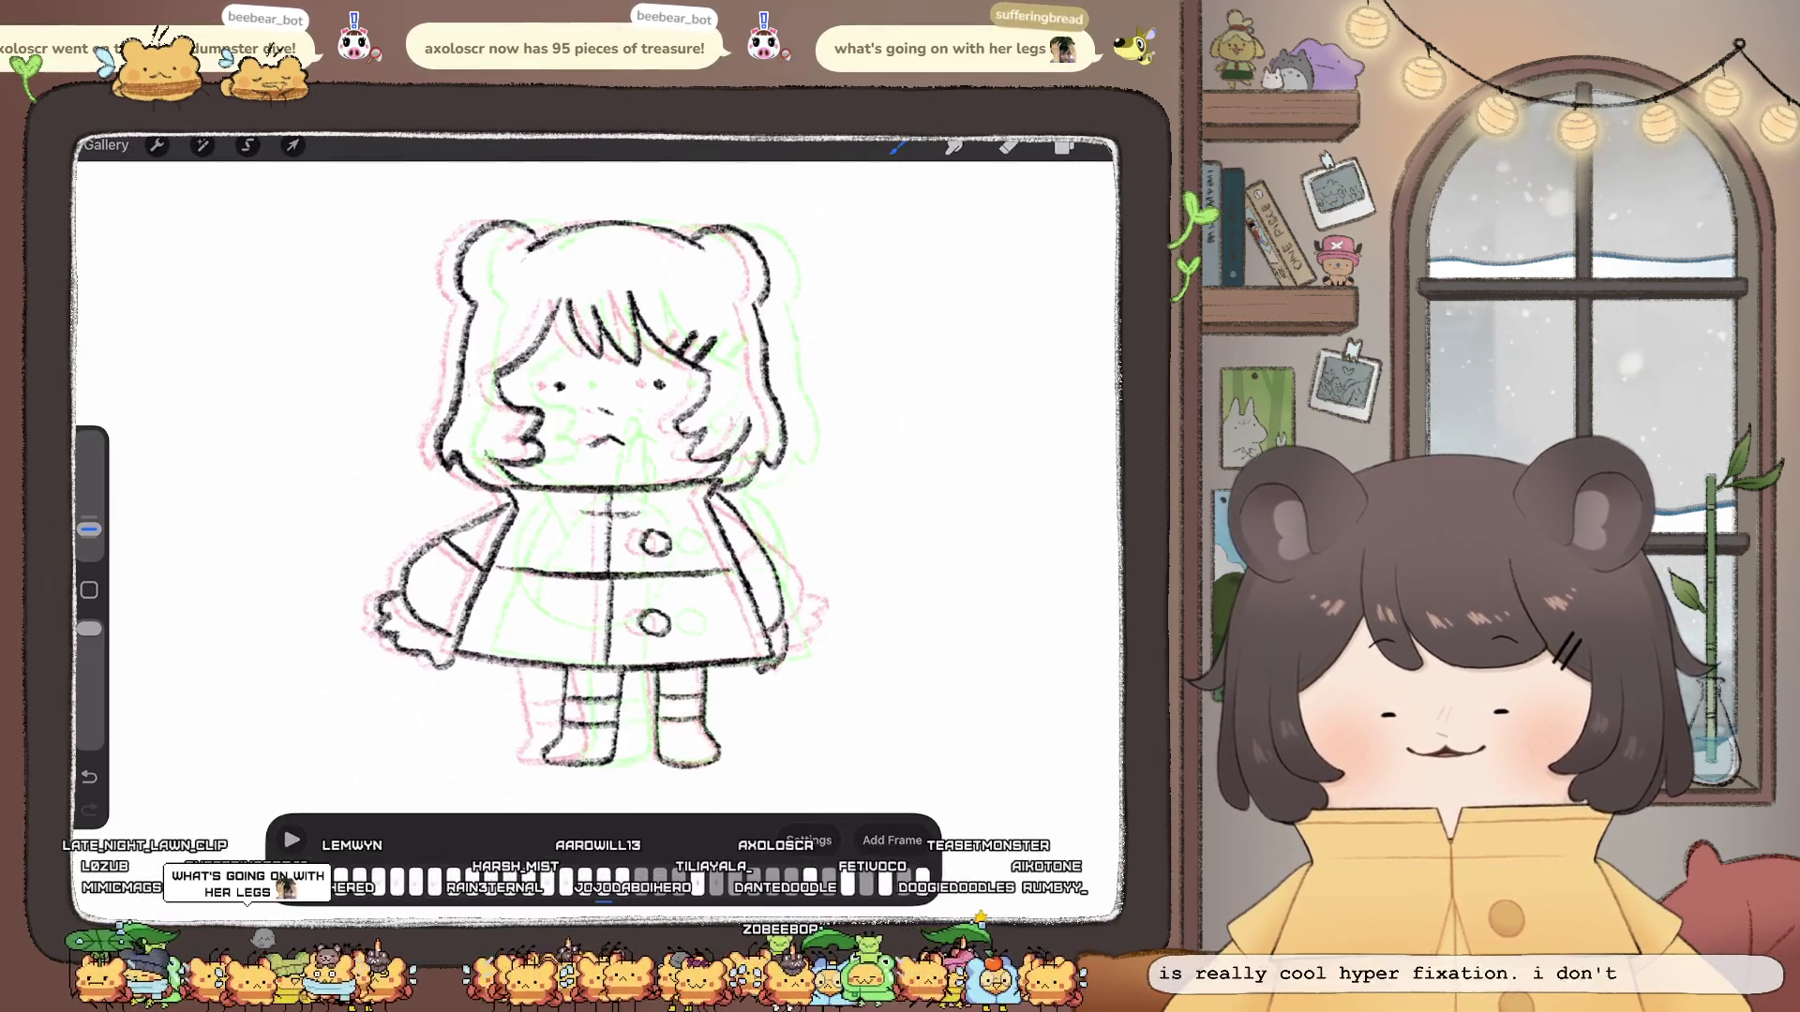
{"action": "scroll", "coordinate": [592, 493], "scroll_direction": "down", "scroll_amount": 3}
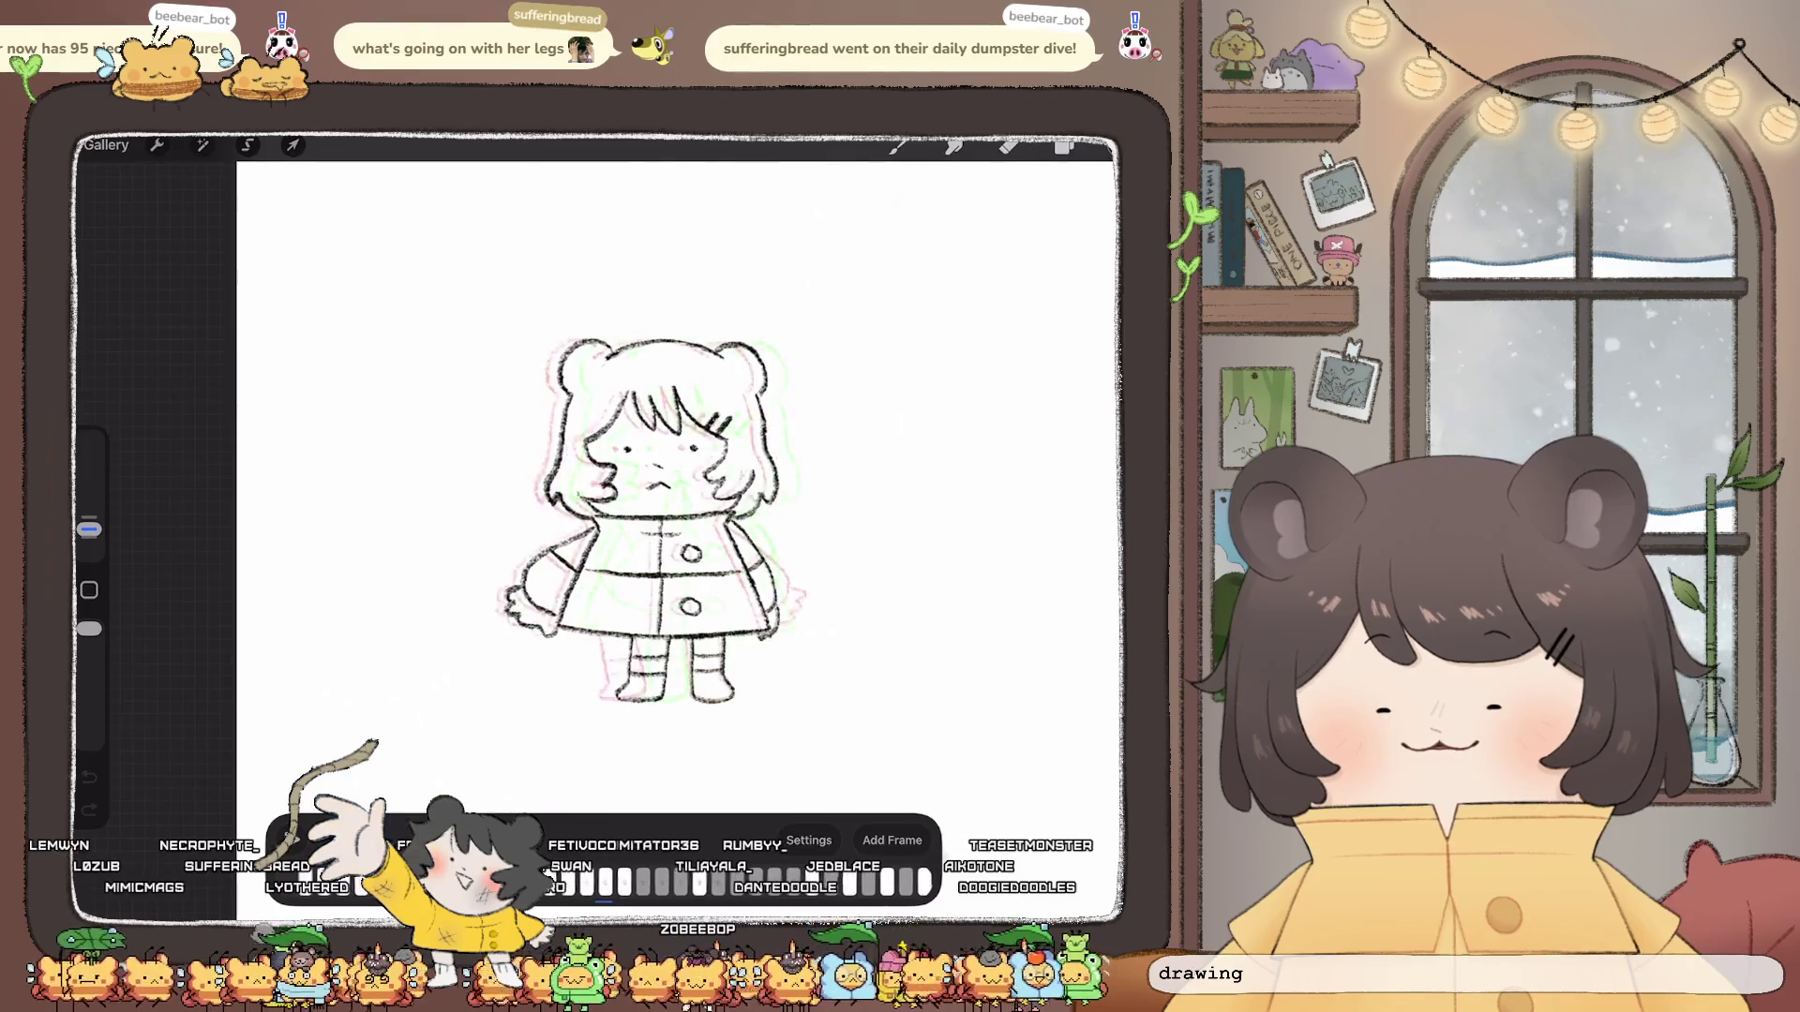
{"action": "scroll", "coordinate": [647, 520], "scroll_direction": "up", "scroll_amount": 3}
Step: Make this frame's pasted line image layer active
{"action": "left_click", "coordinate": [1064, 144]}
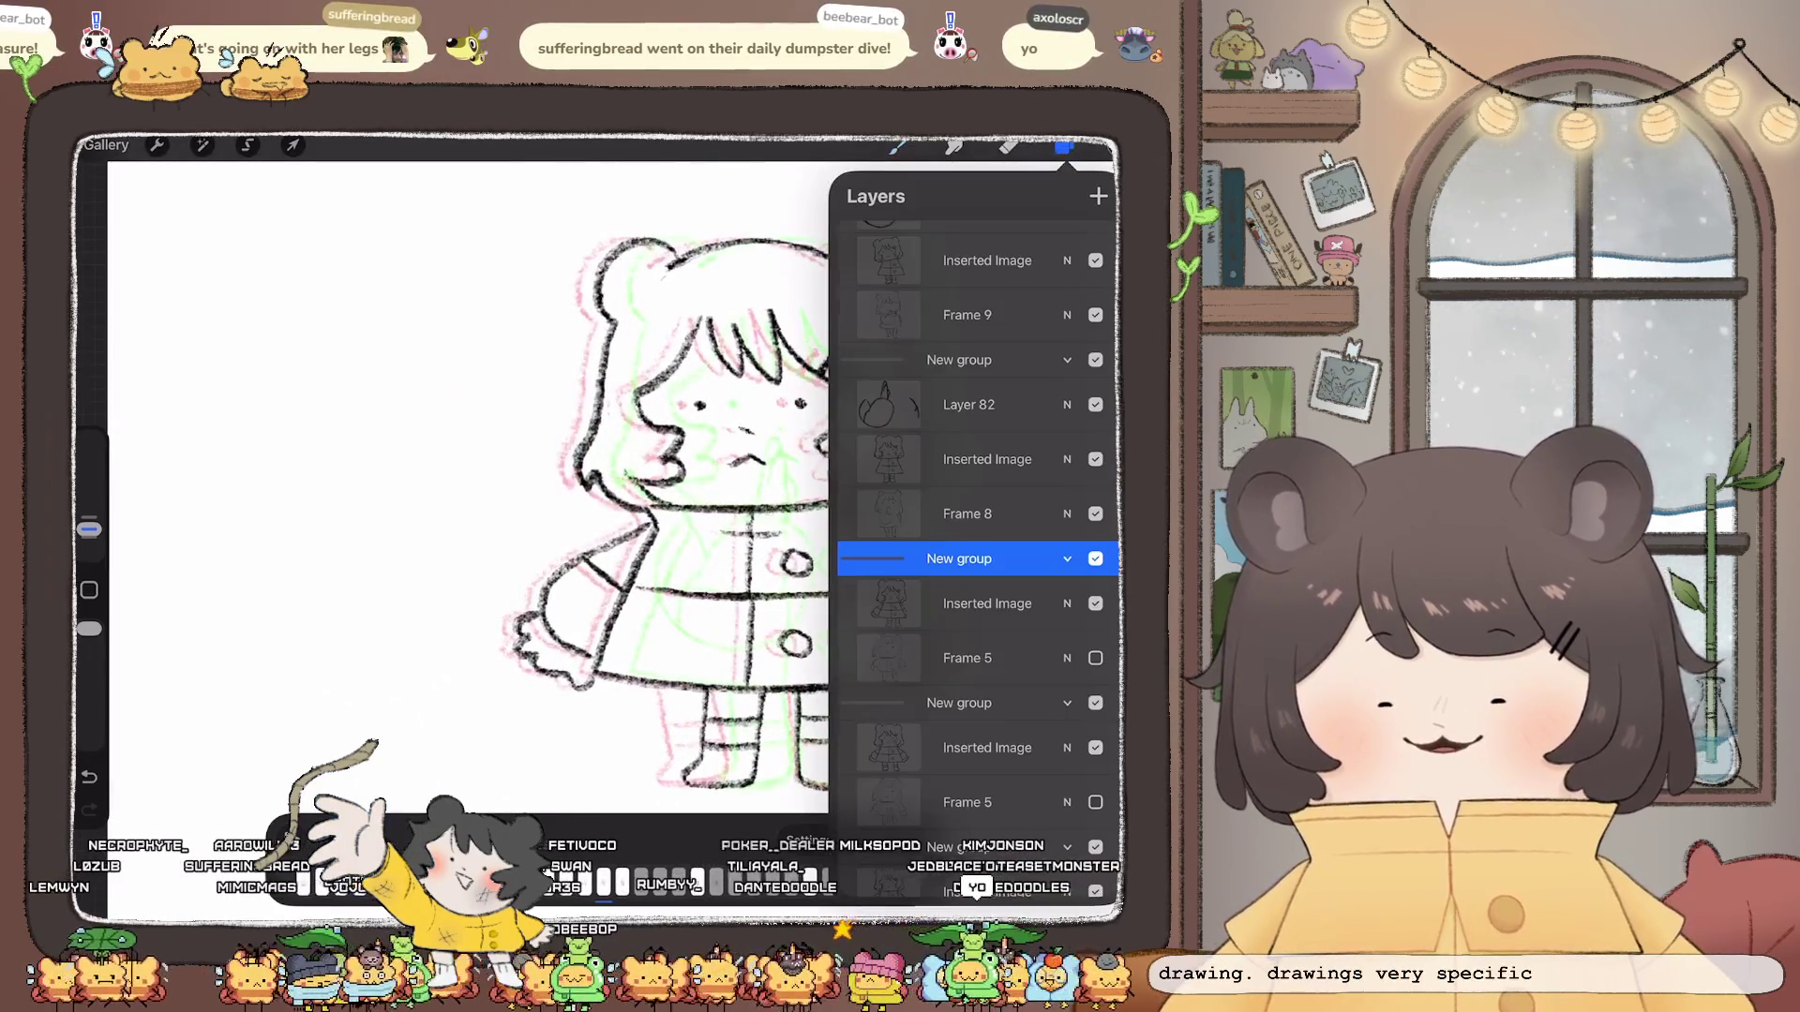
{"action": "left_click", "coordinate": [988, 602]}
{"action": "left_click", "coordinate": [1065, 145]}
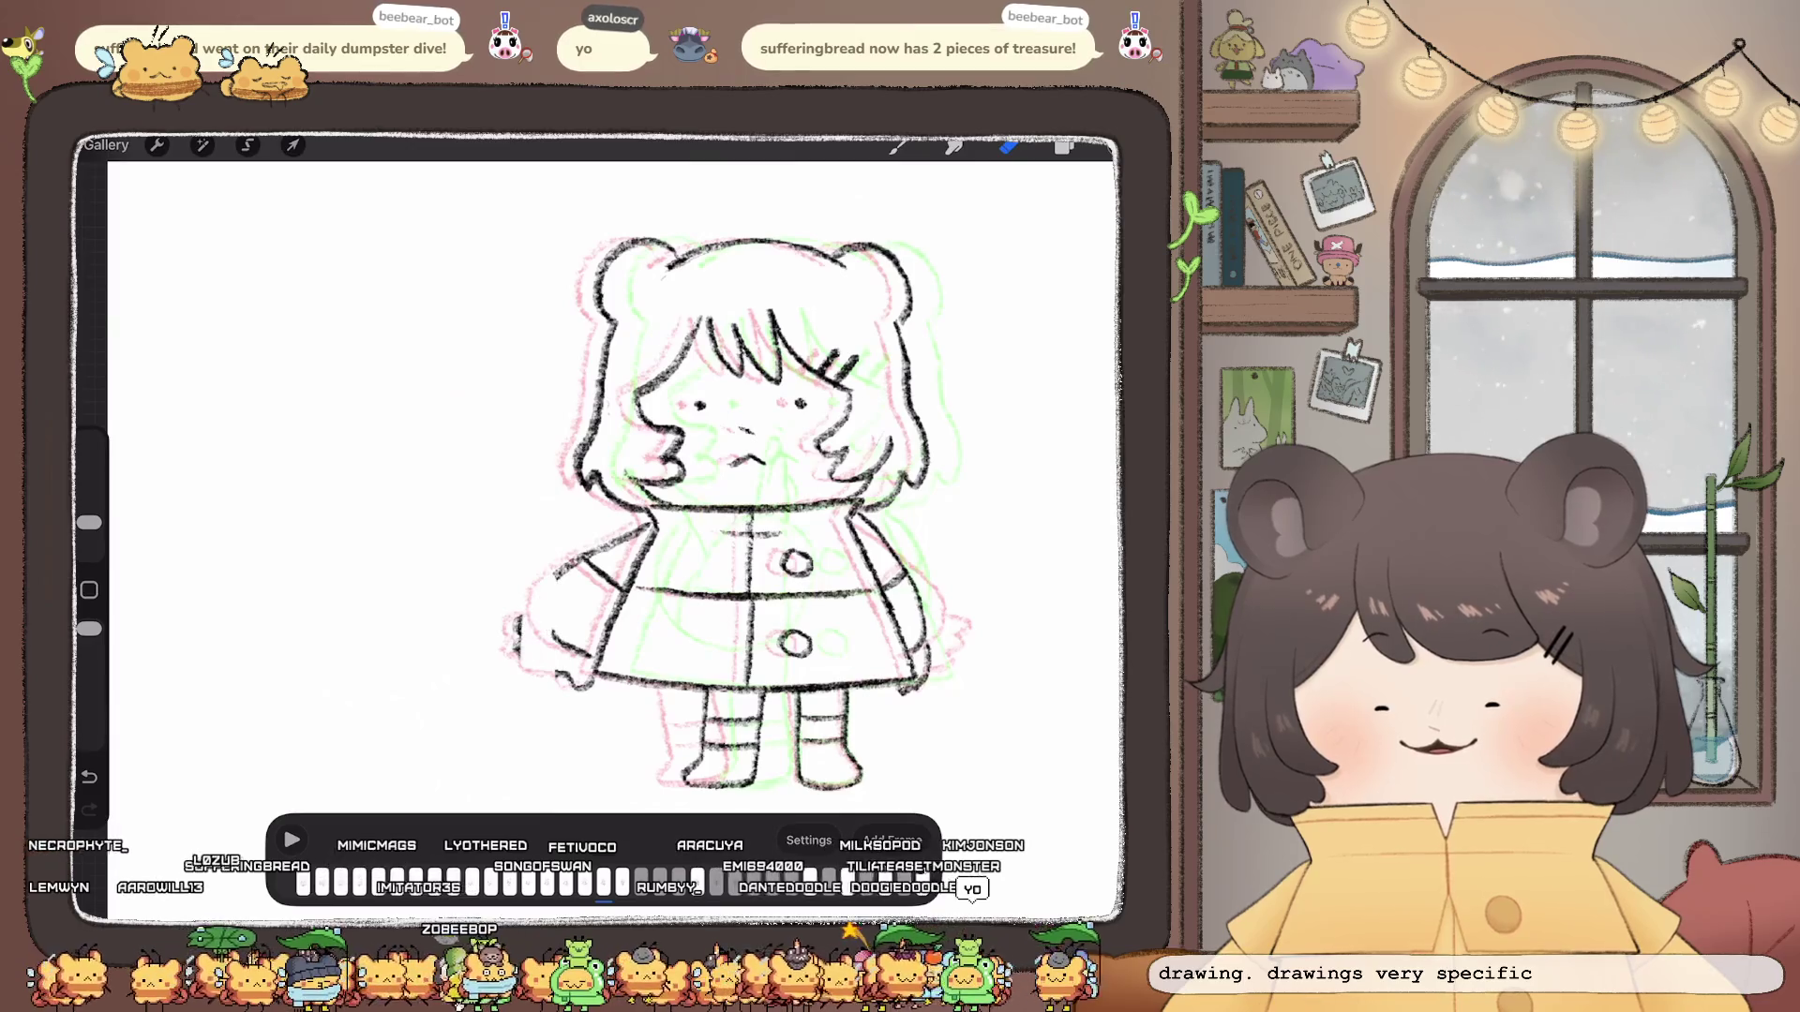
Step: Undo the two stray hand strokes beside the coat and return to the brush
{"action": "key", "text": "ctrl+z"}
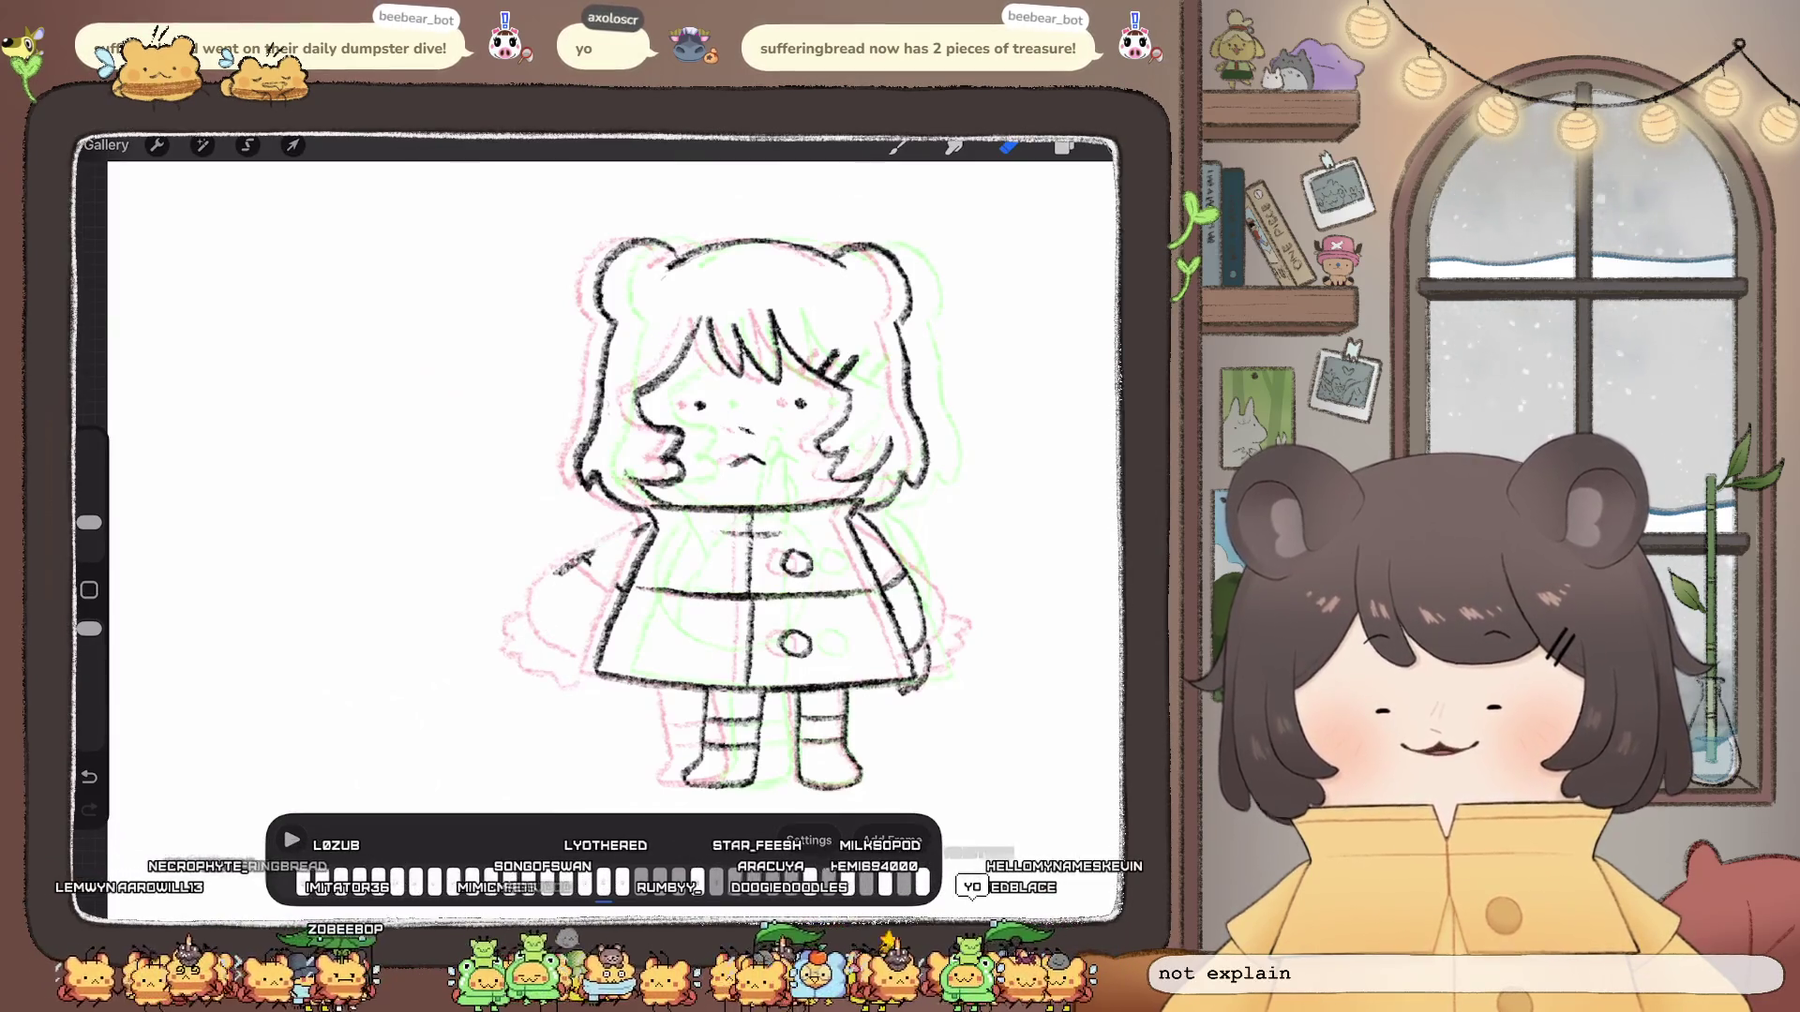
{"action": "key", "text": "ctrl+z"}
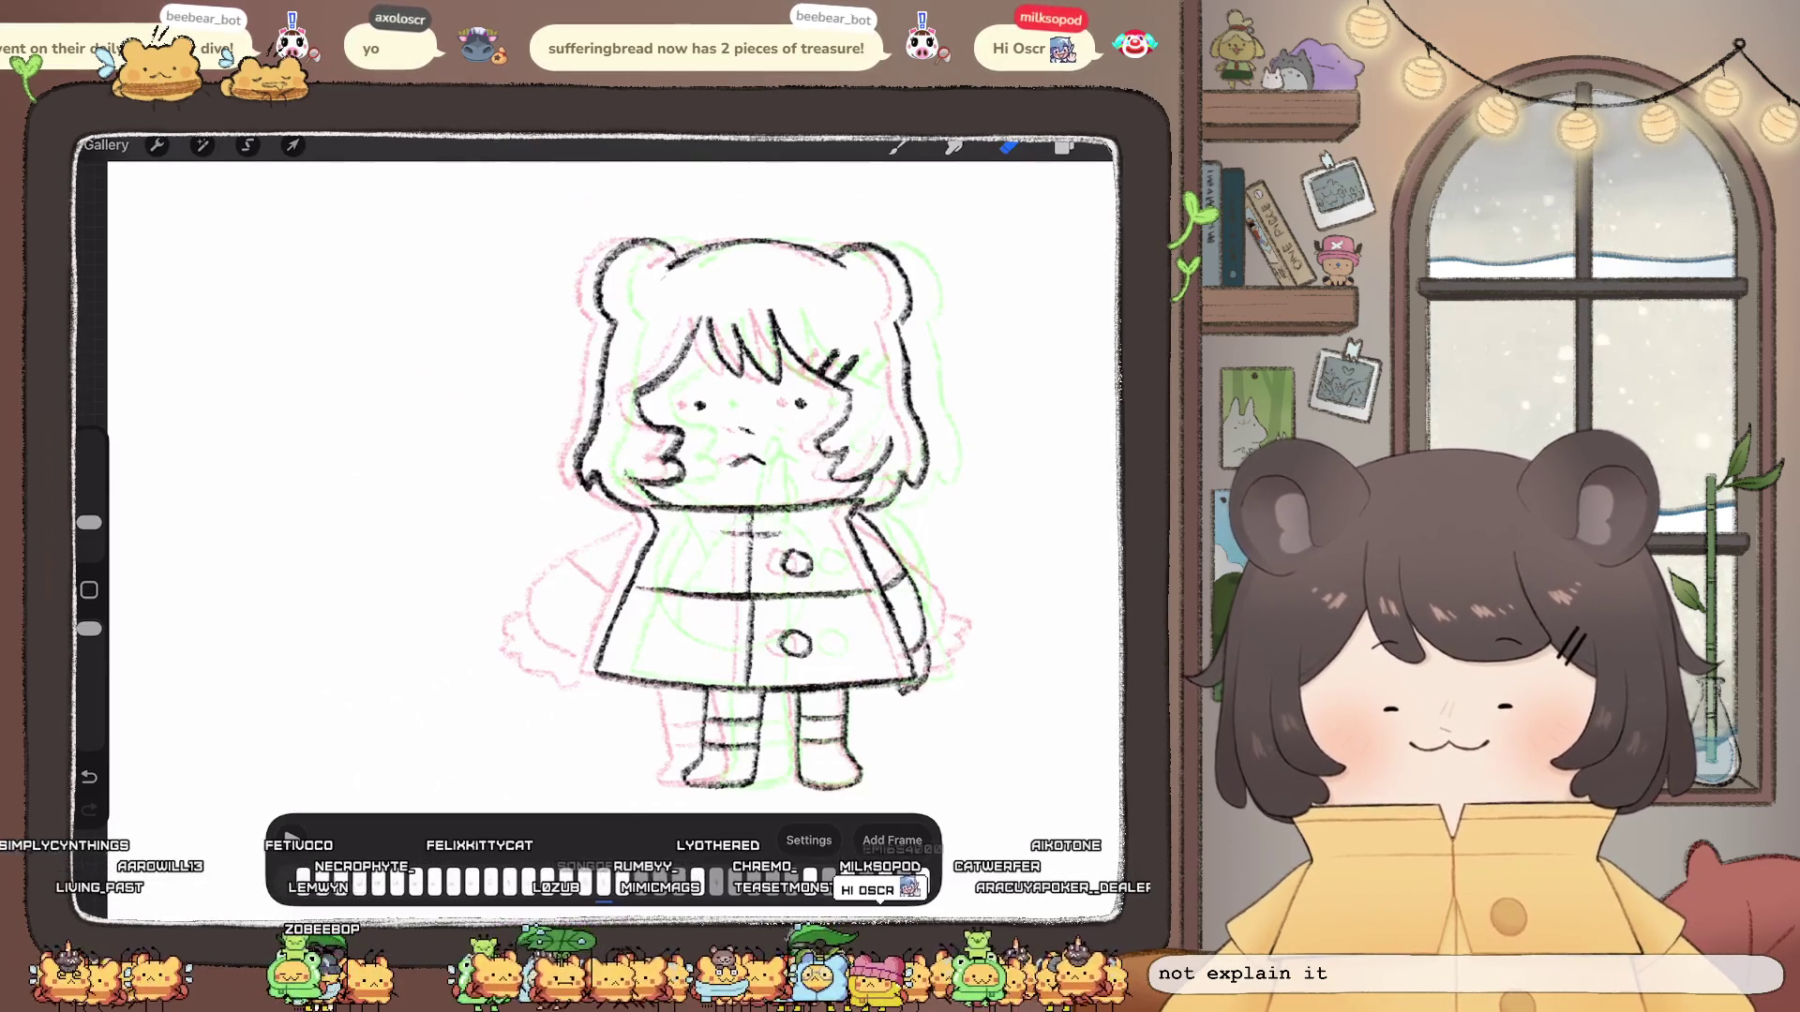
{"action": "left_click", "coordinate": [896, 145]}
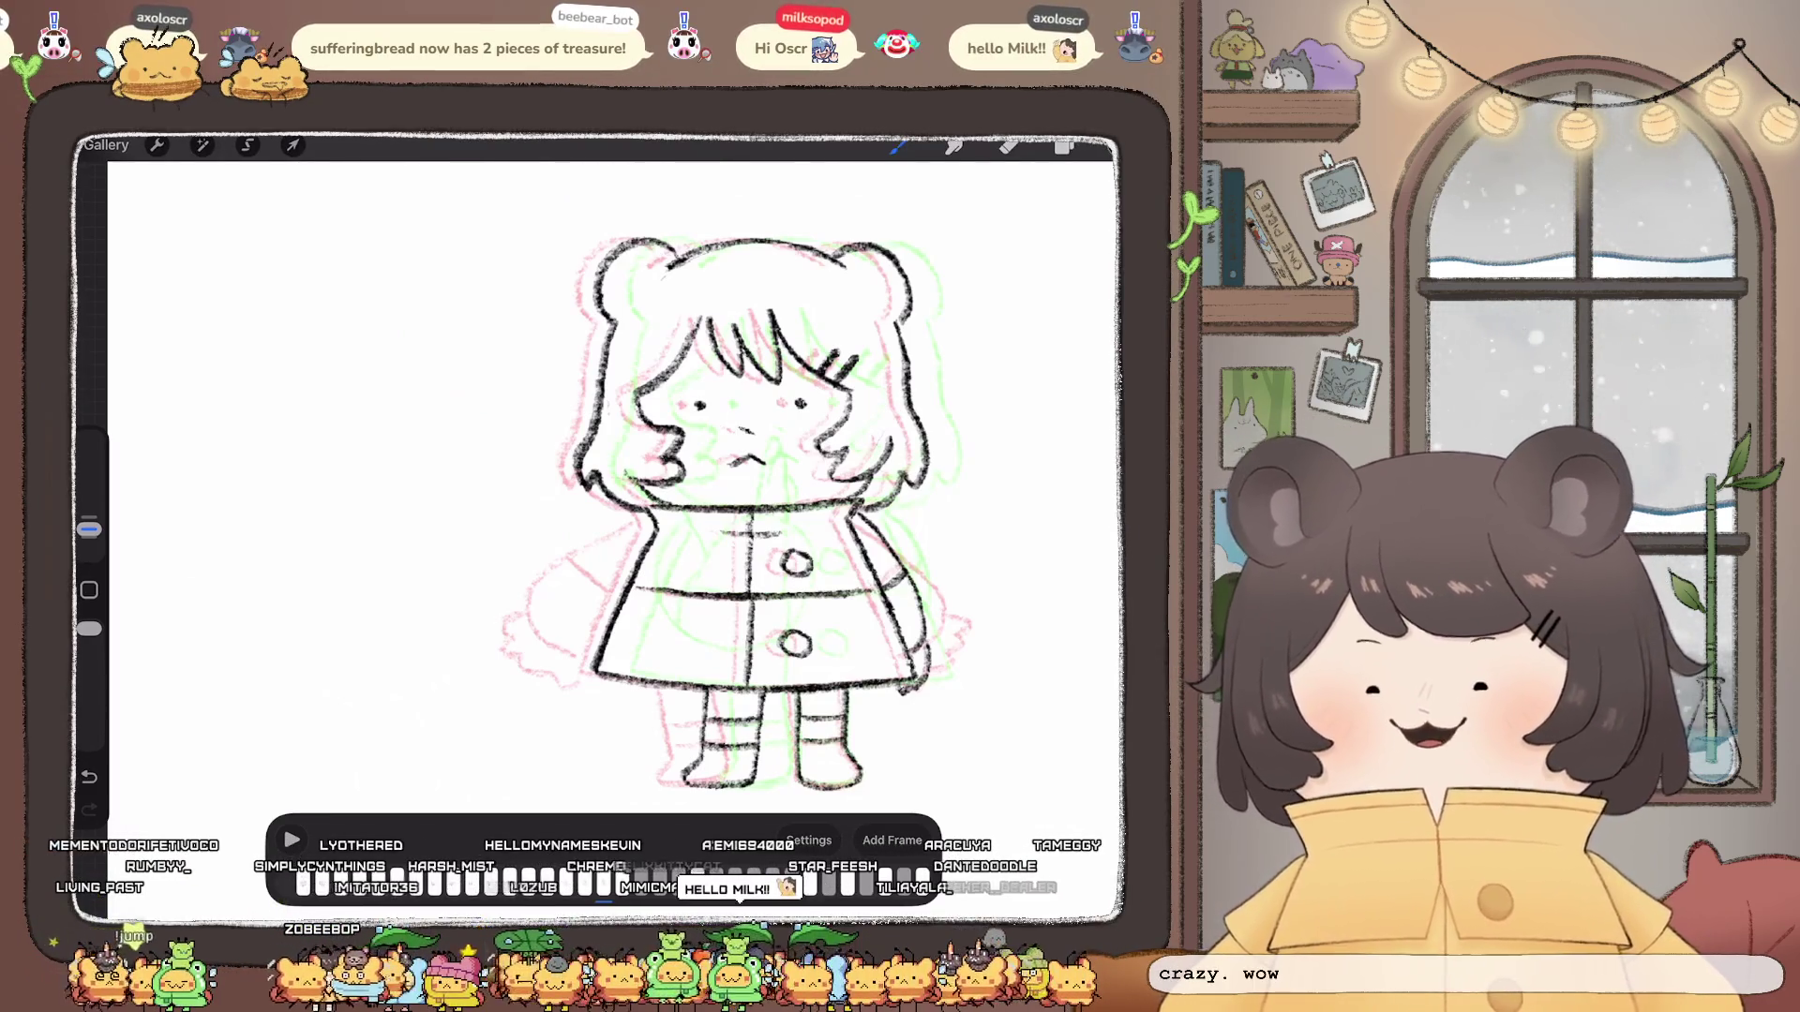
{"action": "scroll", "coordinate": [675, 493], "scroll_direction": "up", "scroll_amount": 3}
{"action": "left_click", "coordinate": [1065, 145]}
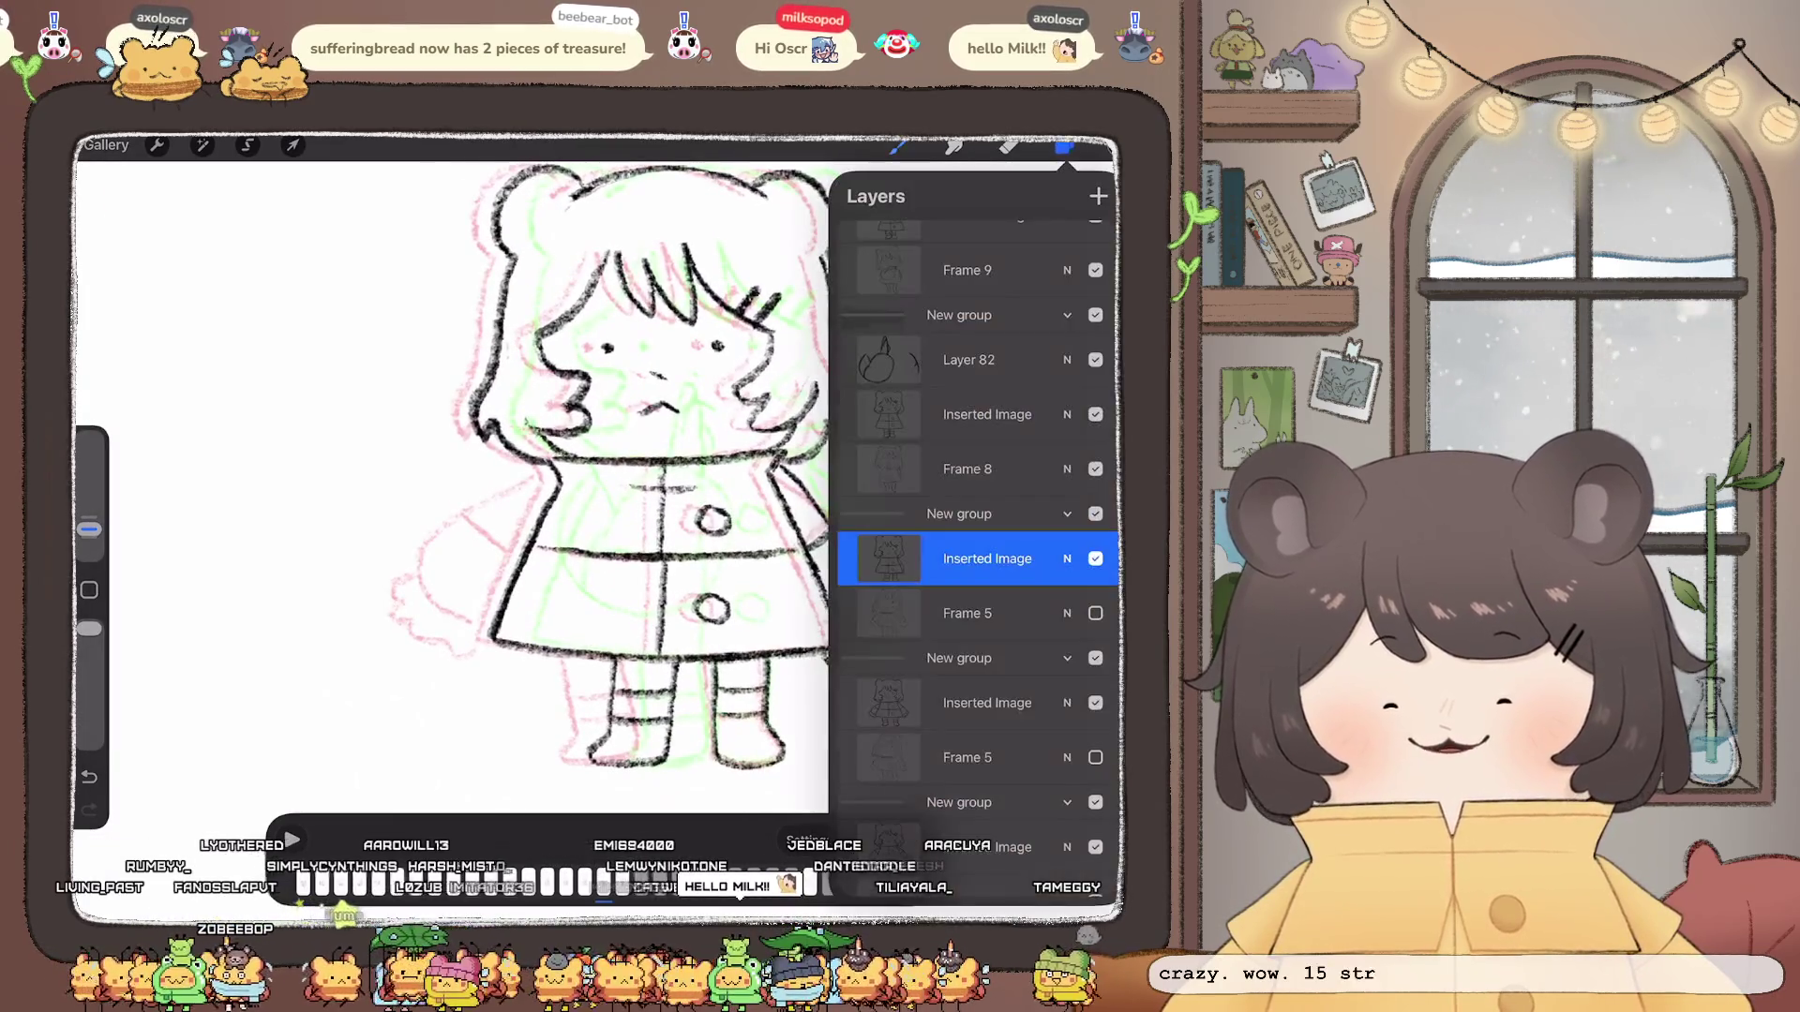
Step: Copy Layer 82's lines and paste them onto a new Layer 88 above the pasted lines
{"action": "left_click", "coordinate": [1099, 195]}
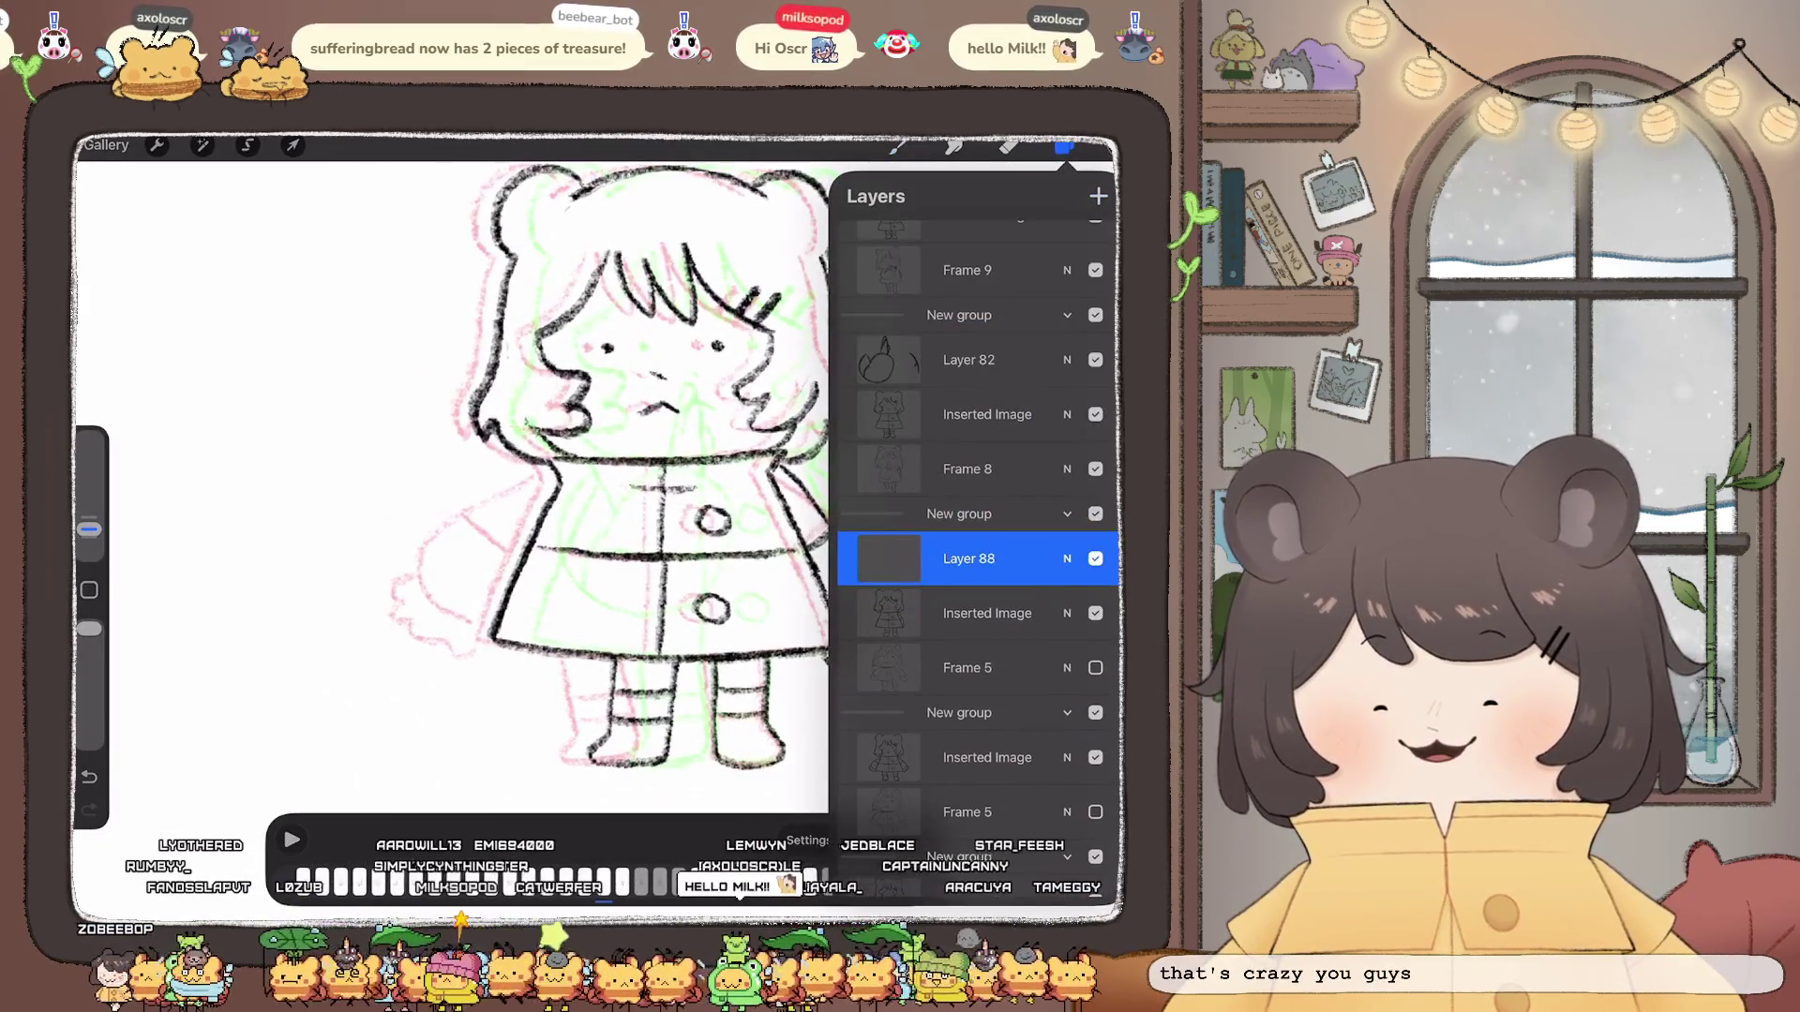
{"action": "left_click", "coordinate": [968, 361]}
{"action": "left_click", "coordinate": [746, 254]}
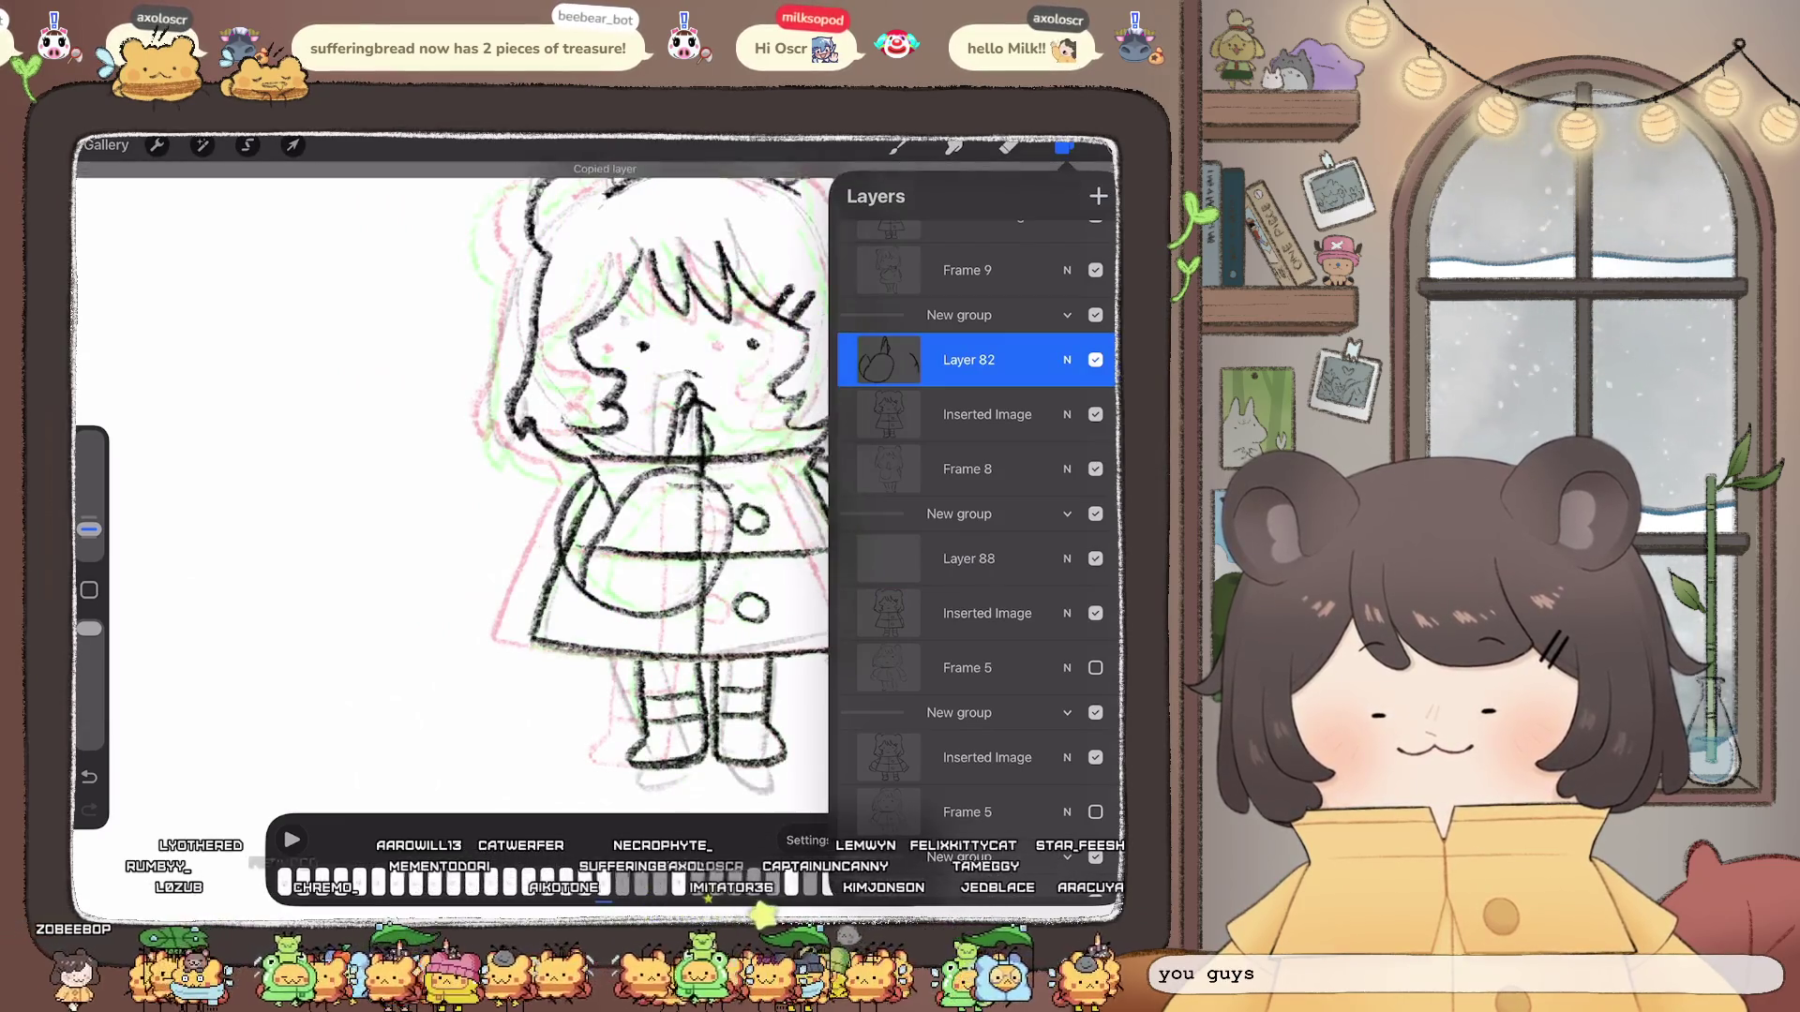
{"action": "left_click", "coordinate": [968, 558]}
{"action": "left_click", "coordinate": [156, 144]}
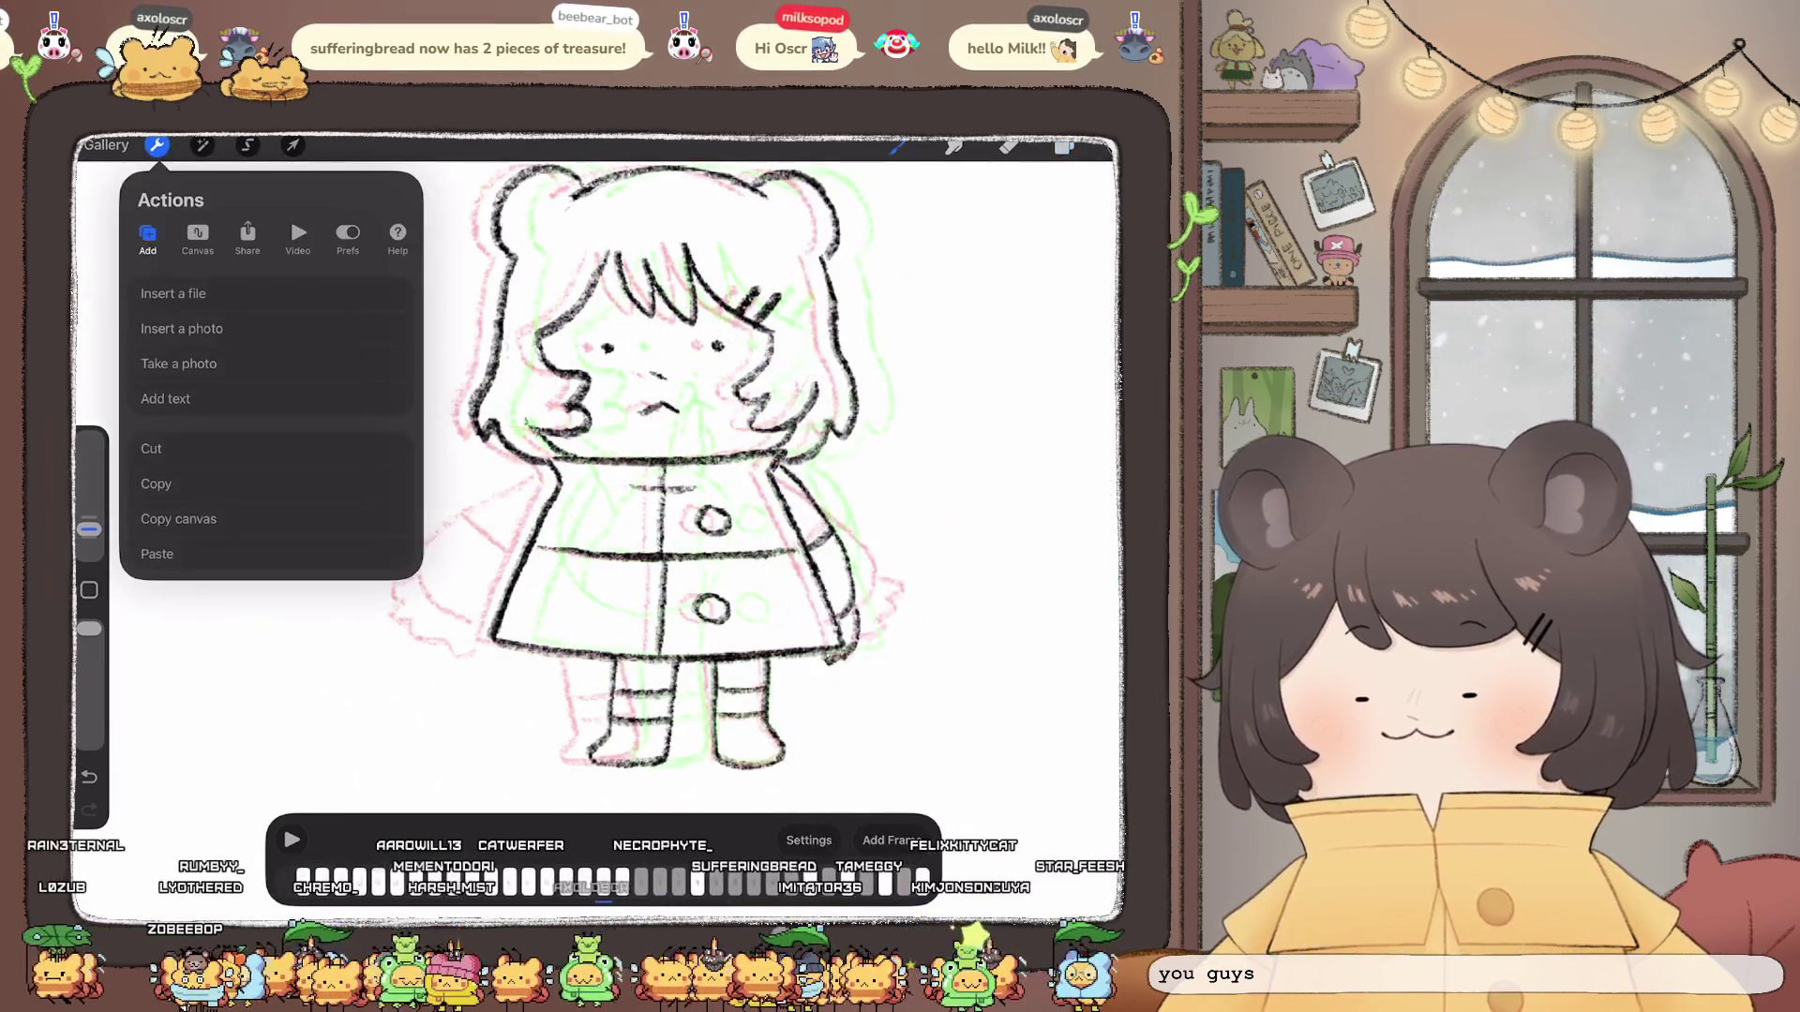
{"action": "left_click", "coordinate": [157, 552]}
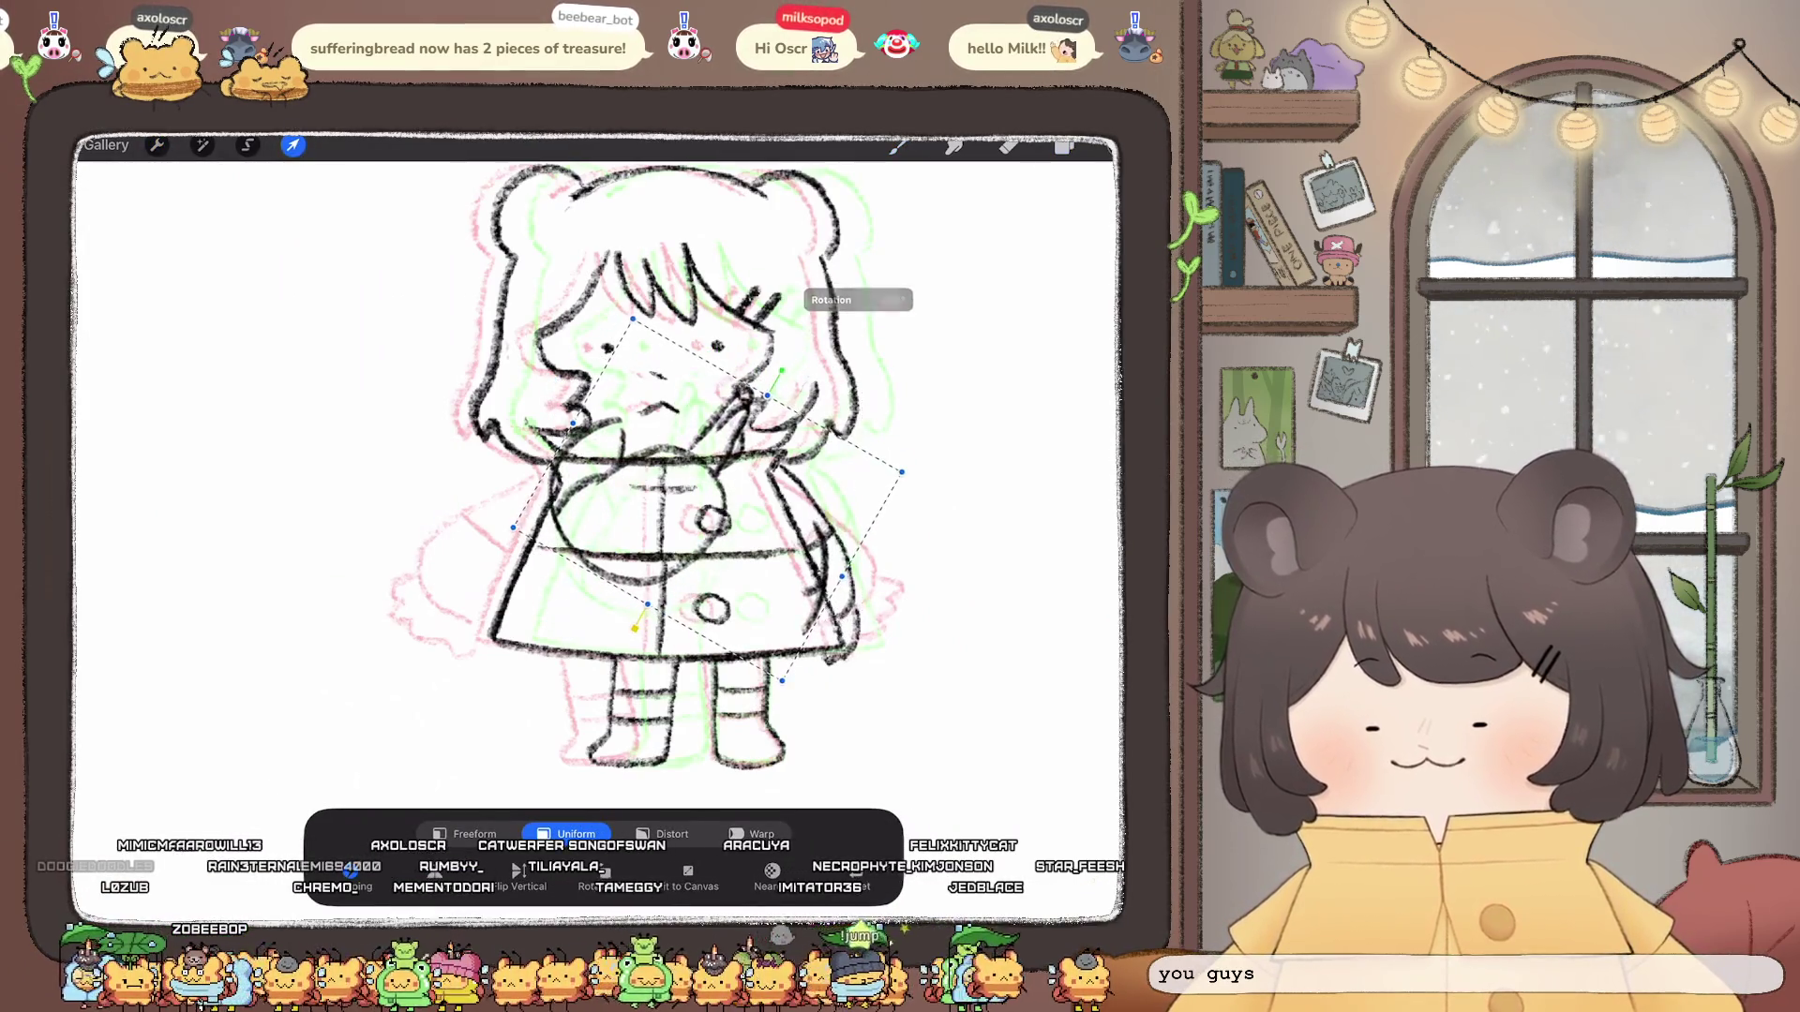
Step: Rotate and shift the pasted lines left, warp the ball strokes into shape, and commit
{"action": "mouse_move", "coordinate": [707, 647]}
{"action": "left_mouse_down"}
{"action": "mouse_move", "coordinate": [564, 694]}
{"action": "mouse_move", "coordinate": [537, 662]}
{"action": "left_mouse_up"}
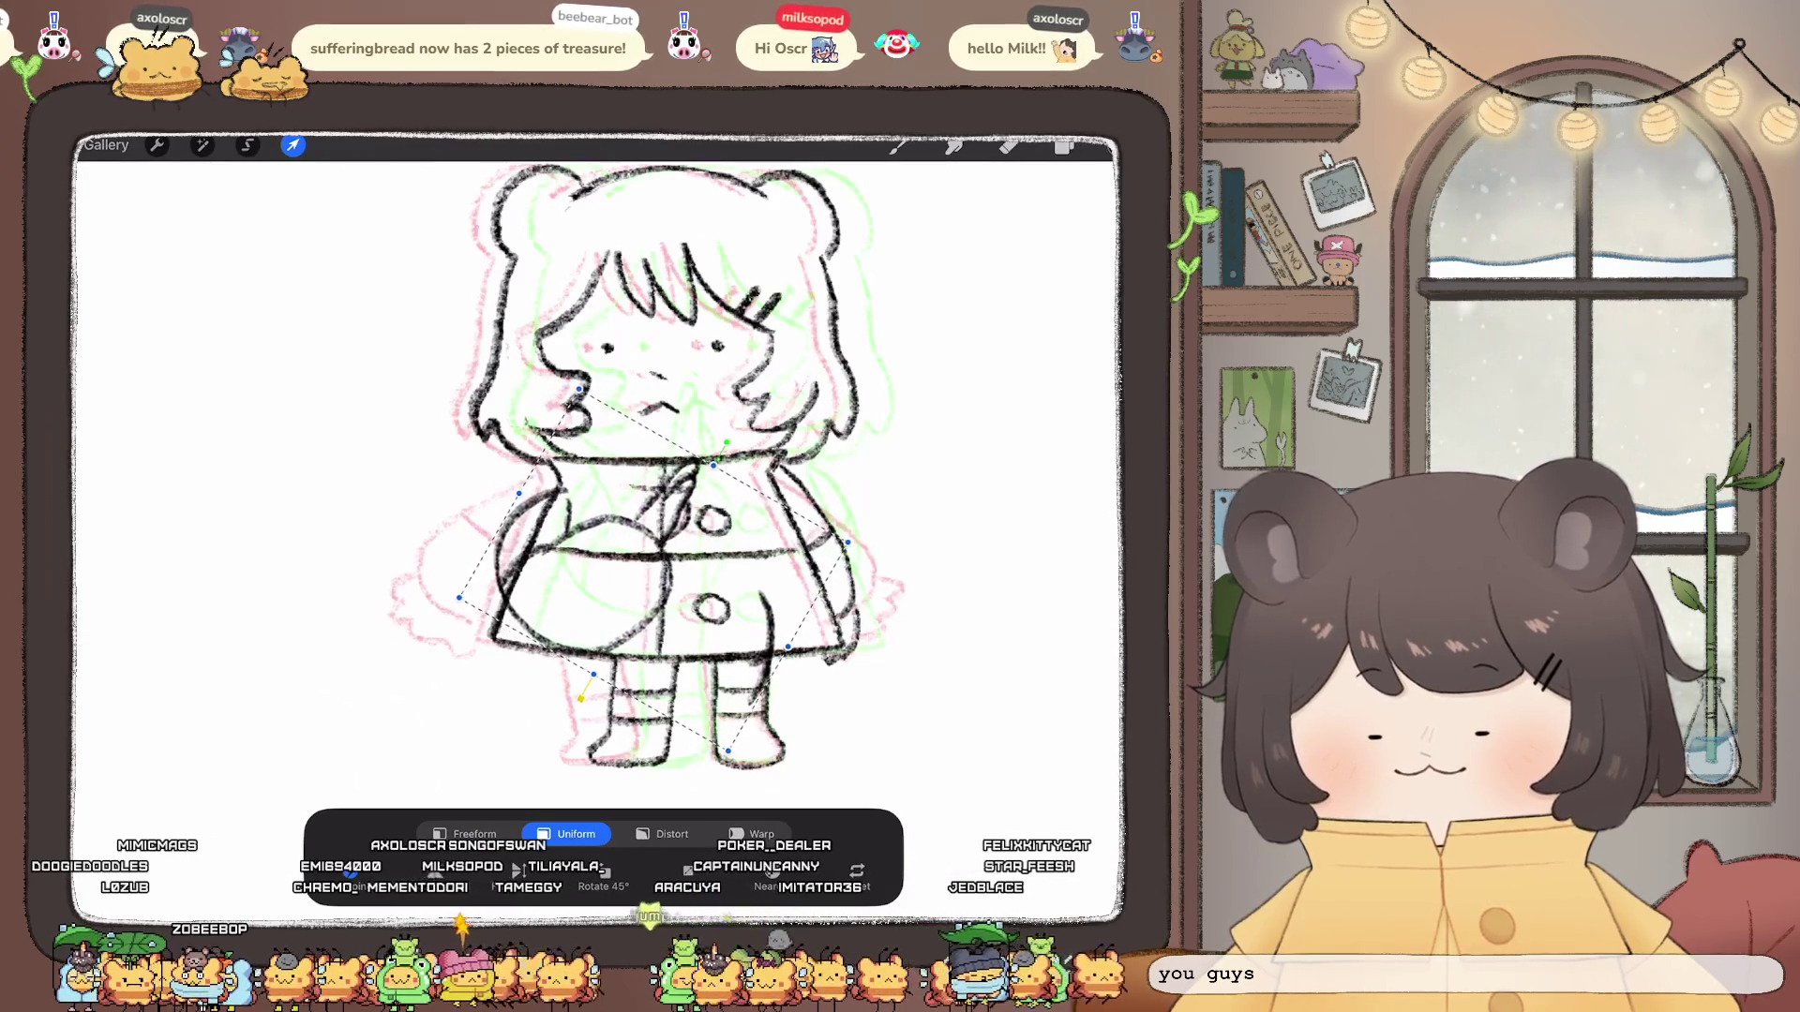
{"action": "left_click_drag", "start_coordinate": [654, 570], "coordinate": [555, 569]}
{"action": "left_click", "coordinate": [752, 834]}
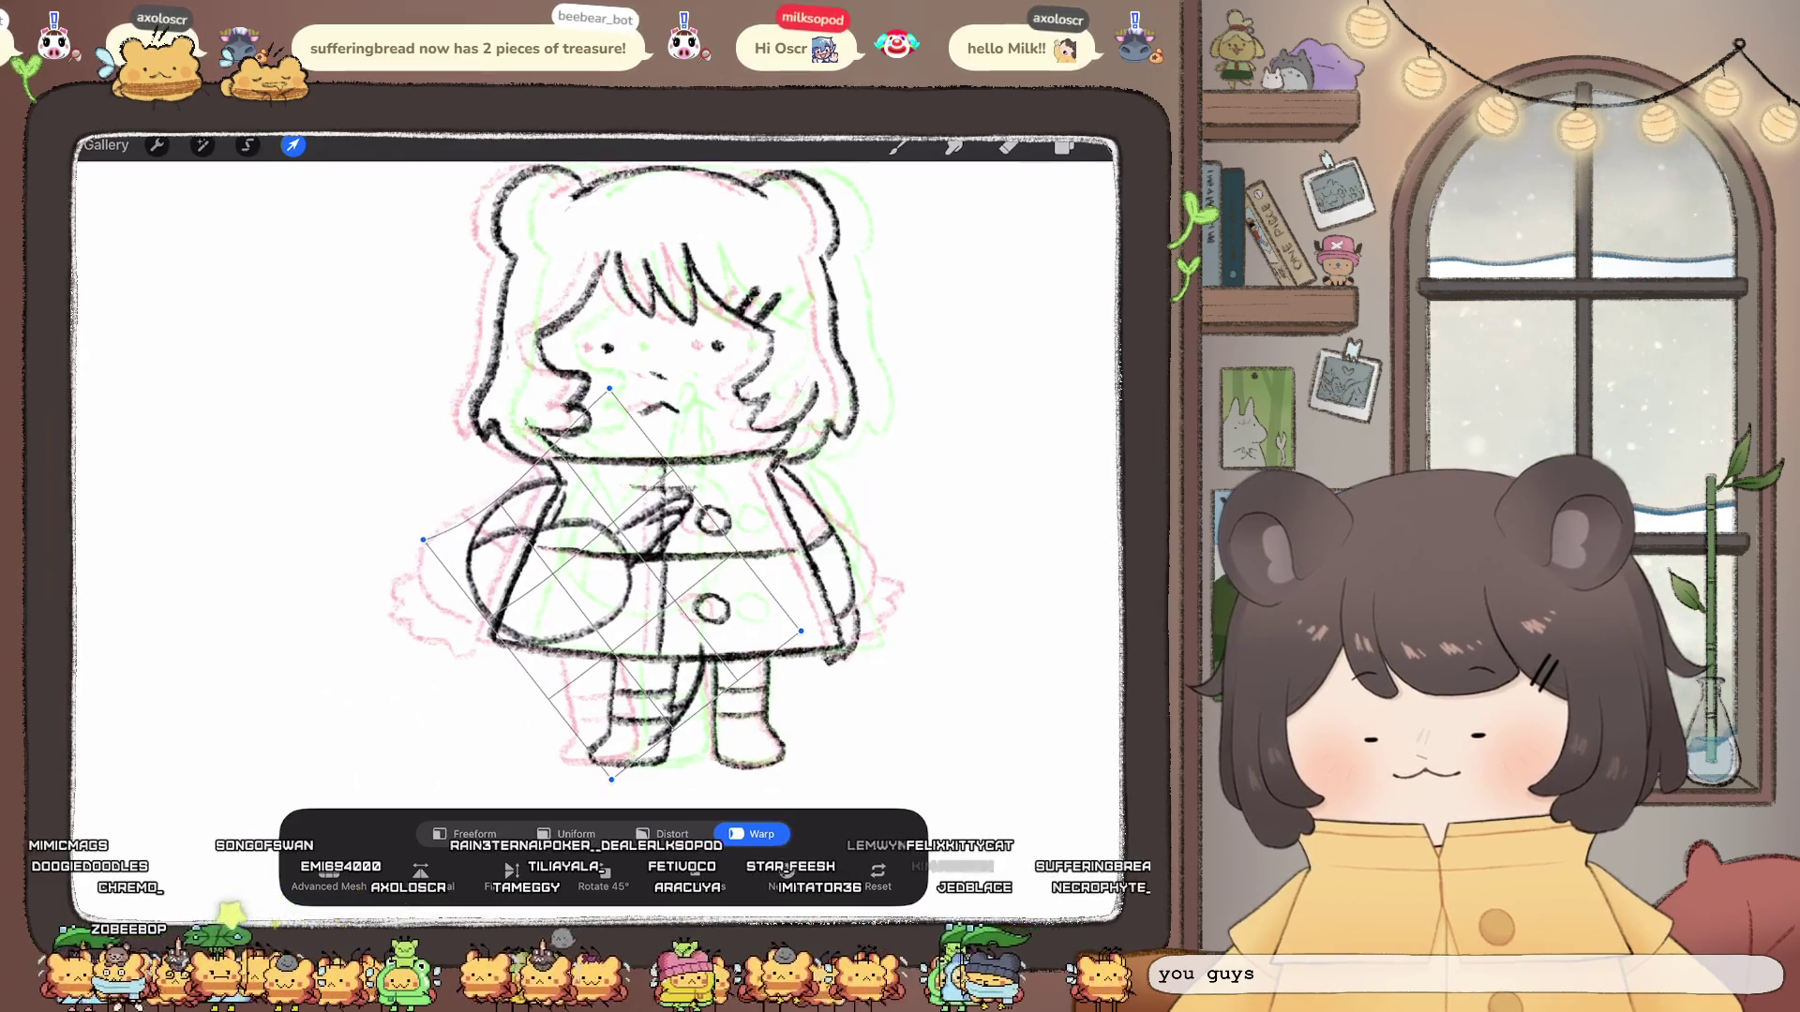
{"action": "left_click_drag", "start_coordinate": [655, 535], "coordinate": [647, 545]}
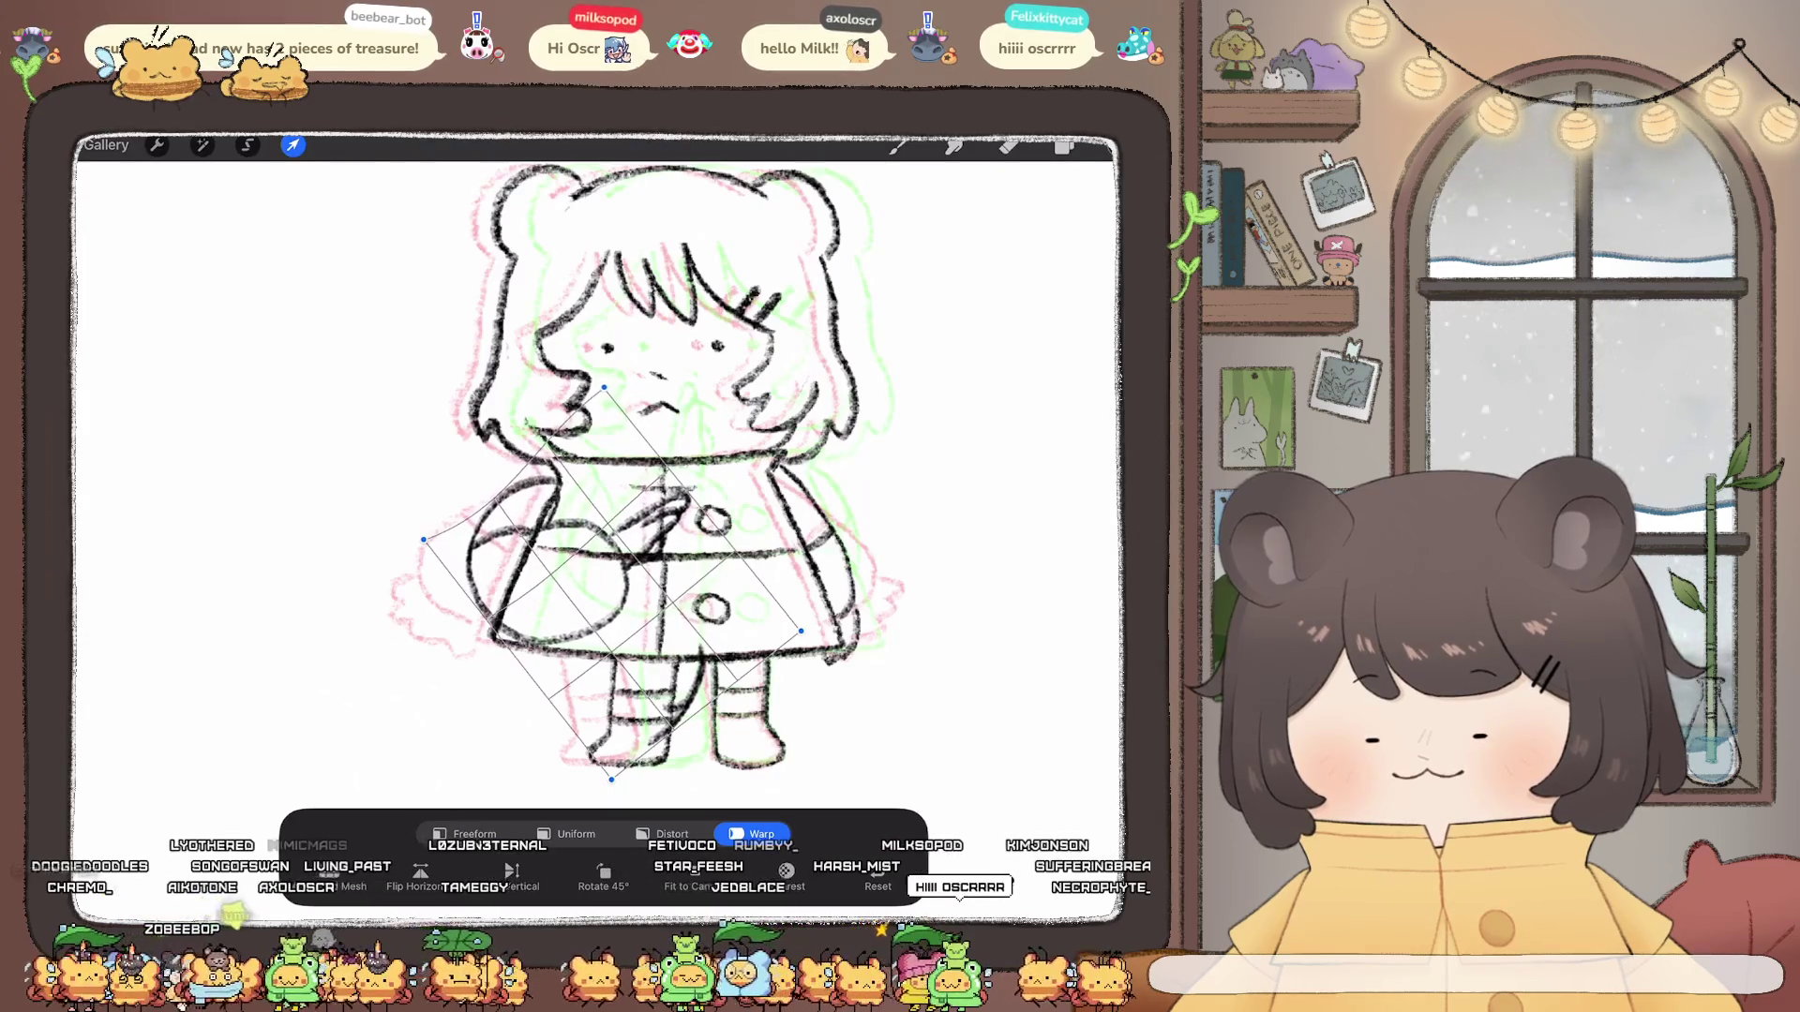
{"action": "left_click", "coordinate": [292, 145]}
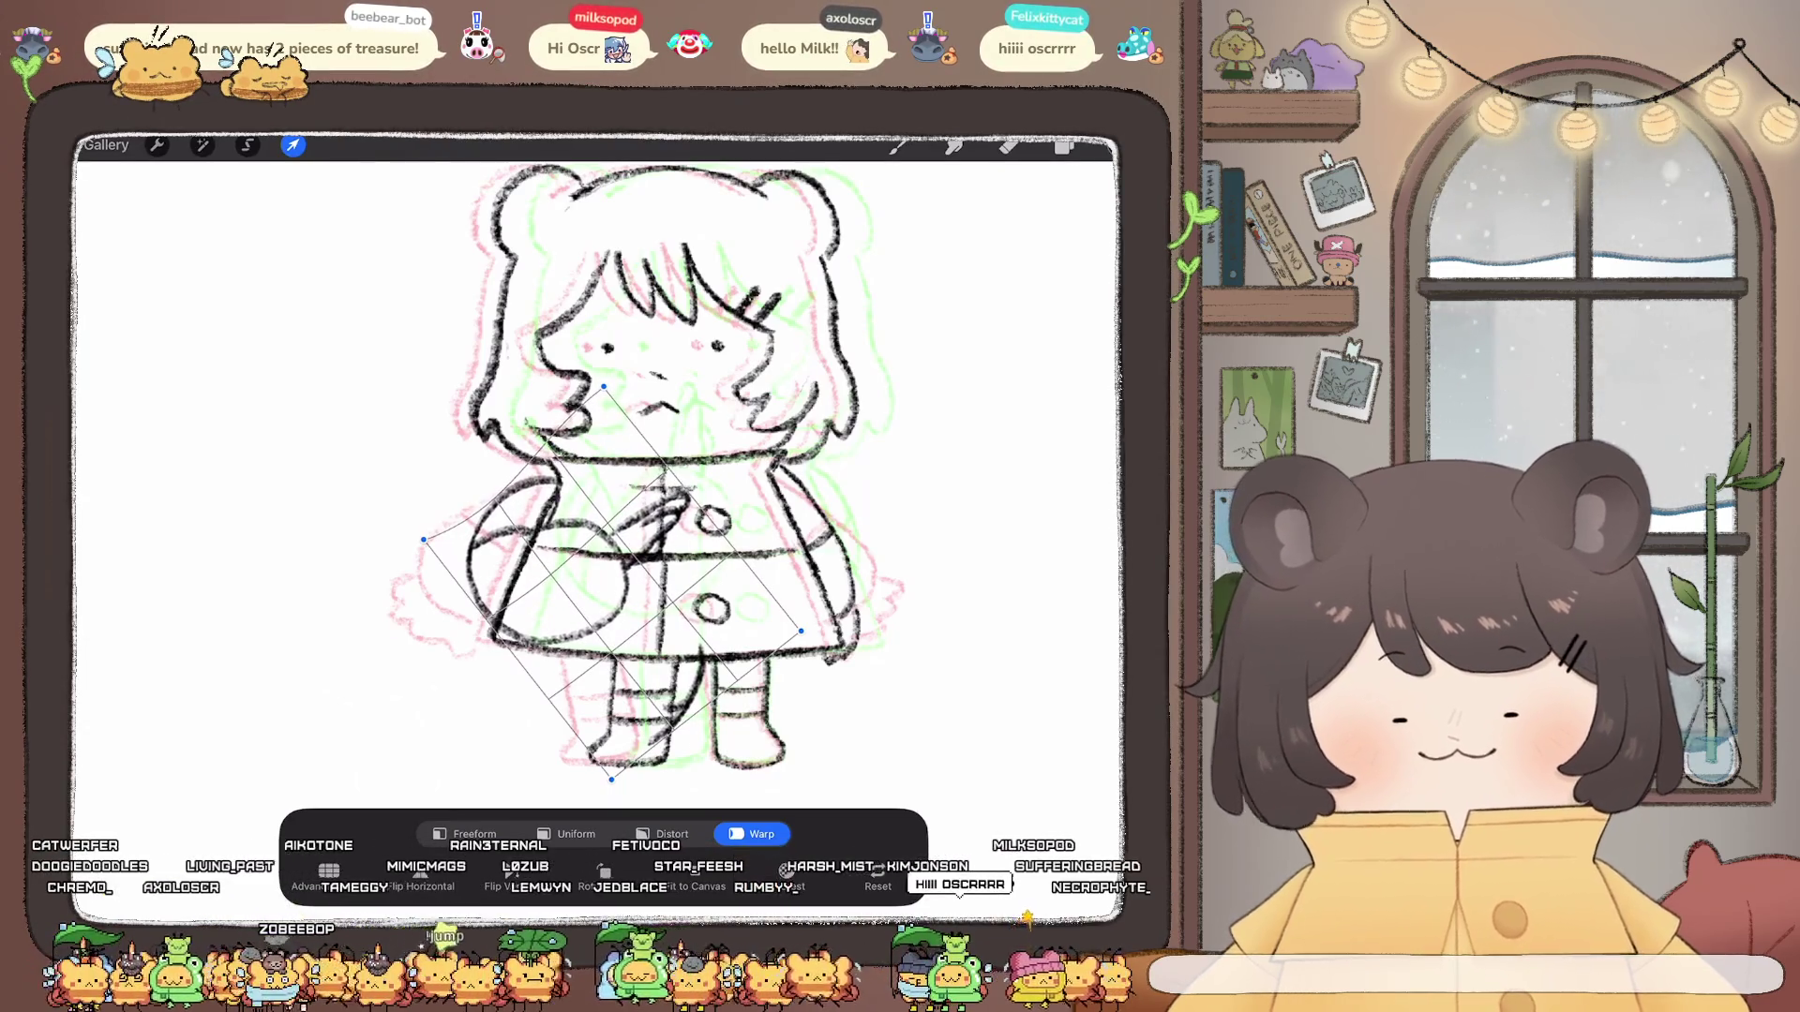
{"action": "left_click", "coordinate": [1065, 145]}
{"action": "left_click", "coordinate": [1065, 145]}
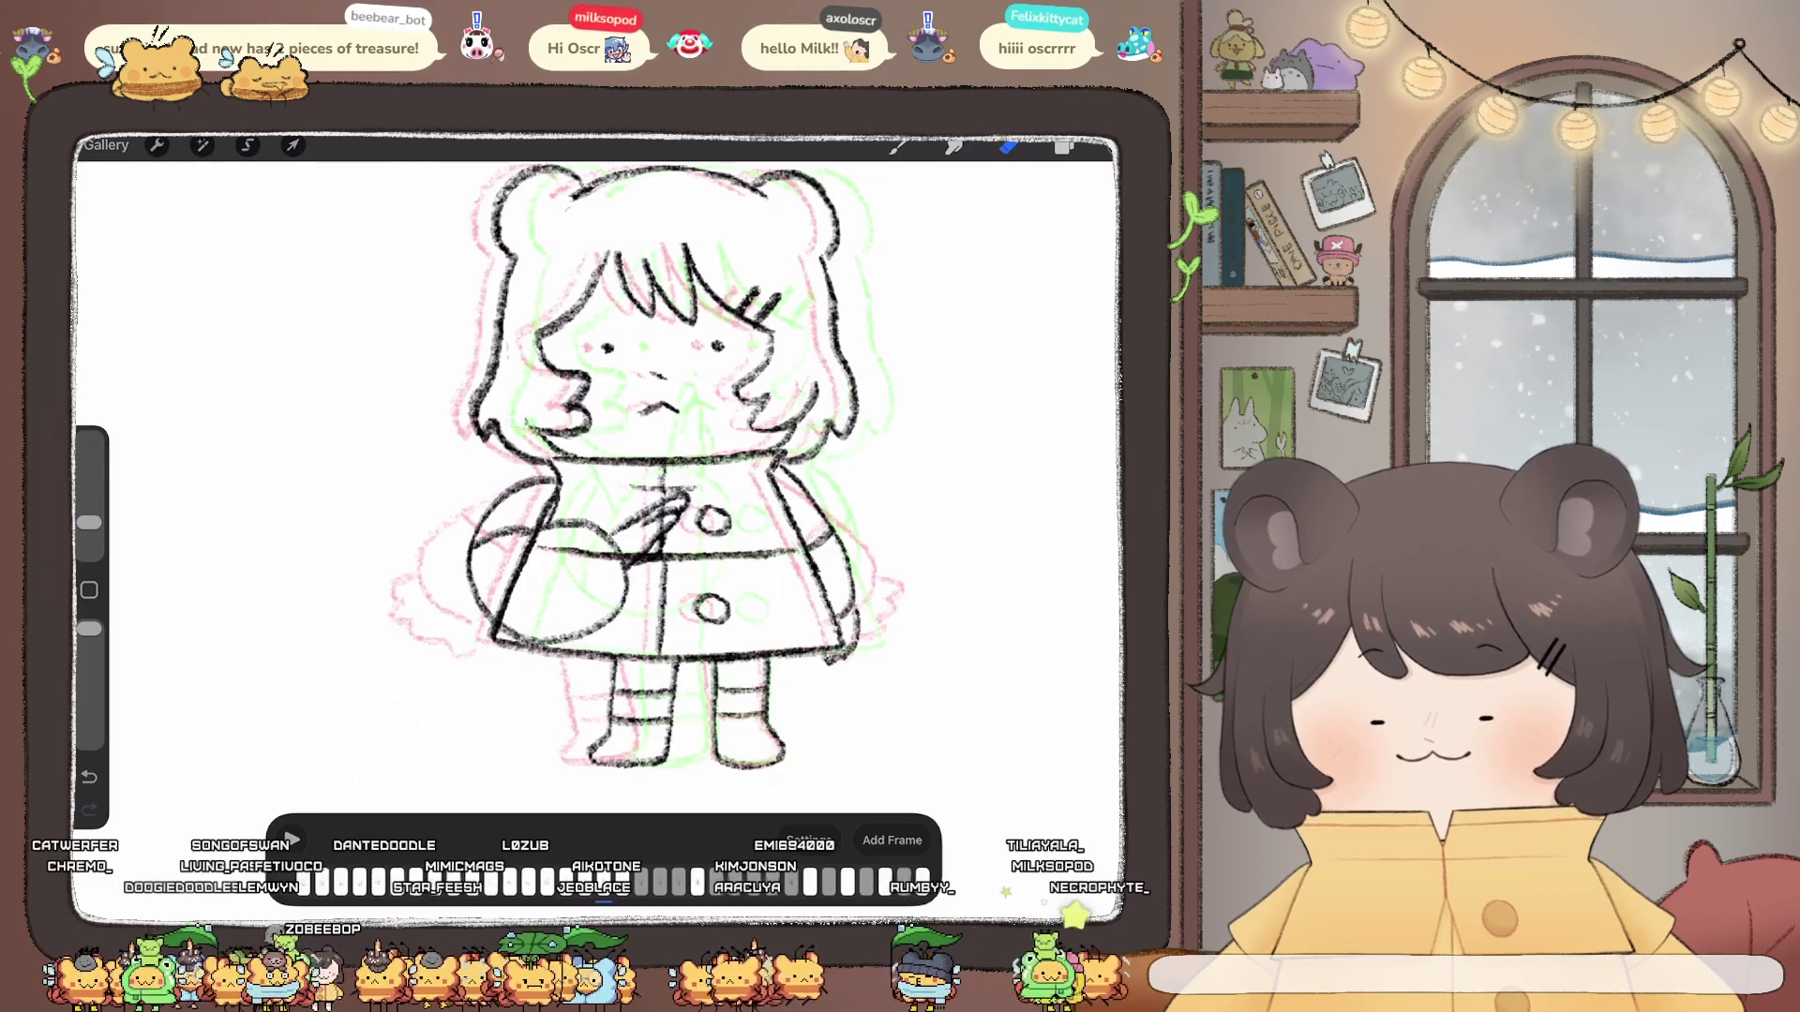
Step: Undo the stray dress strokes, move to the layer below, and draw a line left of the ball
{"action": "key", "text": "ctrl+z"}
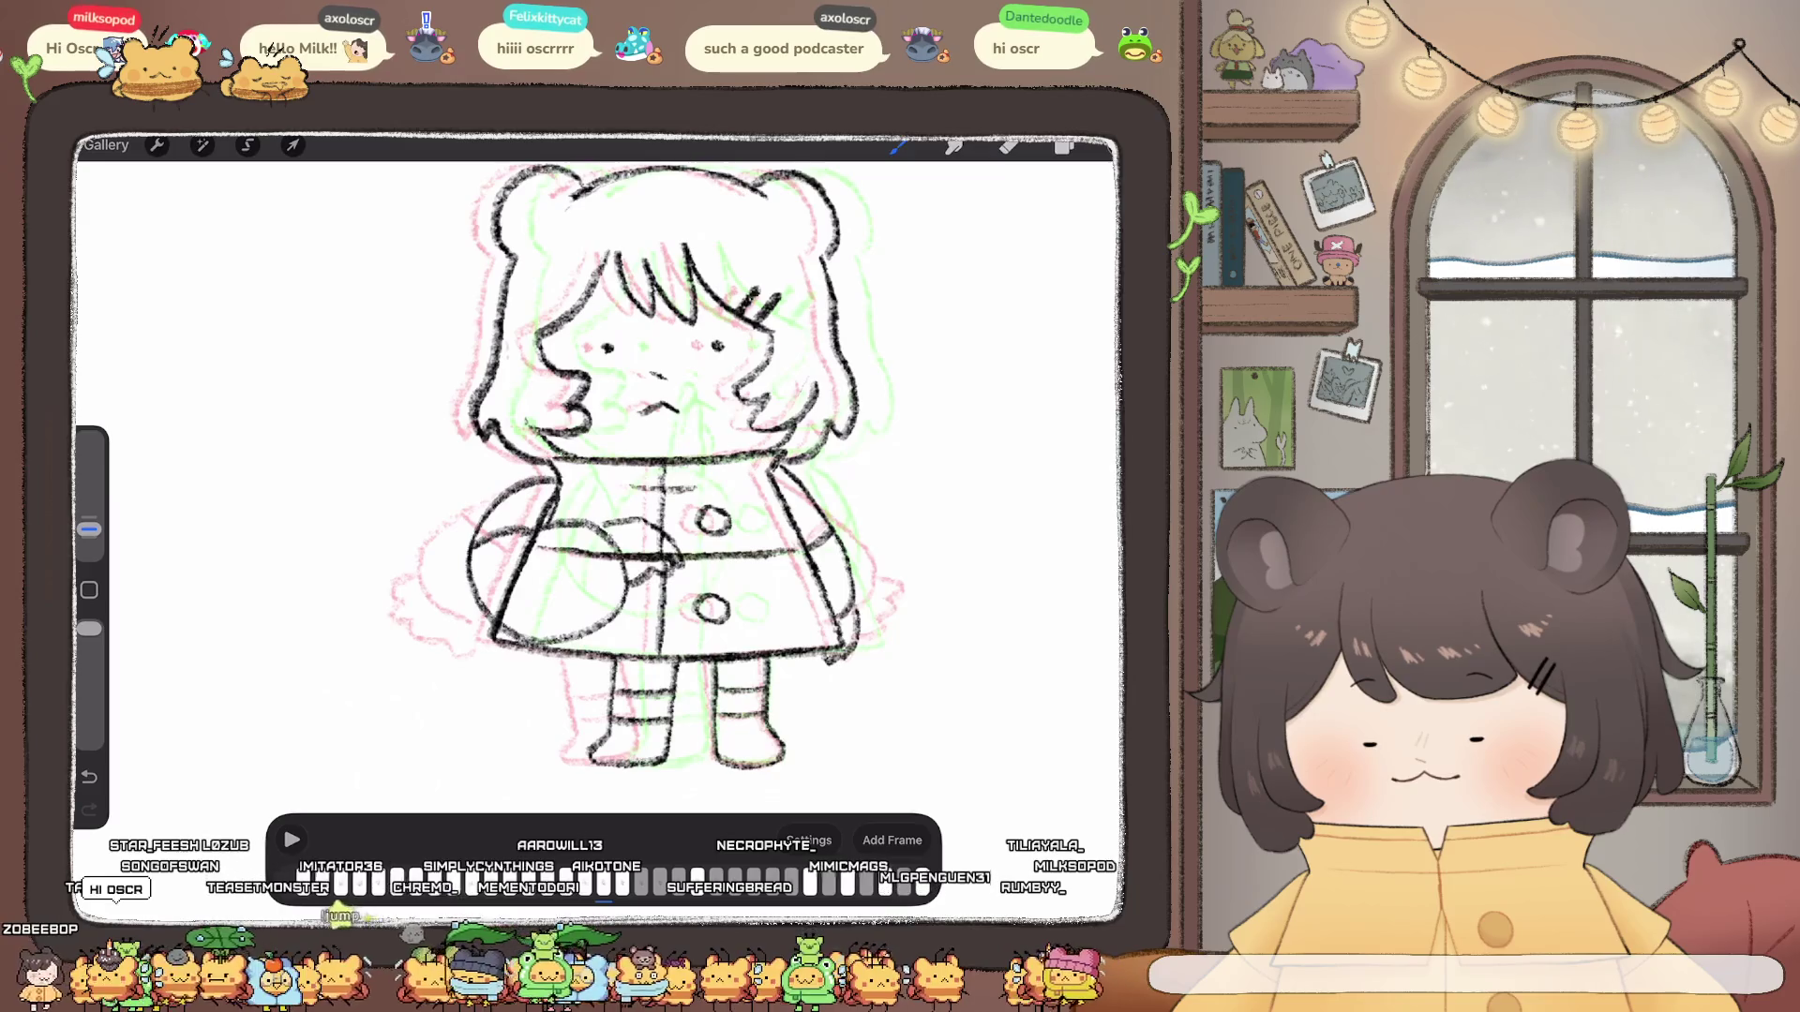
{"action": "scroll", "coordinate": [648, 507], "scroll_direction": "down", "scroll_amount": 3}
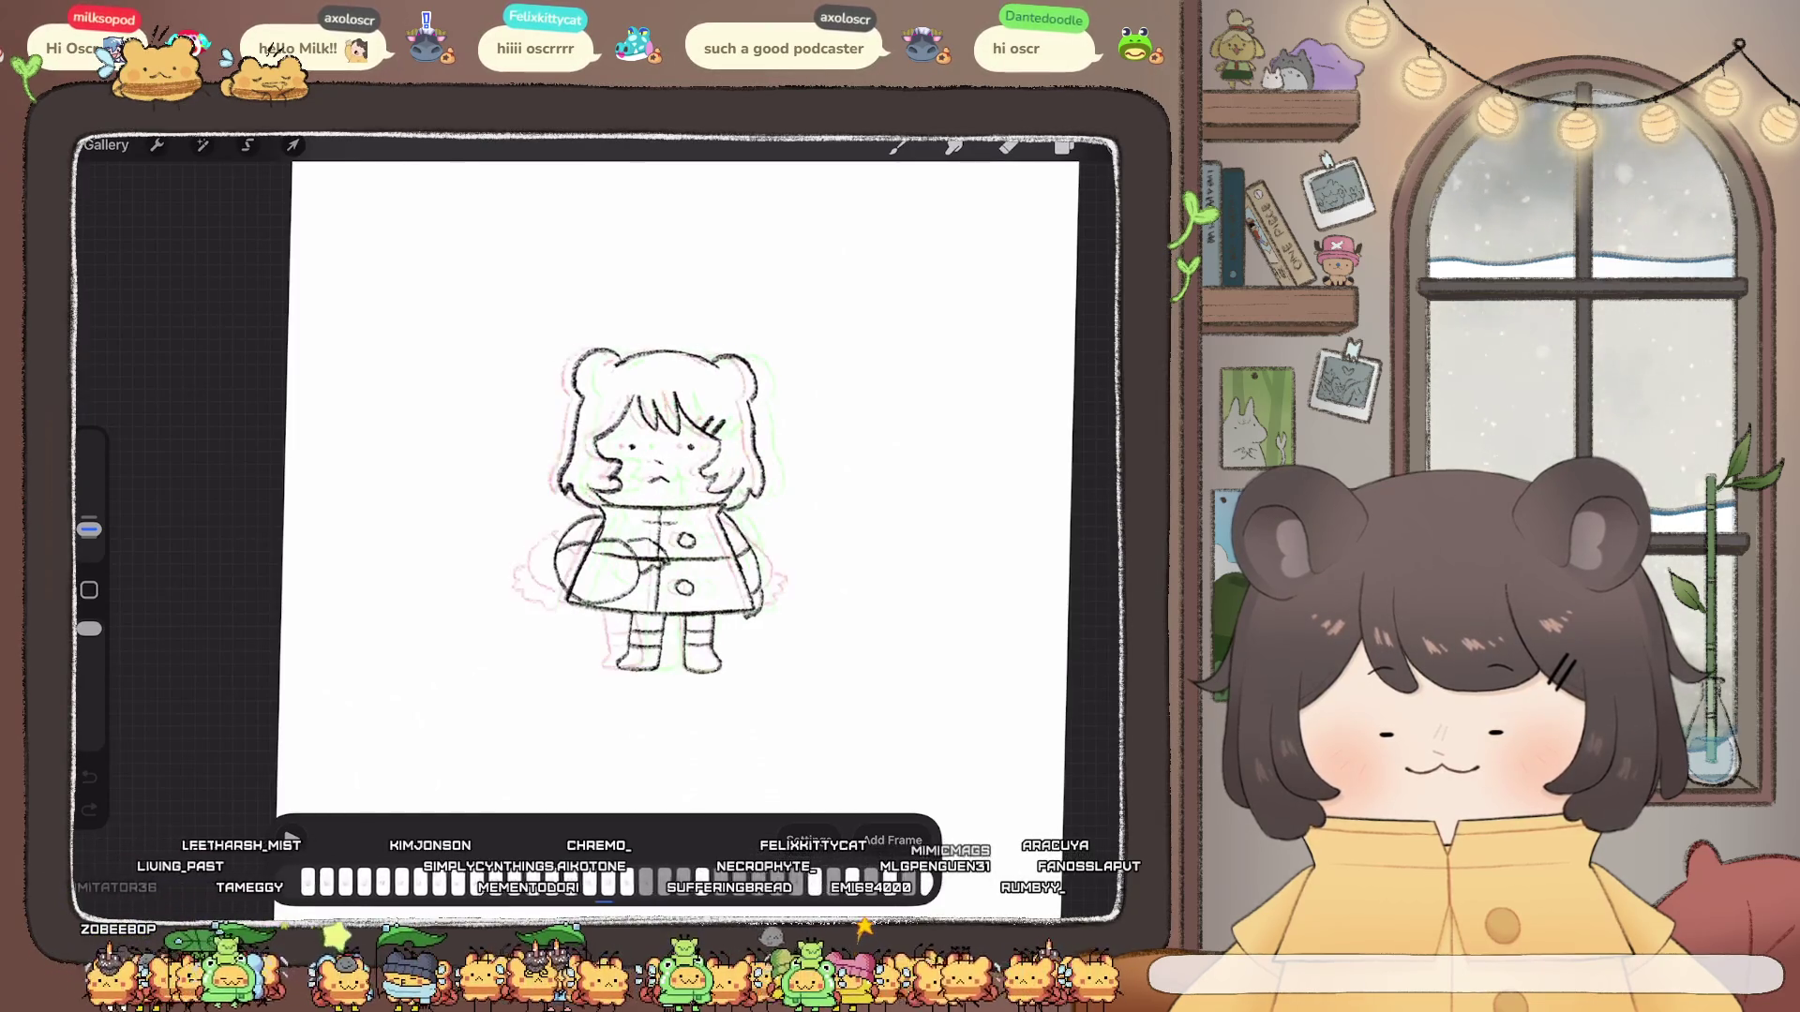
{"action": "scroll", "coordinate": [732, 464], "scroll_direction": "up", "scroll_amount": 3}
{"action": "left_click", "coordinate": [1065, 144]}
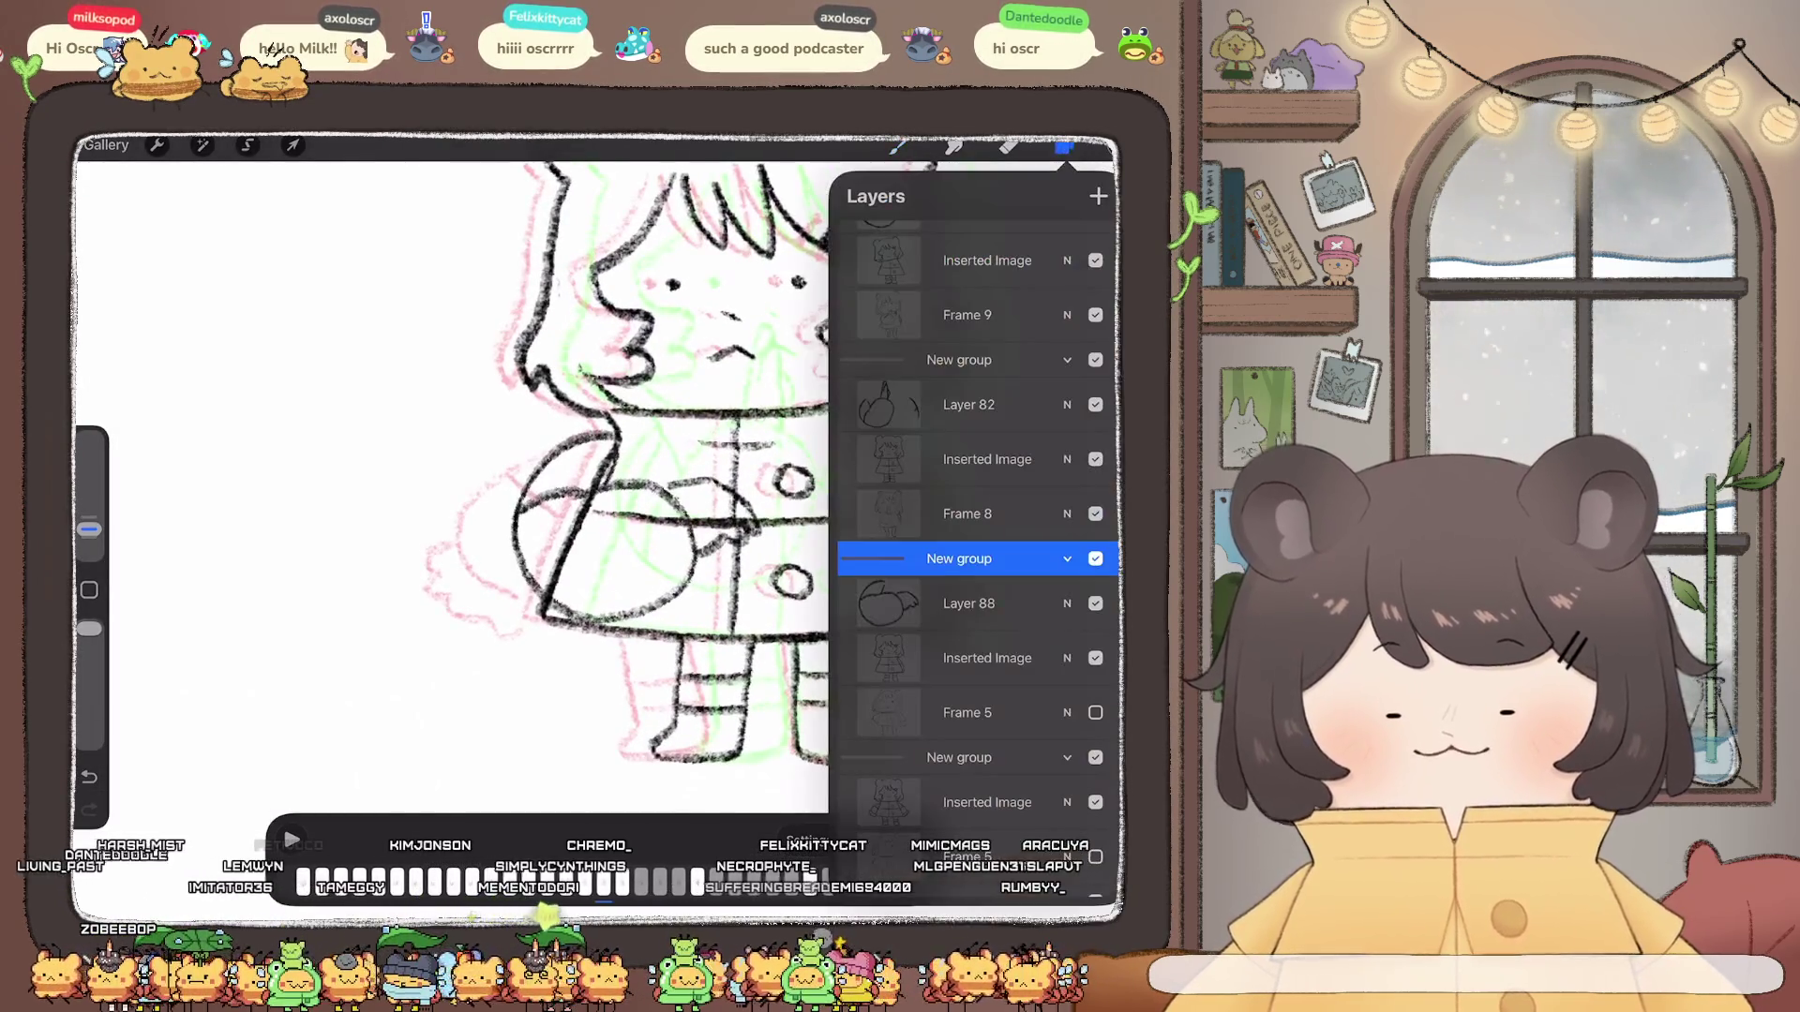
{"action": "left_click", "coordinate": [965, 603]}
{"action": "left_click", "coordinate": [1065, 145]}
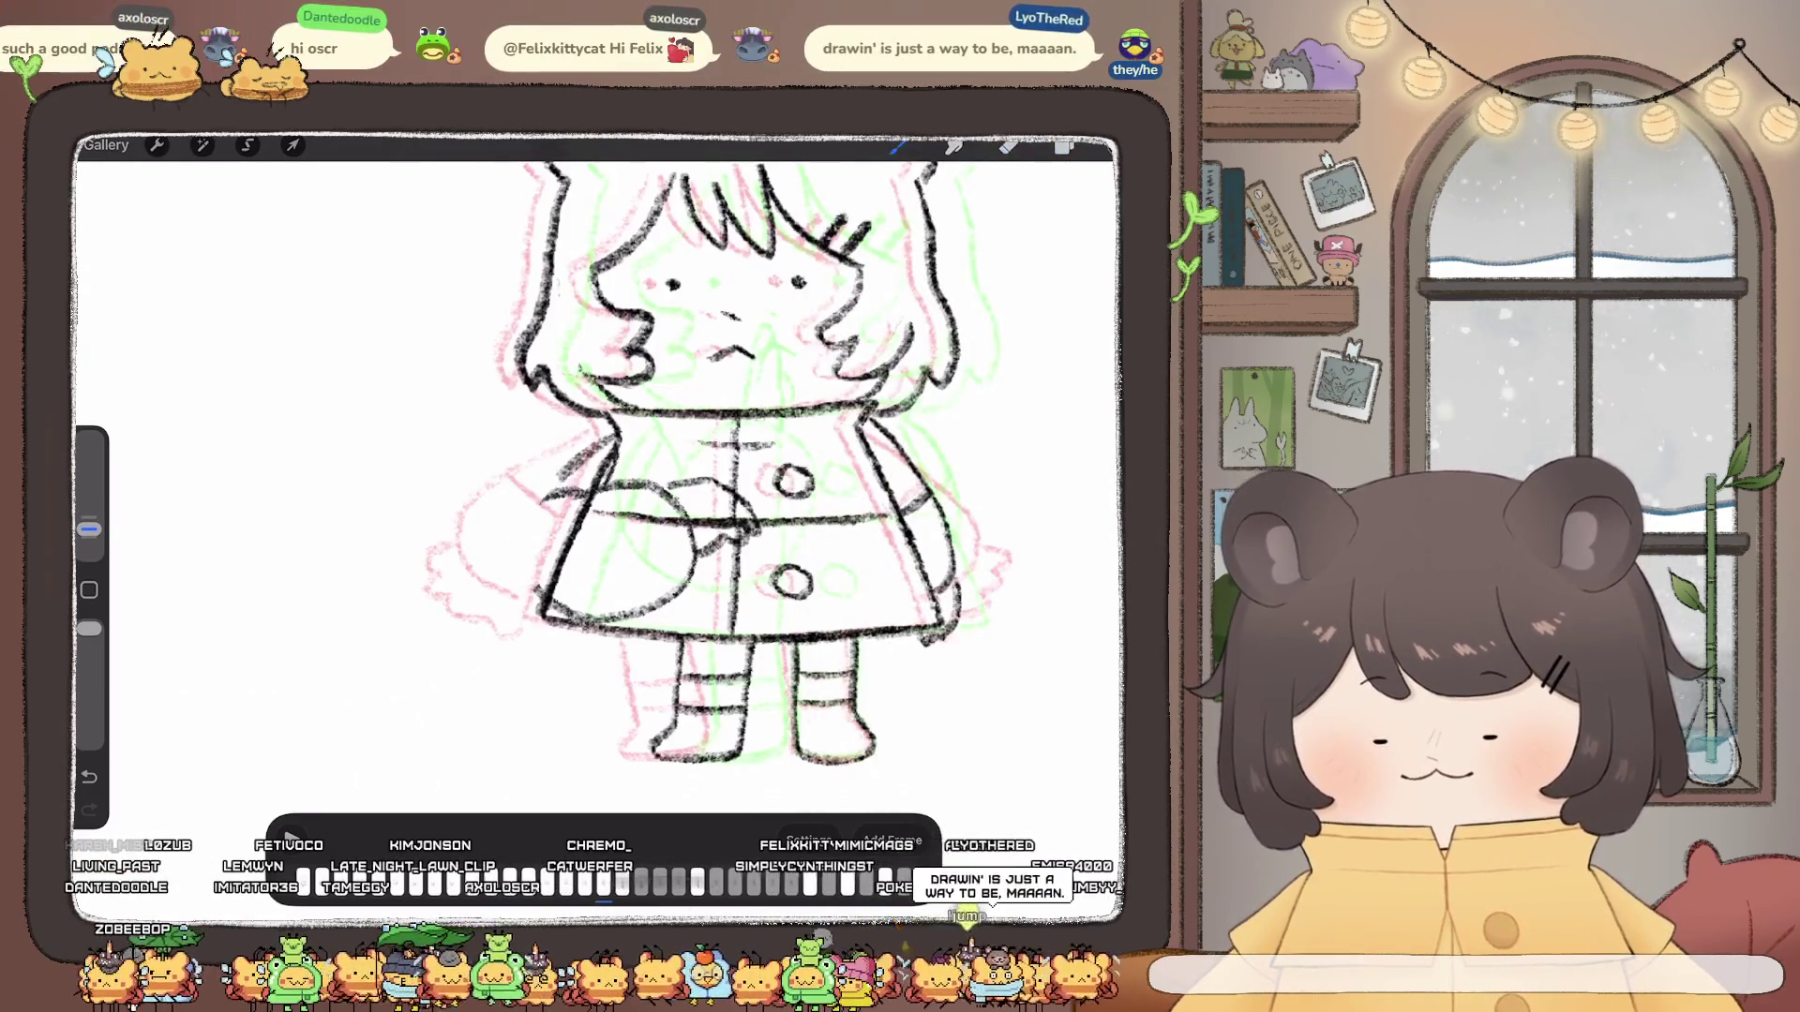
{"action": "left_click_drag", "start_coordinate": [542, 500], "coordinate": [525, 553]}
{"action": "scroll", "coordinate": [718, 465], "scroll_direction": "down", "scroll_amount": 3}
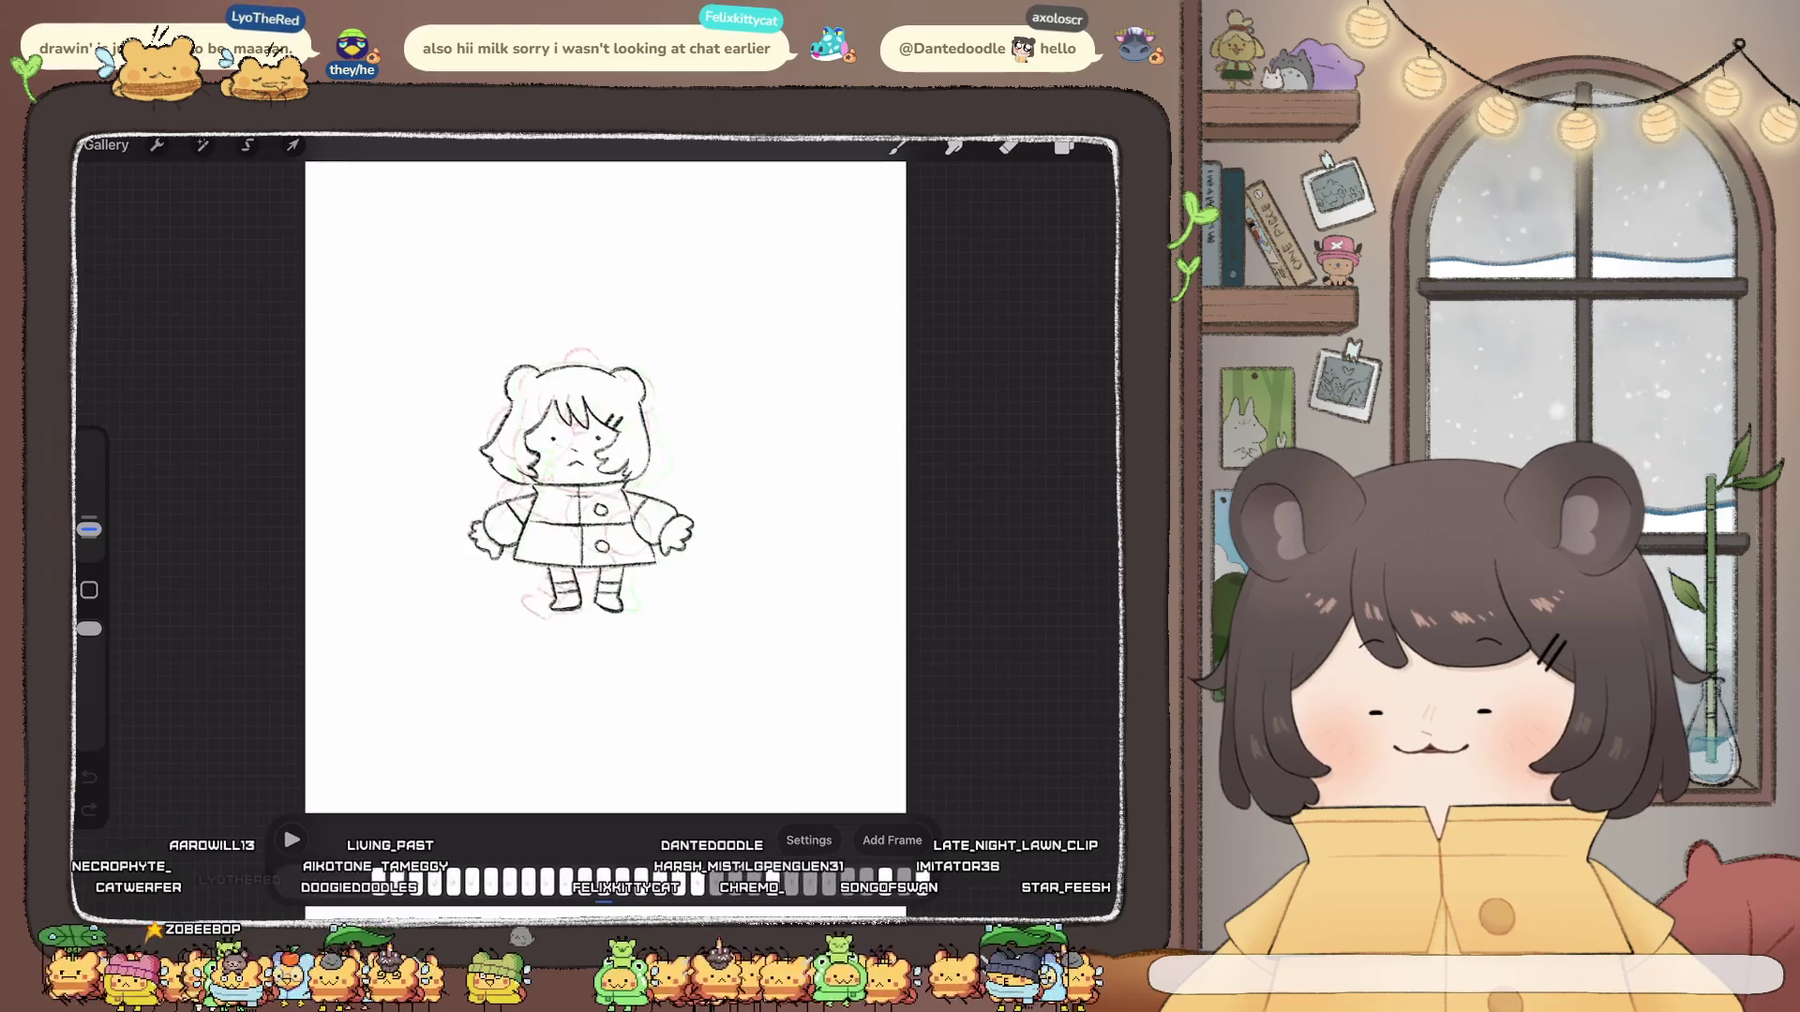
Step: Replay the animation a few times to review the girl's motion
{"action": "left_click", "coordinate": [290, 839]}
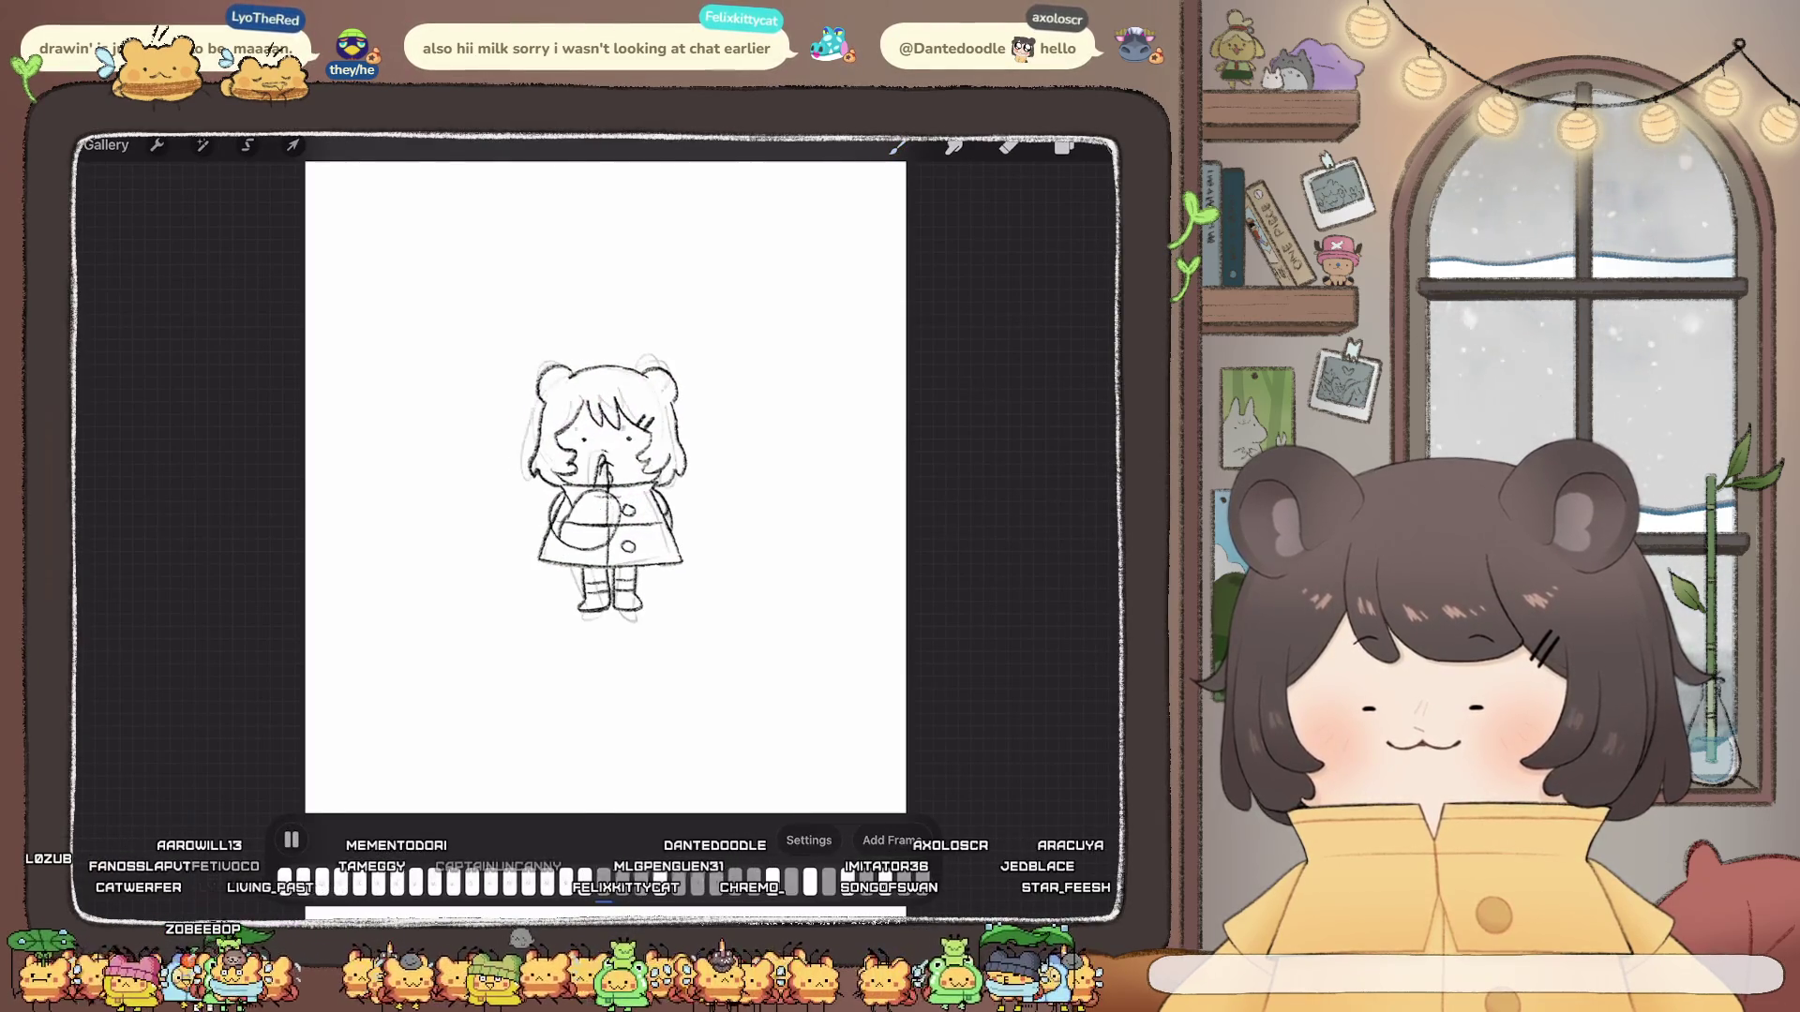
{"action": "left_click", "coordinate": [290, 839]}
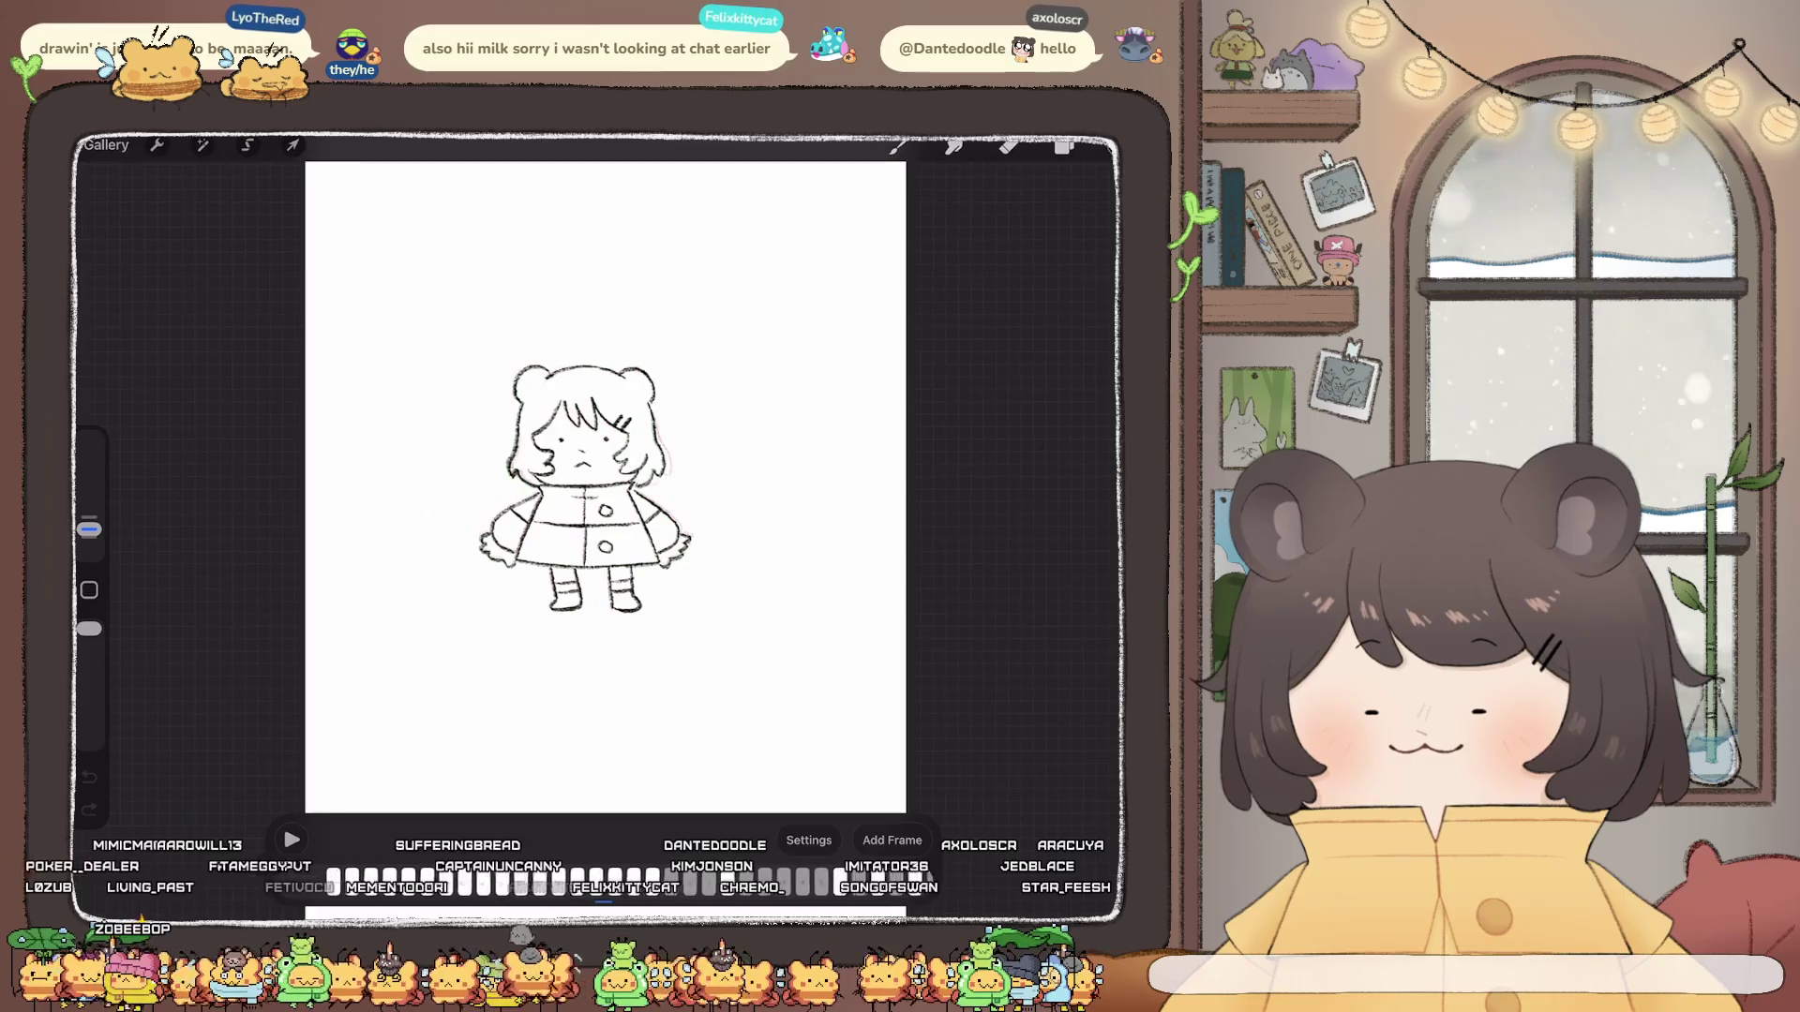
{"action": "left_click", "coordinate": [291, 839]}
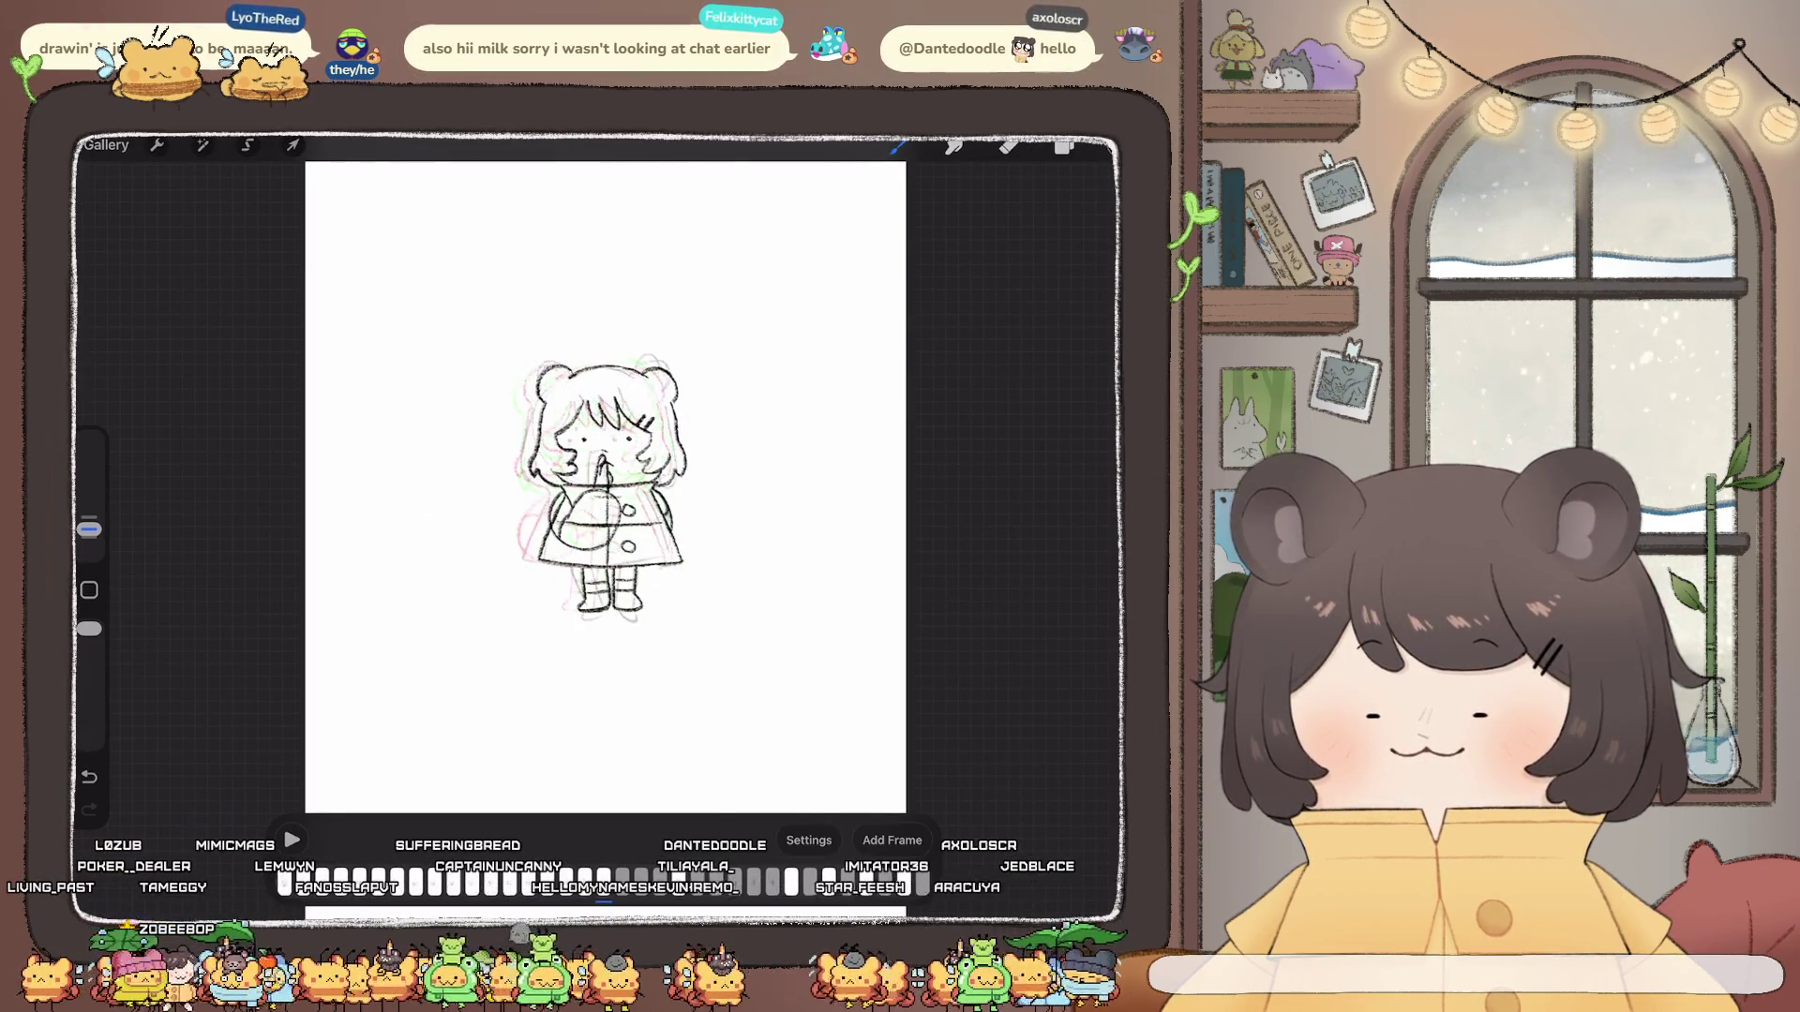
Step: Duplicate a timeline frame and make Layer 82 the active layer
{"action": "left_click", "coordinate": [605, 883]}
{"action": "left_click", "coordinate": [601, 735]}
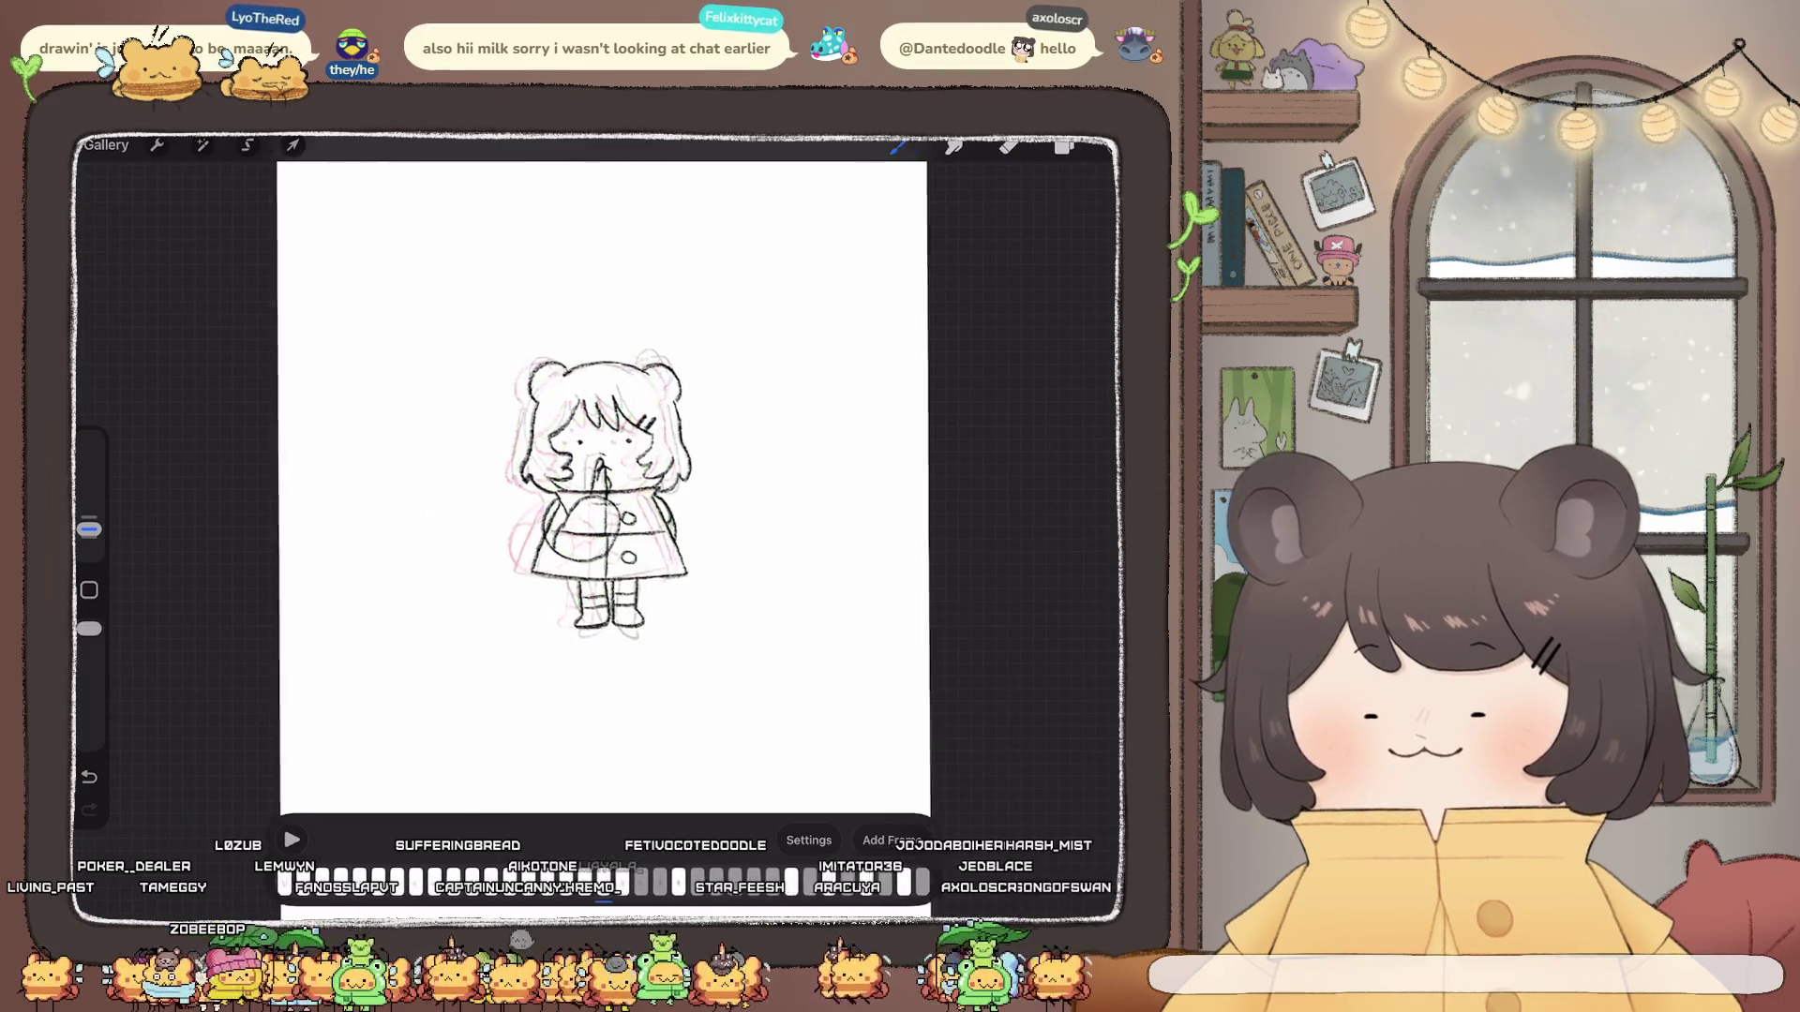
{"action": "scroll", "coordinate": [606, 485], "scroll_direction": "up", "scroll_amount": 5}
{"action": "left_click", "coordinate": [1064, 144]}
{"action": "left_click", "coordinate": [924, 604]}
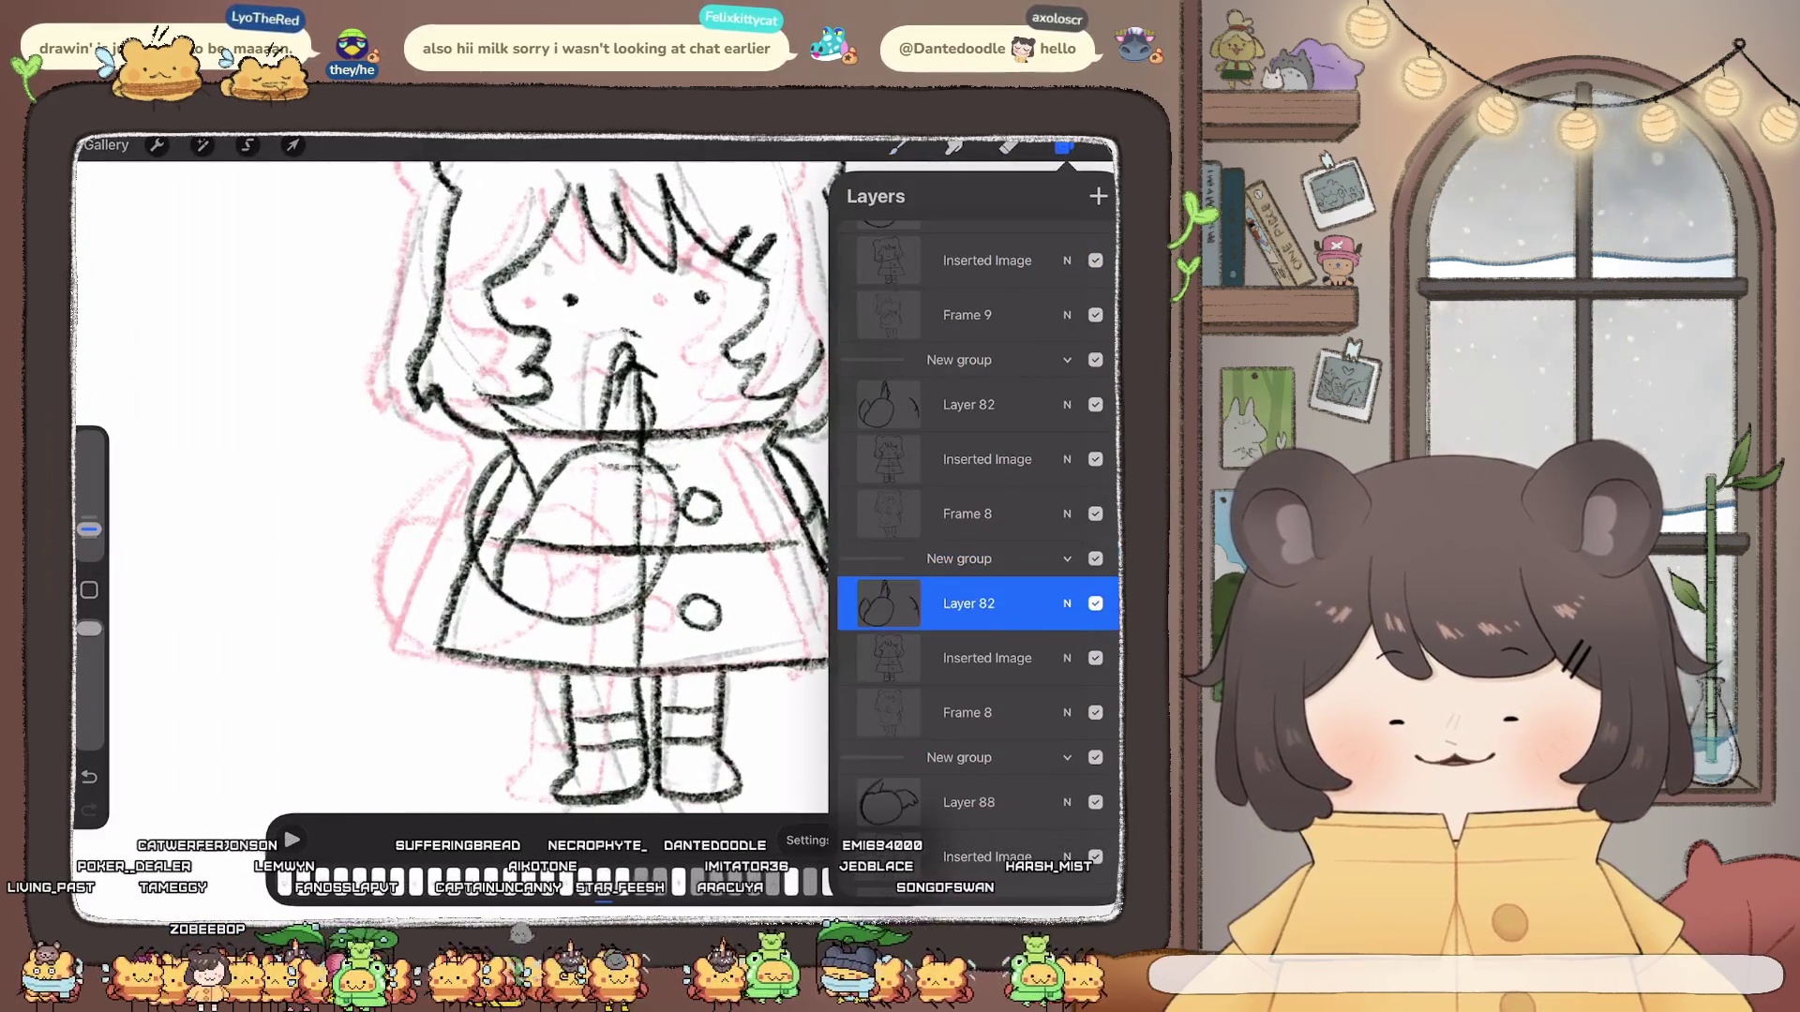
Step: Lasso the arm and ball strokes and shift and tilt them slightly on the coat
{"action": "left_click", "coordinate": [246, 145]}
{"action": "left_click_drag", "start_coordinate": [506, 425], "coordinate": [529, 686]}
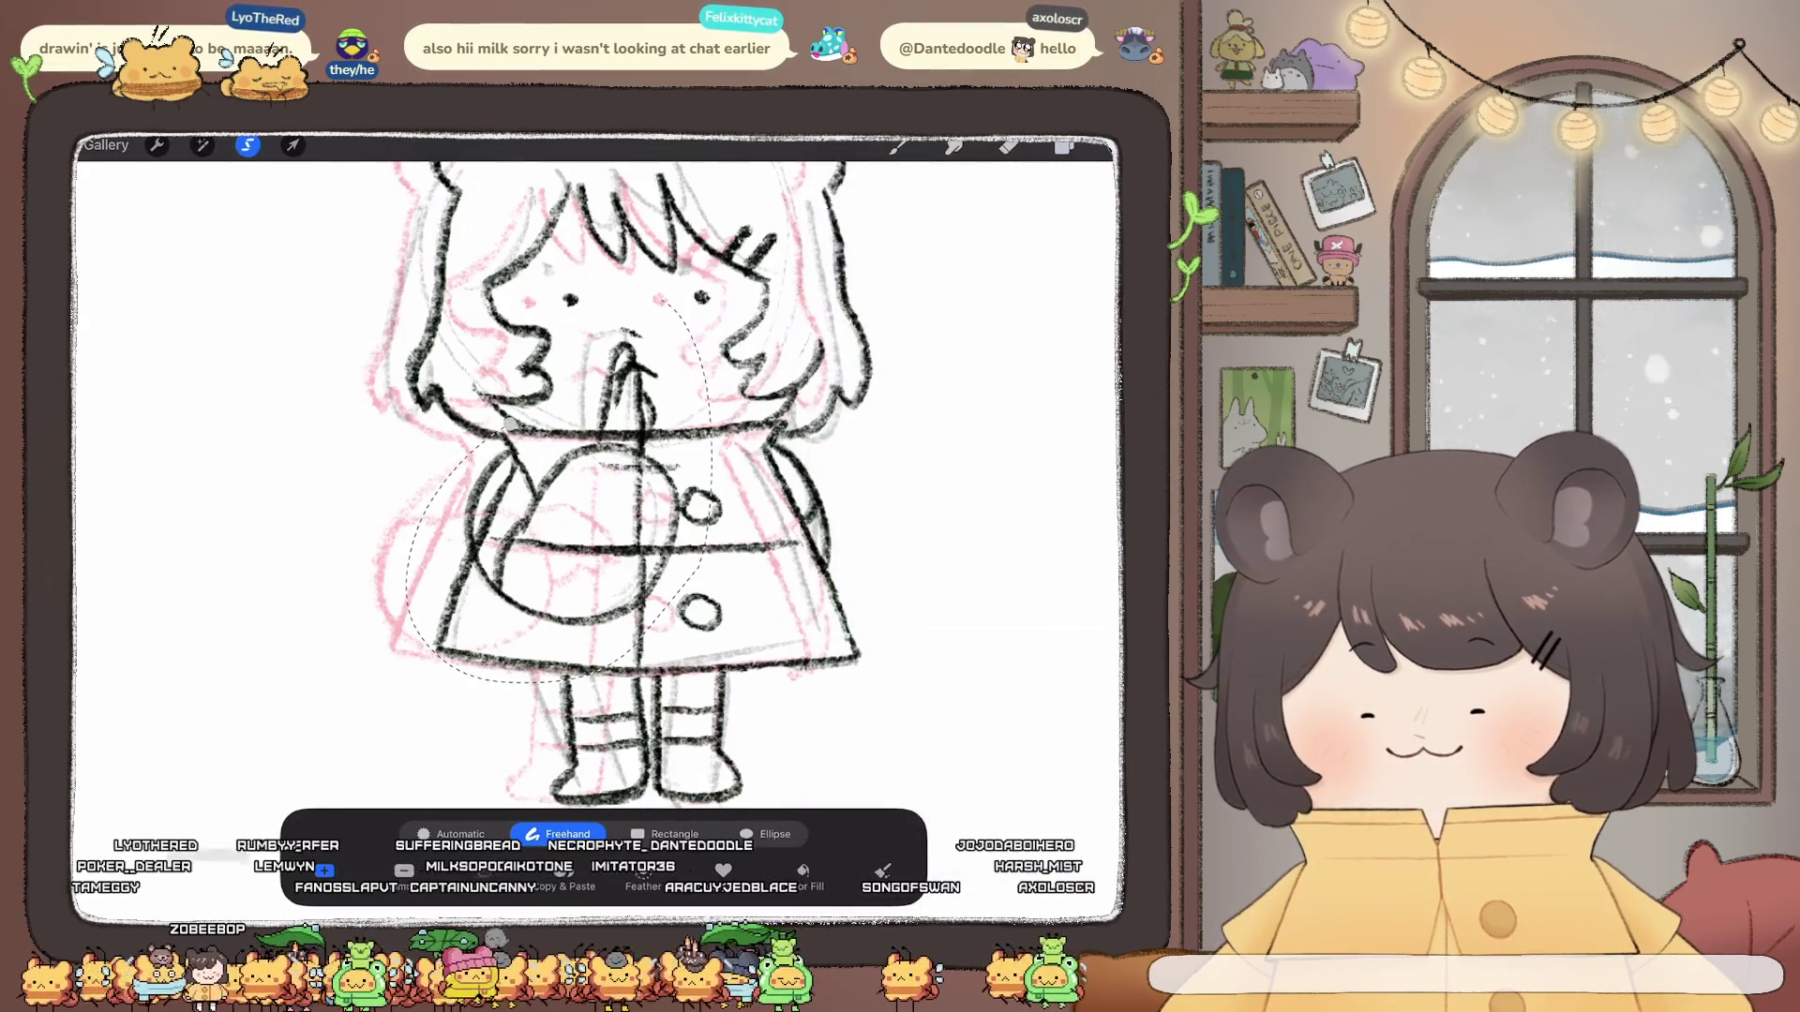
{"action": "left_click", "coordinate": [292, 146]}
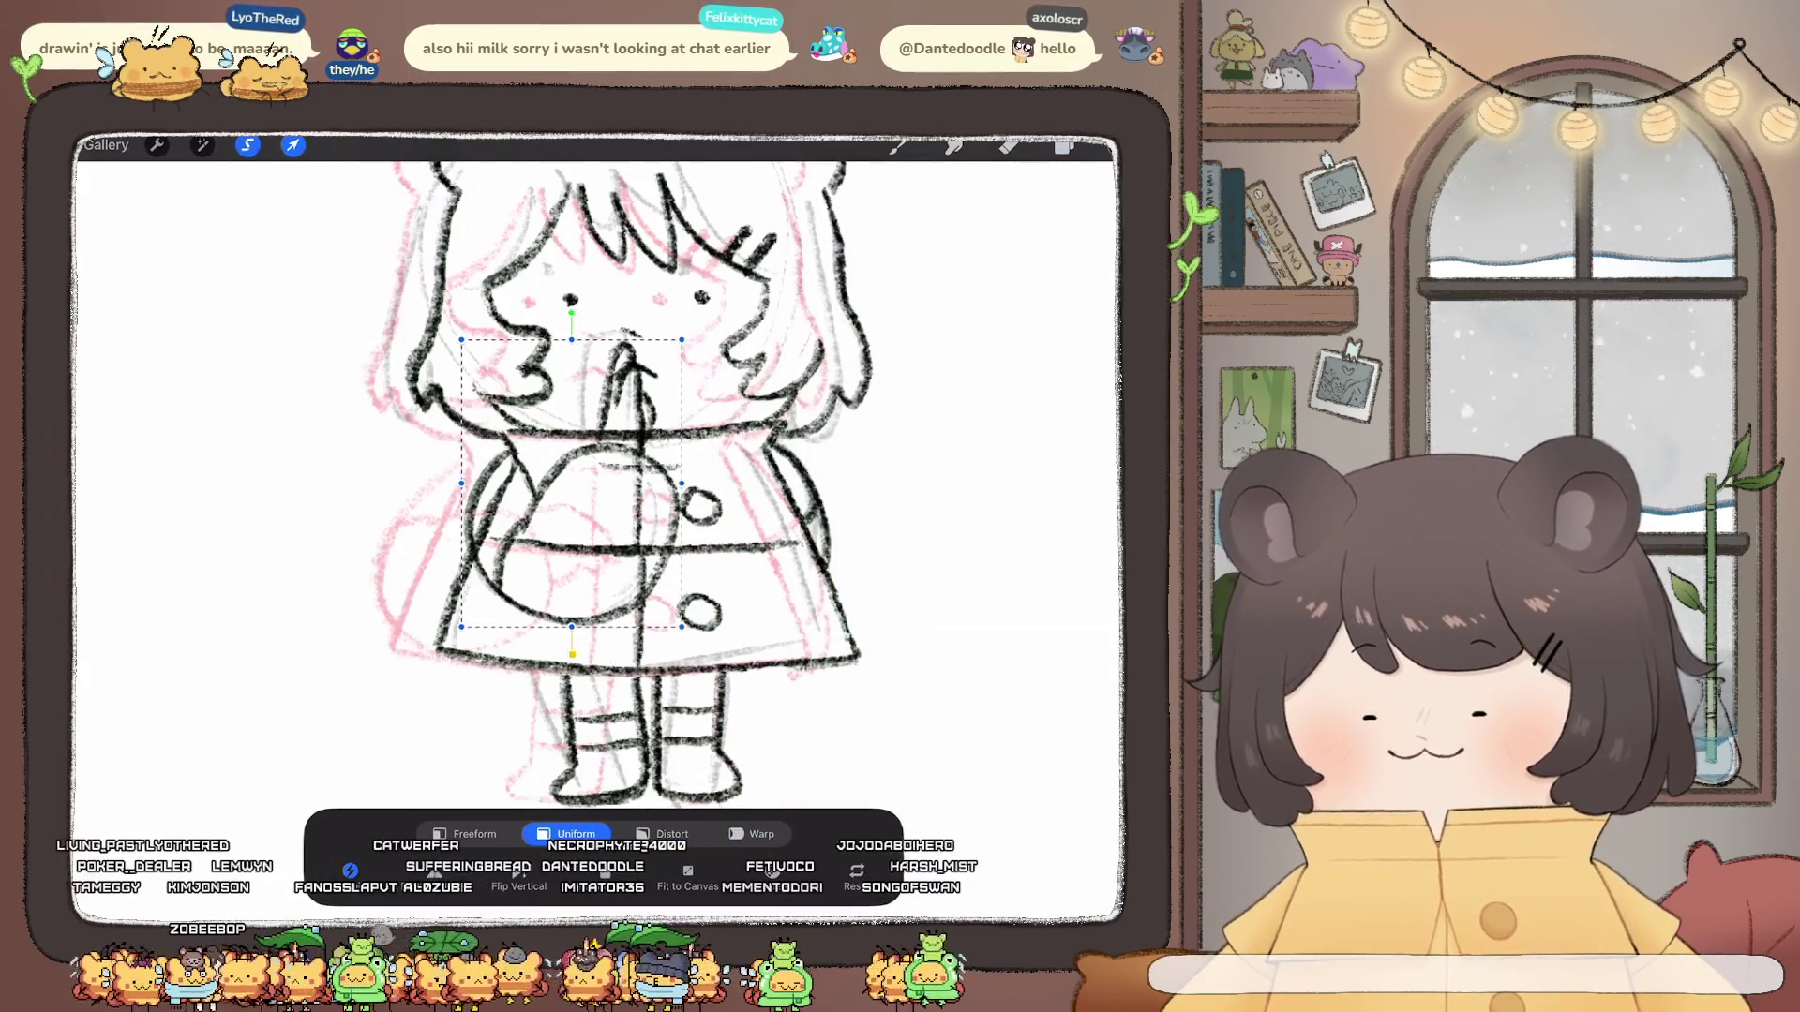
{"action": "left_click_drag", "start_coordinate": [573, 485], "coordinate": [578, 492]}
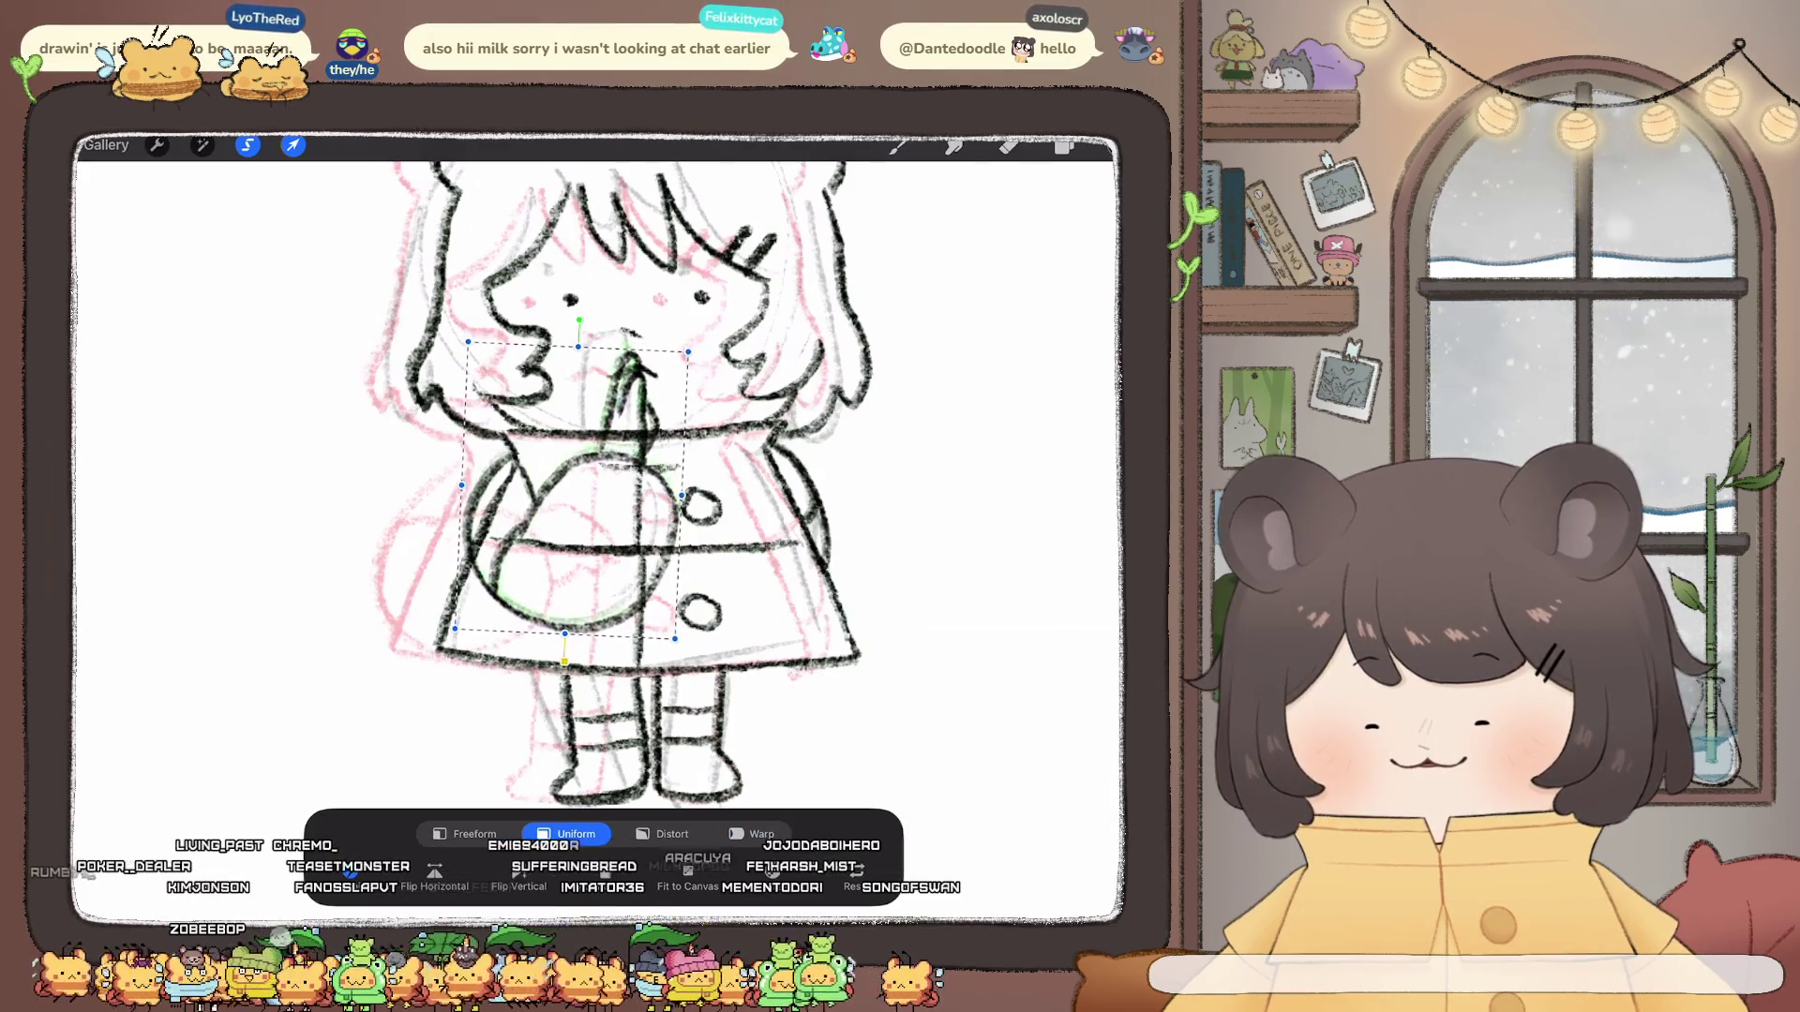
Step: Warp the selected arm strokes into place and commit the adjustment
{"action": "left_click", "coordinate": [756, 833]}
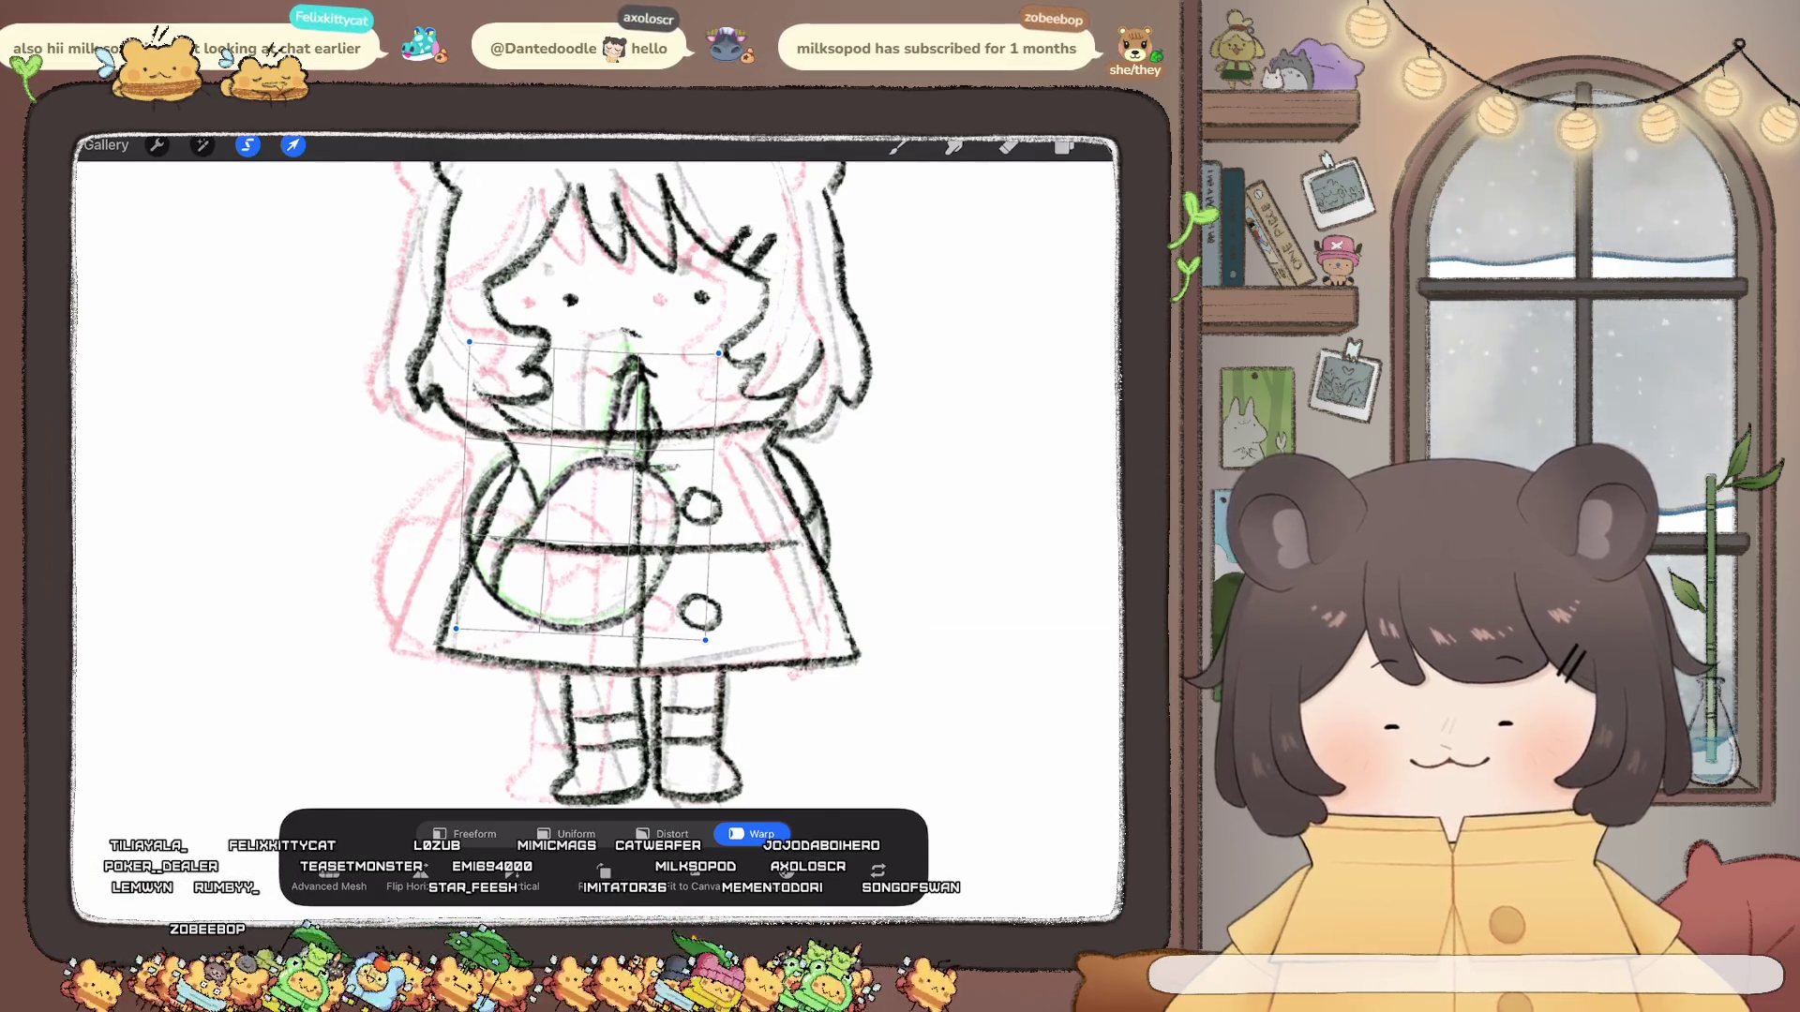
{"action": "left_click", "coordinate": [1065, 146]}
{"action": "scroll", "coordinate": [450, 493], "scroll_direction": "down", "scroll_amount": 3}
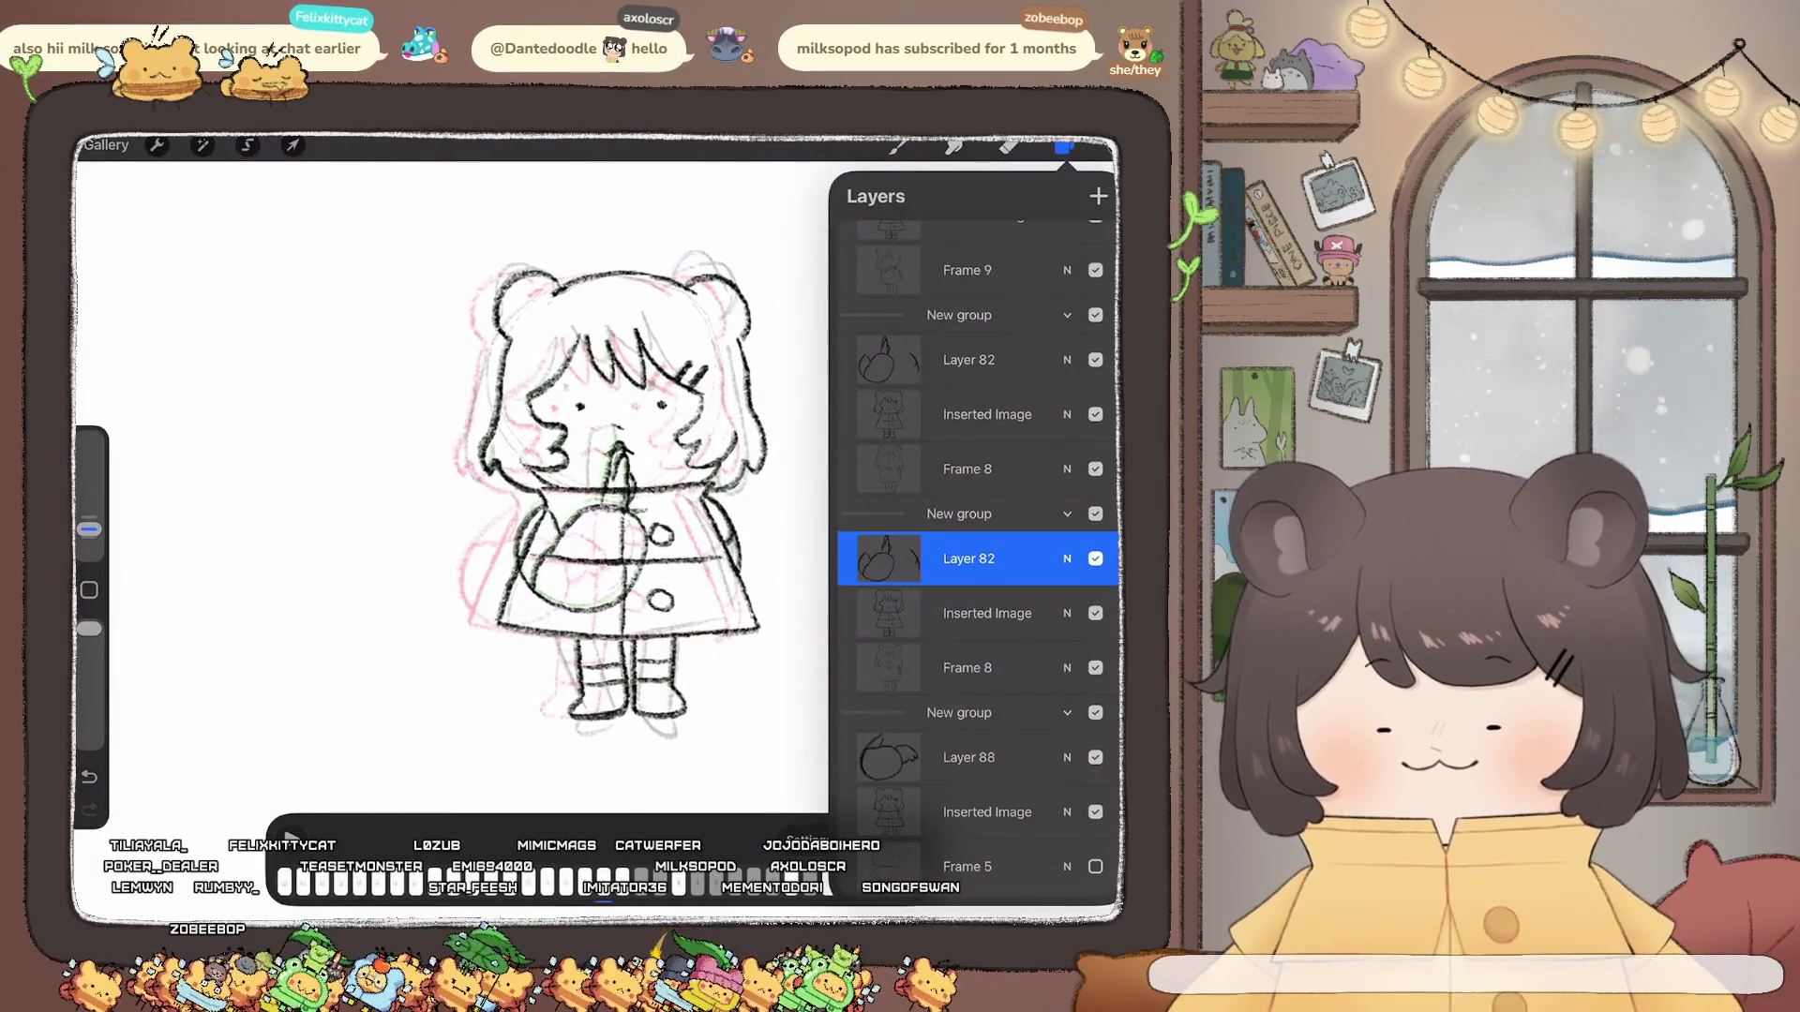
{"action": "left_click", "coordinate": [1064, 145]}
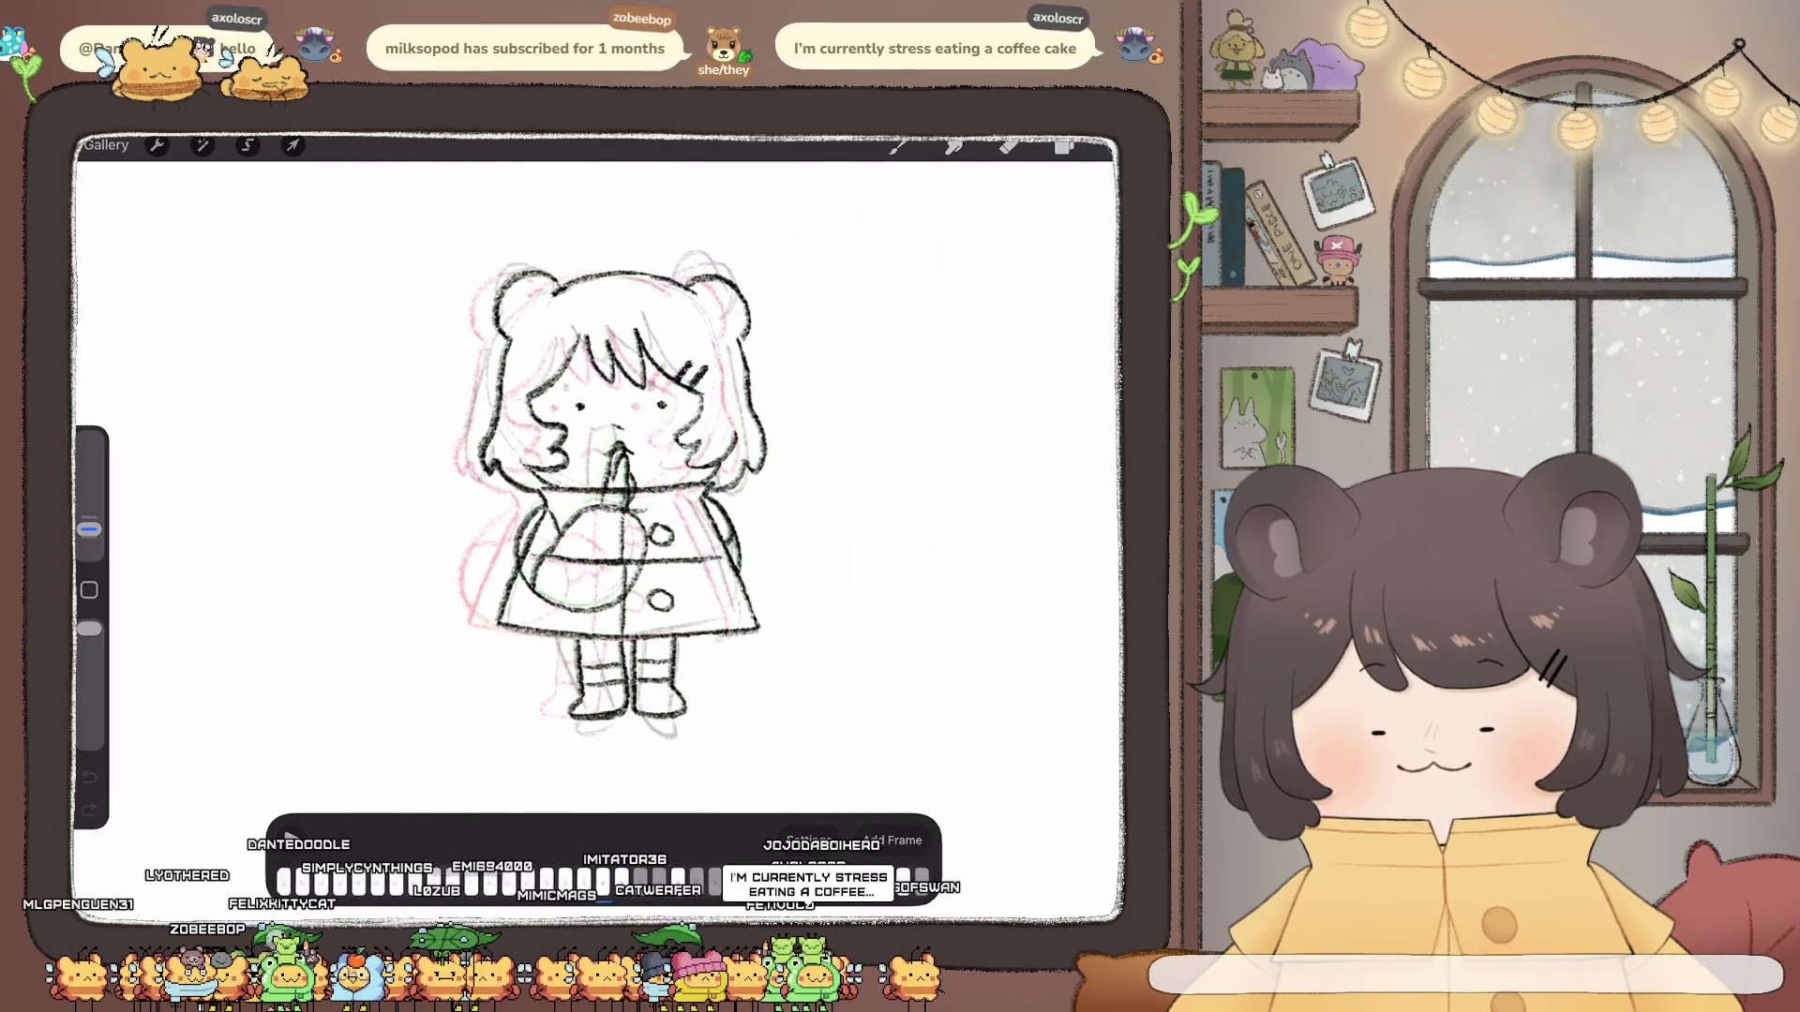
{"action": "scroll", "coordinate": [601, 511], "scroll_direction": "up", "scroll_amount": 2}
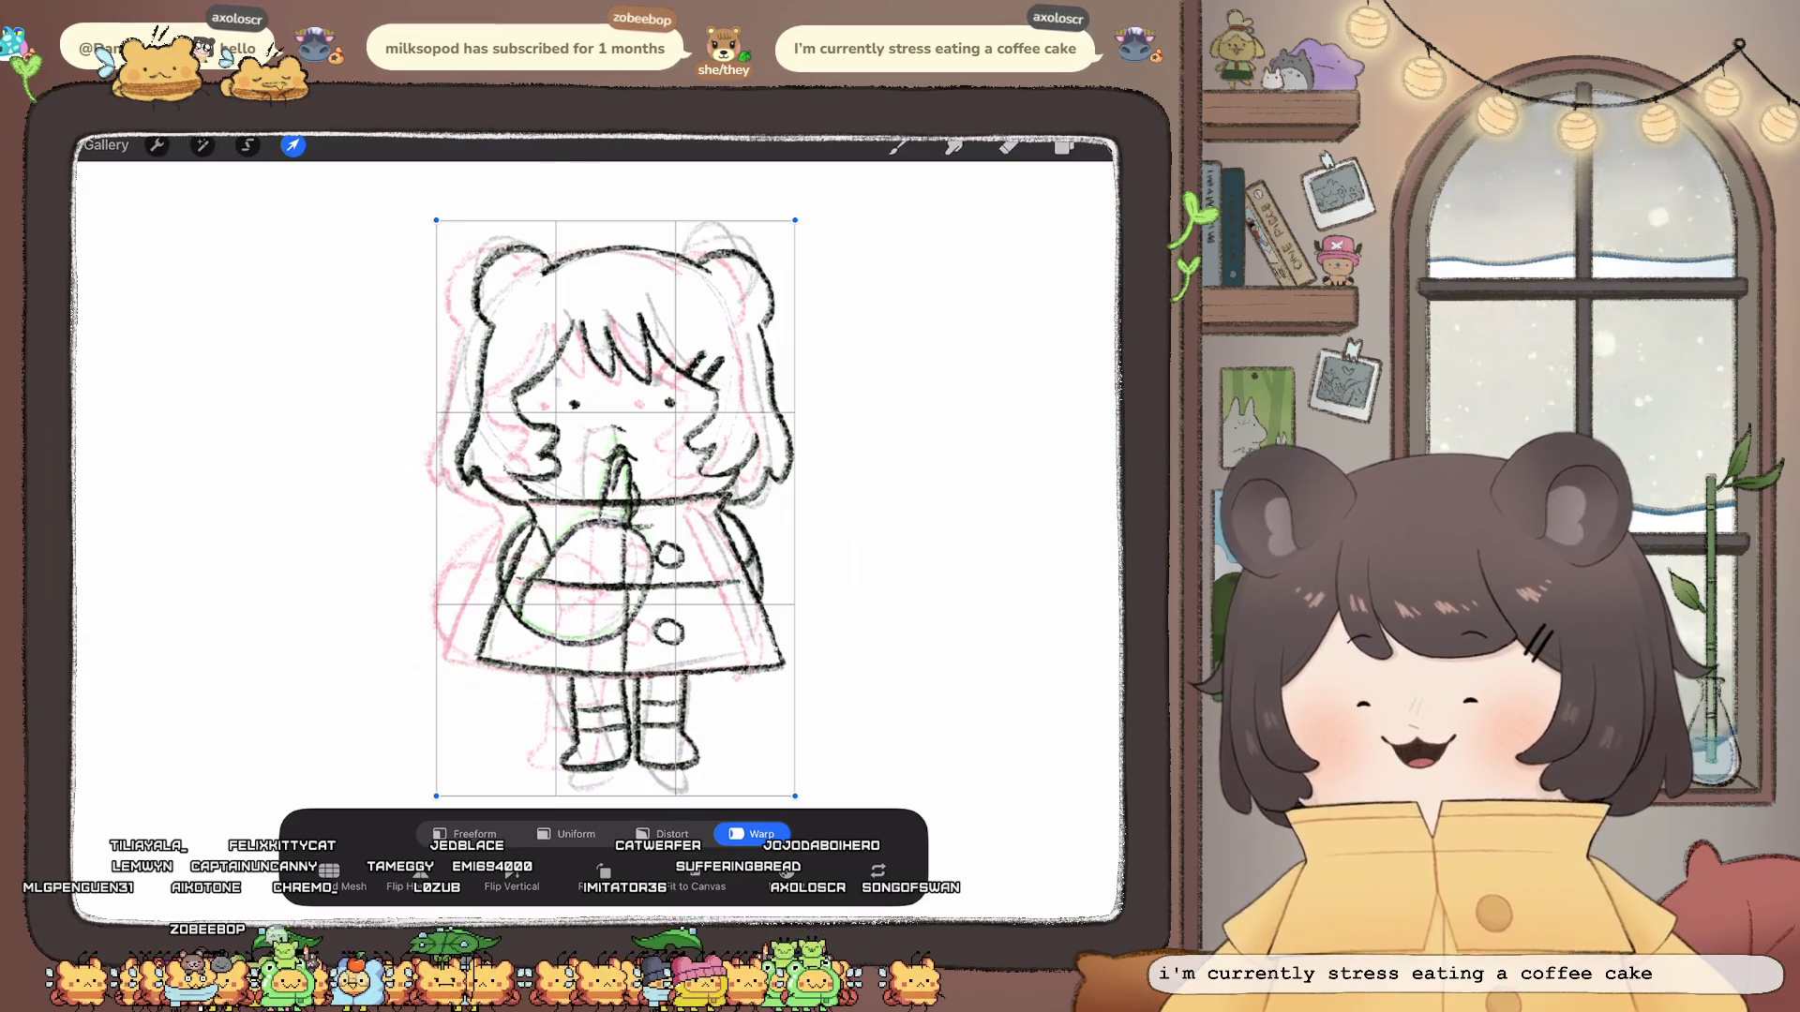
Step: Freeform-enlarge Layer 82's sketch from its corner and commit
{"action": "left_click", "coordinate": [465, 834]}
{"action": "left_click_drag", "start_coordinate": [436, 796], "coordinate": [86, 915]}
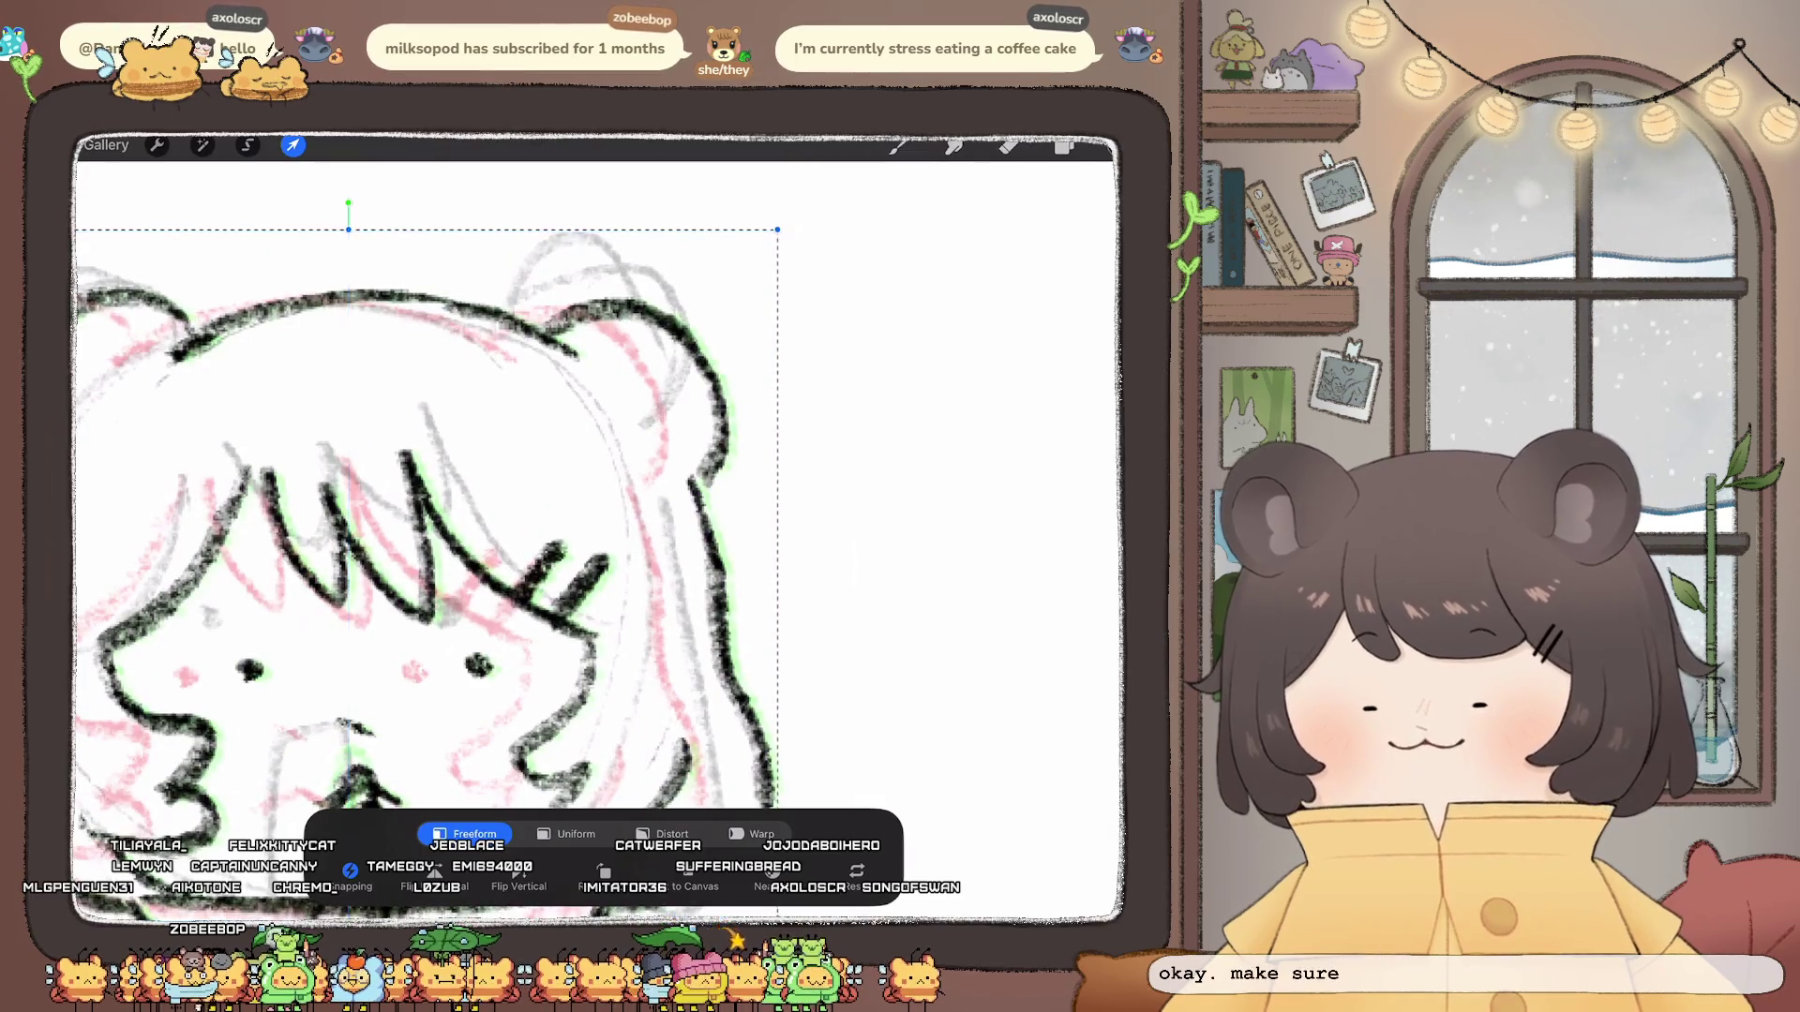
{"action": "left_click", "coordinate": [1065, 146]}
Step: Multi-select Layer 82 with Inserted Image, shrink both back down and nudge left into alignment
{"action": "left_click", "coordinate": [969, 603]}
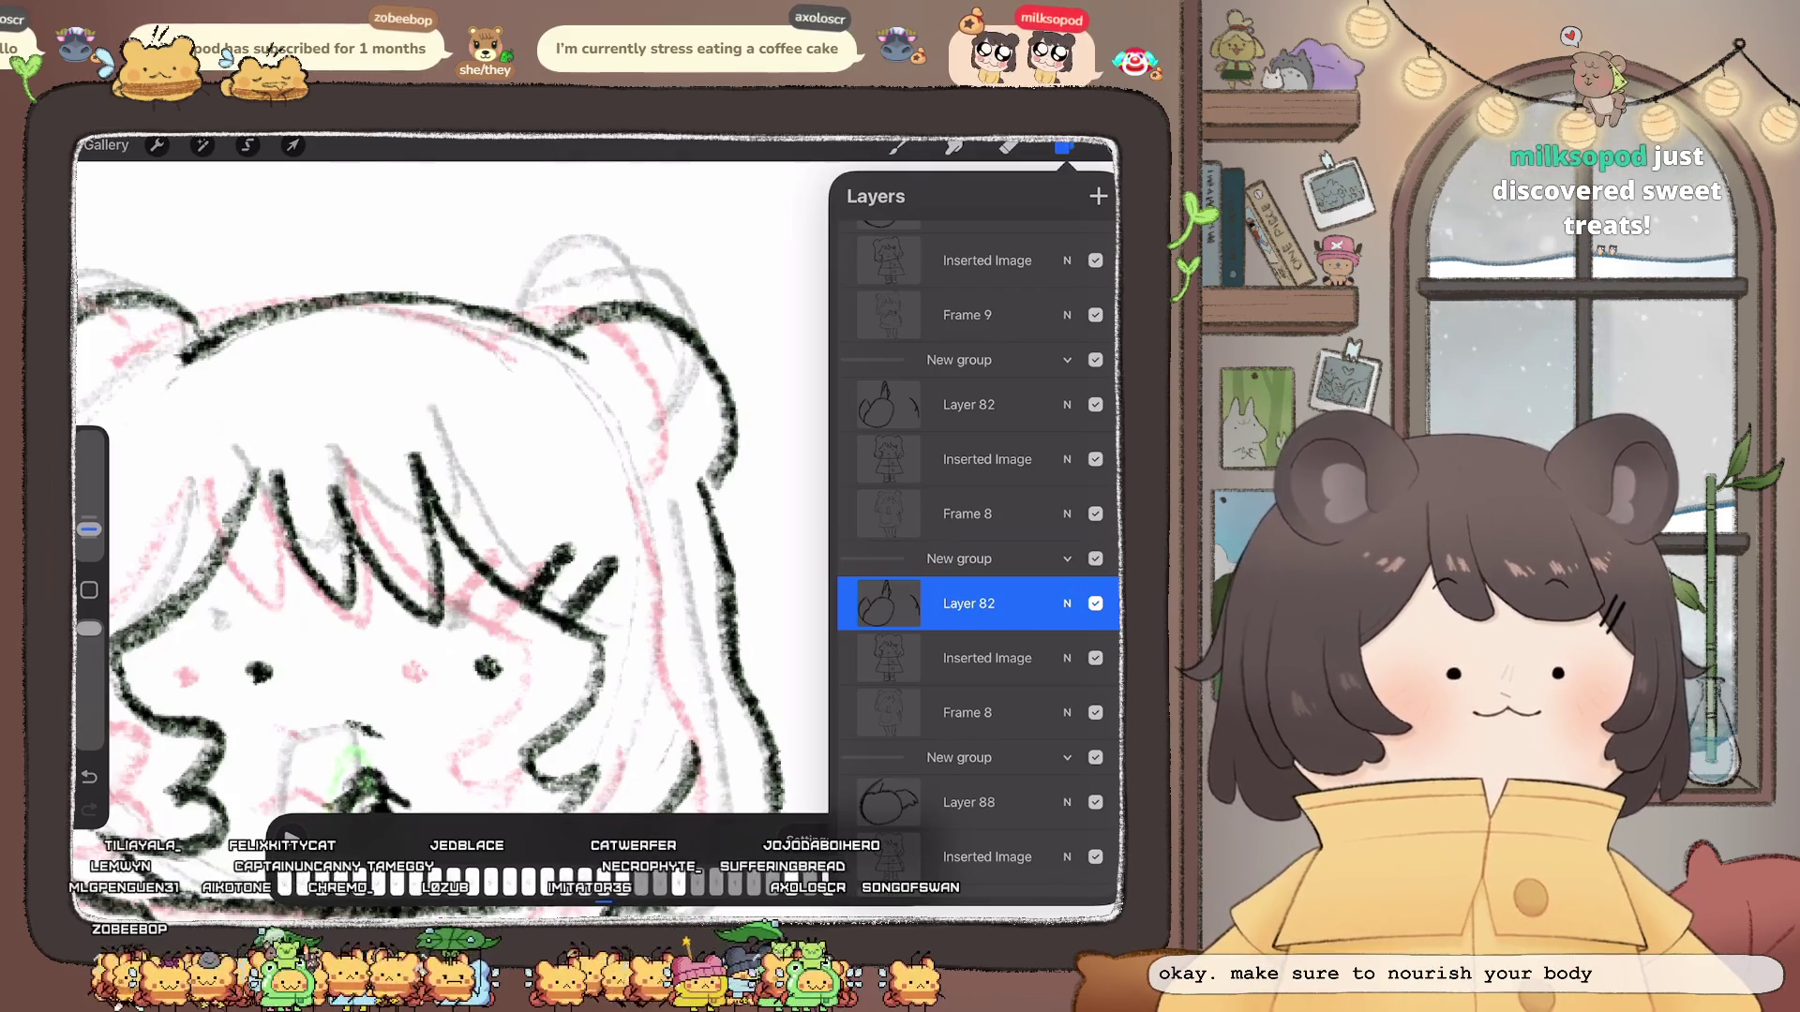
{"action": "left_click_drag", "start_coordinate": [900, 658], "coordinate": [1027, 658]}
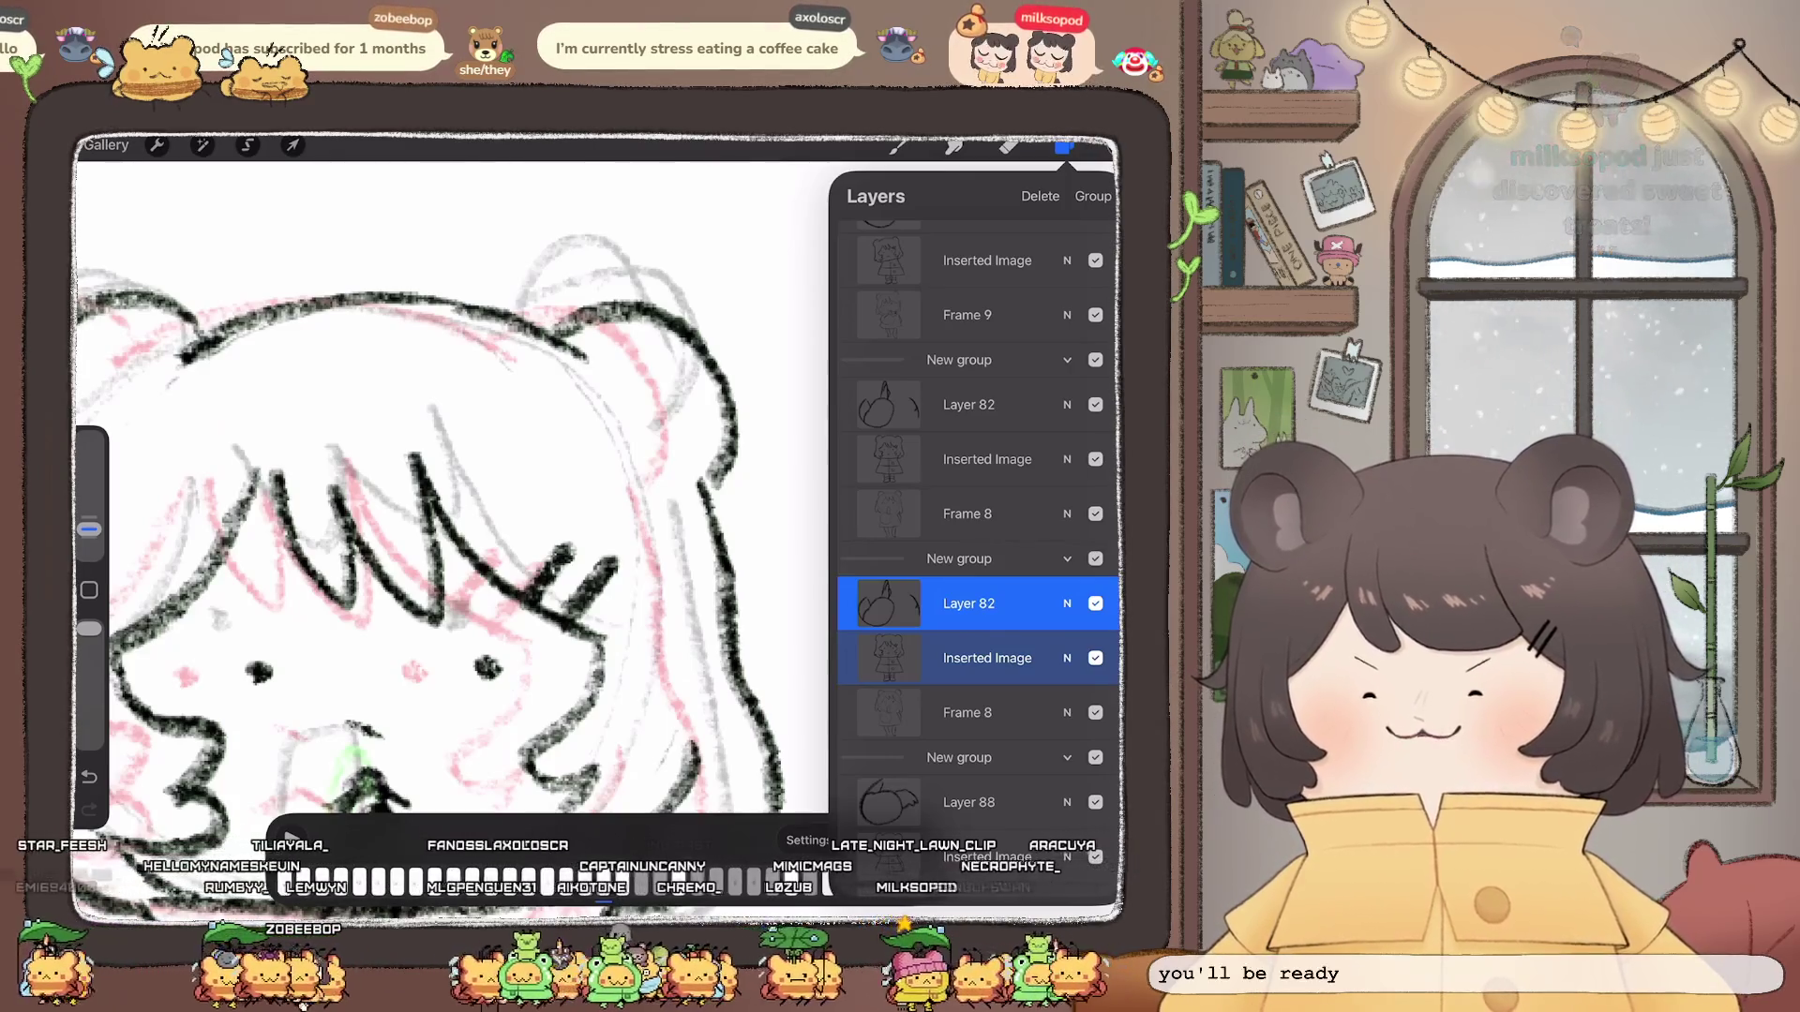
{"action": "left_click", "coordinate": [293, 144]}
{"action": "left_click_drag", "start_coordinate": [787, 287], "coordinate": [753, 295]}
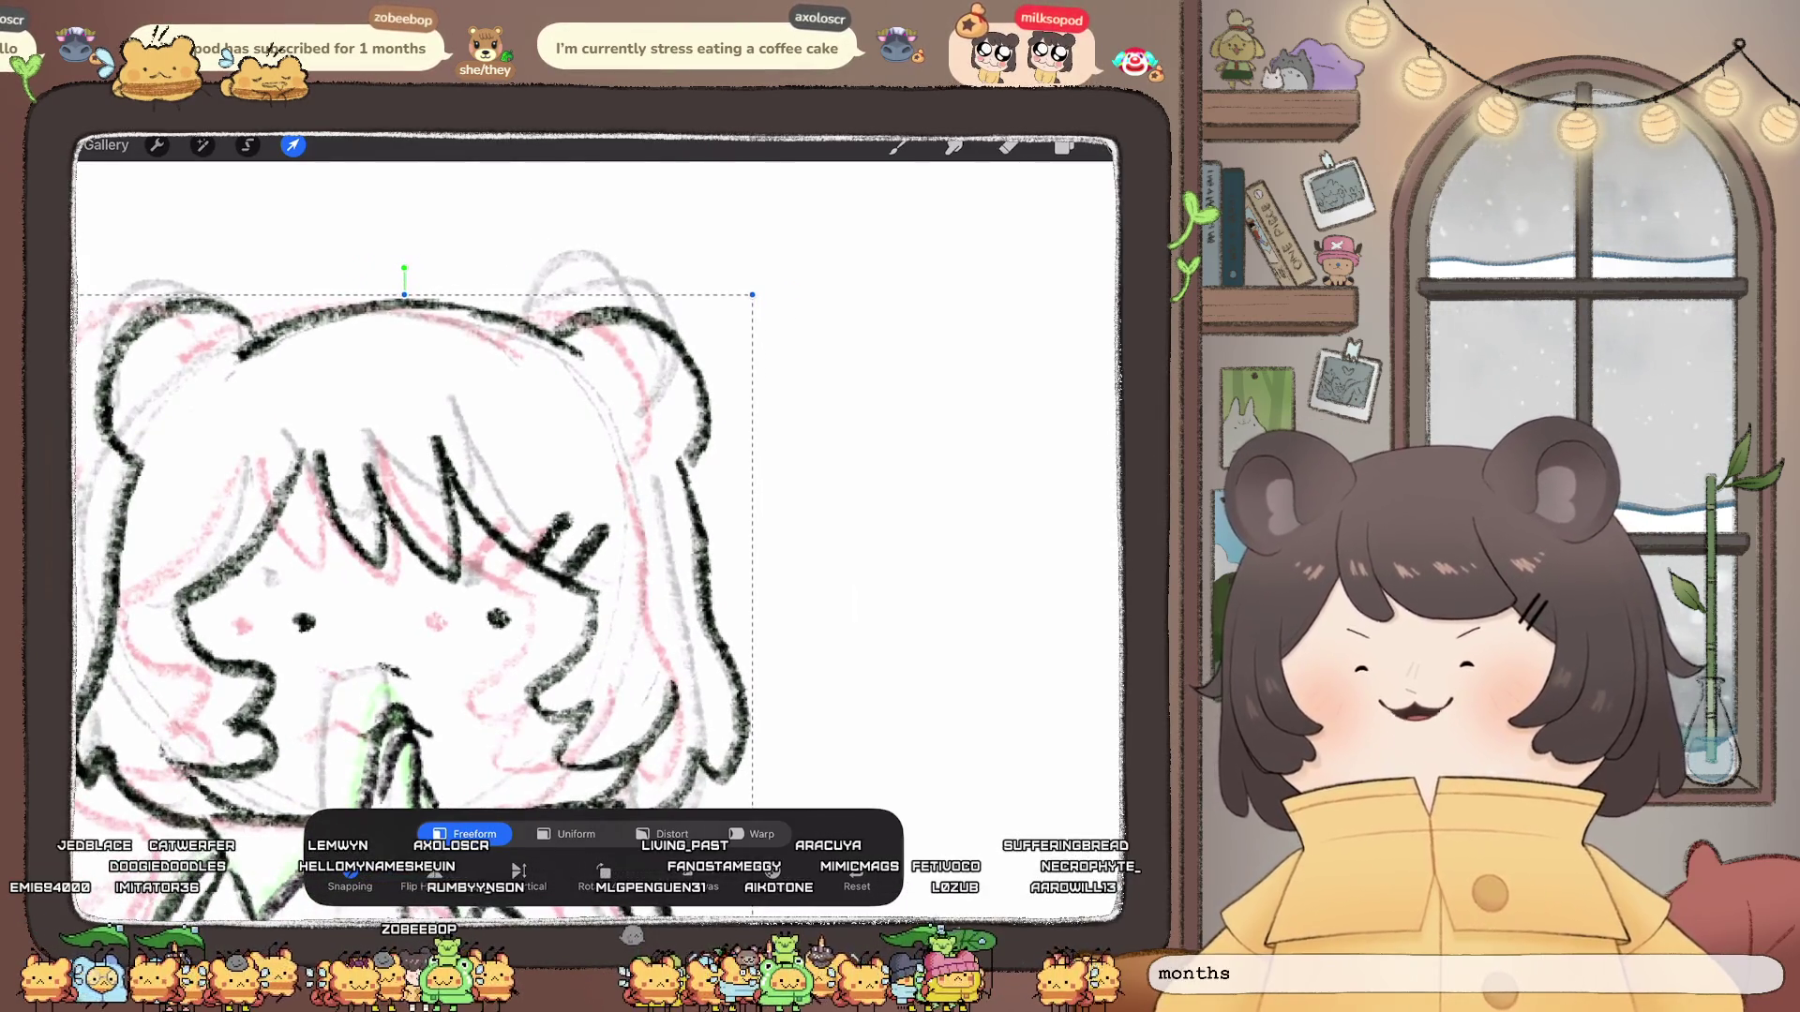
{"action": "left_click_drag", "start_coordinate": [421, 562], "coordinate": [414, 561]}
{"action": "scroll", "coordinate": [564, 535], "scroll_direction": "down", "scroll_amount": 5}
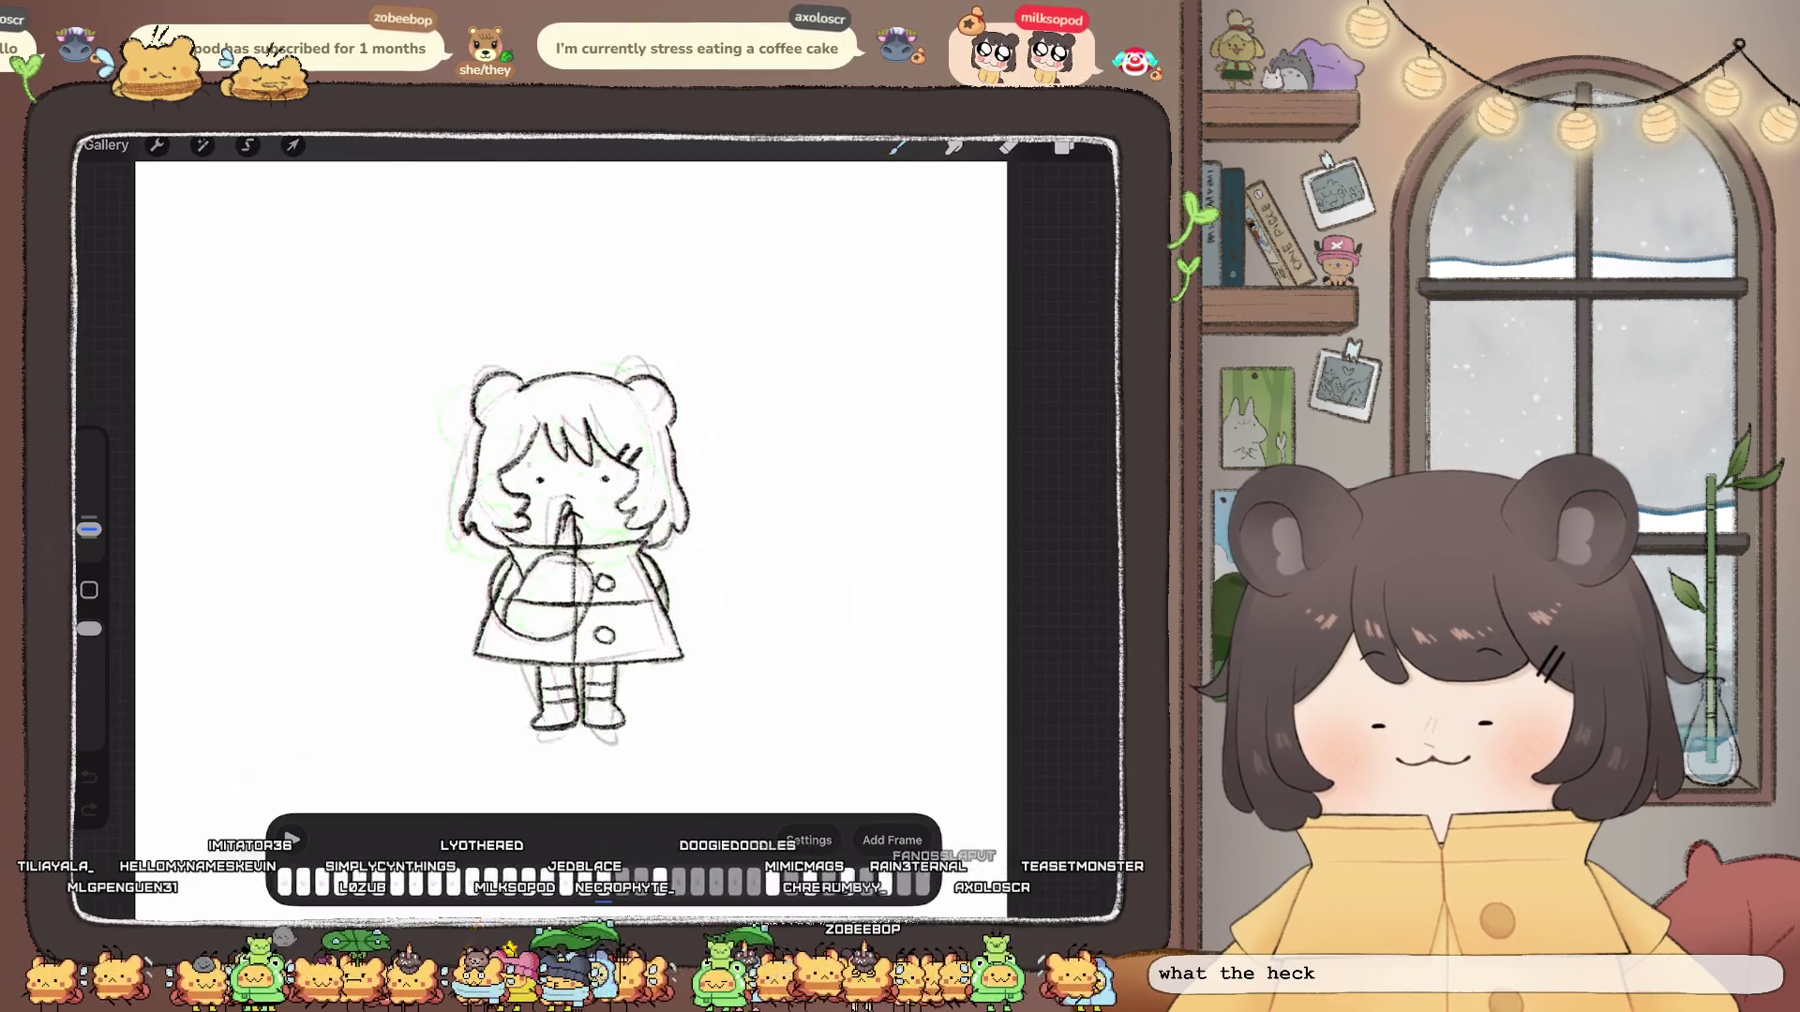
{"action": "scroll", "coordinate": [576, 591], "scroll_direction": "up", "scroll_amount": 5}
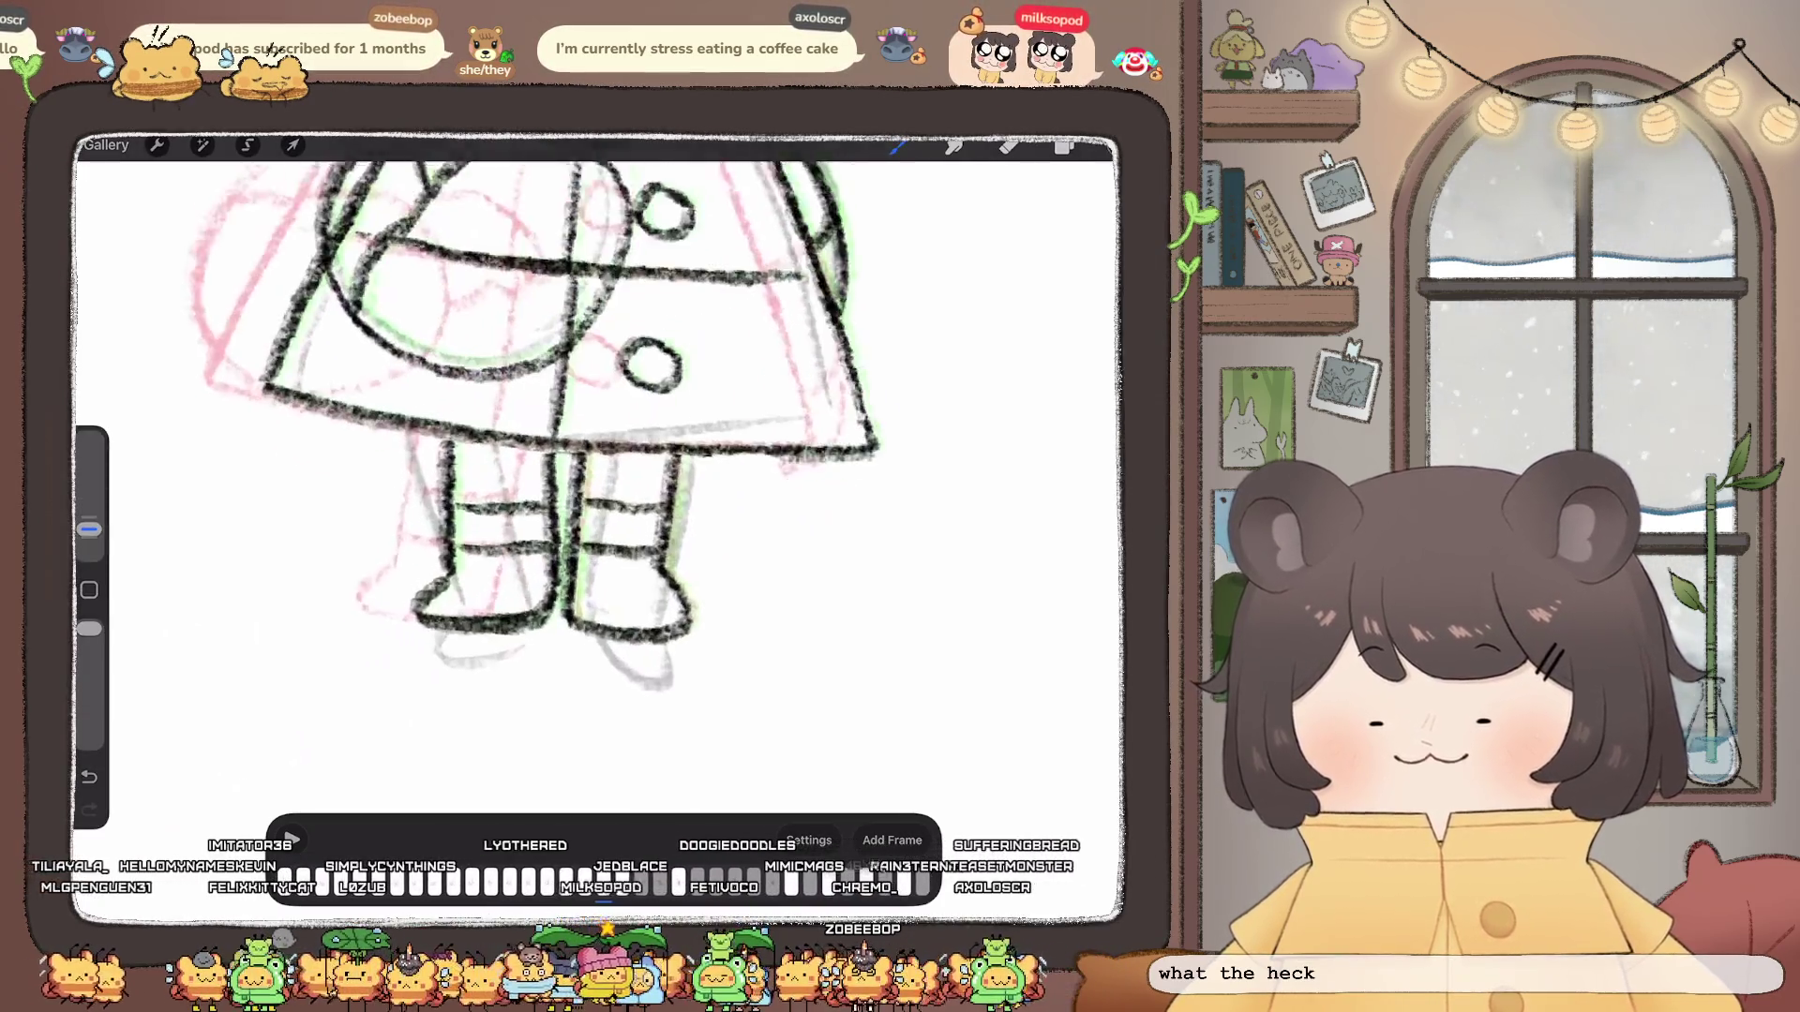
Step: Lasso the girl's legs on the Inserted Image layer and copy them
{"action": "left_click", "coordinate": [1064, 147]}
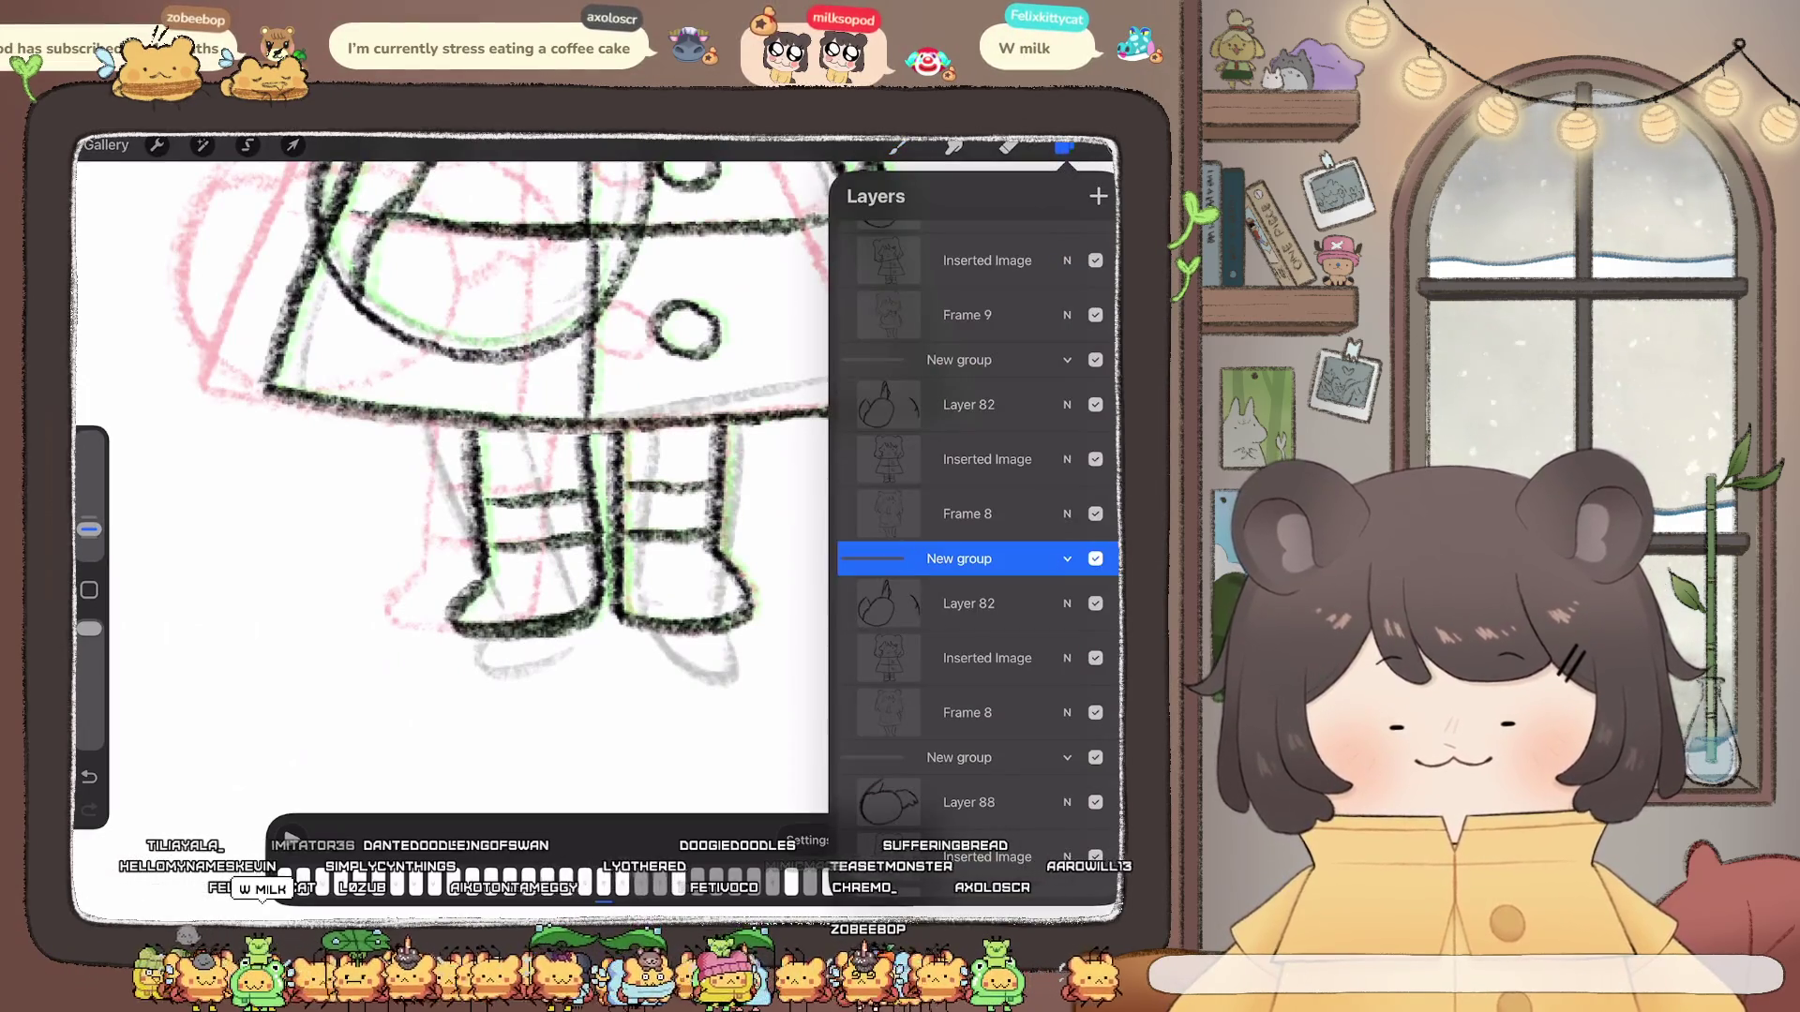
{"action": "left_click", "coordinate": [988, 459]}
{"action": "left_click", "coordinate": [249, 144]}
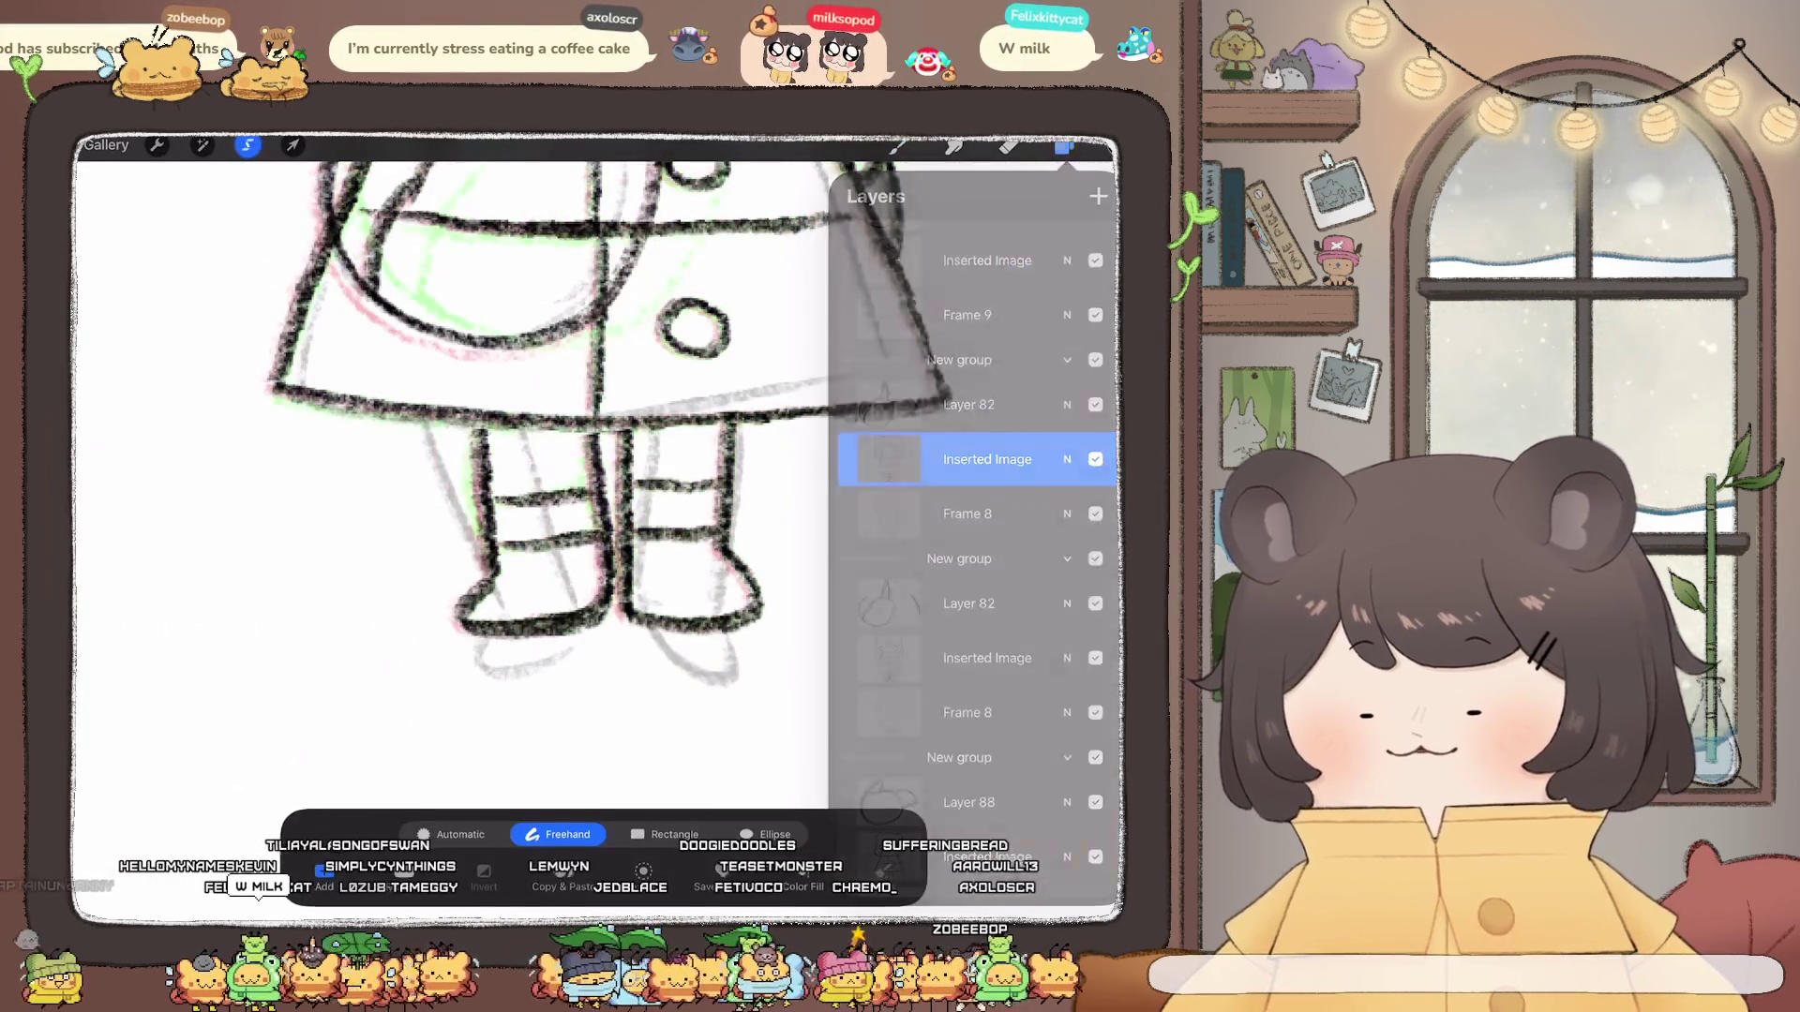
{"action": "left_click_drag", "start_coordinate": [810, 524], "coordinate": [807, 685]}
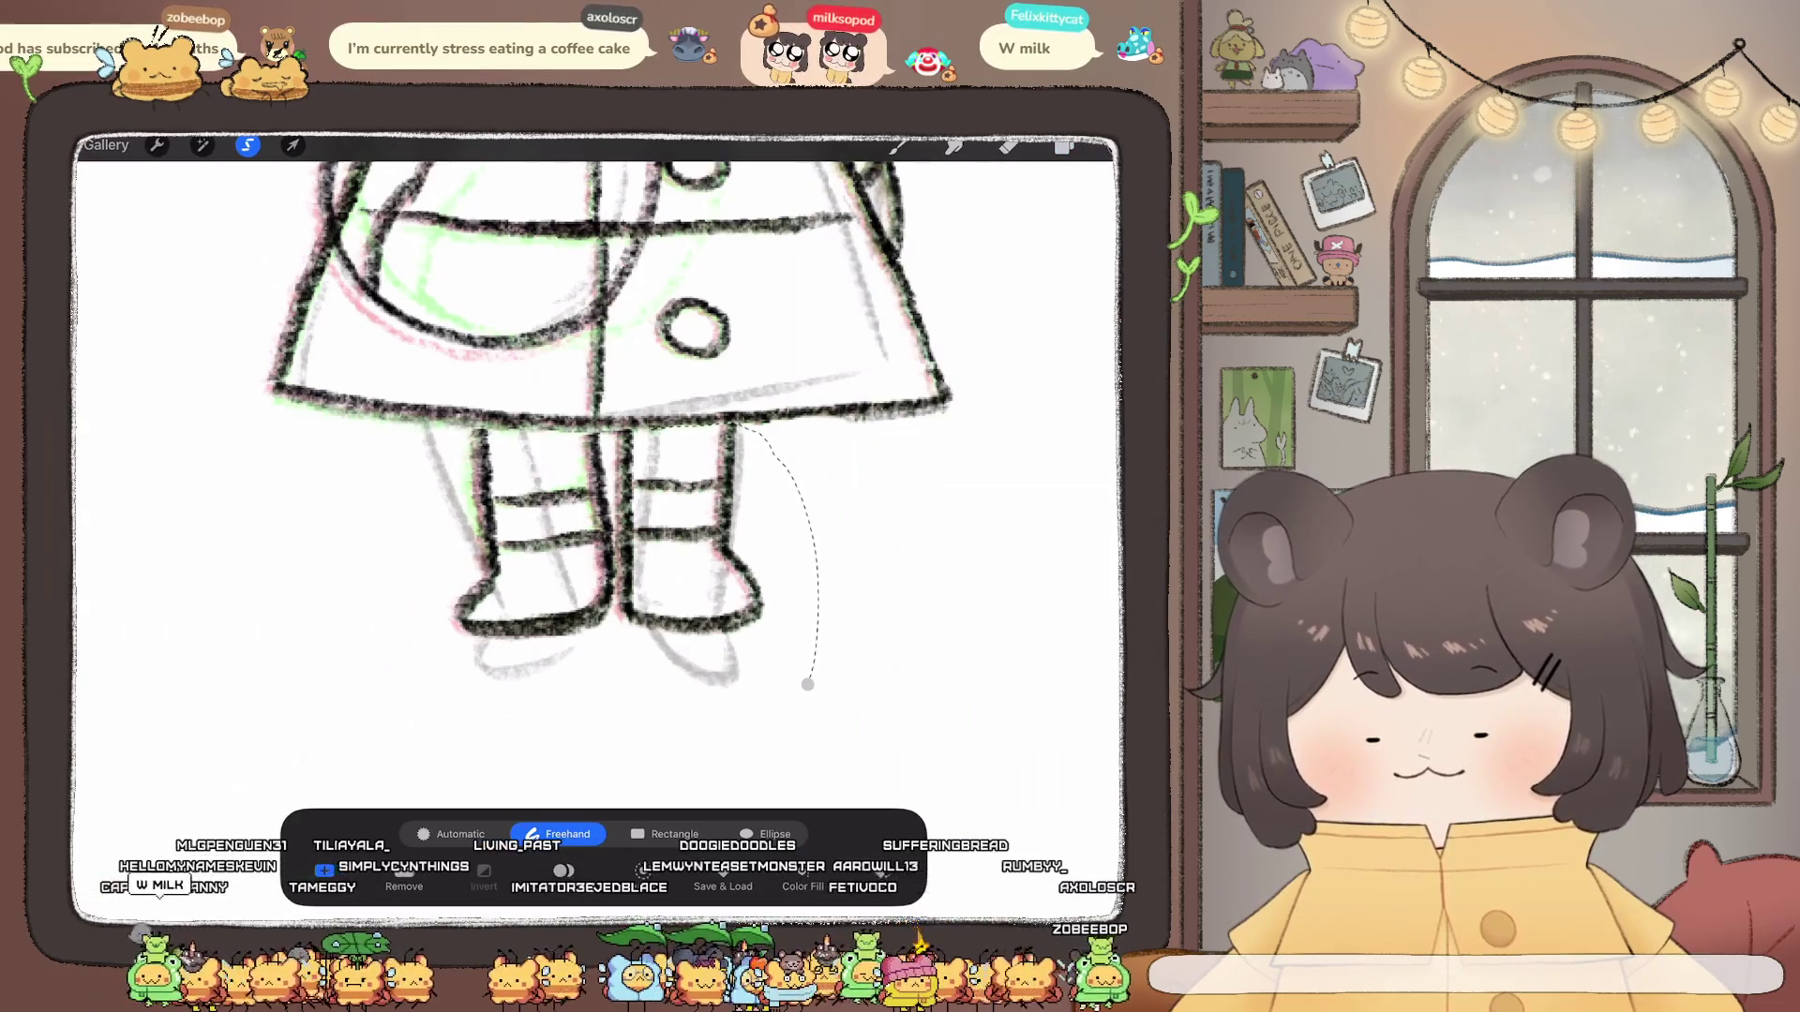
{"action": "left_click_drag", "start_coordinate": [373, 556], "coordinate": [873, 633]}
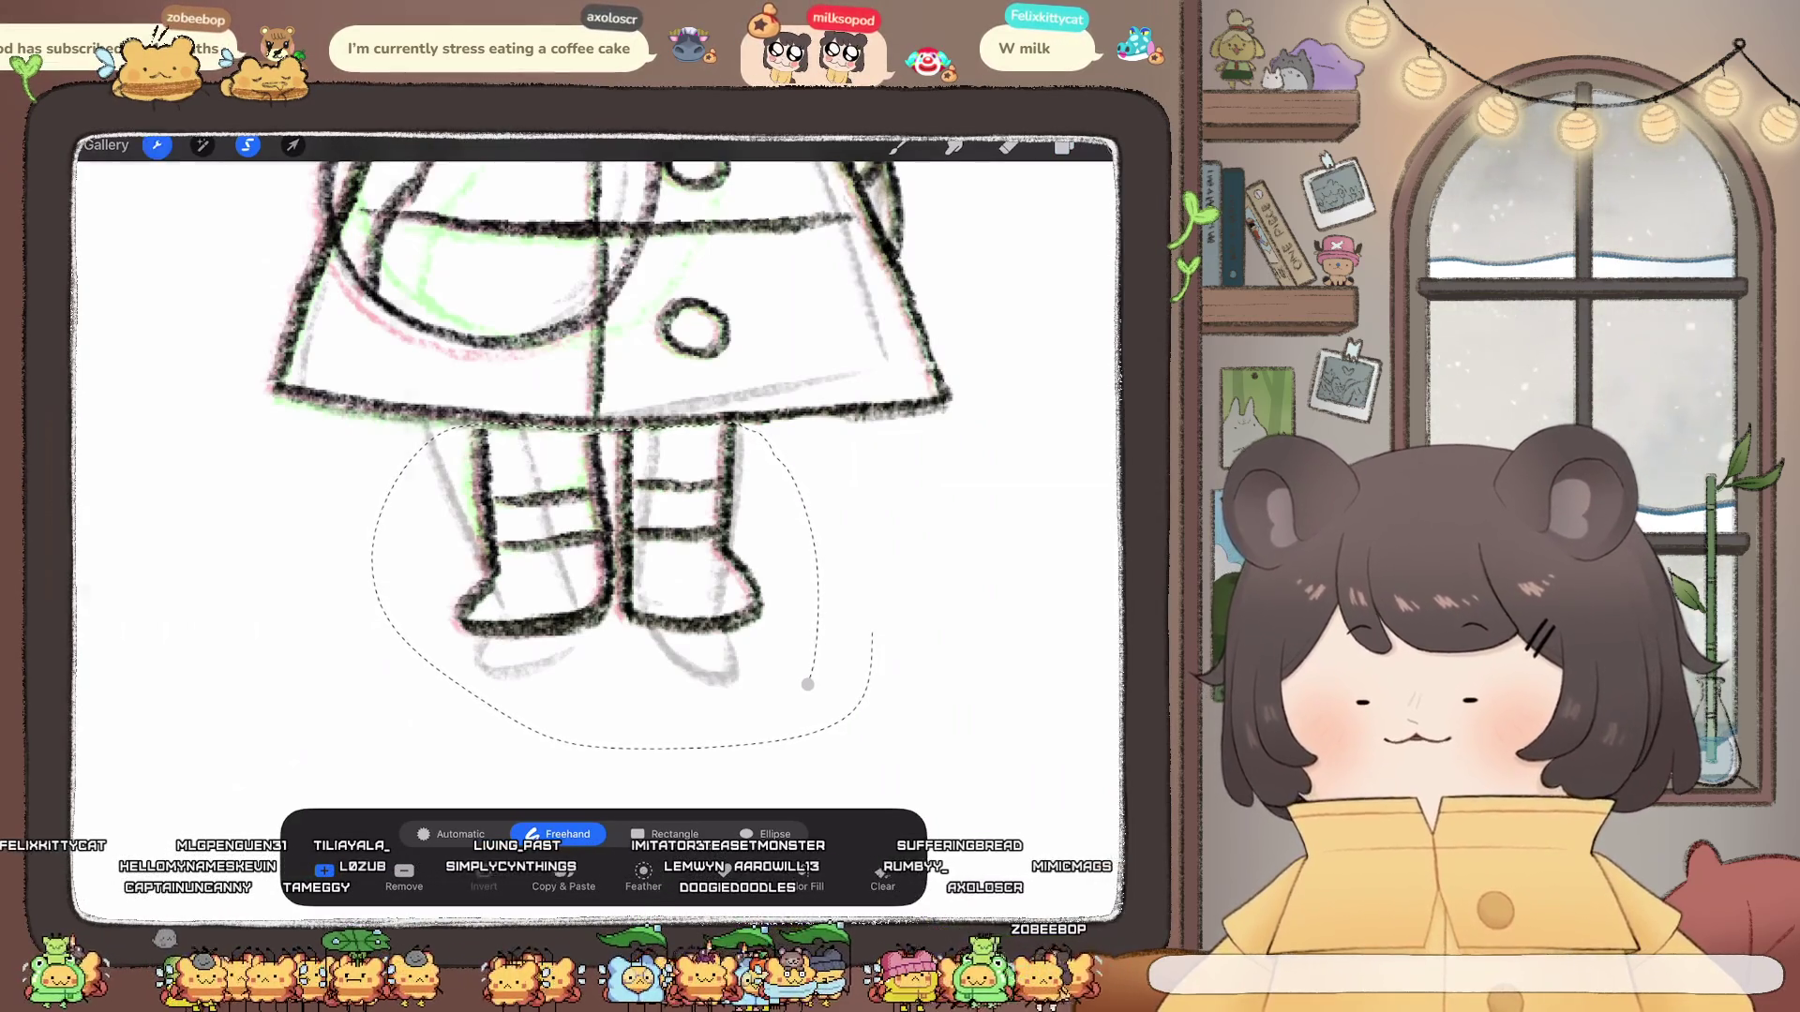
{"action": "left_click", "coordinate": [156, 146]}
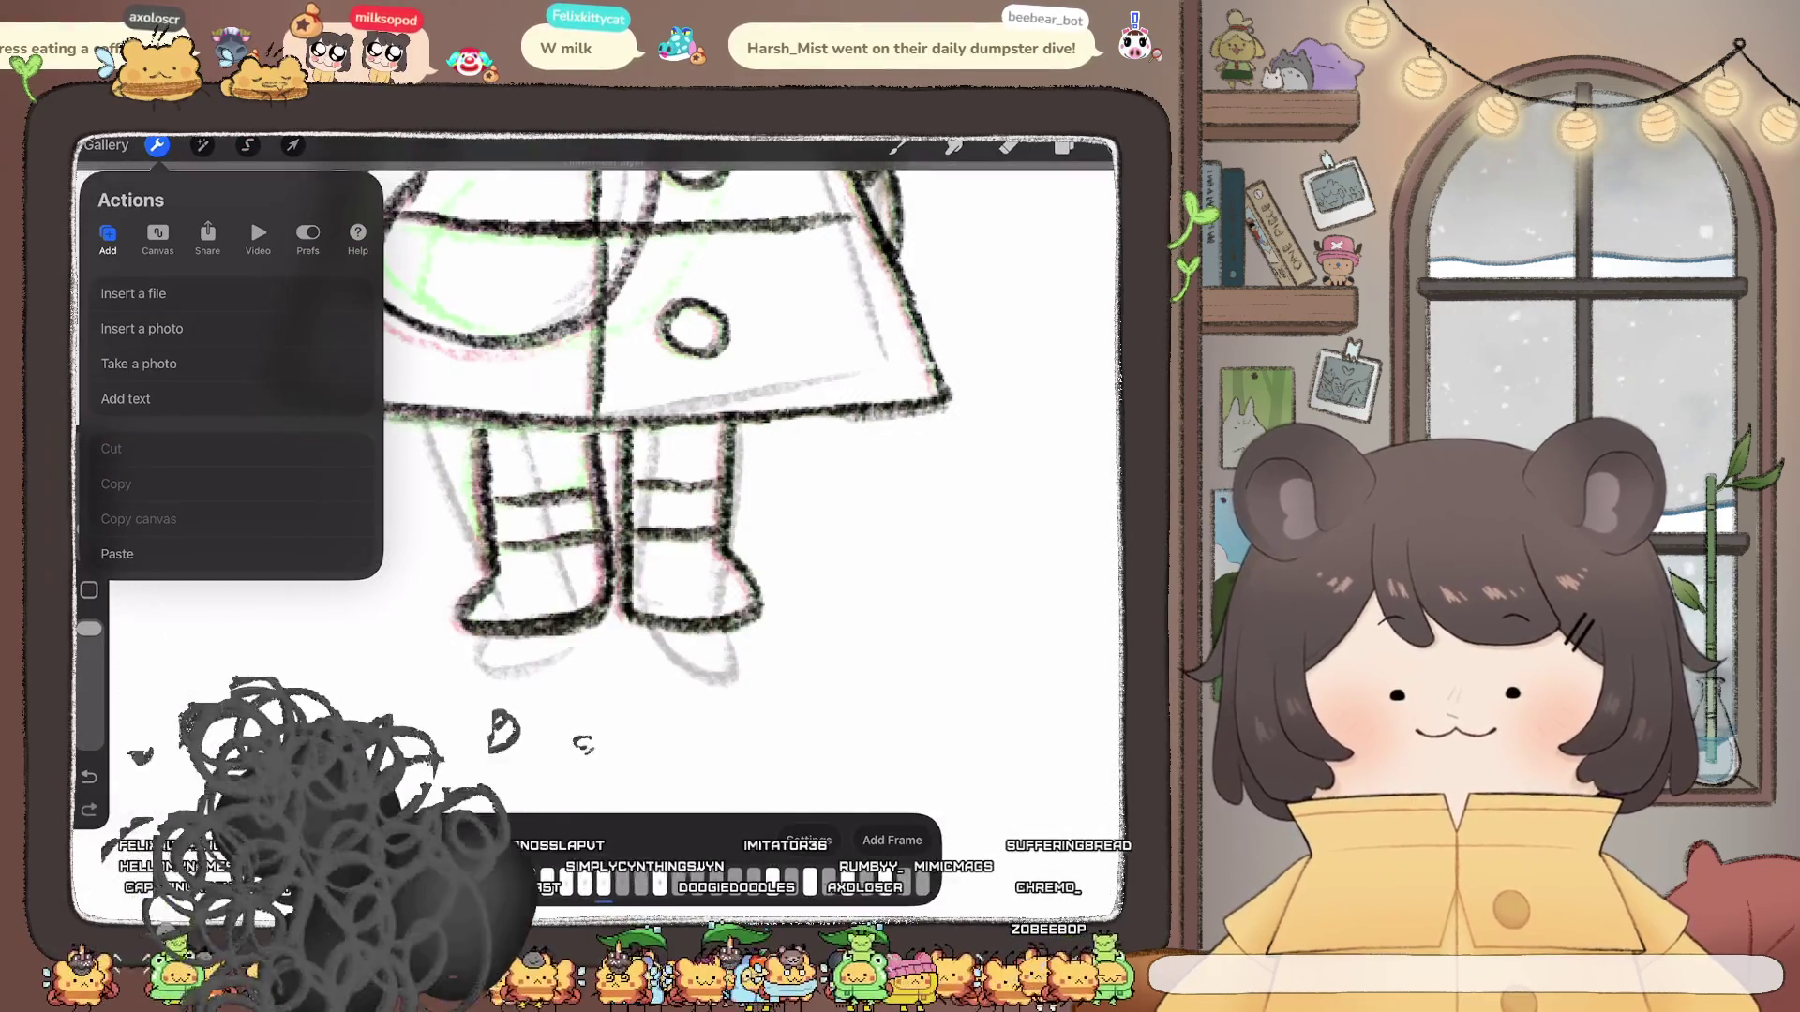
Step: Switch to the other animation frame and erase its old leg lines
{"action": "left_click", "coordinate": [1065, 144]}
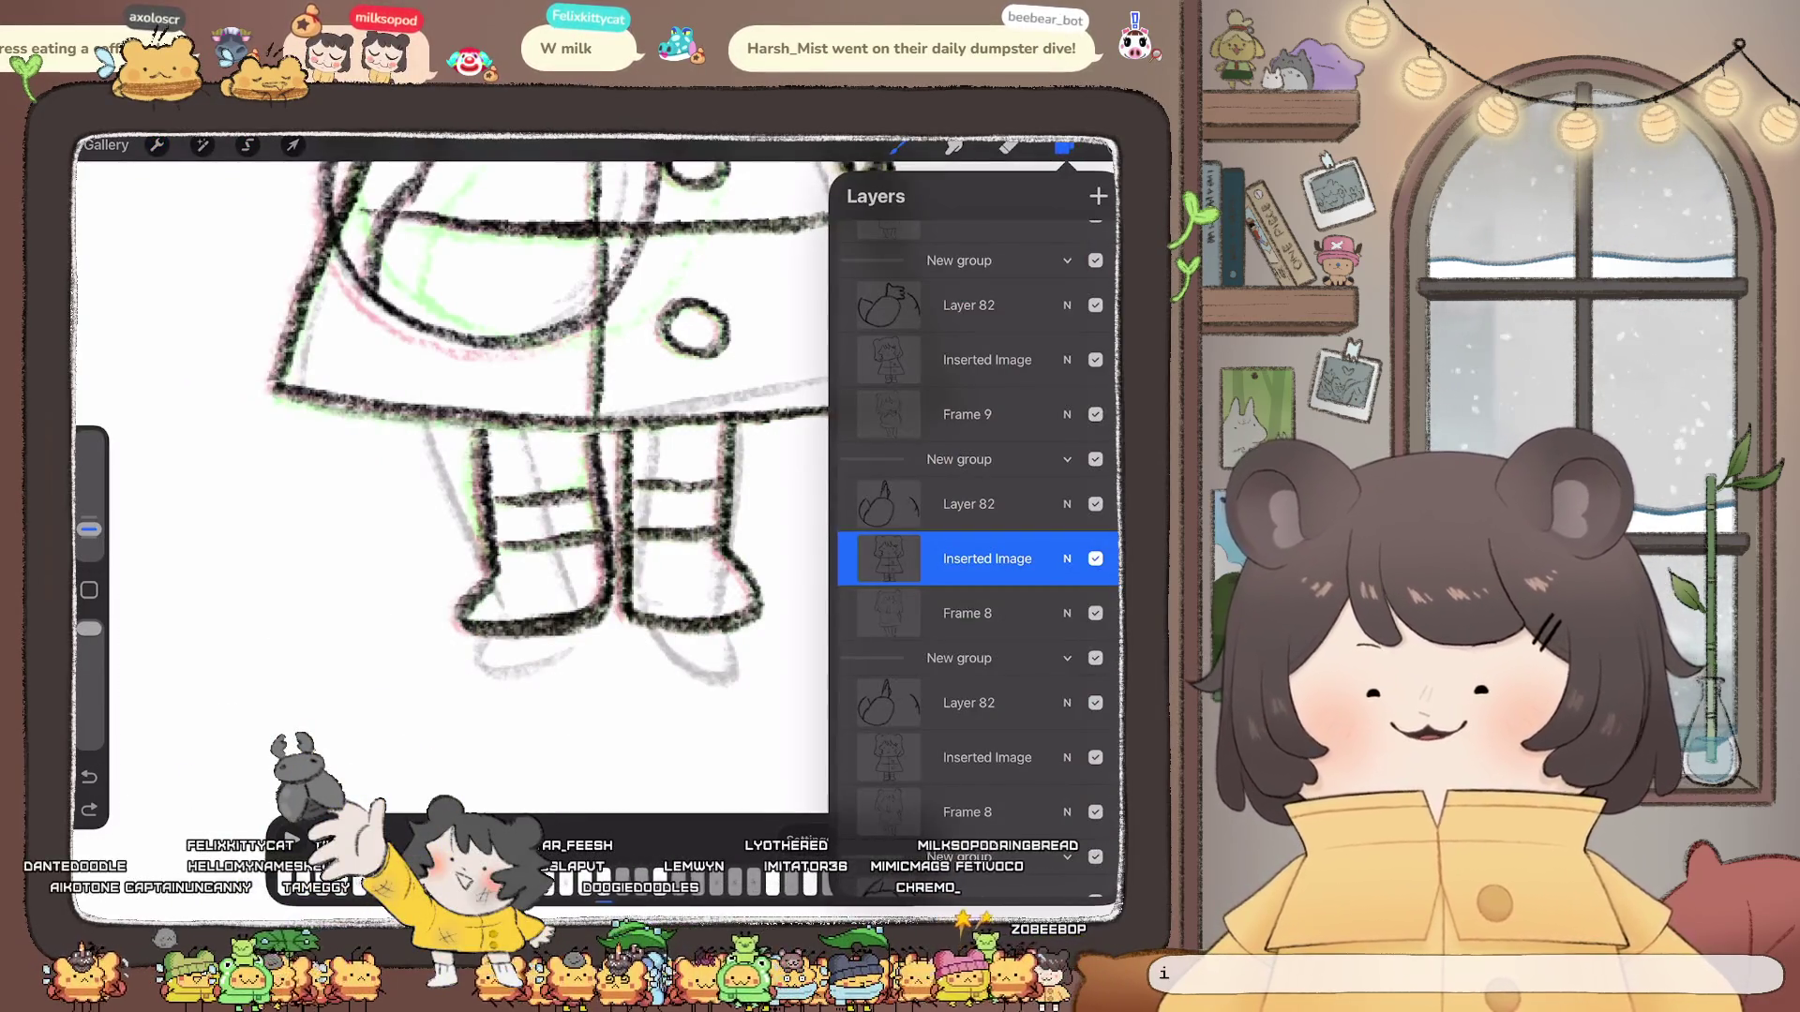
{"action": "scroll", "coordinate": [978, 562], "scroll_direction": "down", "scroll_amount": 3}
{"action": "left_click", "coordinate": [988, 559]}
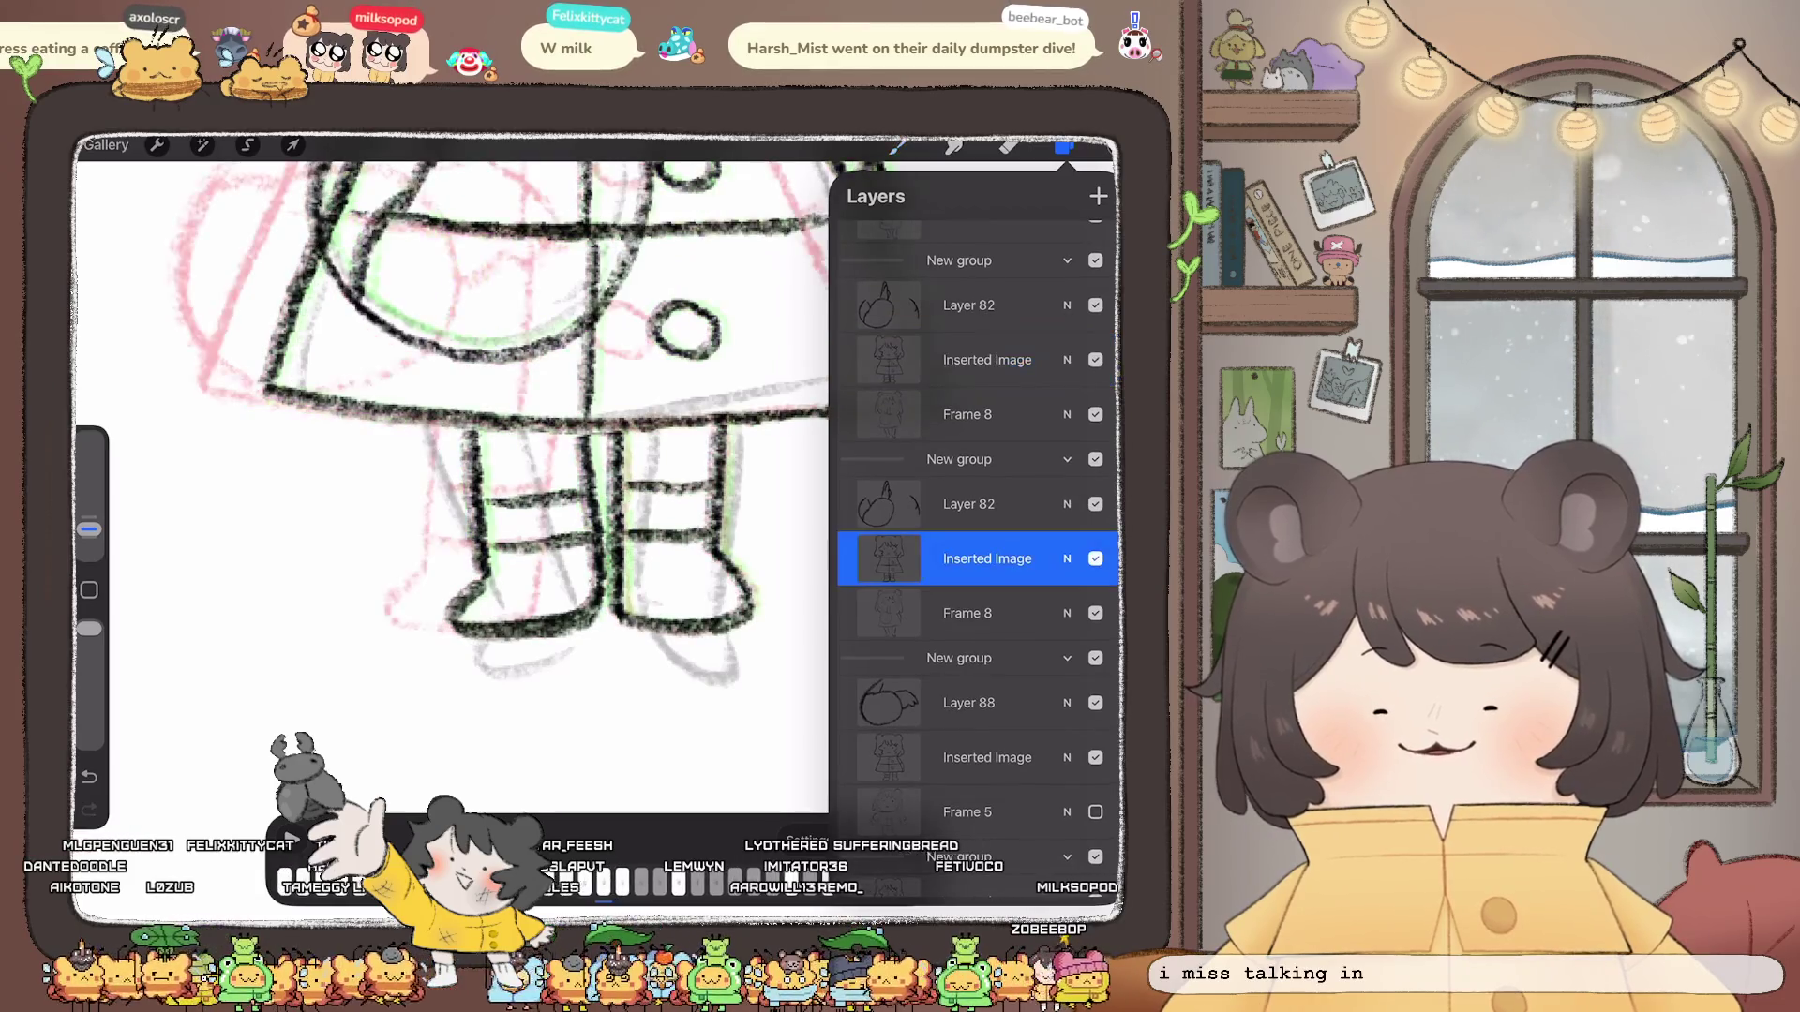
{"action": "left_click", "coordinate": [1065, 145]}
{"action": "key", "text": "ctrl+z"}
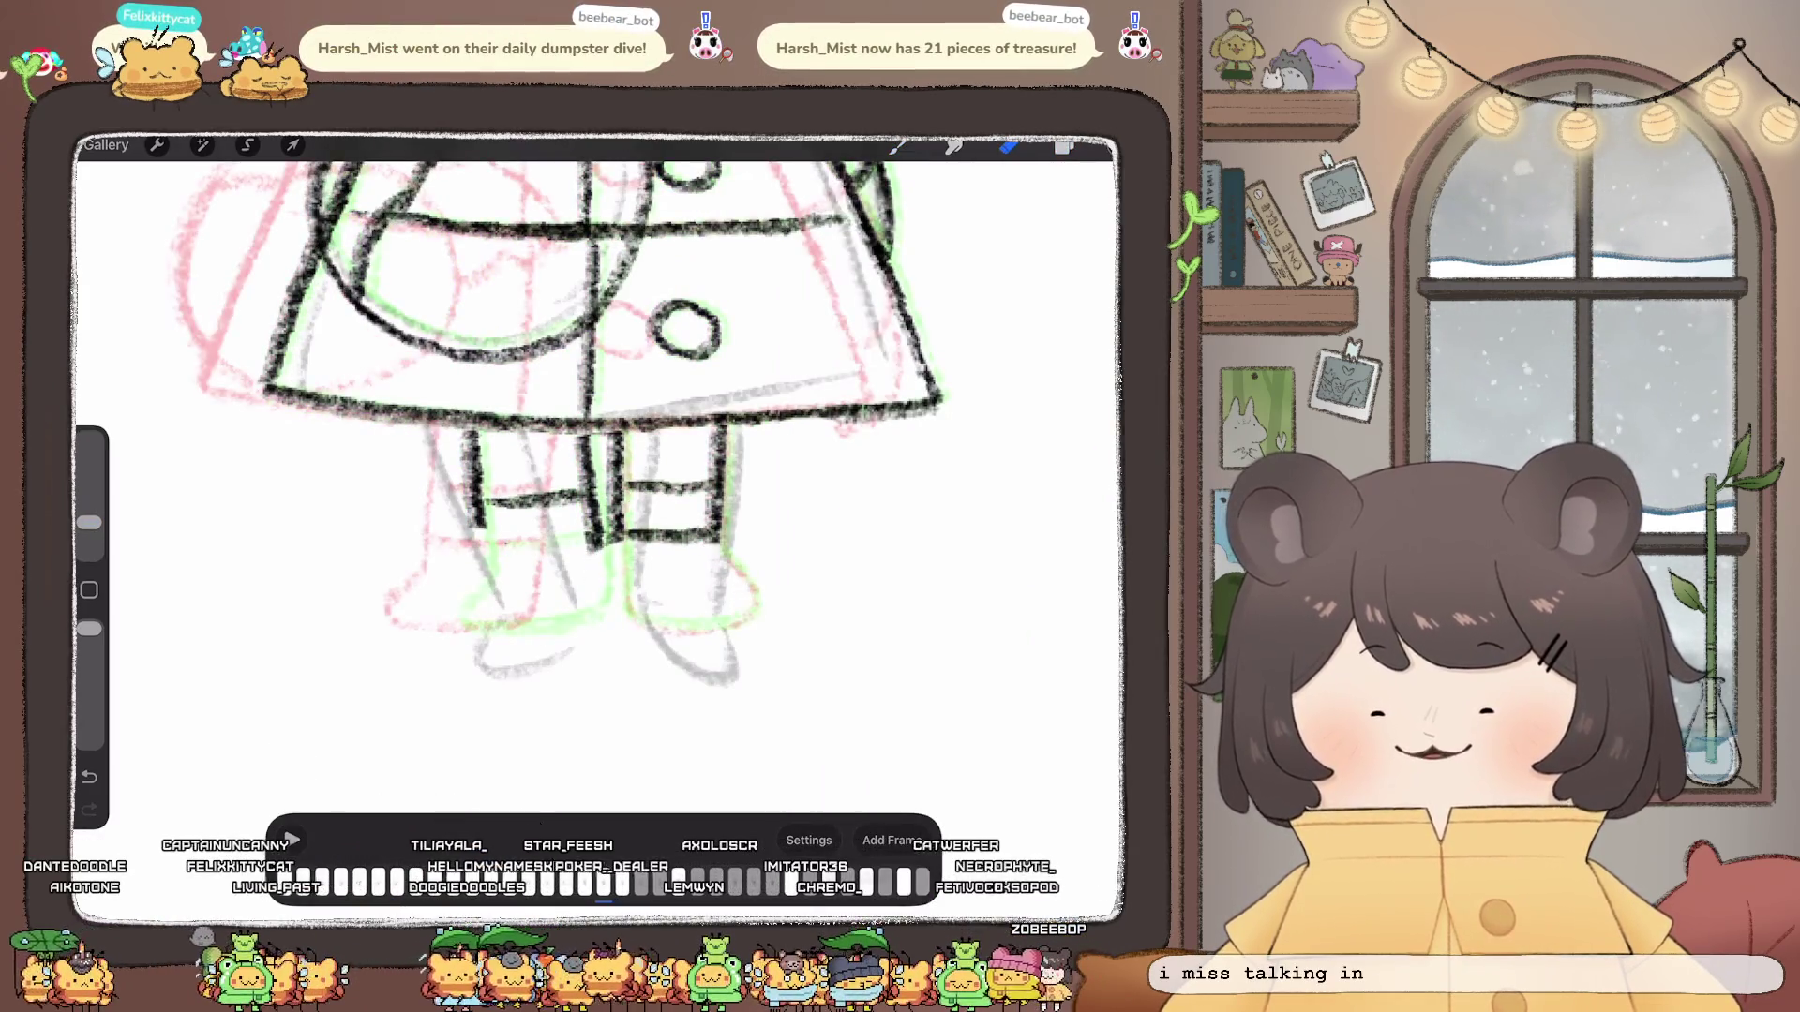
{"action": "left_click_drag", "start_coordinate": [723, 456], "coordinate": [662, 538]}
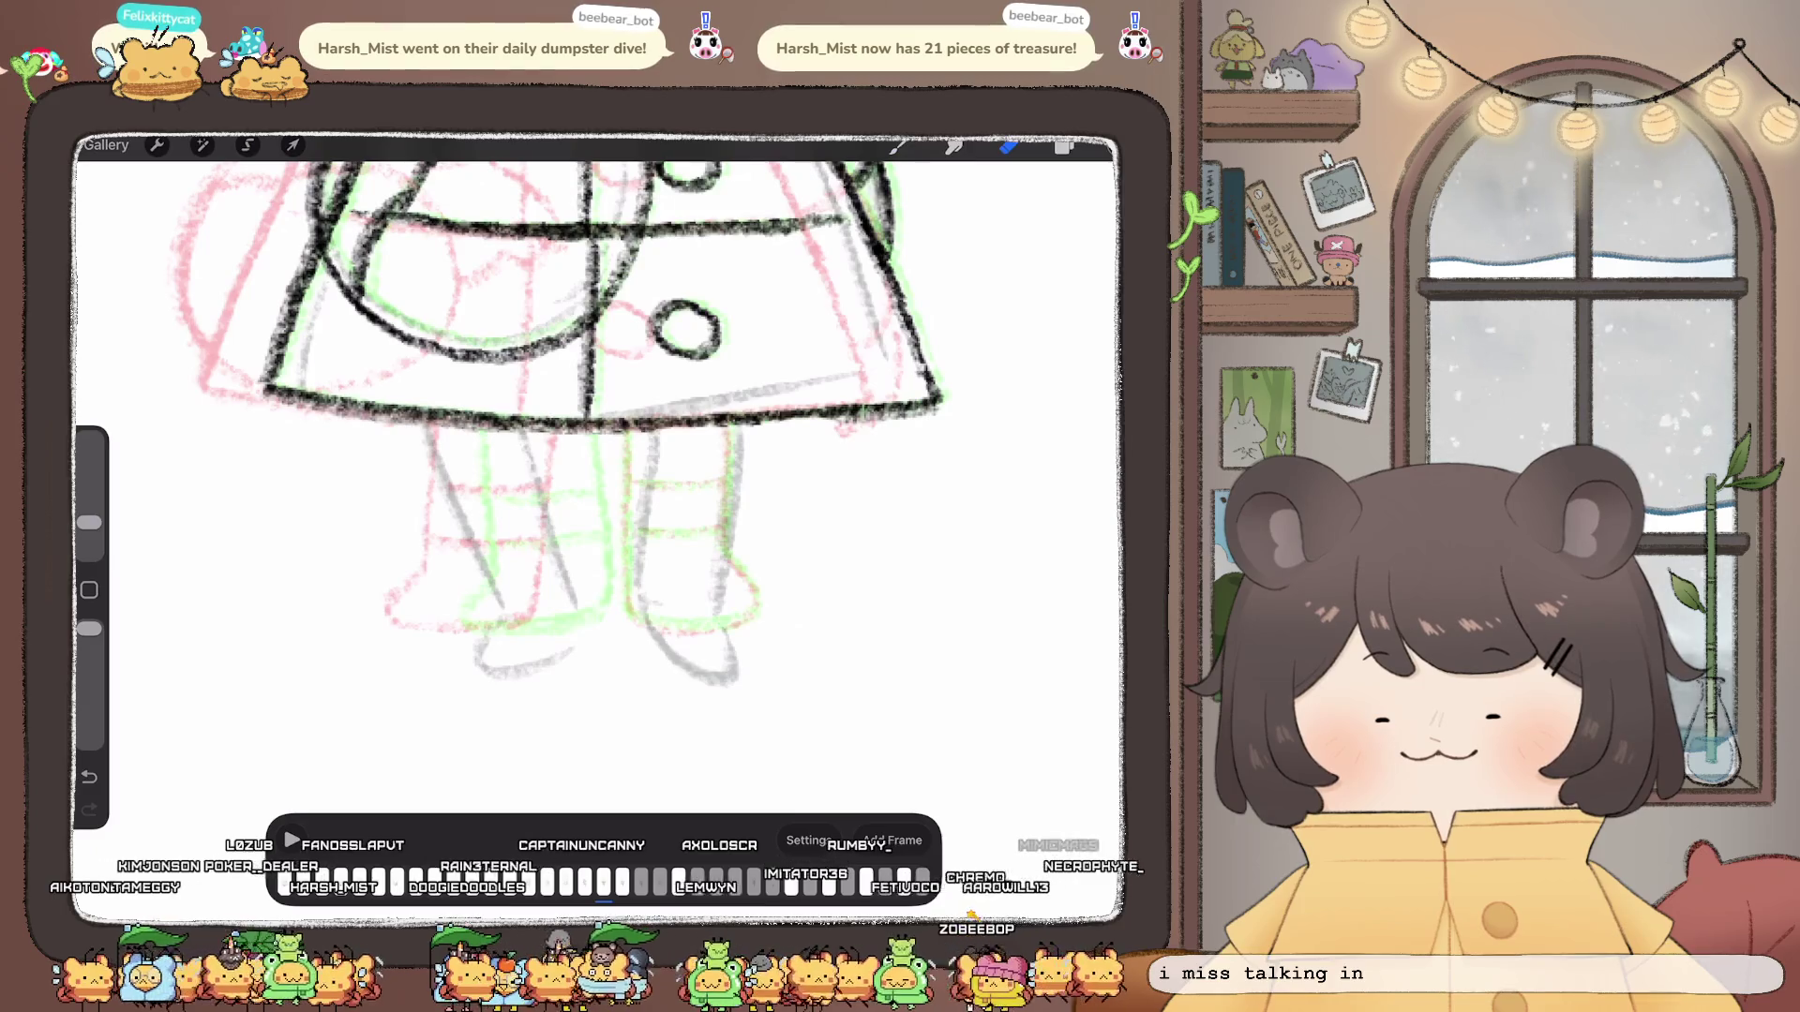
Step: Paste the copied legs into this frame and place them
{"action": "left_click", "coordinate": [158, 145]}
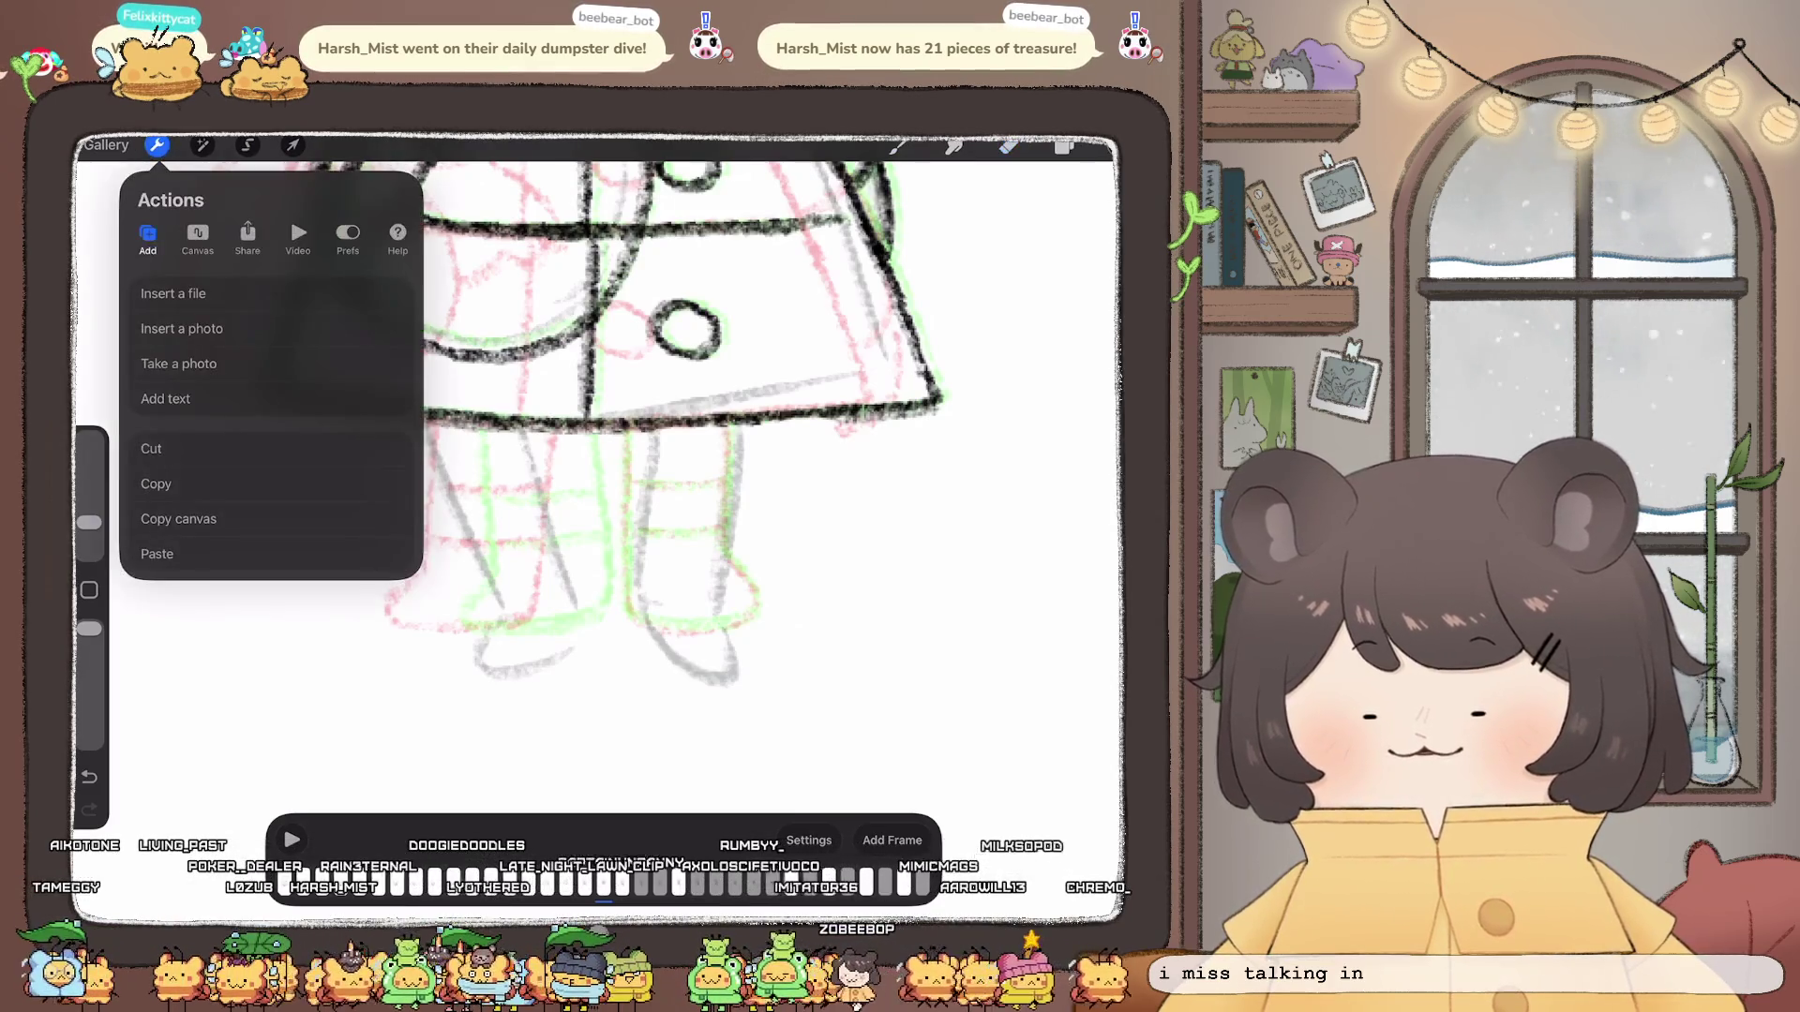
{"action": "left_click", "coordinate": [161, 554]}
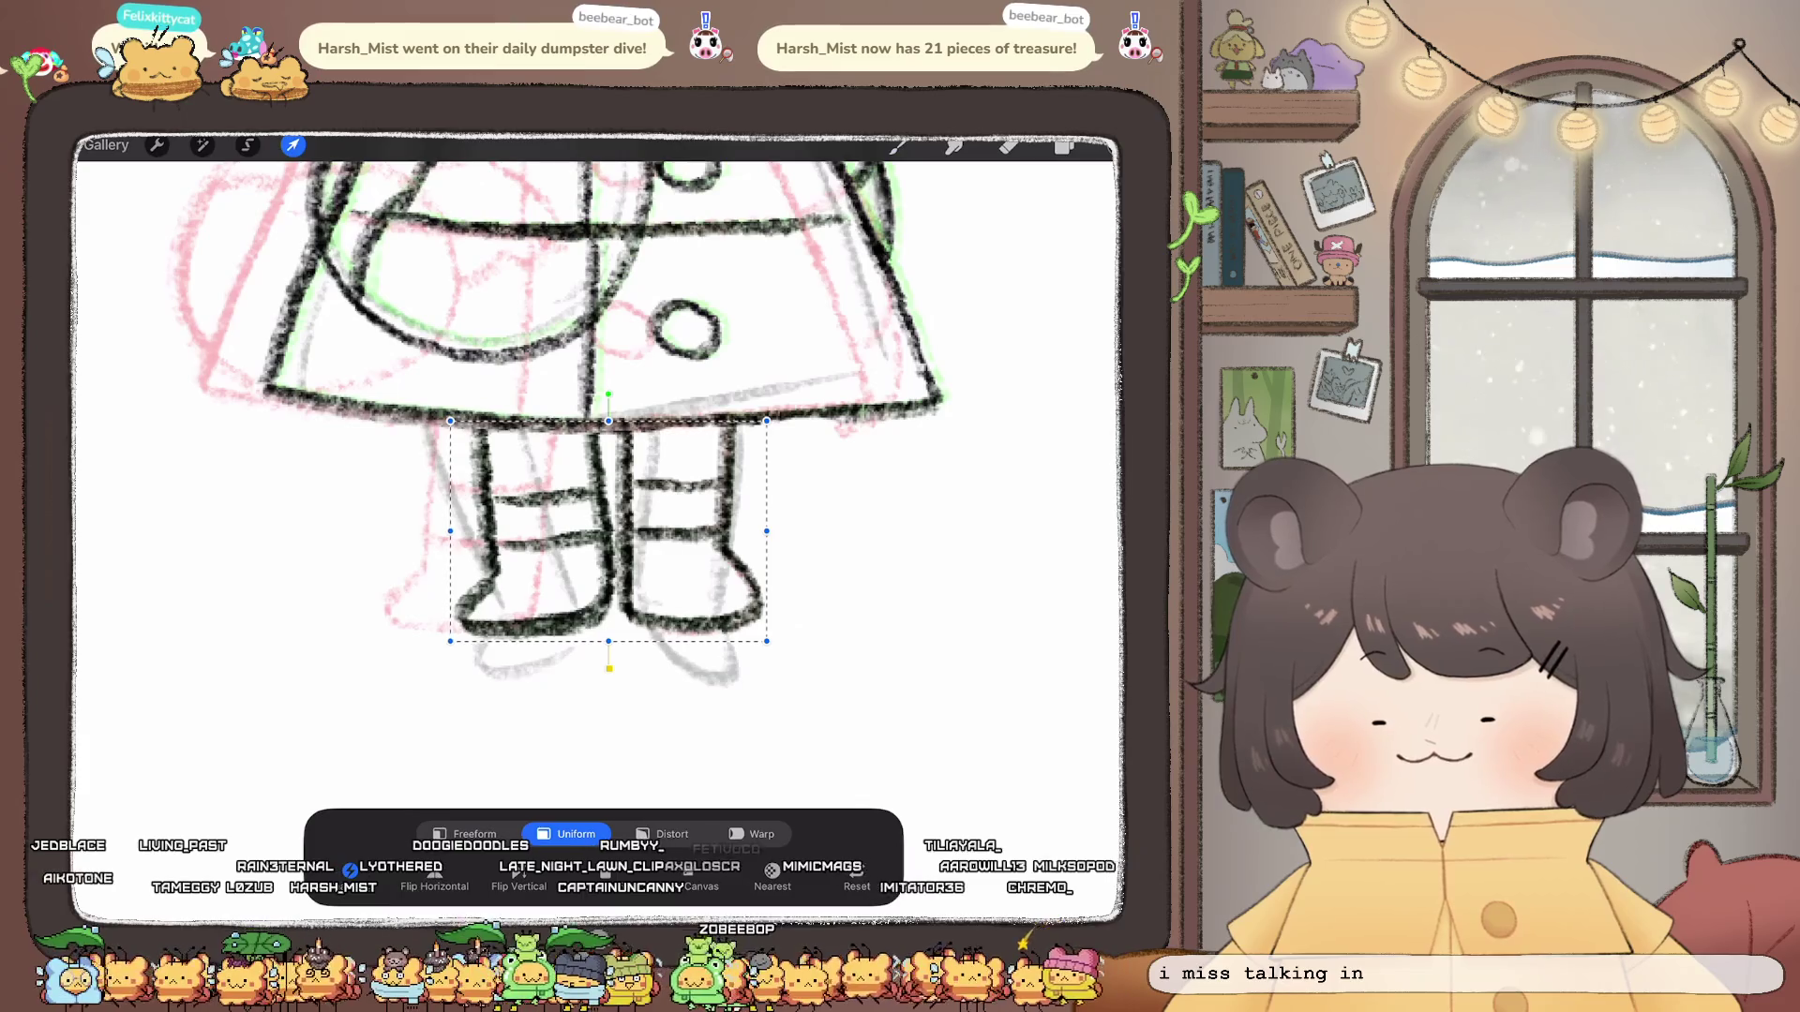
{"action": "left_click", "coordinate": [1008, 144]}
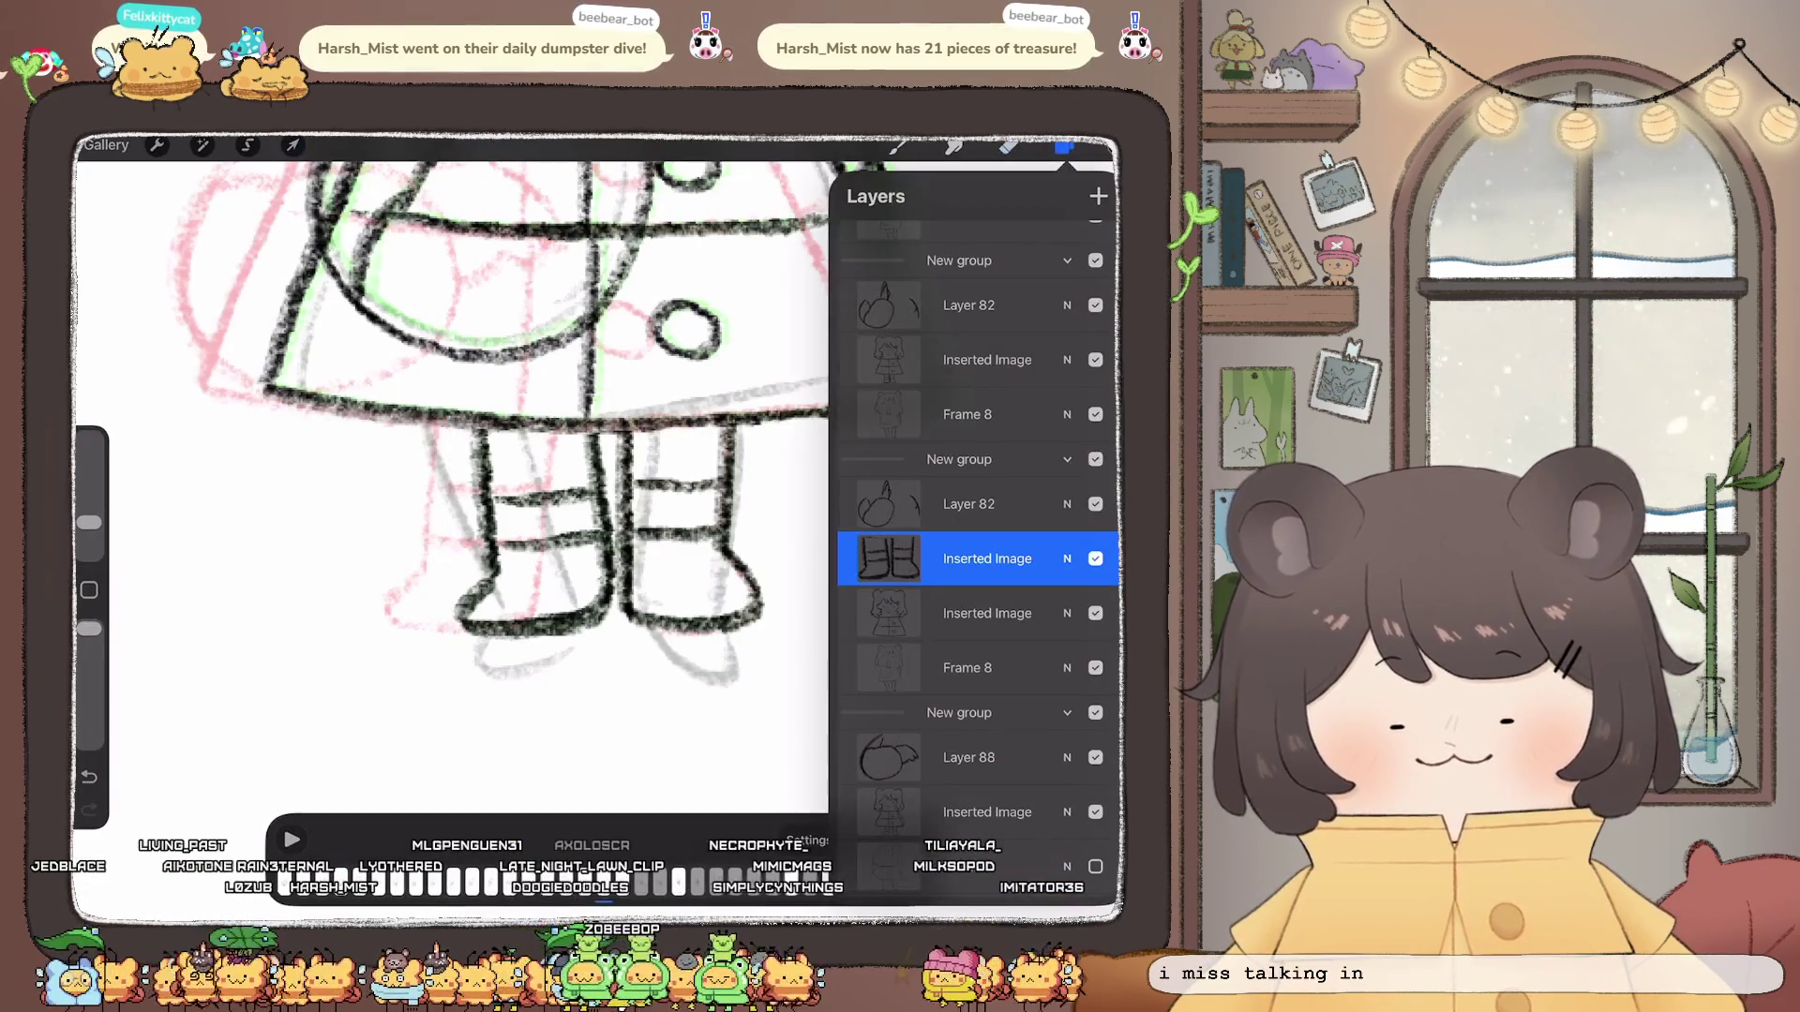
Step: Lasso the left leg and slant its bottom left to match the onion skin
{"action": "left_click", "coordinate": [247, 145]}
{"action": "left_click_drag", "start_coordinate": [401, 517], "coordinate": [538, 703]}
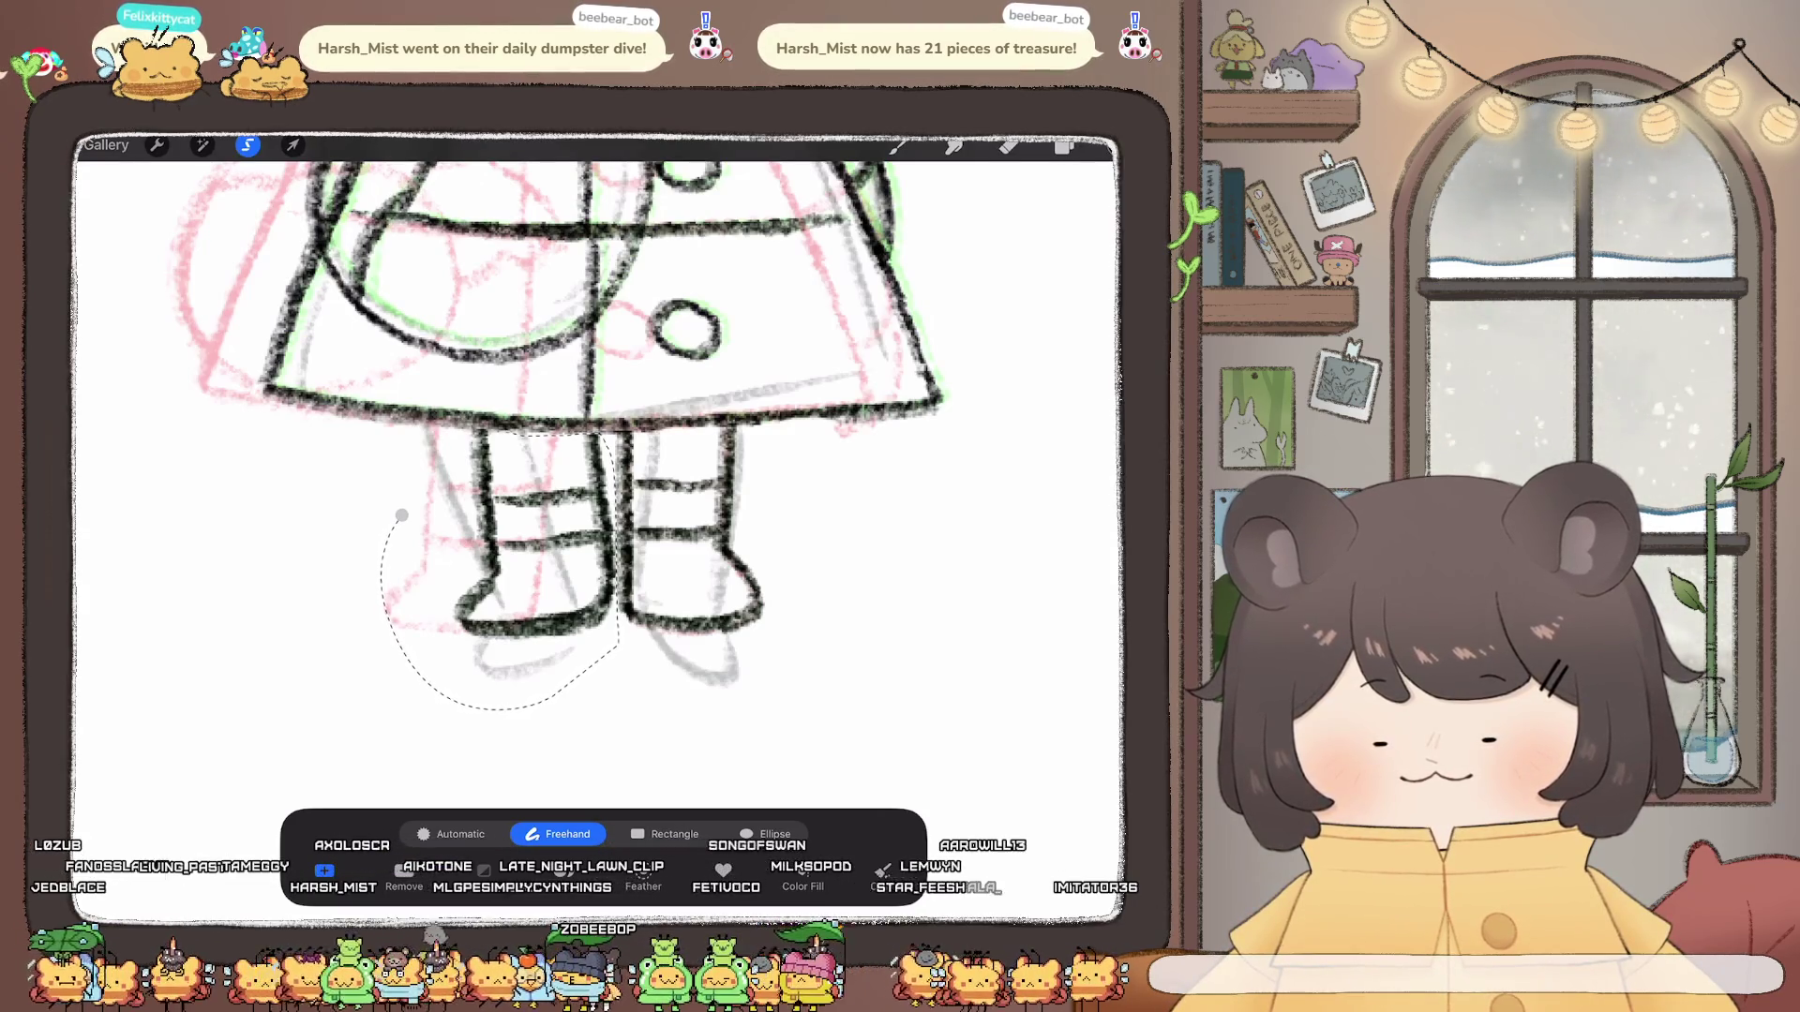
{"action": "left_click", "coordinate": [292, 145]}
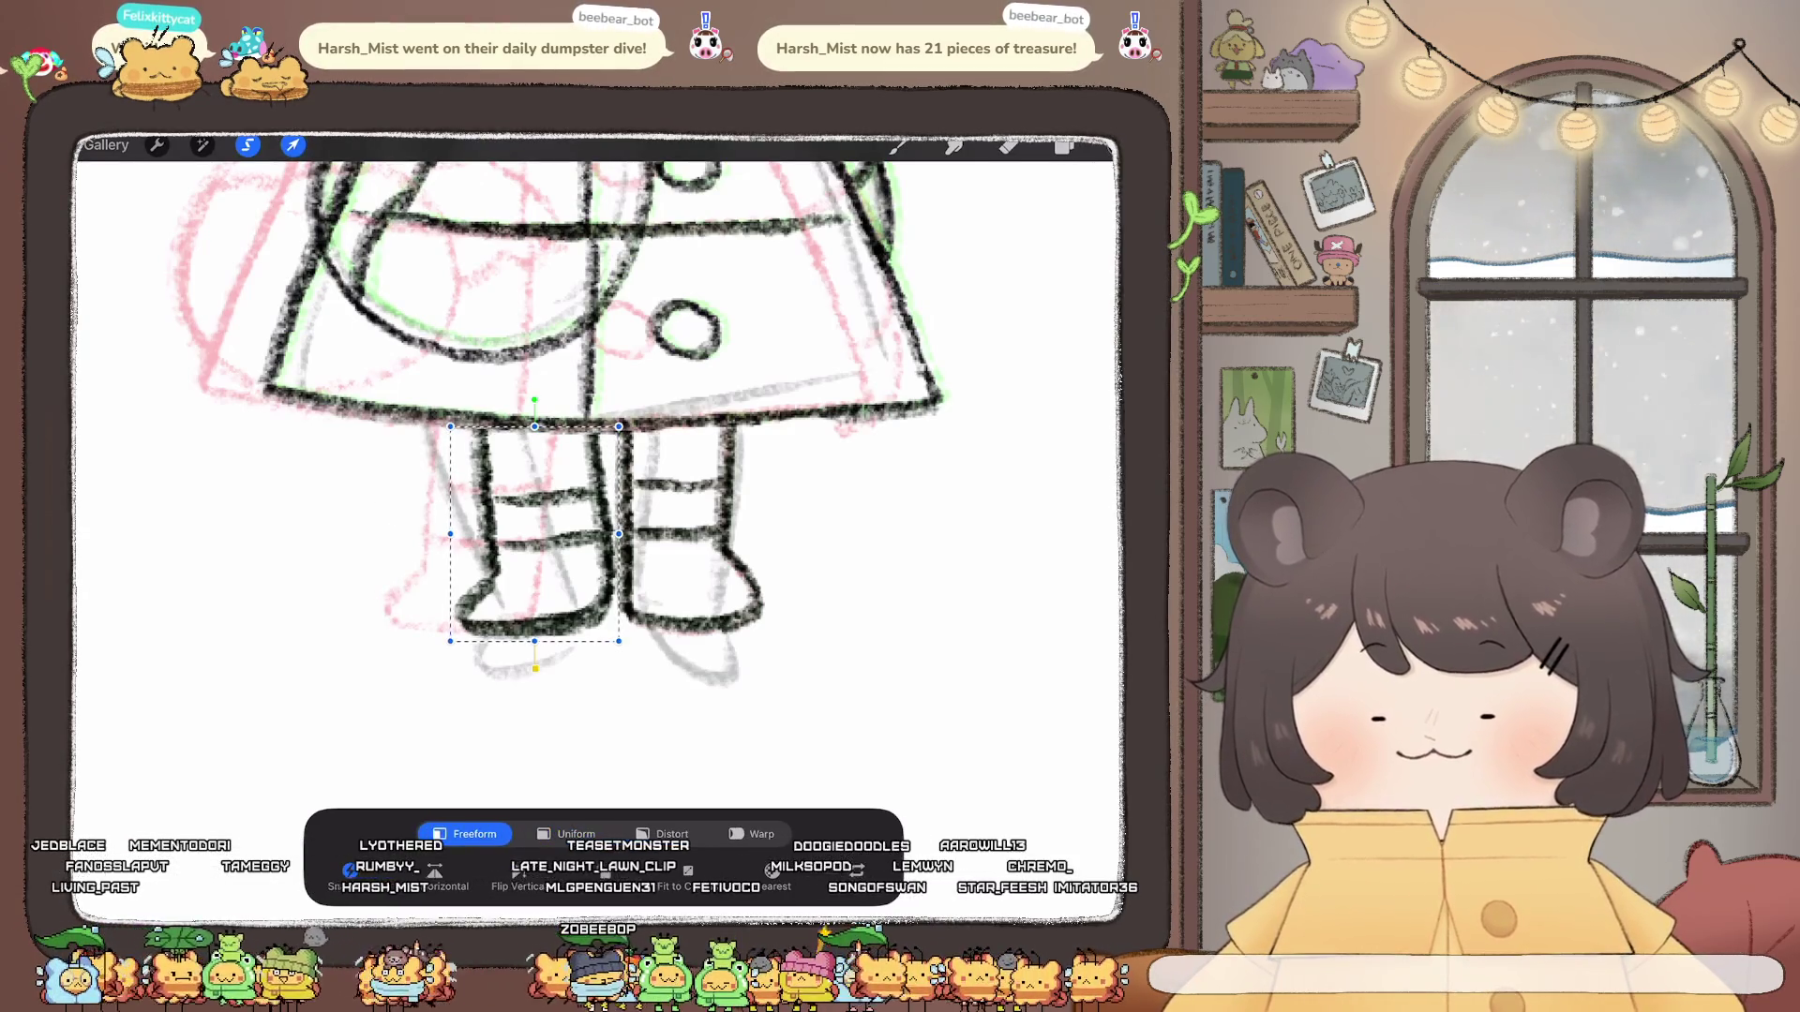
{"action": "left_click_drag", "start_coordinate": [534, 640], "coordinate": [516, 642]}
{"action": "scroll", "coordinate": [604, 450], "scroll_direction": "down", "scroll_amount": 5}
{"action": "left_click", "coordinate": [292, 145]}
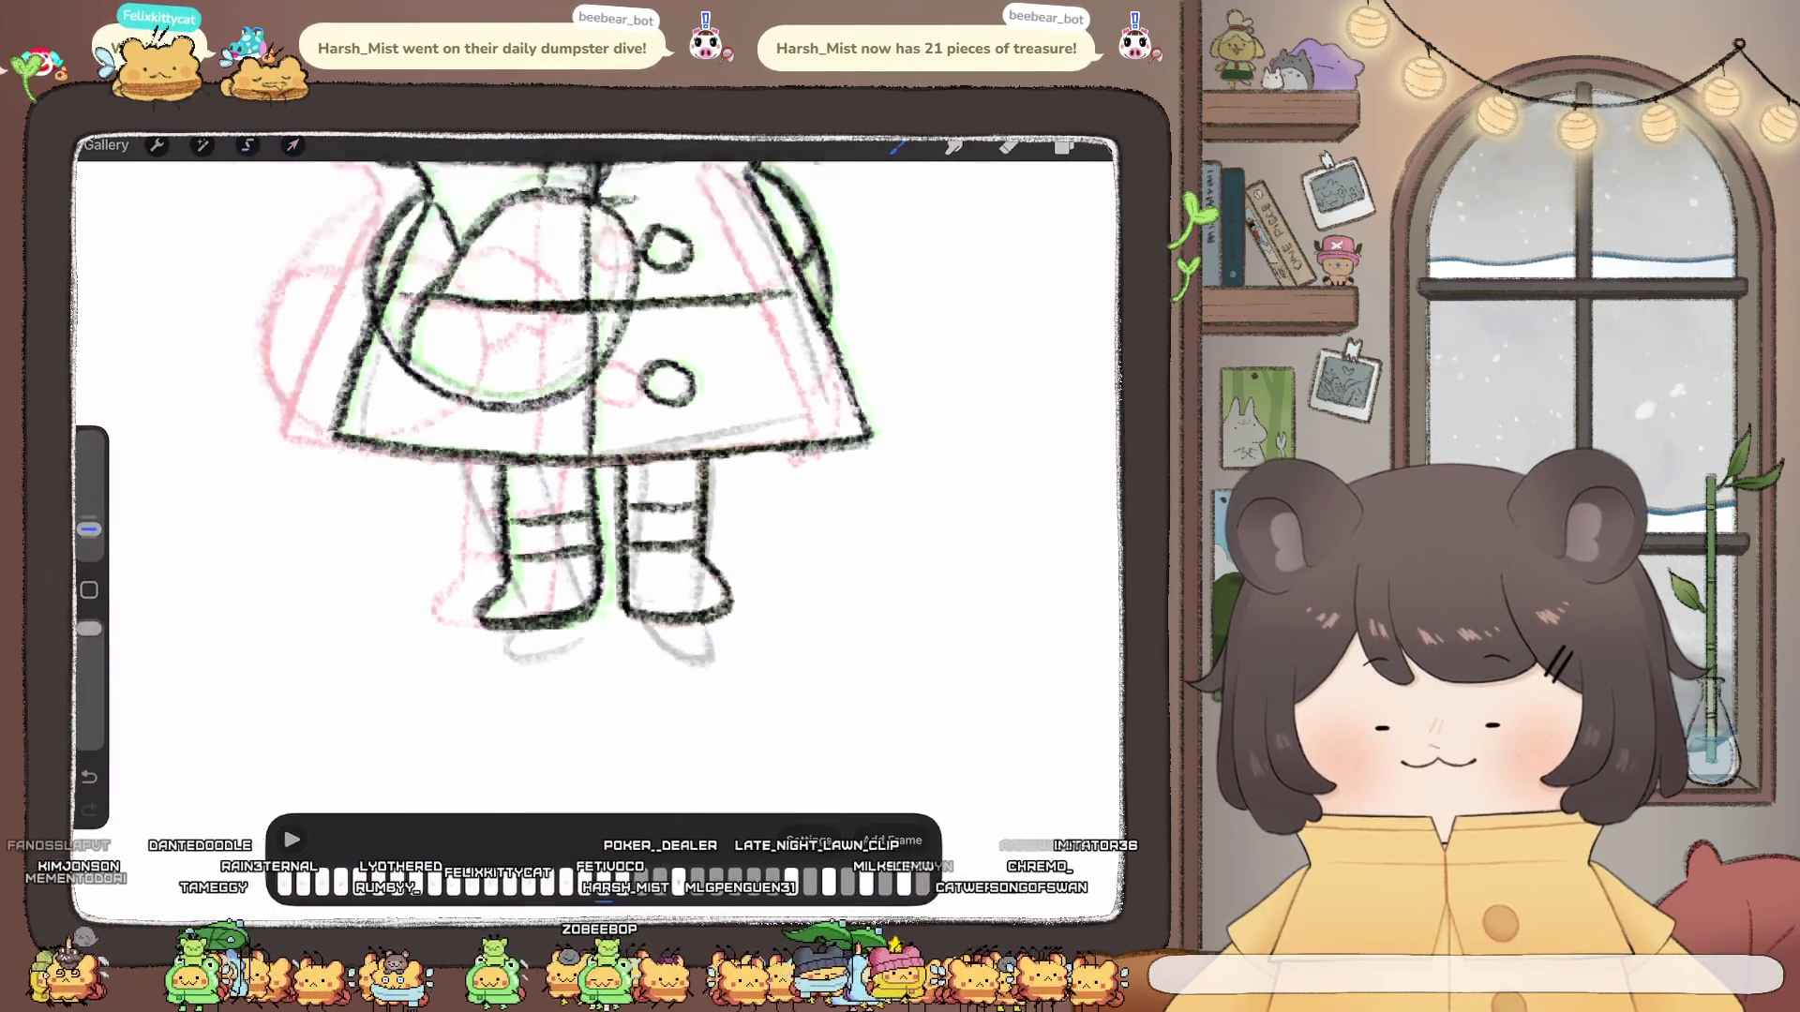
Step: Play the animation, start repositioning the frame and undo an accidental shear
{"action": "left_click", "coordinate": [291, 839]}
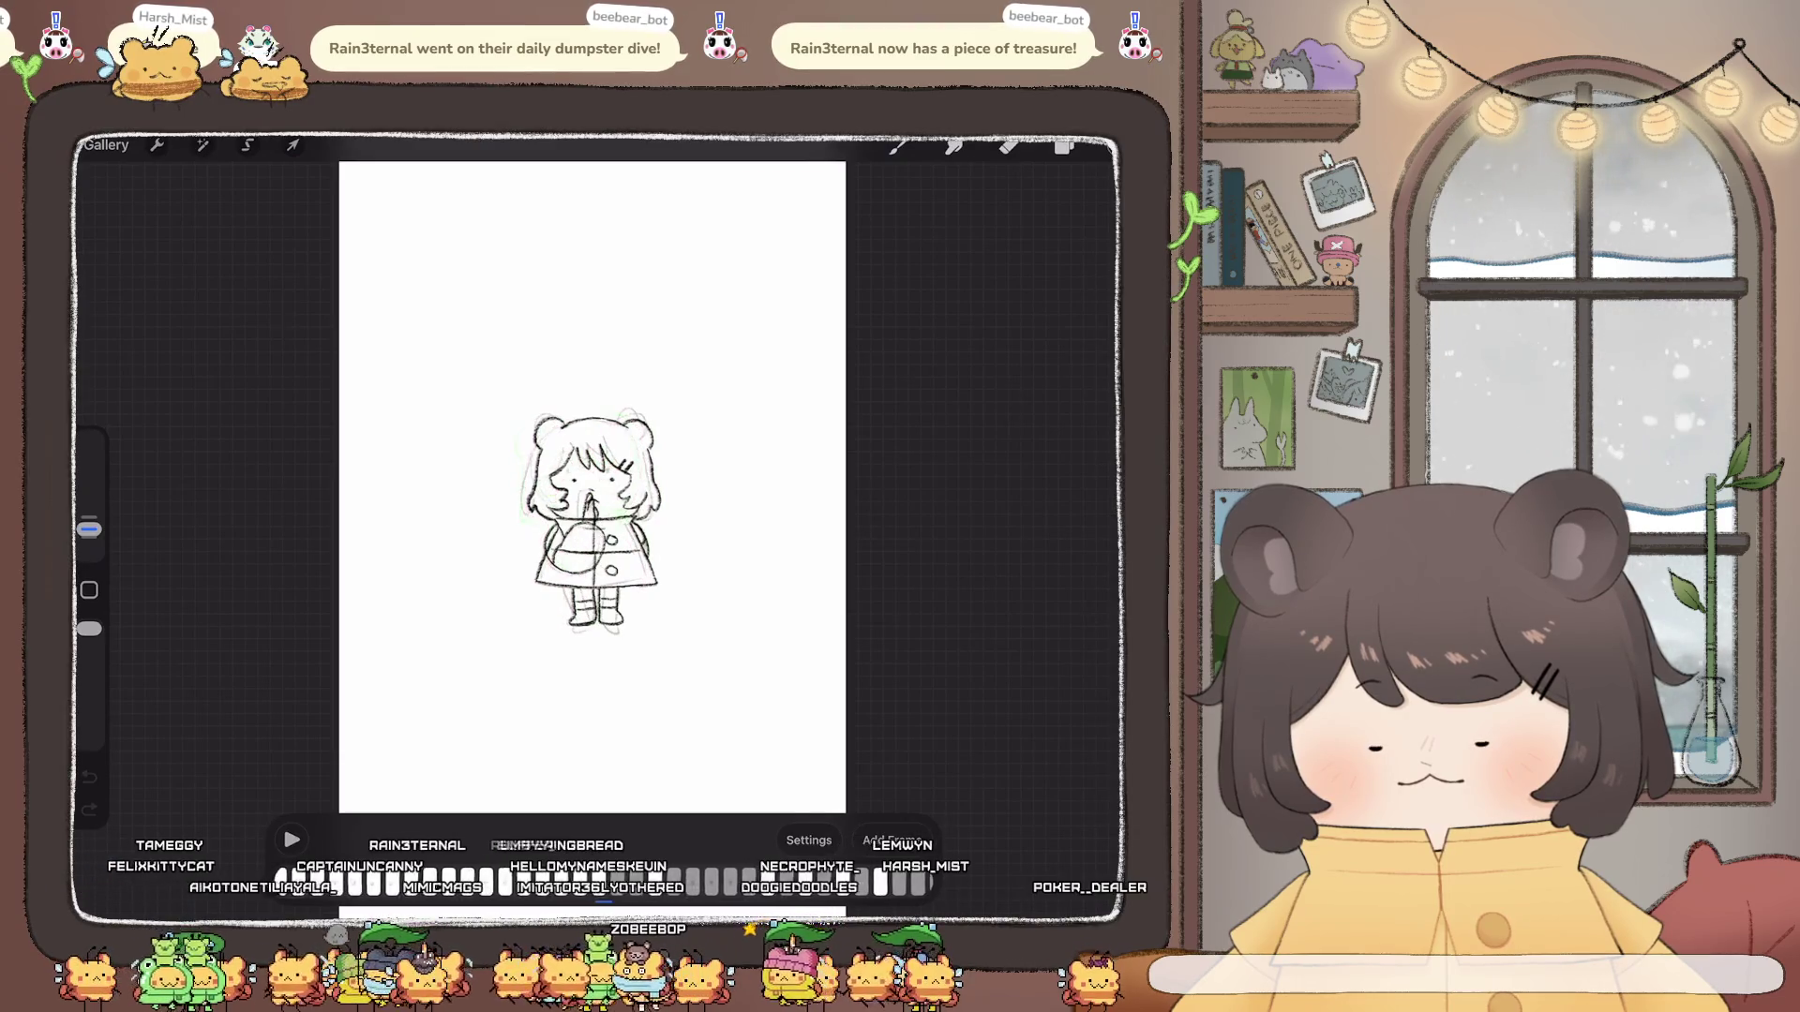
{"action": "scroll", "coordinate": [591, 486], "scroll_direction": "up", "scroll_amount": 5}
{"action": "key", "text": "v"}
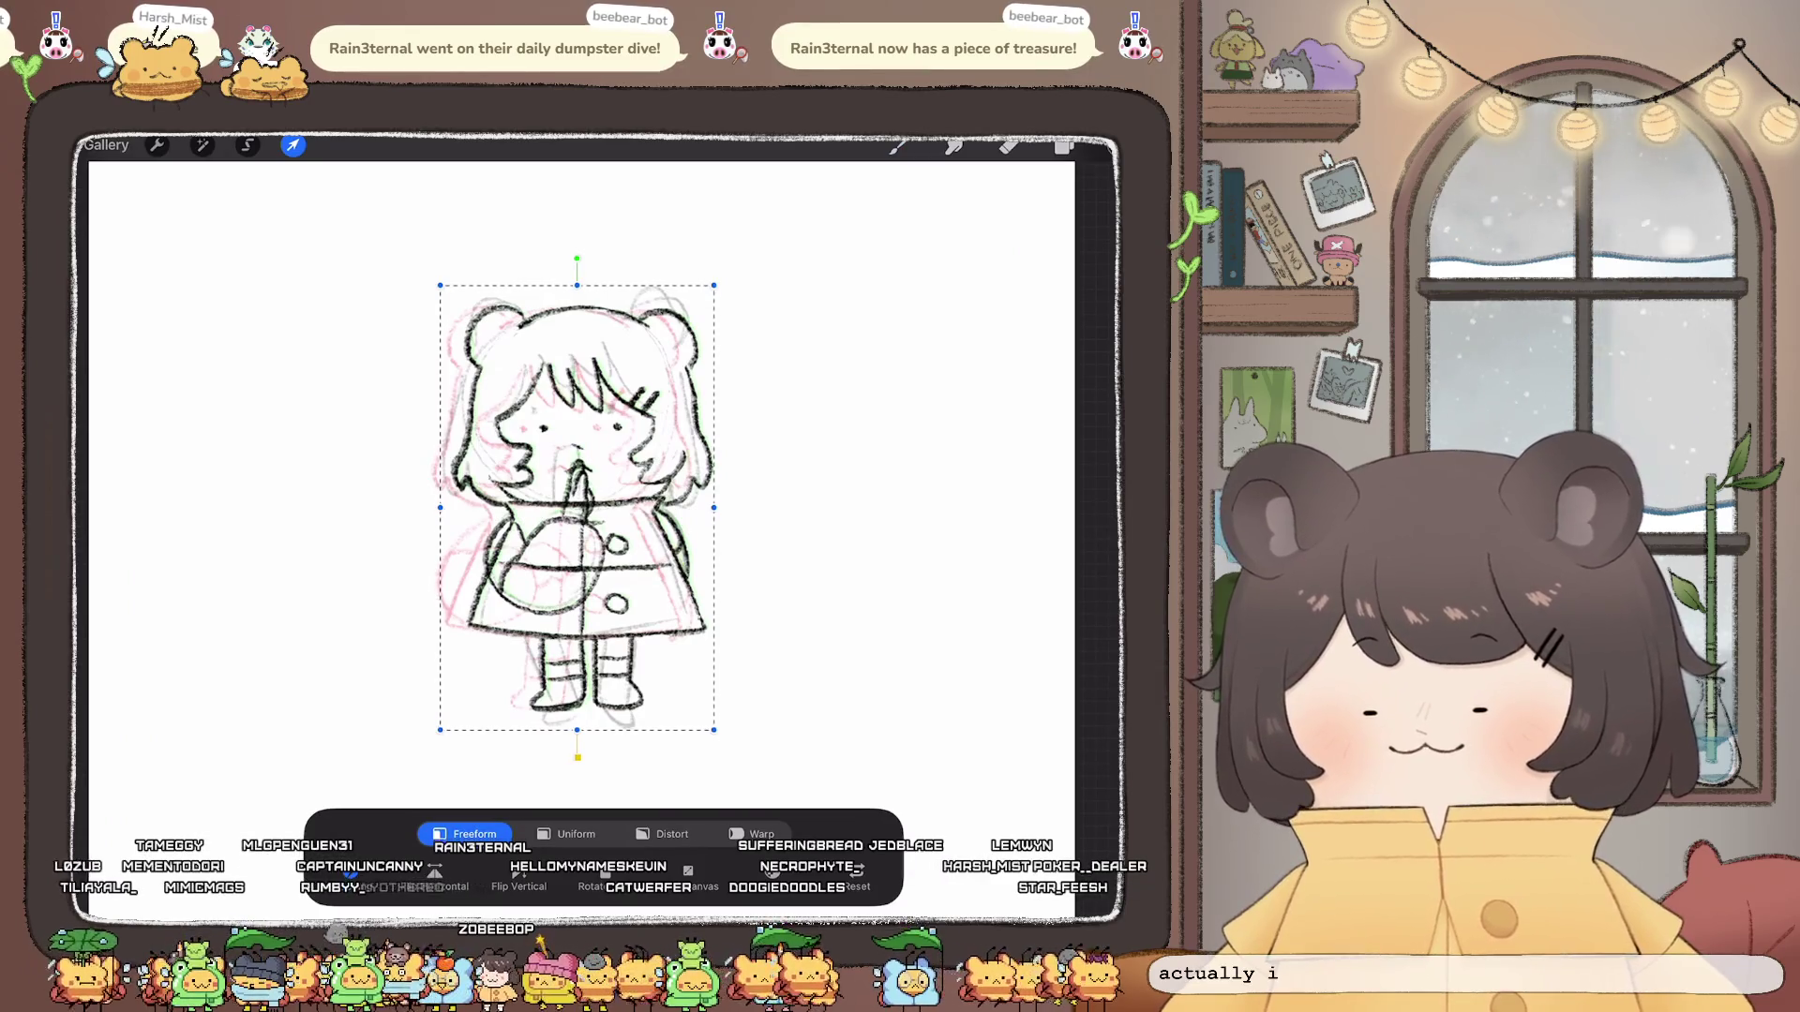
{"action": "key", "text": "ctrl+z"}
{"action": "key", "text": "ctrl+z"}
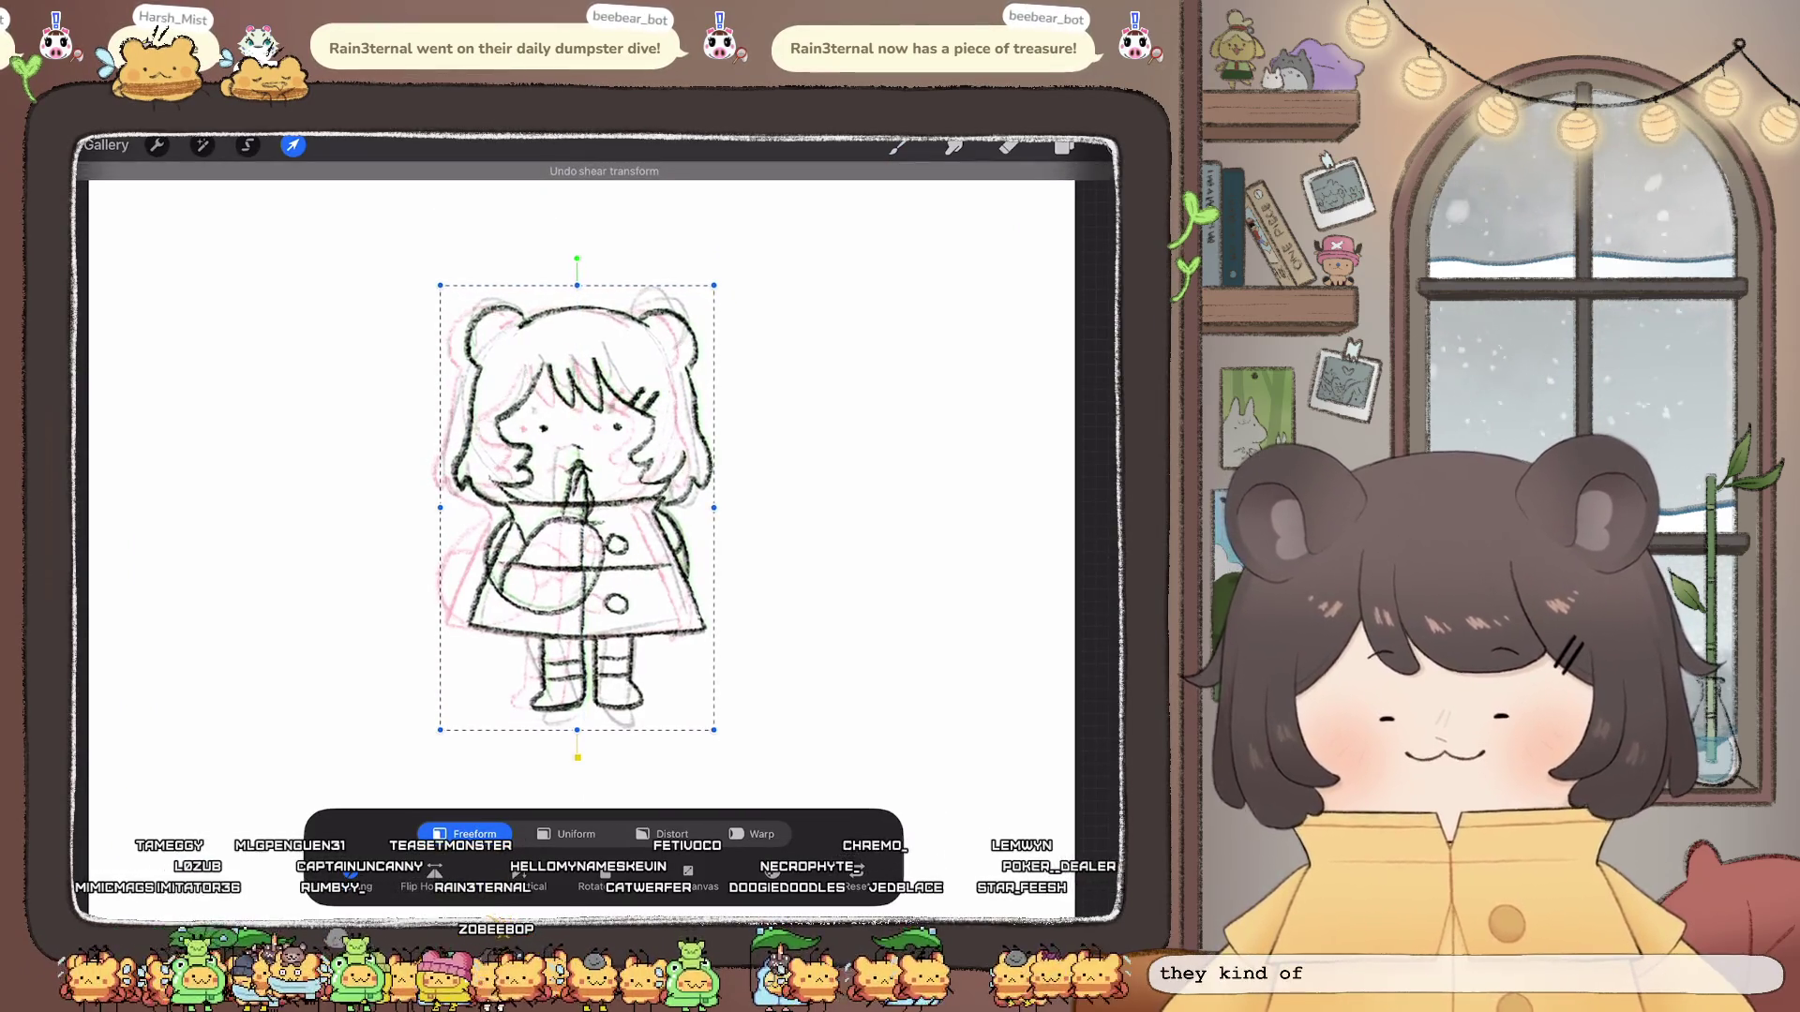
{"action": "left_click", "coordinate": [1064, 146]}
Step: Merge Layer 82 and the Inserted Image line layers into one layer
{"action": "left_click", "coordinate": [967, 604]}
{"action": "left_click_drag", "start_coordinate": [914, 658], "coordinate": [1040, 657]}
{"action": "left_click_drag", "start_coordinate": [914, 712], "coordinate": [1041, 714]}
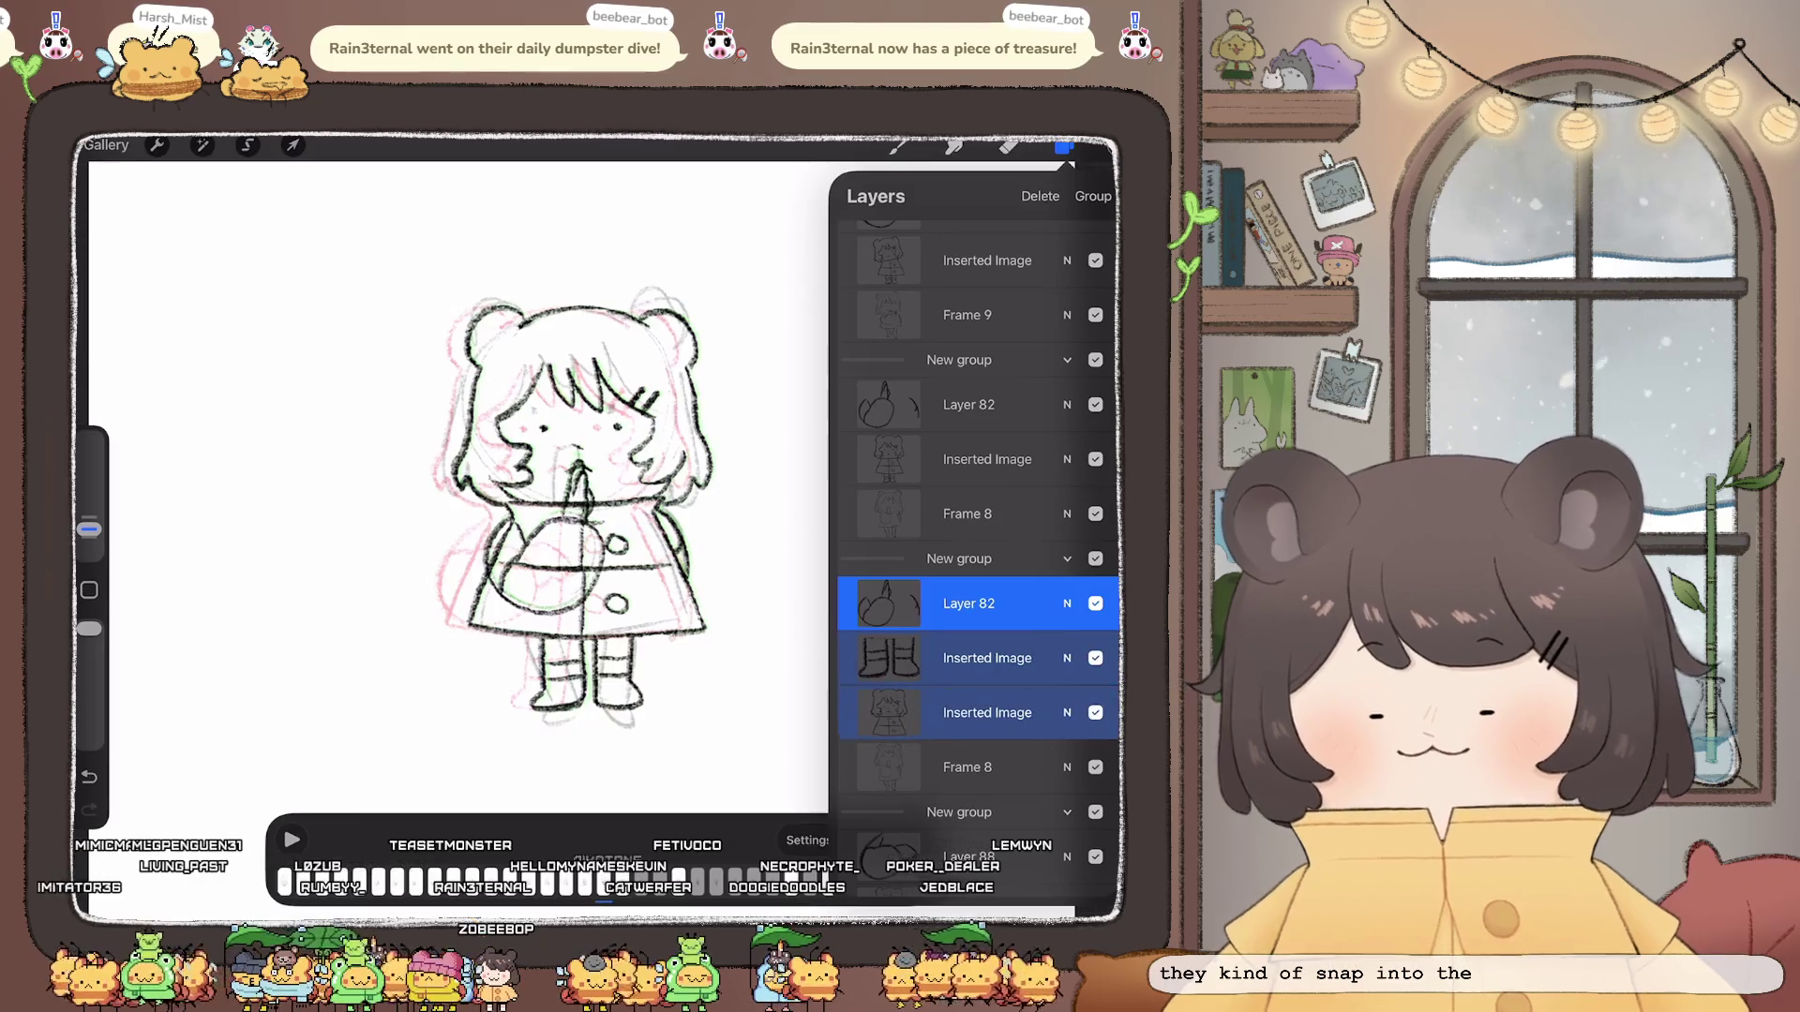
{"action": "left_click", "coordinate": [987, 656]}
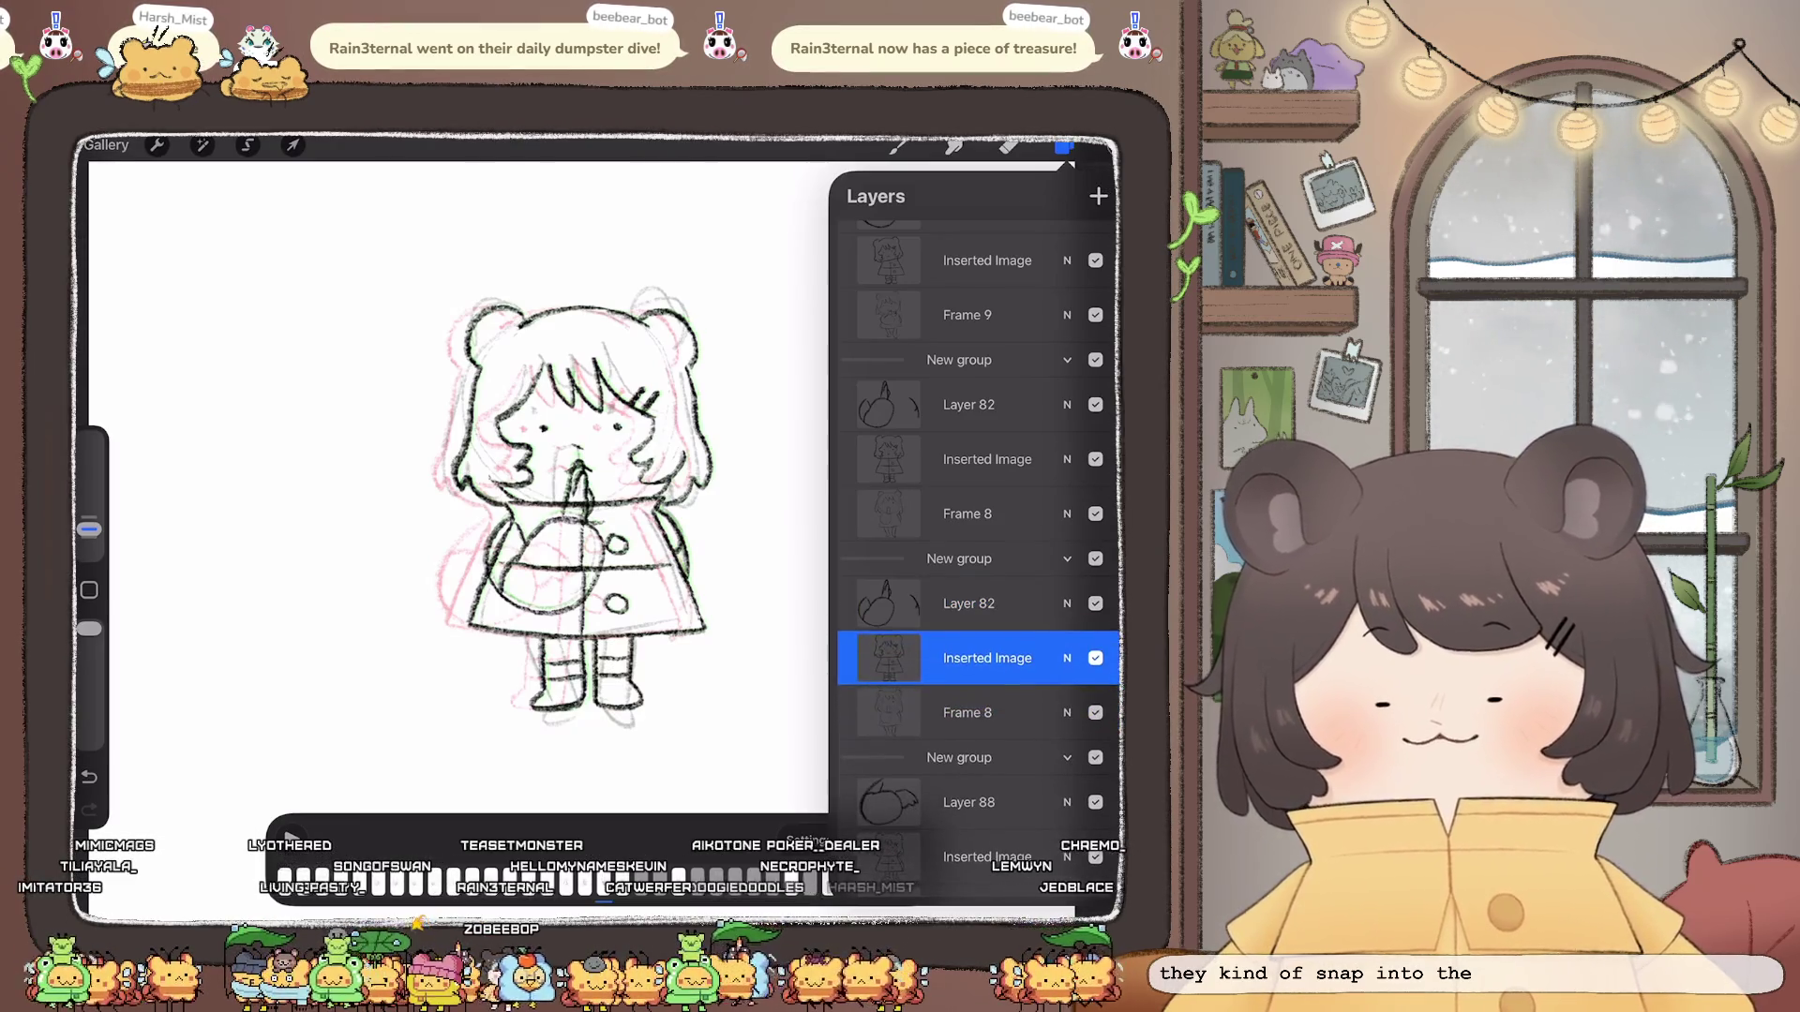
Step: Nudge the merged frame drawing slightly right into alignment and confirm
{"action": "left_click_drag", "start_coordinate": [914, 603], "coordinate": [1042, 604]}
{"action": "left_click", "coordinate": [294, 145]}
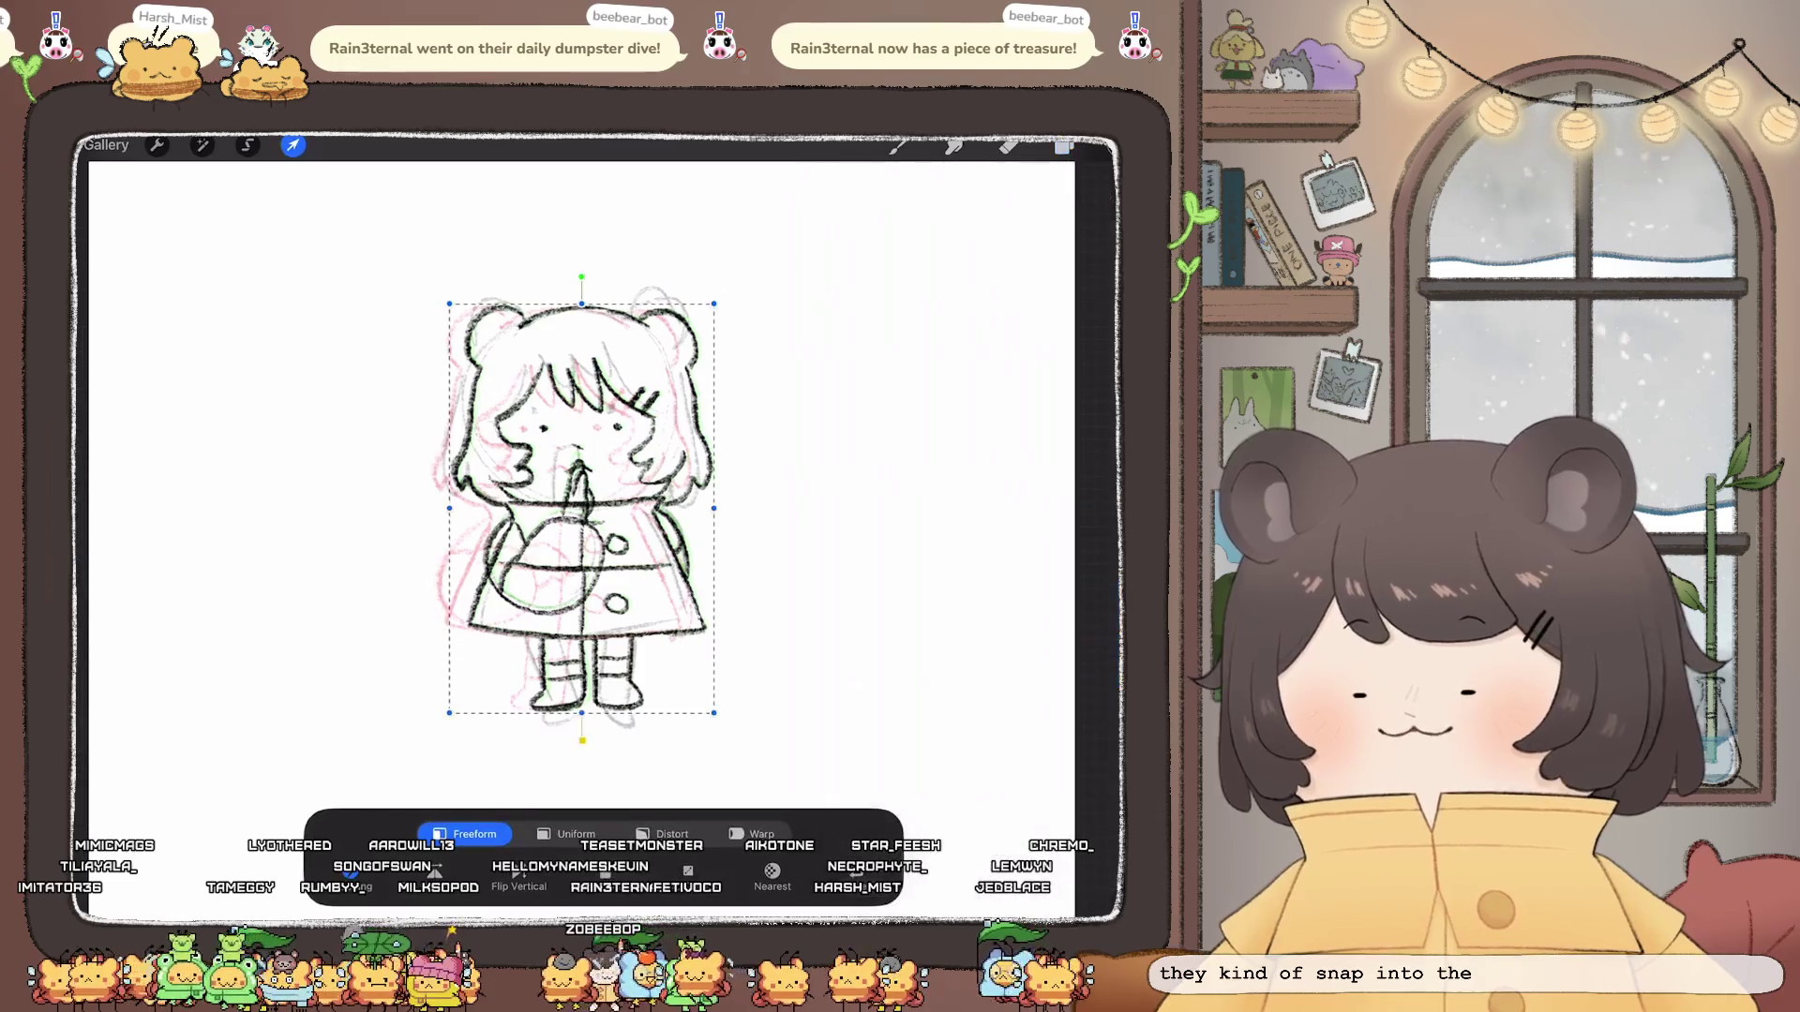
{"action": "left_click_drag", "start_coordinate": [582, 506], "coordinate": [588, 506]}
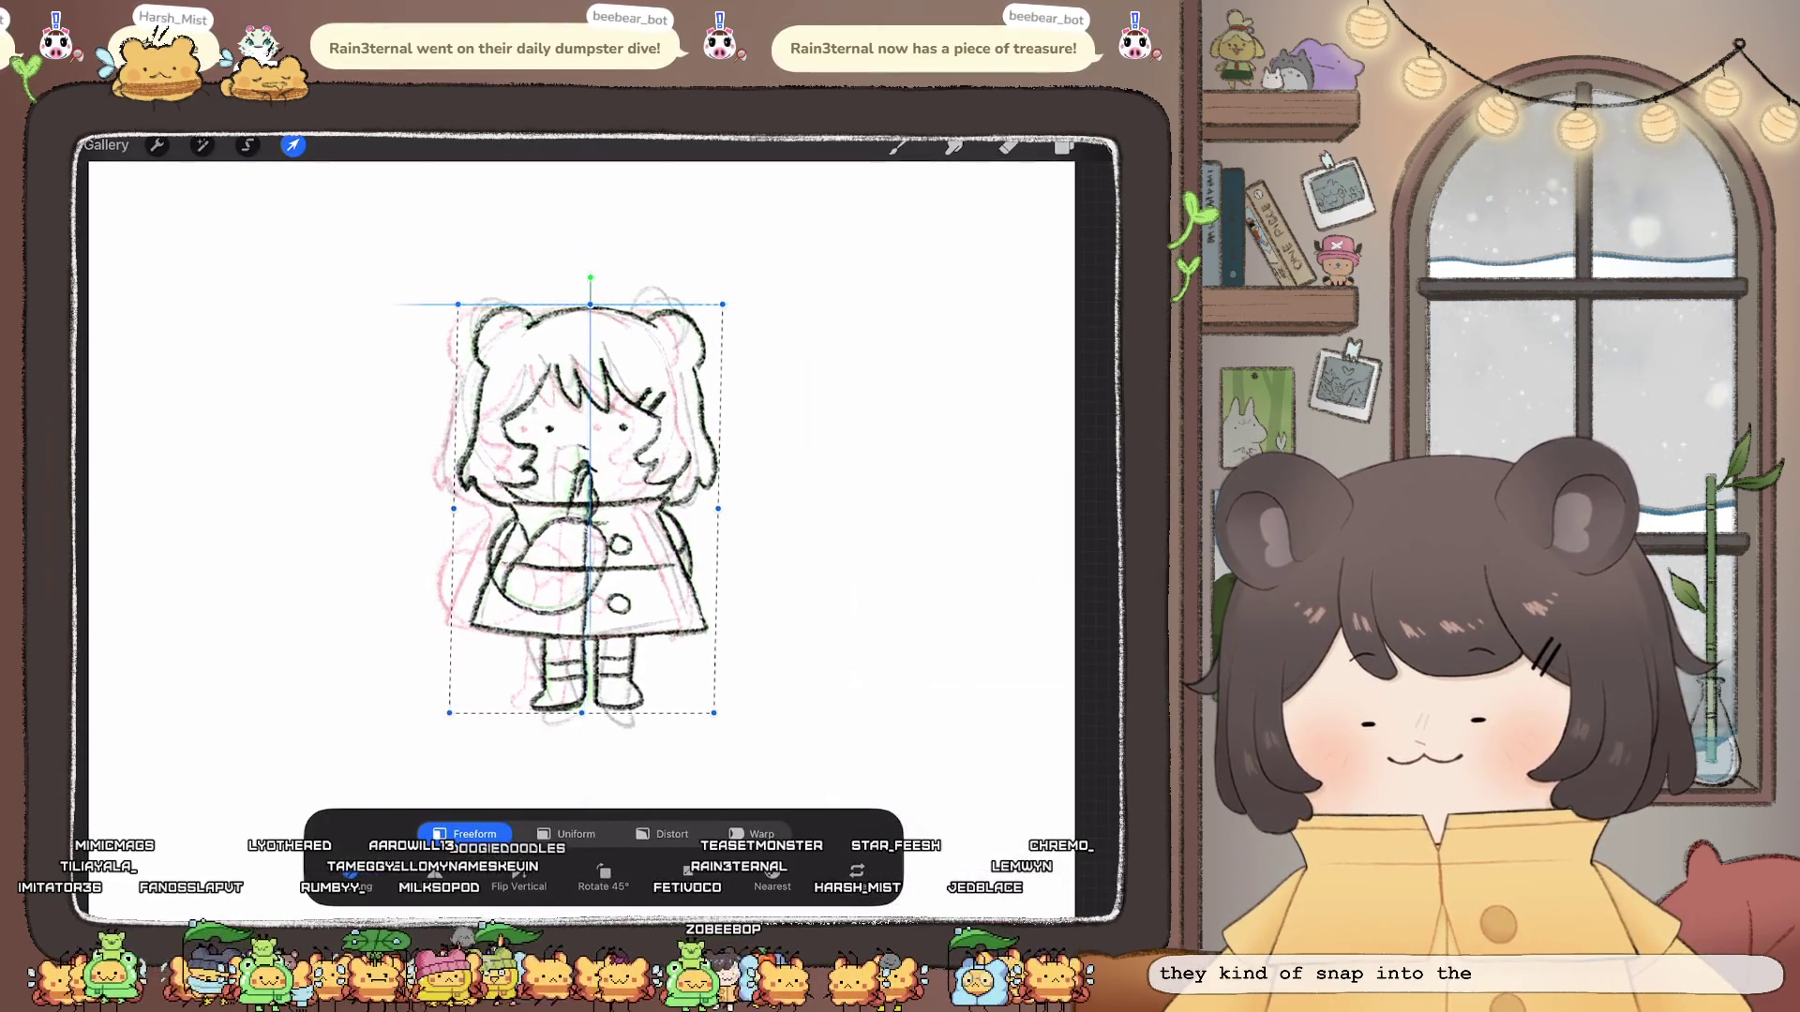
{"action": "left_click", "coordinate": [900, 146]}
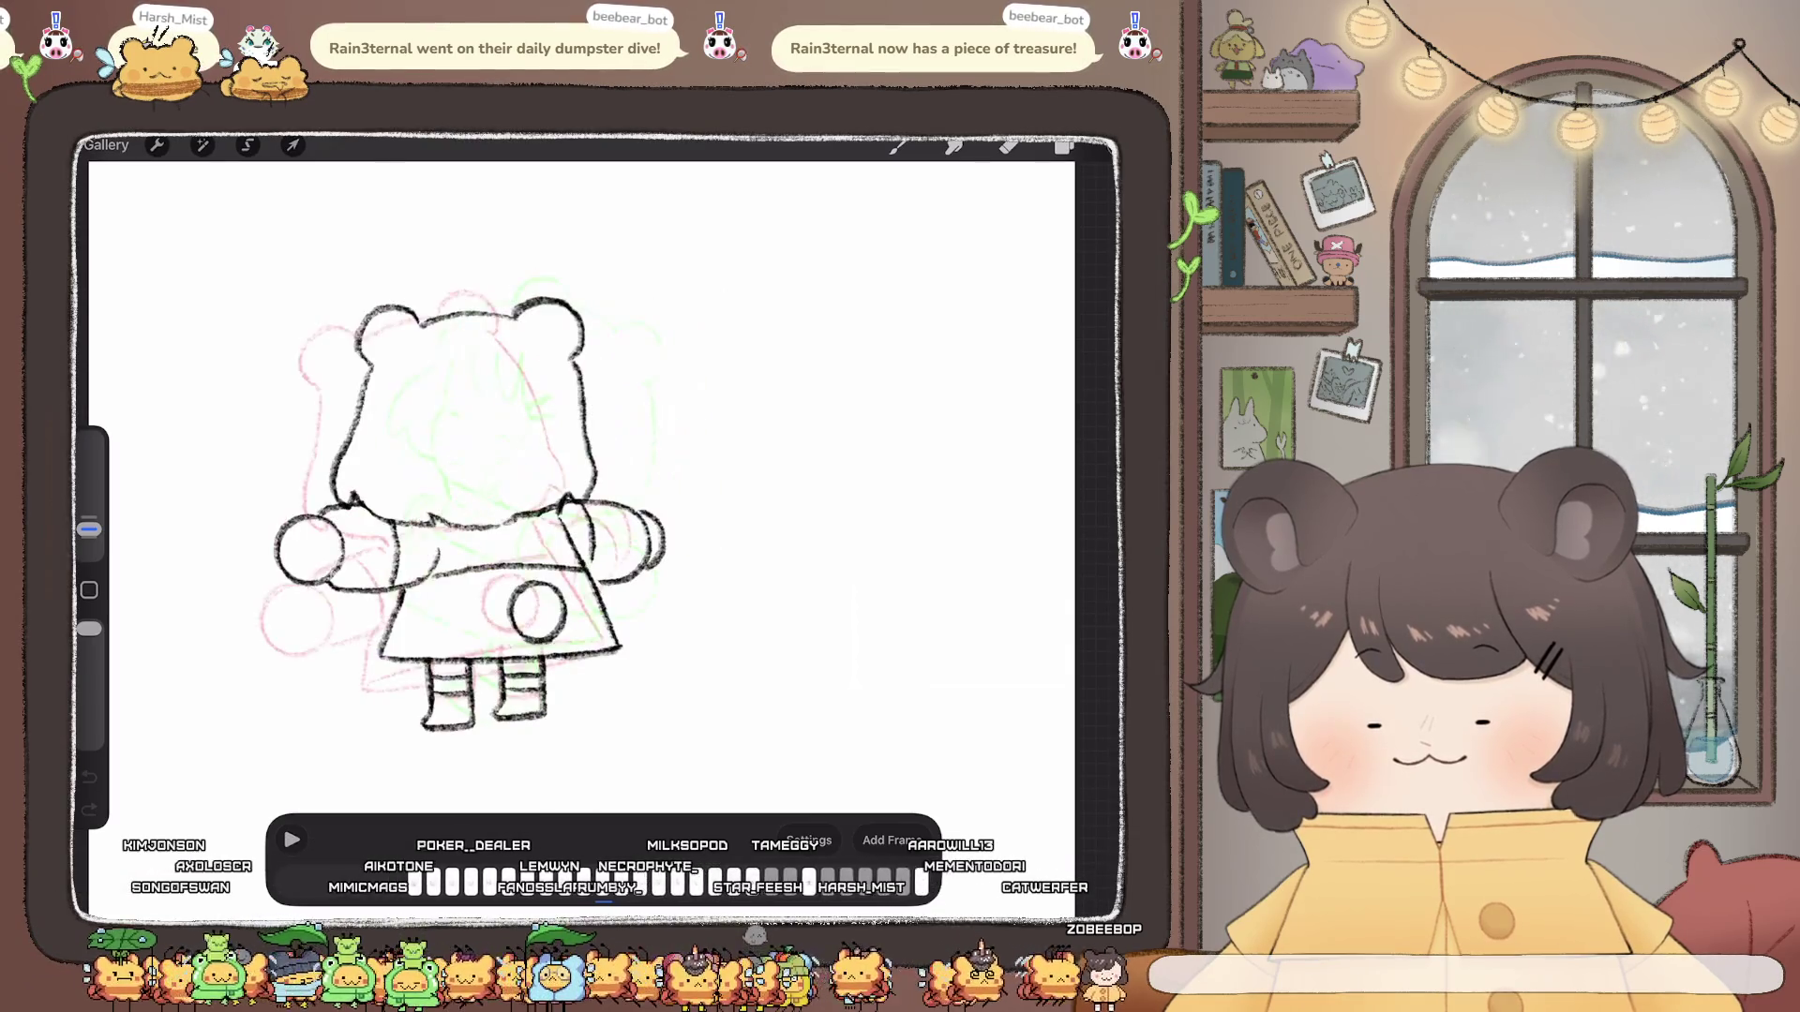
Step: Play the animation and raise its playback speed from 6 to 9 frames per second
{"action": "left_click", "coordinate": [291, 840]}
{"action": "left_click", "coordinate": [291, 840]}
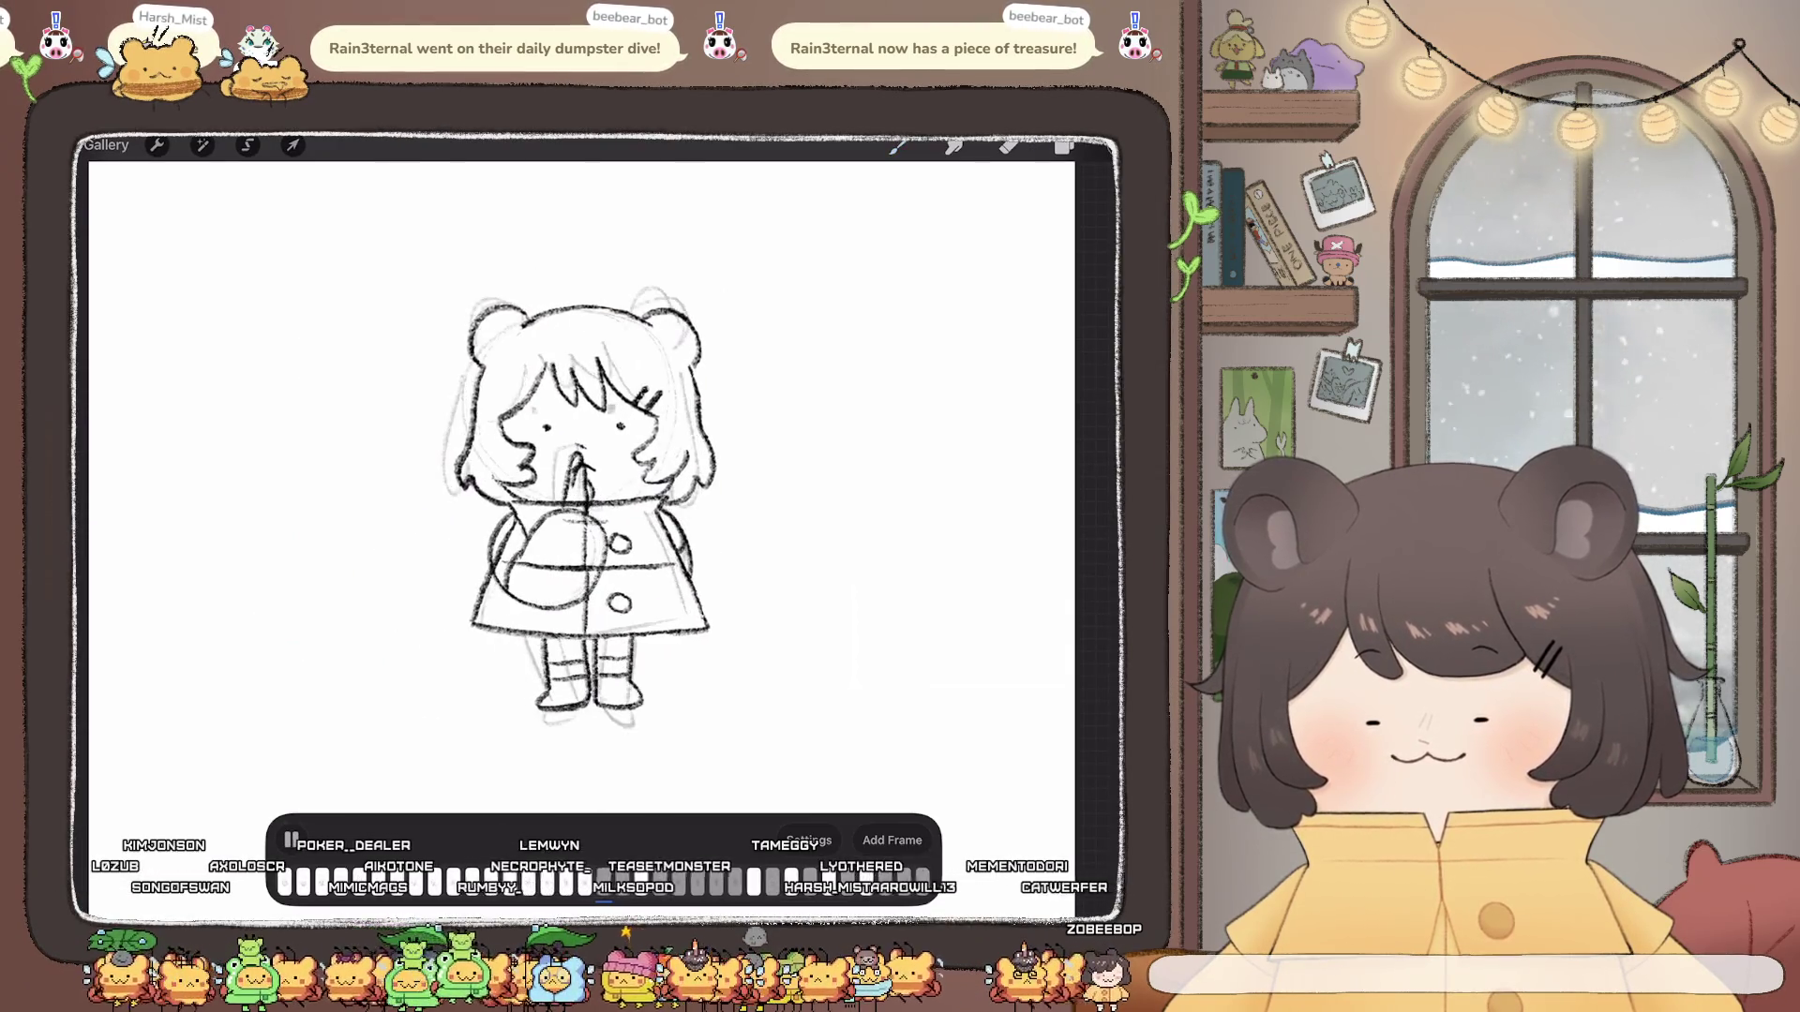
{"action": "left_click", "coordinate": [292, 840]}
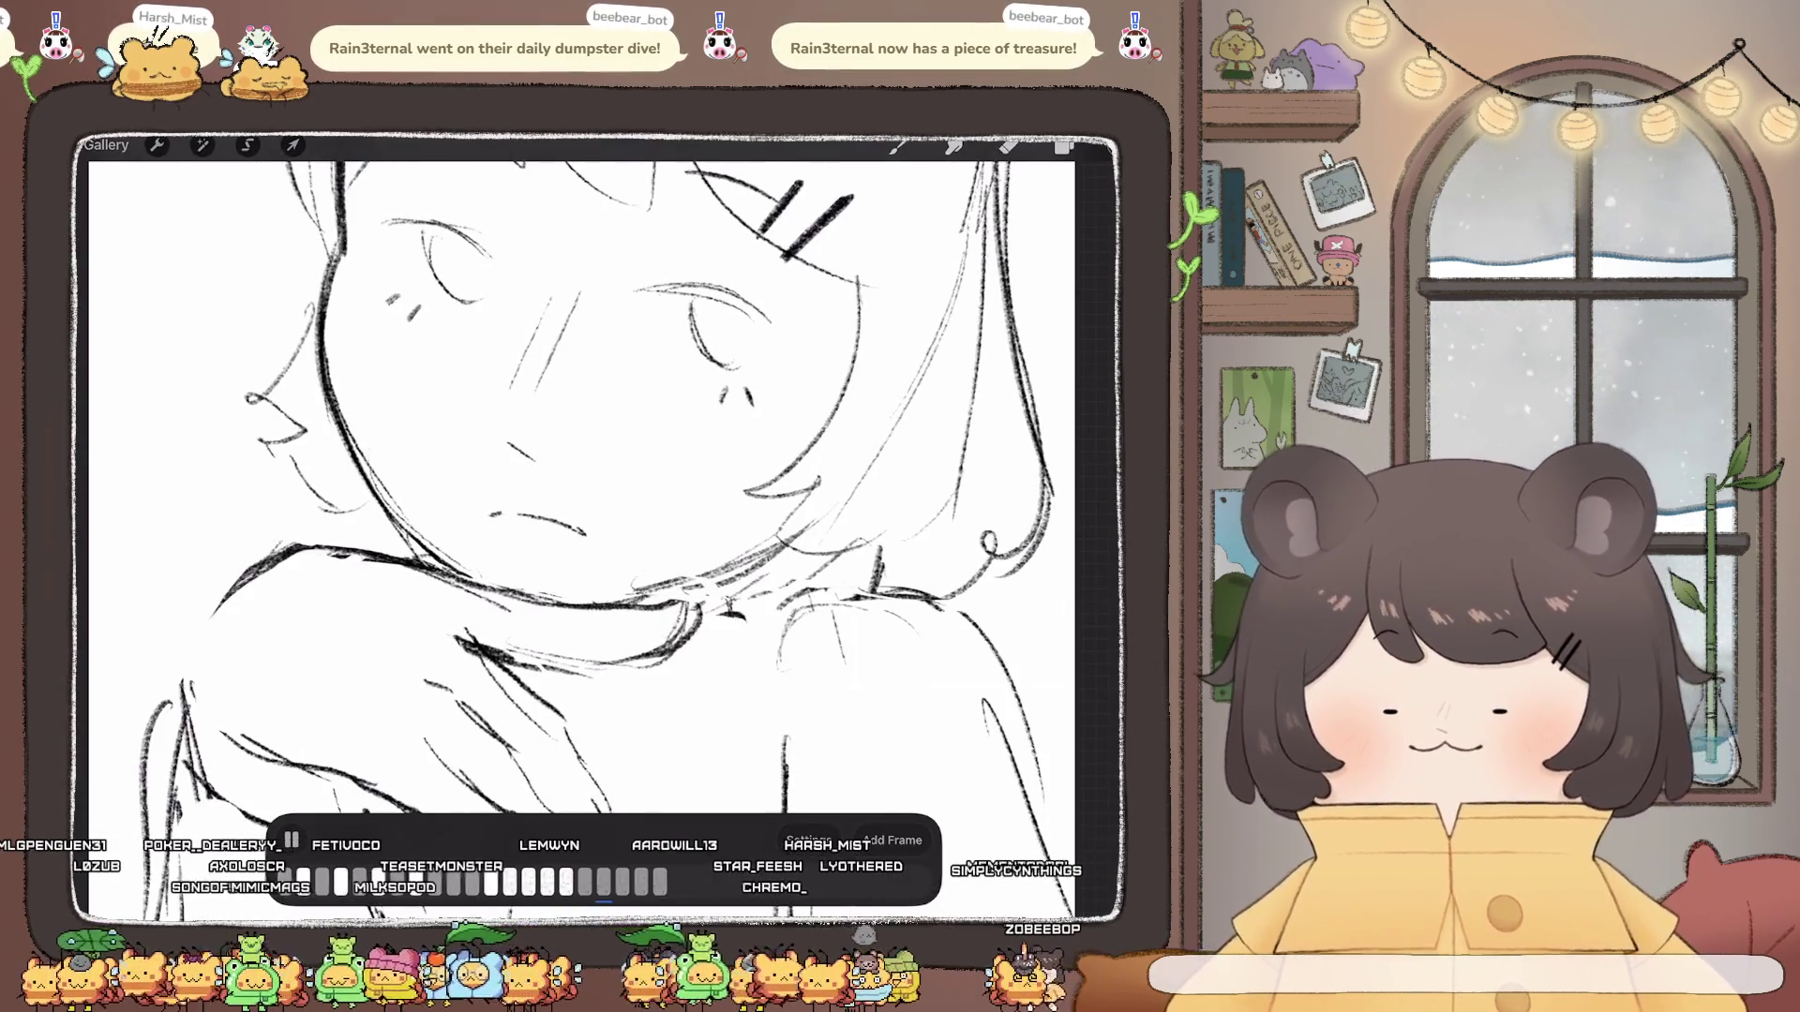
{"action": "left_click", "coordinate": [808, 840]}
{"action": "left_click_drag", "start_coordinate": [733, 600], "coordinate": [742, 600]}
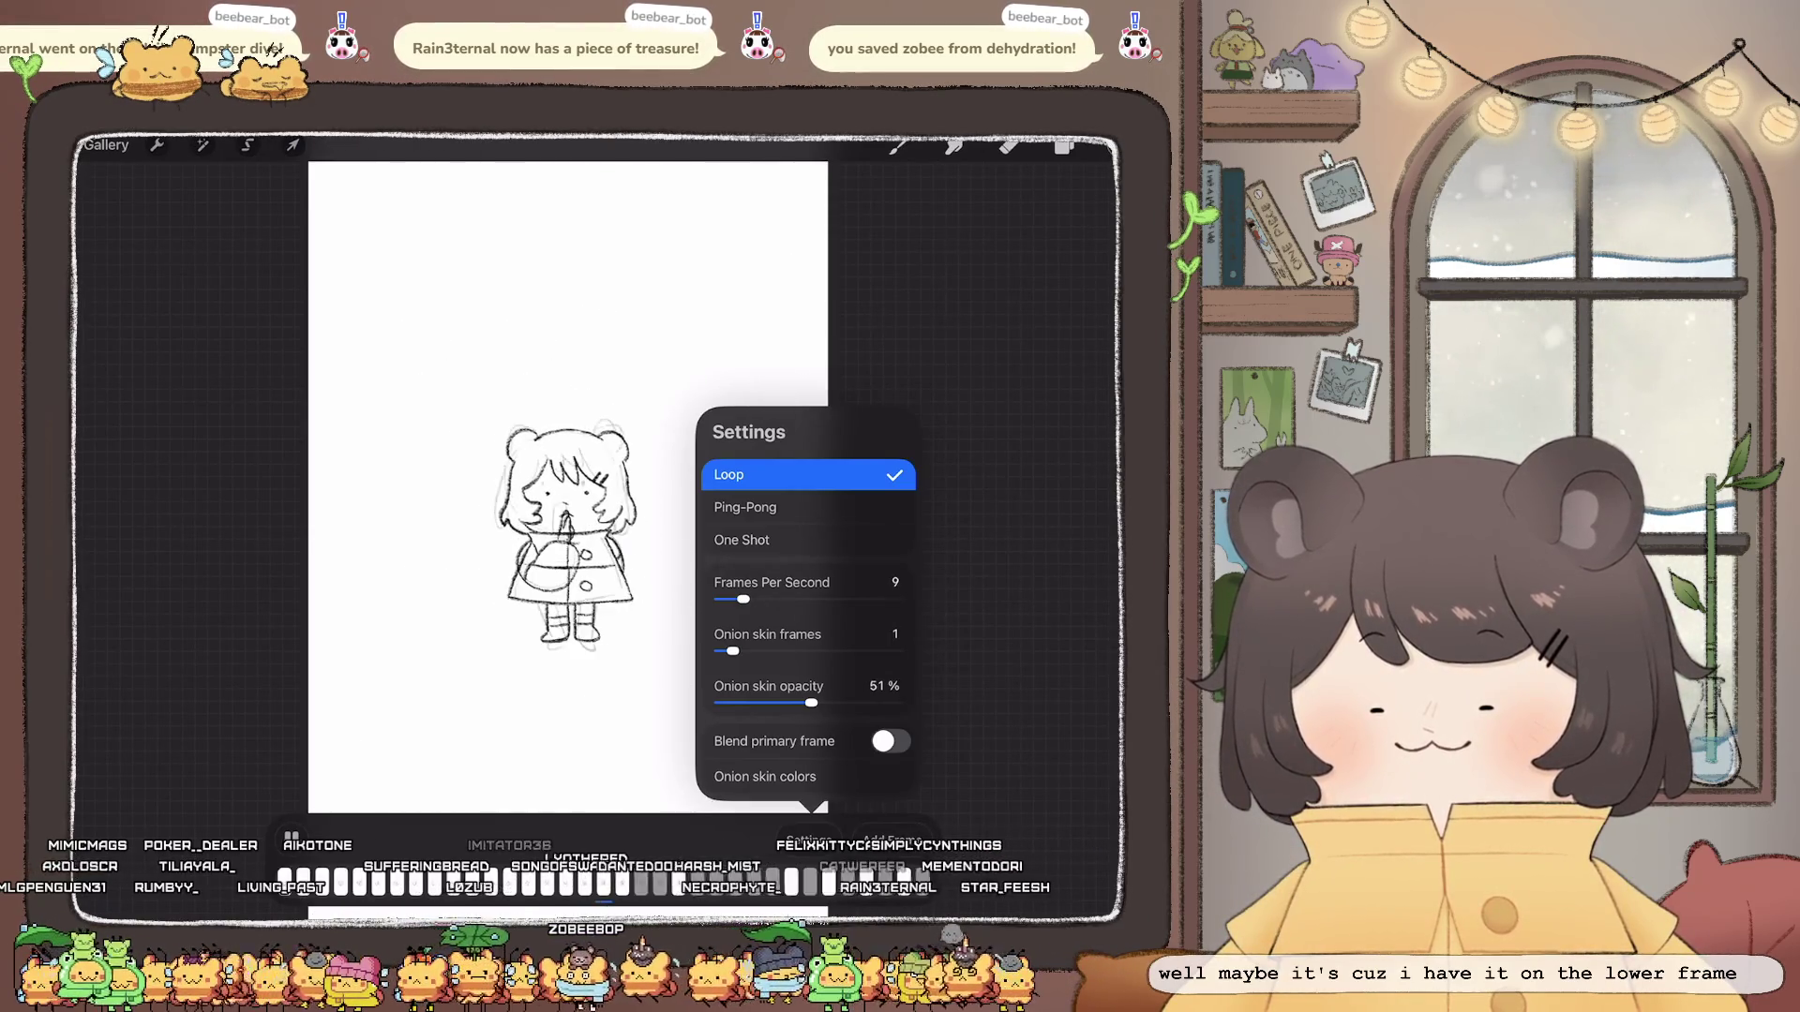
Step: Drag the Frames Per Second slider back from 9 to 6
{"action": "left_click_drag", "start_coordinate": [742, 599], "coordinate": [733, 600]}
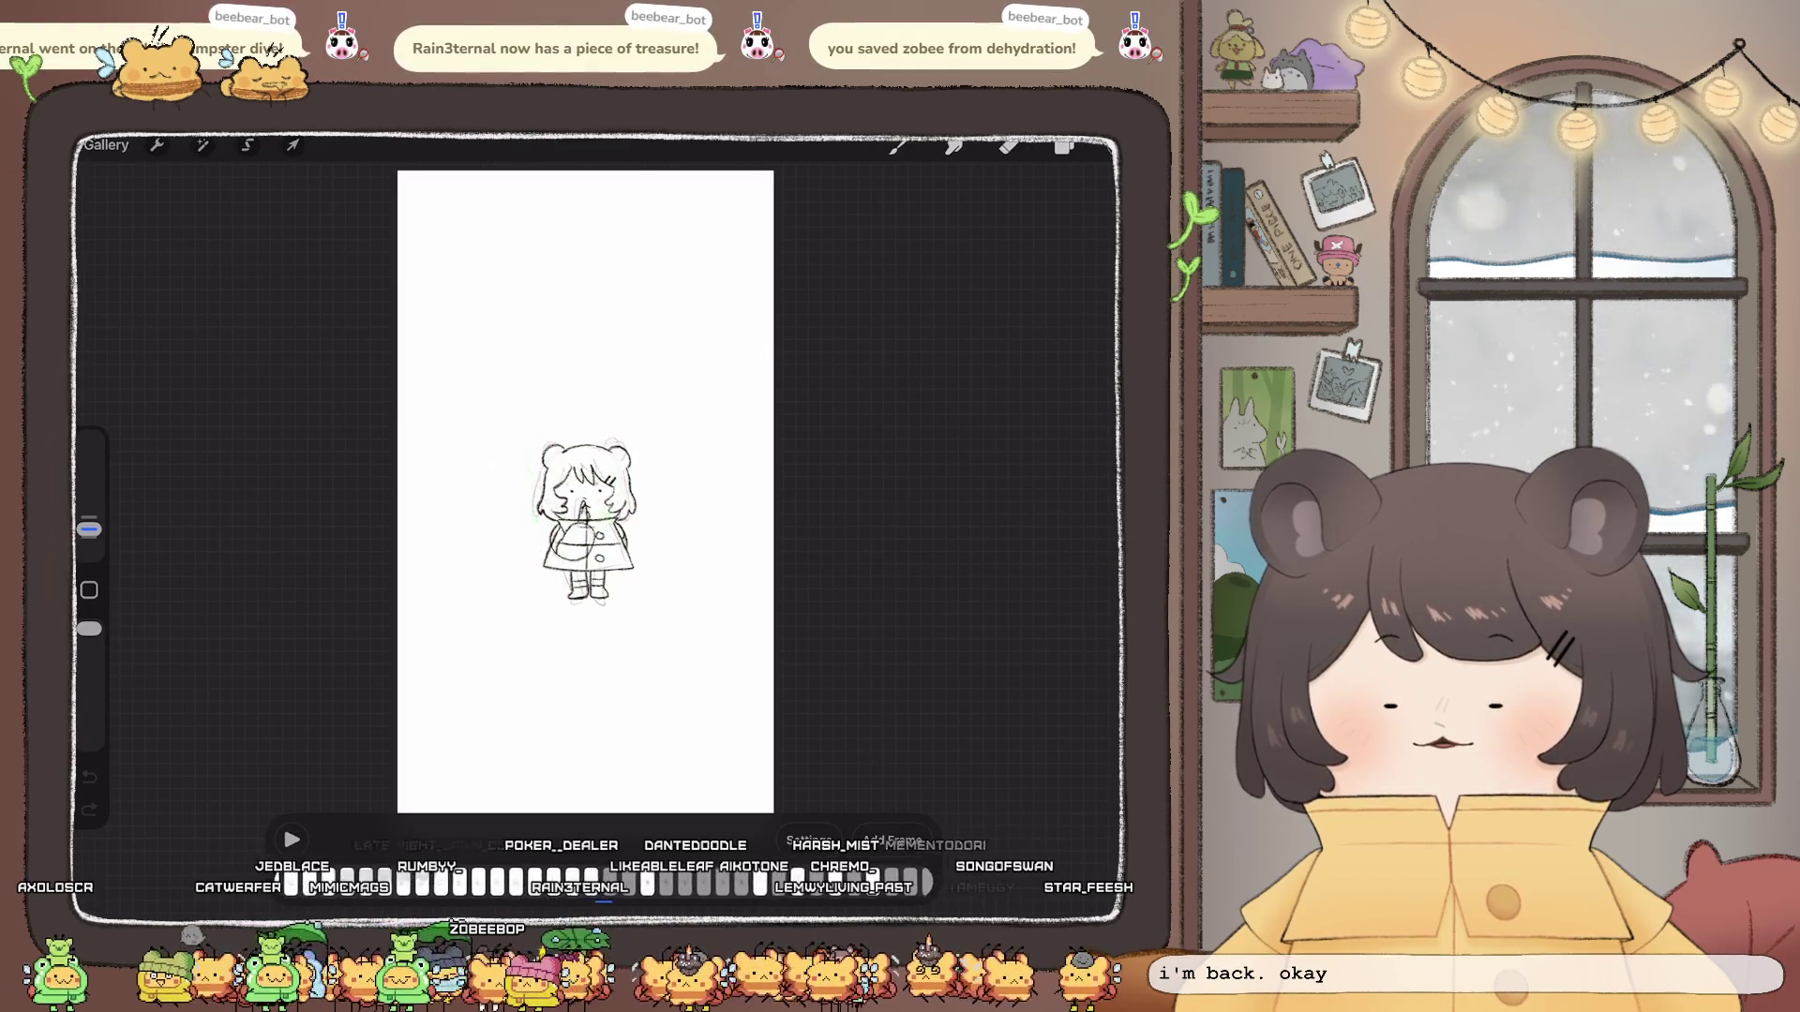
{"action": "scroll", "coordinate": [587, 475], "scroll_direction": "up", "scroll_amount": 5}
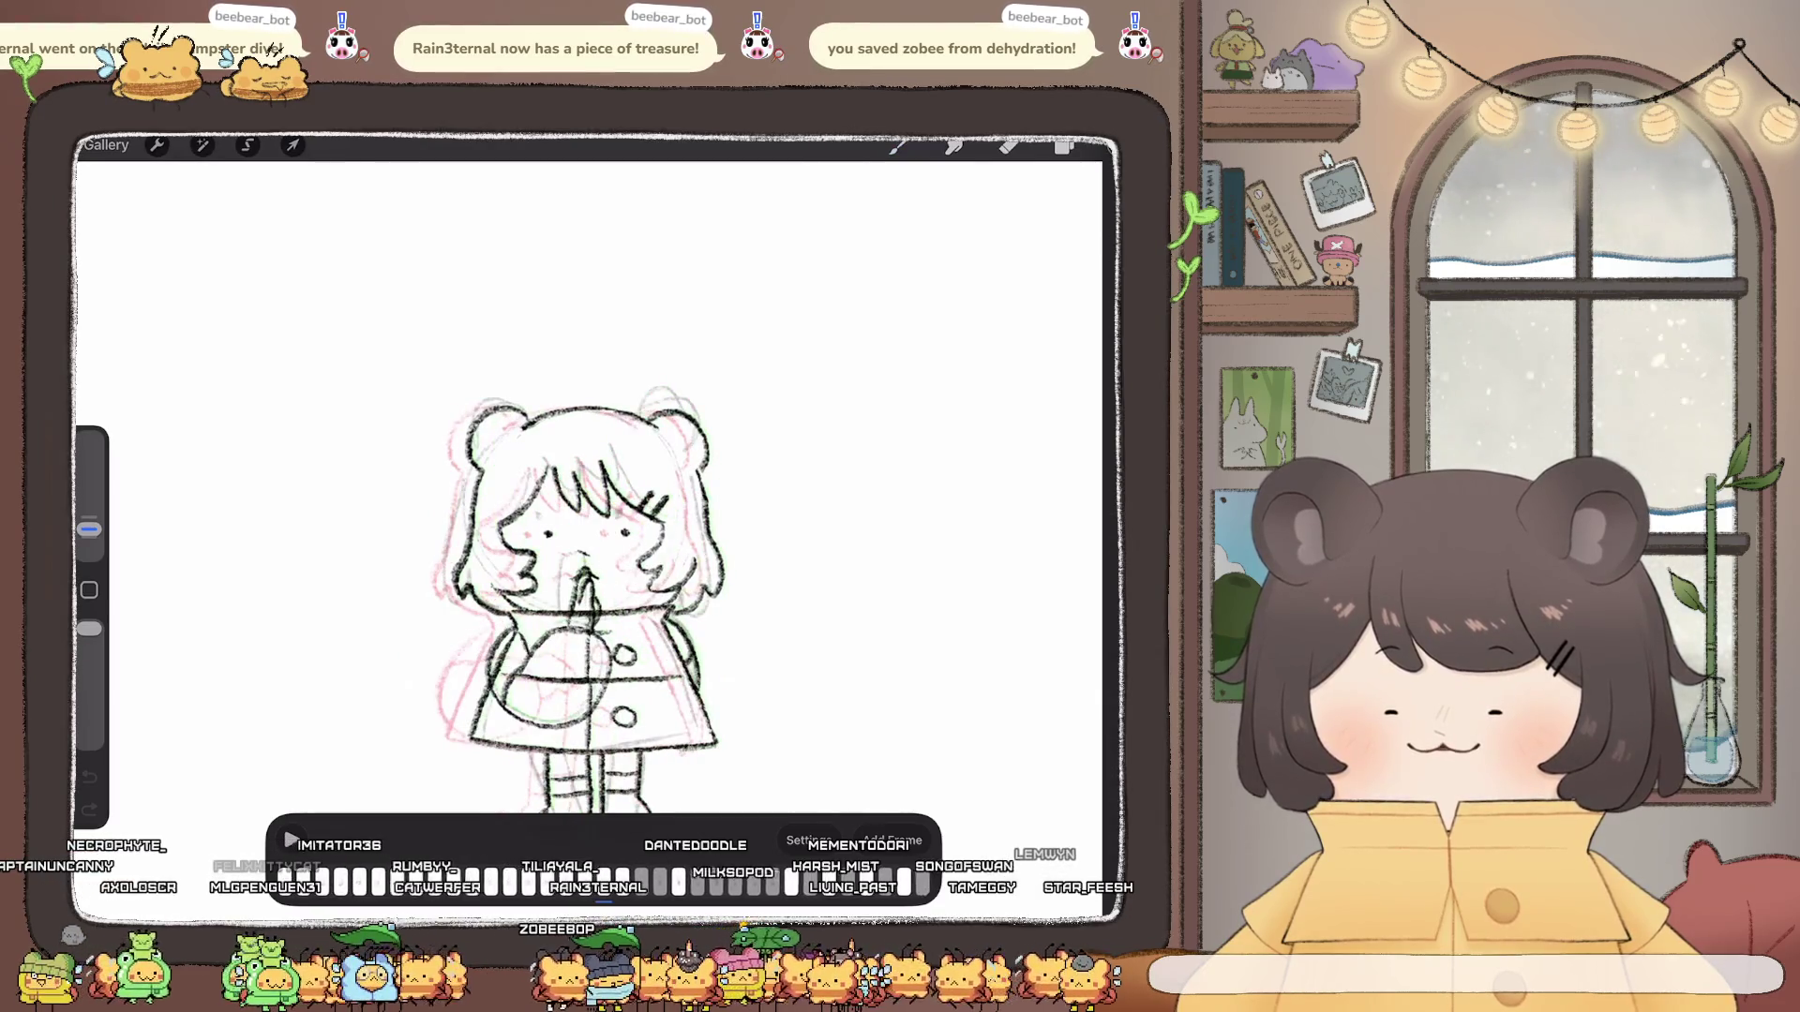
Step: Select only the Inserted Image layer and lasso the whole character
{"action": "left_click", "coordinate": [1065, 145]}
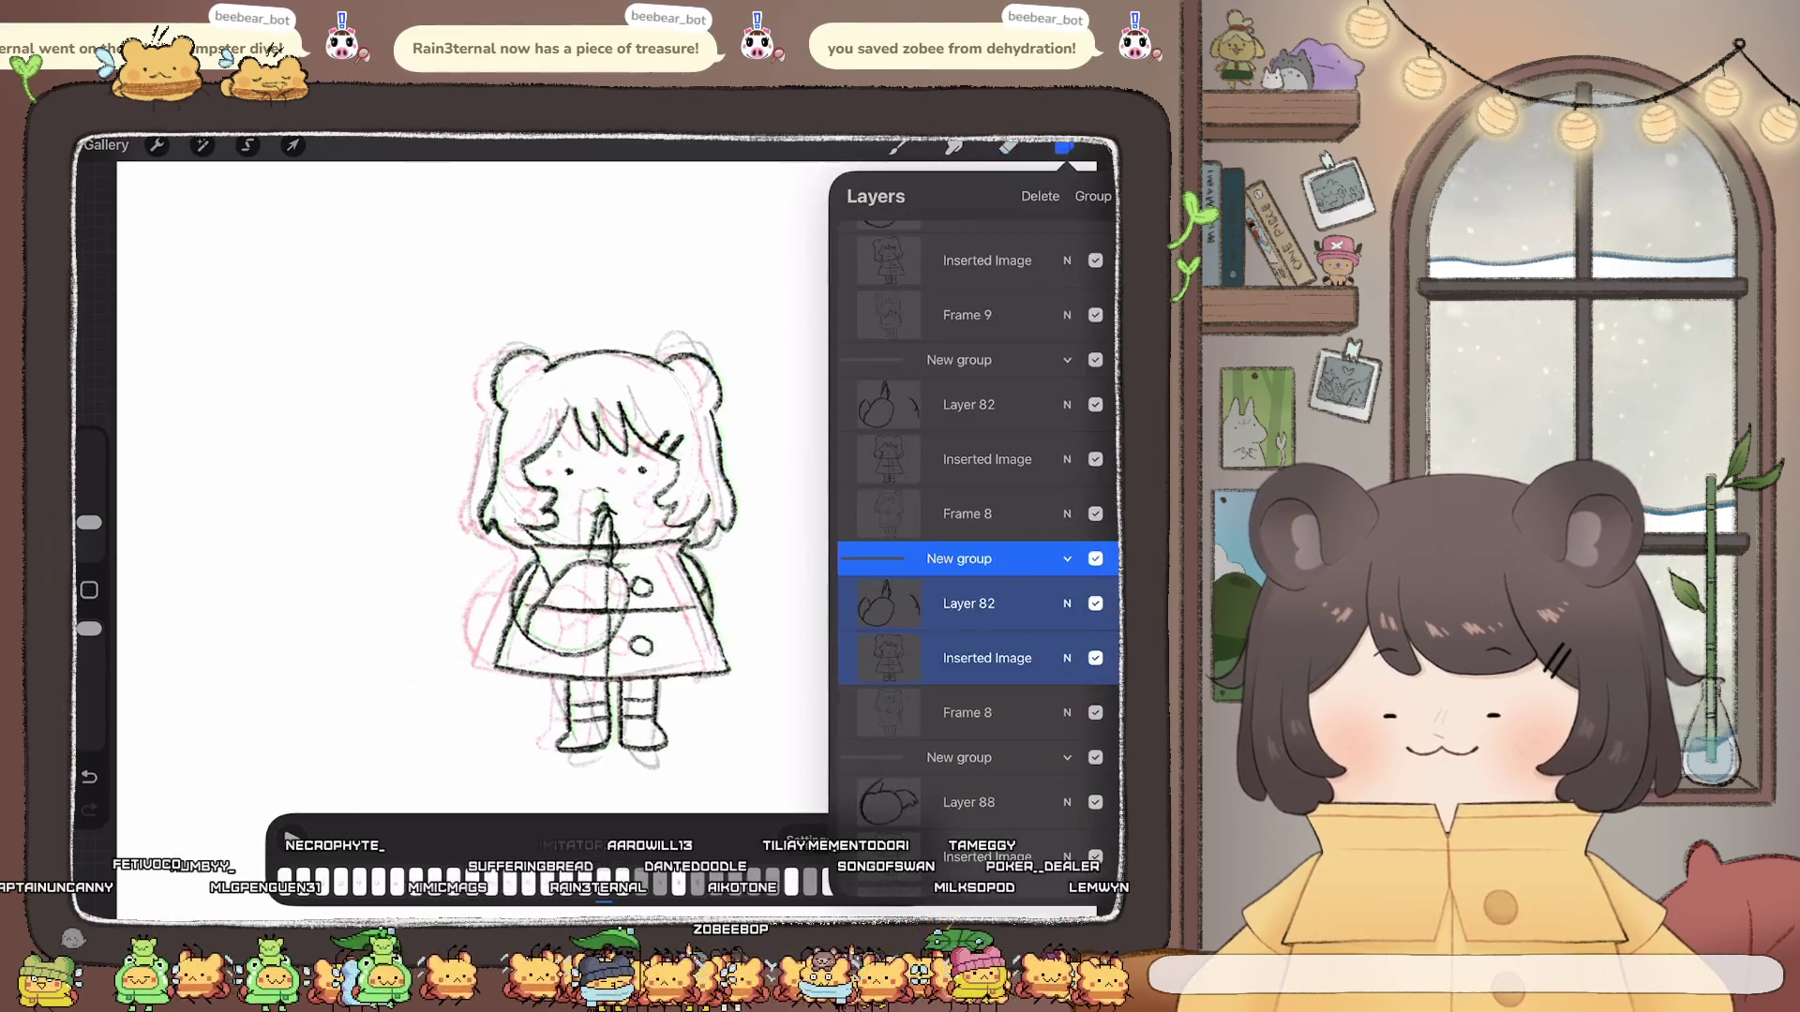
{"action": "left_click", "coordinate": [984, 658]}
{"action": "left_click", "coordinate": [248, 145]}
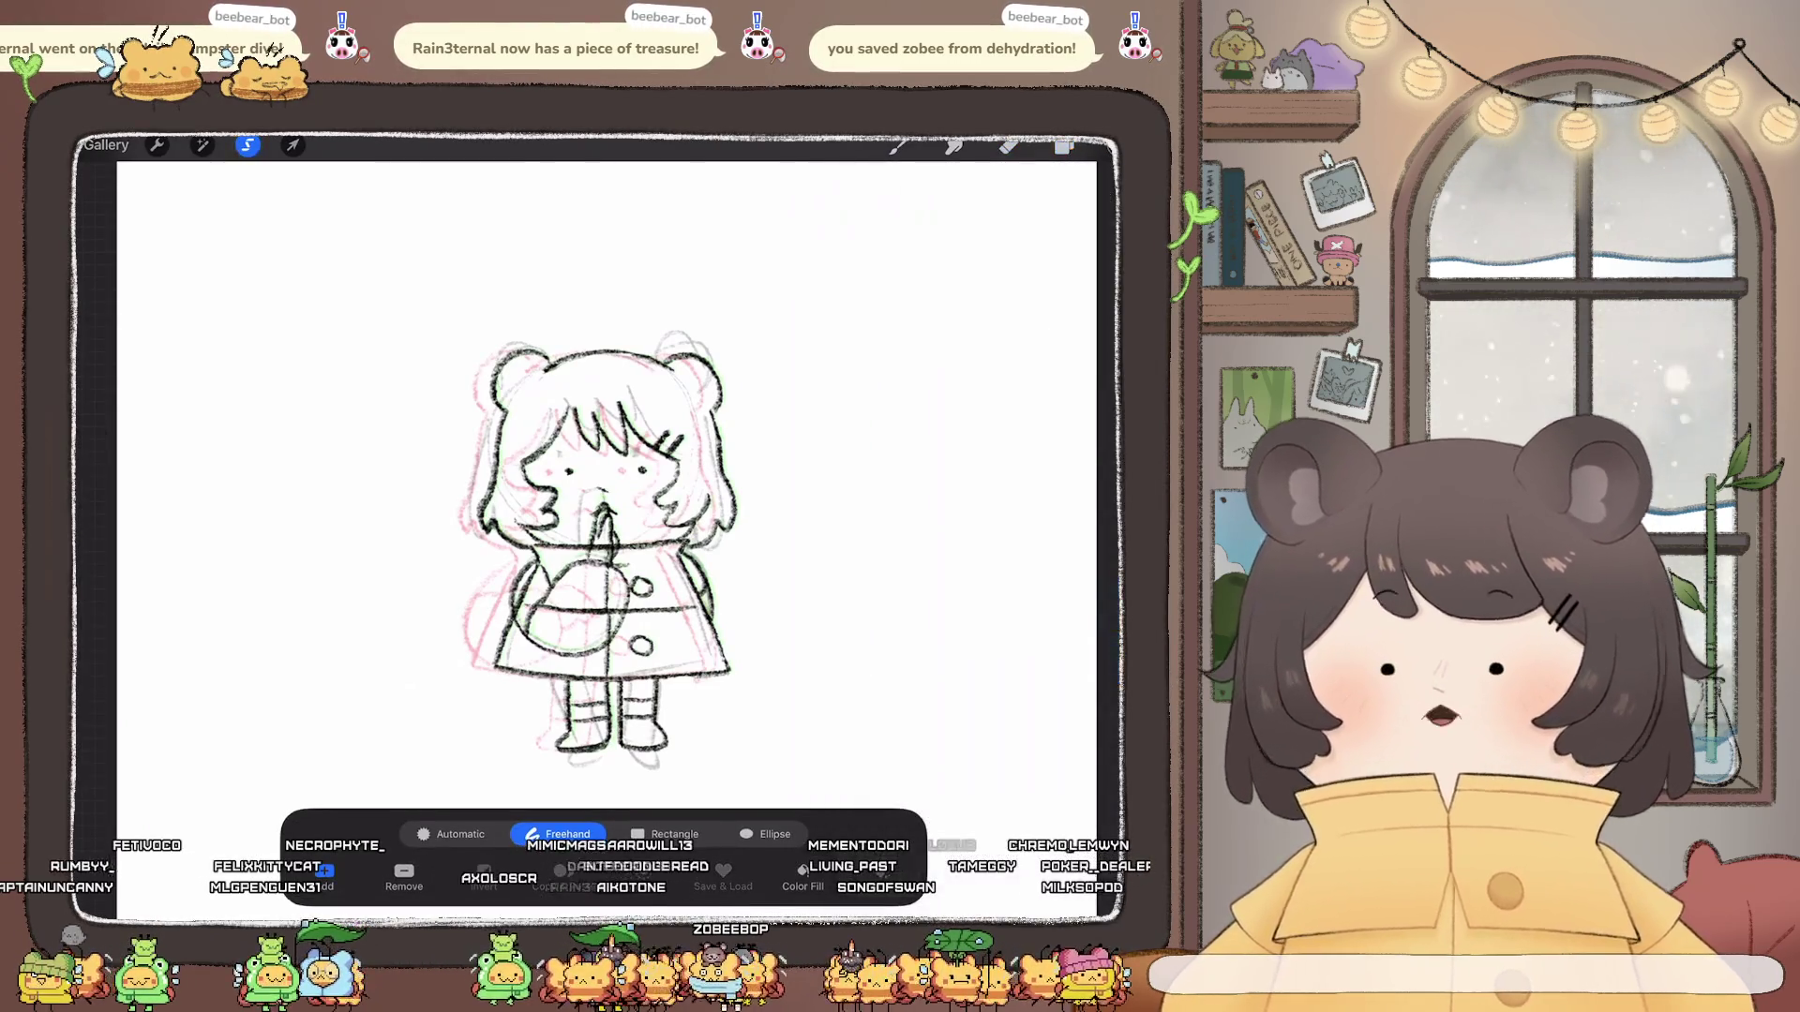
{"action": "mouse_move", "coordinate": [356, 284]}
{"action": "left_mouse_down"}
{"action": "mouse_move", "coordinate": [292, 380]}
{"action": "mouse_move", "coordinate": [335, 687]}
{"action": "mouse_move", "coordinate": [538, 719]}
{"action": "mouse_move", "coordinate": [644, 223]}
{"action": "left_mouse_up"}
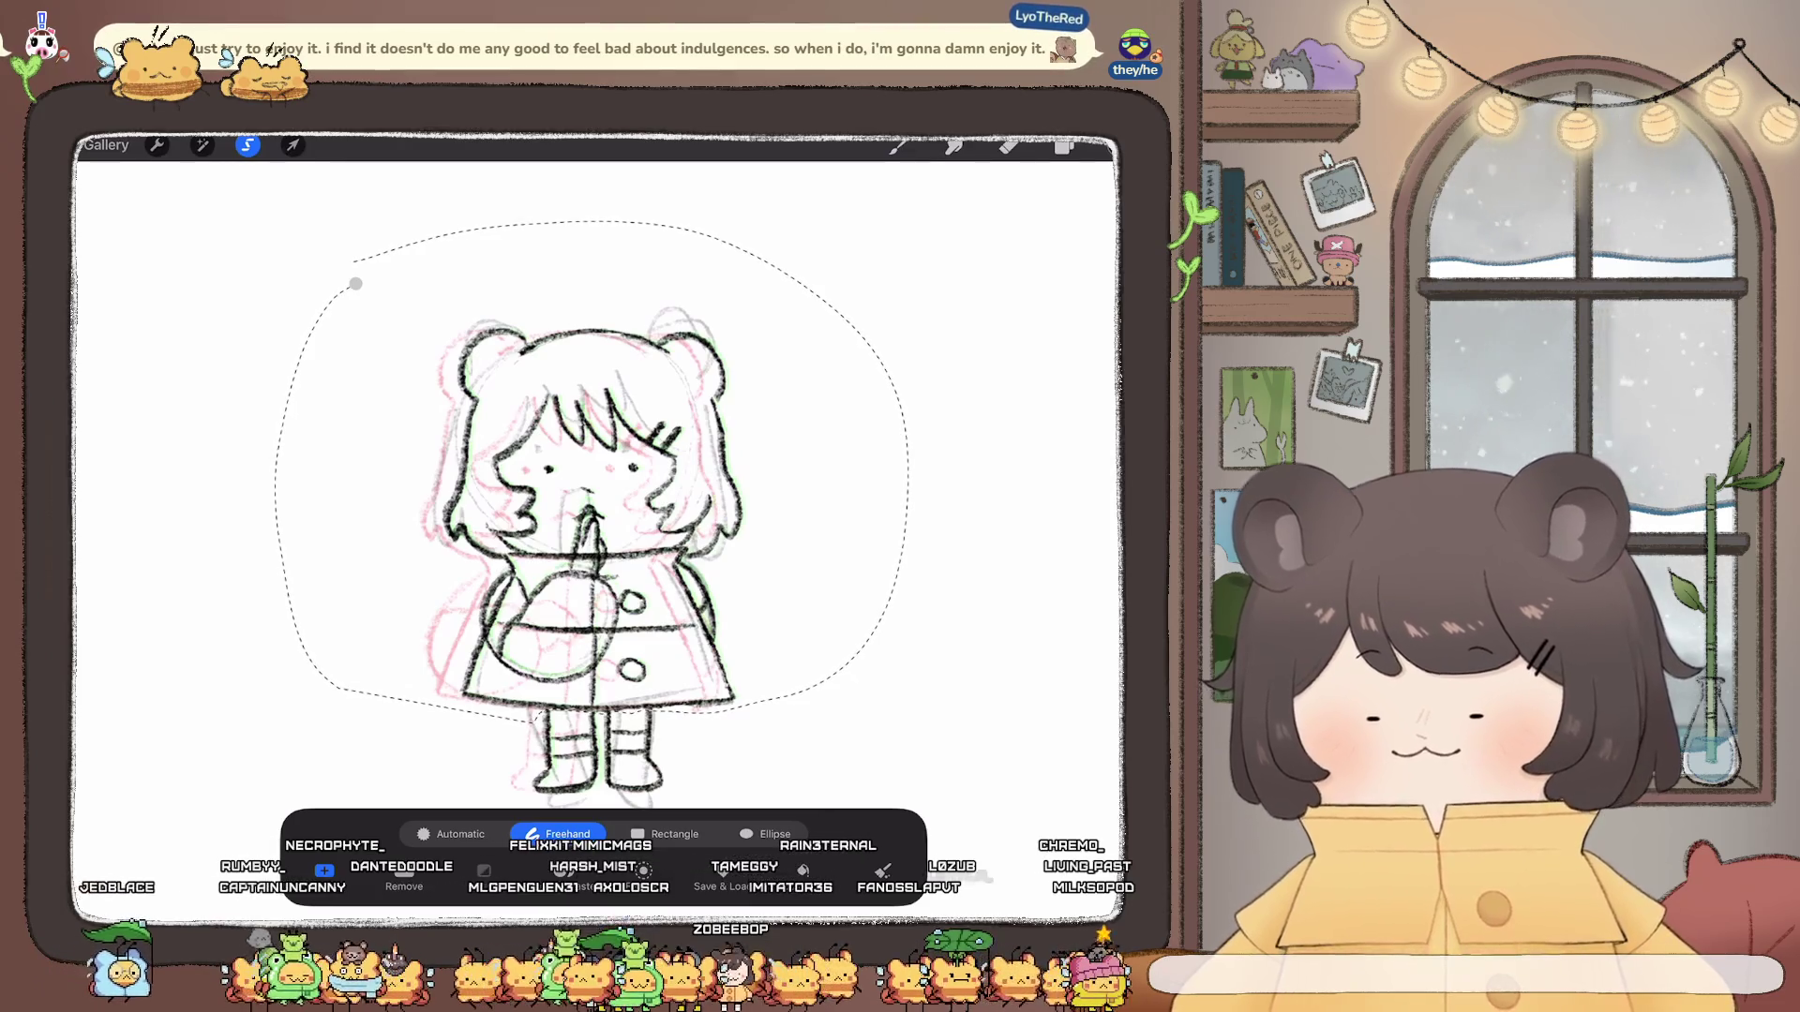
Step: Move the selected drawing slightly right and up to match the onion skins
{"action": "left_click", "coordinate": [293, 145]}
{"action": "left_click_drag", "start_coordinate": [592, 520], "coordinate": [608, 522]}
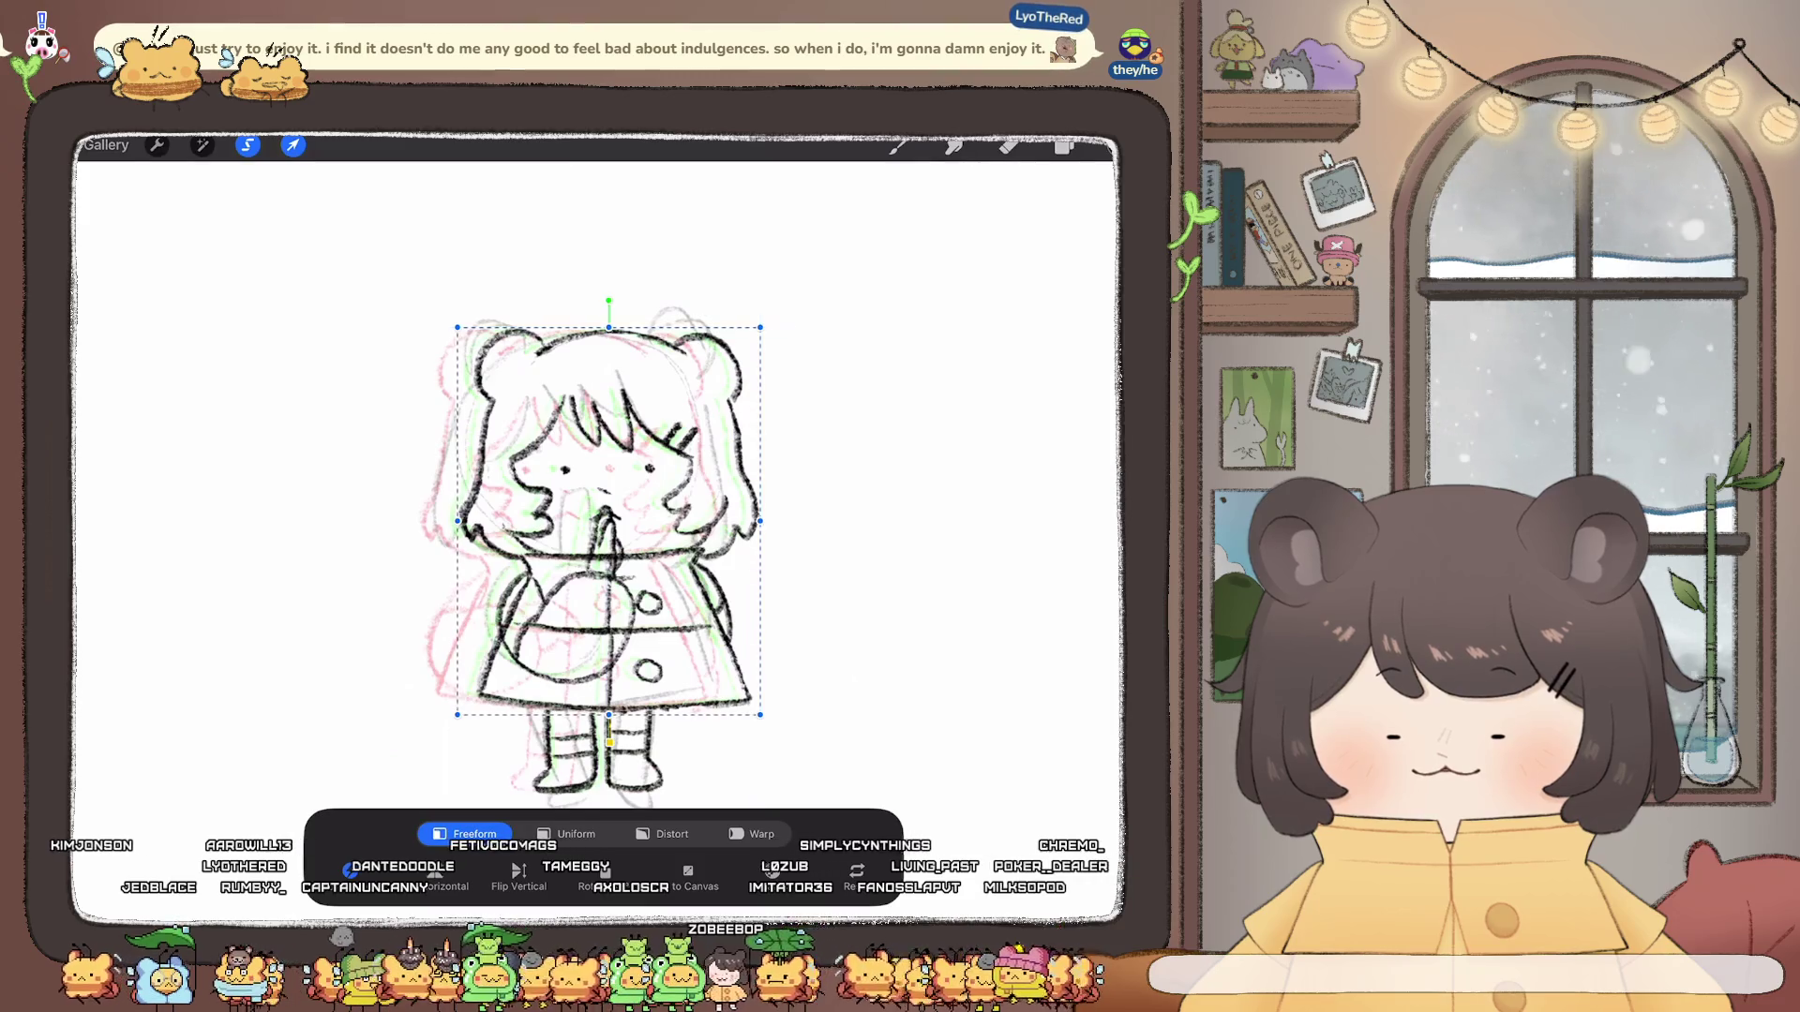
{"action": "left_click_drag", "start_coordinate": [607, 521], "coordinate": [607, 518]}
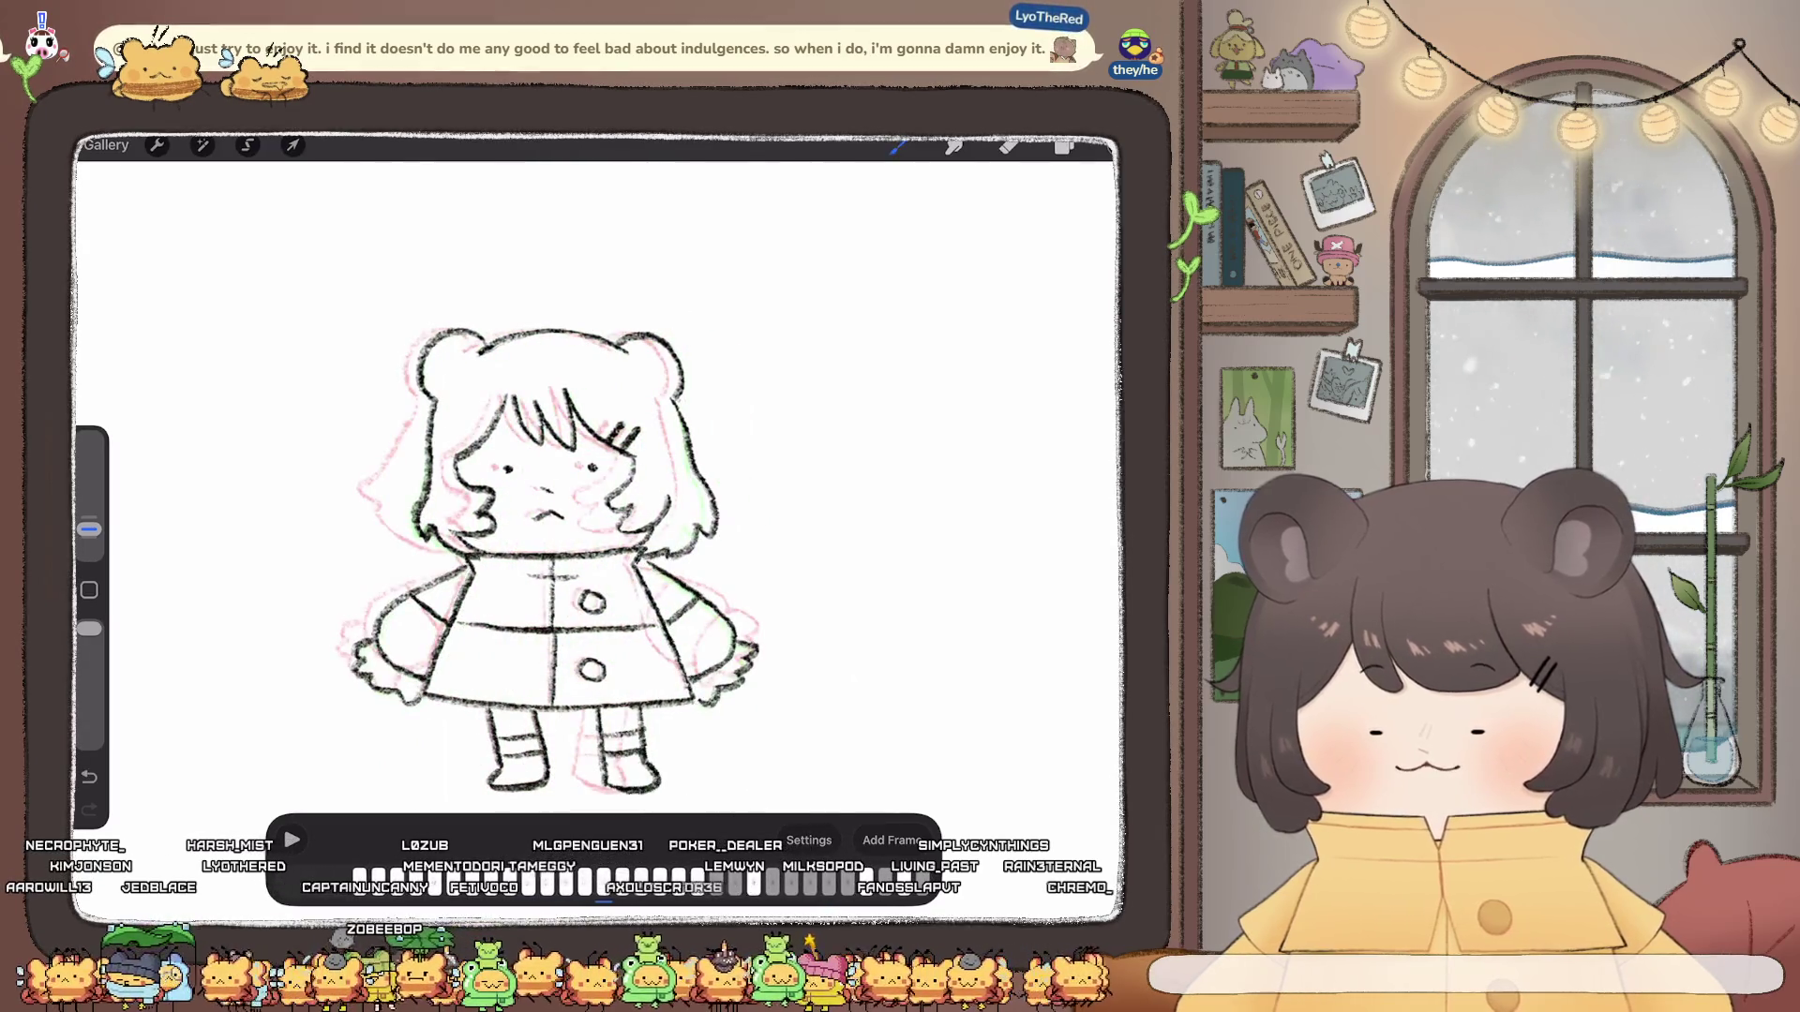
Step: Play then pause the animation, undo the frame selection and transform, and leave selection mode
{"action": "left_click", "coordinate": [291, 840]}
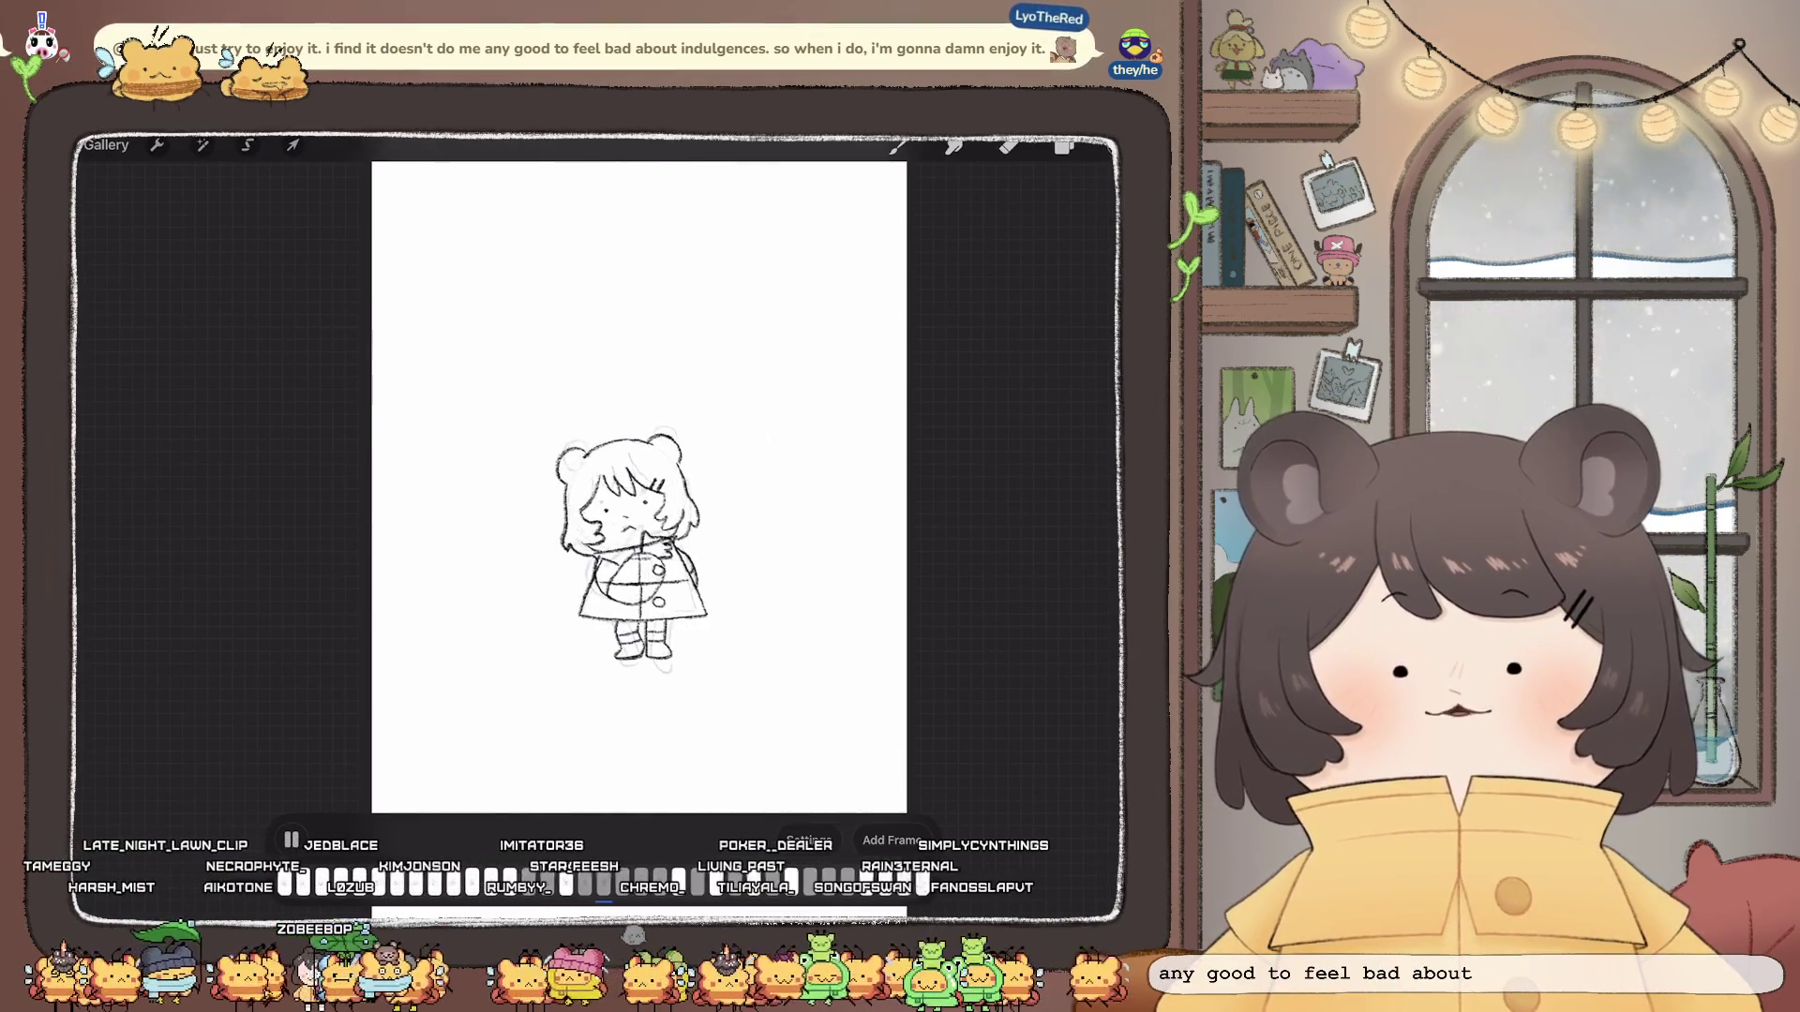
{"action": "left_click", "coordinate": [291, 839]}
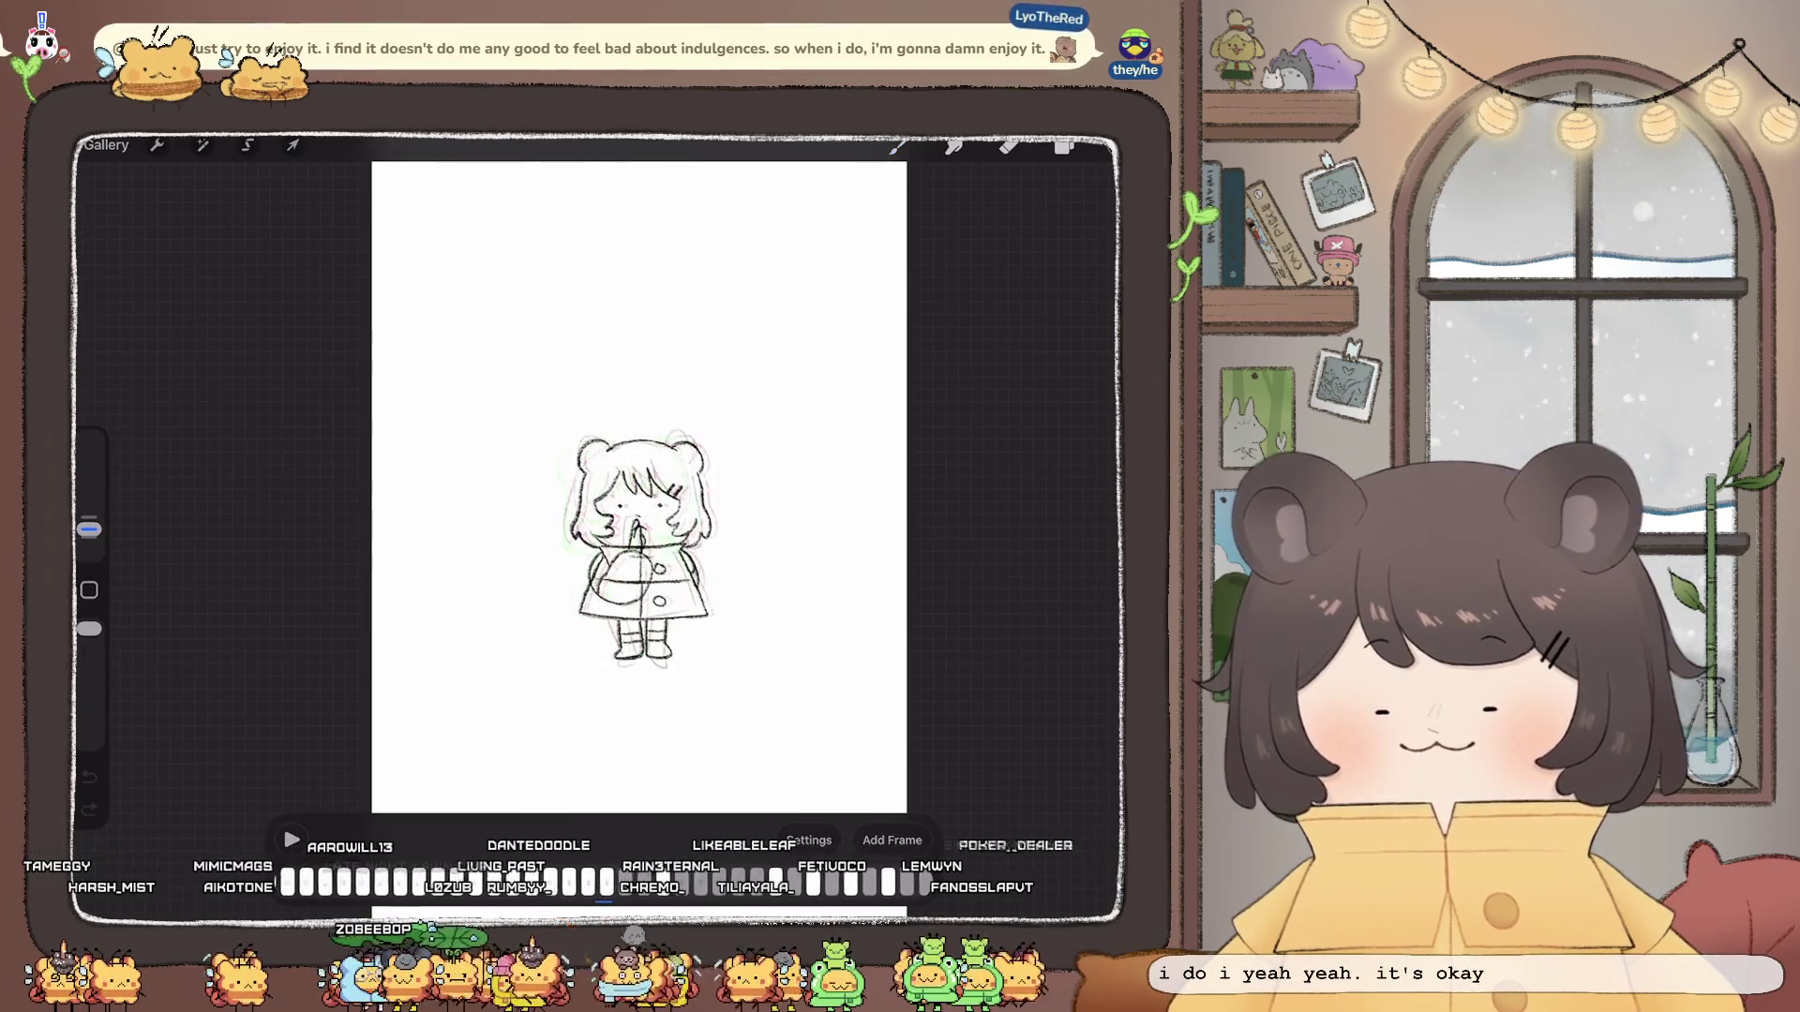
{"action": "key", "text": "ctrl+z"}
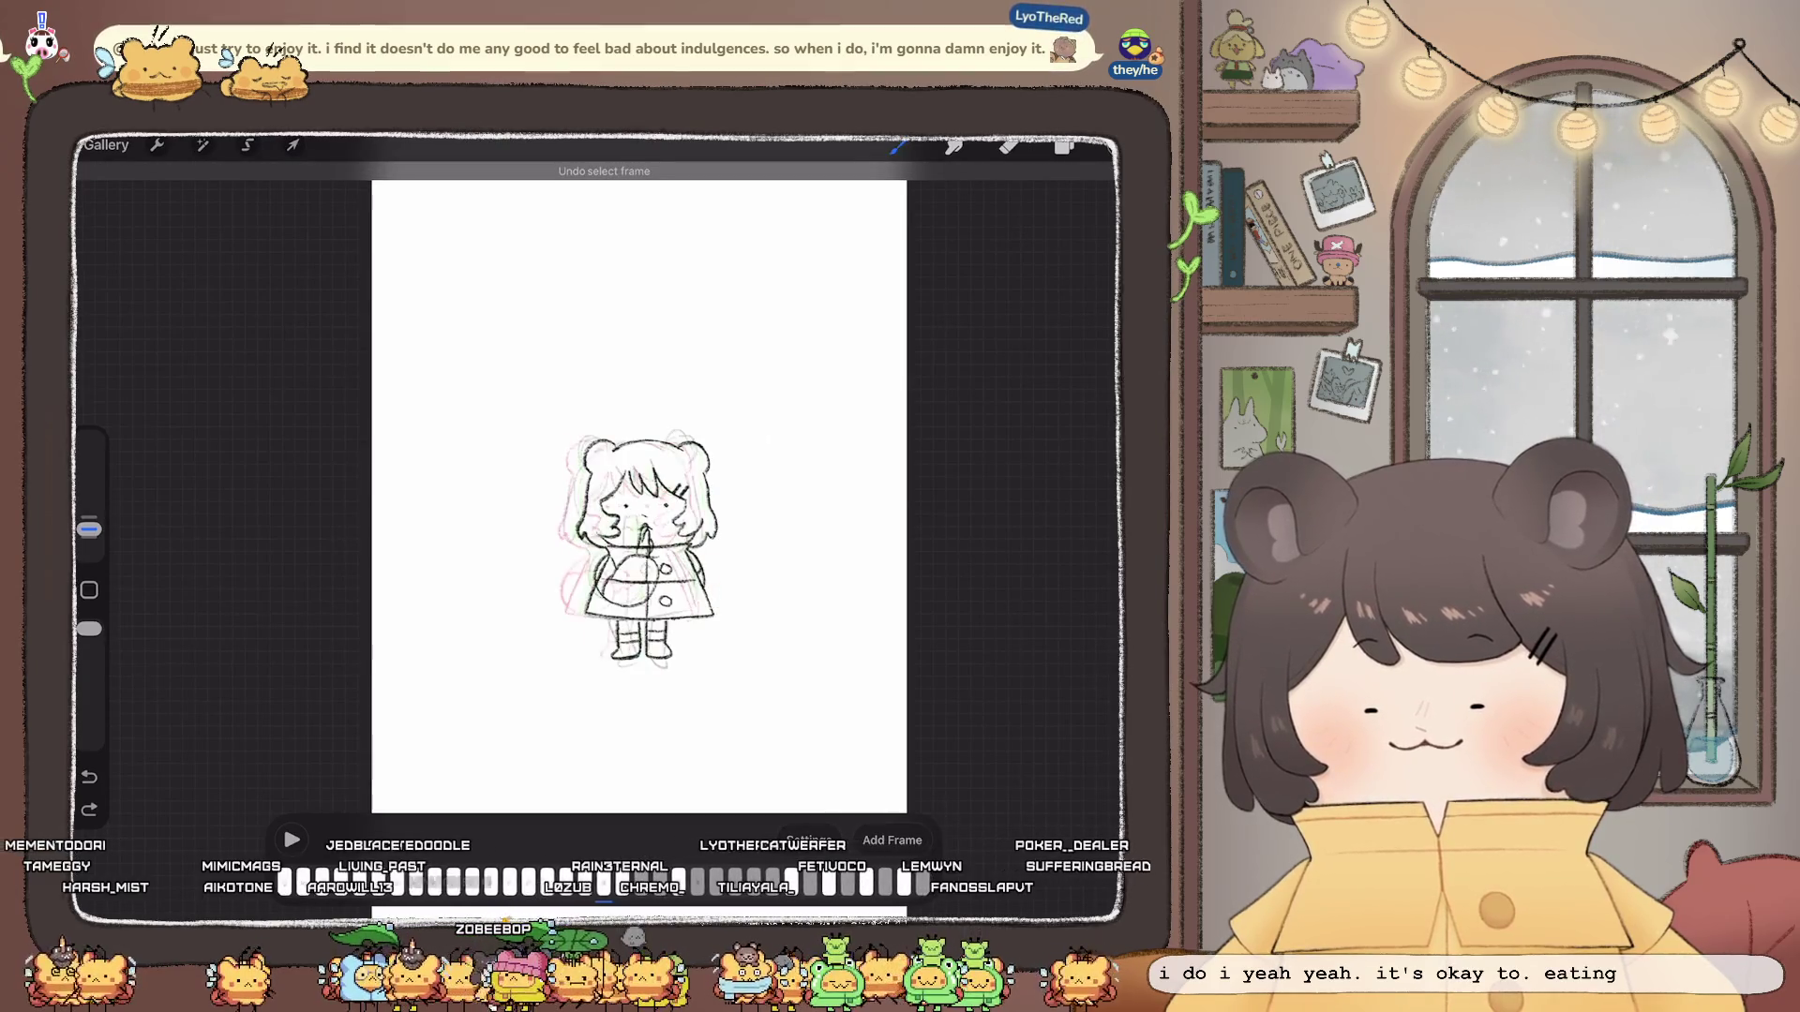
{"action": "key", "text": "ctrl+z"}
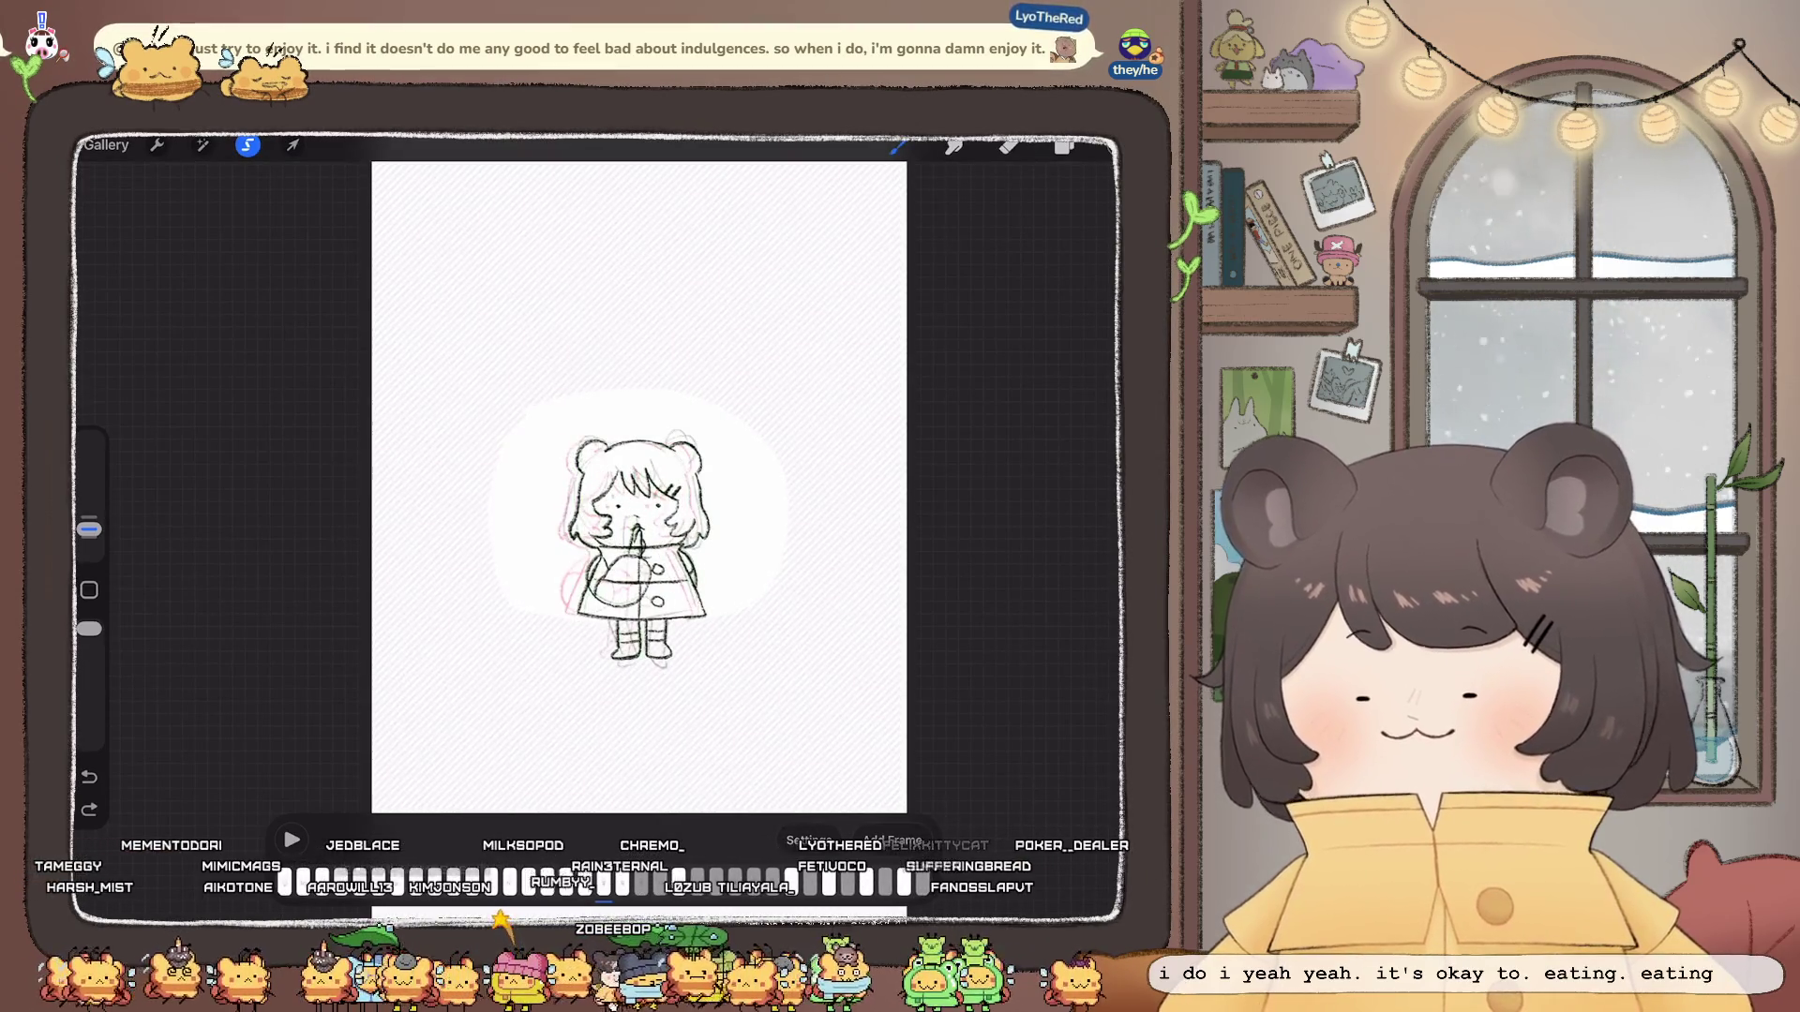
{"action": "key", "text": "Escape"}
{"action": "scroll", "coordinate": [639, 548], "scroll_direction": "up", "scroll_amount": 3}
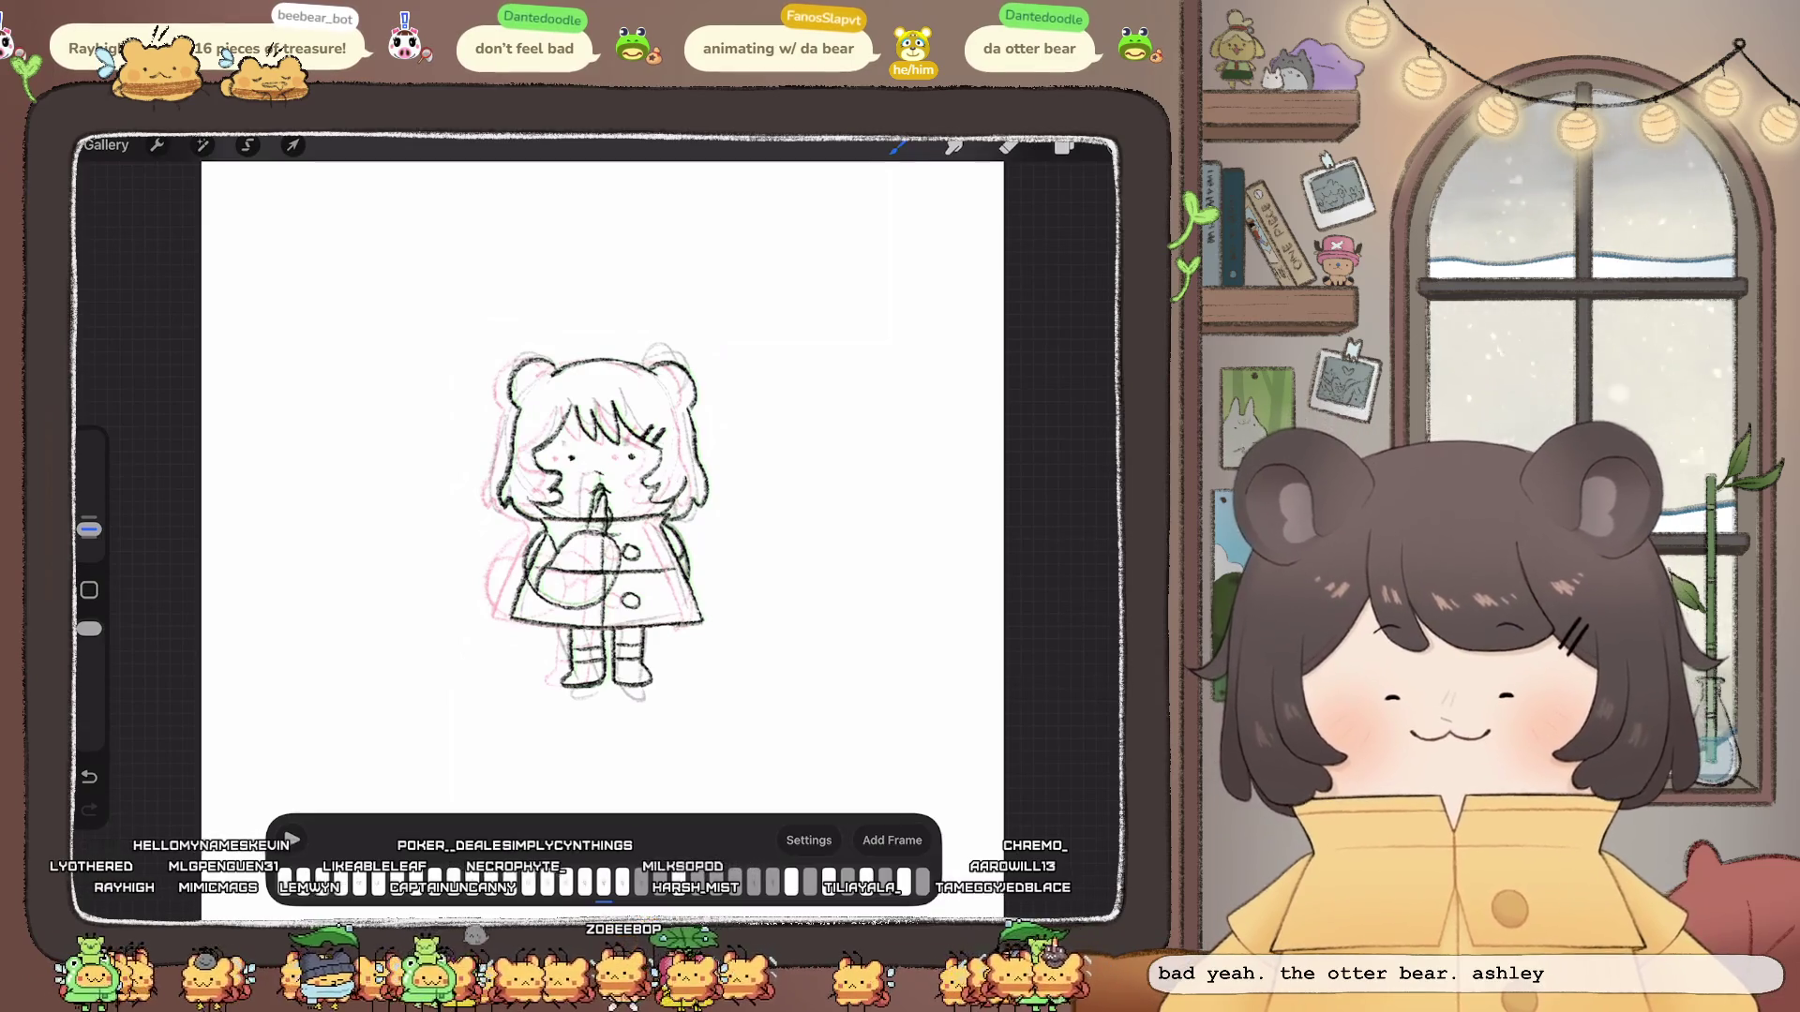
{"action": "scroll", "coordinate": [591, 521], "scroll_direction": "up", "scroll_amount": 2}
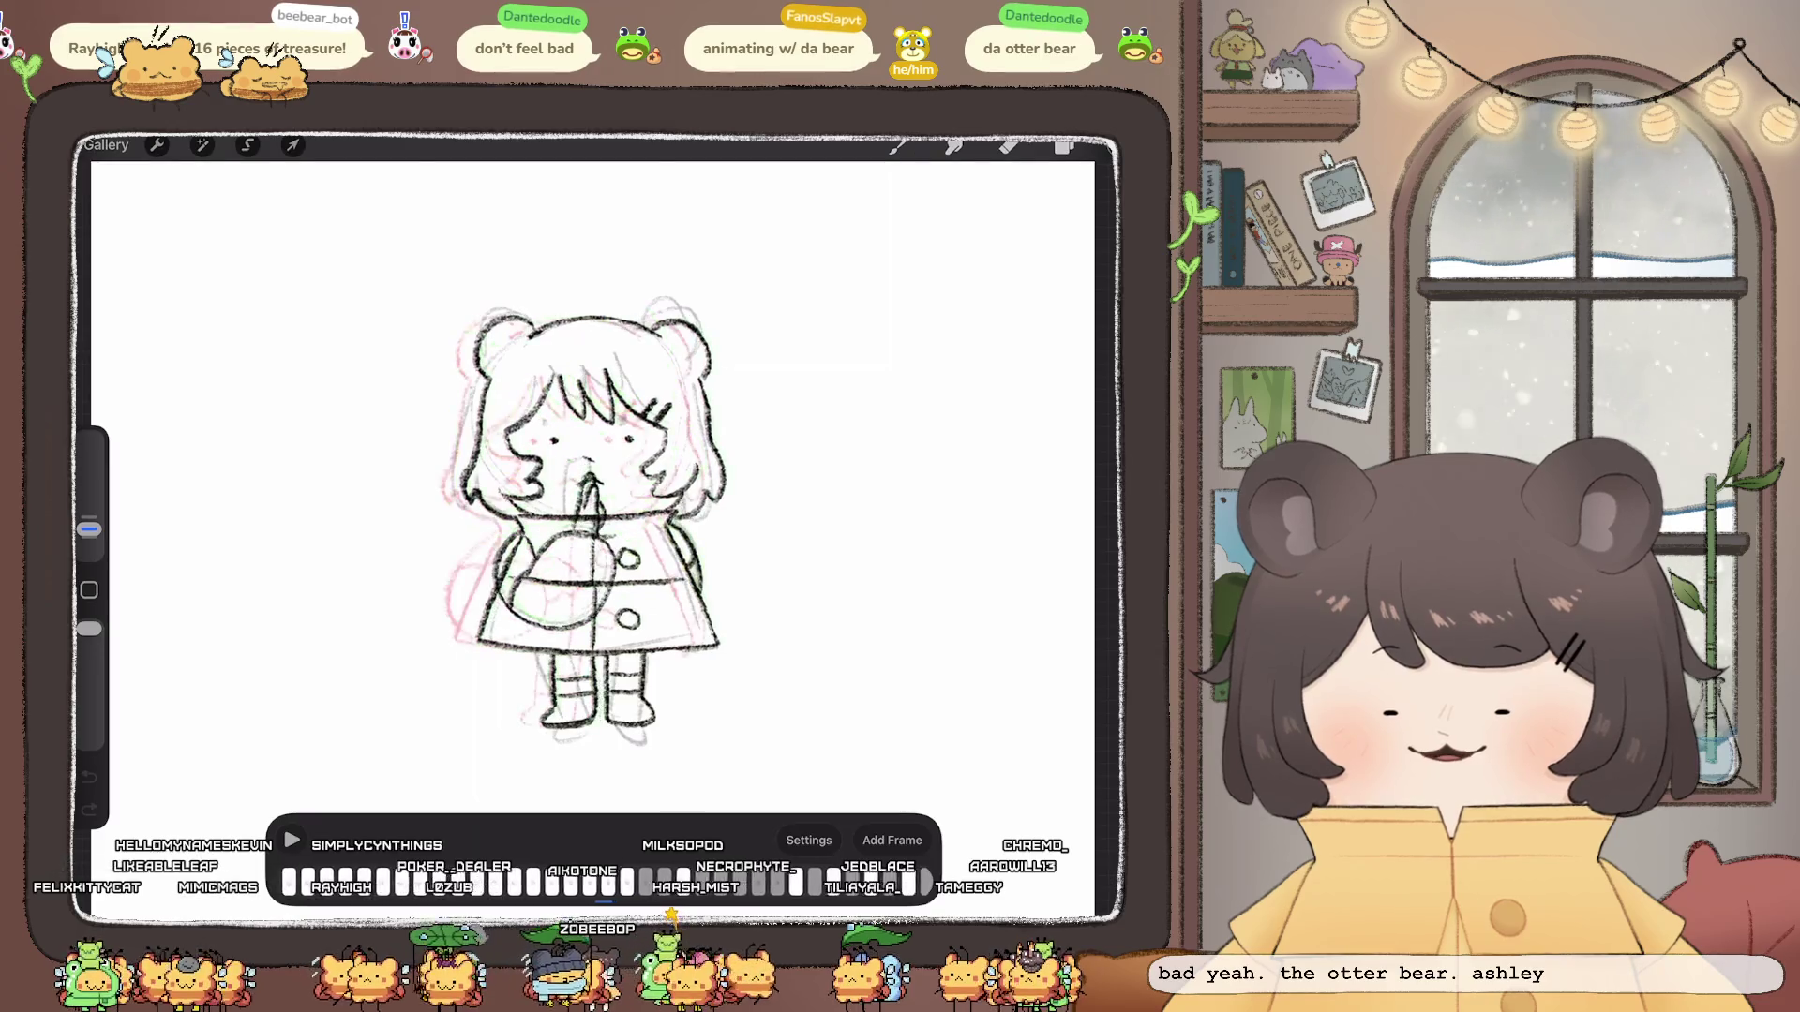
Step: Step back to an earlier frame, shear its lines slightly at the top, commit and replay
{"action": "left_click_drag", "start_coordinate": [393, 881], "coordinate": [295, 881]}
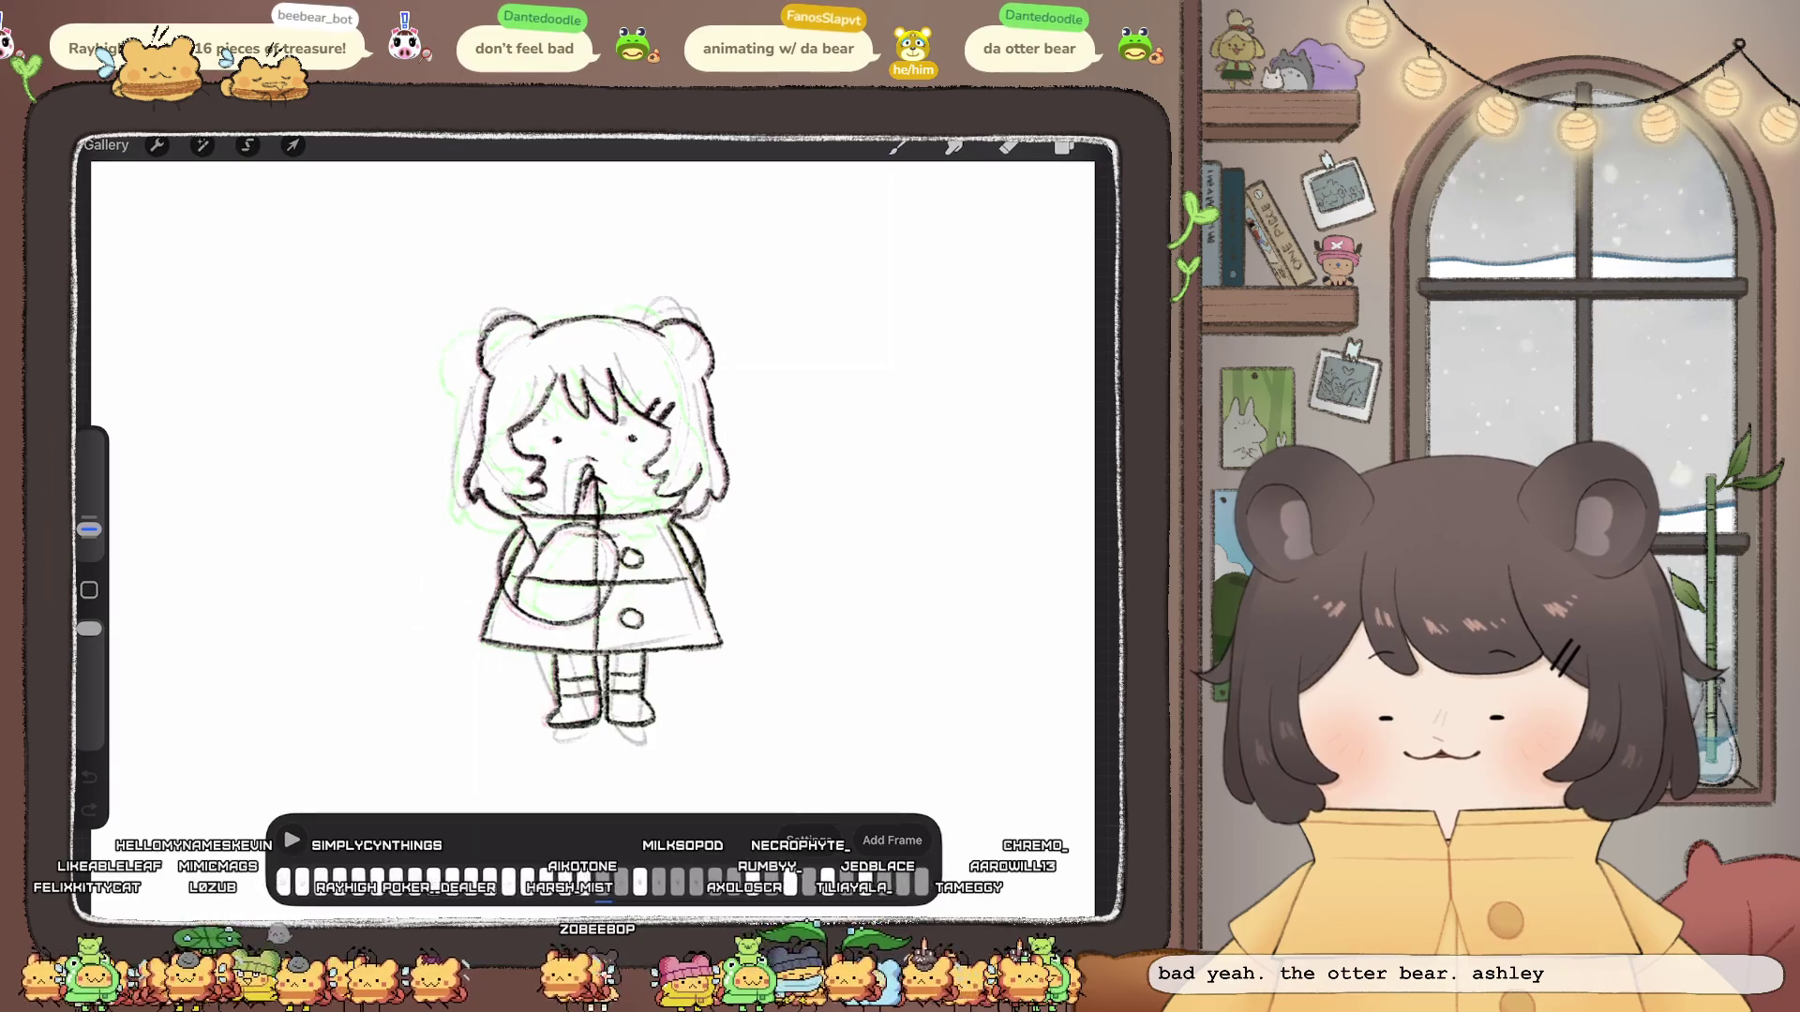
{"action": "left_click", "coordinate": [604, 882]}
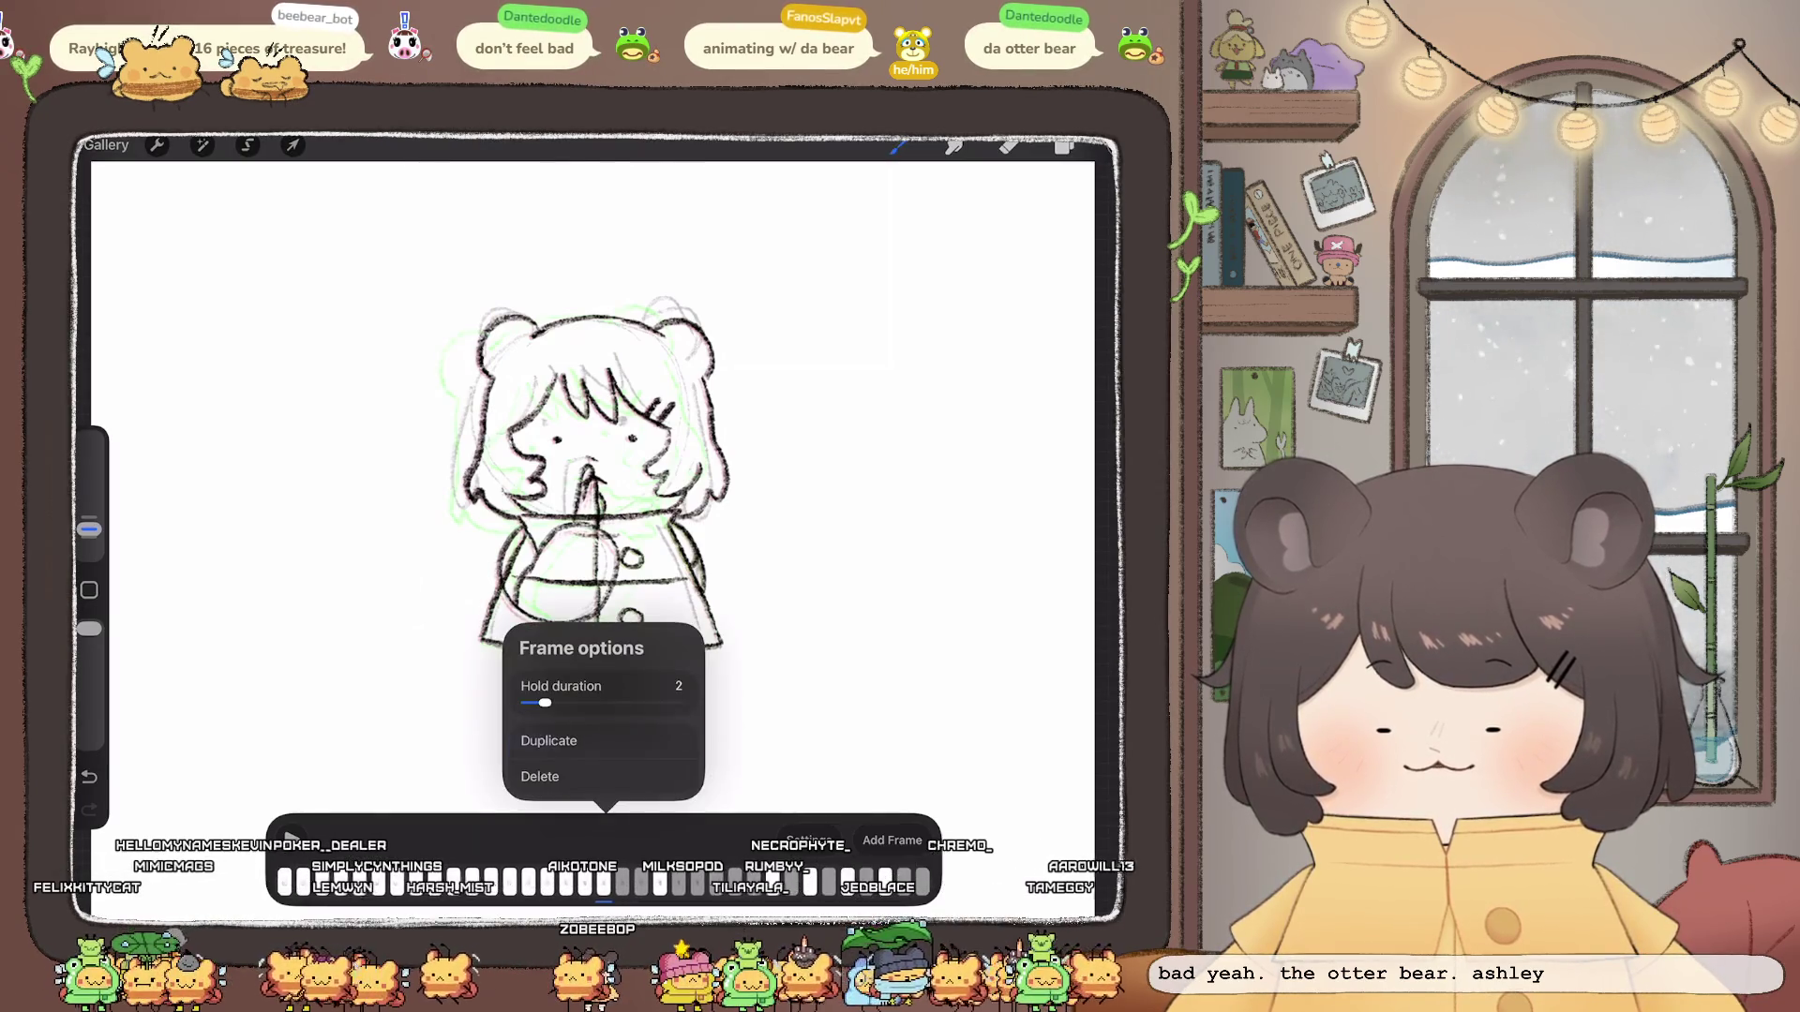
{"action": "left_click", "coordinate": [292, 146]}
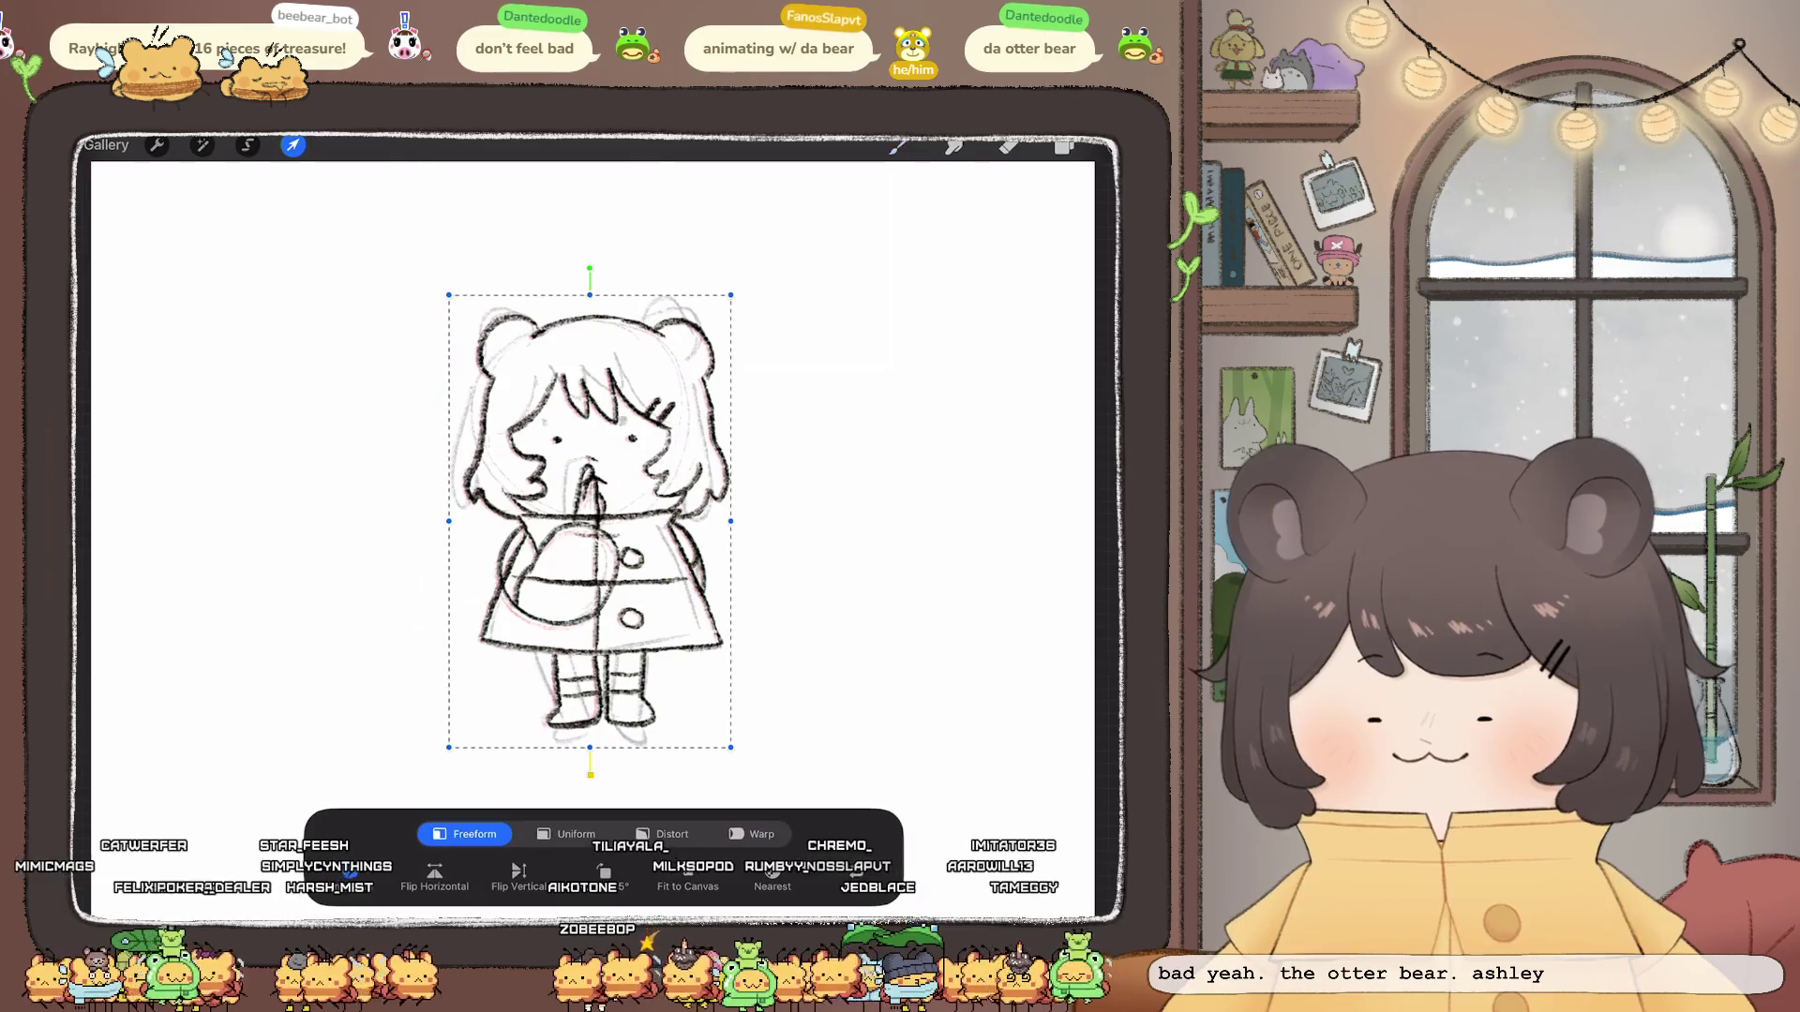
{"action": "left_click_drag", "start_coordinate": [589, 295], "coordinate": [592, 296]}
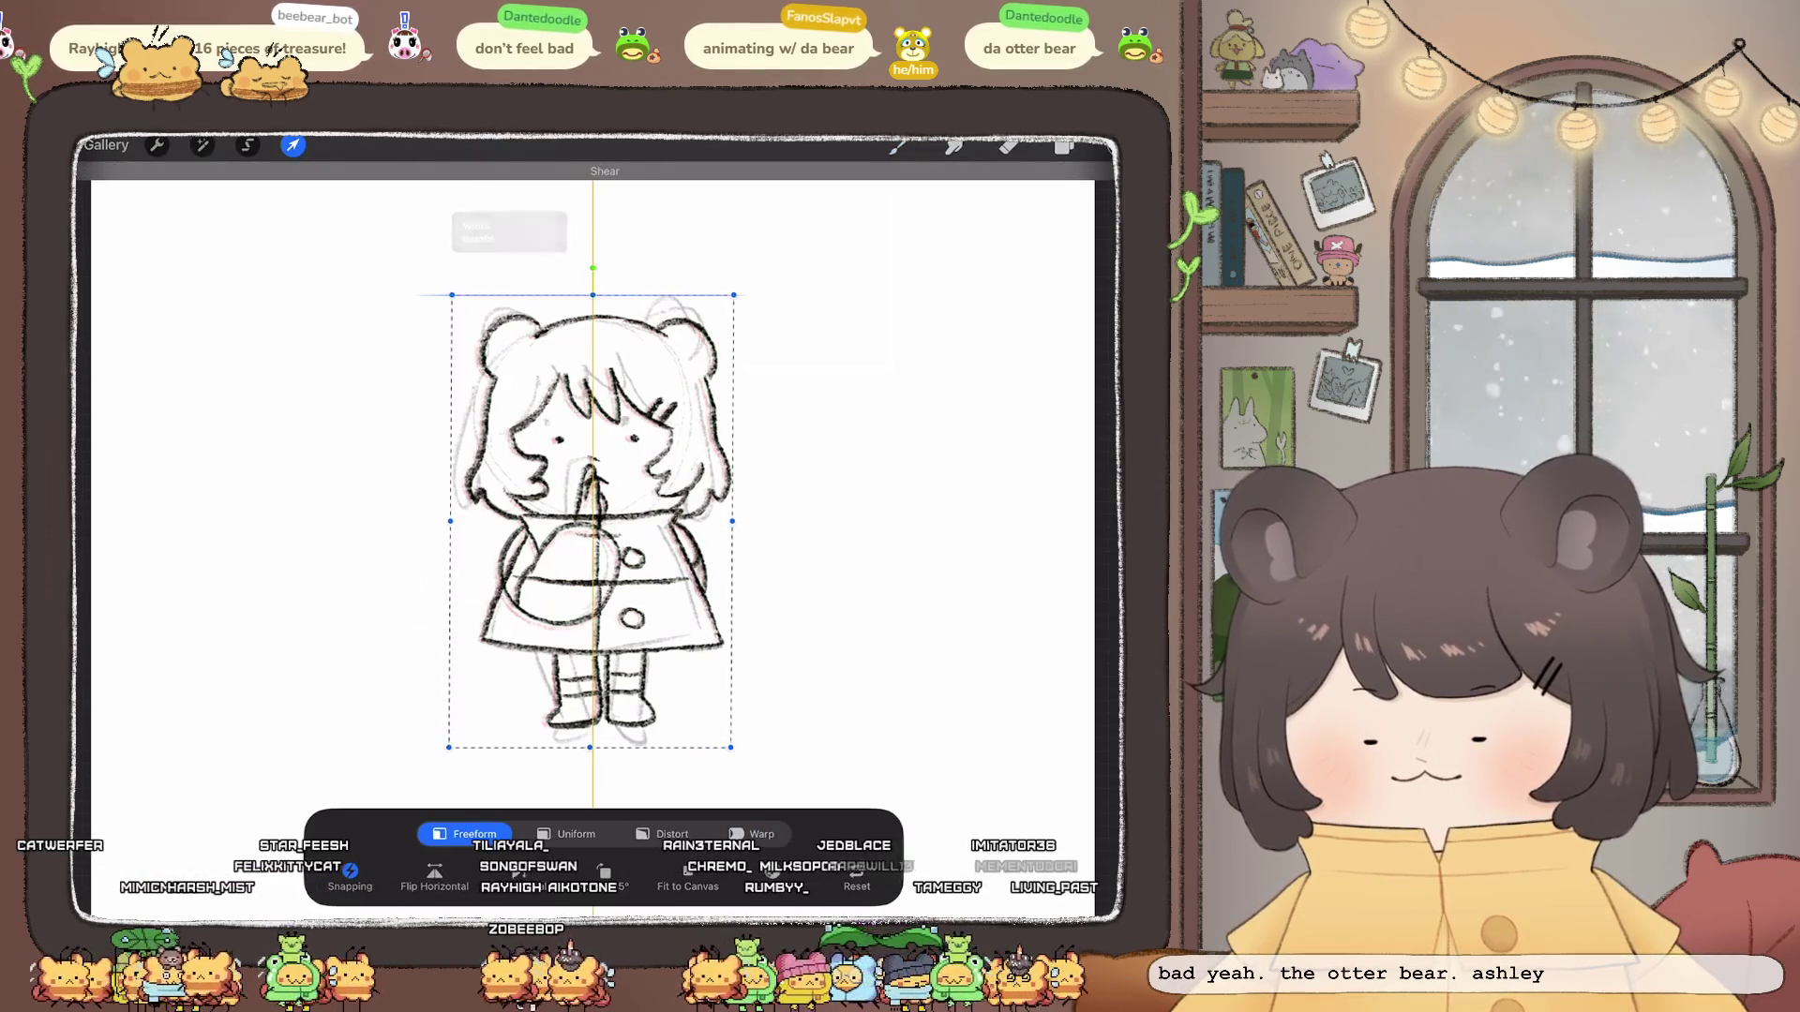
{"action": "left_click", "coordinate": [292, 145]}
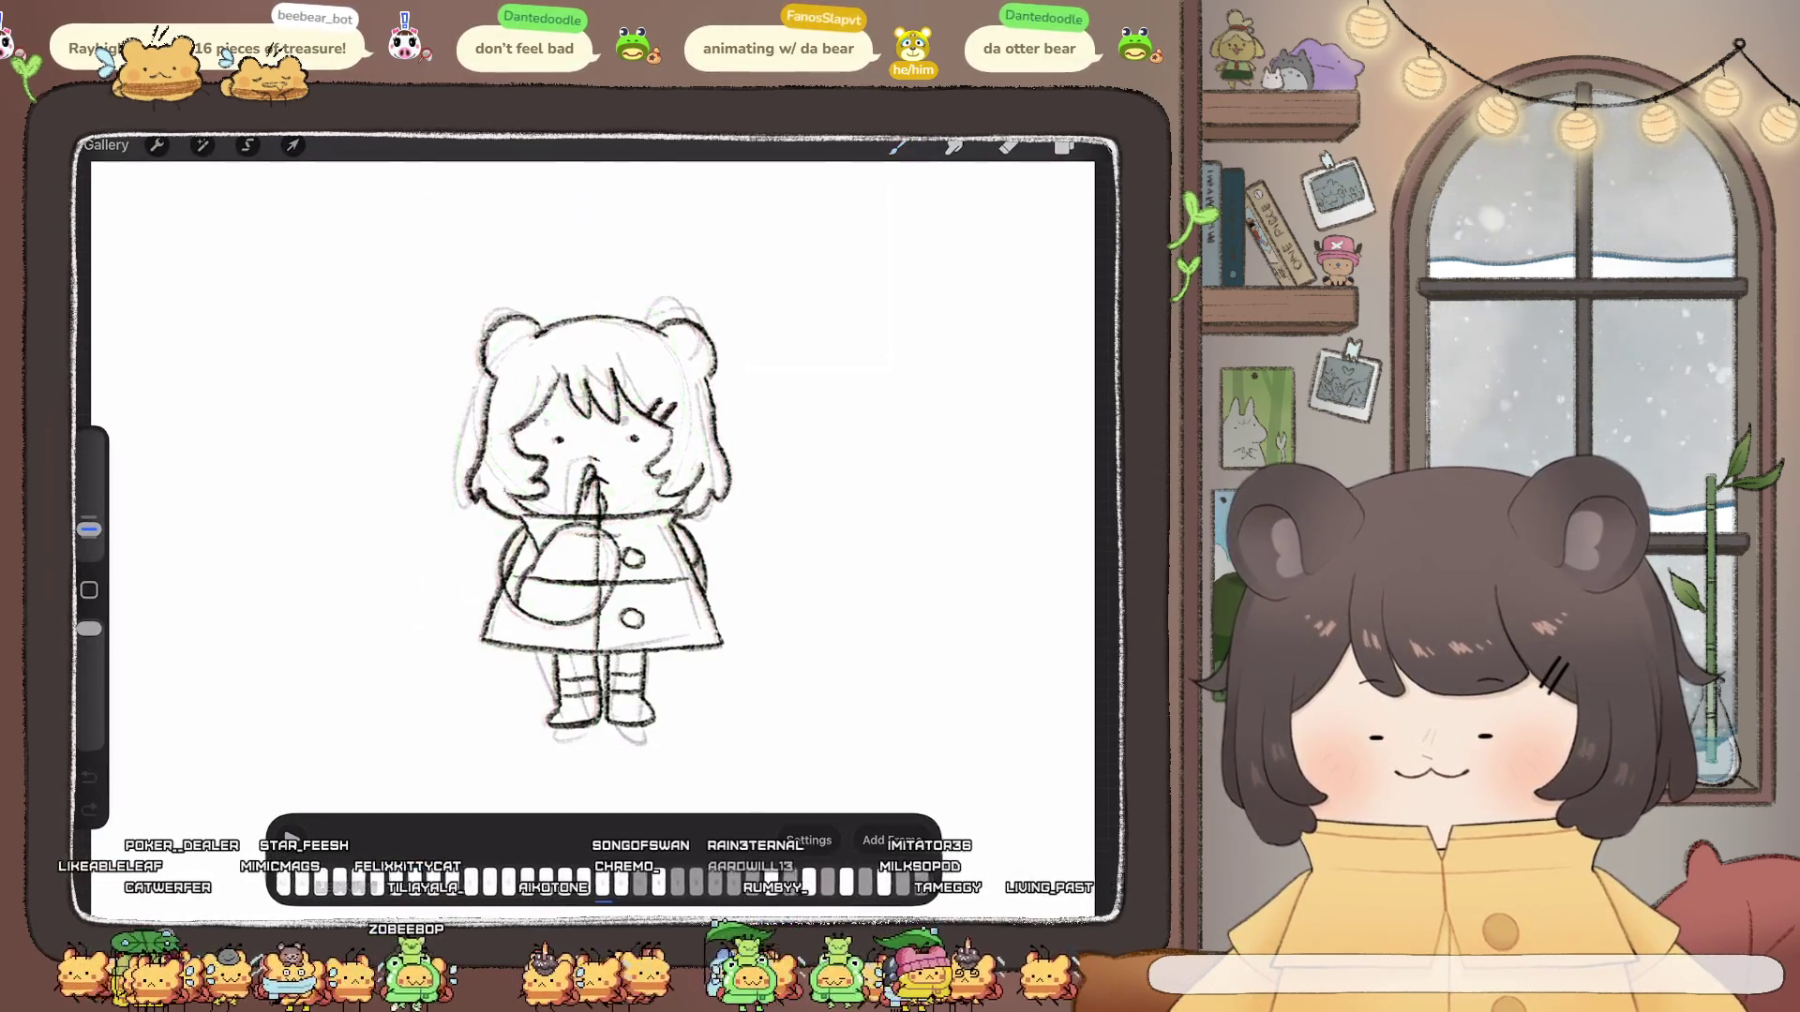
{"action": "left_click", "coordinate": [291, 840]}
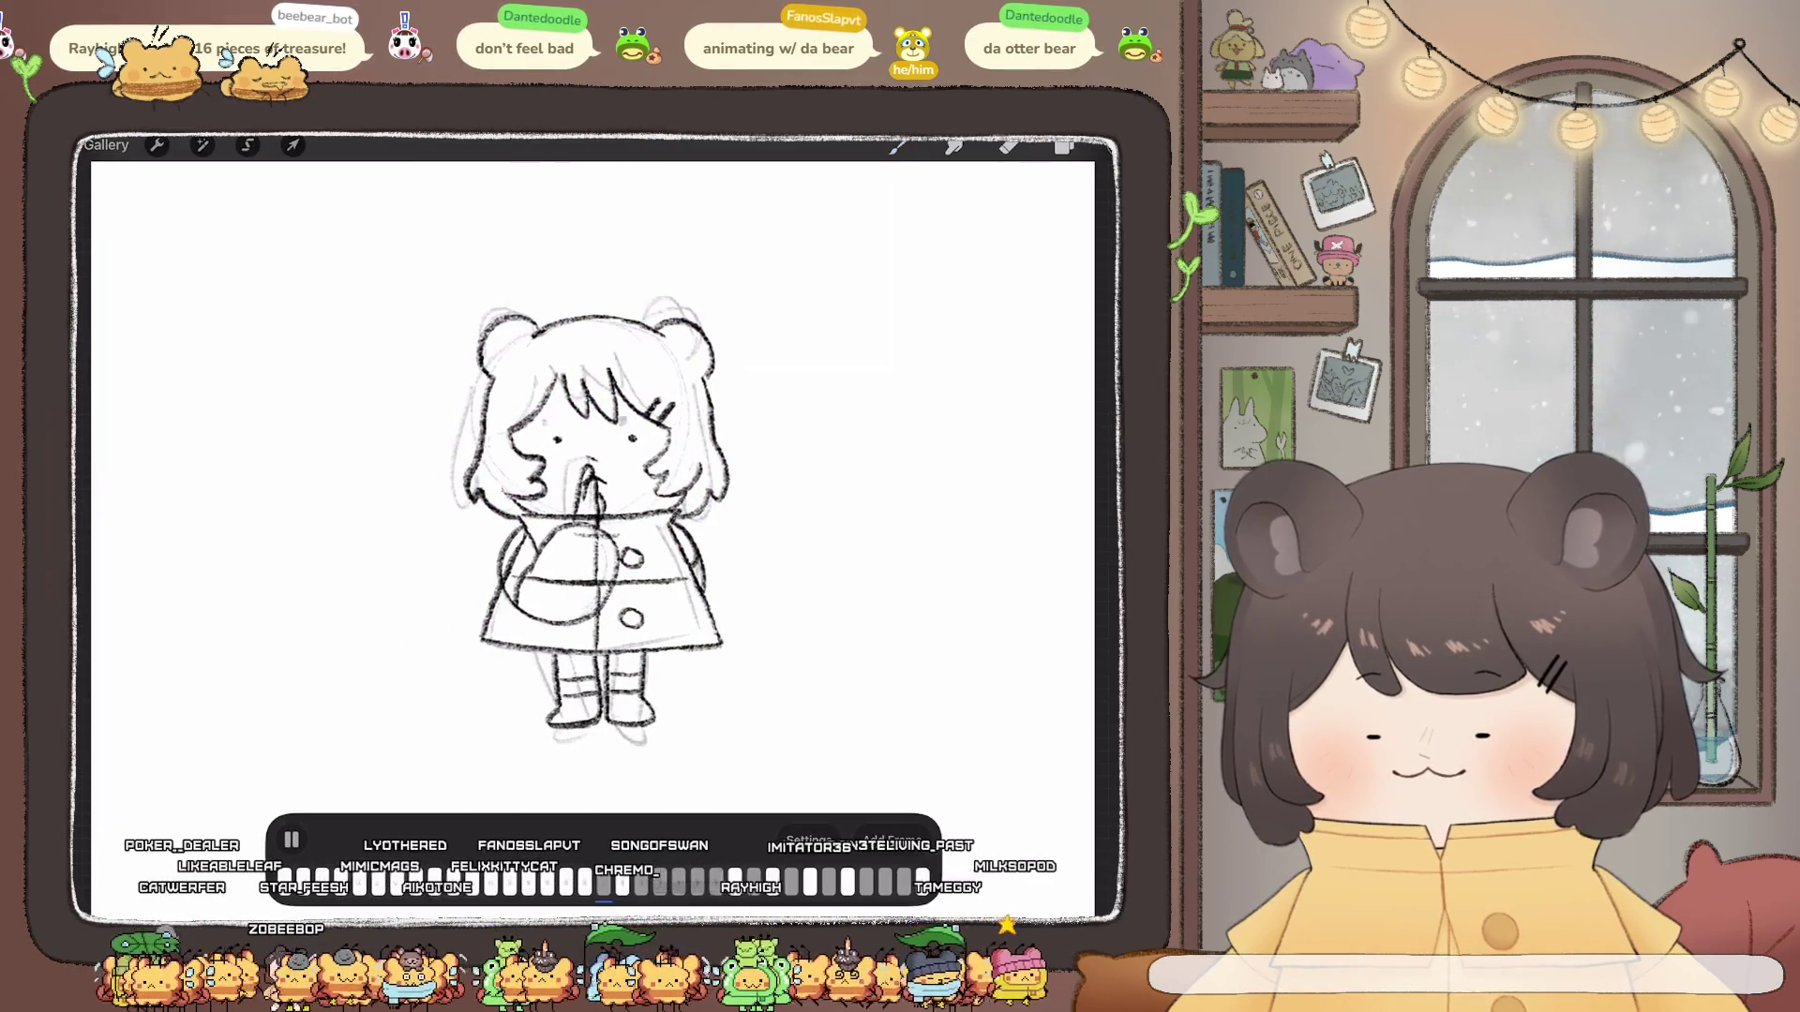
{"action": "scroll", "coordinate": [638, 524], "scroll_direction": "down", "scroll_amount": 5}
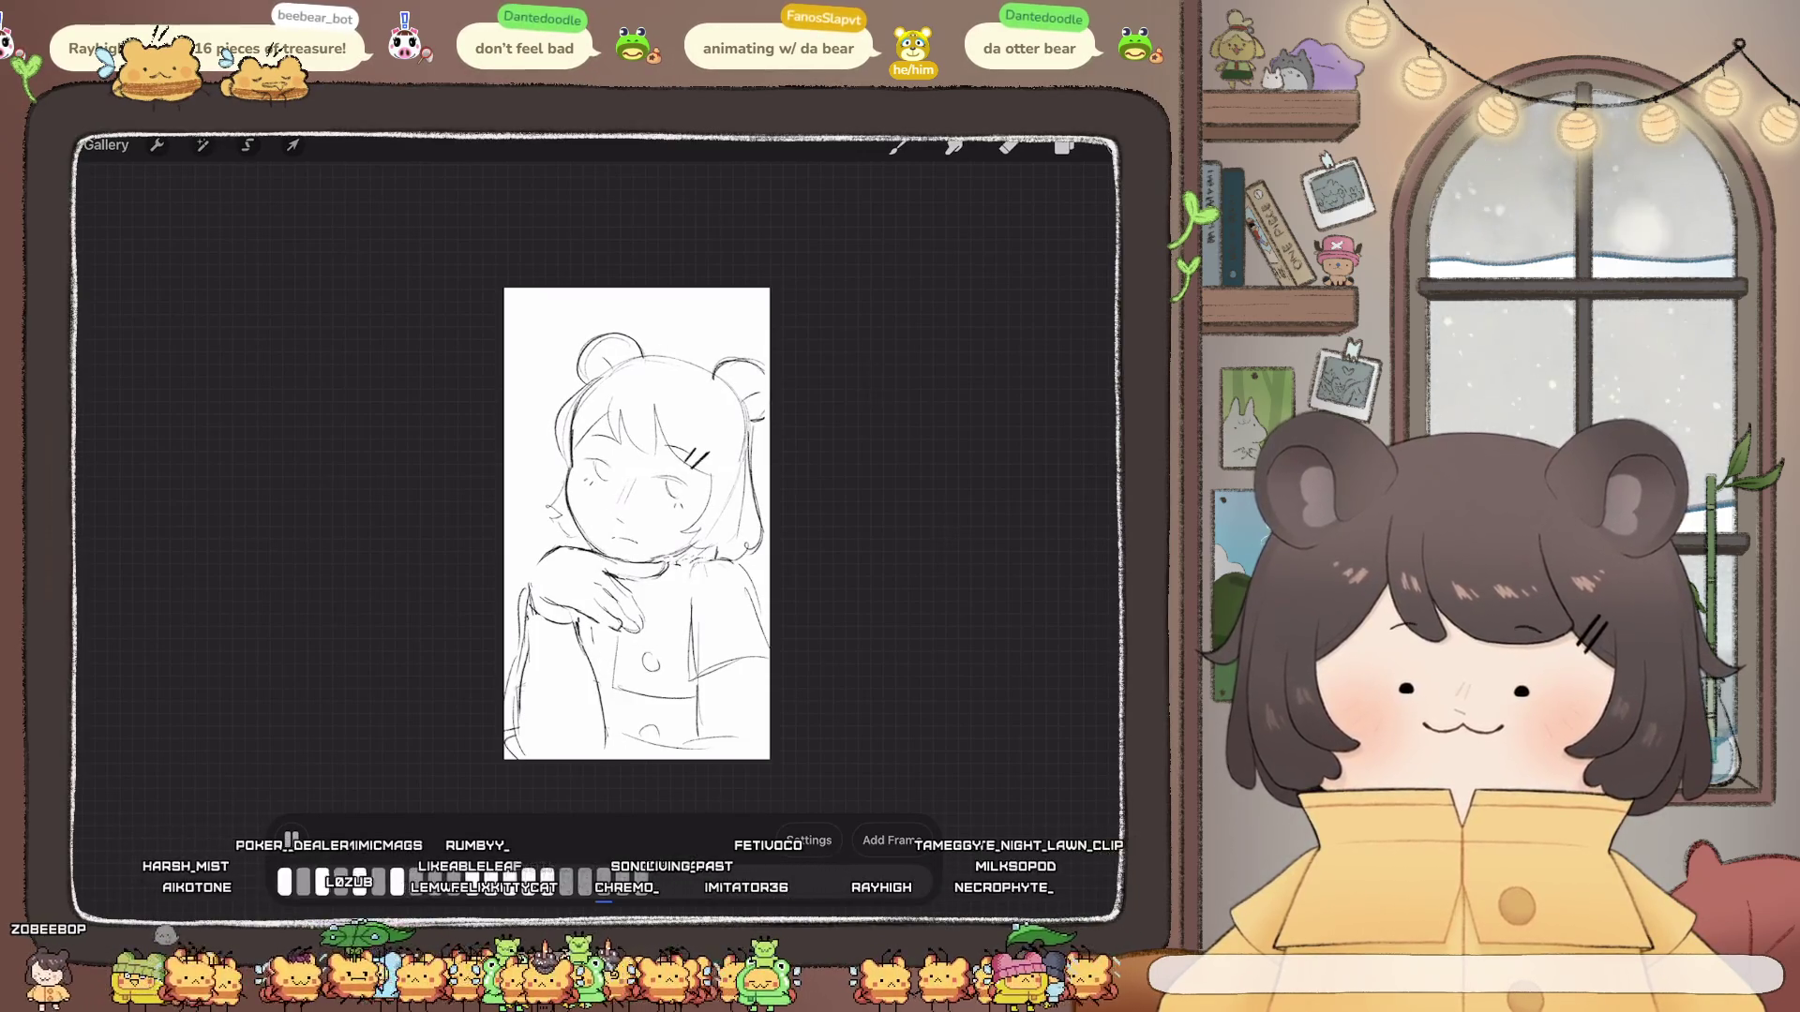
{"action": "scroll", "coordinate": [637, 524], "scroll_direction": "up", "scroll_amount": 3}
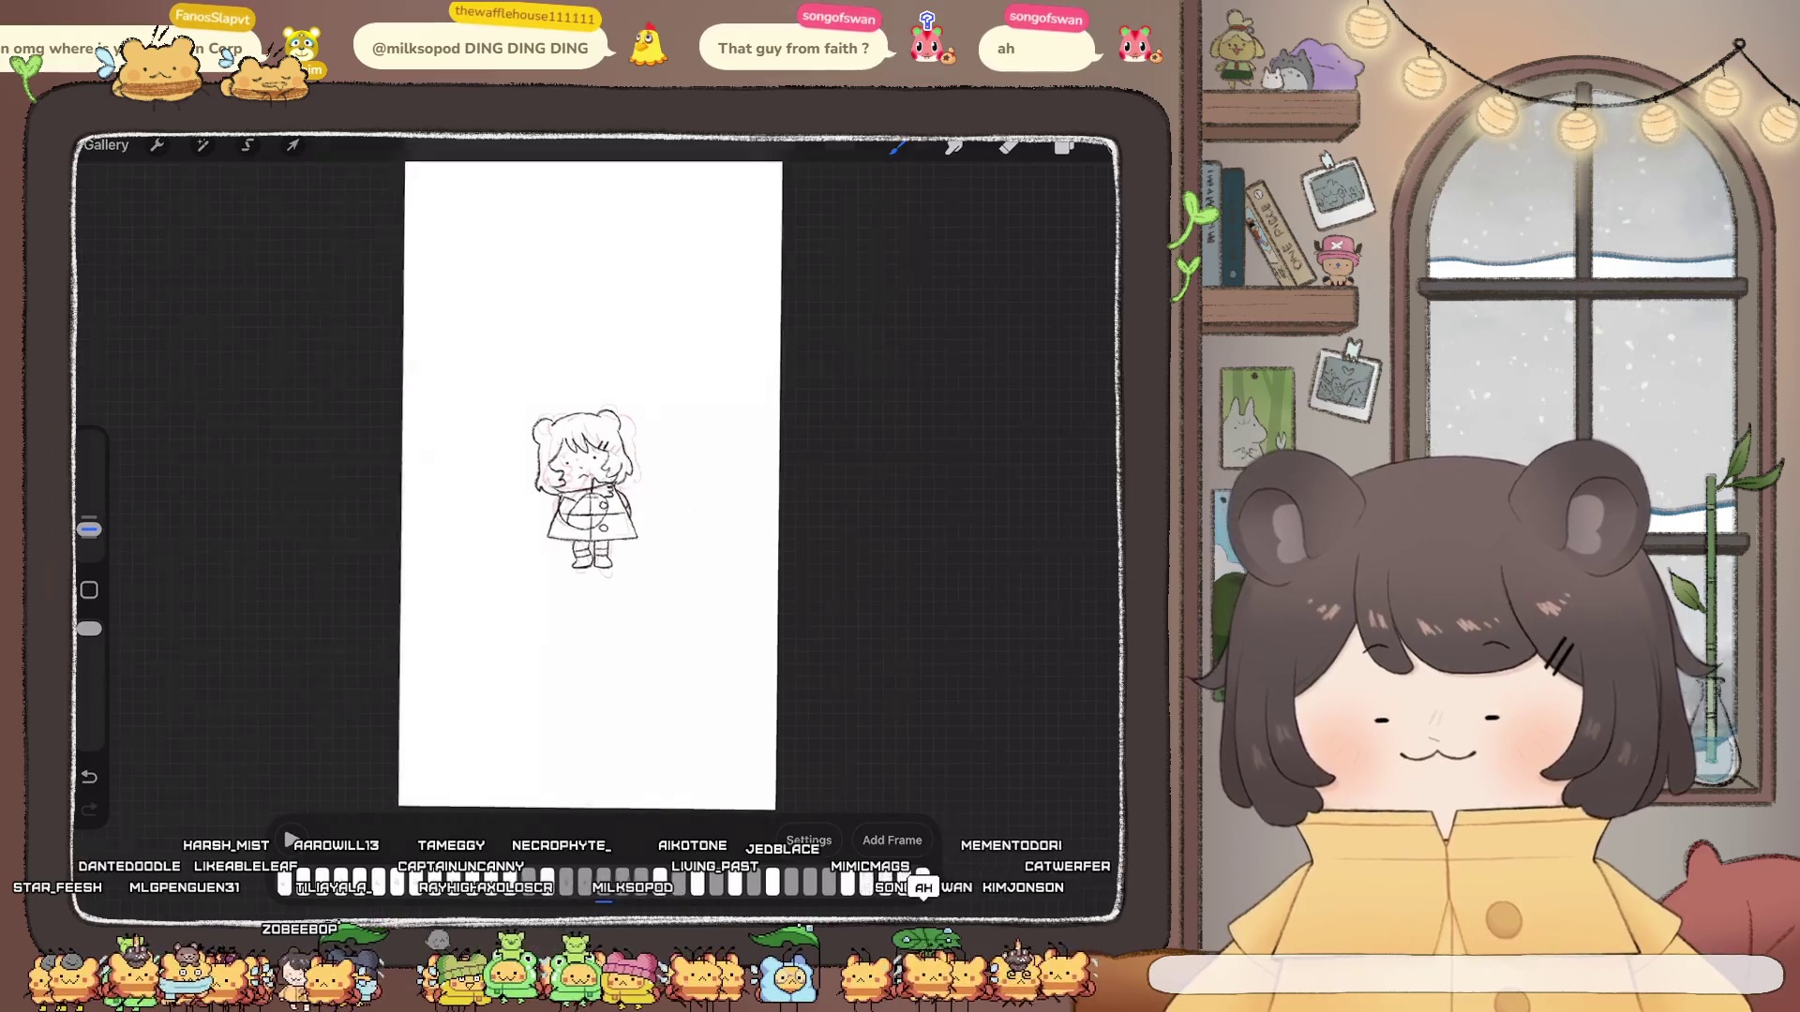
{"action": "scroll", "coordinate": [583, 520], "scroll_direction": "up", "scroll_amount": 5}
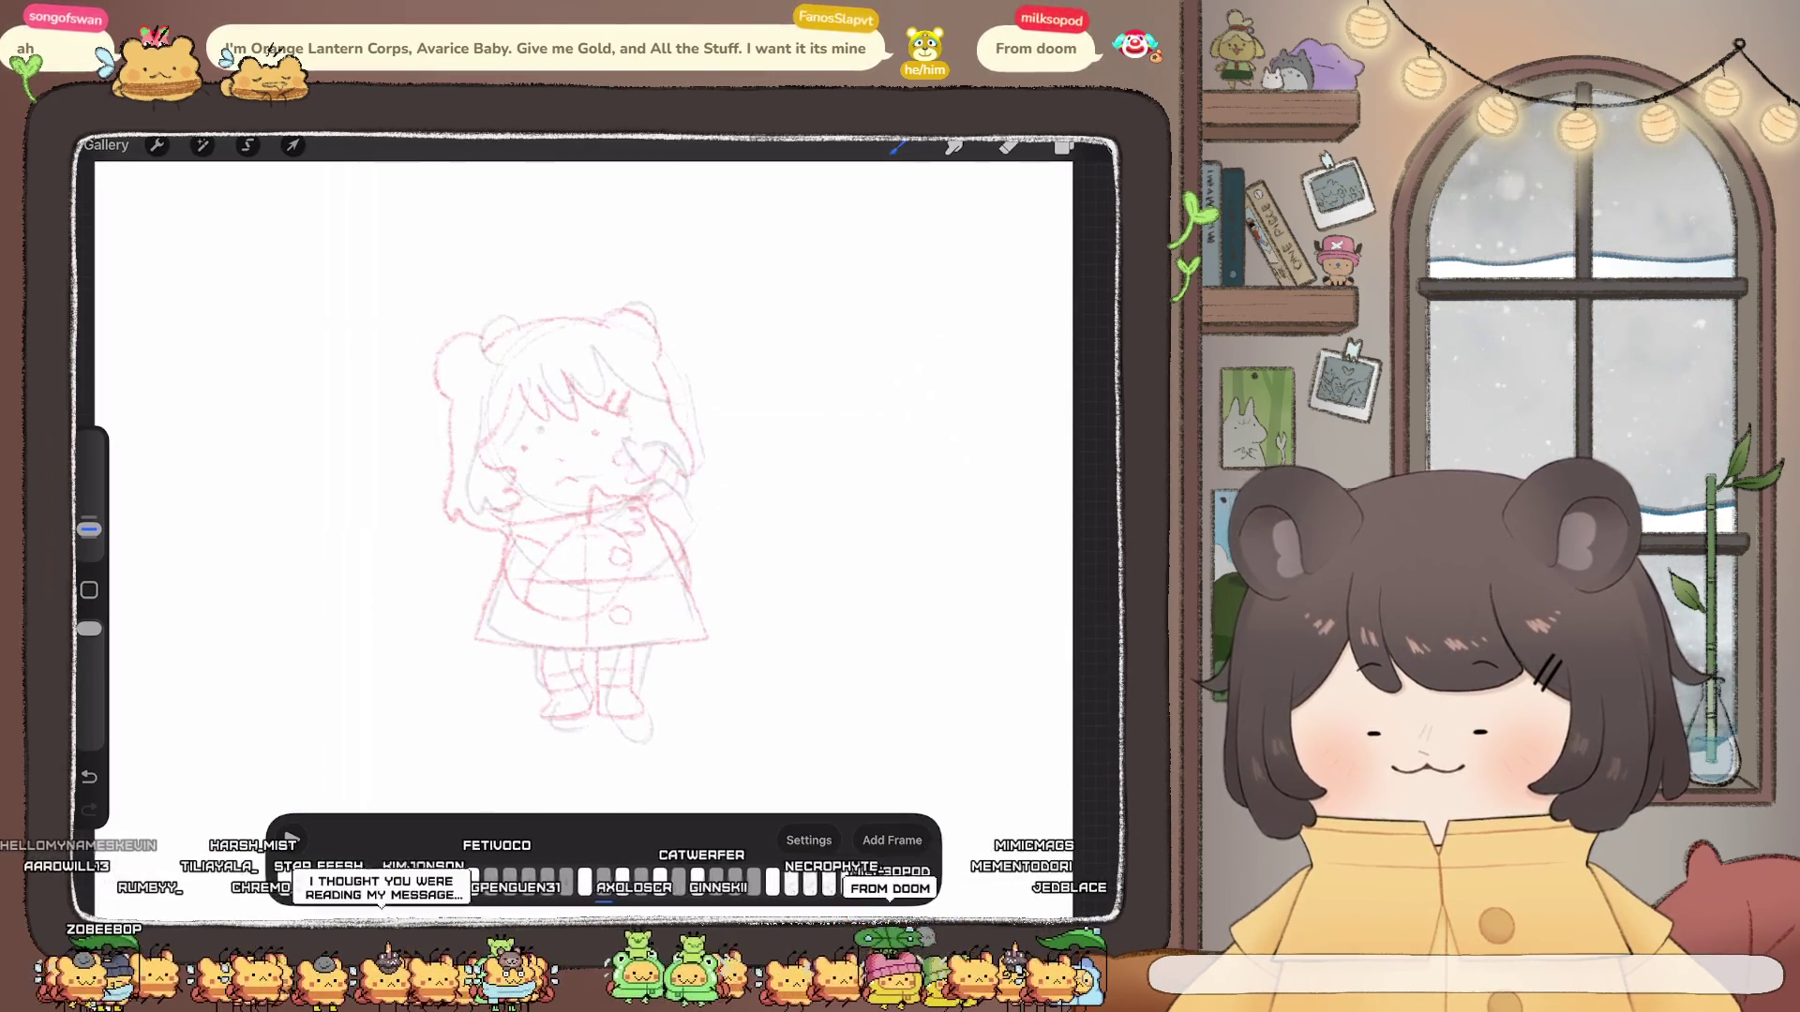
Step: Copy the Inserted Image line art and make the Frame 10 layer active
{"action": "left_click", "coordinate": [1064, 145]}
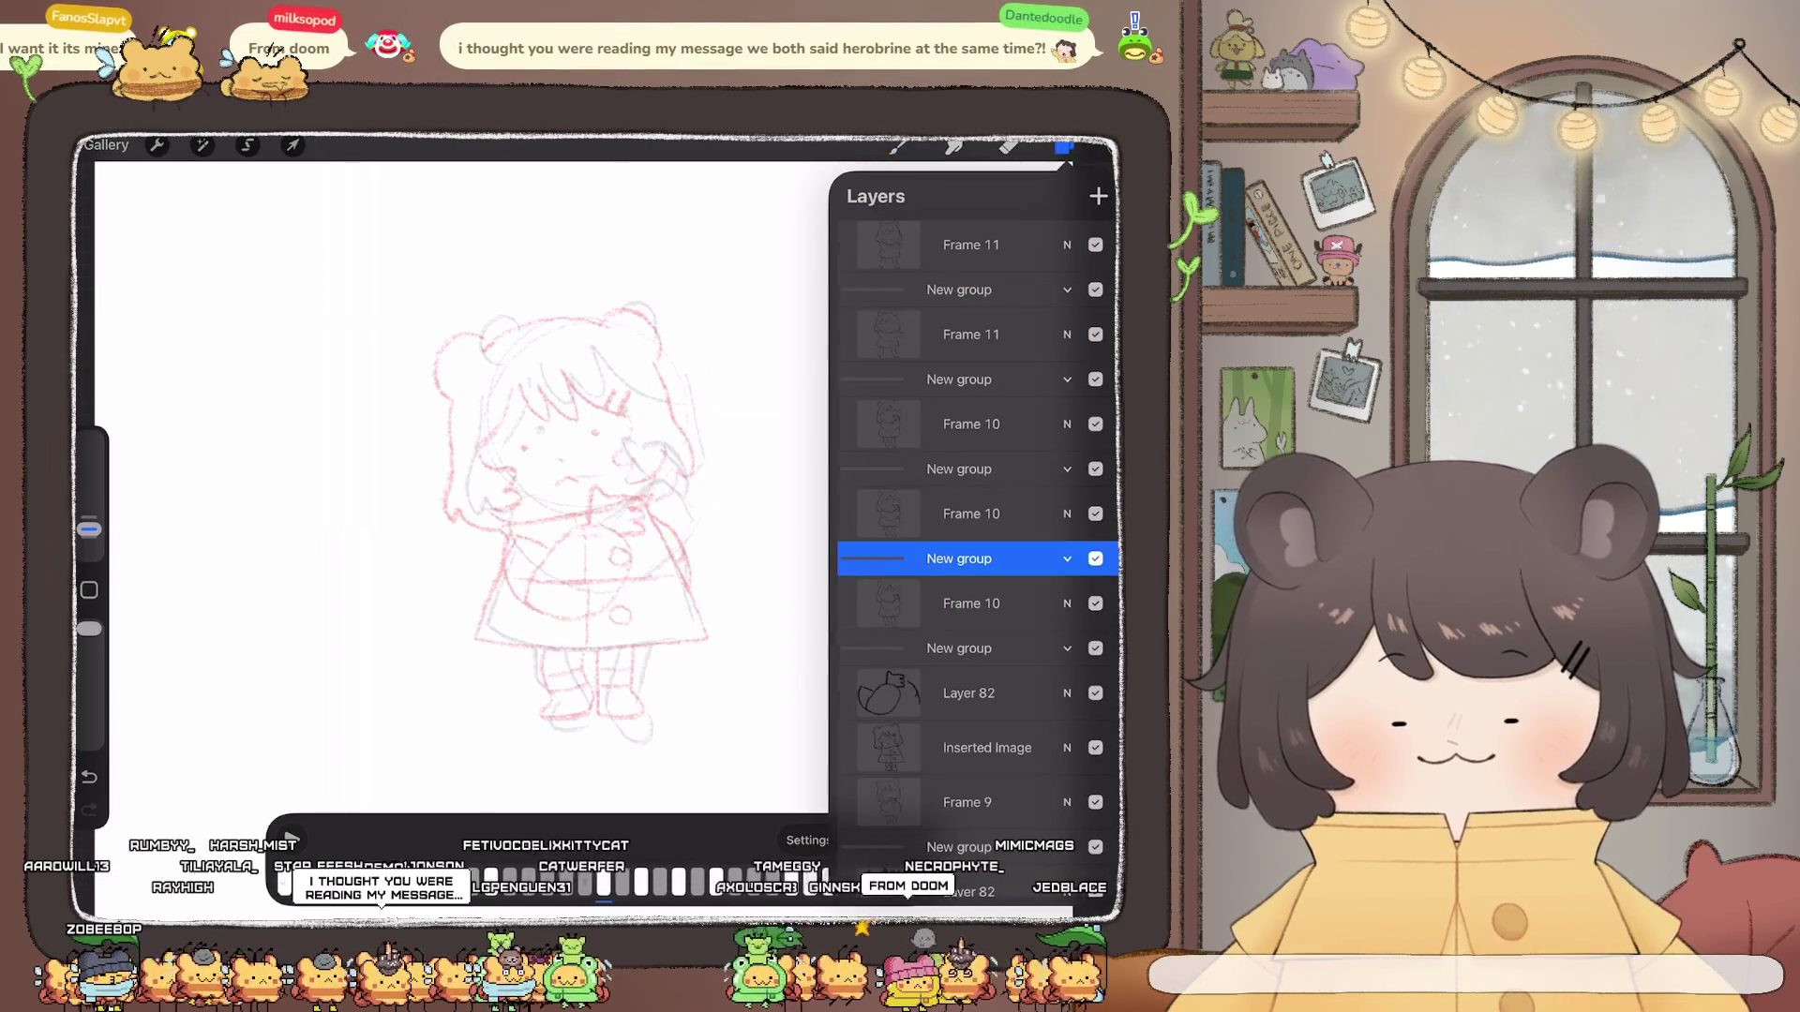
{"action": "left_click", "coordinate": [970, 694]}
{"action": "left_click", "coordinate": [987, 747]}
{"action": "left_click", "coordinate": [988, 747]}
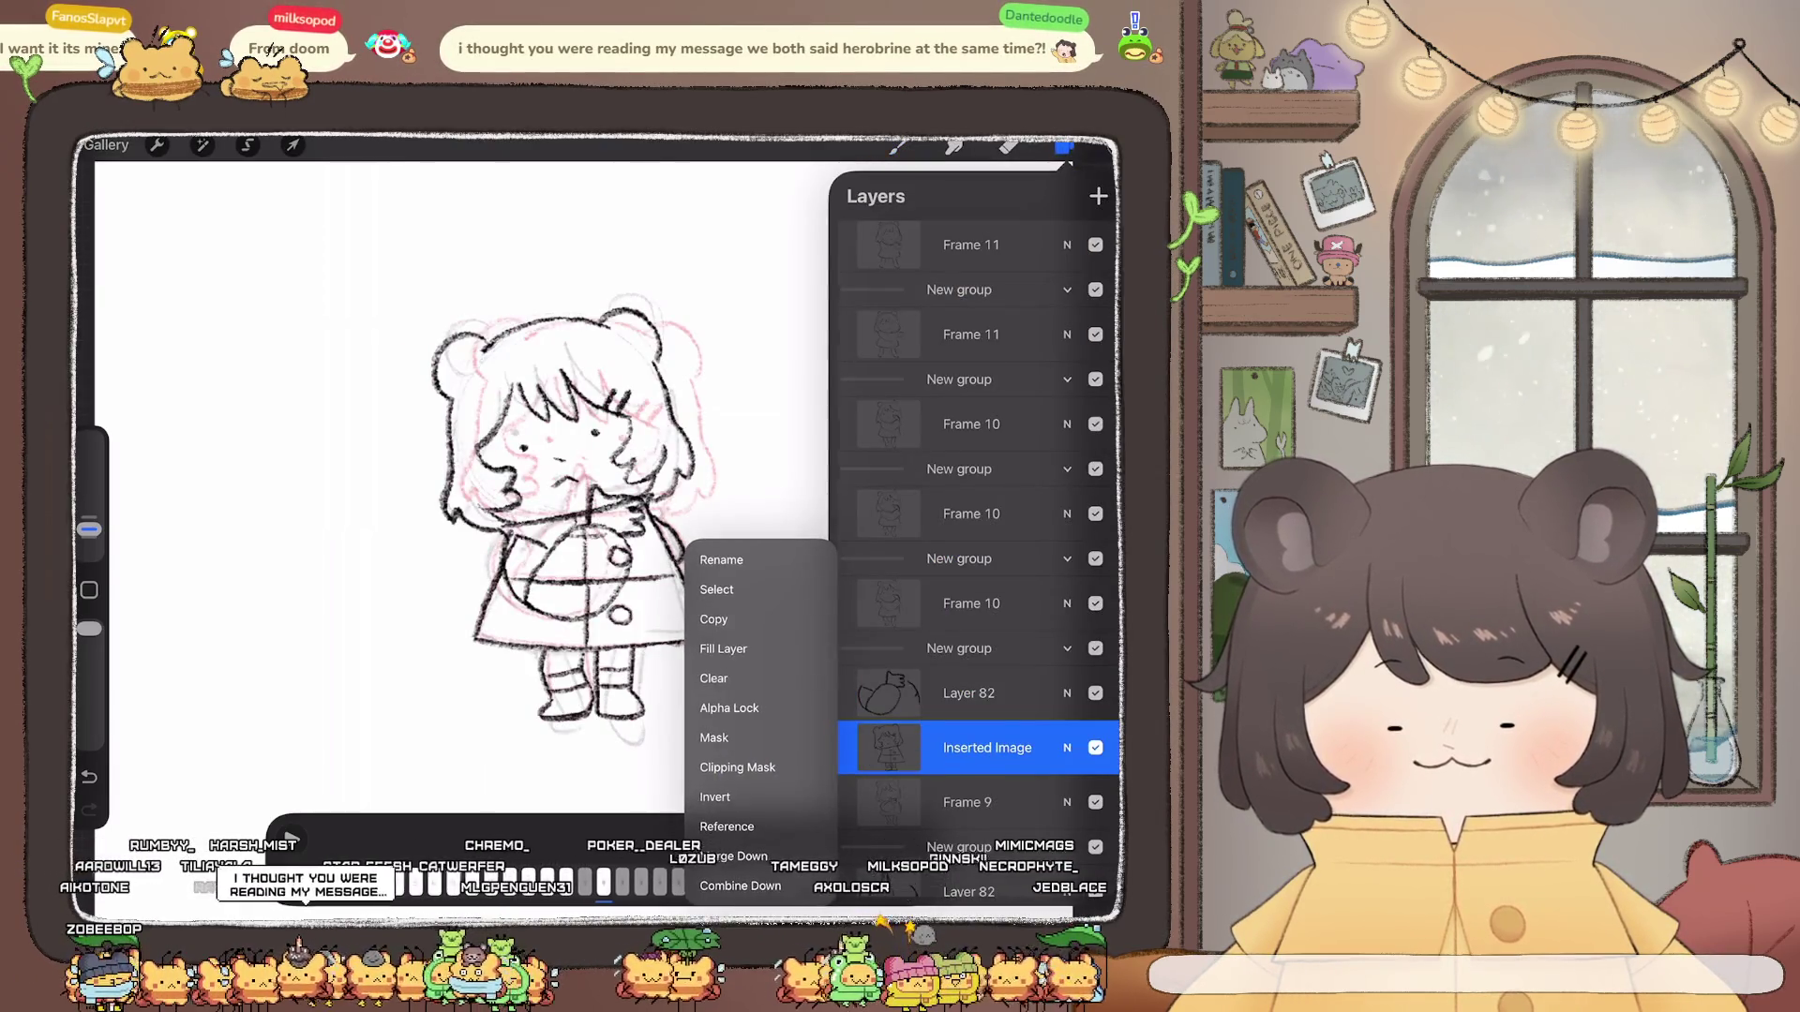
{"action": "left_click", "coordinate": [745, 615]}
{"action": "left_click", "coordinate": [971, 604]}
Step: Paste the line art into Frame 10, commit its placement, and return to the brush at a slightly adjusted size
{"action": "left_click", "coordinate": [155, 145]}
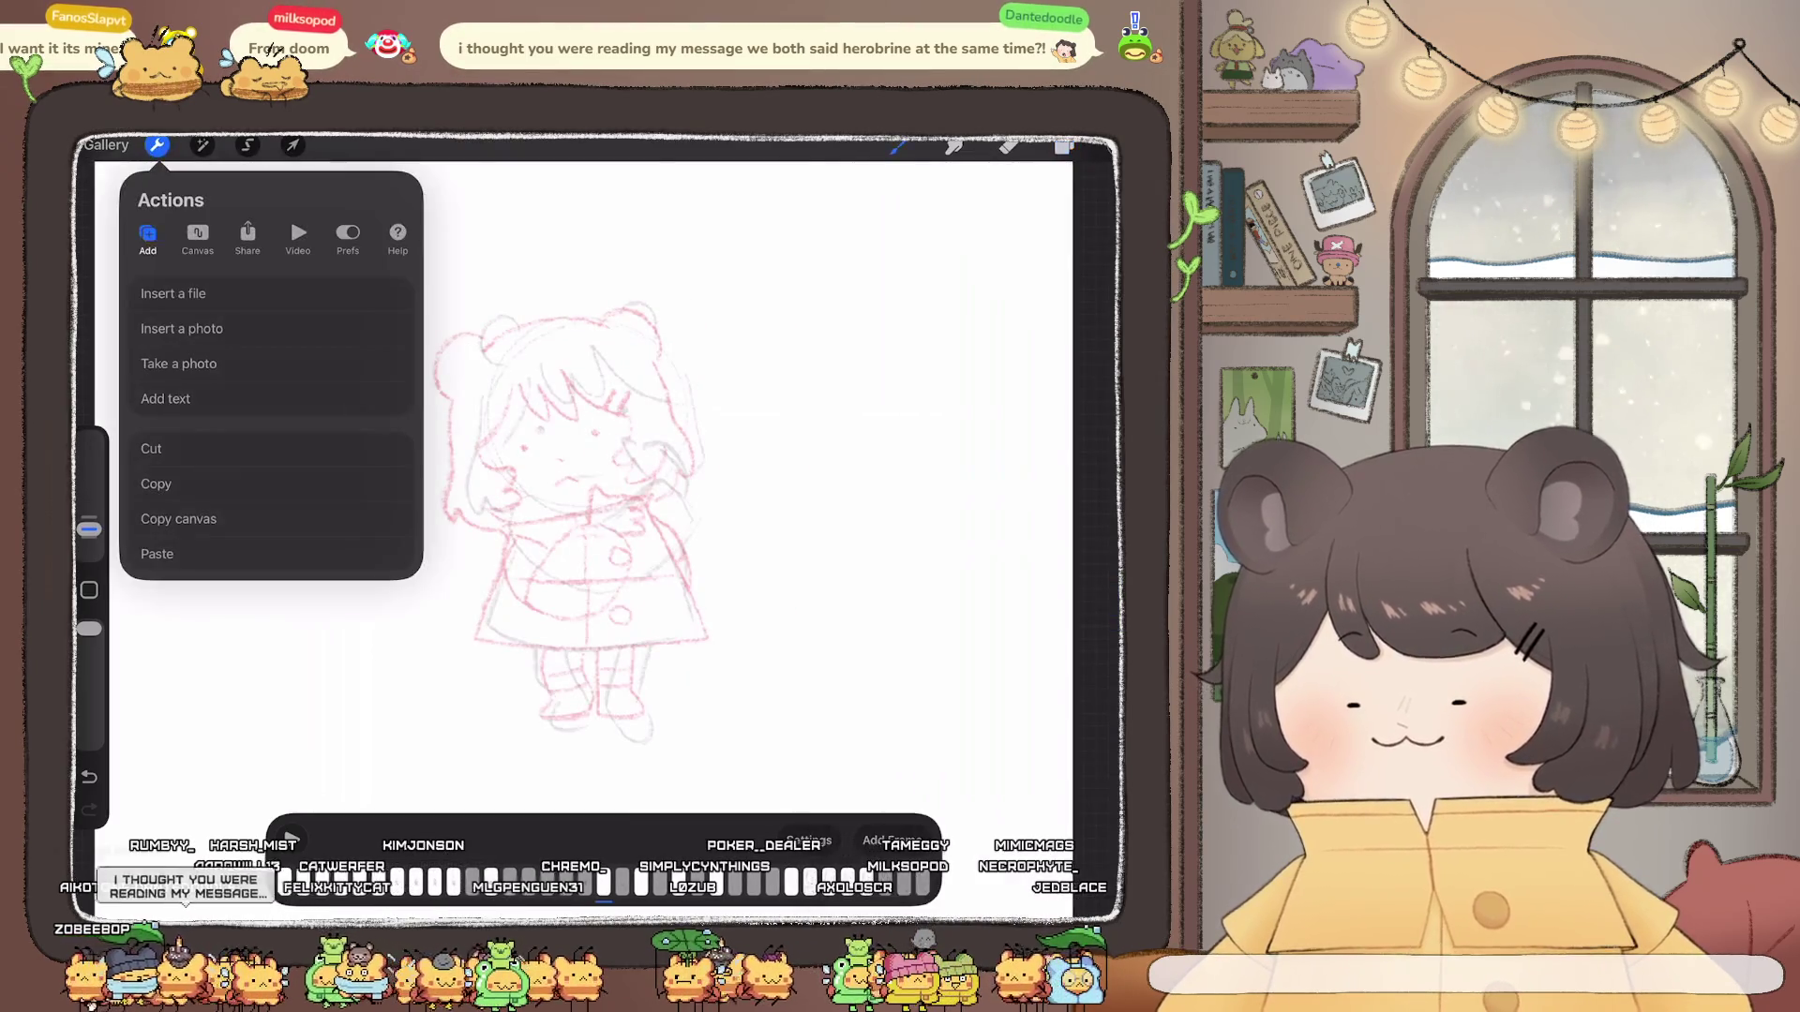
{"action": "left_click", "coordinate": [158, 550]}
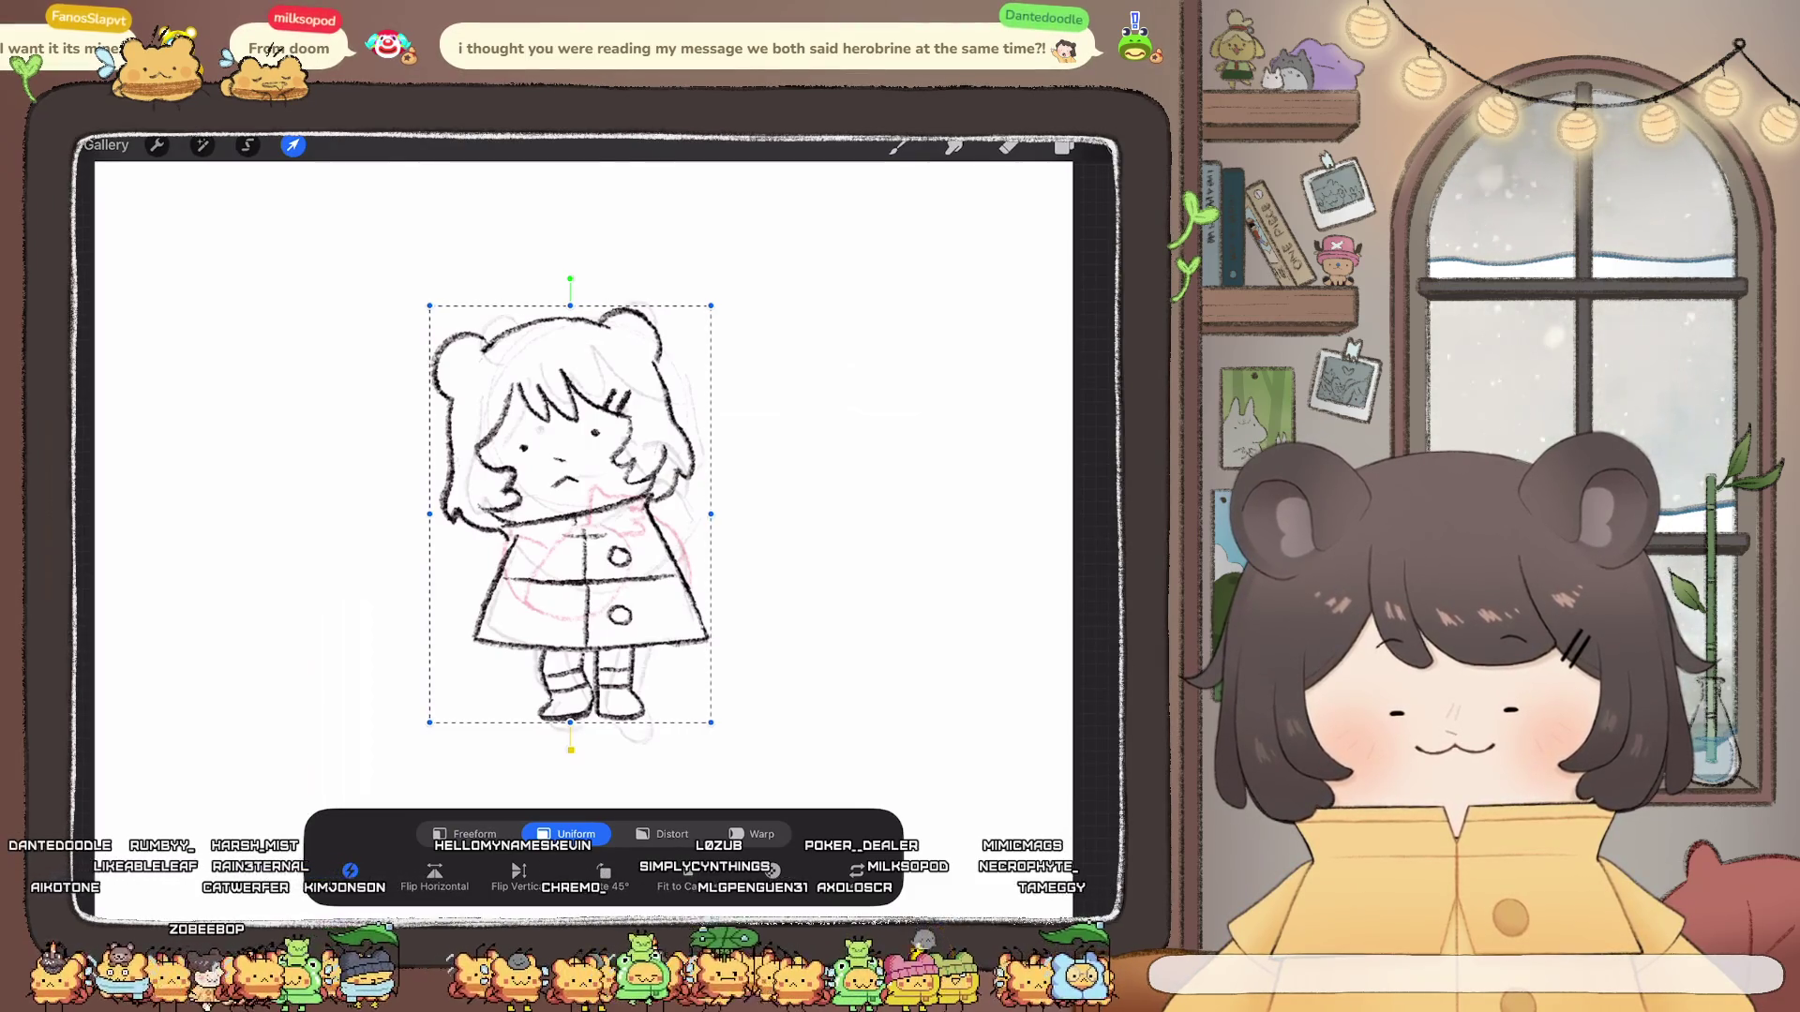
{"action": "left_click", "coordinate": [294, 145]}
{"action": "left_click", "coordinate": [1065, 145]}
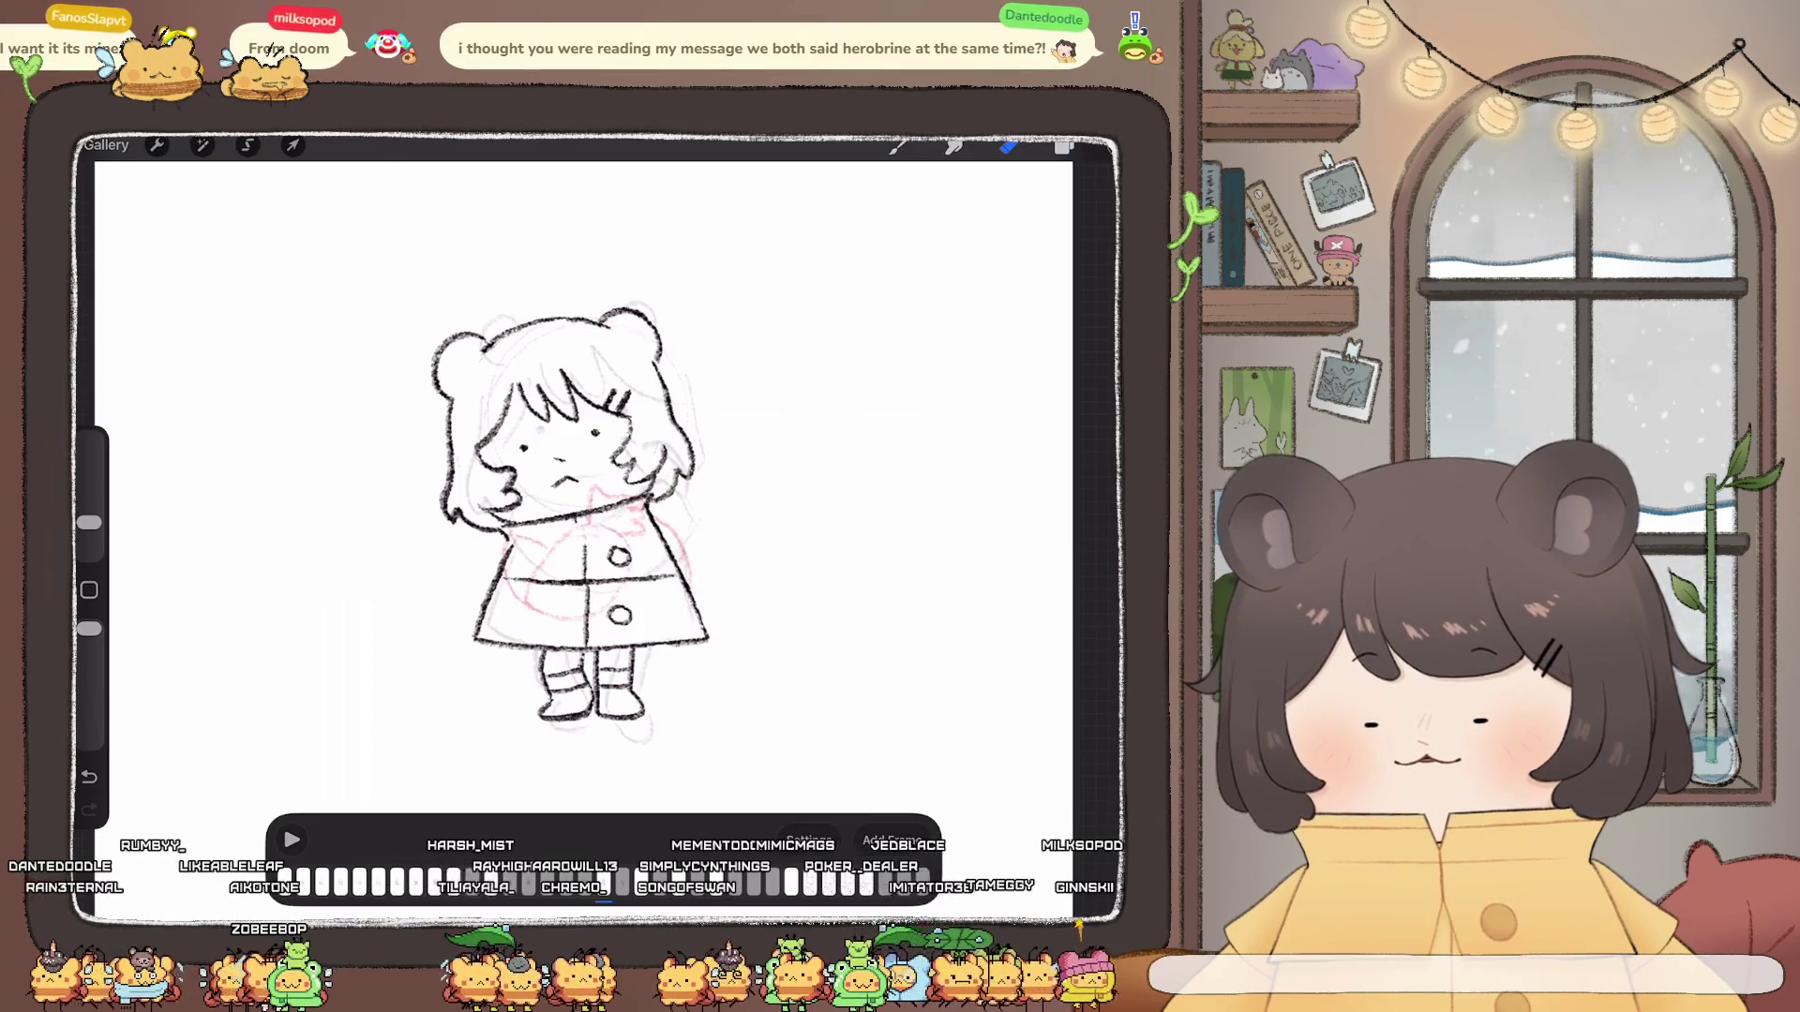
{"action": "left_click", "coordinate": [896, 145]}
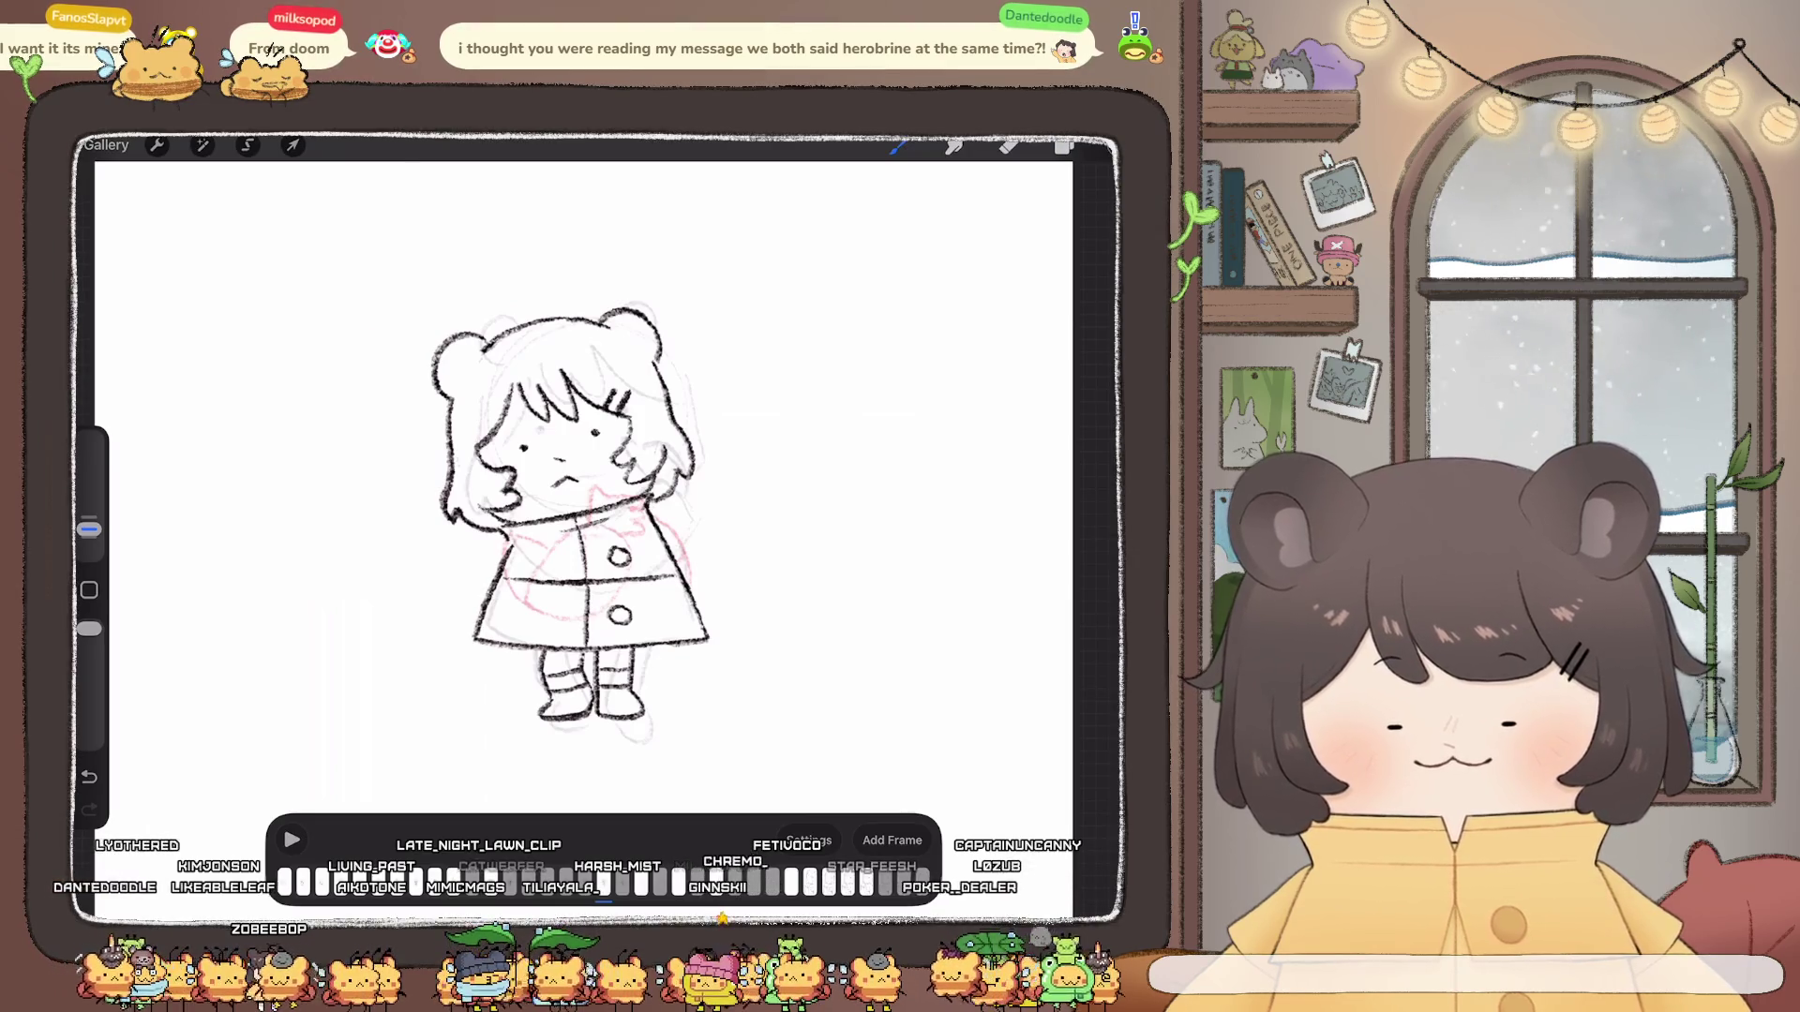
{"action": "left_click_drag", "start_coordinate": [88, 530], "coordinate": [88, 533]}
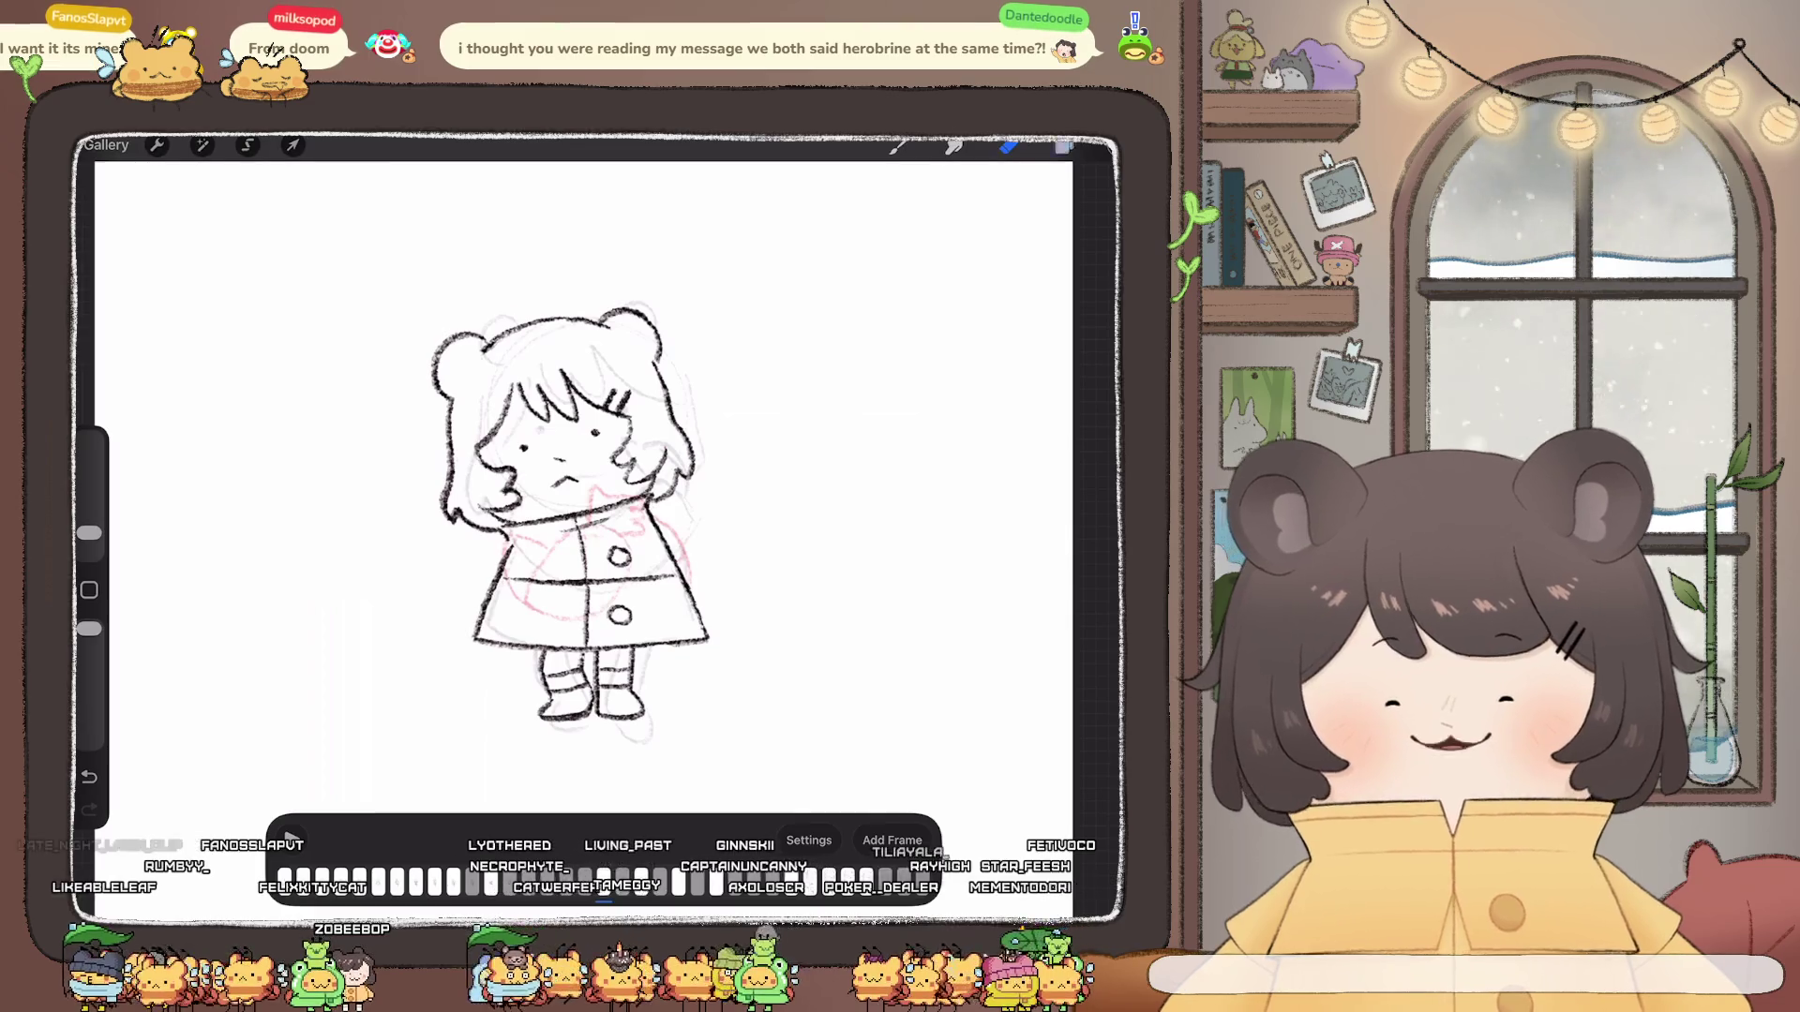
Step: Clear the Inserted Image layer's character drawing and paste the copied line art into this frame
{"action": "left_click", "coordinate": [1064, 146]}
{"action": "left_click", "coordinate": [987, 559]}
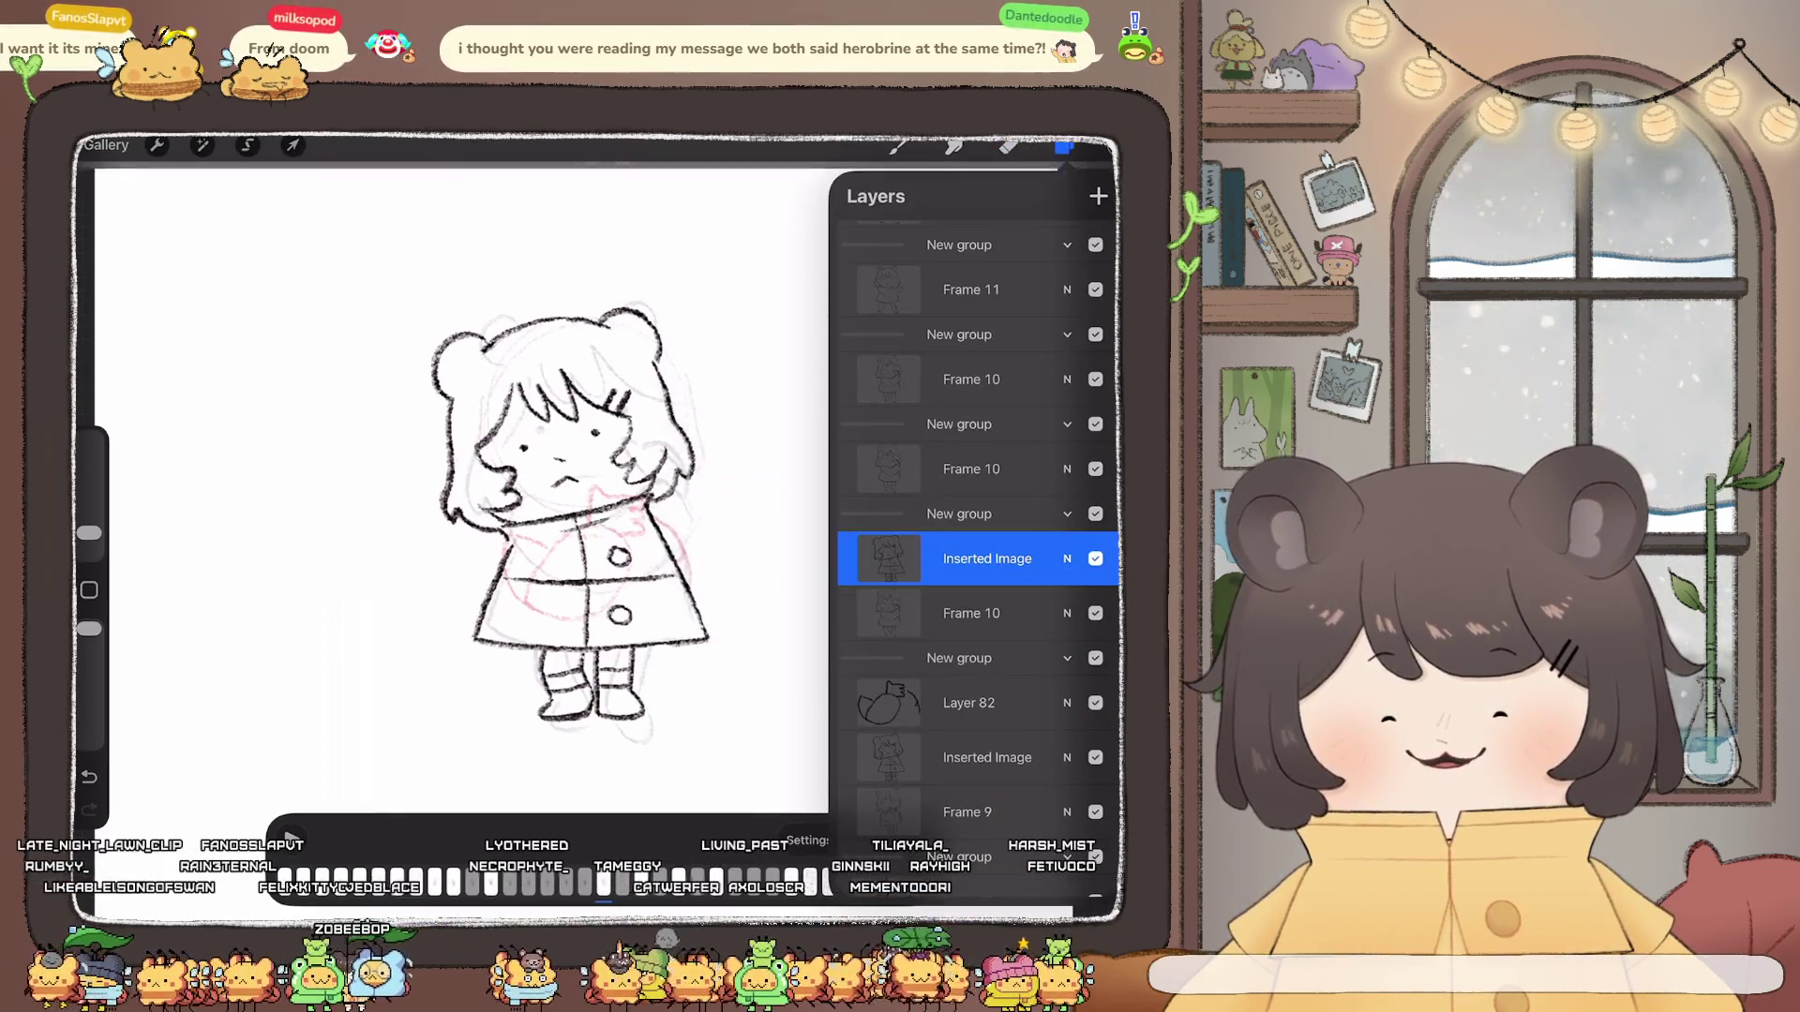
{"action": "scroll", "coordinate": [973, 563], "scroll_direction": "down", "scroll_amount": 4}
{"action": "left_click", "coordinate": [987, 476]}
{"action": "left_click", "coordinate": [722, 409]}
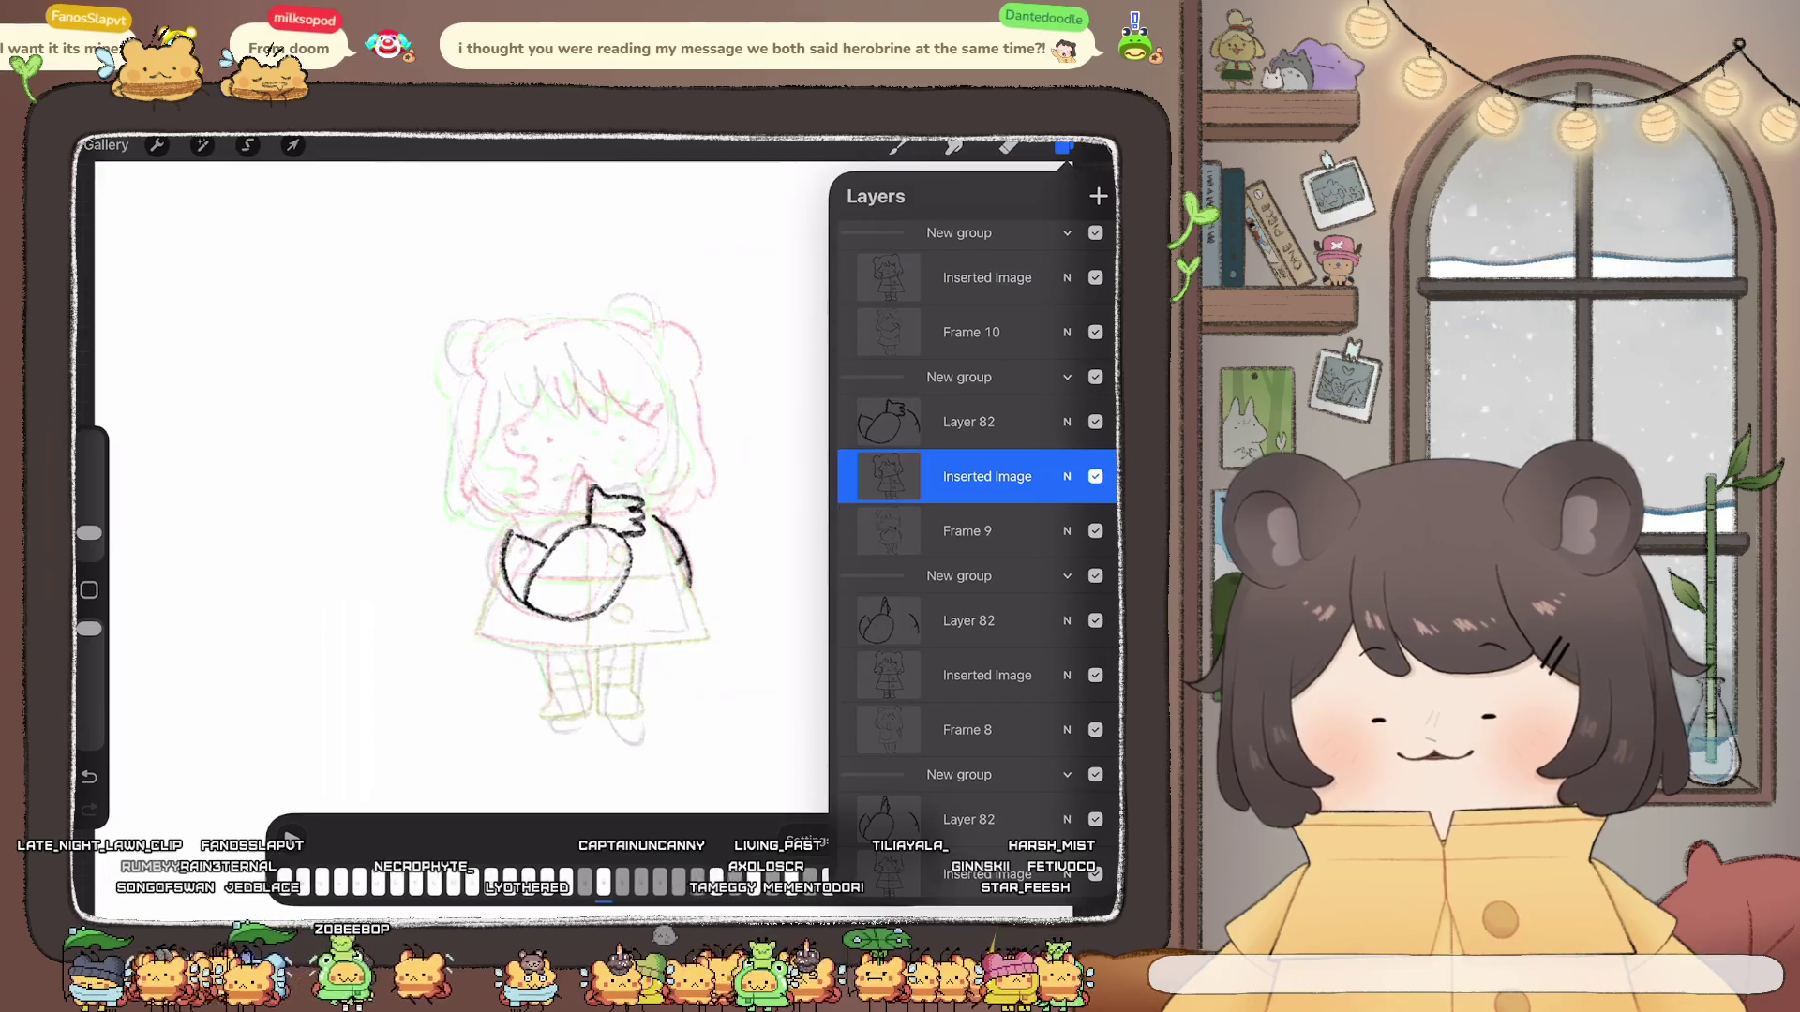
{"action": "left_click", "coordinate": [156, 145]}
{"action": "left_click", "coordinate": [156, 553]}
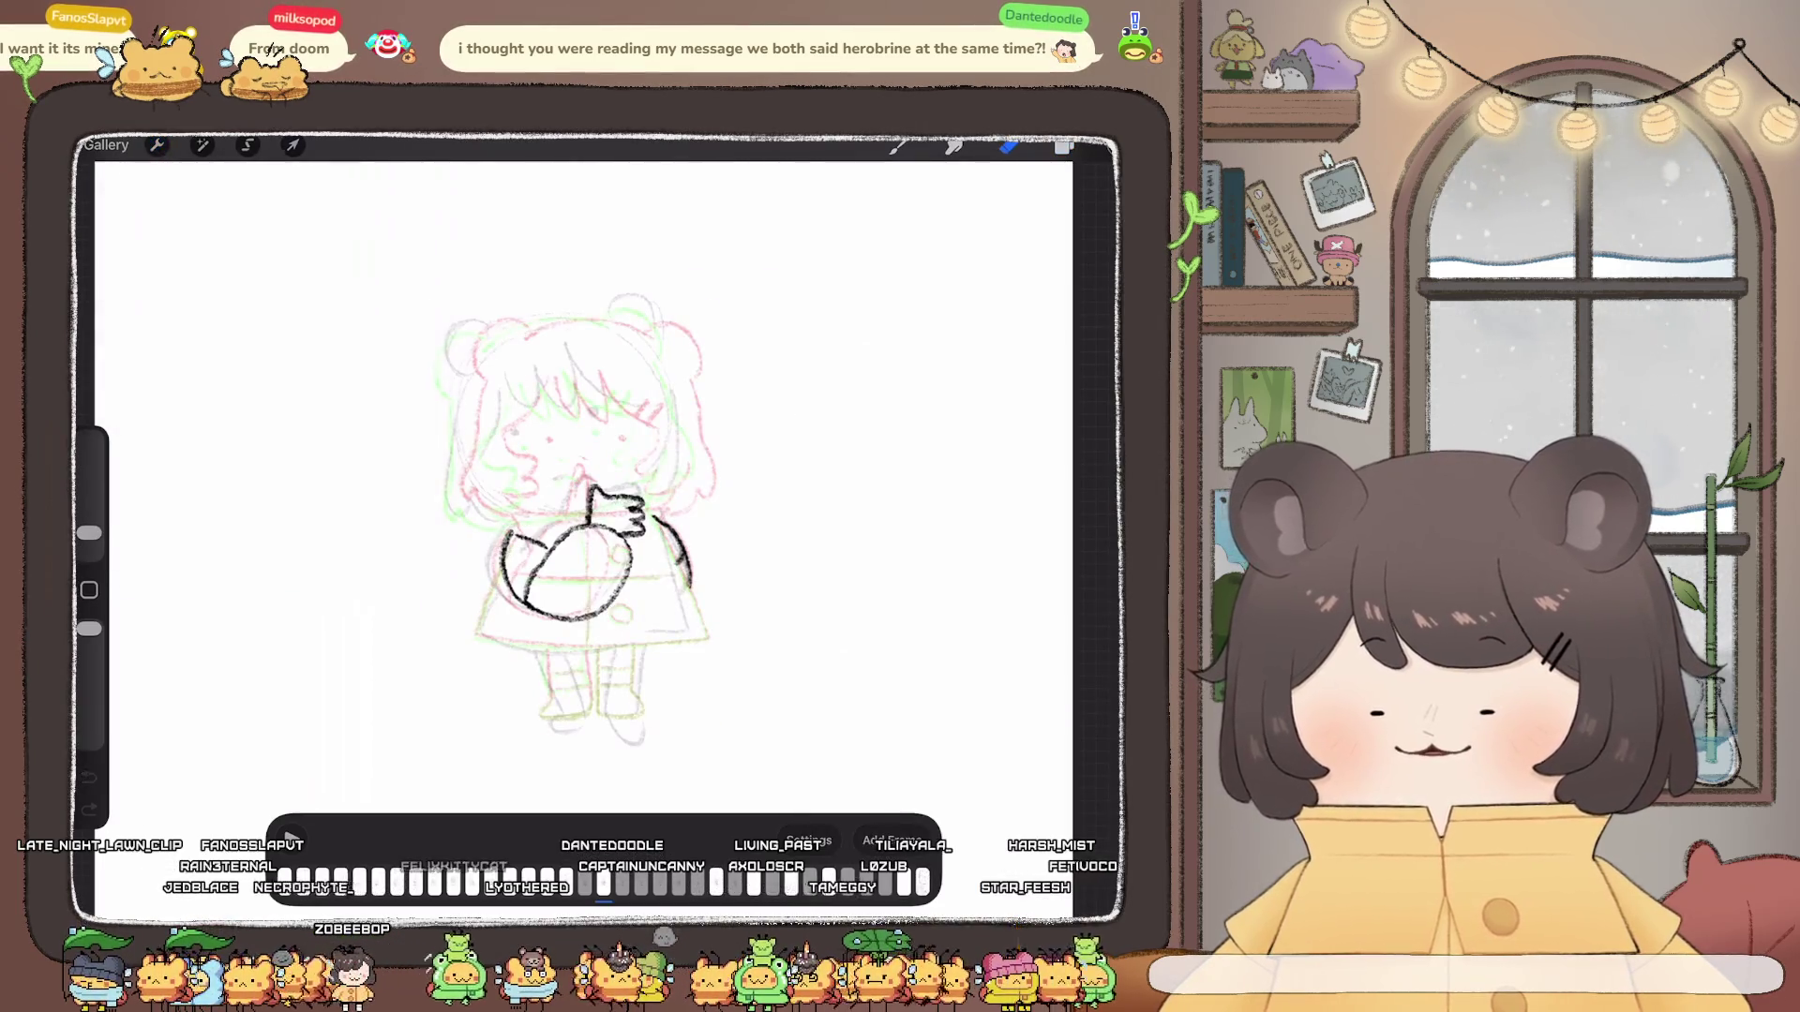
{"action": "left_click", "coordinate": [1065, 145]}
{"action": "scroll", "coordinate": [978, 535], "scroll_direction": "down", "scroll_amount": 2}
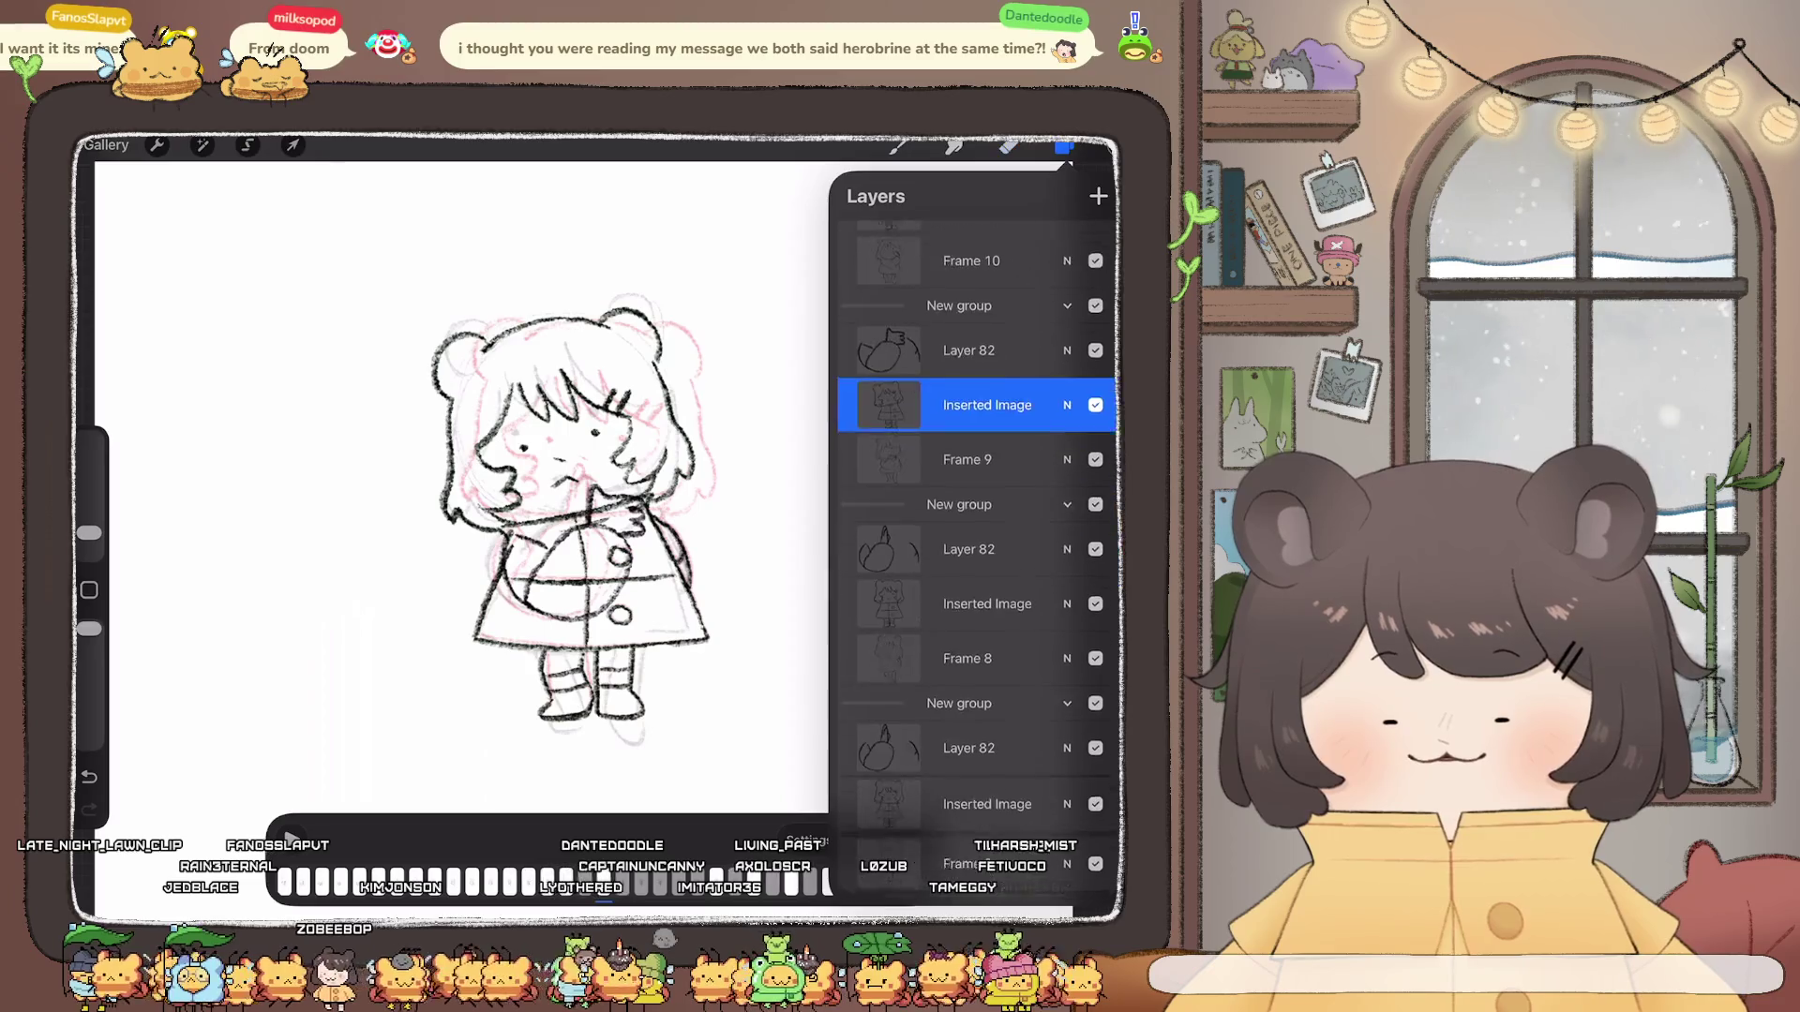
Step: Select the lower Inserted Image layer, erase stray lines, then activate the new group's image layer
{"action": "left_click", "coordinate": [988, 583]}
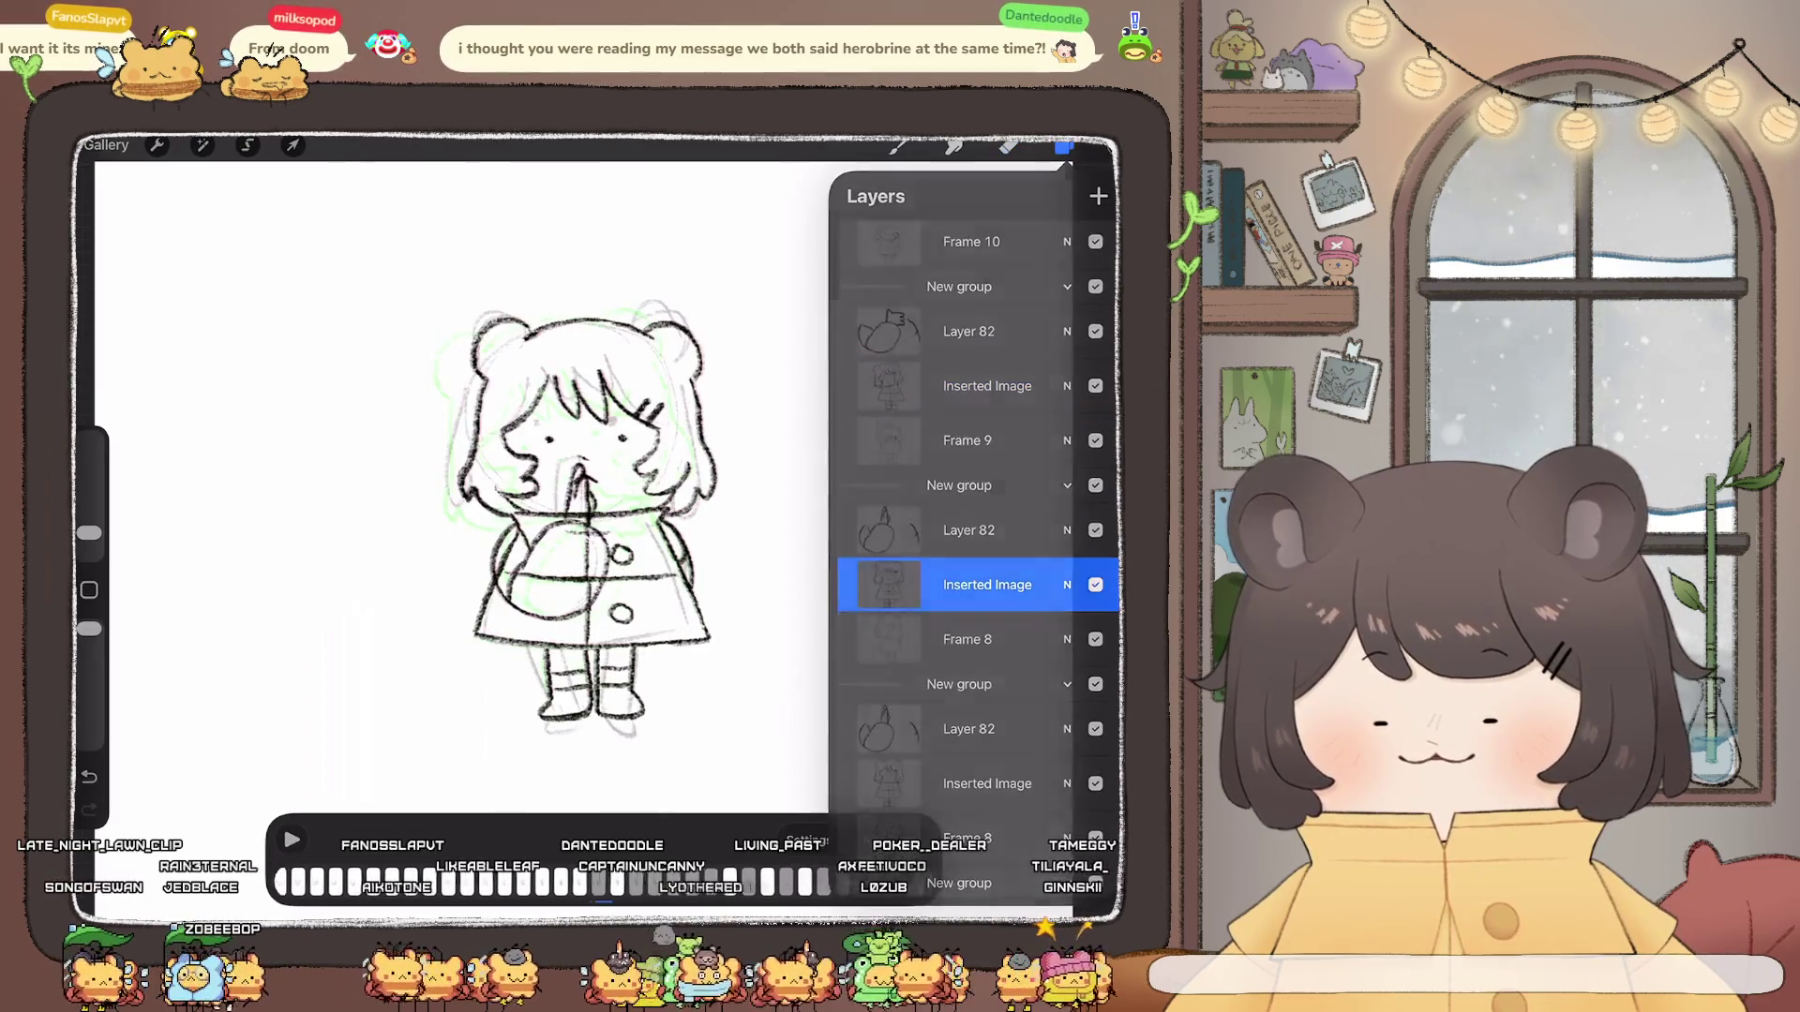
{"action": "left_click", "coordinate": [1064, 145]}
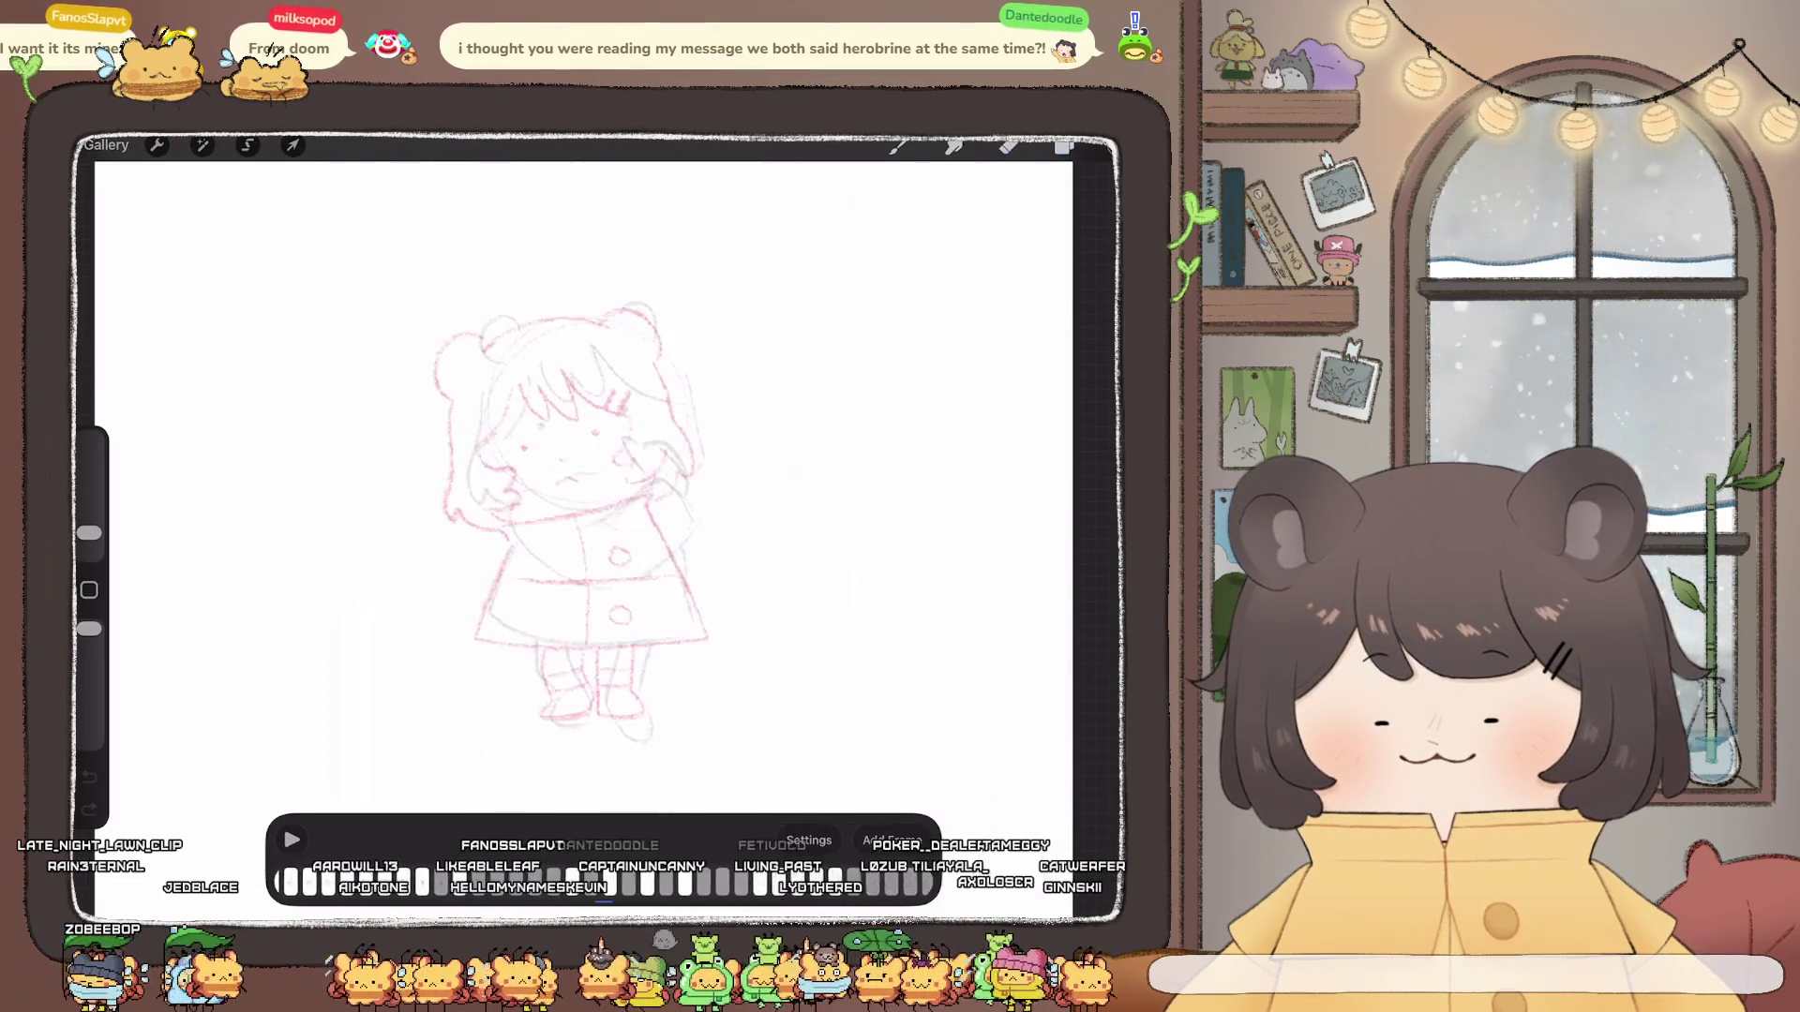
{"action": "left_click", "coordinate": [1009, 145]}
{"action": "scroll", "coordinate": [541, 514], "scroll_direction": "up", "scroll_amount": 3}
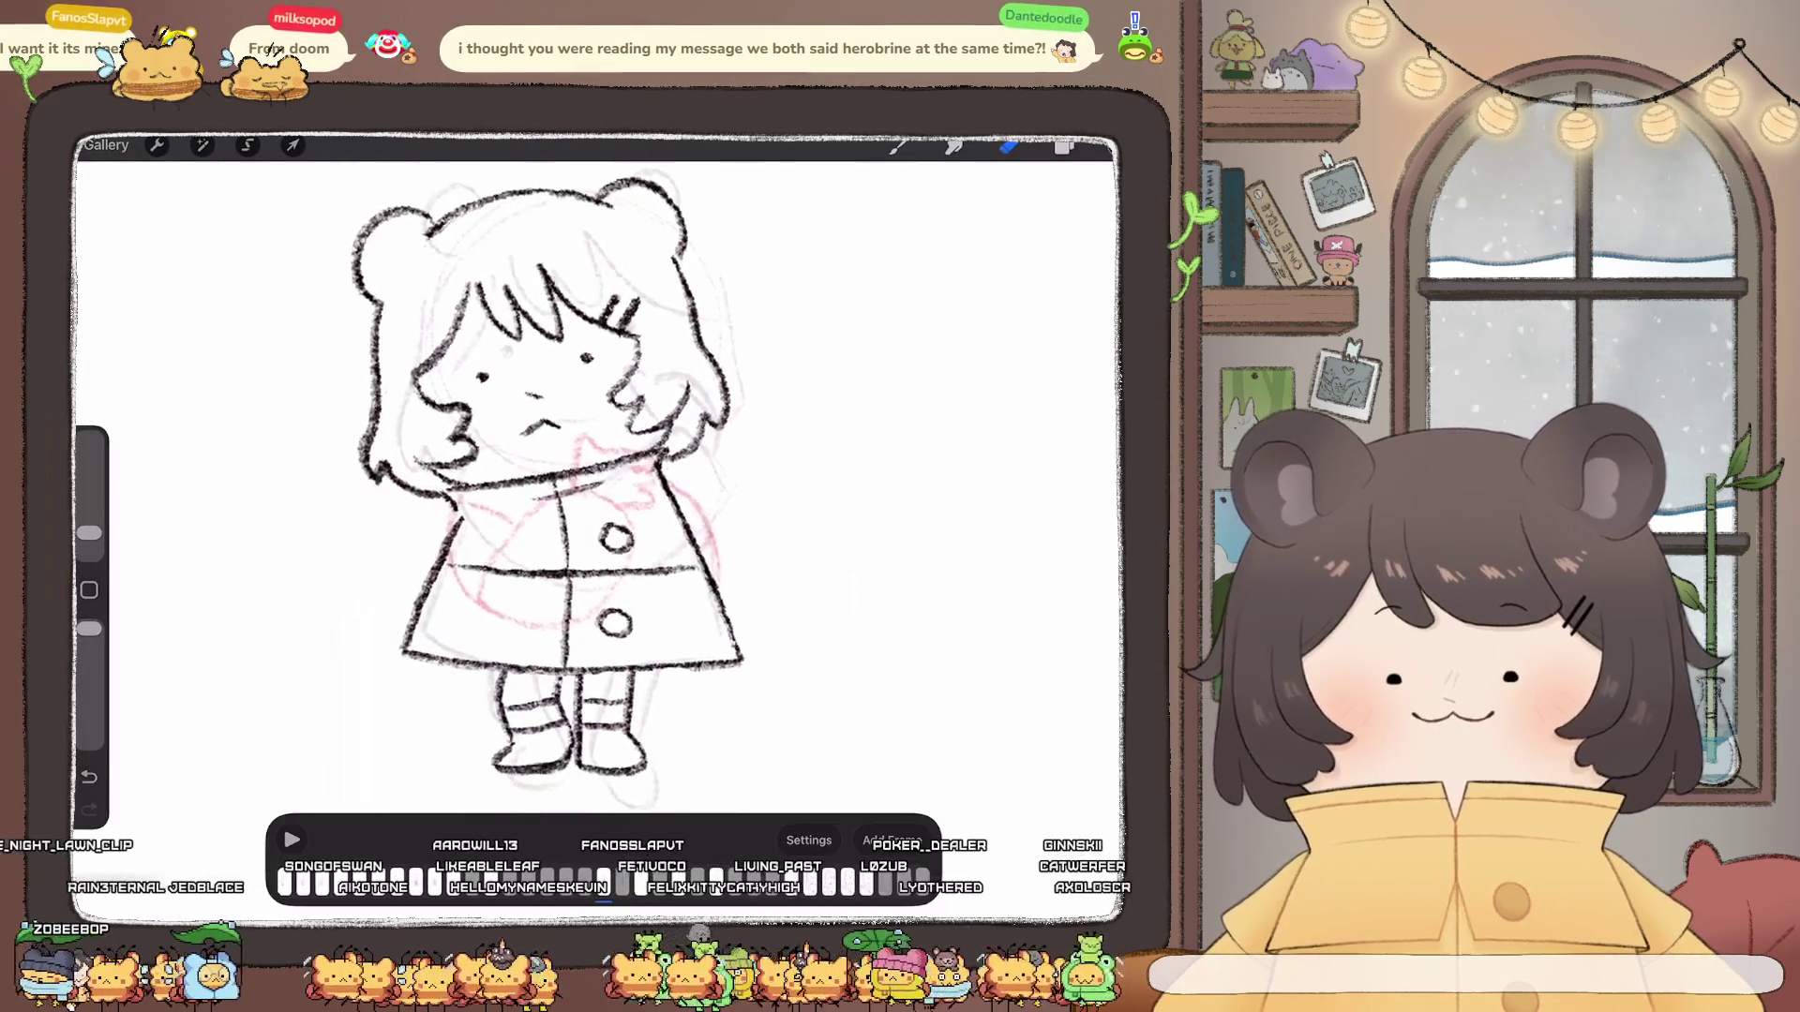
{"action": "left_click", "coordinate": [1064, 145]}
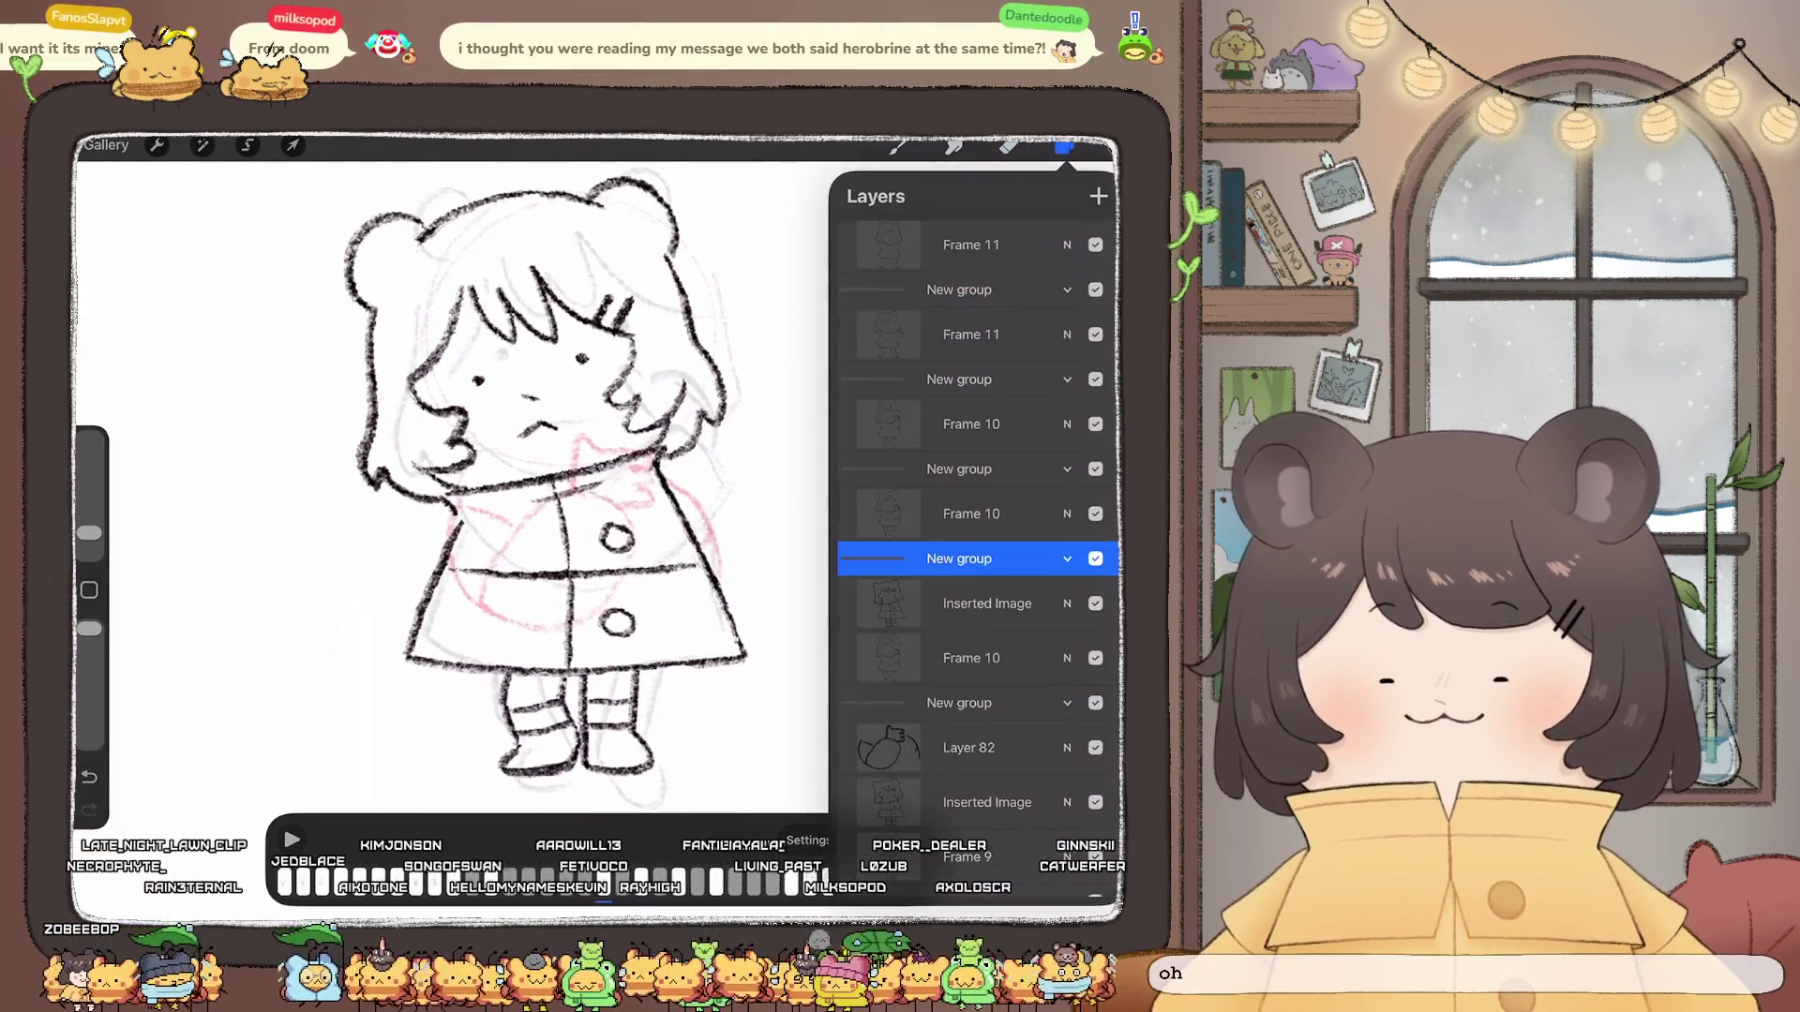
{"action": "scroll", "coordinate": [970, 535], "scroll_direction": "down", "scroll_amount": 2}
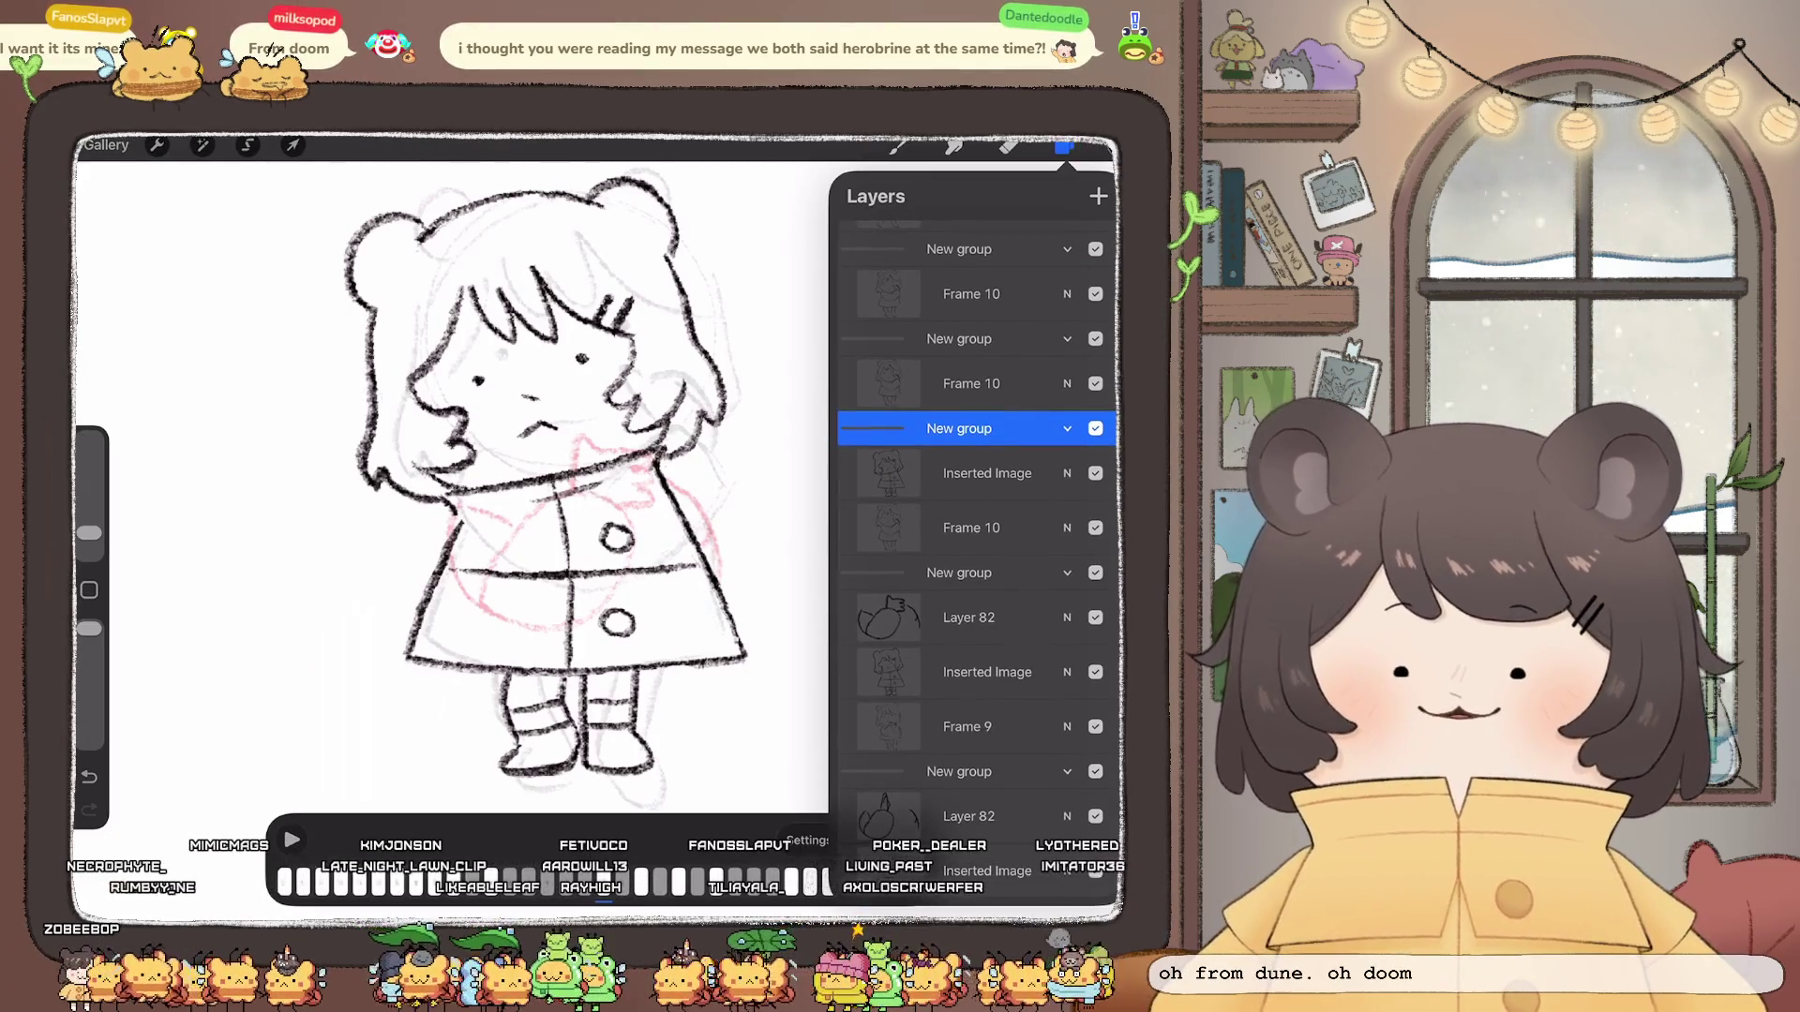
{"action": "left_click", "coordinate": [987, 473]}
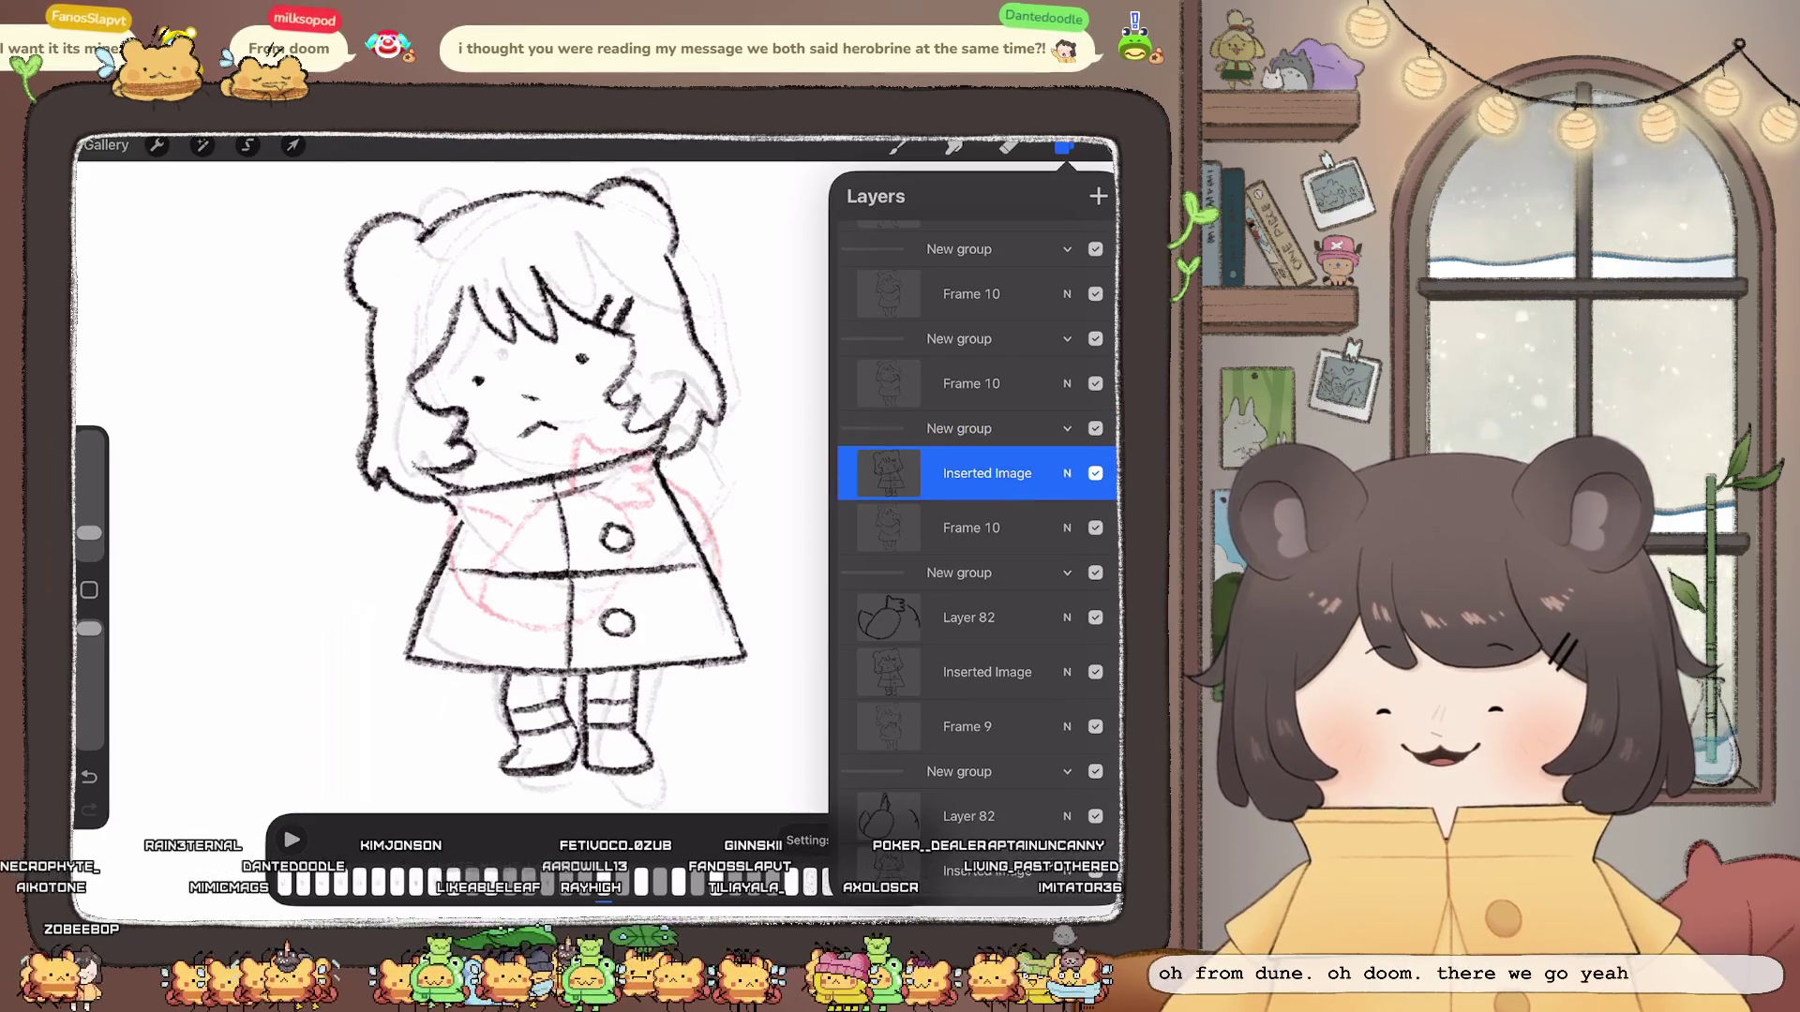
Step: Copy the Layer 82 arm sketch and paste it onto the new frame's image layer
{"action": "left_click", "coordinate": [968, 617]}
{"action": "left_click", "coordinate": [968, 618]}
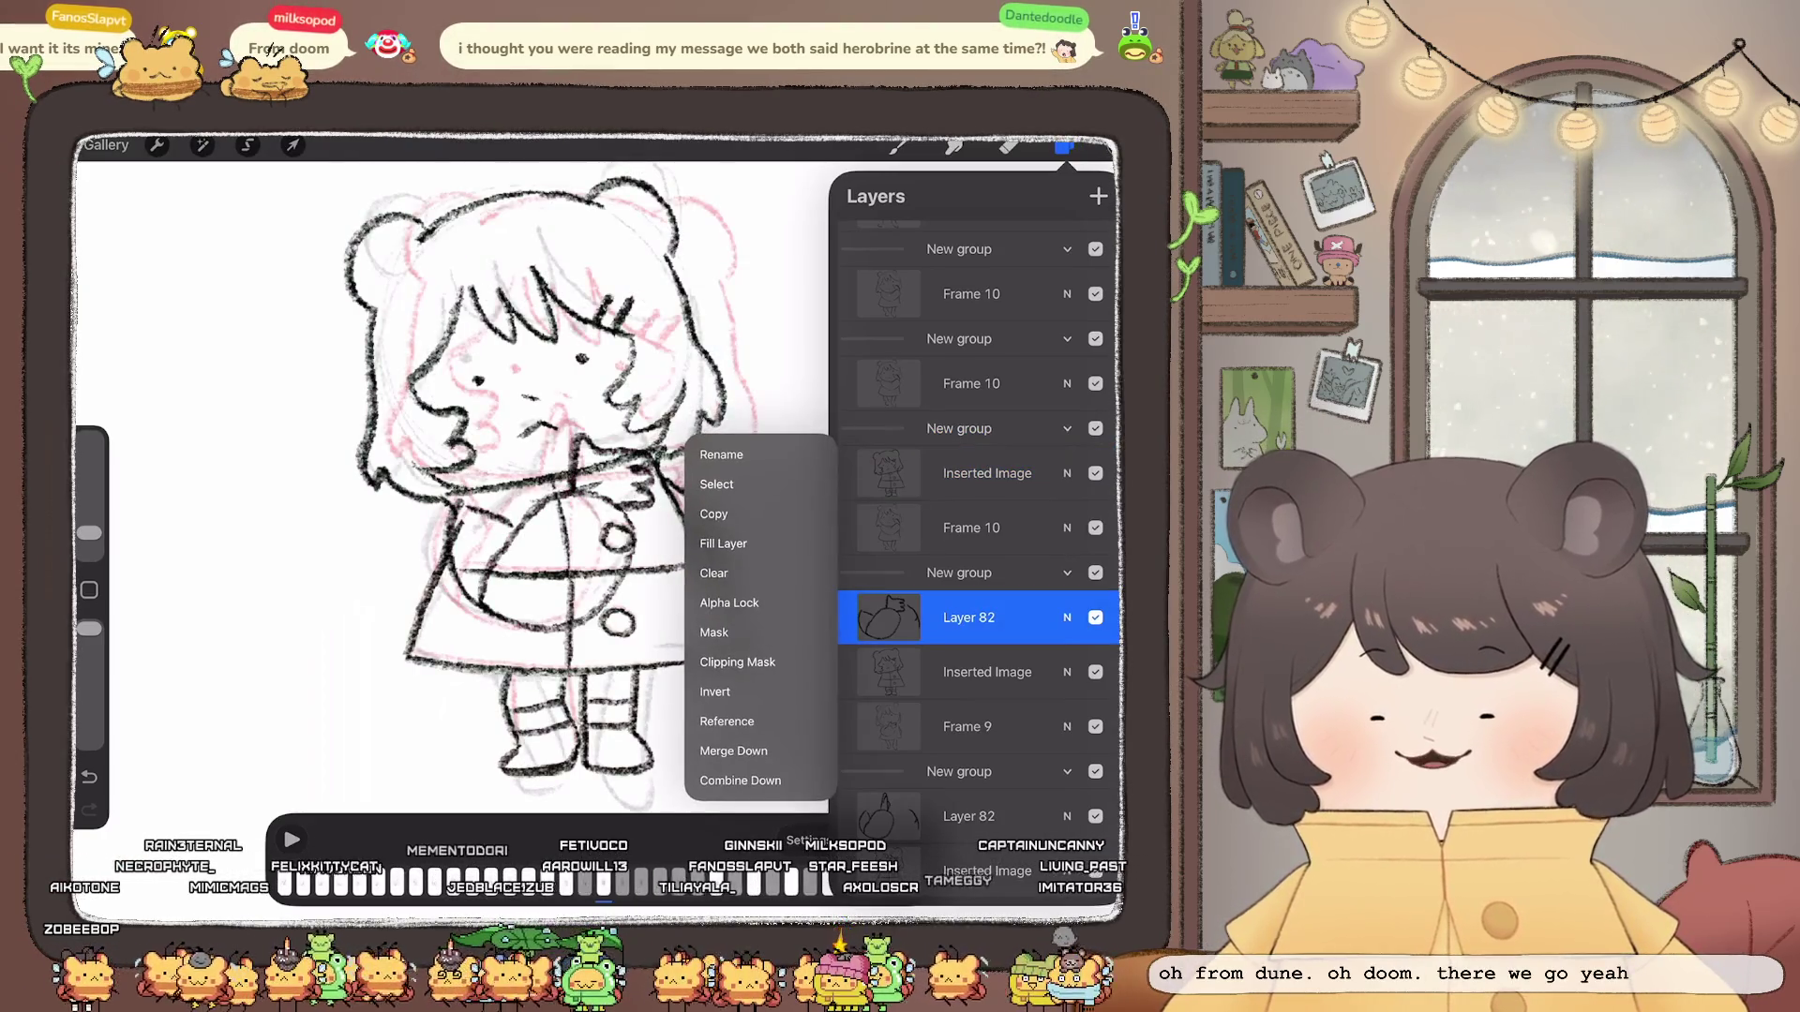
{"action": "left_click", "coordinate": [745, 523]}
{"action": "left_click", "coordinate": [988, 466]}
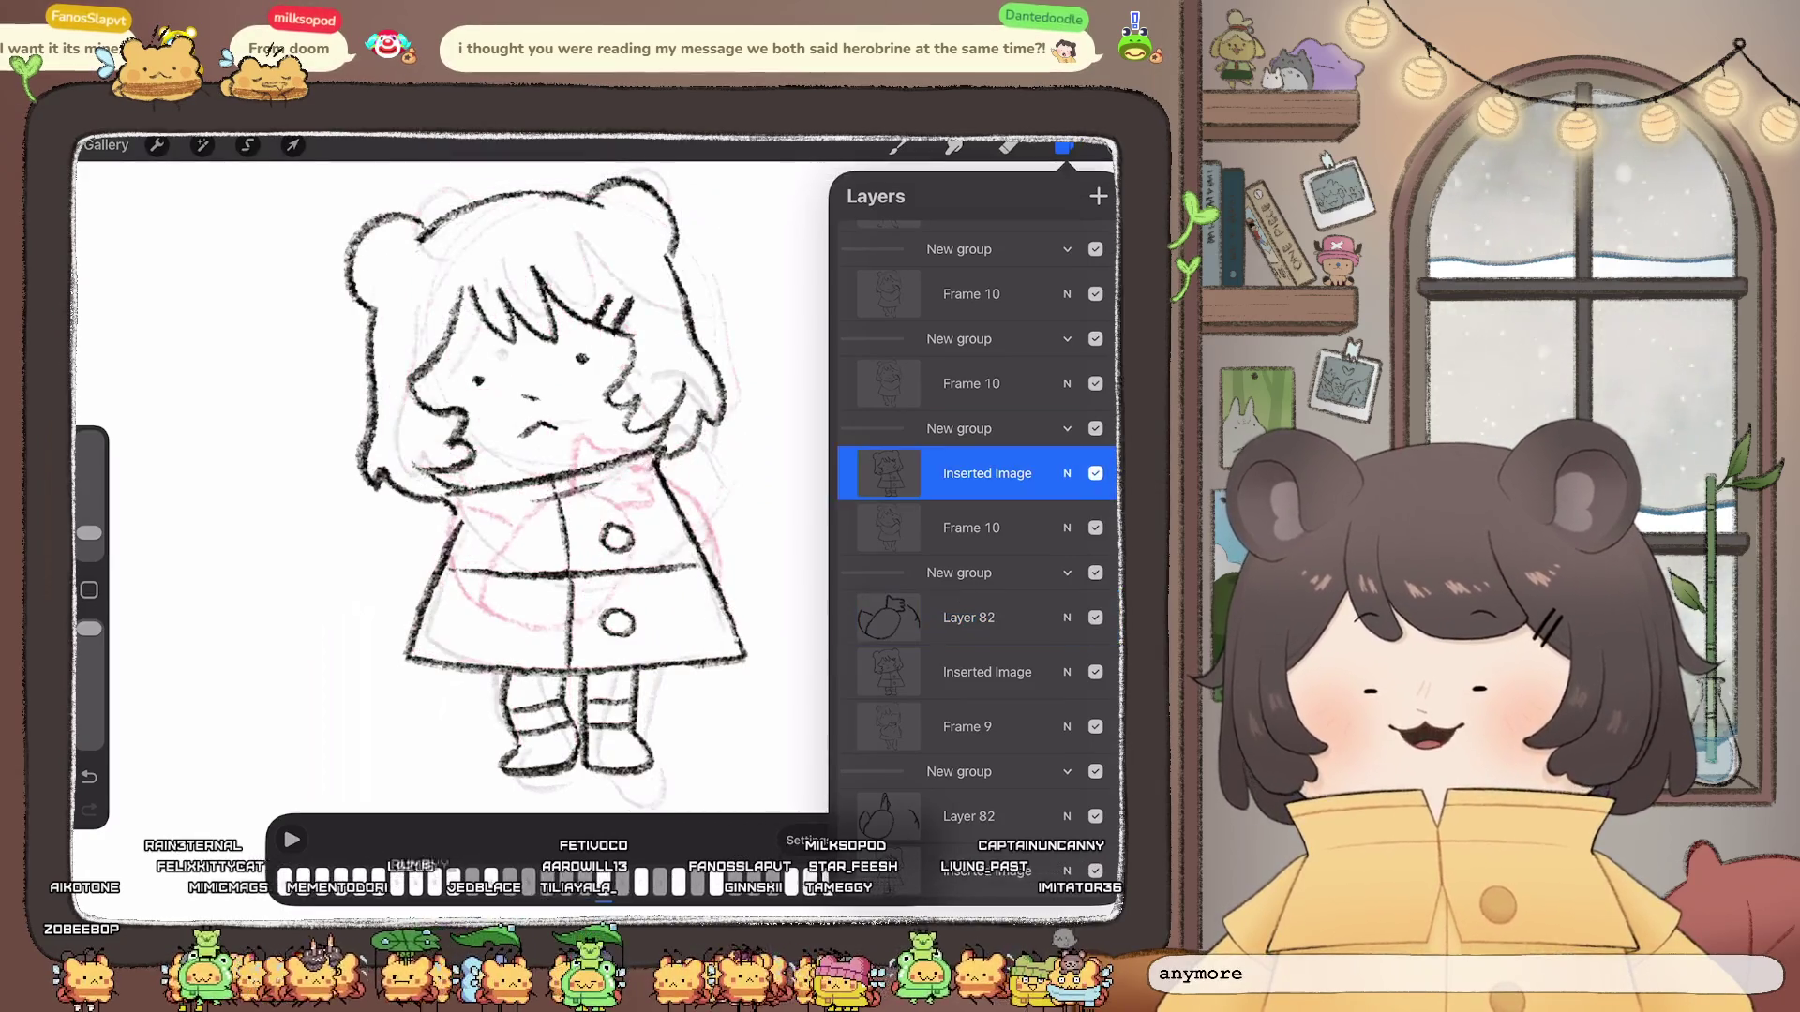
{"action": "left_click", "coordinate": [157, 145]}
{"action": "left_click", "coordinate": [156, 553]}
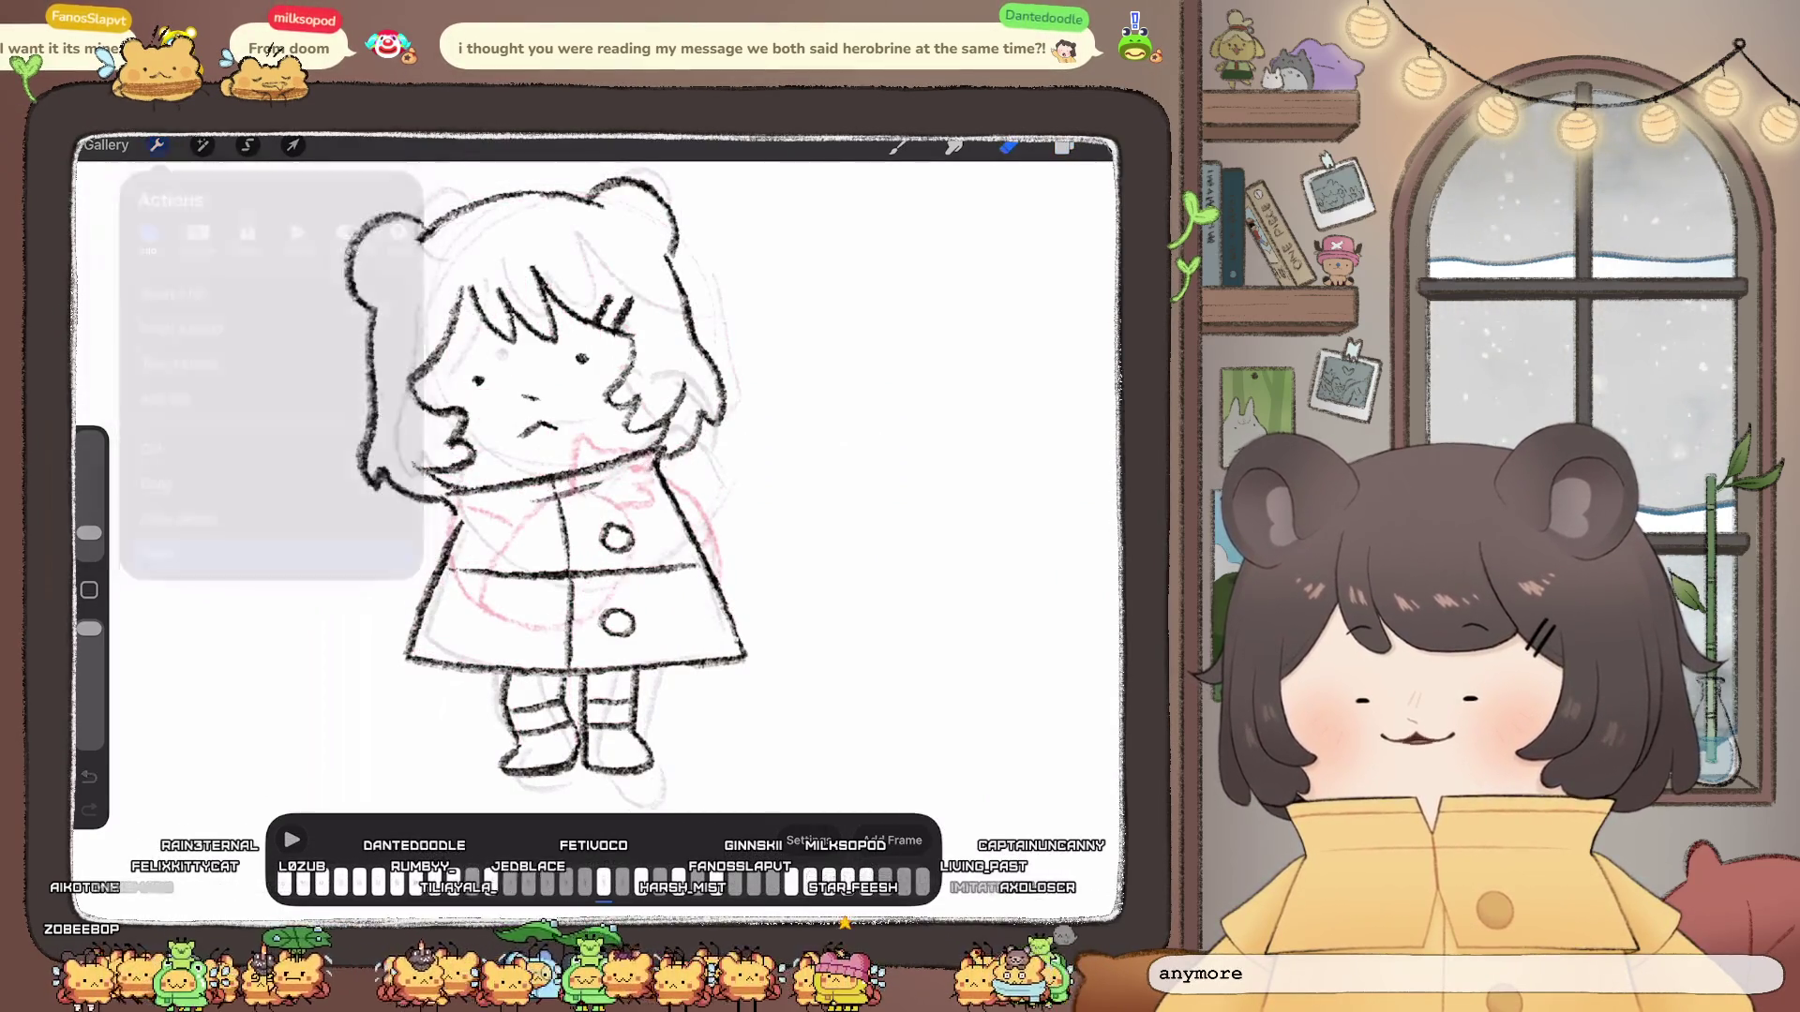
{"action": "left_click", "coordinate": [1065, 145]}
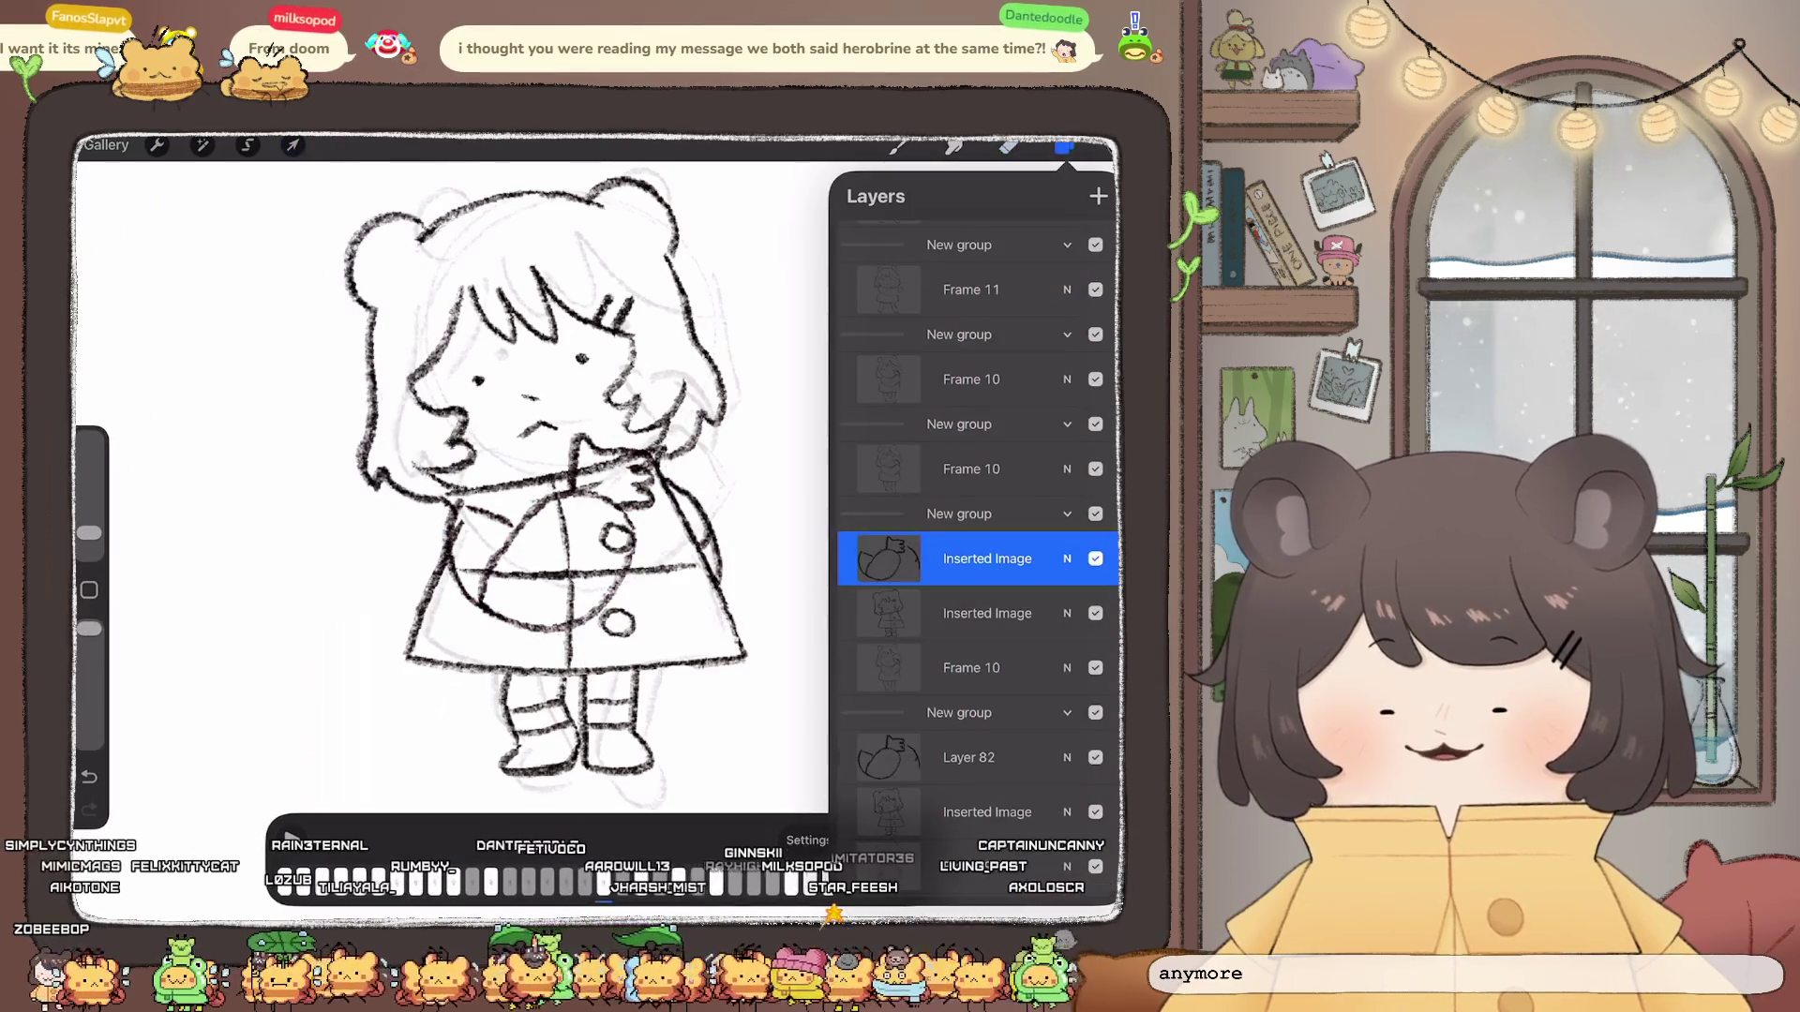
{"action": "left_click", "coordinate": [1009, 146]}
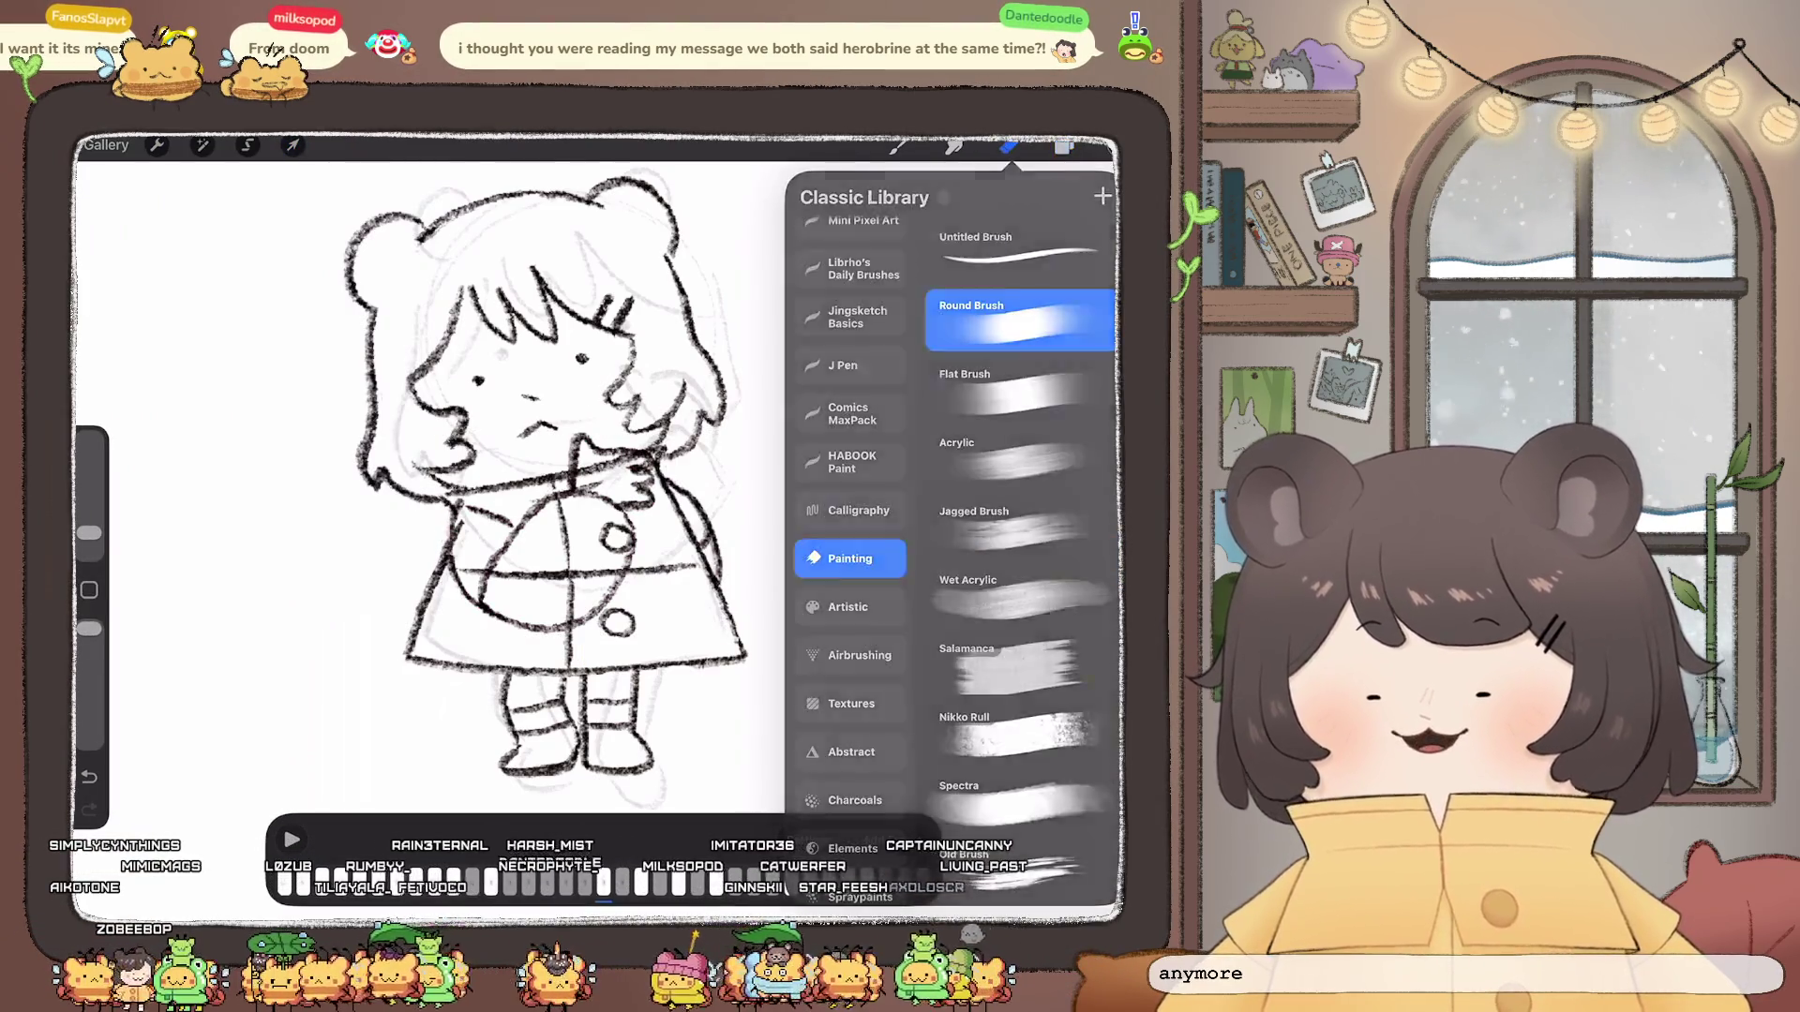
Step: With a slightly larger Round Brush, redraw the coat's belt line bolder, undoing the first attempt
{"action": "left_click", "coordinate": [1007, 145]}
{"action": "left_click_drag", "start_coordinate": [89, 533], "coordinate": [89, 522]}
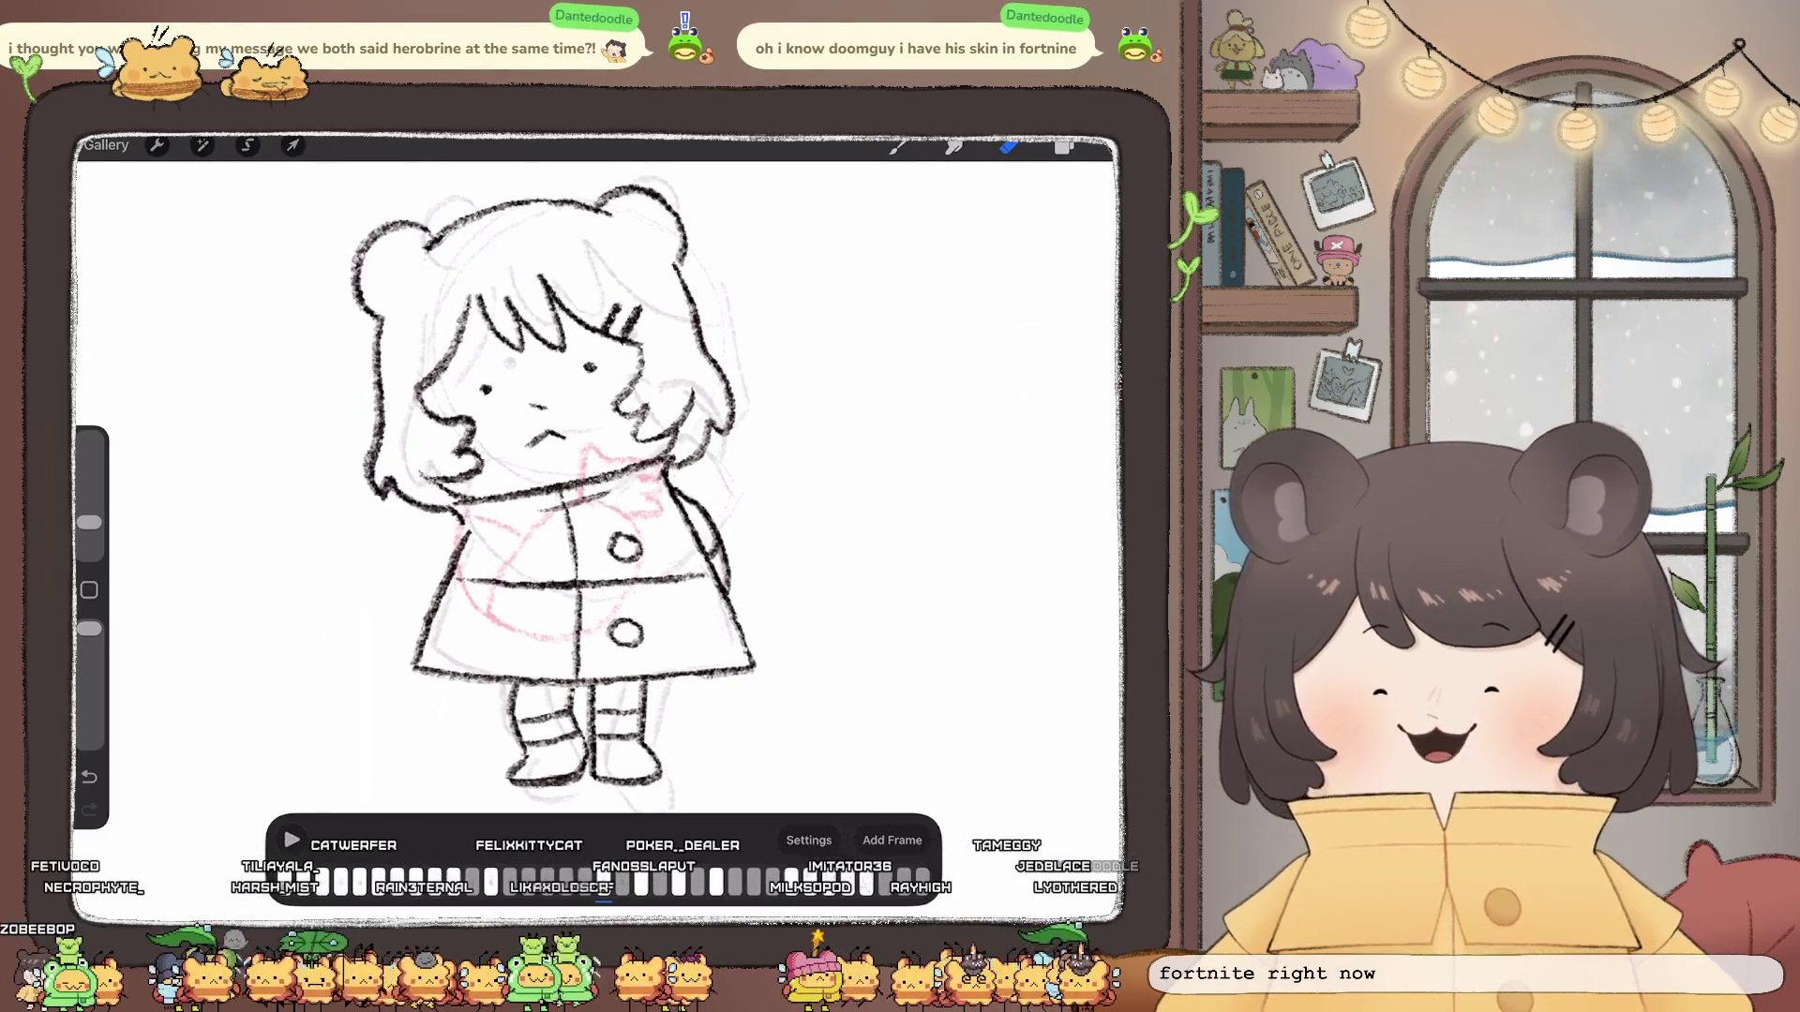
{"action": "left_click", "coordinate": [1065, 145]}
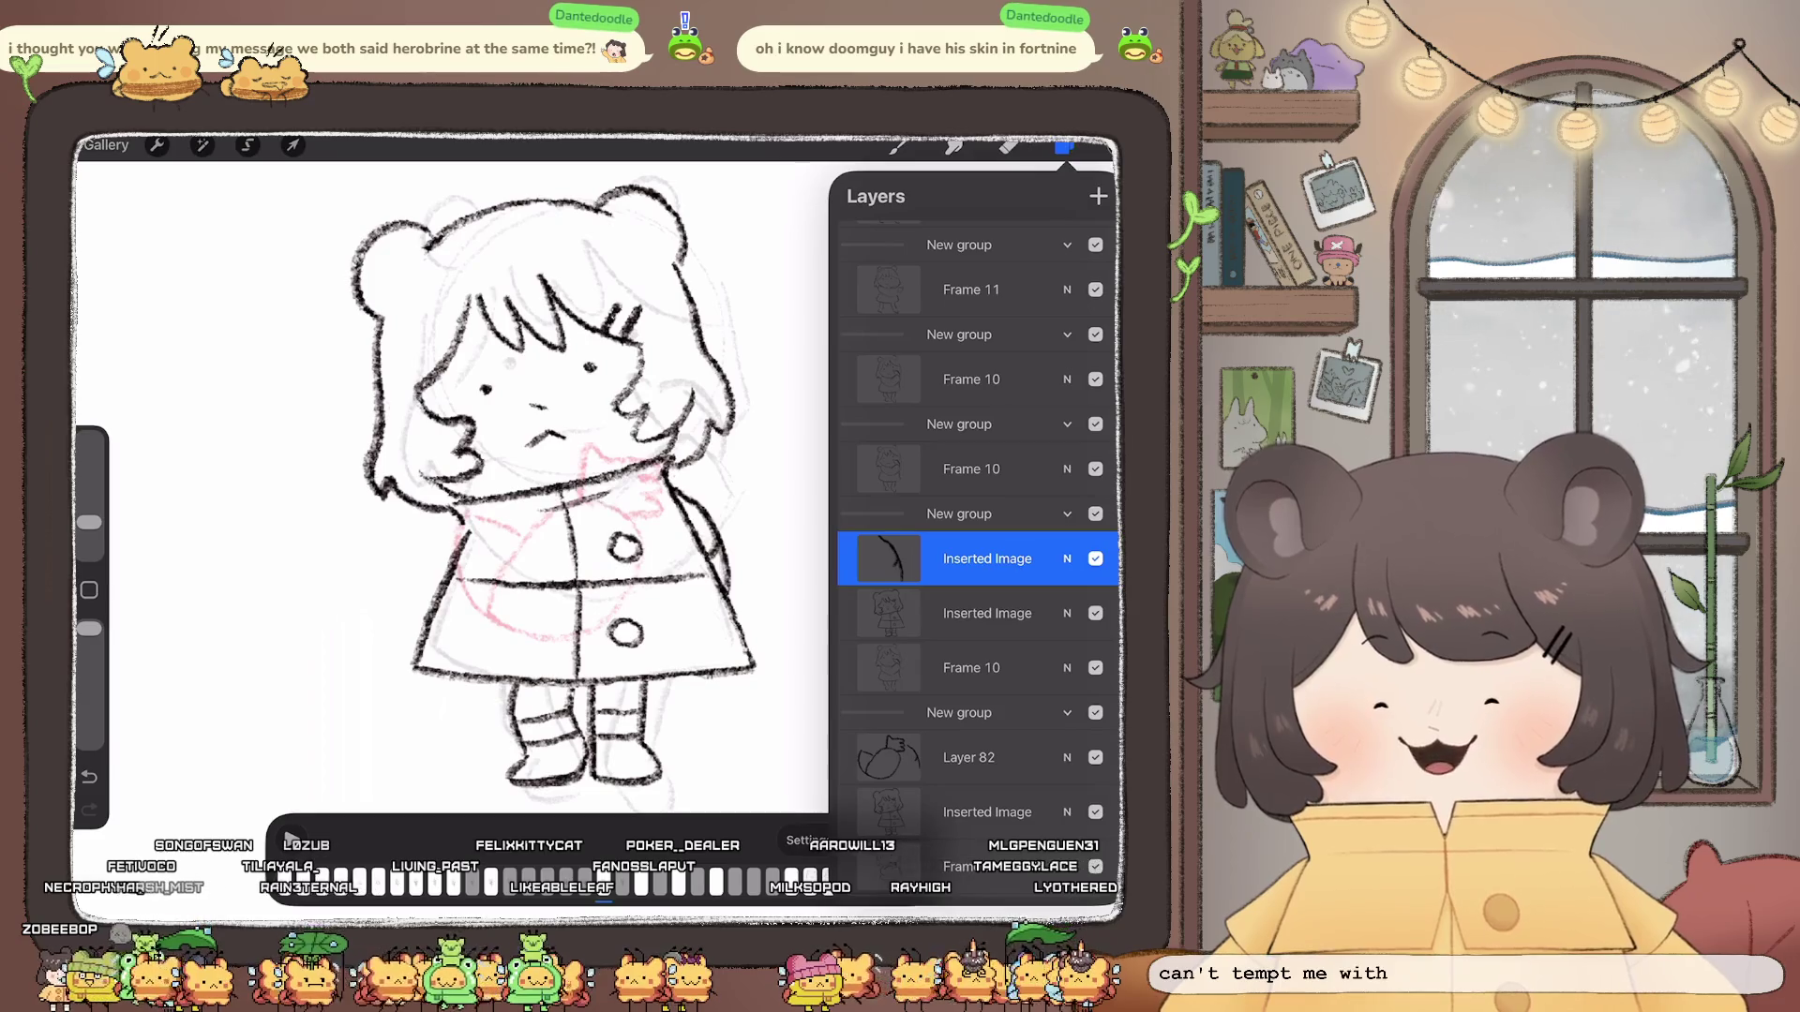
{"action": "left_click", "coordinate": [1064, 145]}
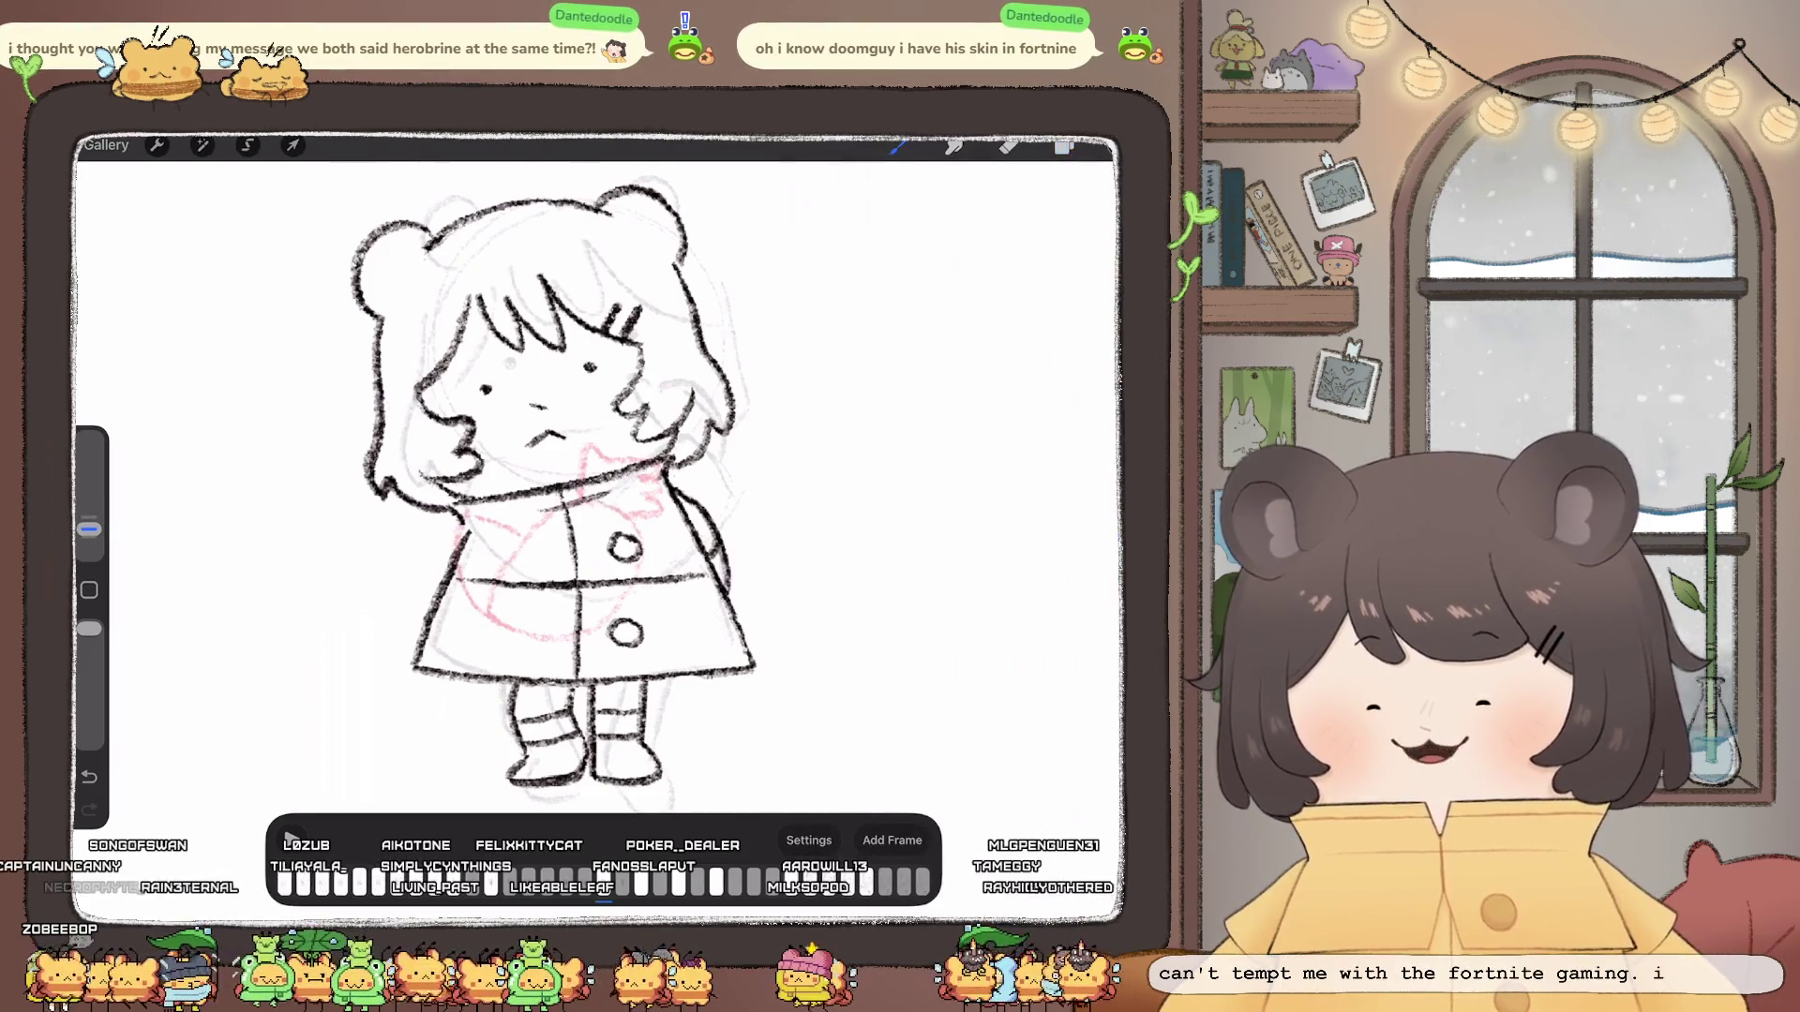
{"action": "scroll", "coordinate": [591, 492], "scroll_direction": "up", "scroll_amount": 1}
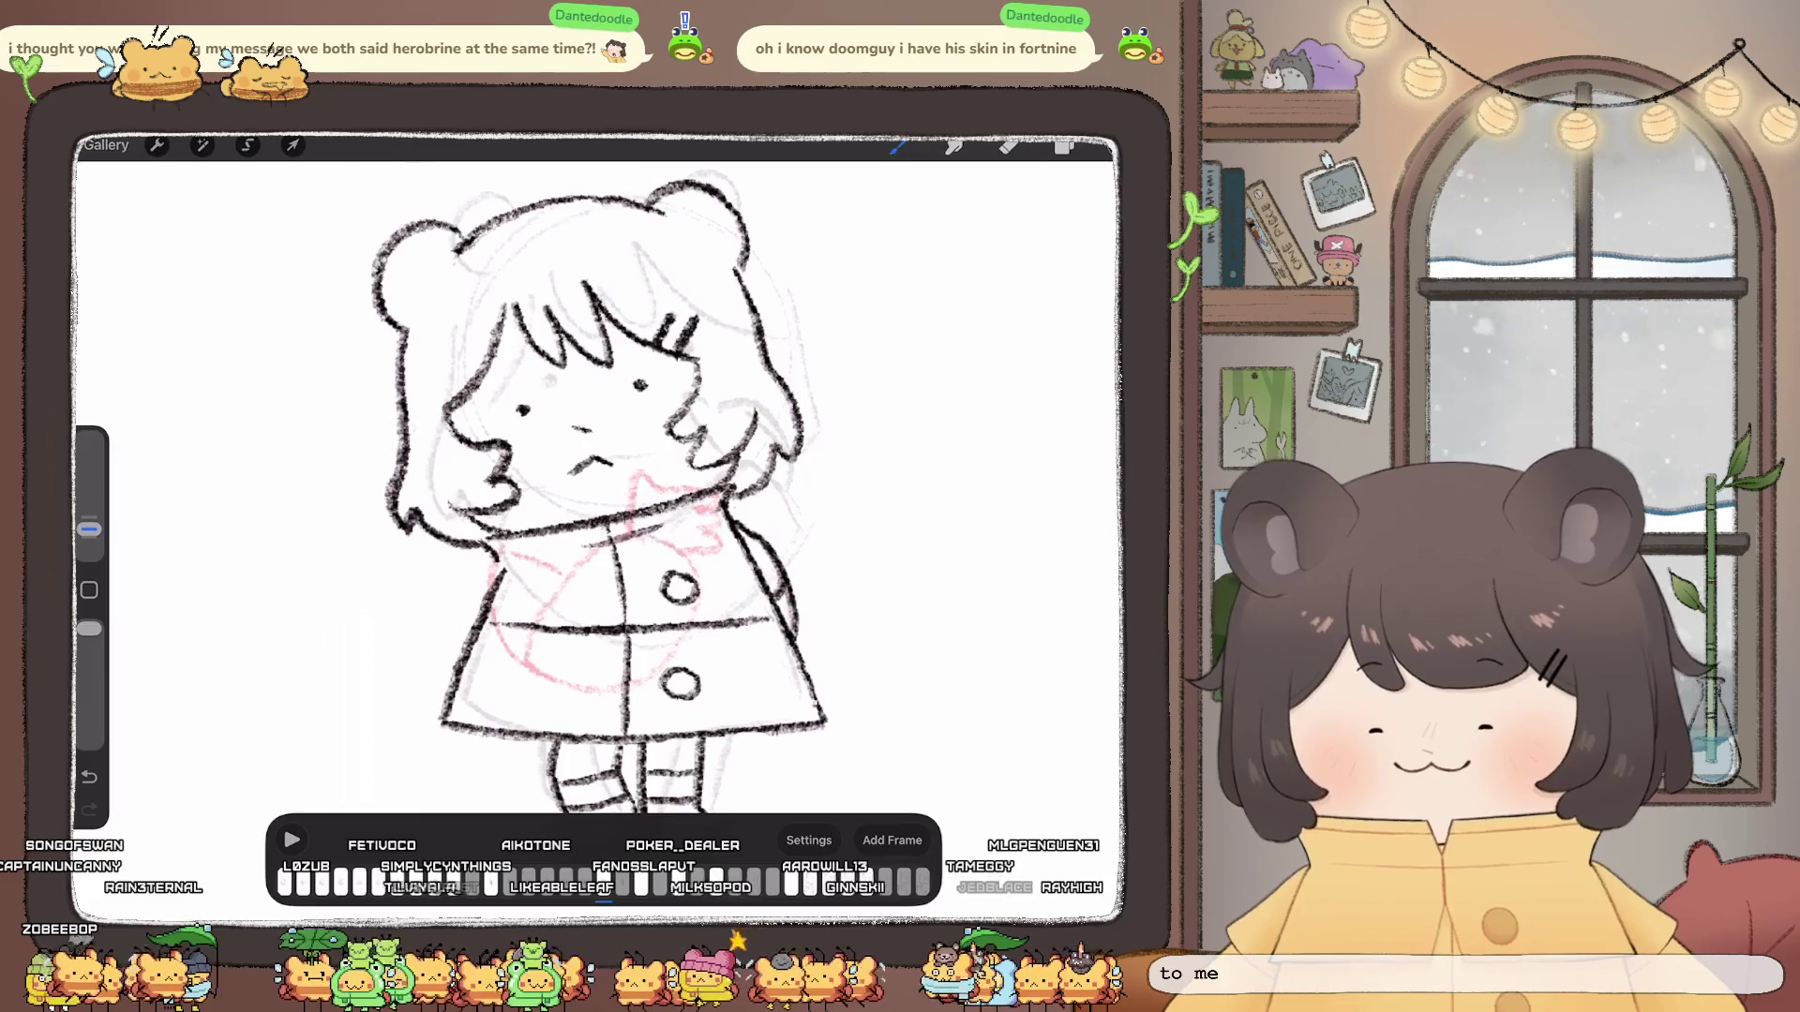
{"action": "key", "text": "ctrl+z"}
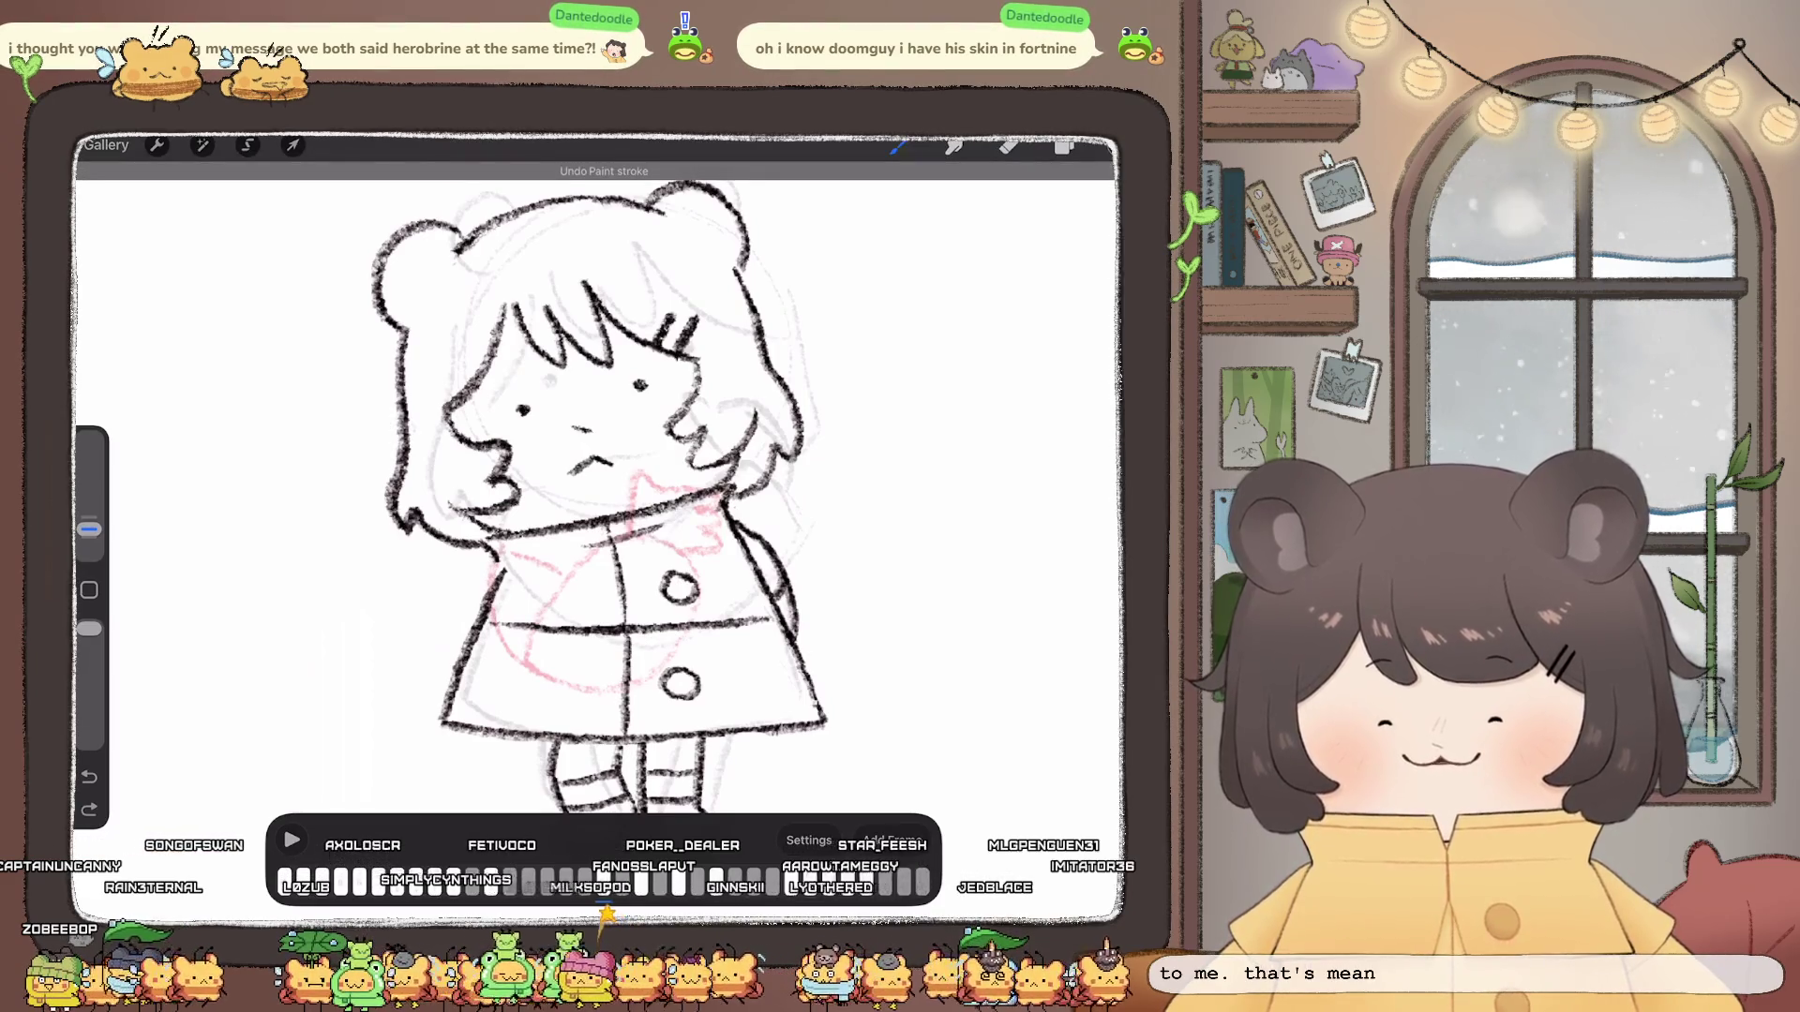
{"action": "left_click_drag", "start_coordinate": [506, 639], "coordinate": [739, 622]}
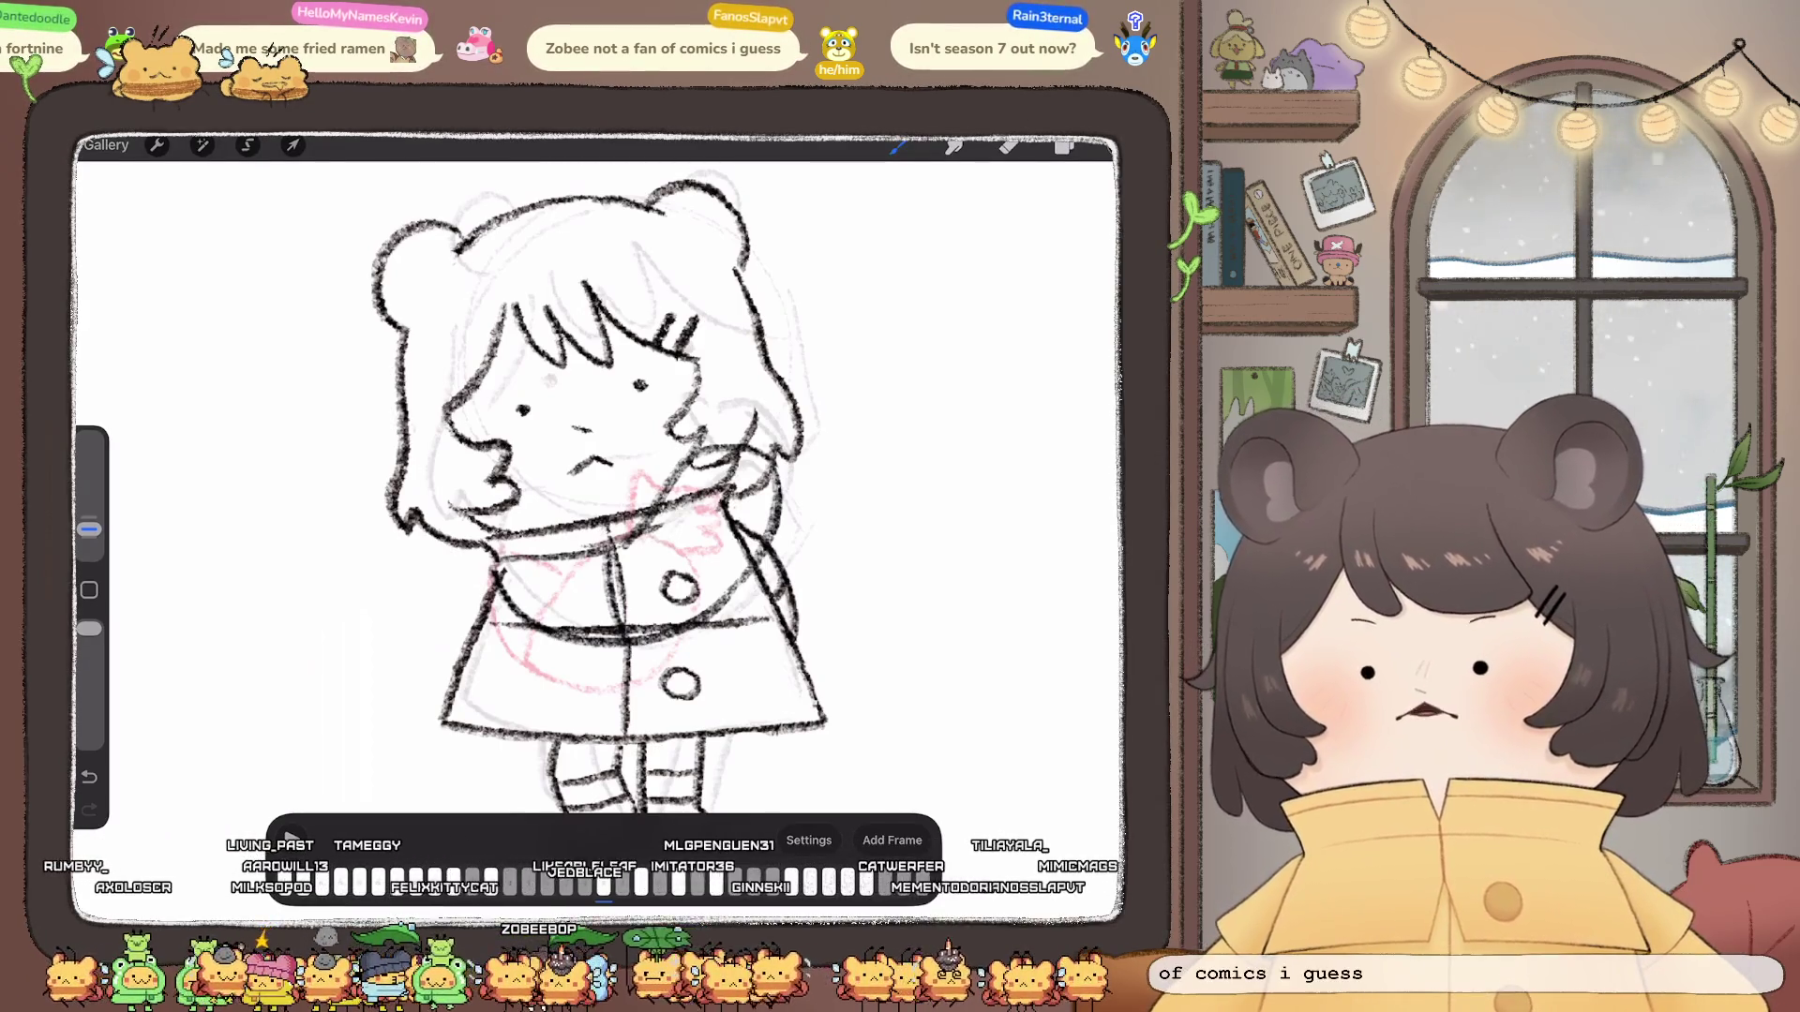
Step: On Layer 99, sketch the girl's hand raised by her cheek, then tidy it with eraser and smudge
{"action": "left_click", "coordinate": [1065, 145]}
{"action": "left_click", "coordinate": [956, 606]}
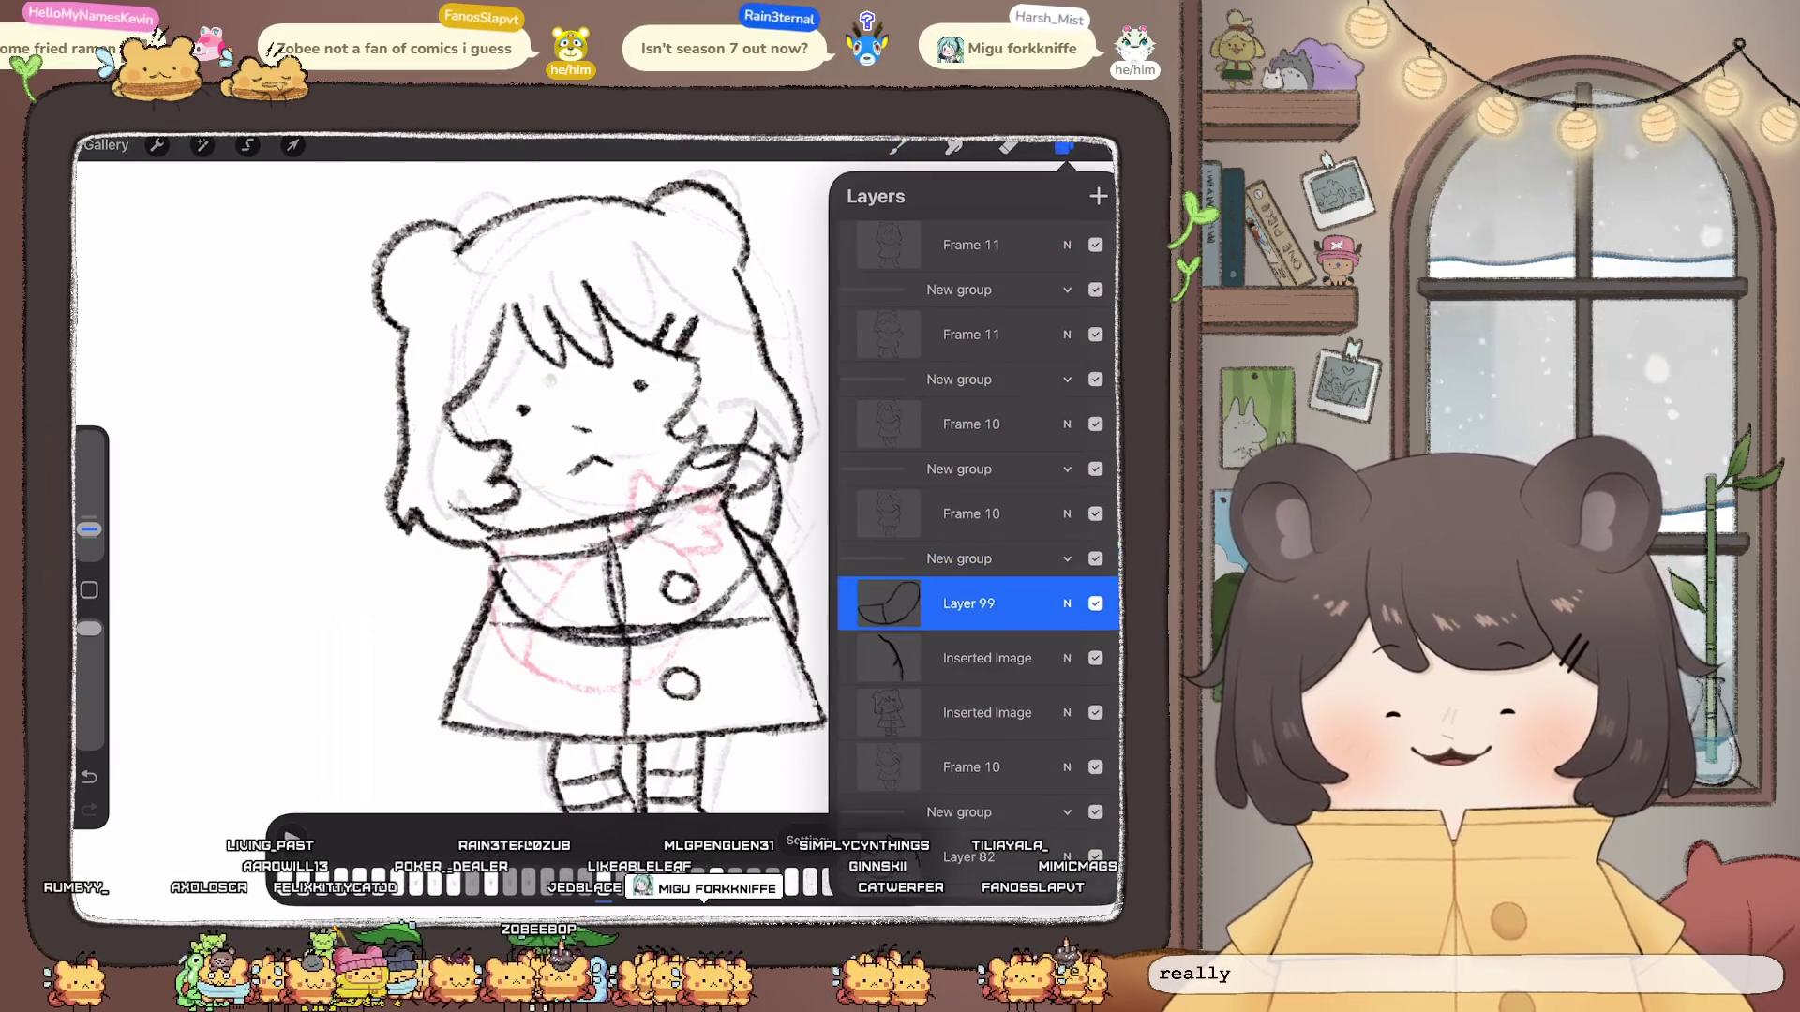
{"action": "left_click", "coordinate": [898, 145]}
{"action": "scroll", "coordinate": [563, 492], "scroll_direction": "up", "scroll_amount": 3}
{"action": "scroll", "coordinate": [562, 492], "scroll_direction": "up", "scroll_amount": 2}
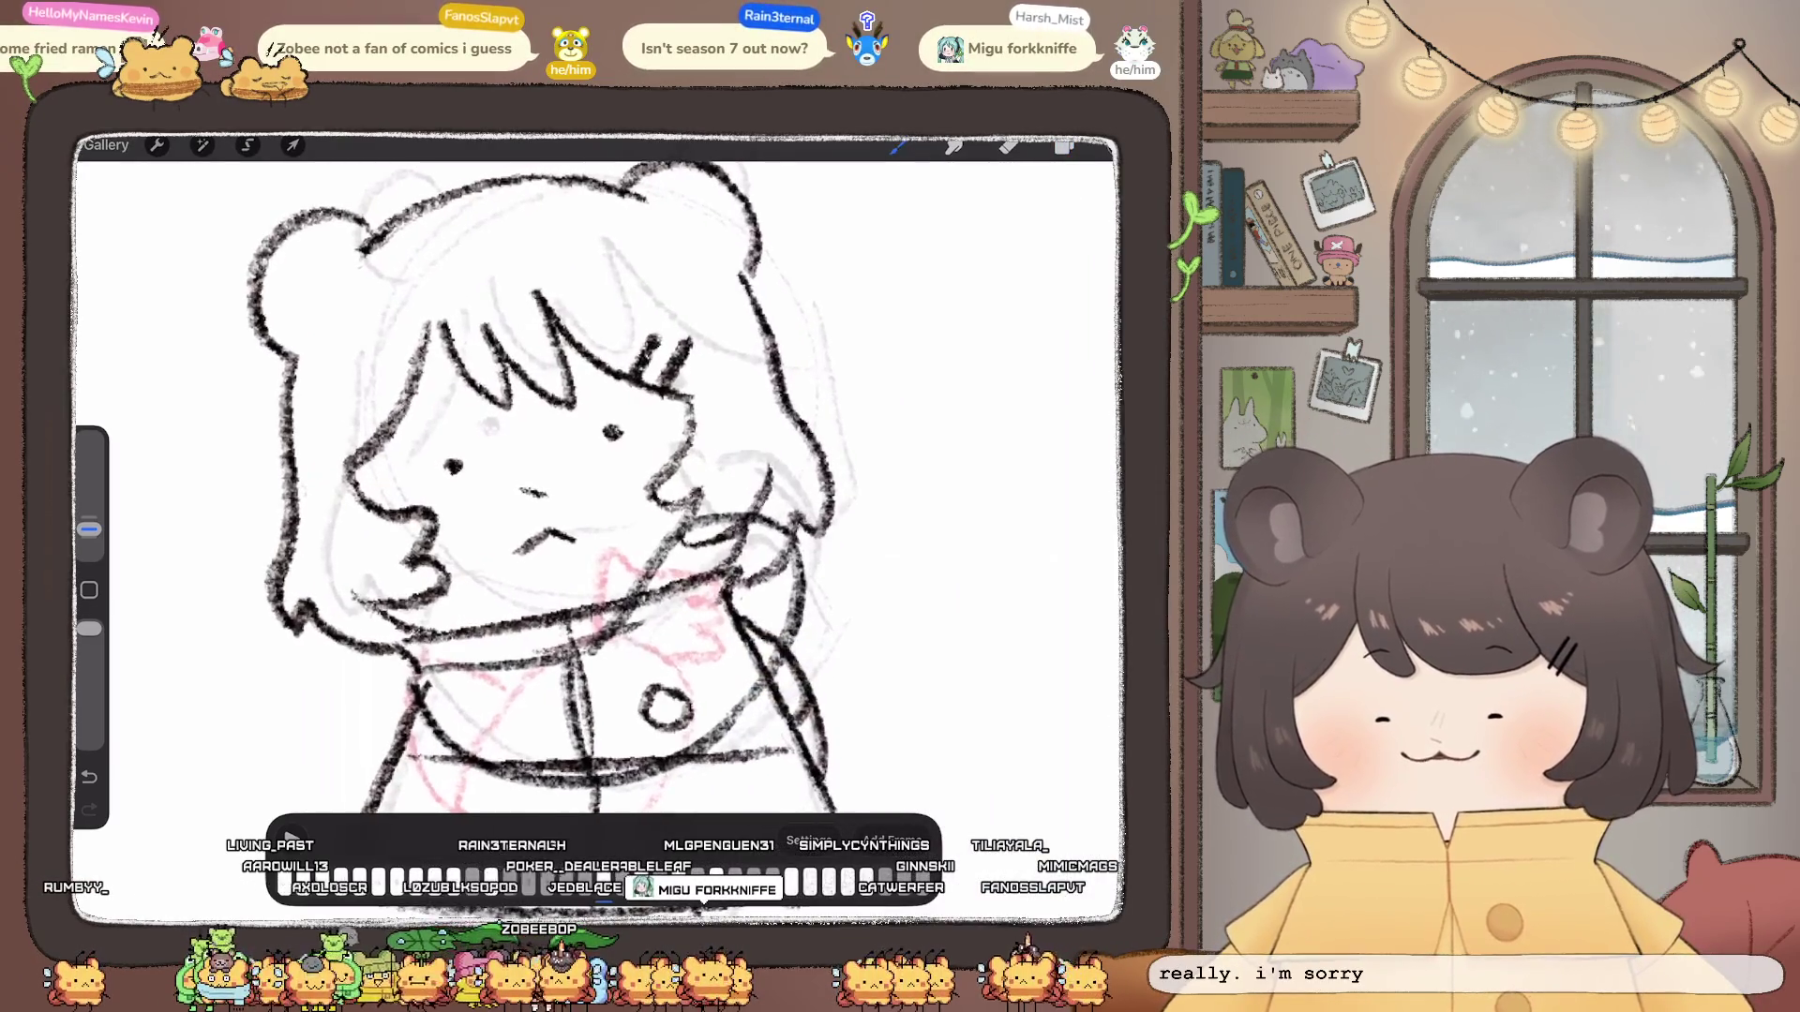
{"action": "mouse_move", "coordinate": [678, 445]}
{"action": "left_mouse_down"}
{"action": "mouse_move", "coordinate": [700, 477]}
{"action": "mouse_move", "coordinate": [790, 462]}
{"action": "left_mouse_up"}
{"action": "key", "text": "ctrl+z"}
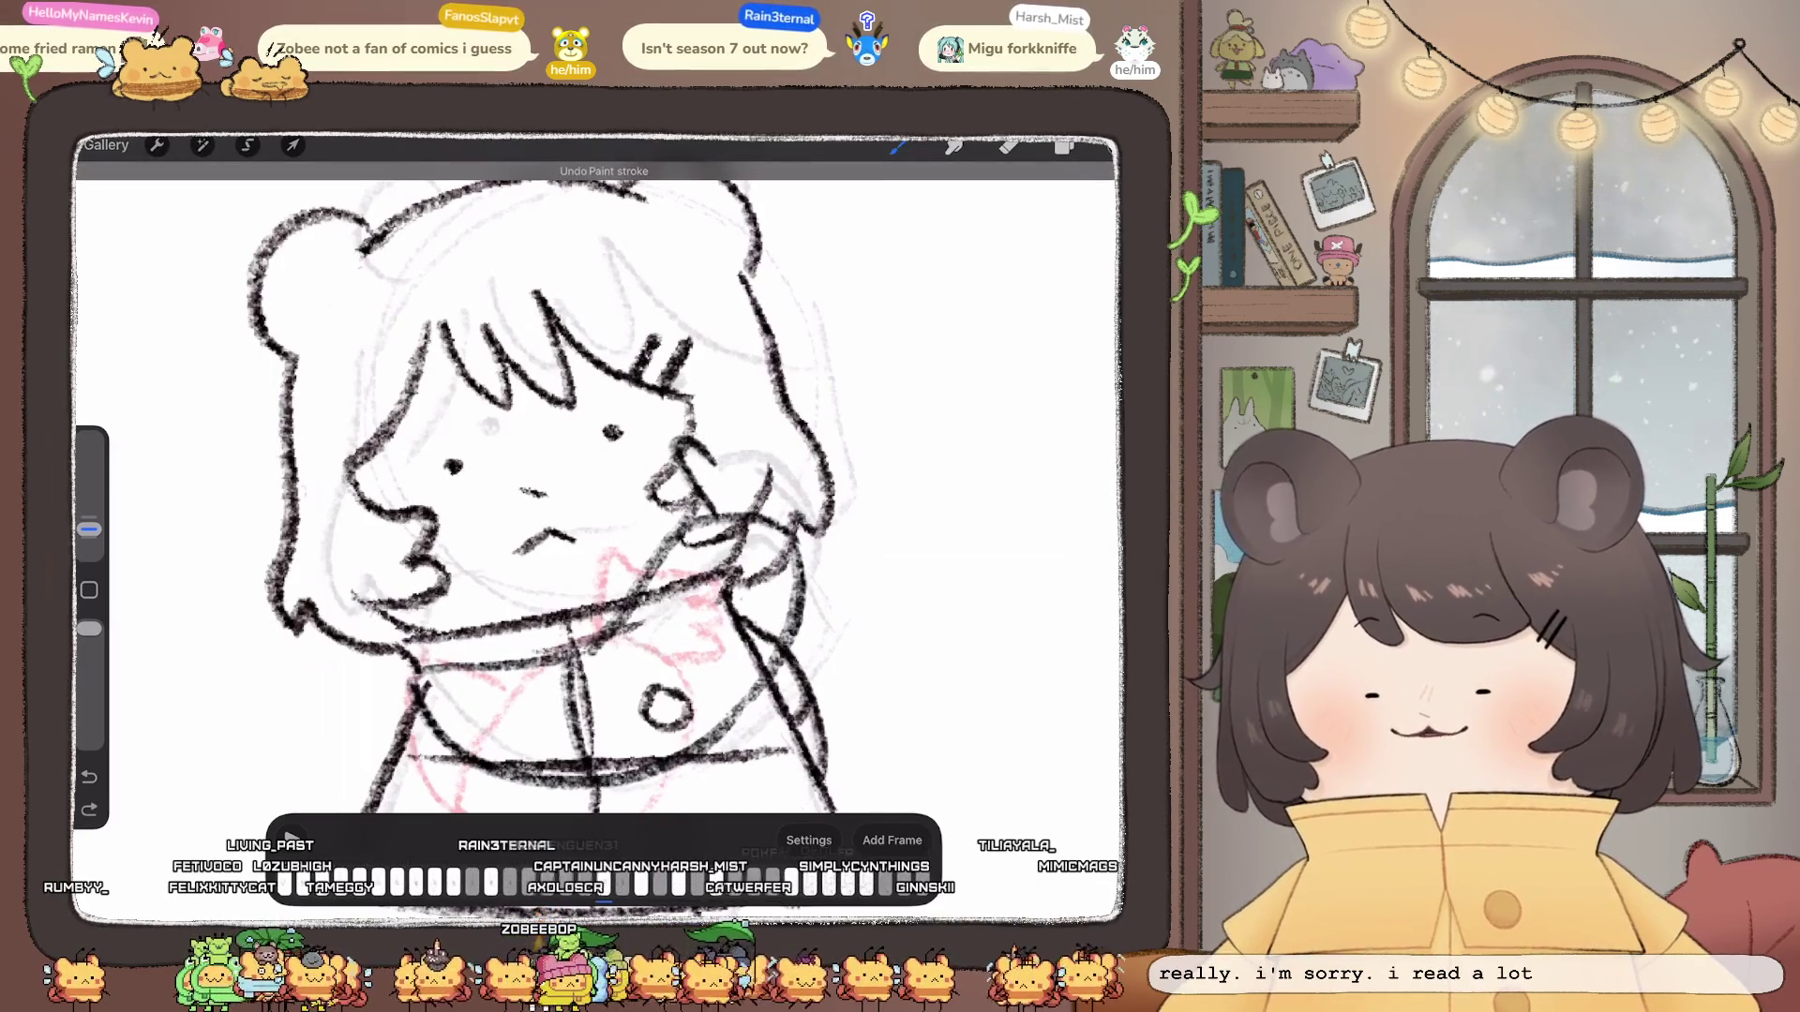
{"action": "key", "text": "ctrl+shift+z"}
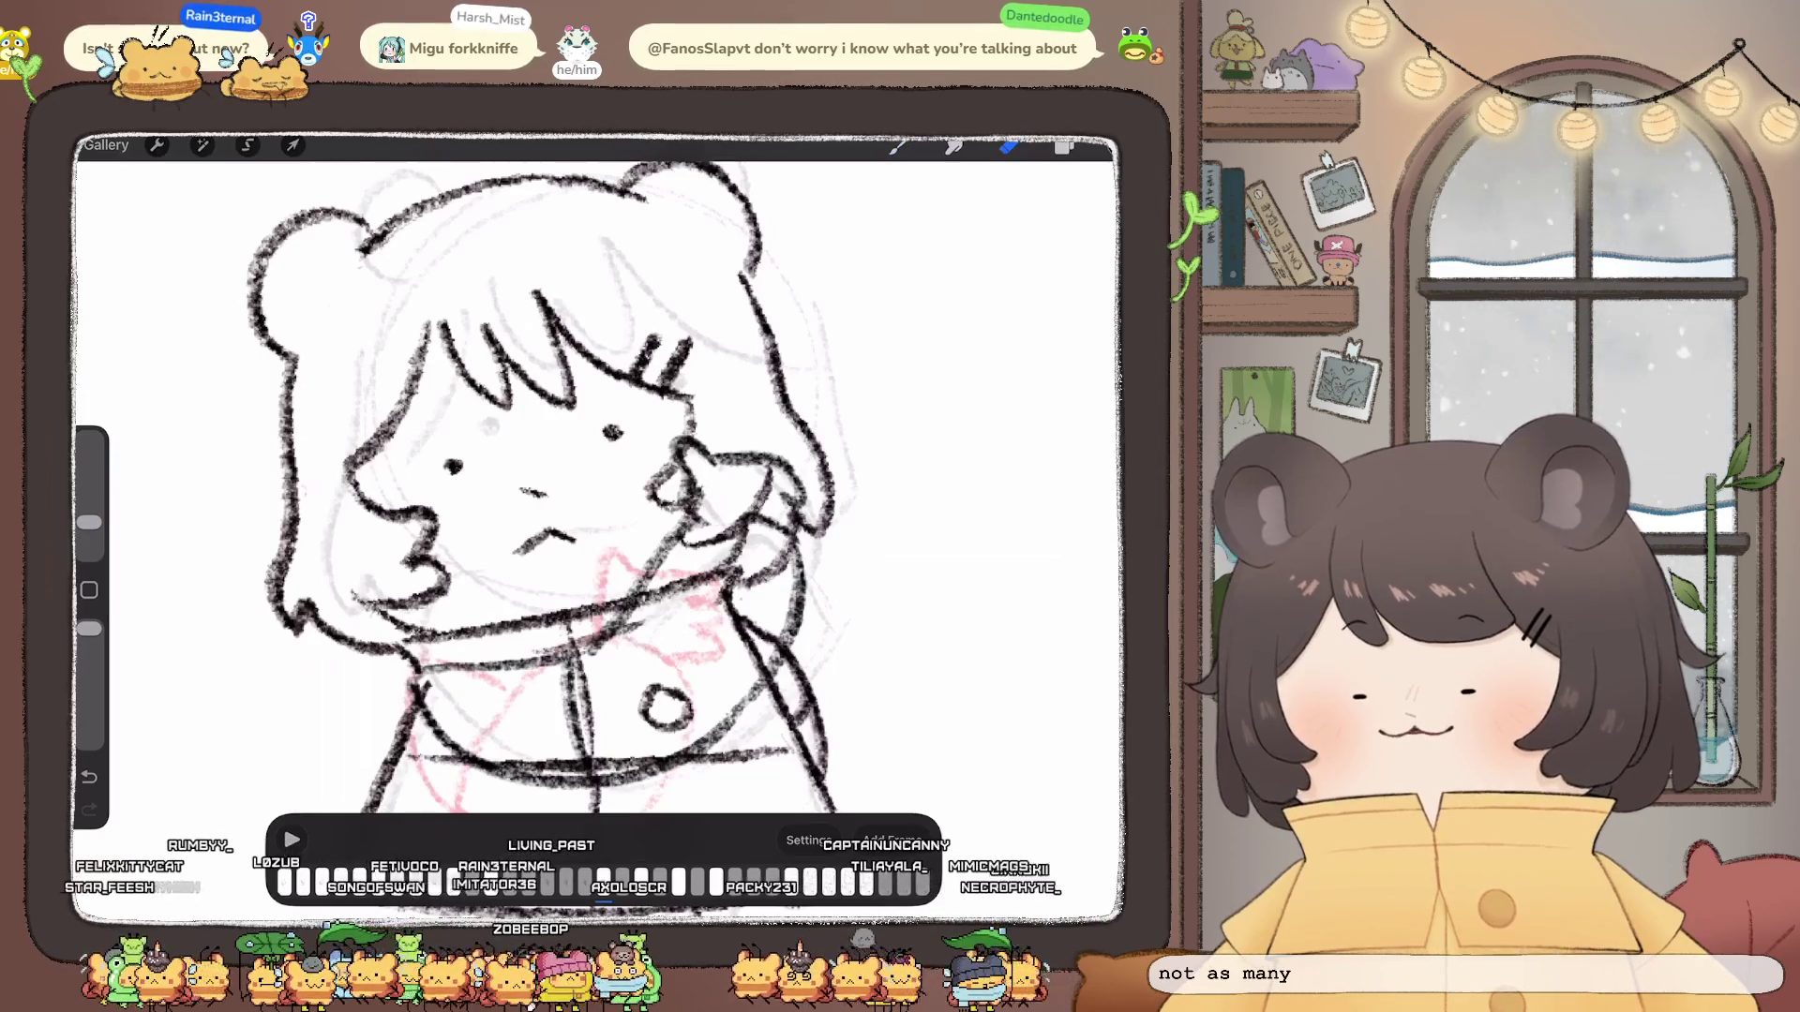
{"action": "left_click_drag", "start_coordinate": [89, 522], "coordinate": [89, 528]}
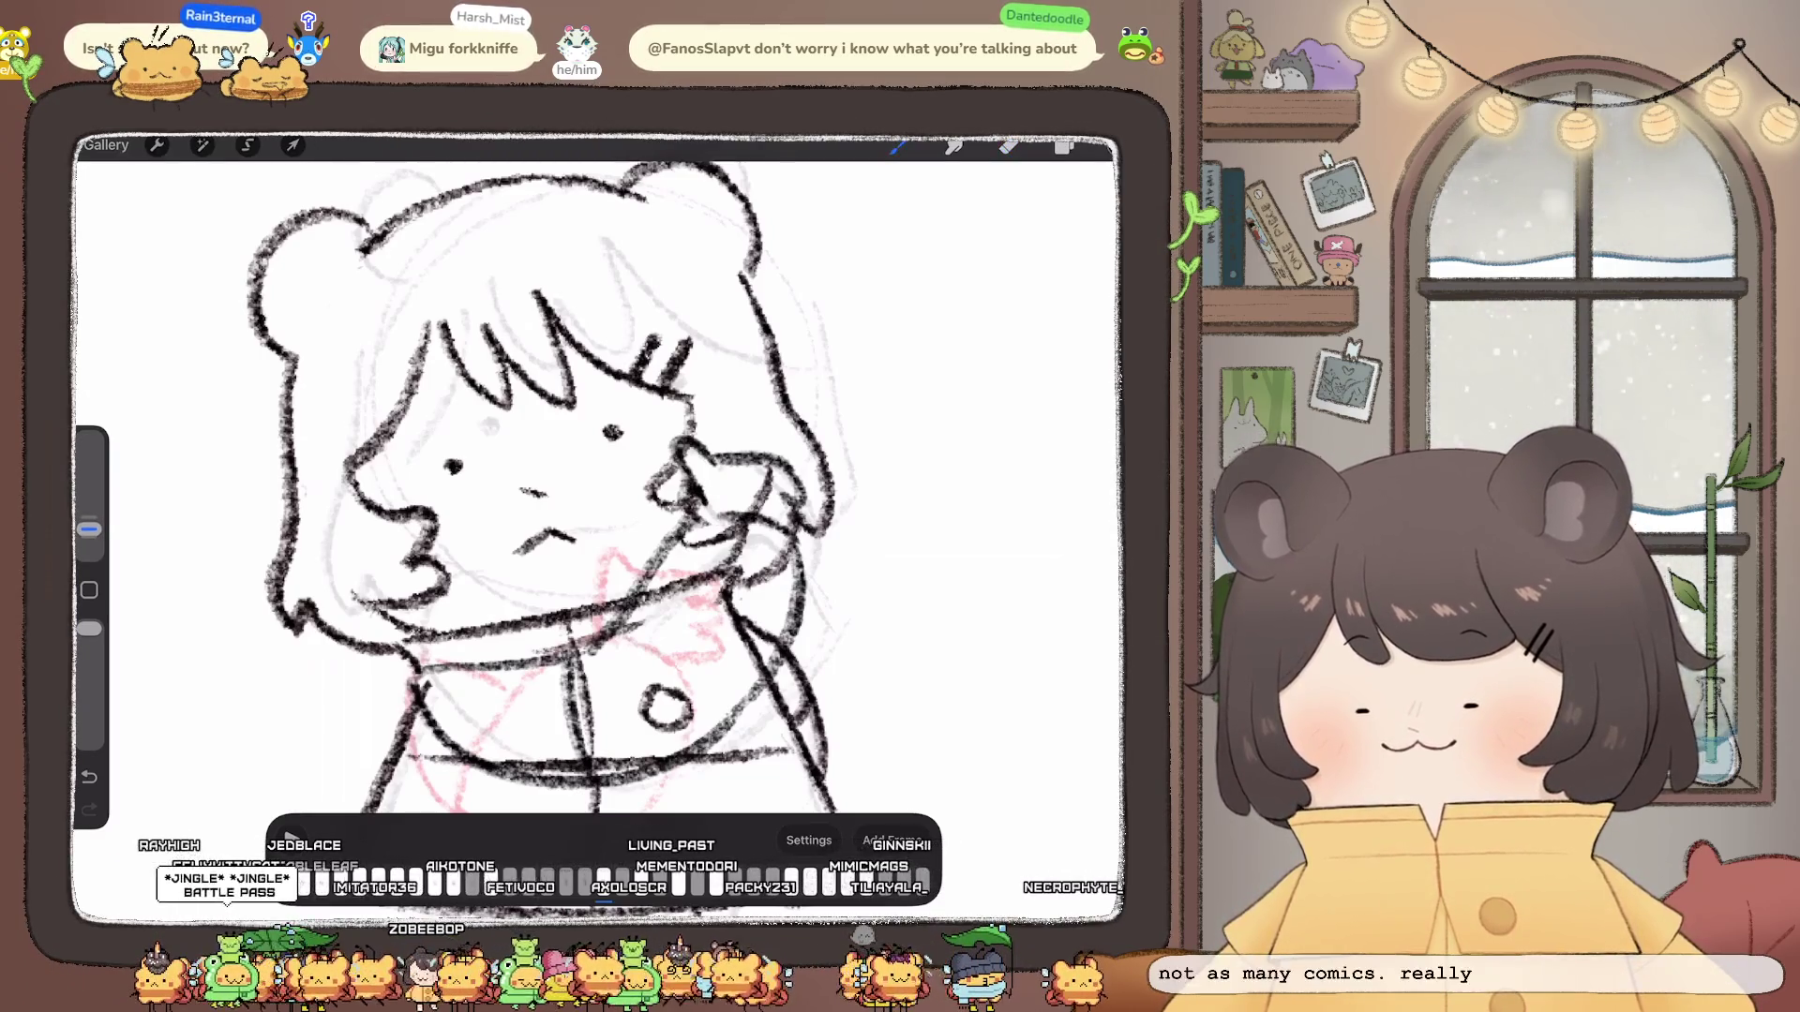
{"action": "scroll", "coordinate": [599, 535], "scroll_direction": "down", "scroll_amount": 5}
{"action": "scroll", "coordinate": [598, 535], "scroll_direction": "up", "scroll_amount": 5}
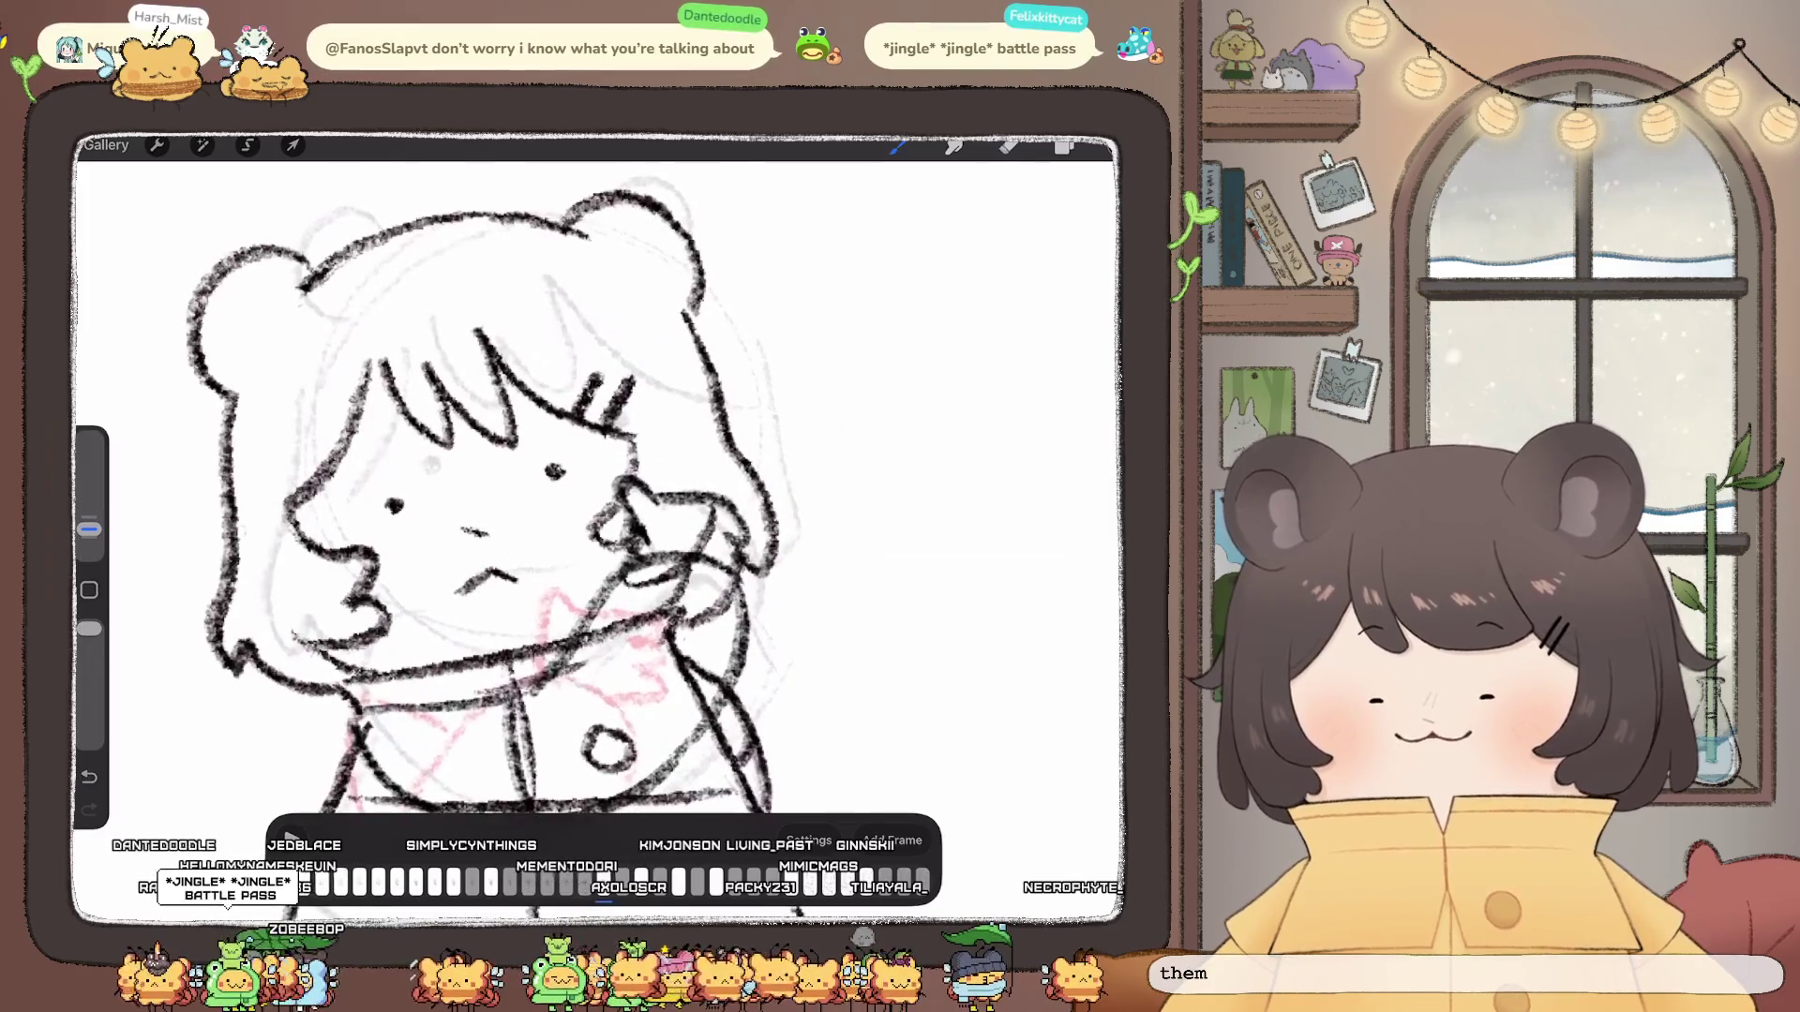
{"action": "key", "text": "e"}
{"action": "key", "text": "s"}
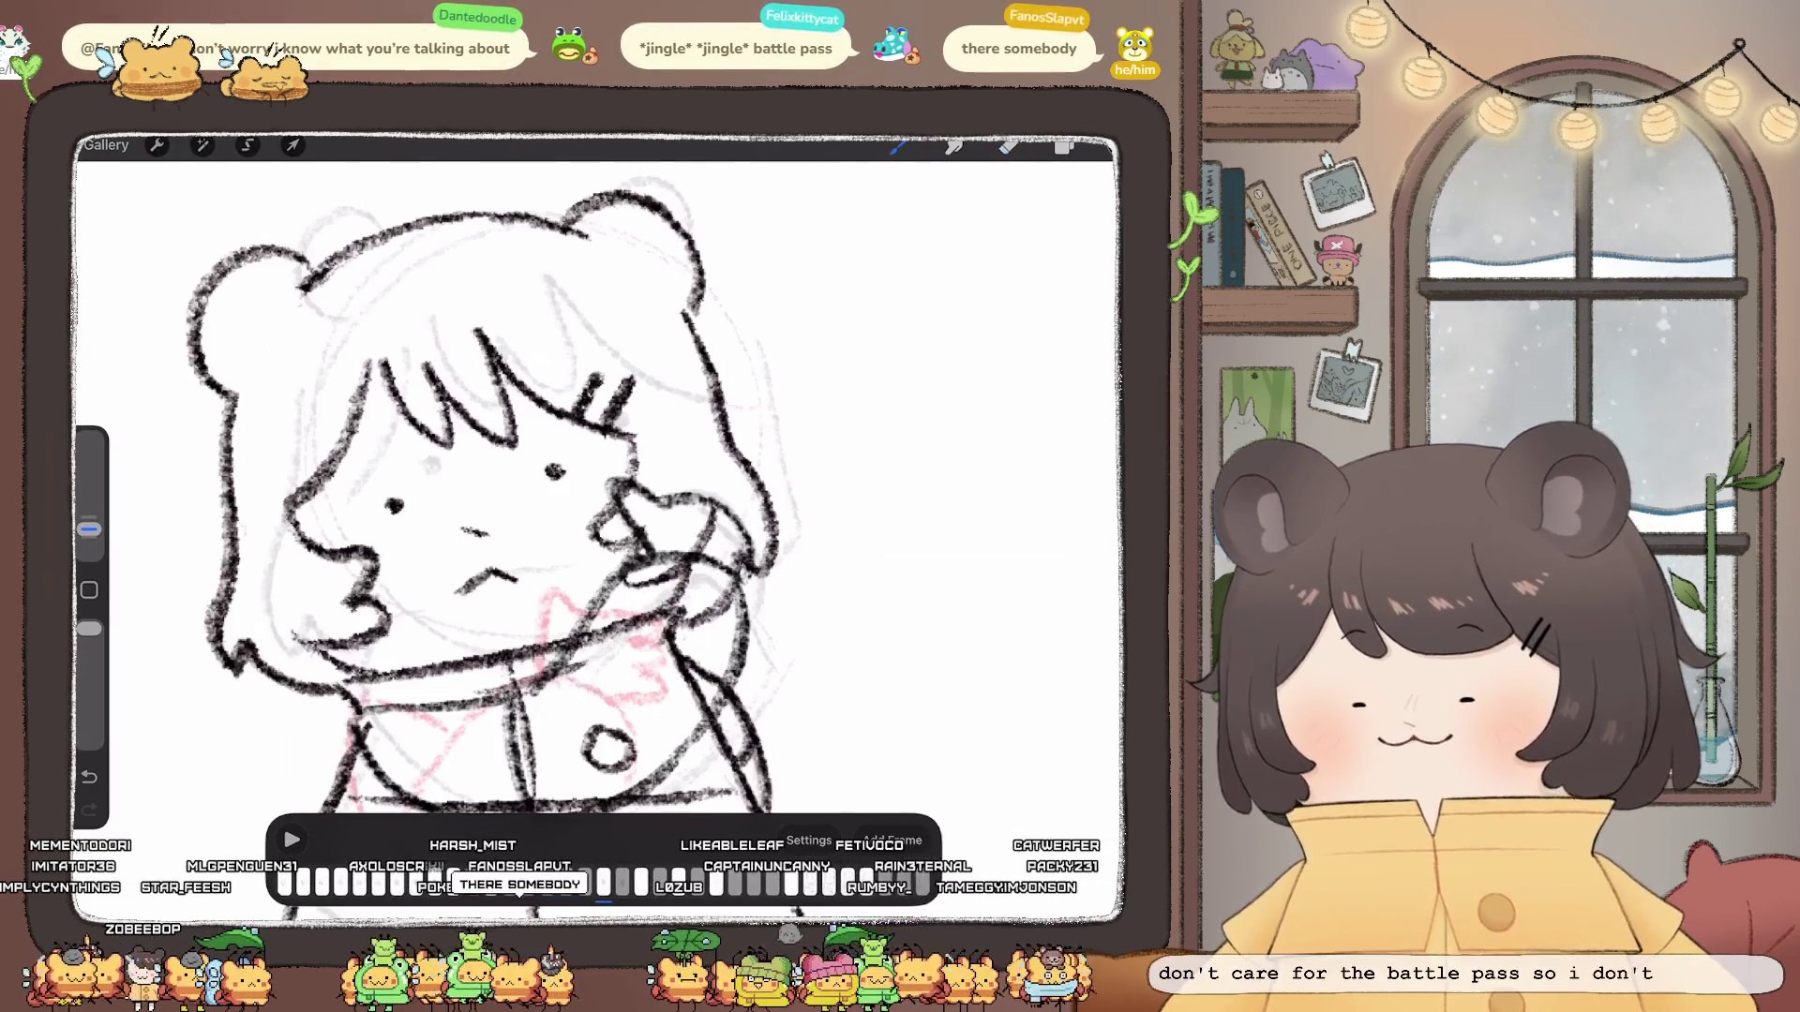
{"action": "scroll", "coordinate": [591, 492], "scroll_direction": "down", "scroll_amount": 5}
{"action": "scroll", "coordinate": [676, 563], "scroll_direction": "down", "scroll_amount": 3}
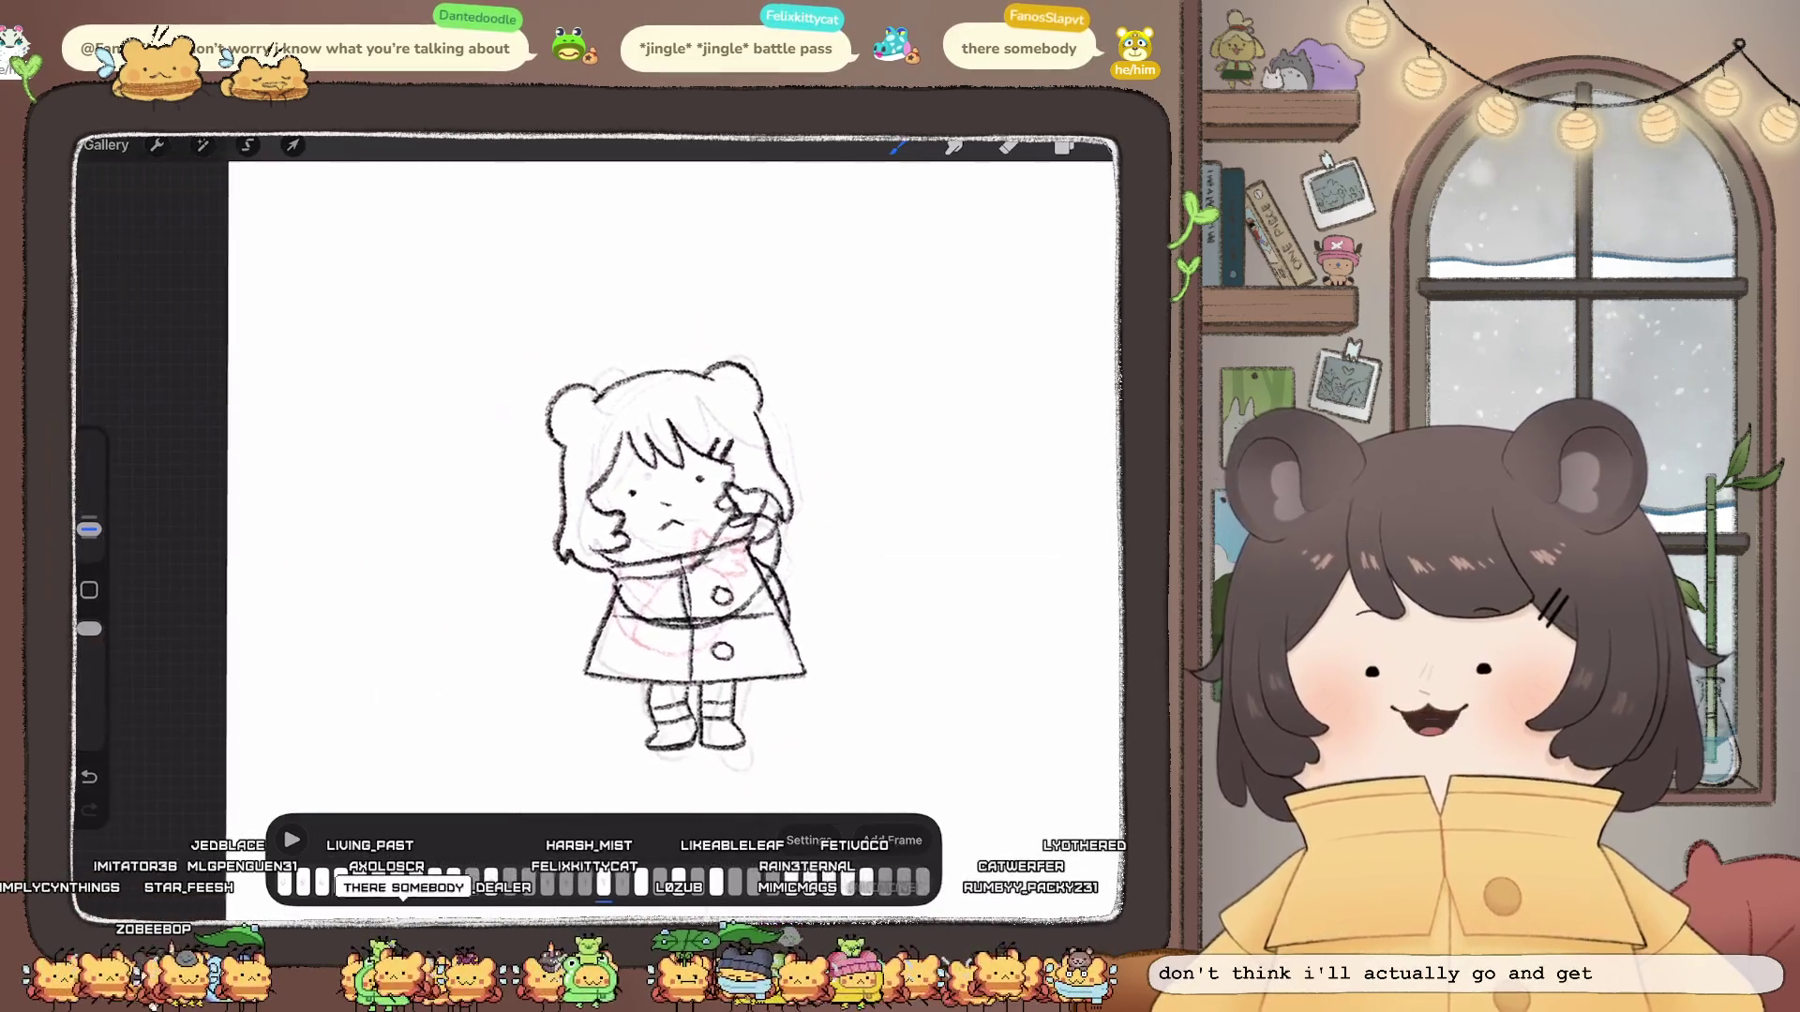
{"action": "scroll", "coordinate": [662, 563], "scroll_direction": "up", "scroll_amount": 2}
{"action": "scroll", "coordinate": [647, 520], "scroll_direction": "up", "scroll_amount": 2}
{"action": "scroll", "coordinate": [647, 506], "scroll_direction": "up", "scroll_amount": 1}
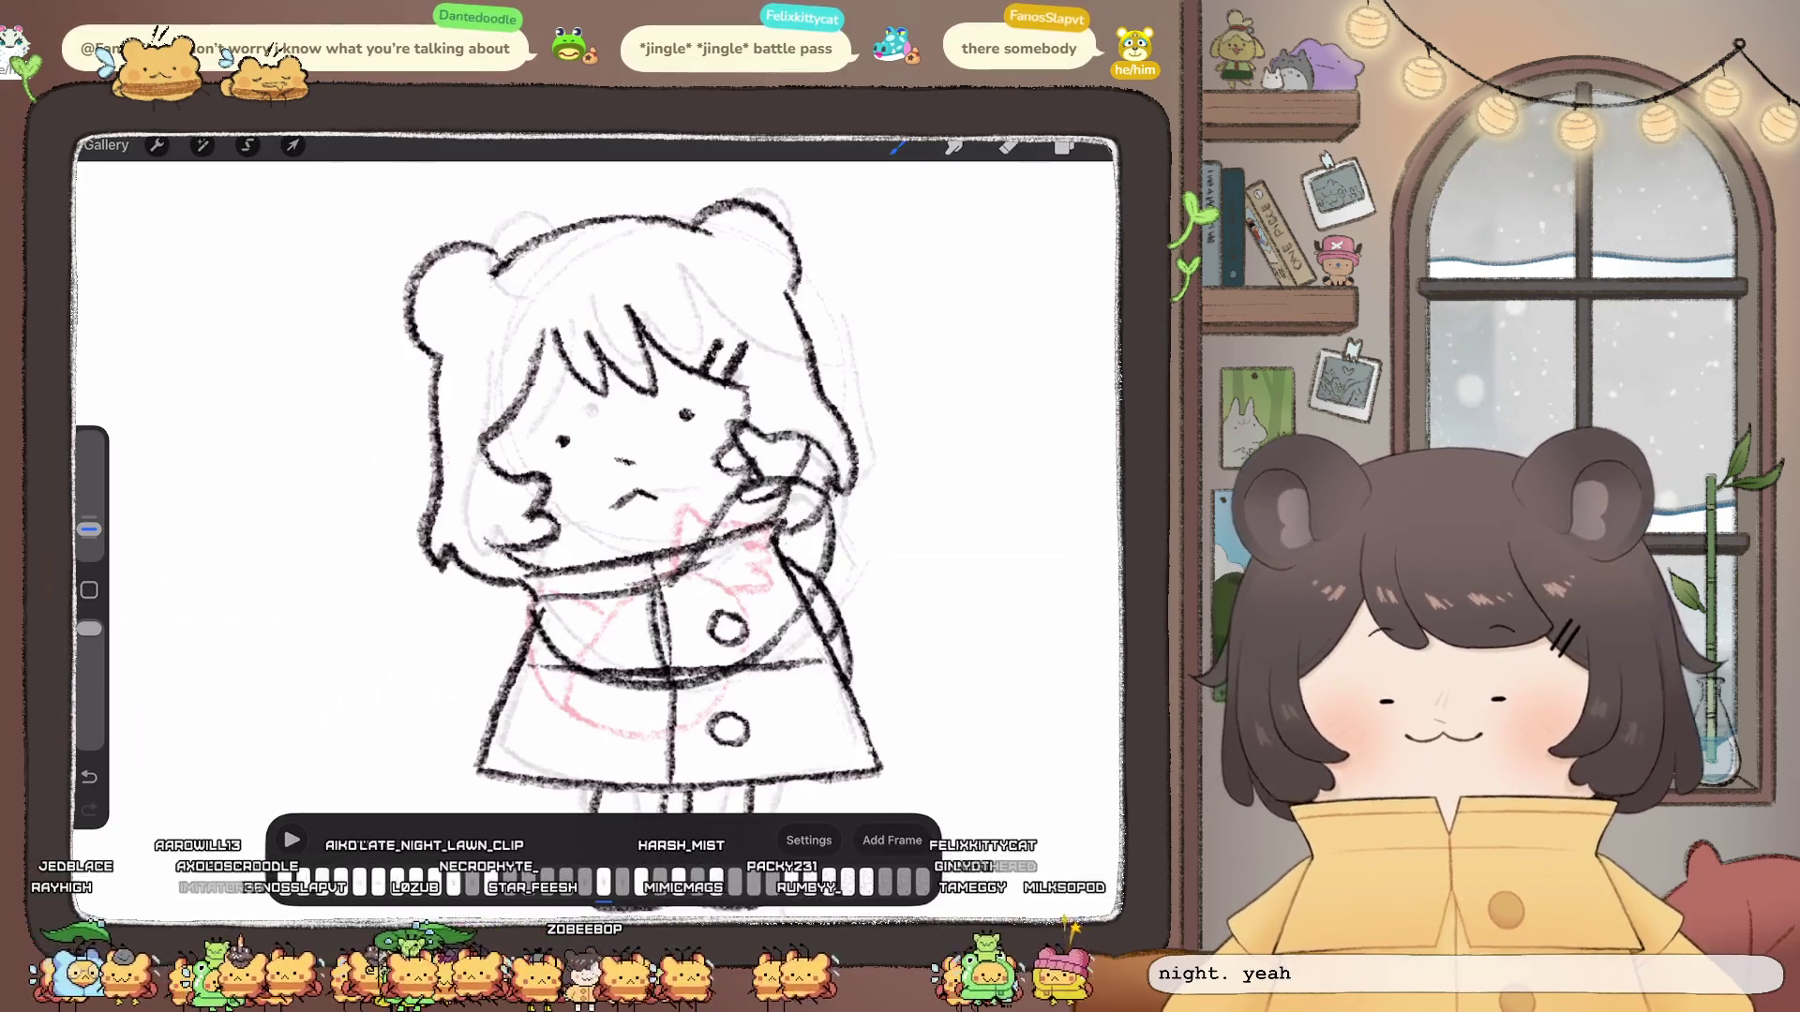
{"action": "scroll", "coordinate": [644, 503], "scroll_direction": "down", "scroll_amount": 3}
Step: Play back the animation to check the new frame, then bring up the layer list
{"action": "left_click", "coordinate": [292, 840]}
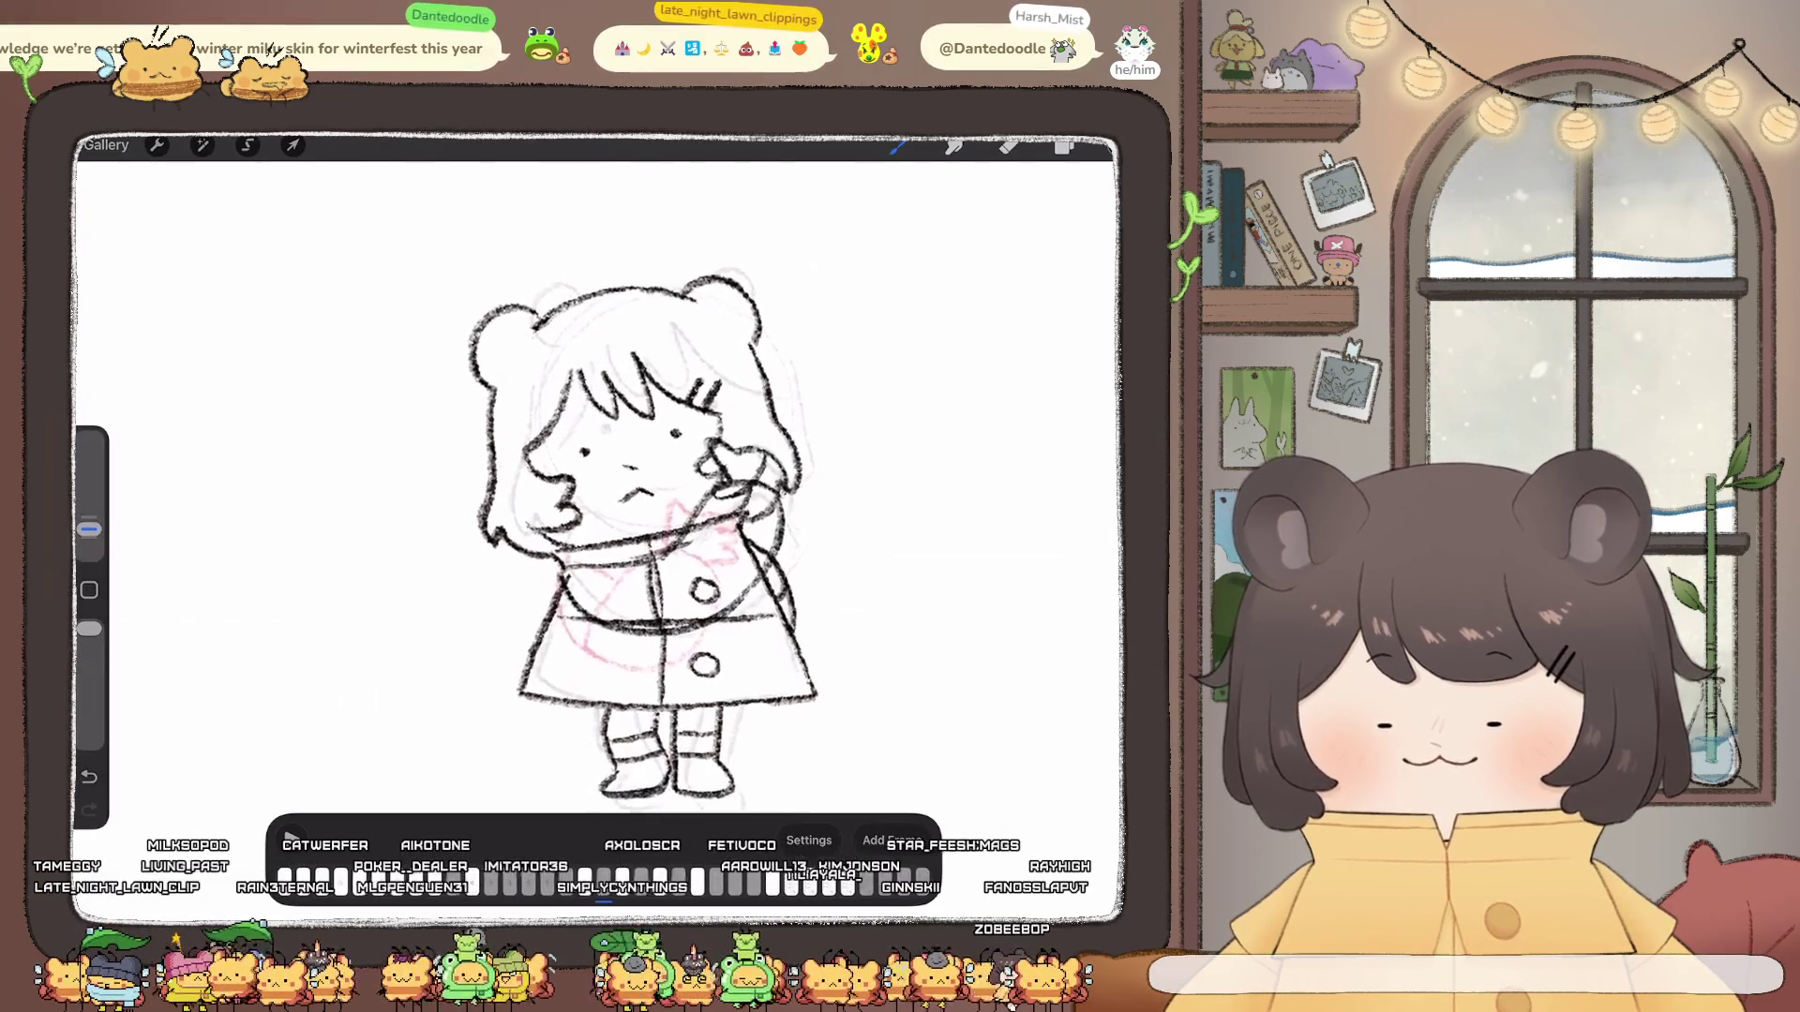
{"action": "left_click", "coordinate": [1064, 146]}
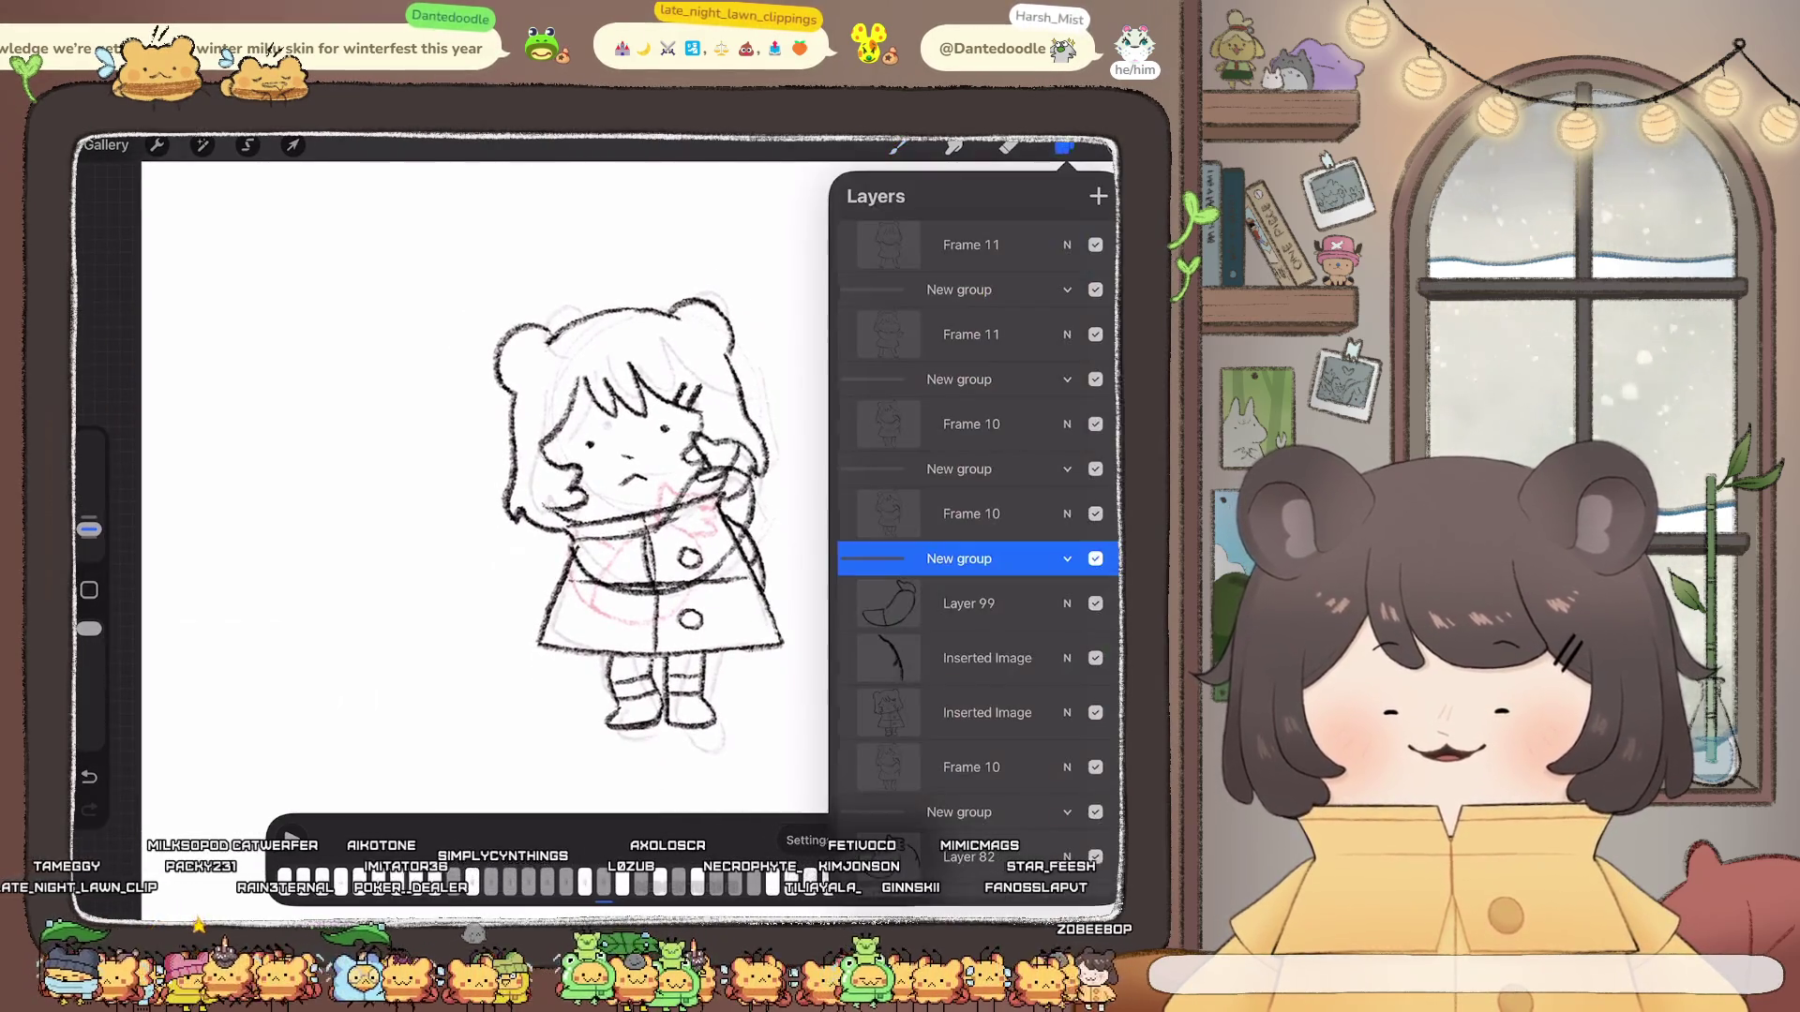
Step: Multi-select Layer 99 and both Inserted Image layers and lasso the whole figure
{"action": "left_click", "coordinate": [984, 713]}
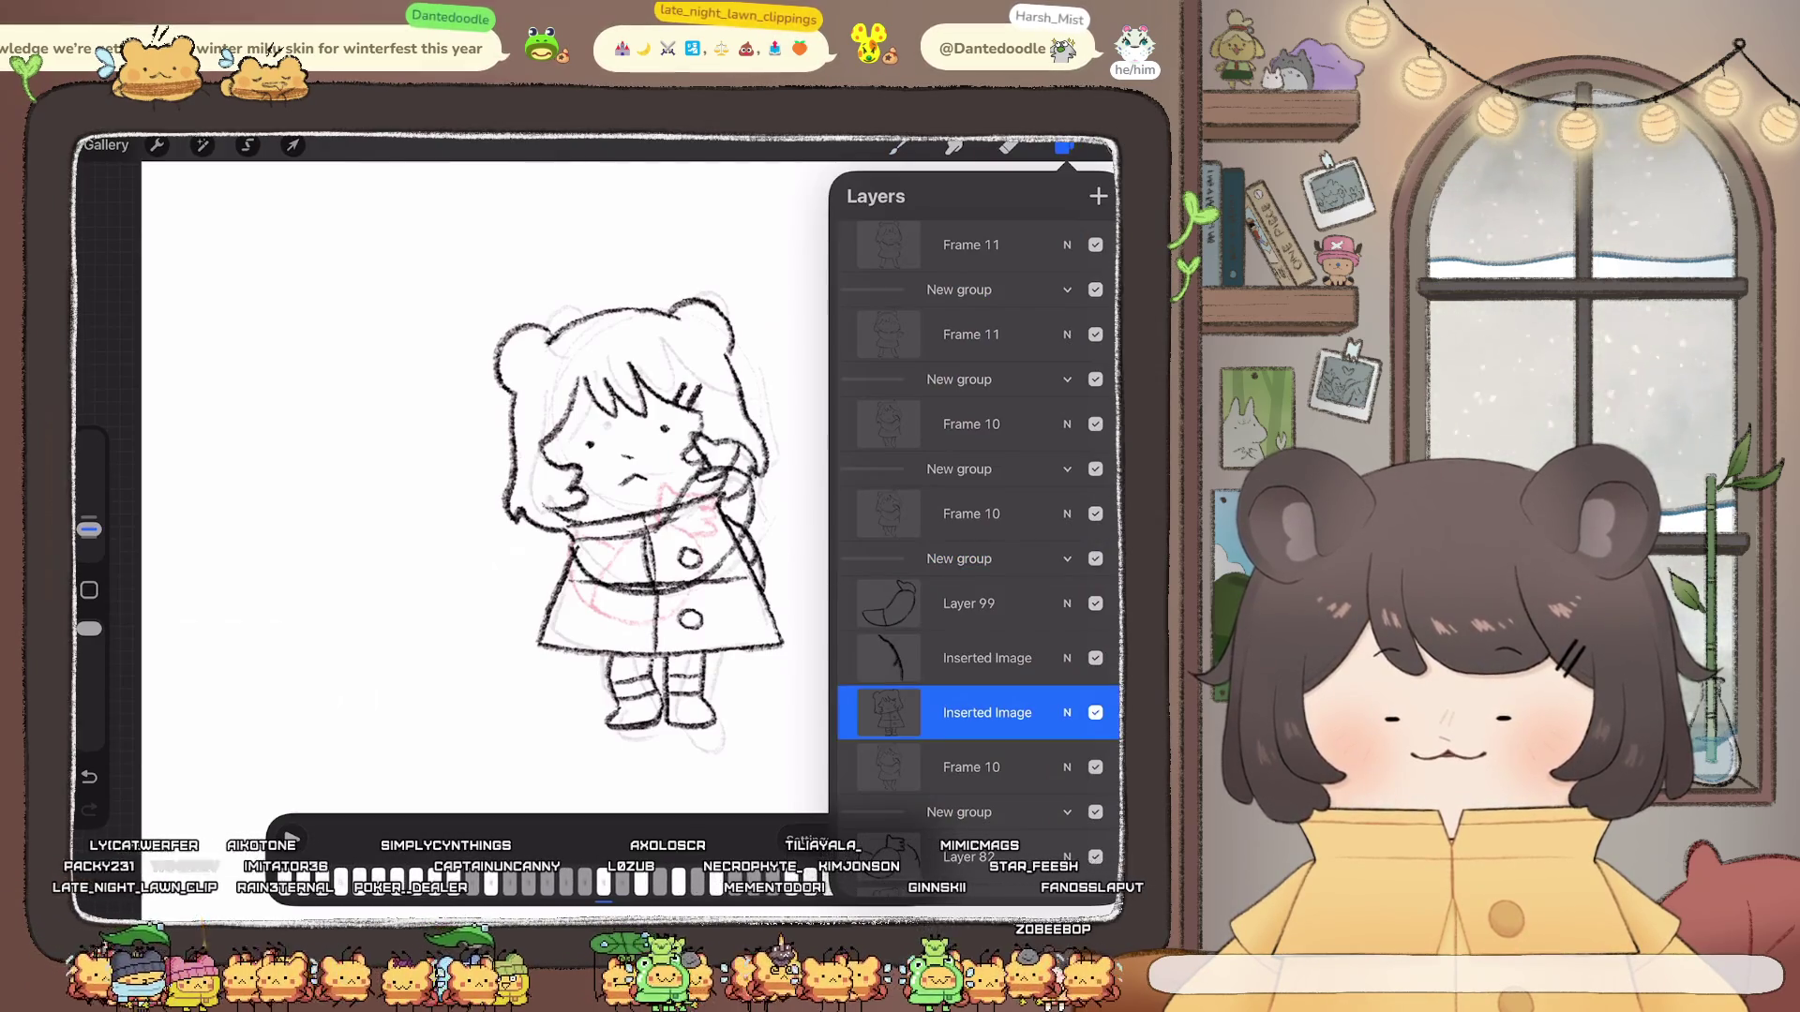
{"action": "left_click_drag", "start_coordinate": [915, 658], "coordinate": [1028, 658]}
{"action": "left_click_drag", "start_coordinate": [914, 604], "coordinate": [1027, 604]}
{"action": "left_click", "coordinate": [247, 145]}
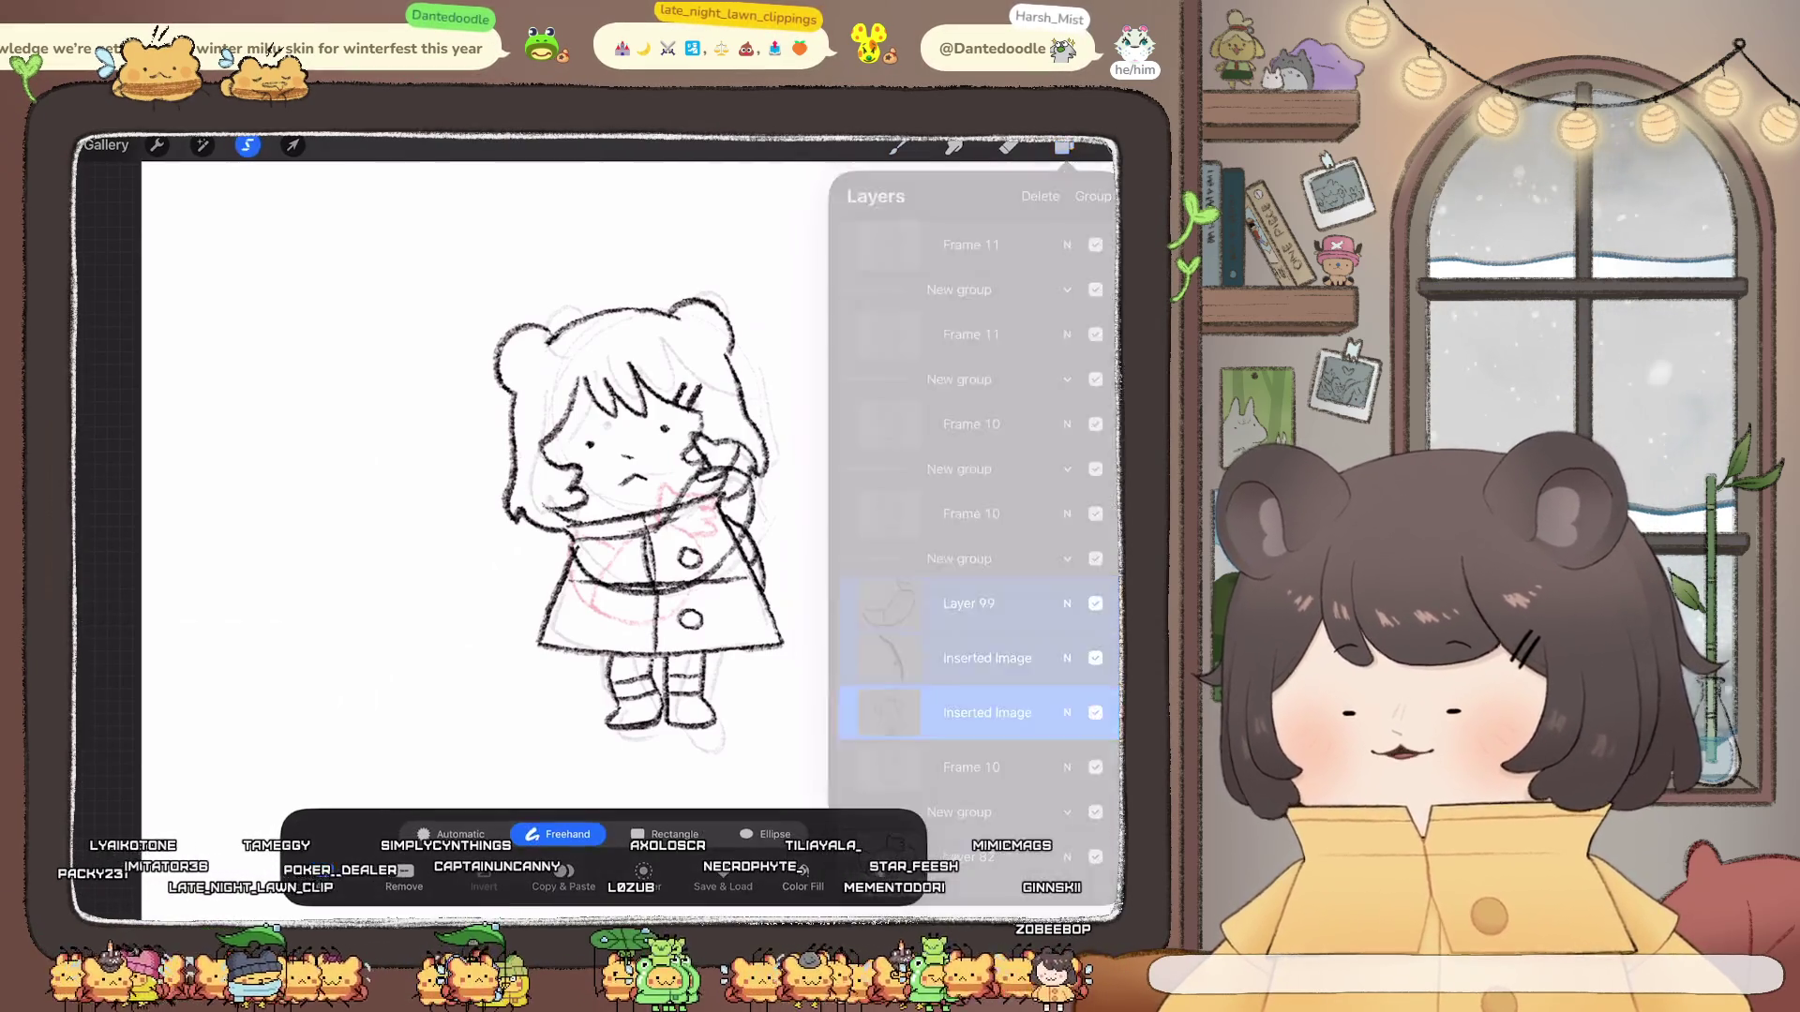
{"action": "left_click_drag", "start_coordinate": [464, 245], "coordinate": [590, 655]}
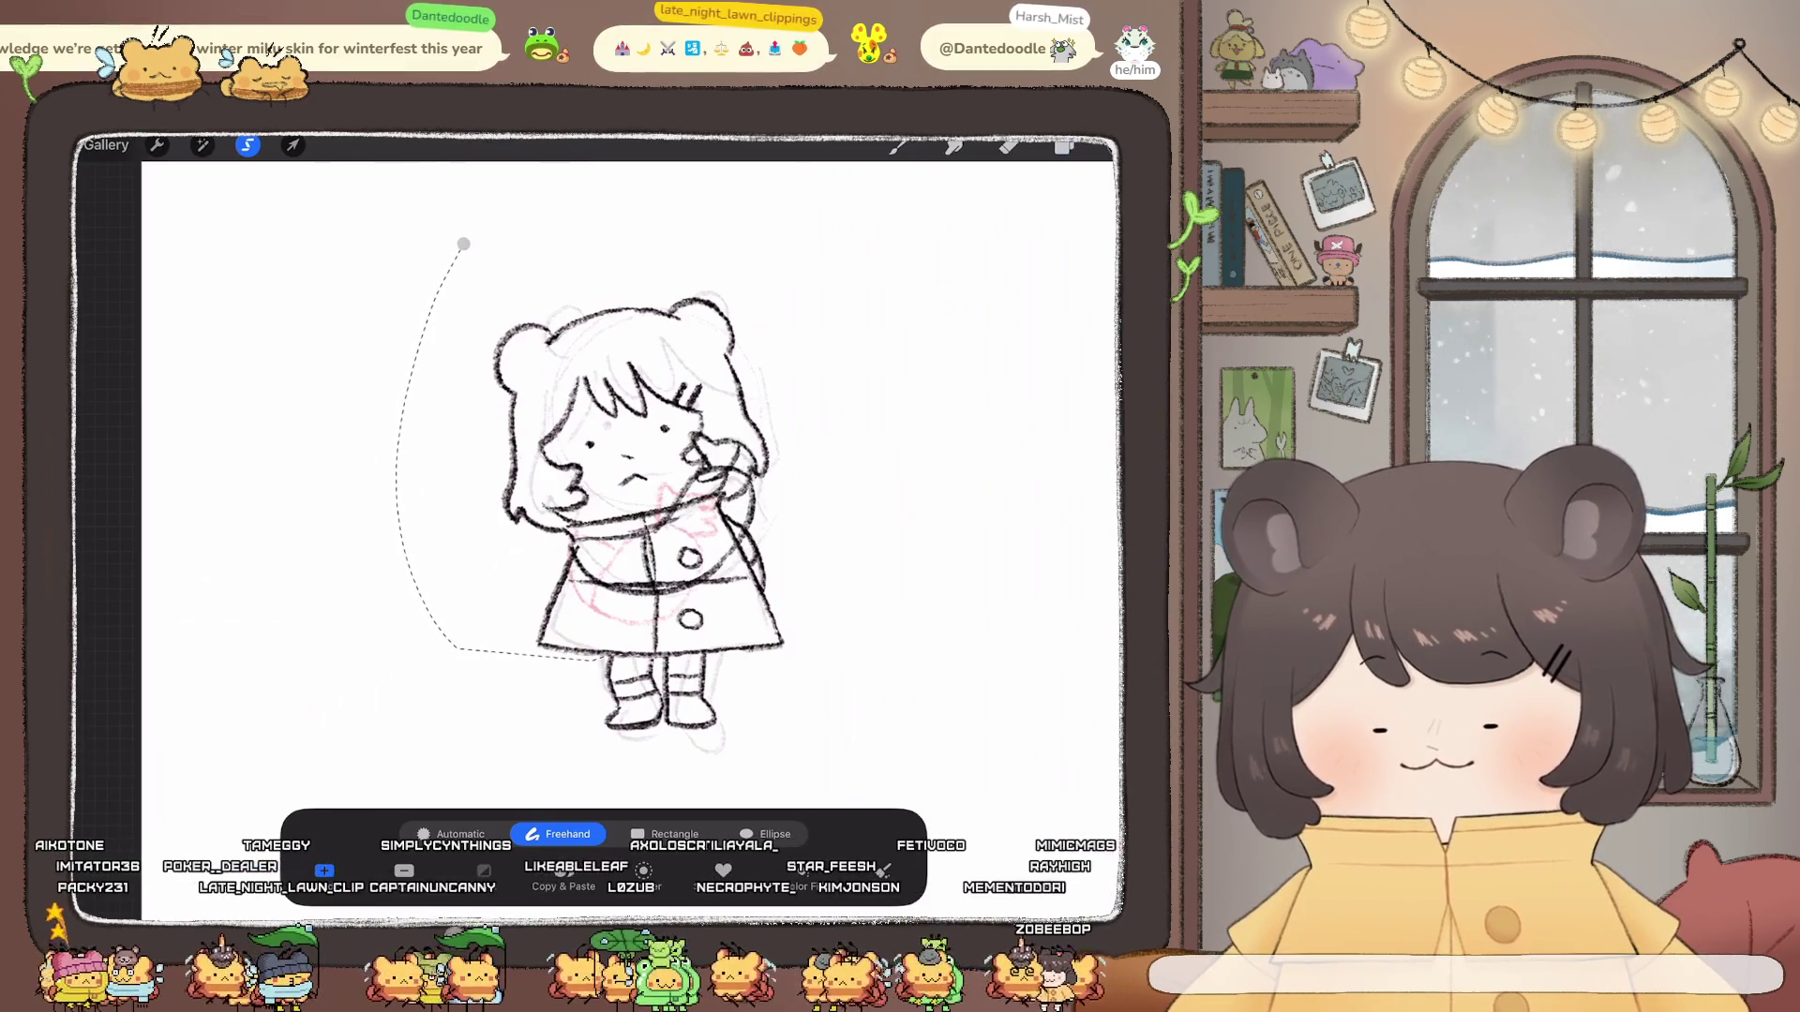
{"action": "left_click_drag", "start_coordinate": [591, 655], "coordinate": [467, 245]}
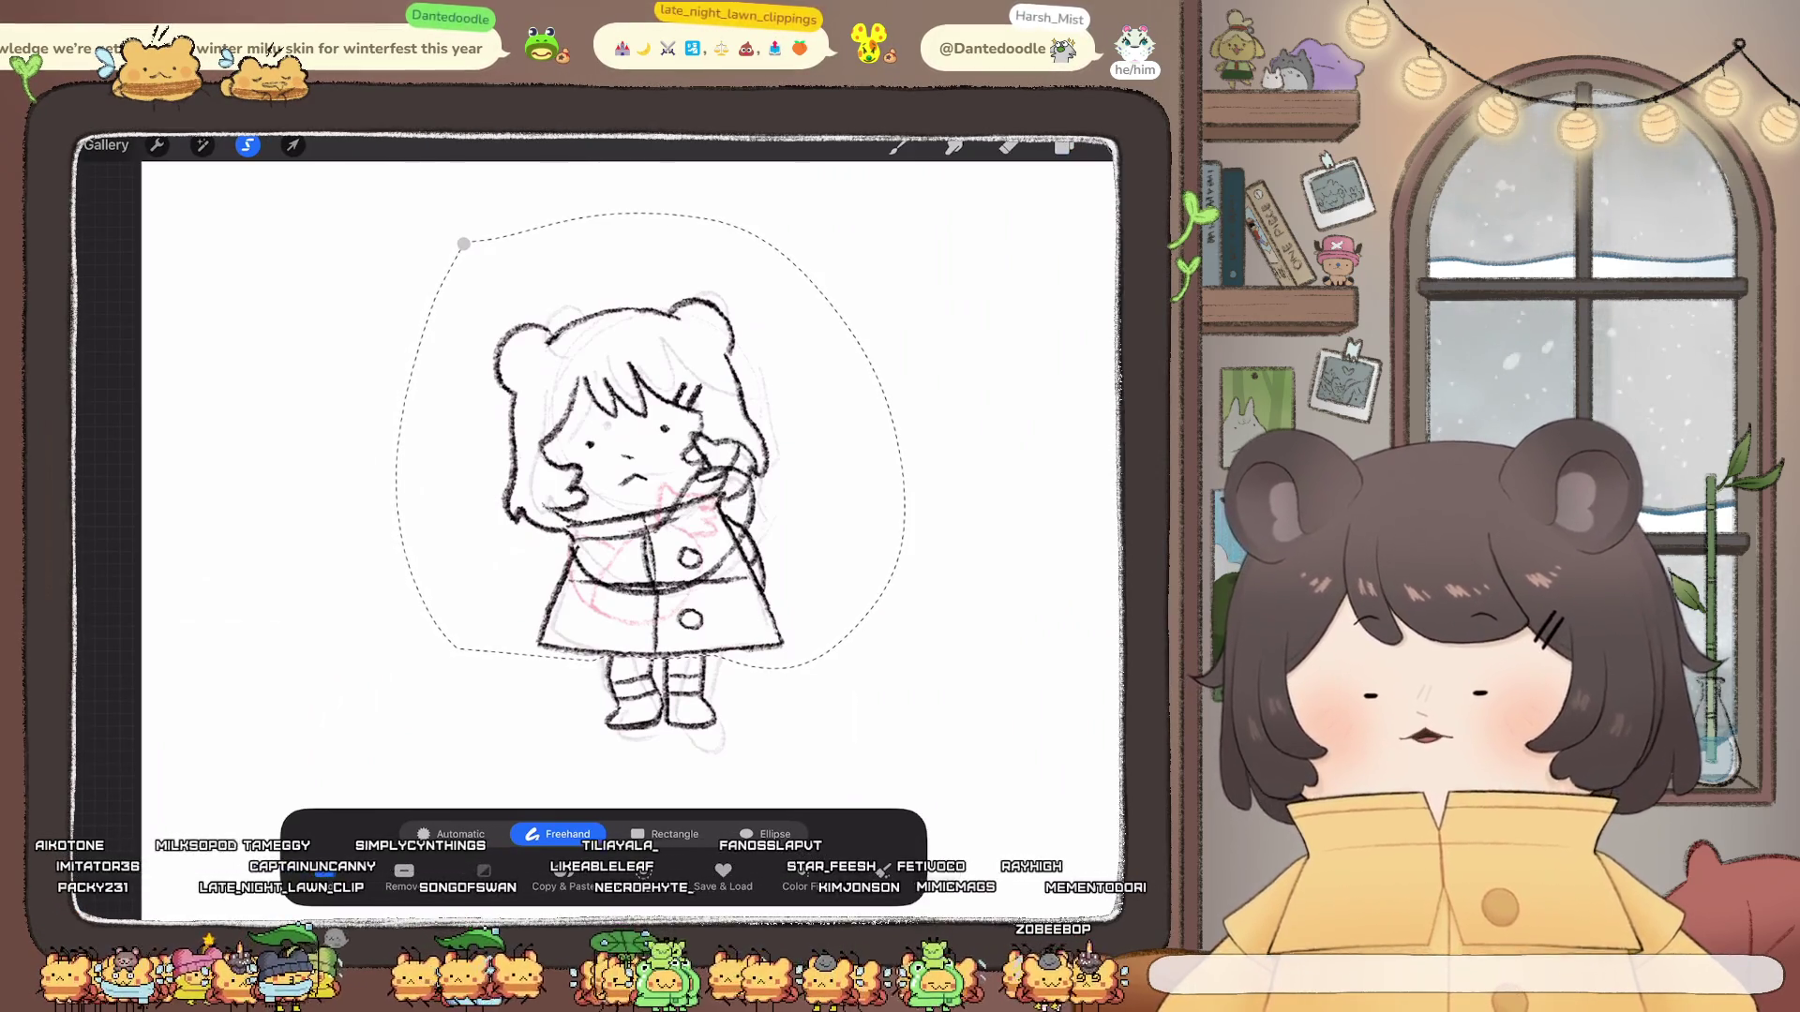
Step: Tilt the selected figure slightly and nudge it up and to the right, then commit
{"action": "left_click", "coordinate": [293, 145]}
{"action": "left_click_drag", "start_coordinate": [641, 273], "coordinate": [647, 270]}
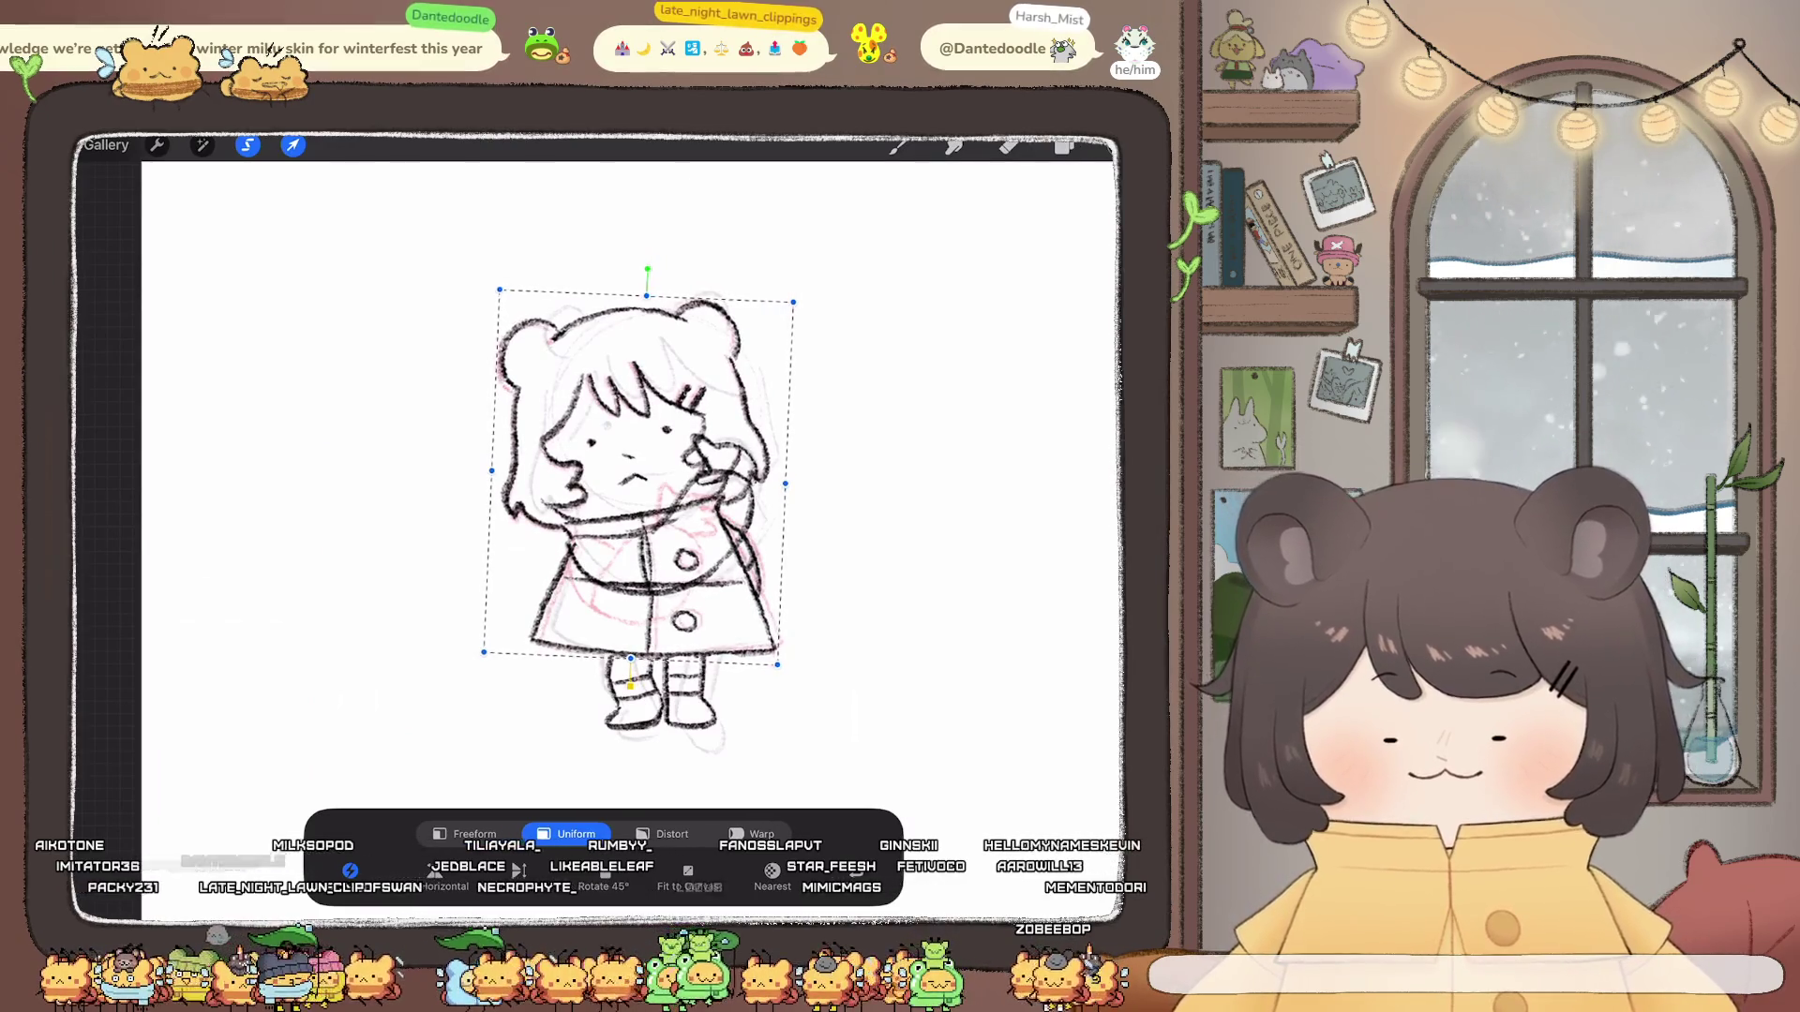
{"action": "left_click_drag", "start_coordinate": [641, 478], "coordinate": [642, 480]}
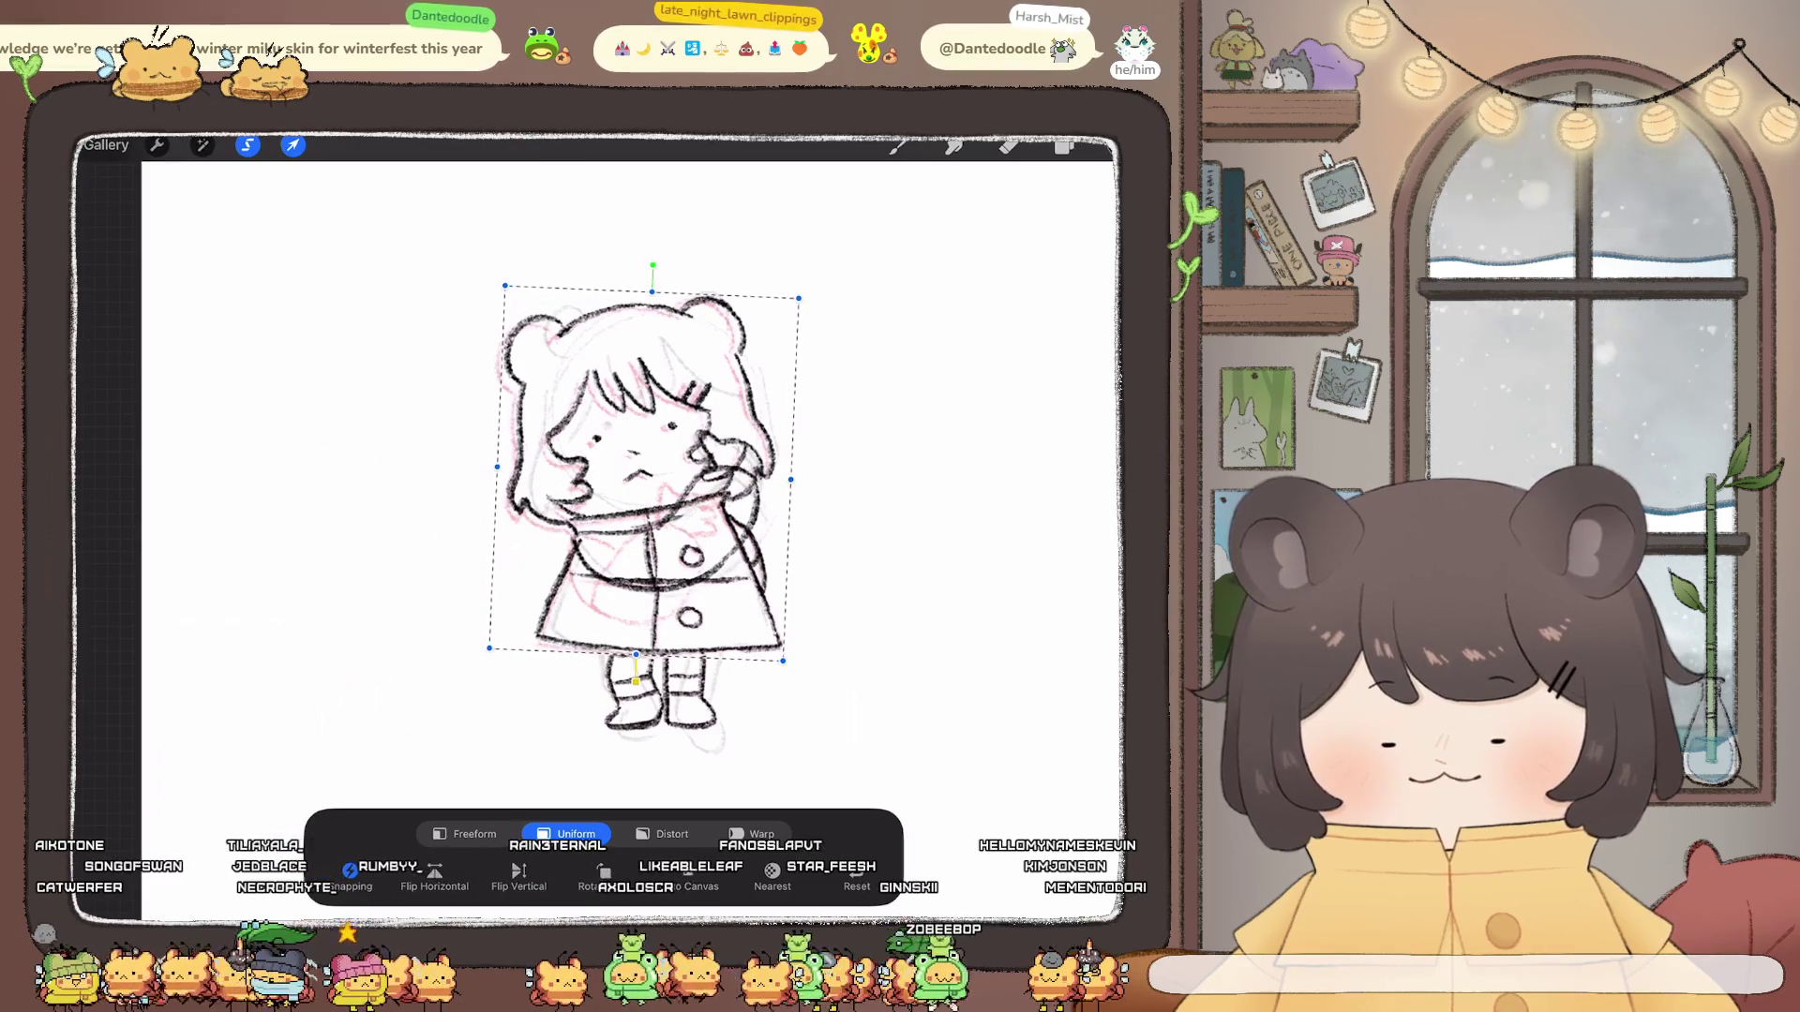
{"action": "left_click", "coordinate": [1065, 145]}
{"action": "left_click", "coordinate": [294, 146]}
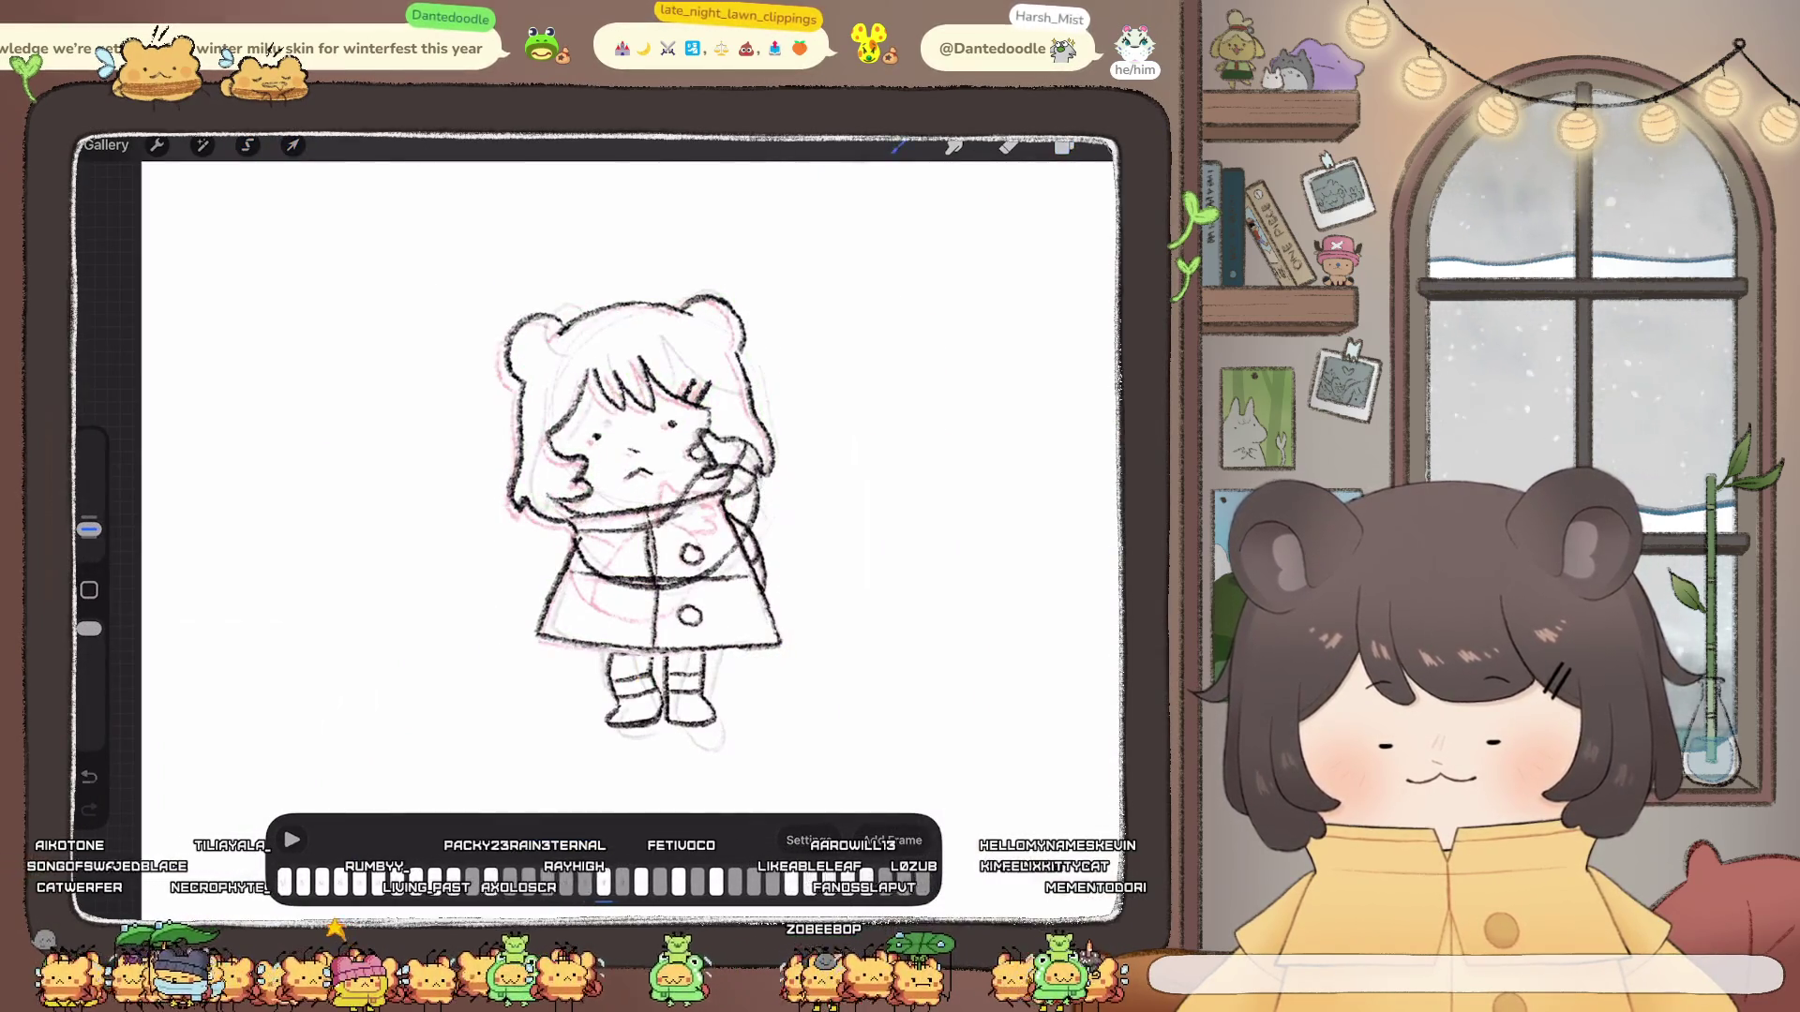
{"action": "scroll", "coordinate": [634, 493], "scroll_direction": "up", "scroll_amount": 3}
Step: On the lower Inserted Image layer, ink black outlines over the girl's left leg
{"action": "left_click", "coordinate": [1064, 144]}
{"action": "left_click", "coordinate": [984, 714]}
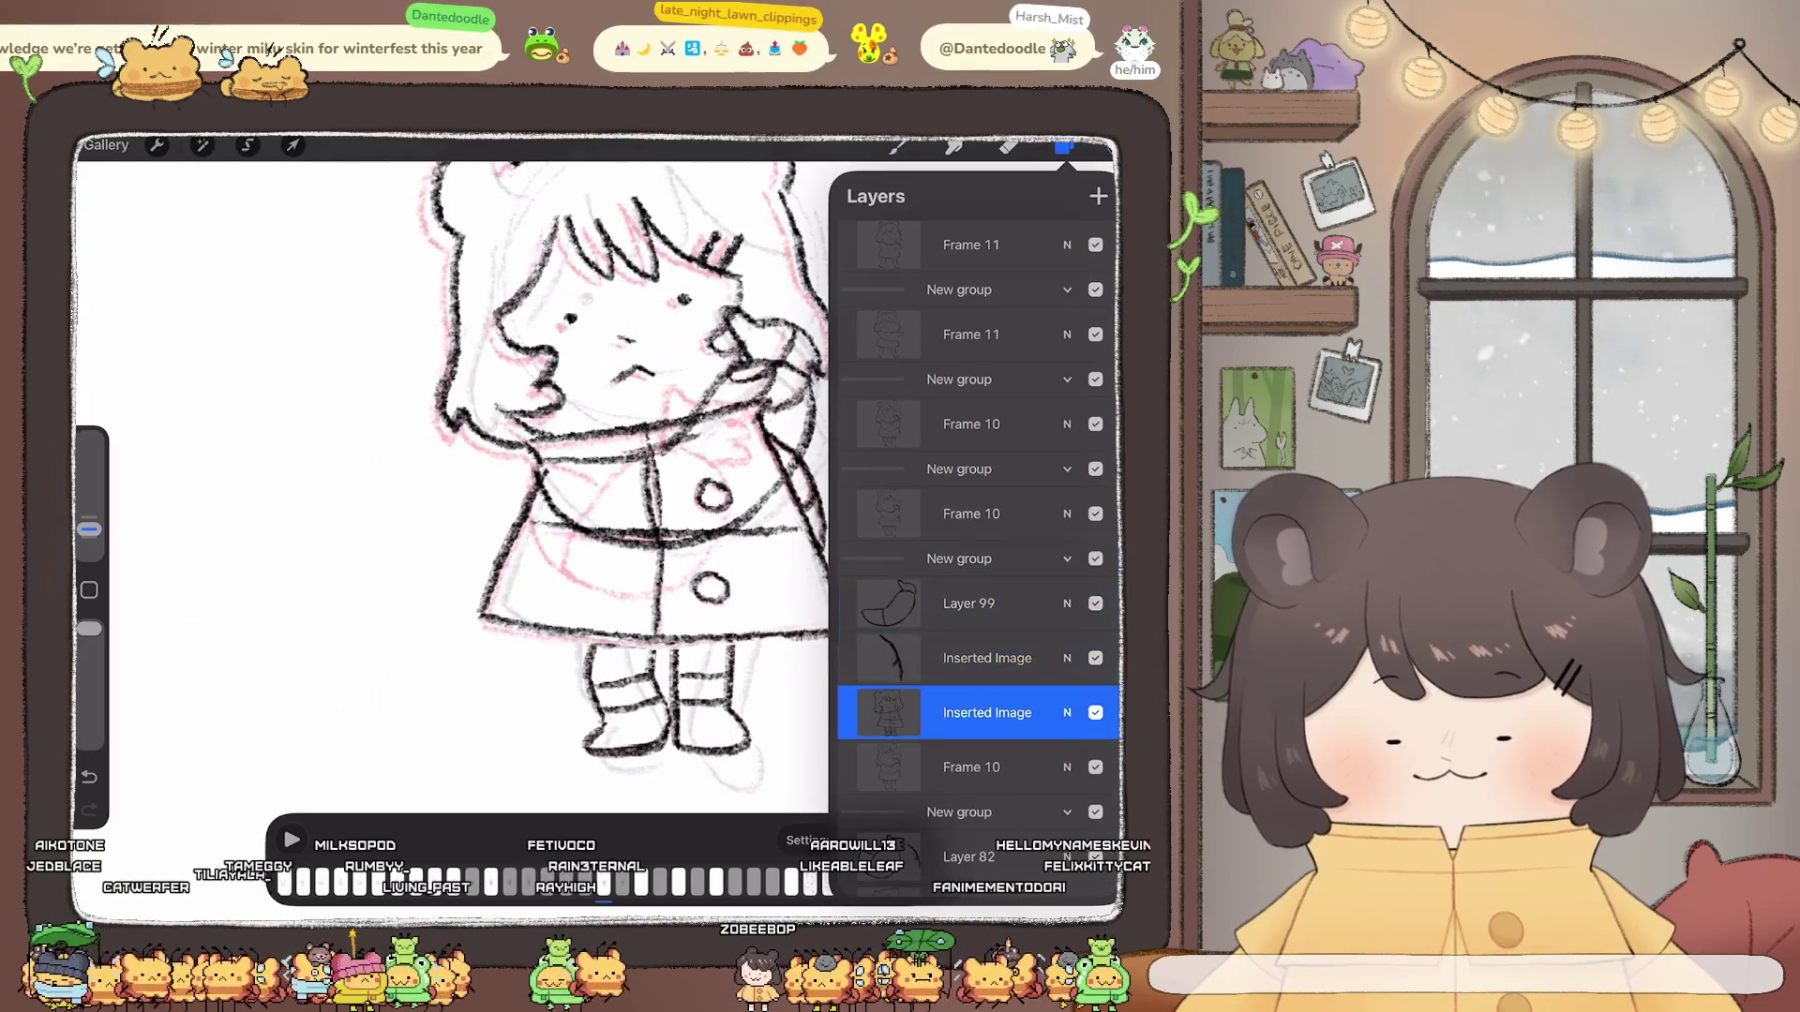
{"action": "left_click", "coordinate": [1065, 145]}
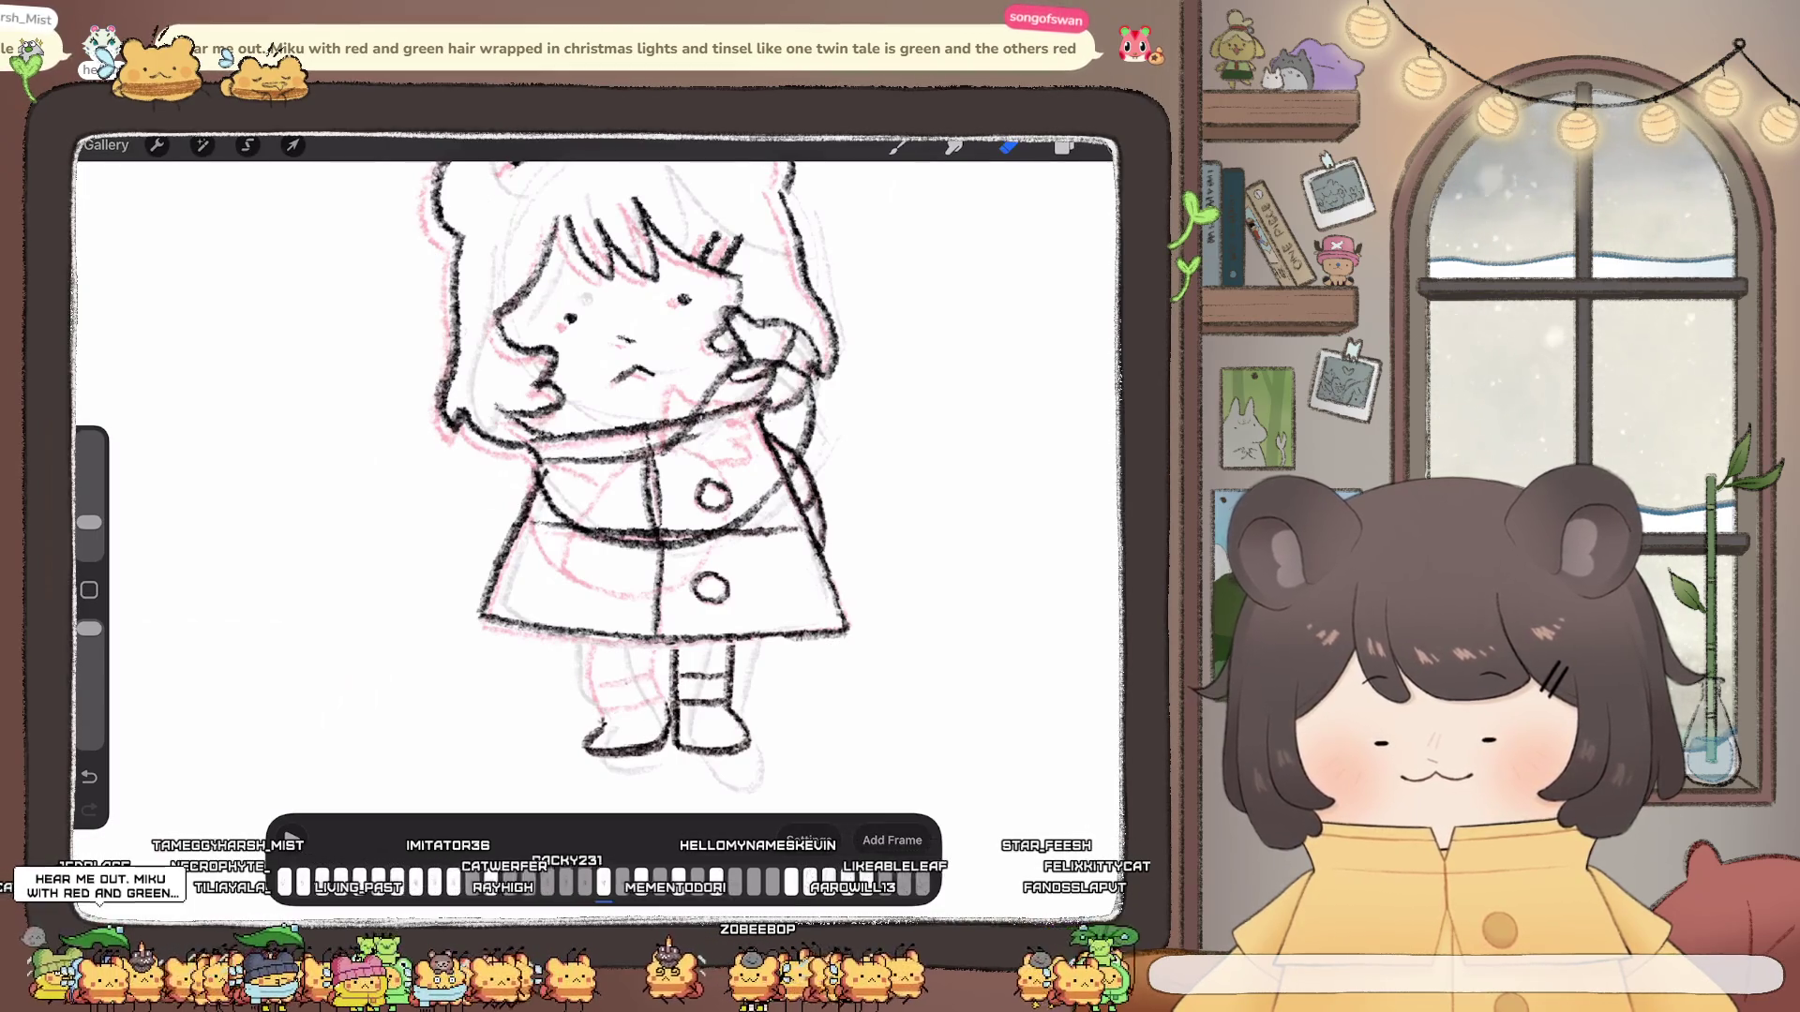
{"action": "left_click", "coordinate": [89, 526]}
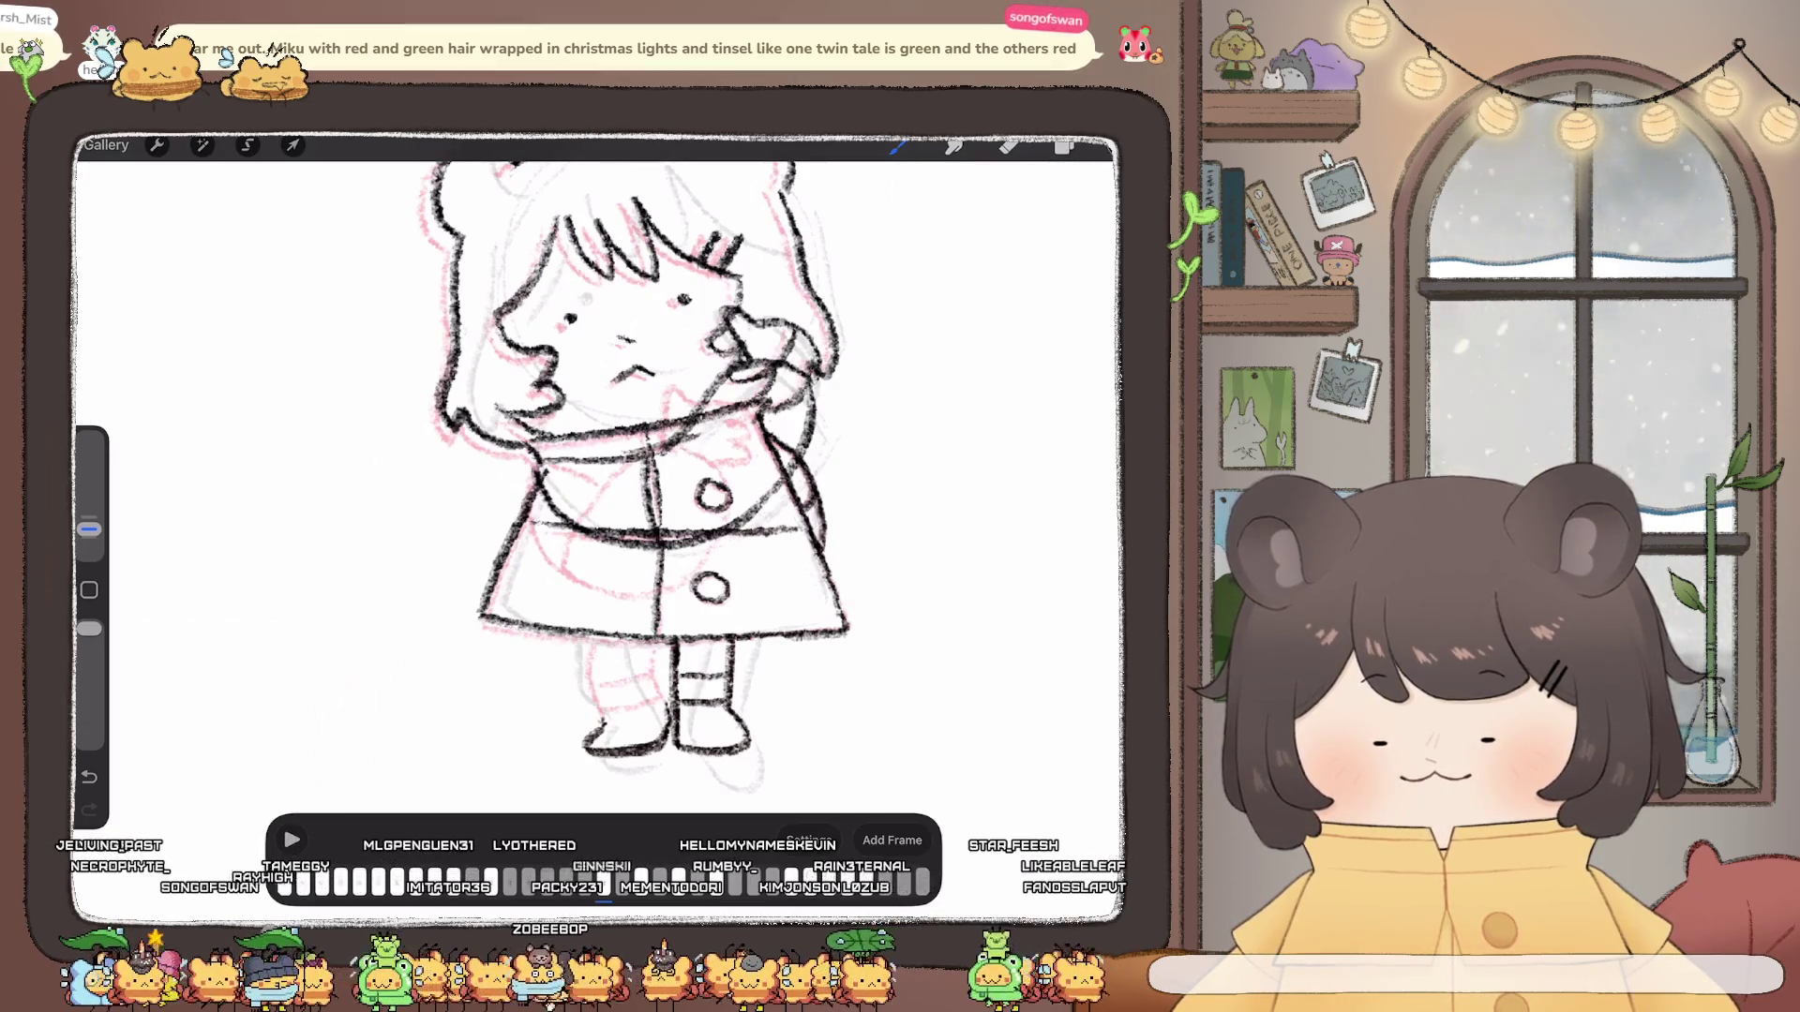
{"action": "left_click_drag", "start_coordinate": [597, 644], "coordinate": [593, 734]}
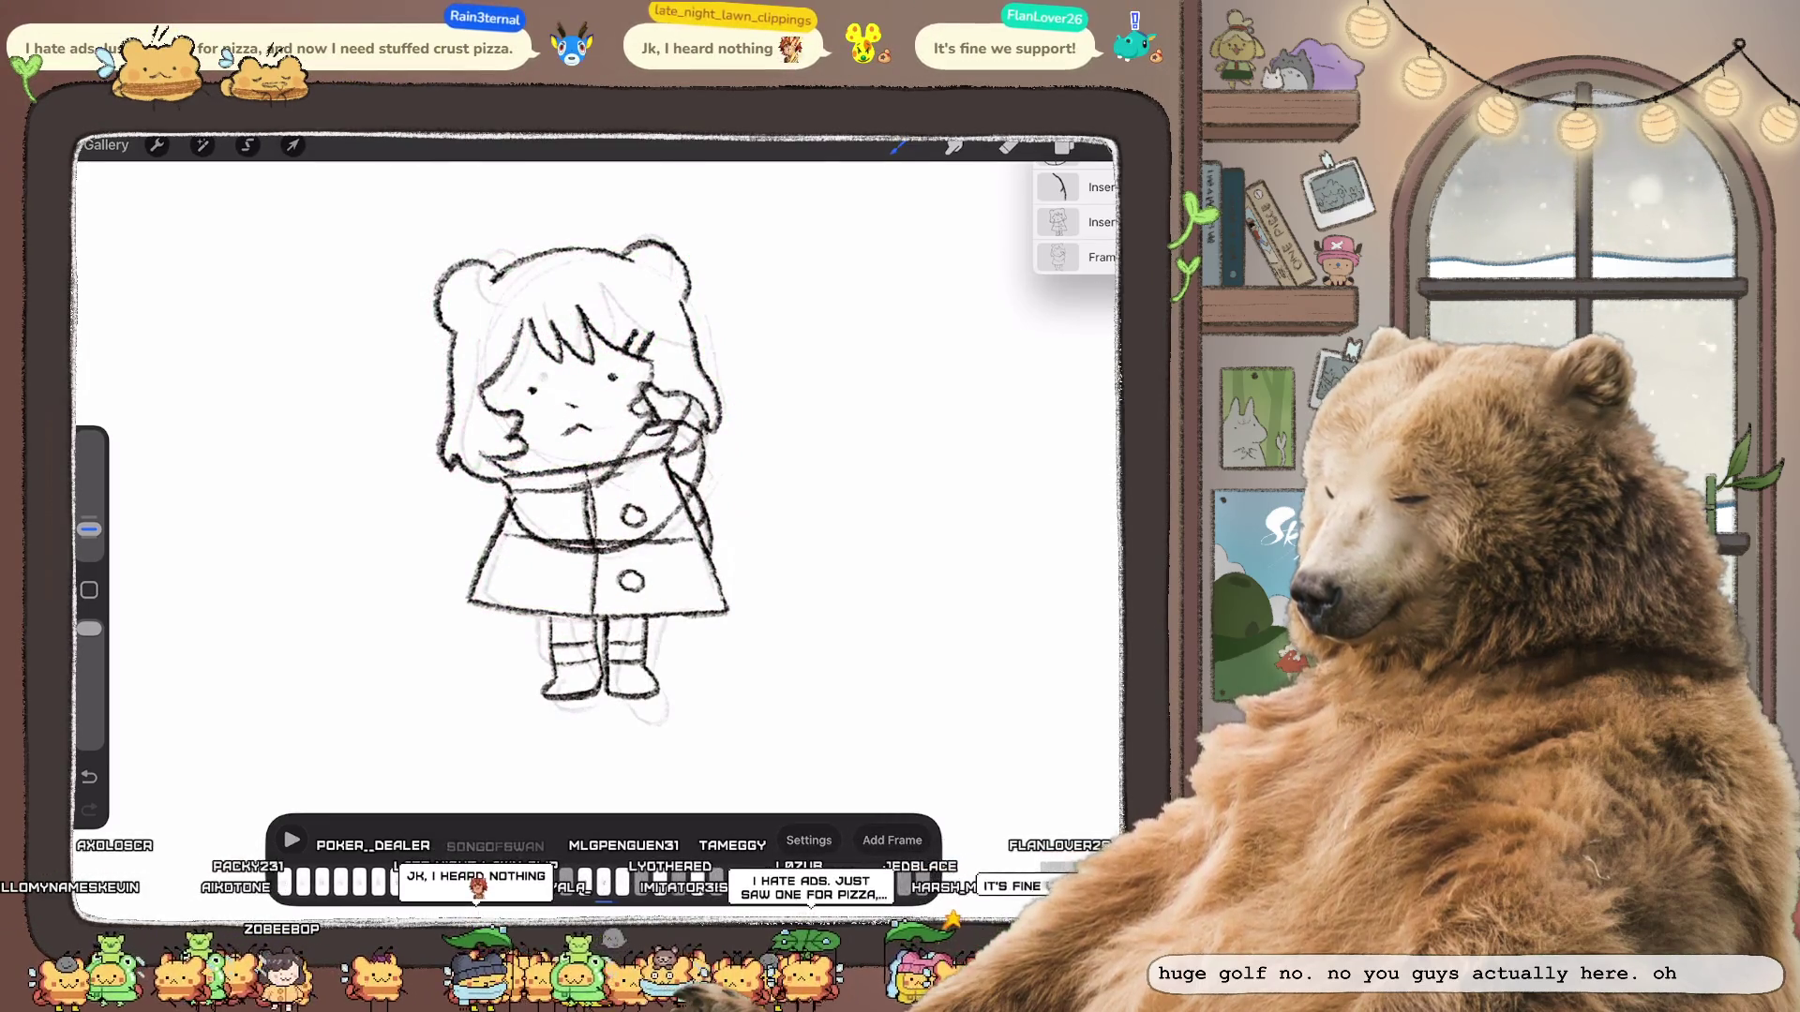
Step: Switch animation frames and step through the Inserted Image layers in the group
{"action": "left_click", "coordinate": [602, 881]}
{"action": "left_click", "coordinate": [544, 776]}
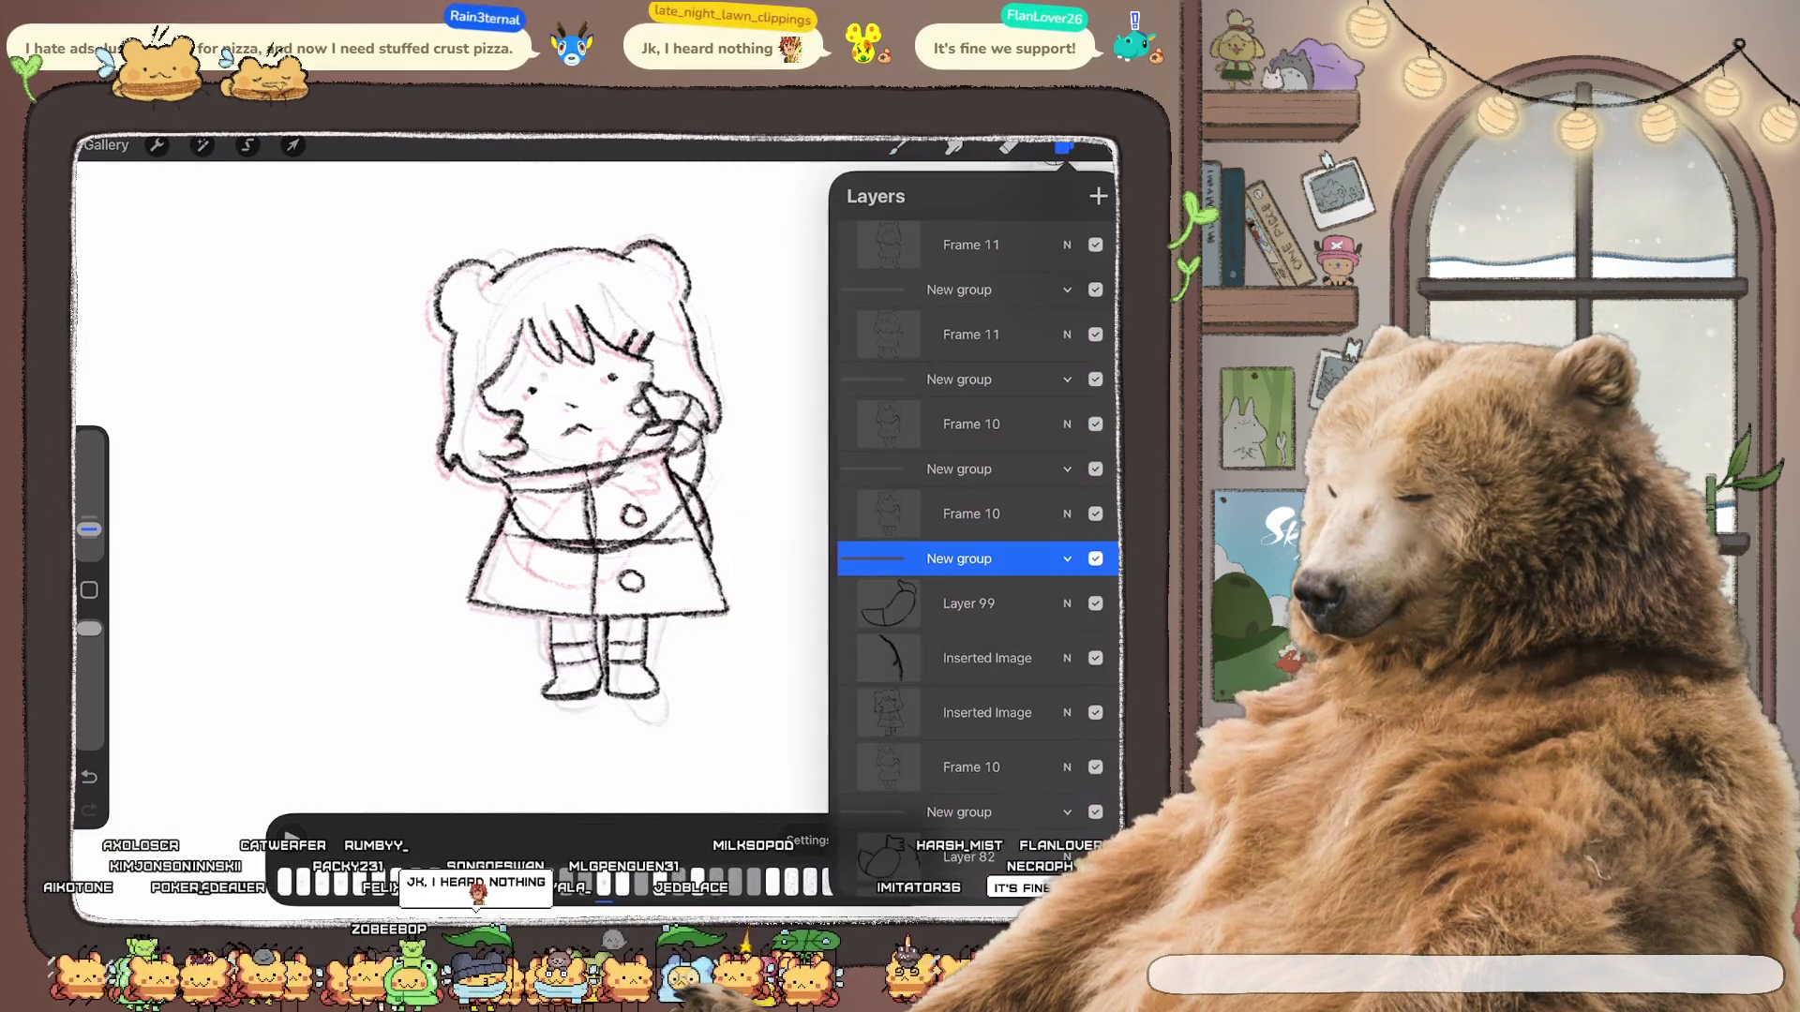
{"action": "left_click", "coordinate": [984, 713]}
{"action": "left_click", "coordinate": [1065, 145]}
{"action": "scroll", "coordinate": [606, 492], "scroll_direction": "up", "scroll_amount": 2}
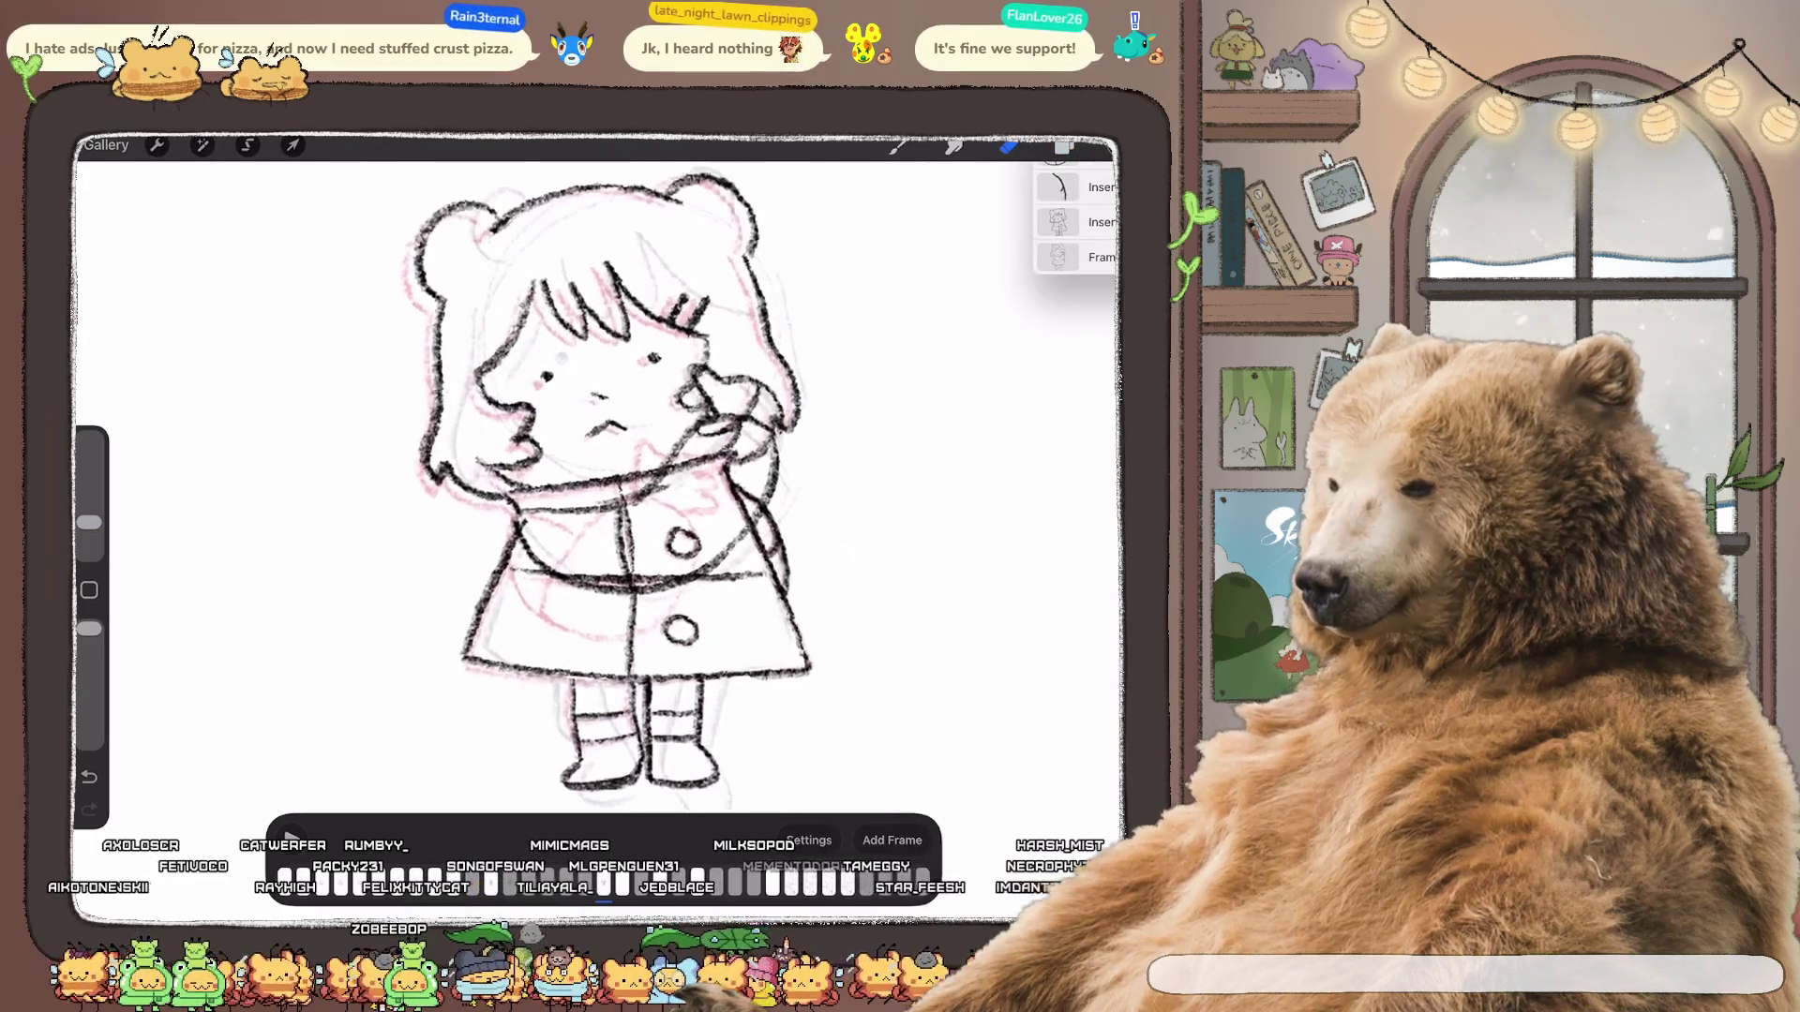
{"action": "scroll", "coordinate": [605, 478], "scroll_direction": "up", "scroll_amount": 3}
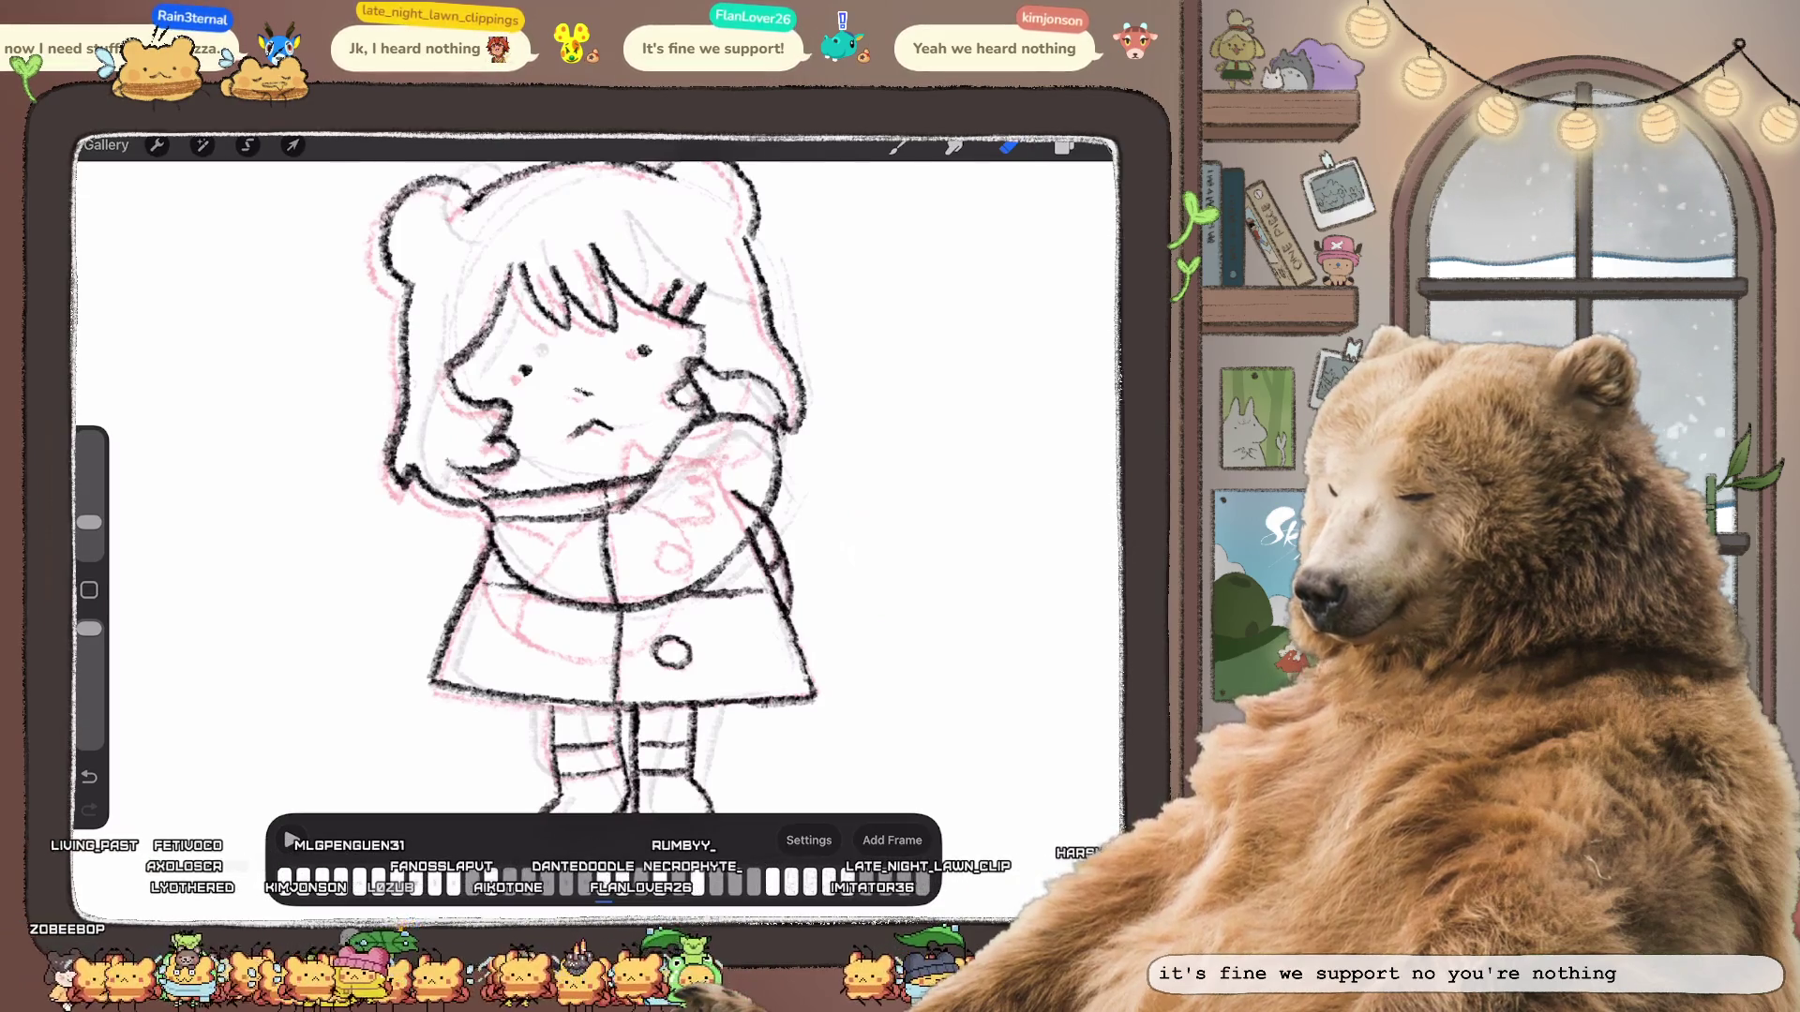
{"action": "key", "text": "l"}
{"action": "left_click", "coordinate": [988, 504]}
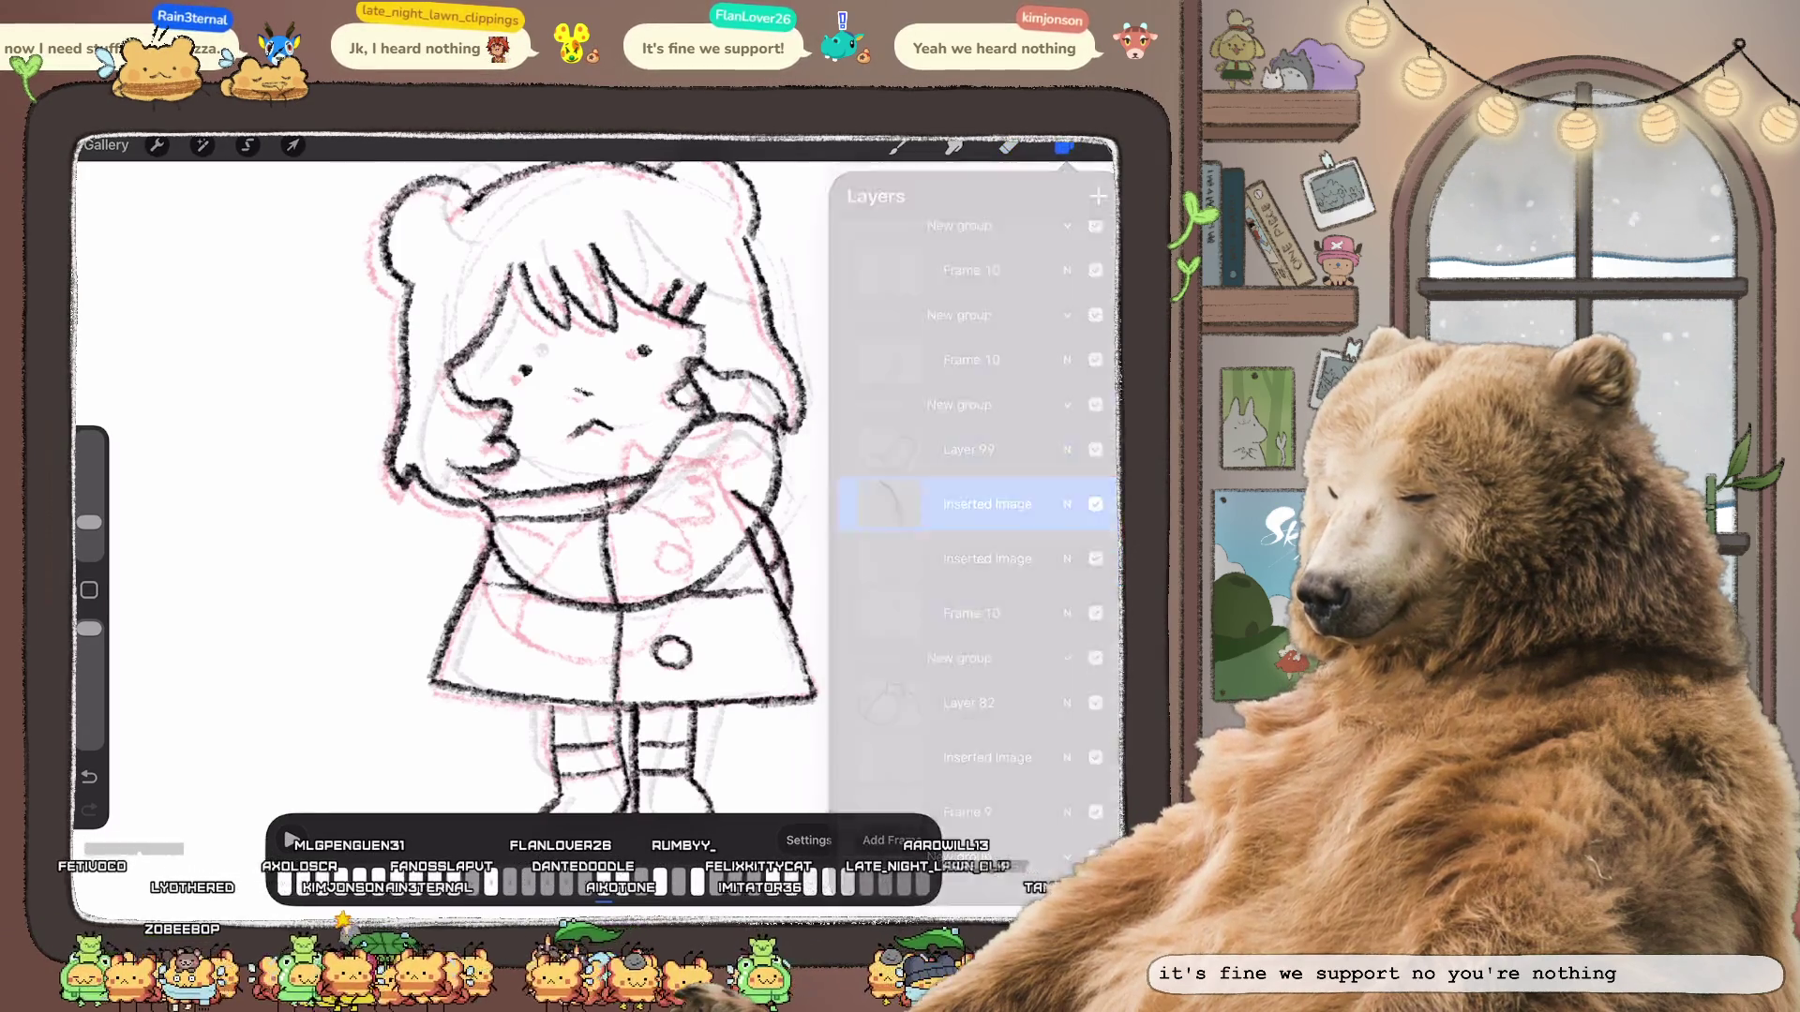
{"action": "left_click", "coordinate": [1064, 147]}
Step: Drag the Inserted Image layer higher in the stack, copy it, then undo the copy
{"action": "left_click", "coordinate": [1065, 146]}
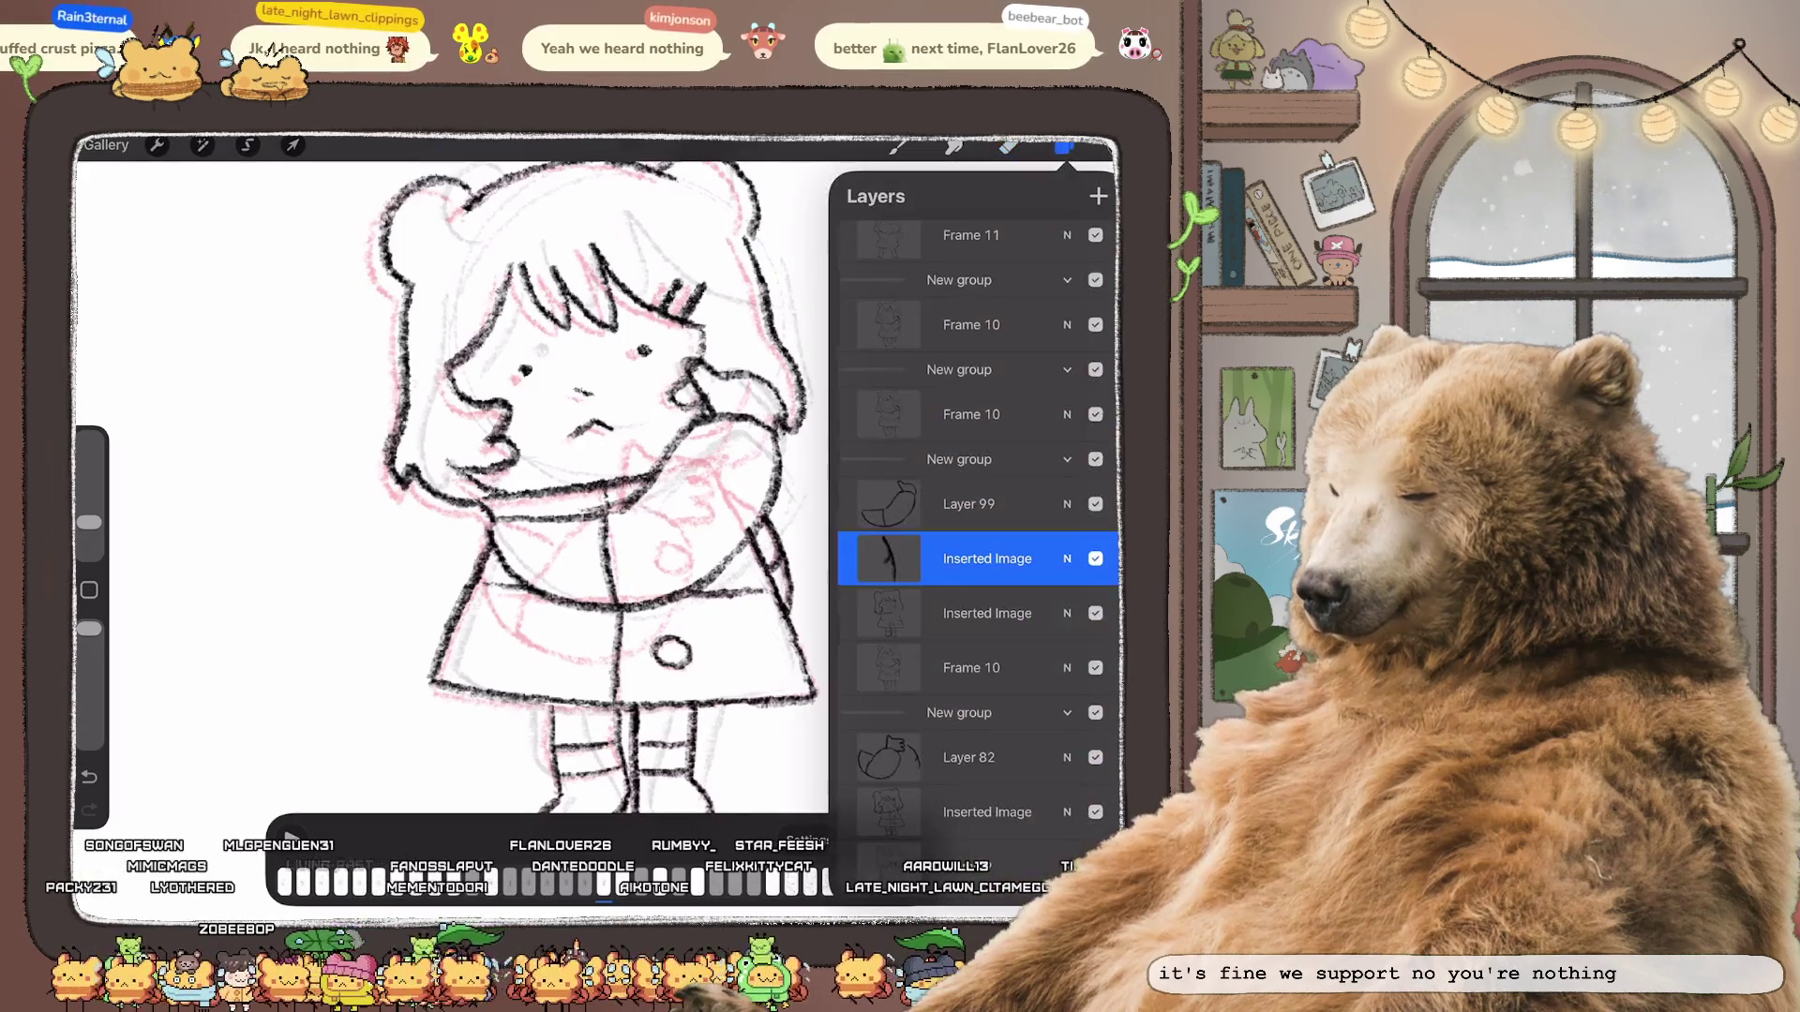
{"action": "left_click", "coordinate": [984, 611]}
{"action": "left_click", "coordinate": [1065, 148]}
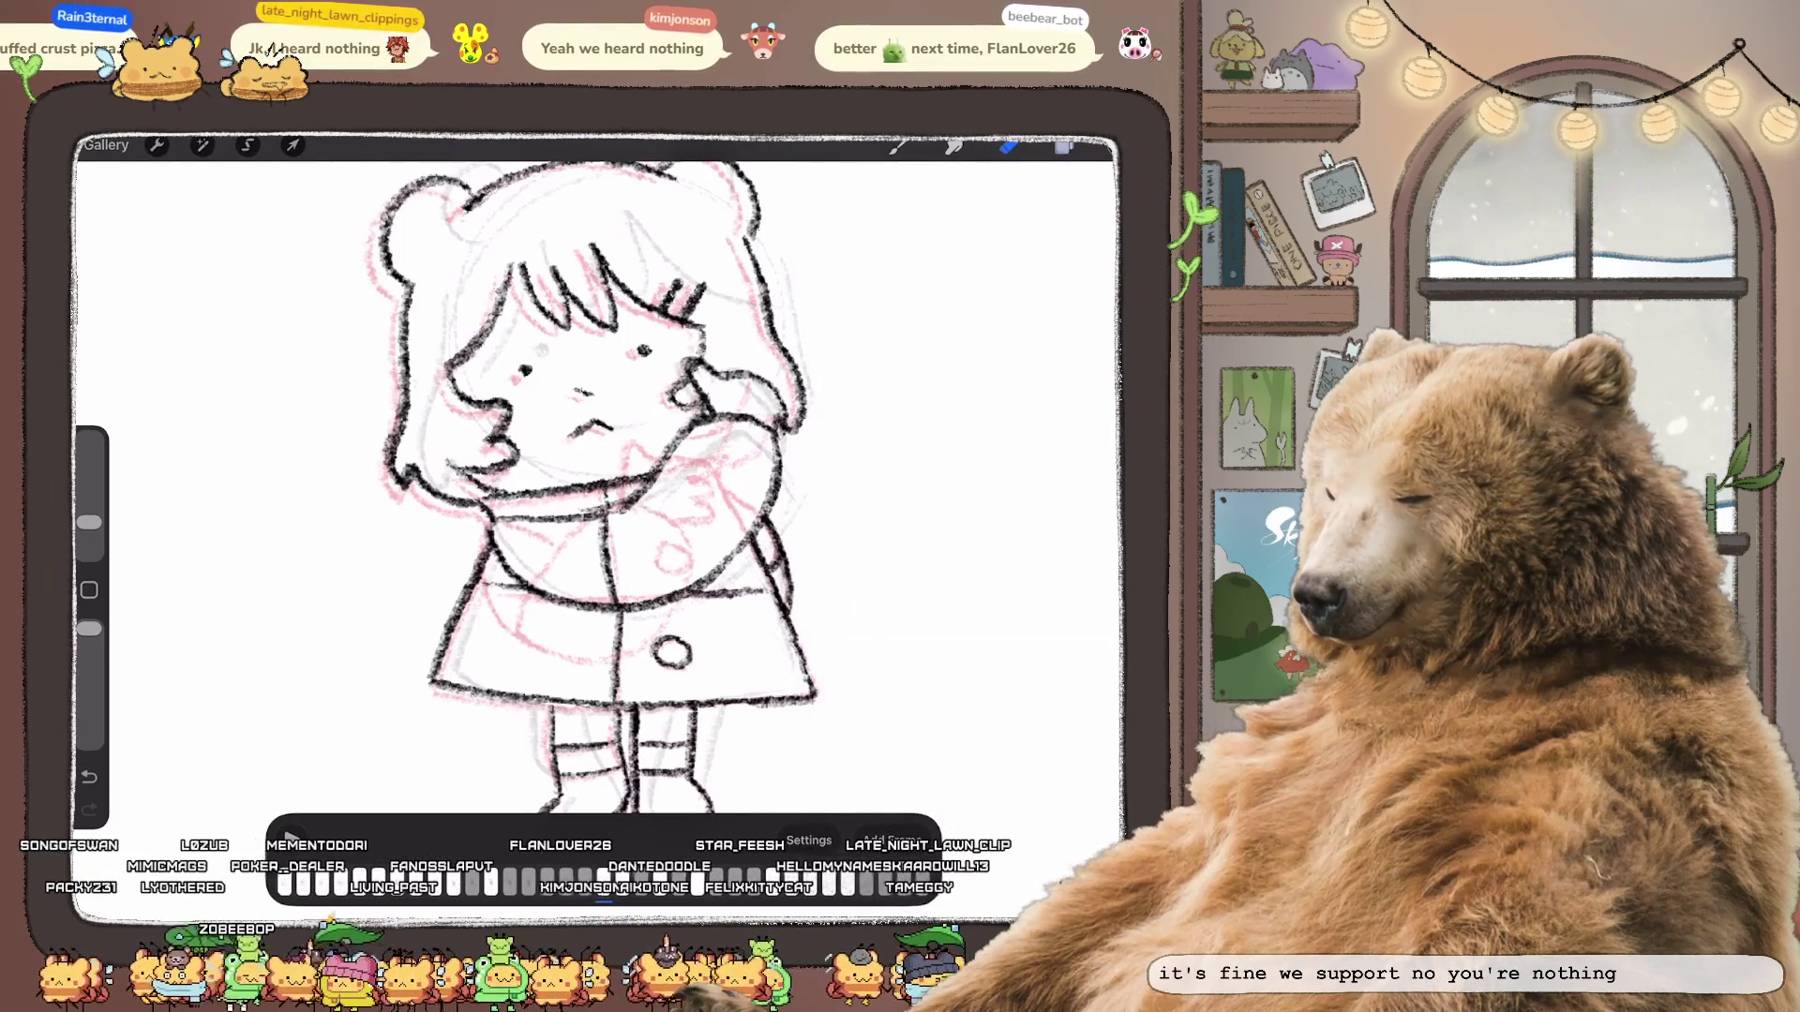
{"action": "left_click", "coordinate": [1065, 146]}
{"action": "left_click_drag", "start_coordinate": [987, 554], "coordinate": [987, 454]}
{"action": "left_click", "coordinate": [987, 448]}
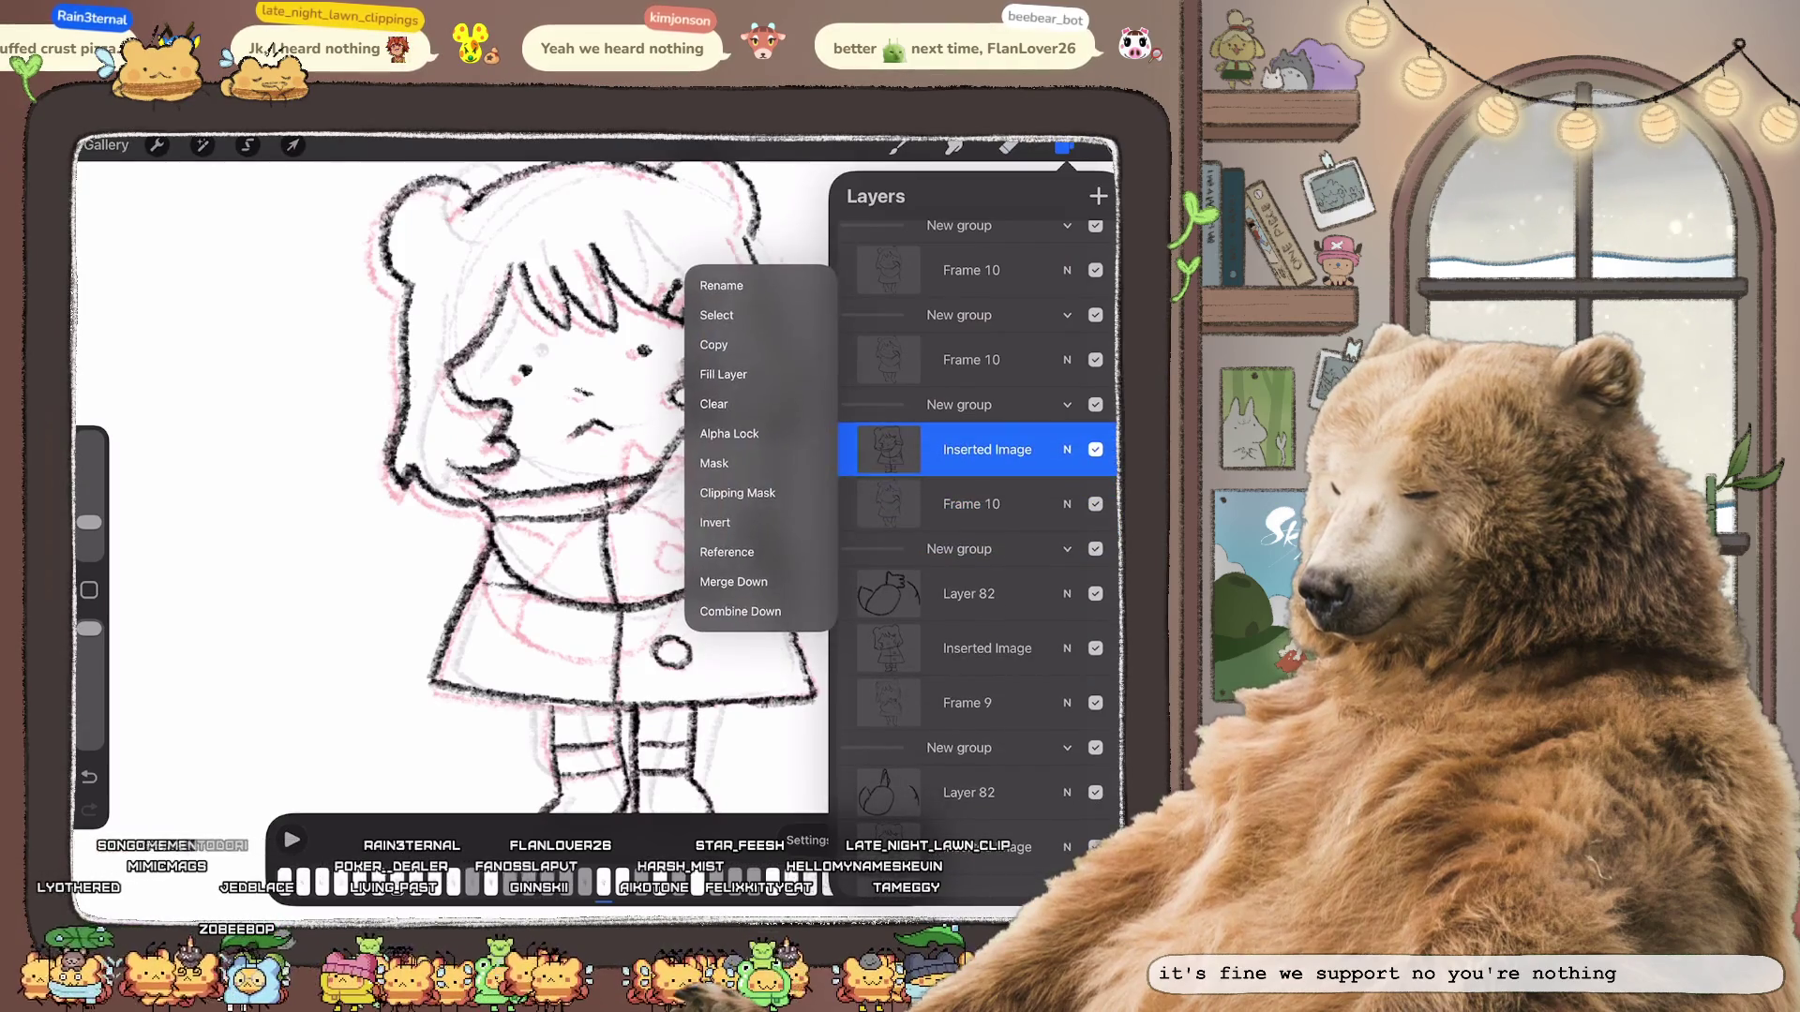
{"action": "left_click", "coordinate": [716, 345]}
{"action": "scroll", "coordinate": [549, 492], "scroll_direction": "down", "scroll_amount": 3}
{"action": "key", "text": "ctrl+z"}
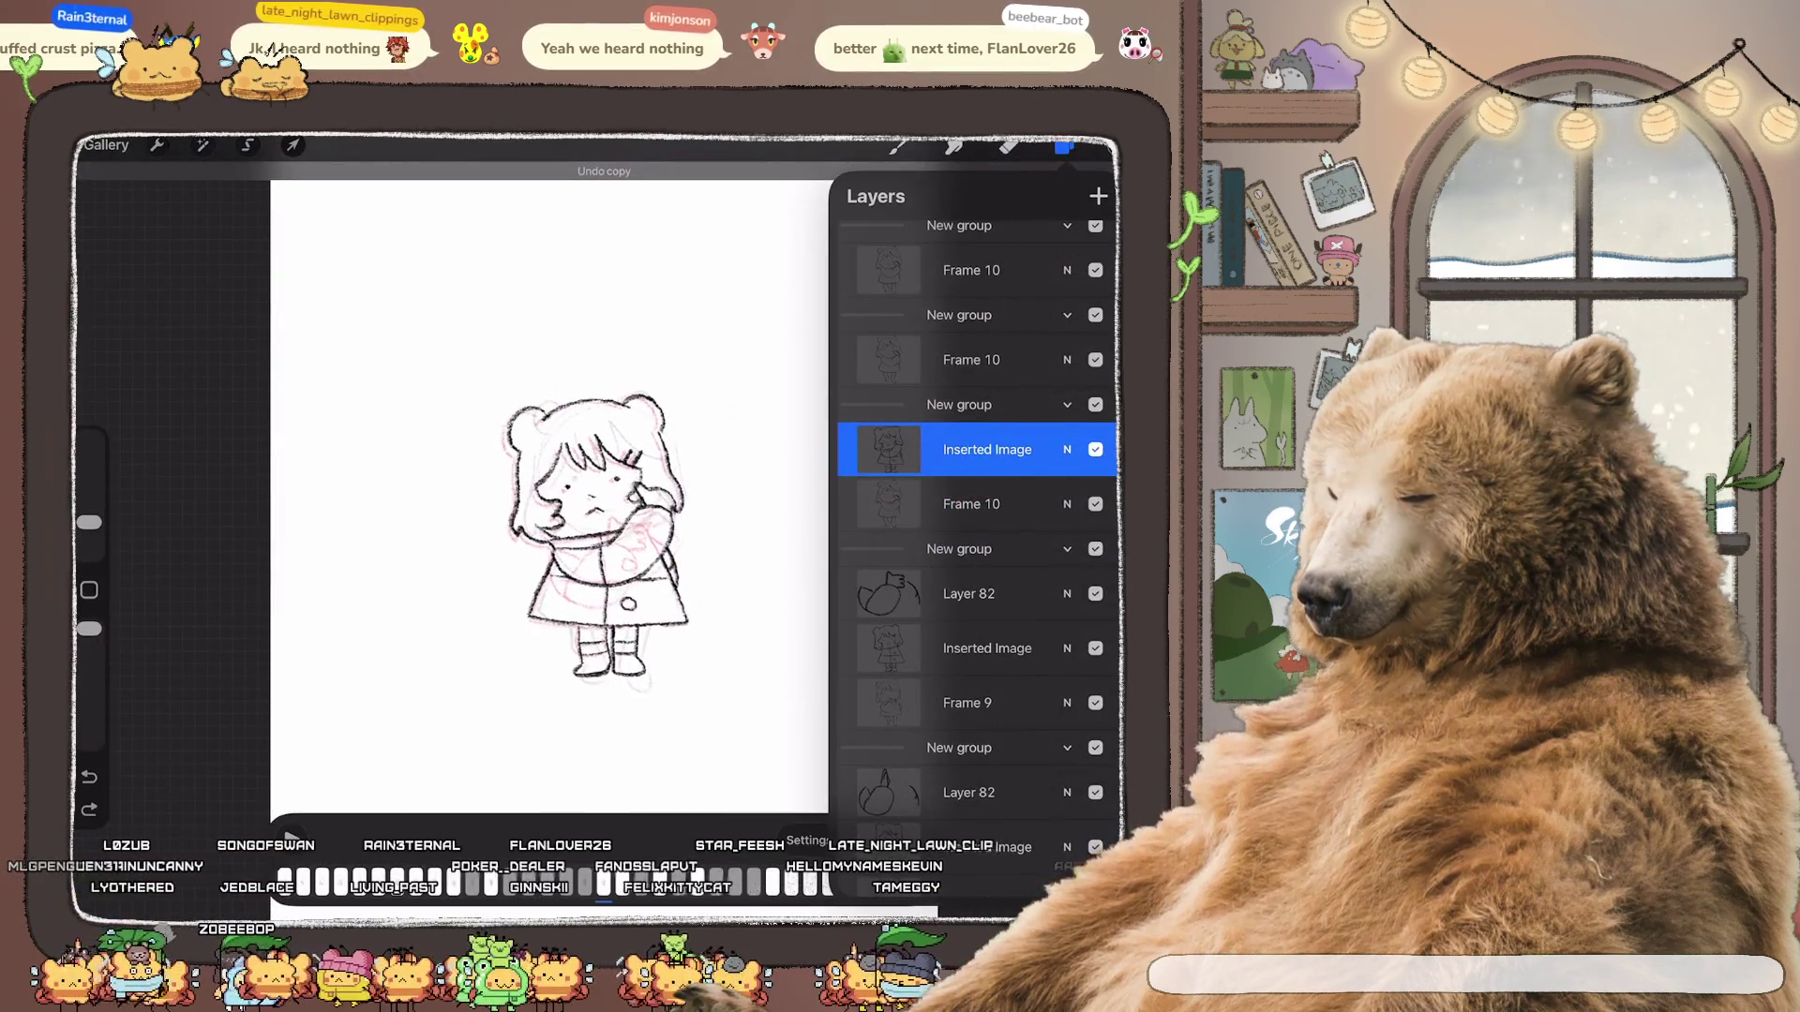
Step: Undo and redo through recent changes to get back to the right layer state
{"action": "key", "text": "ctrl+z"}
{"action": "key", "text": "ctrl+z"}
{"action": "key", "text": "ctrl+z"}
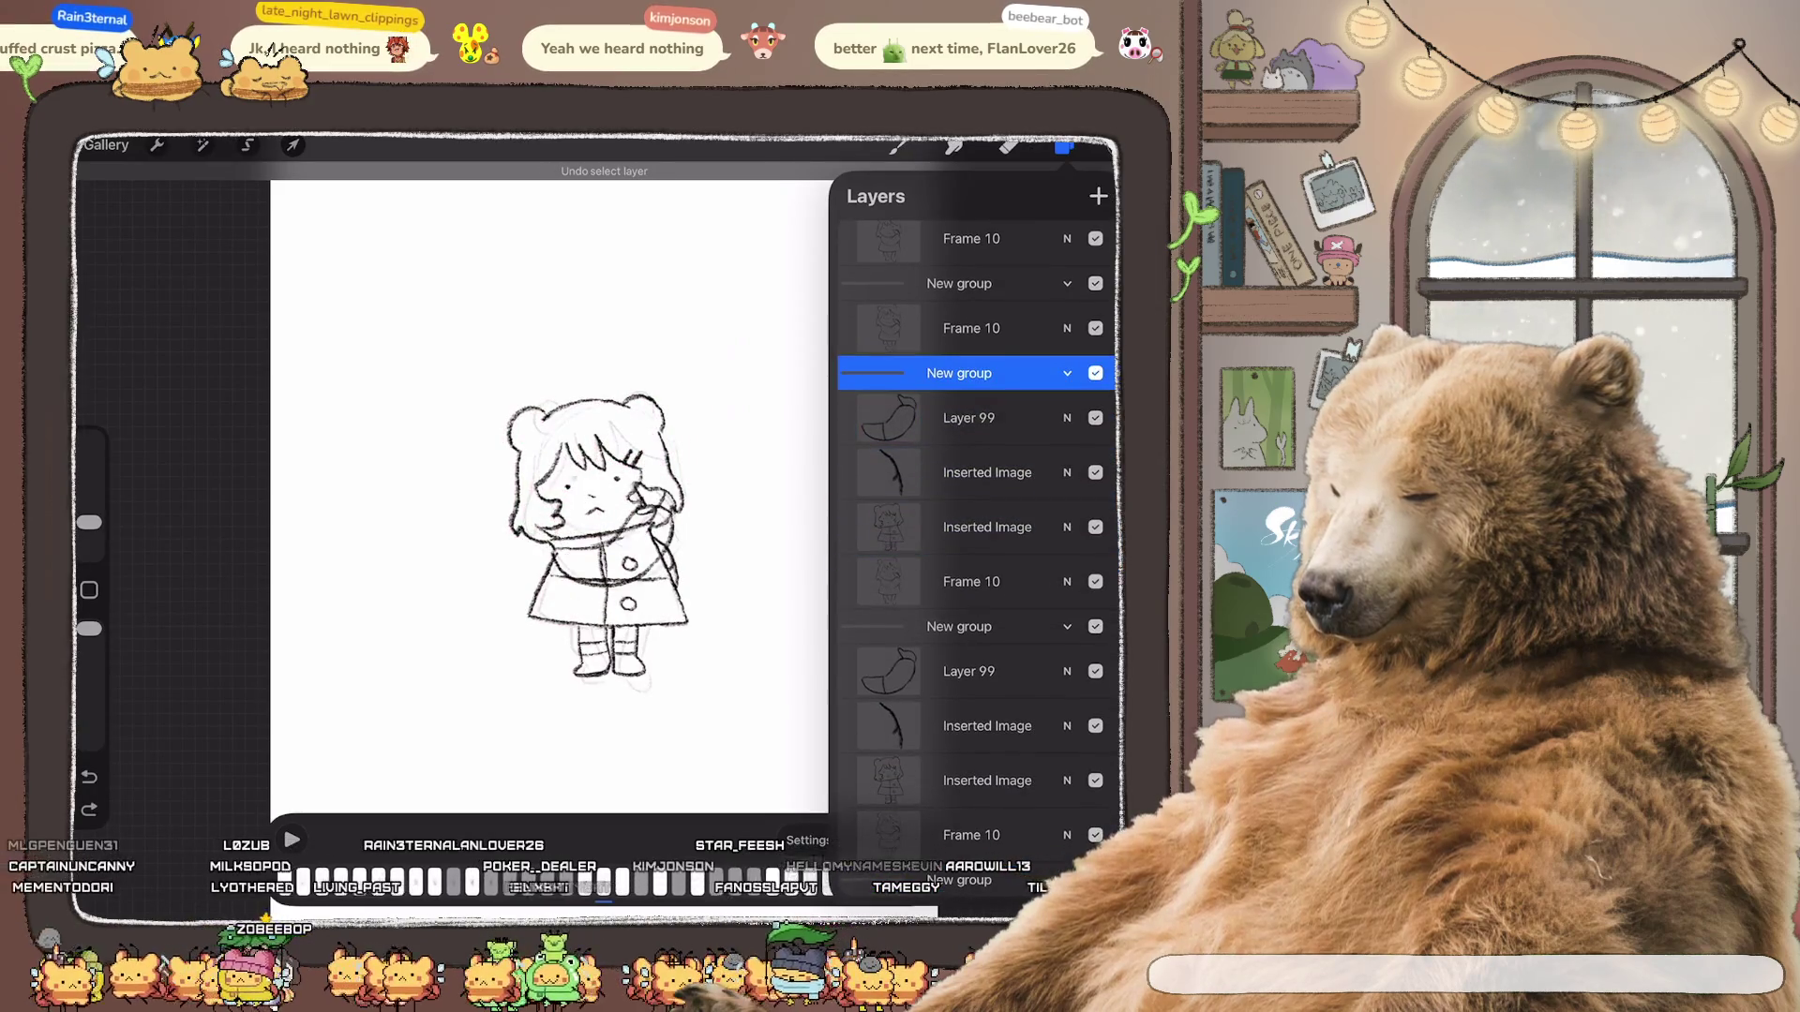
{"action": "key", "text": "ctrl+z"}
{"action": "key", "text": "ctrl+z"}
{"action": "key", "text": "ctrl+z"}
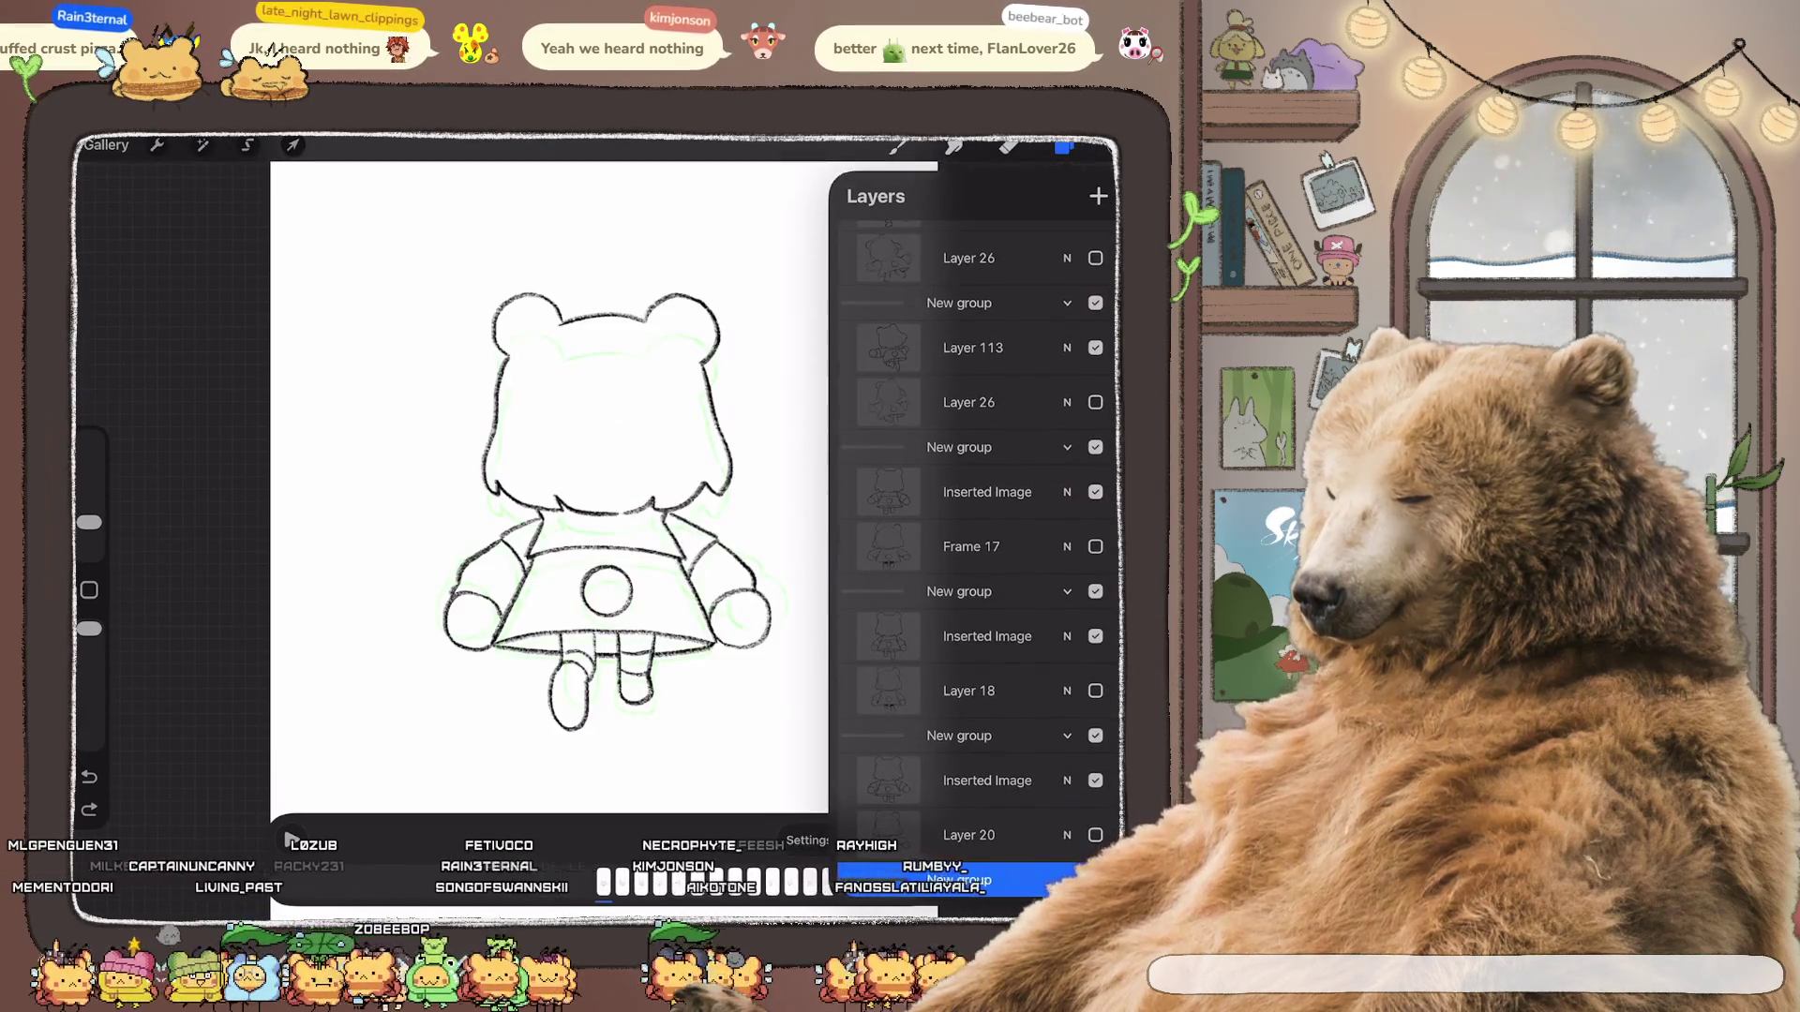
{"action": "key", "text": "ctrl+z"}
{"action": "key", "text": "ctrl+z"}
{"action": "key", "text": "ctrl+z"}
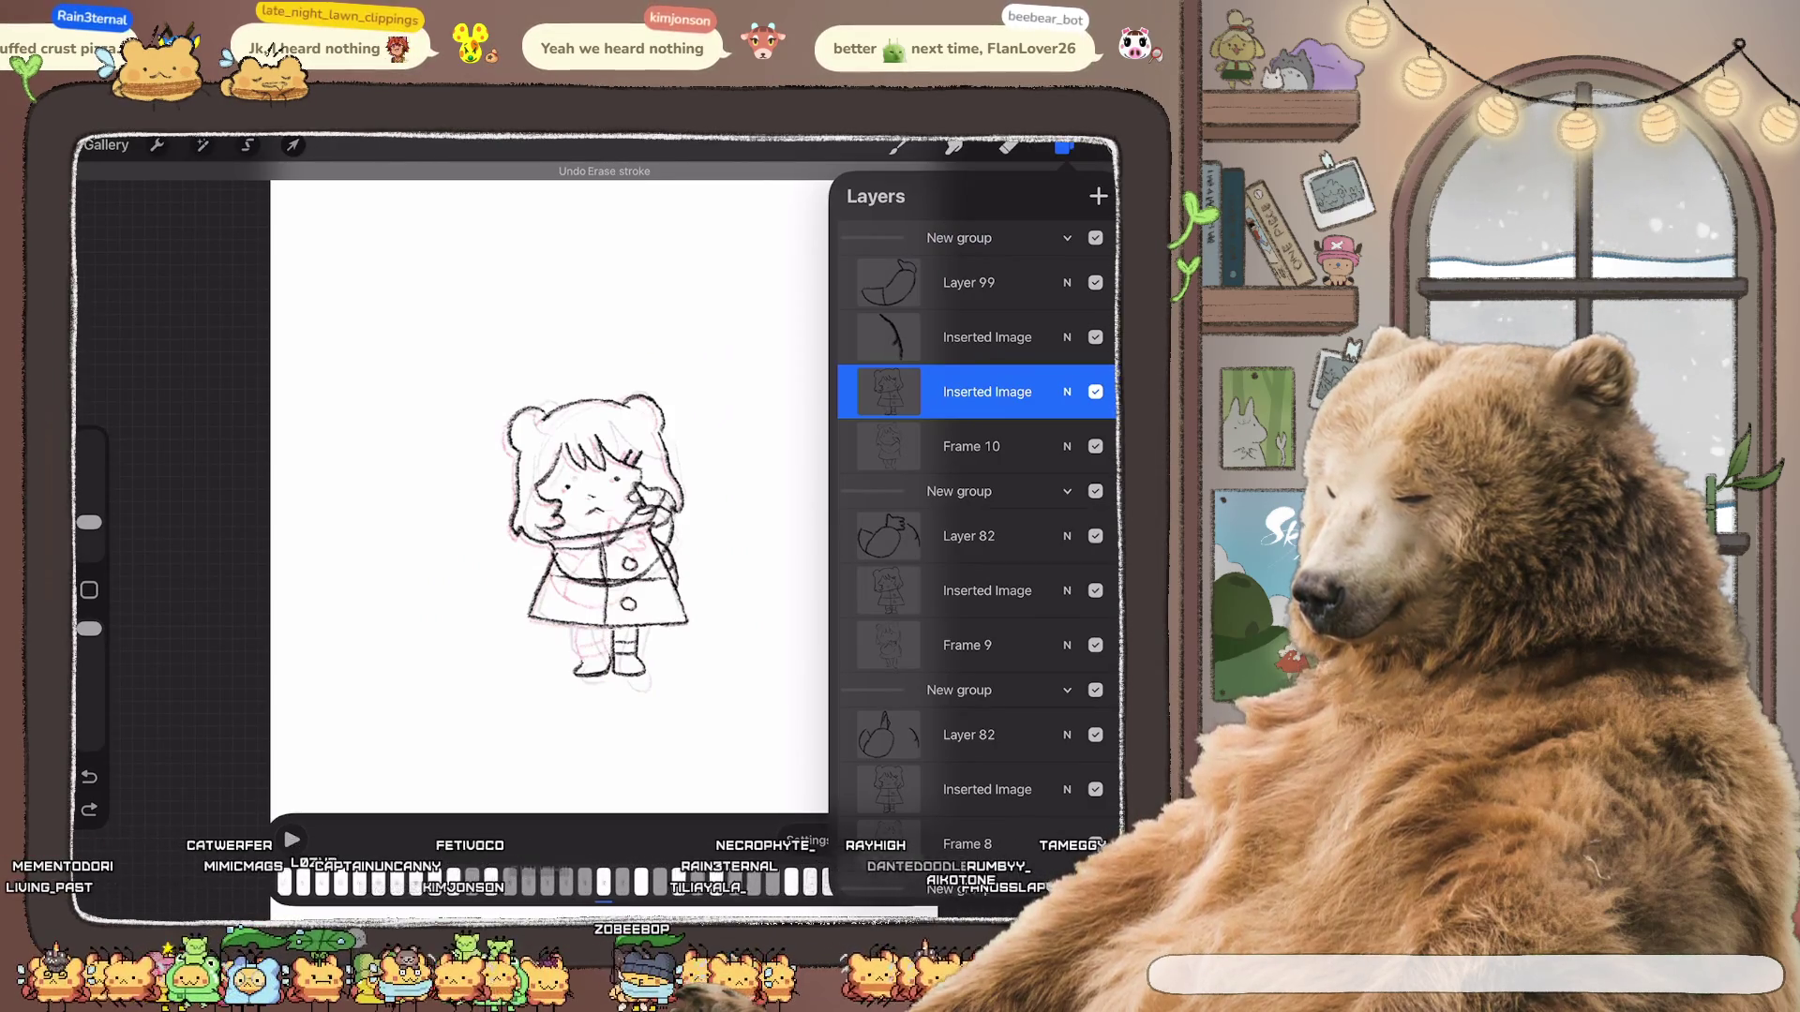
{"action": "key", "text": "ctrl+z"}
{"action": "key", "text": "ctrl+z"}
{"action": "key", "text": "ctrl+z"}
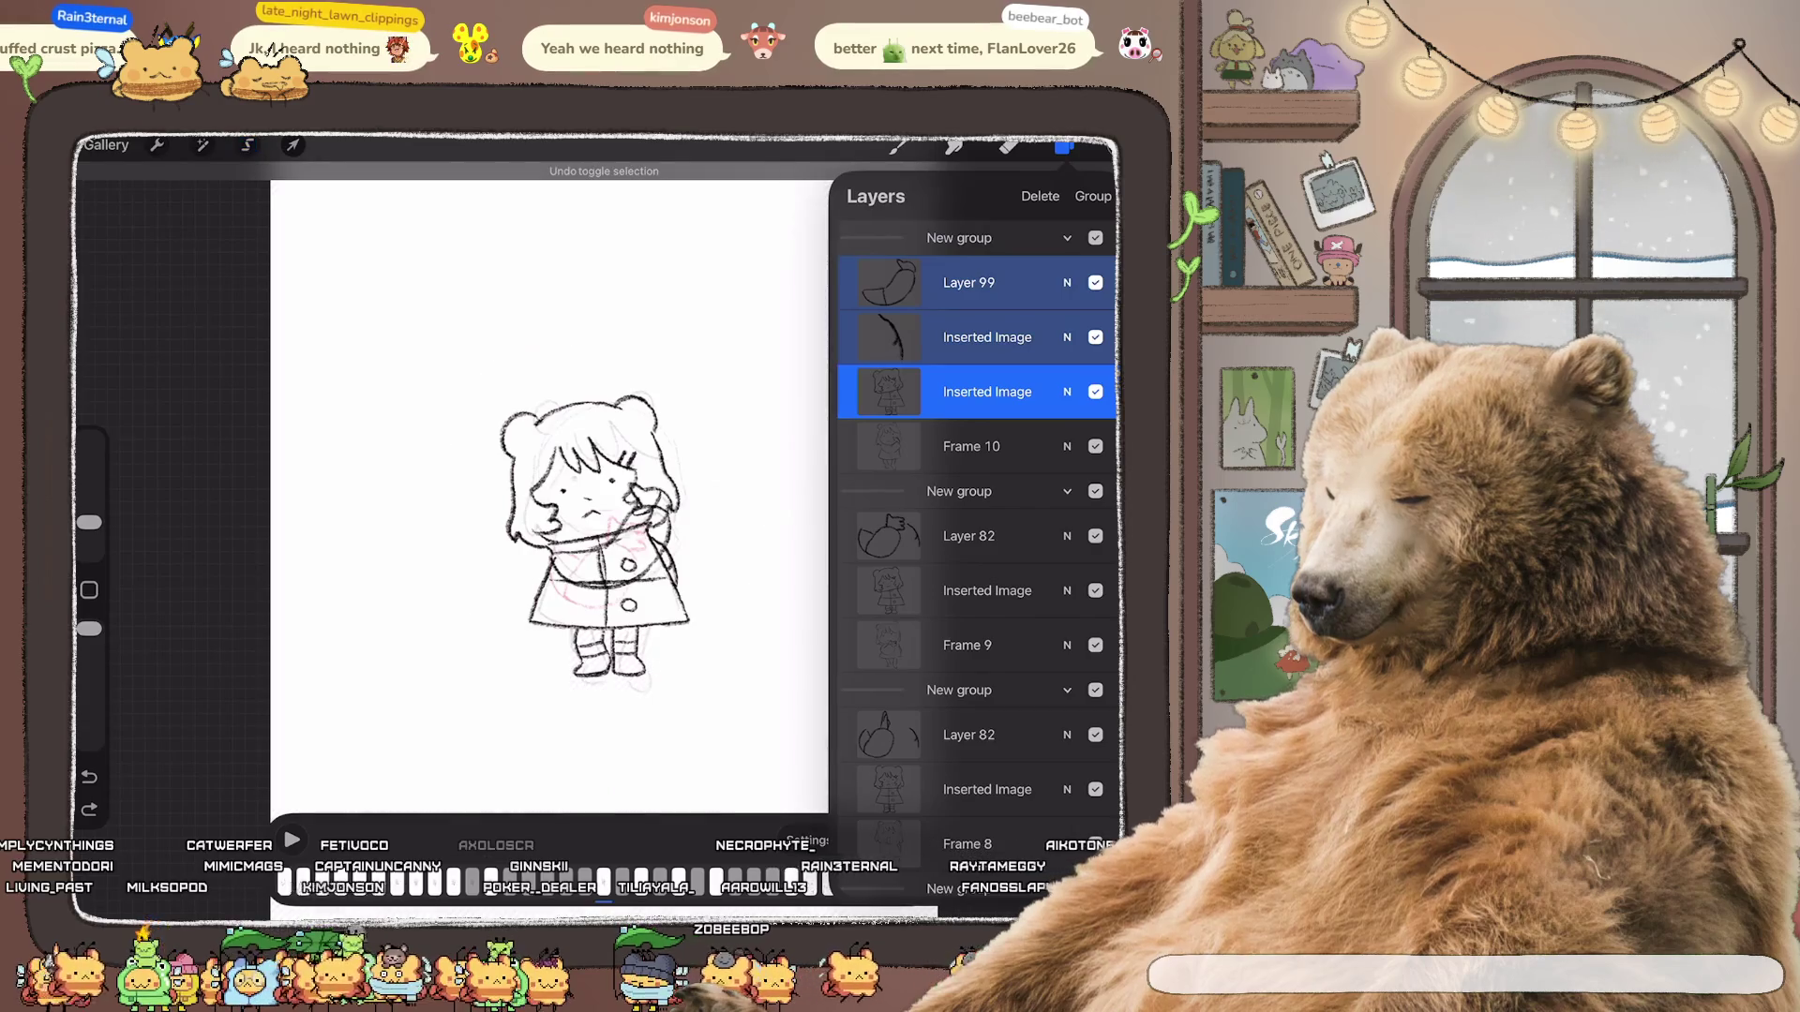
{"action": "key", "text": "l"}
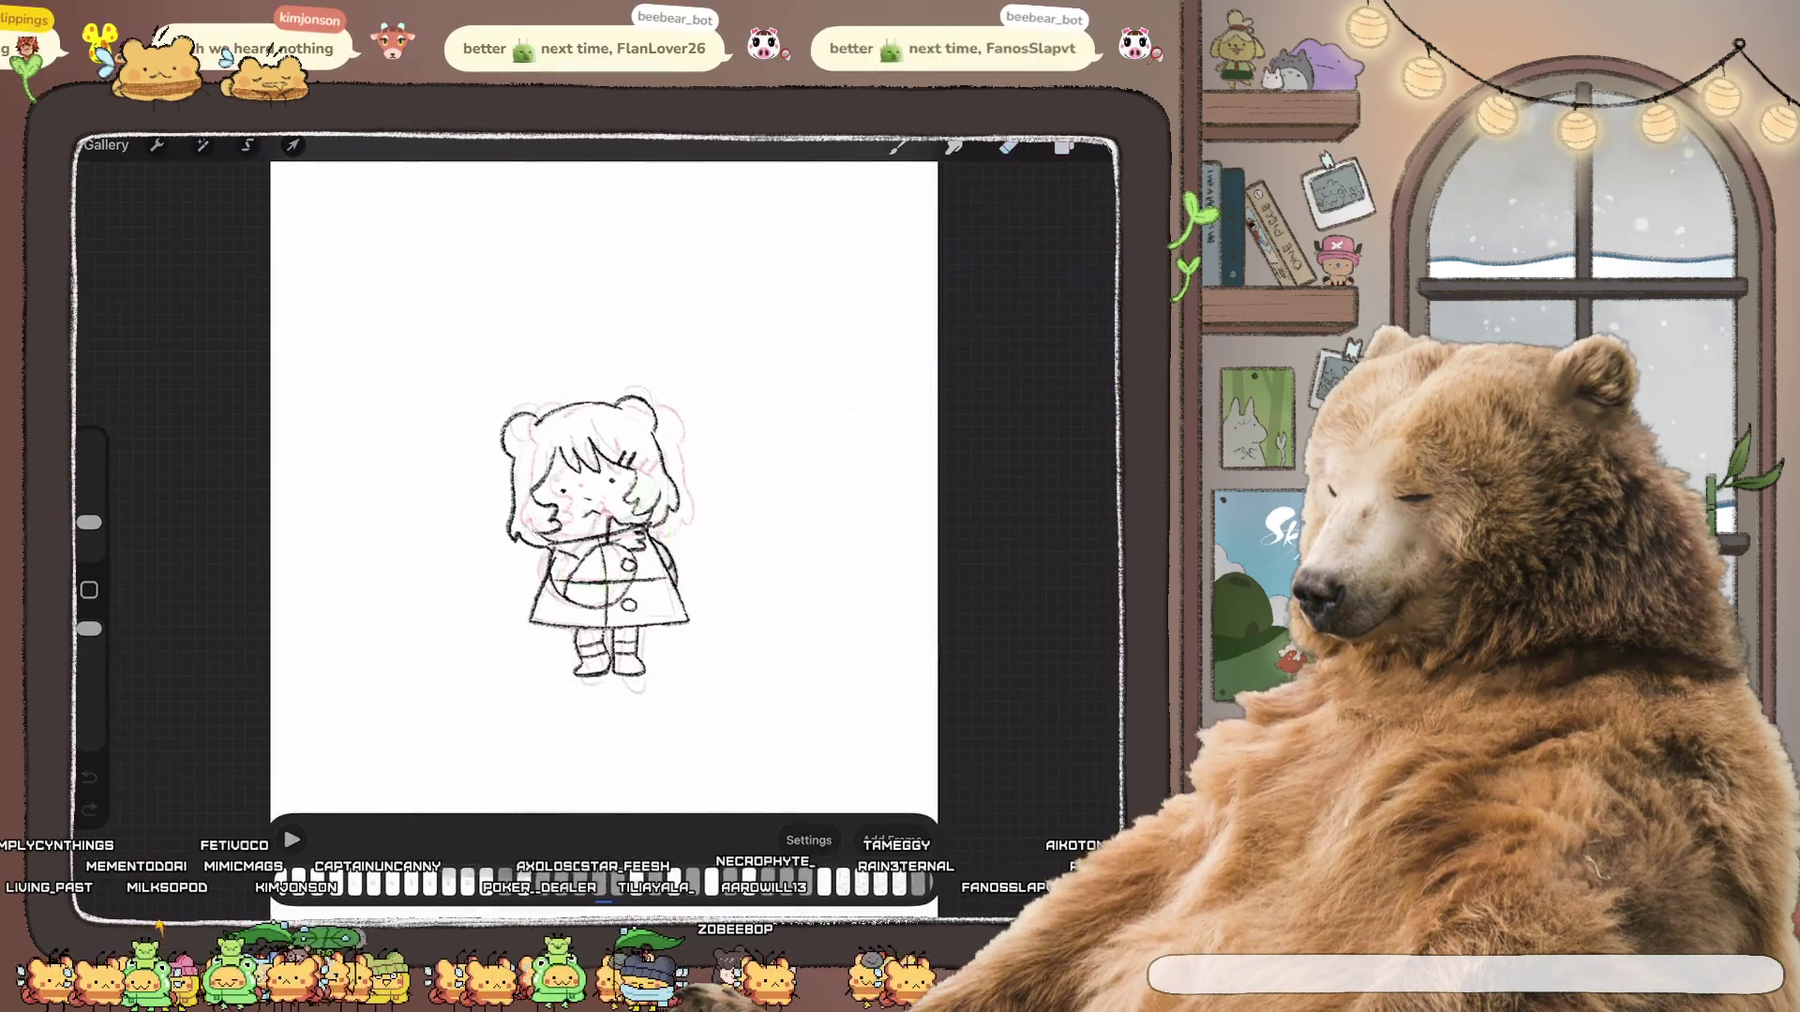
{"action": "key", "text": "ctrl+z"}
{"action": "key", "text": "e"}
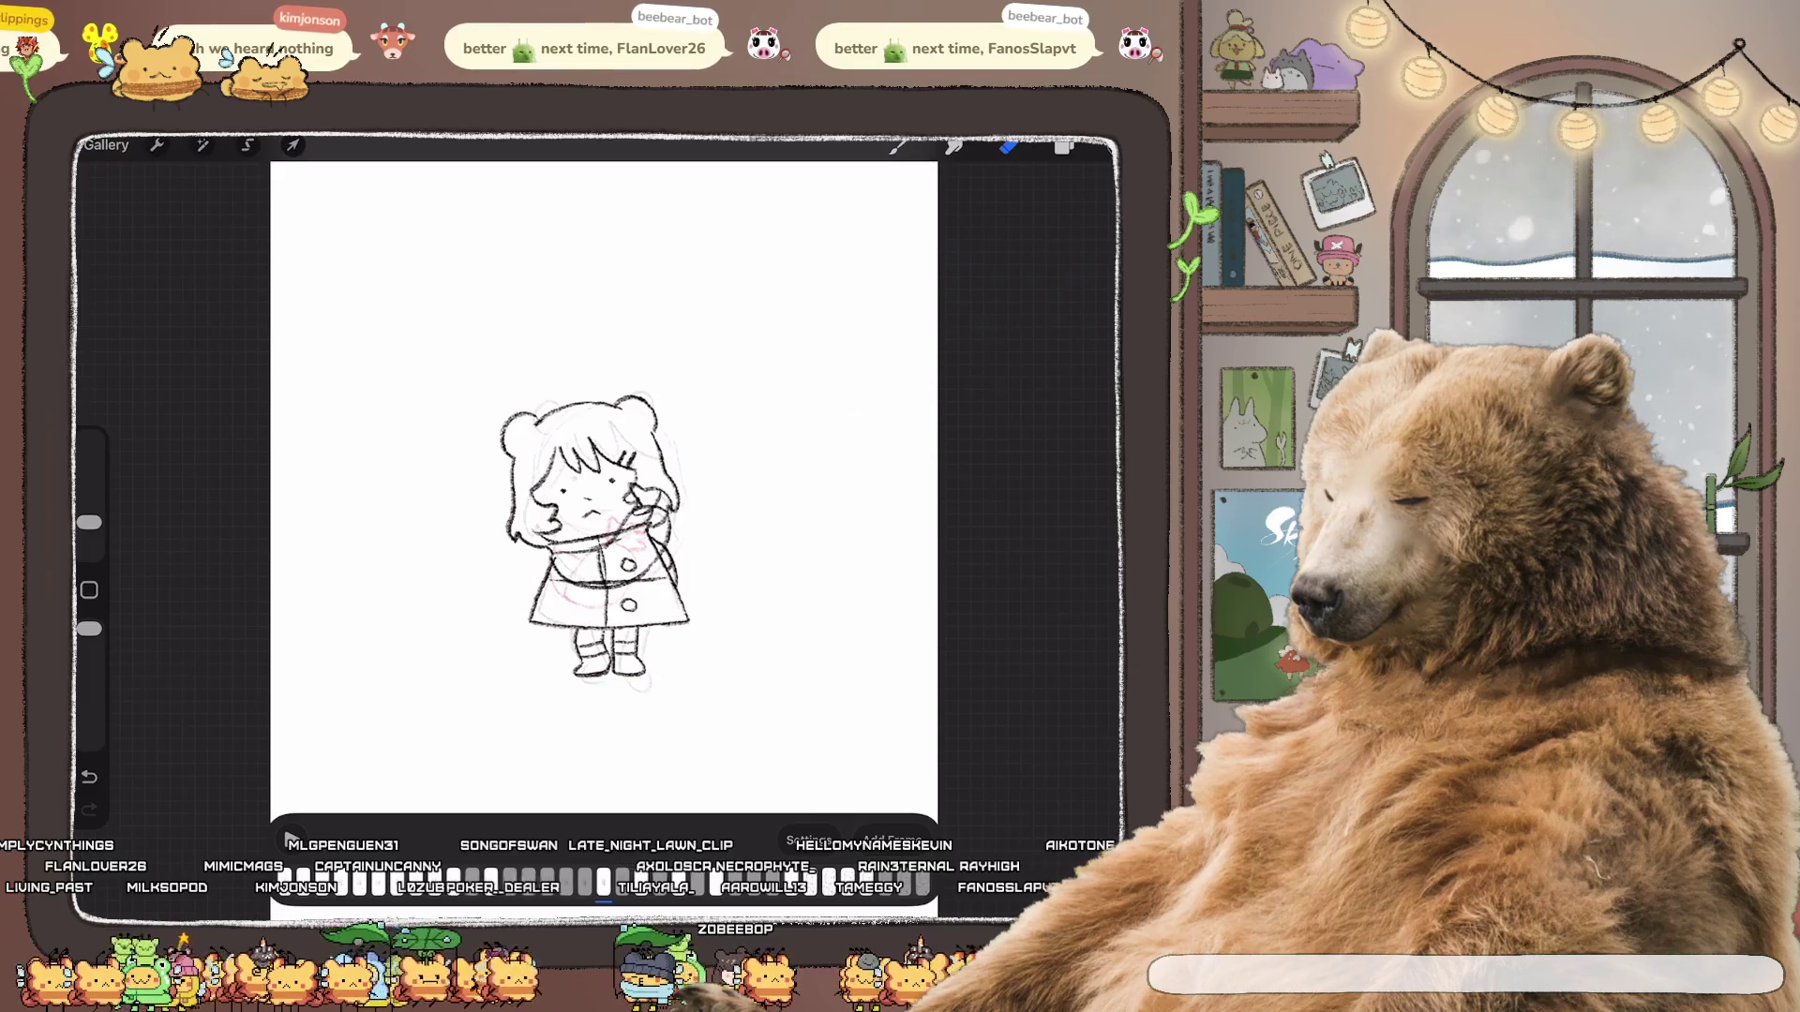
Step: Paste the line drawing as a new Inserted Image layer and place it lower in the frame's stack
{"action": "left_click", "coordinate": [157, 145]}
{"action": "left_click", "coordinate": [154, 550]}
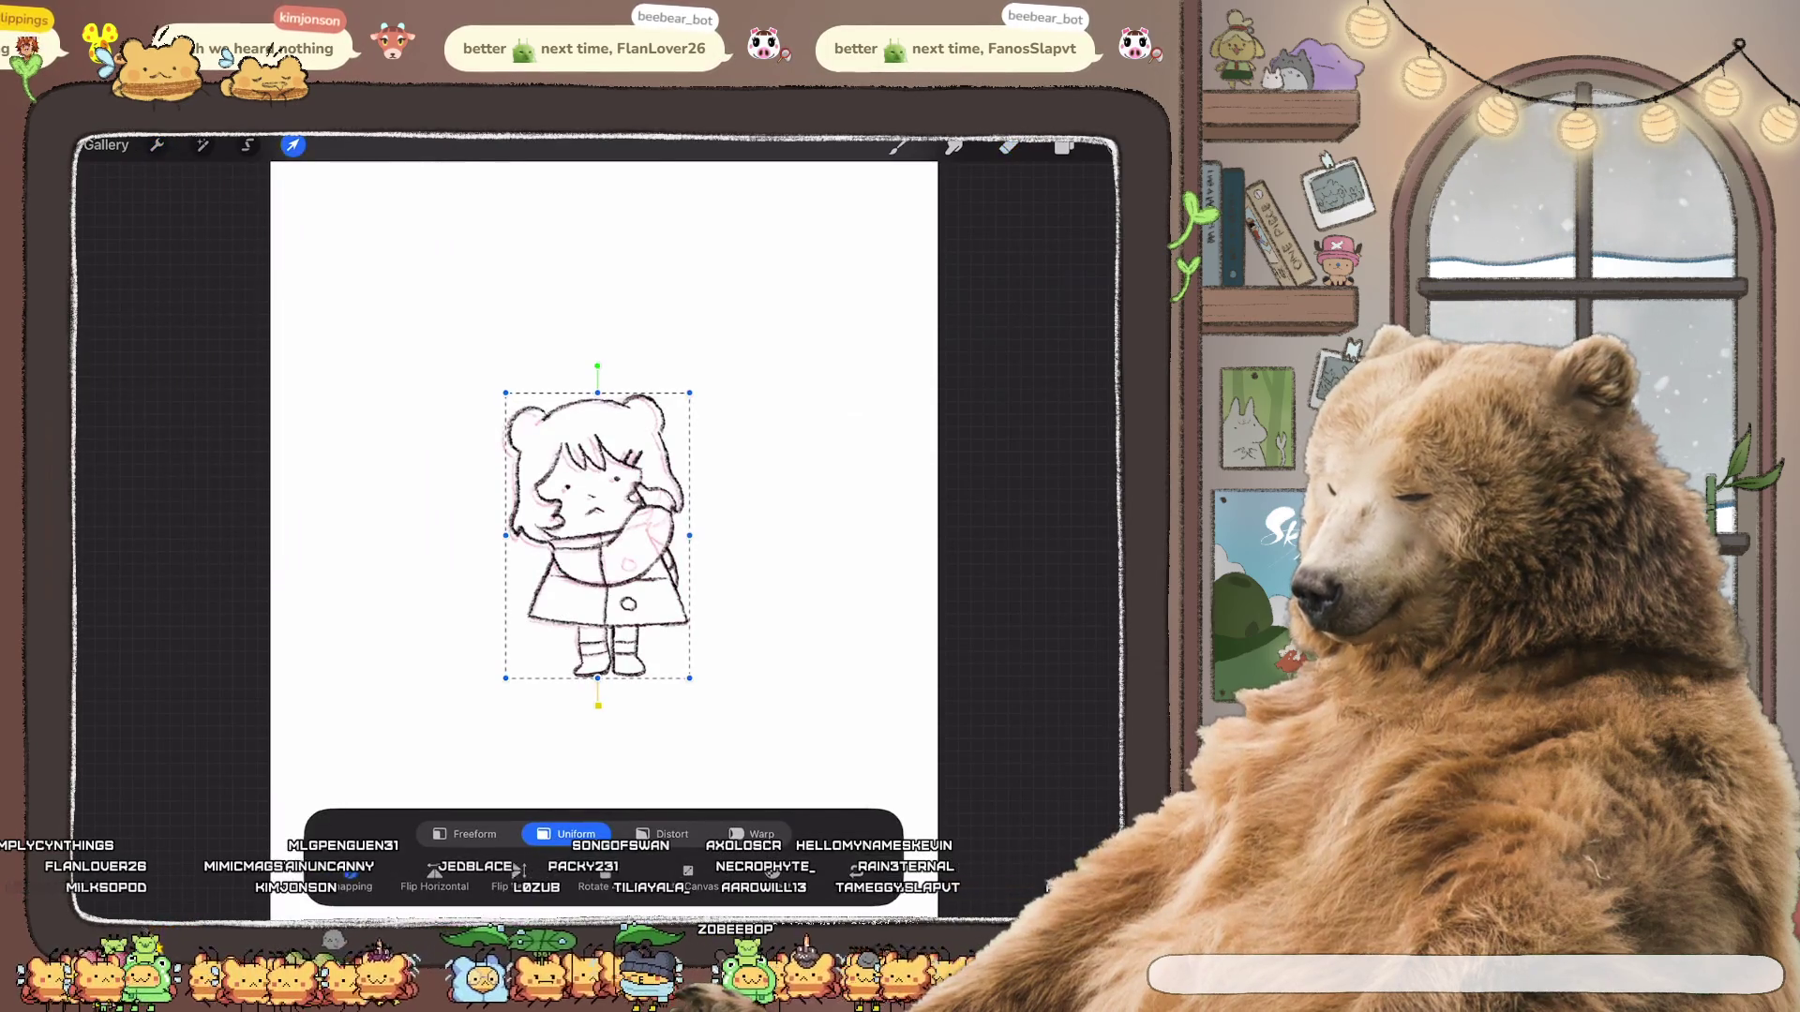
{"action": "left_click", "coordinate": [294, 145]}
{"action": "left_click", "coordinate": [1064, 146]}
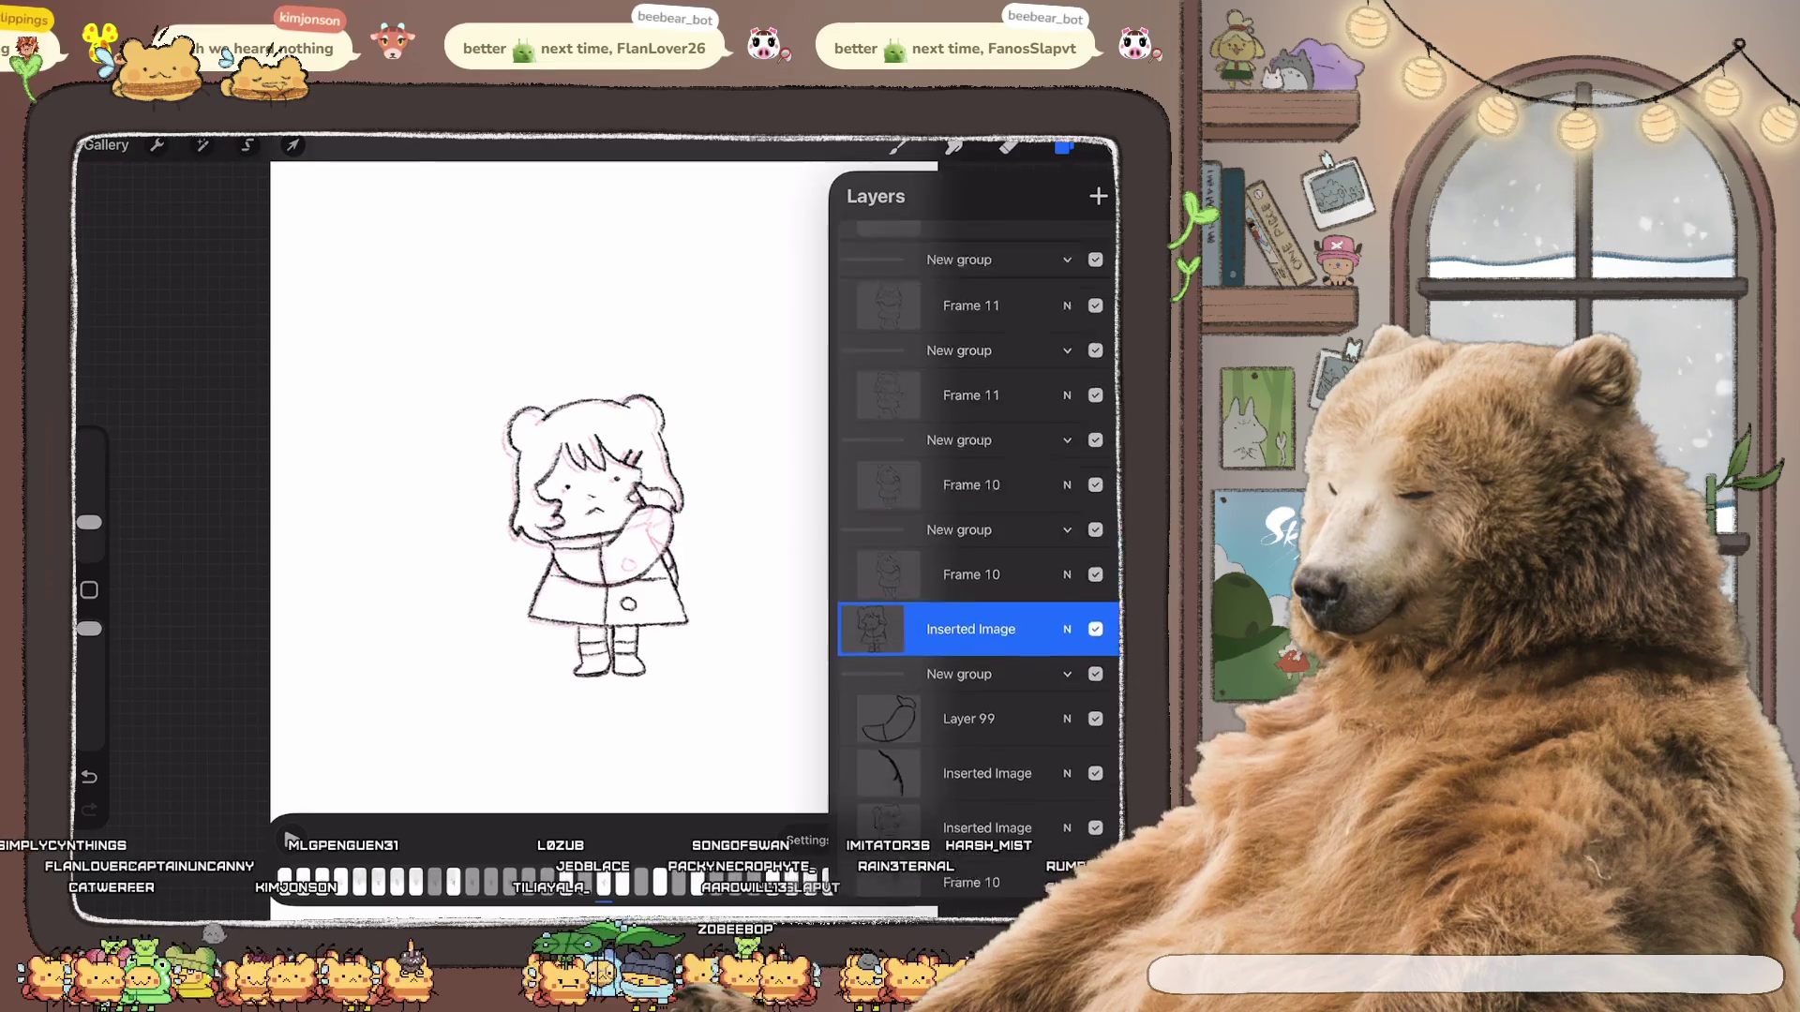
{"action": "scroll", "coordinate": [977, 563], "scroll_direction": "down", "scroll_amount": 3}
{"action": "left_click_drag", "start_coordinate": [970, 453], "coordinate": [964, 711]}
{"action": "left_click", "coordinate": [1064, 145]}
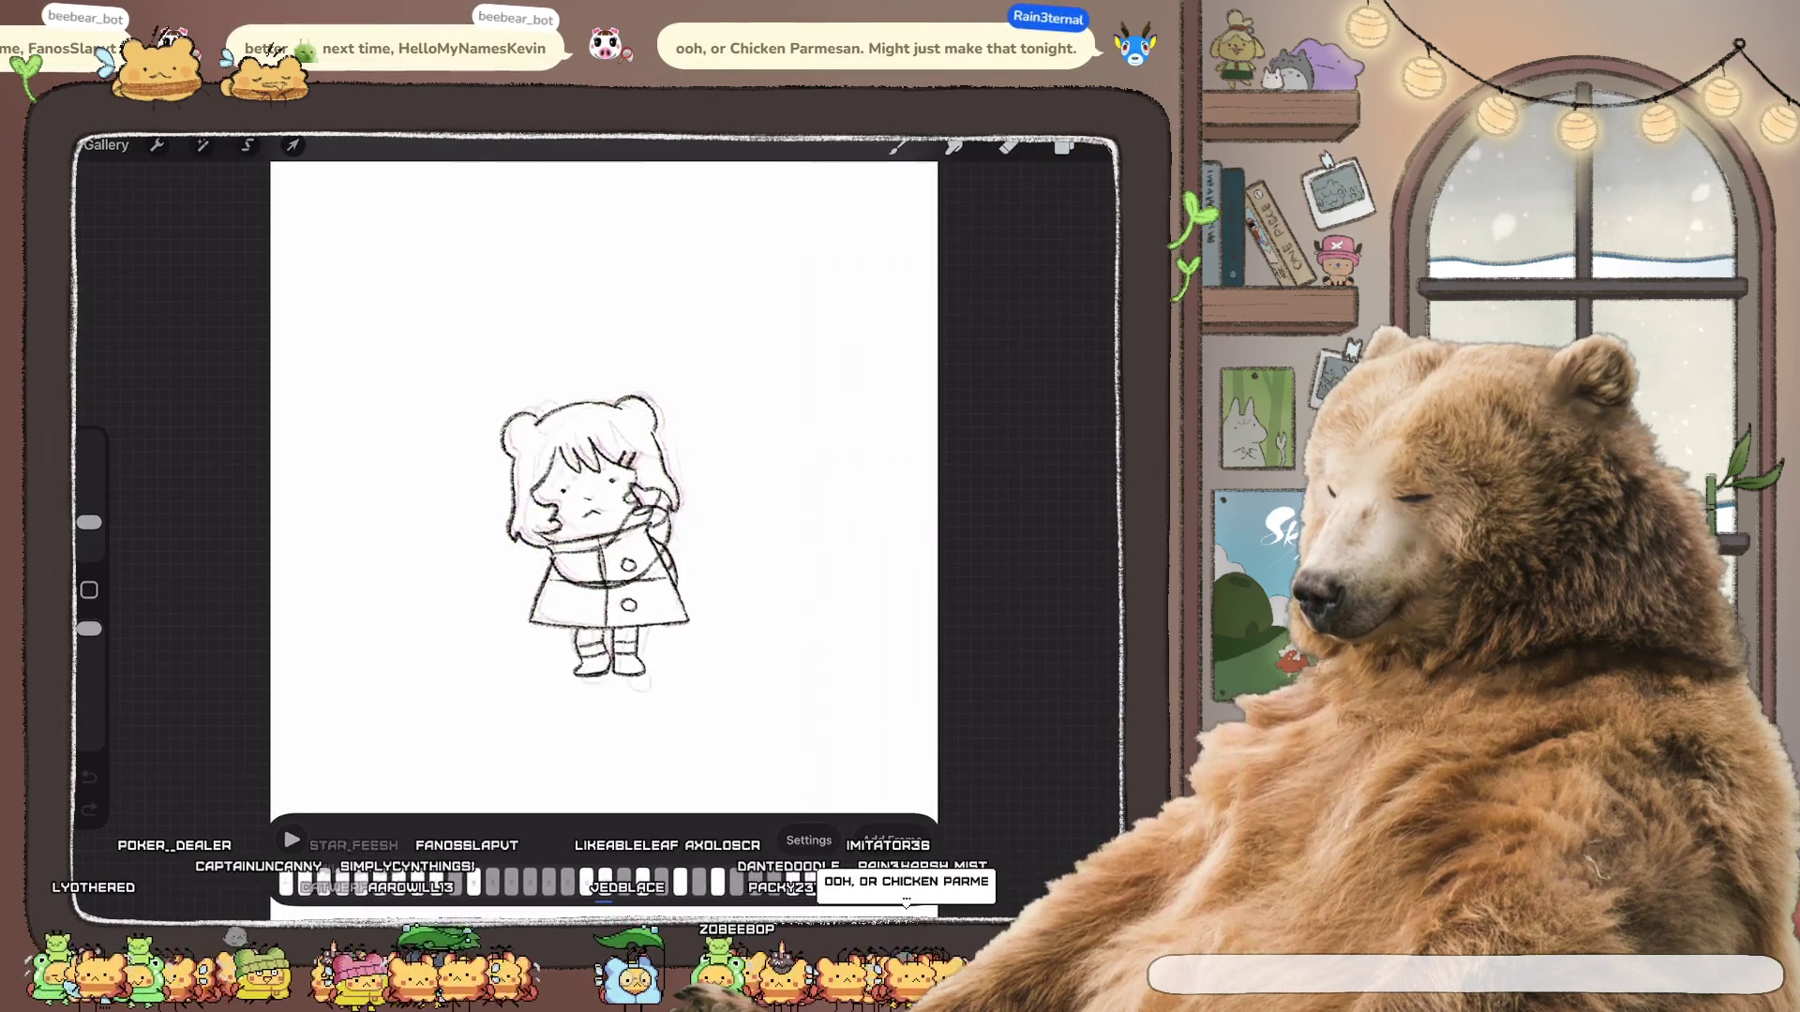
{"action": "left_click", "coordinate": [1008, 145]}
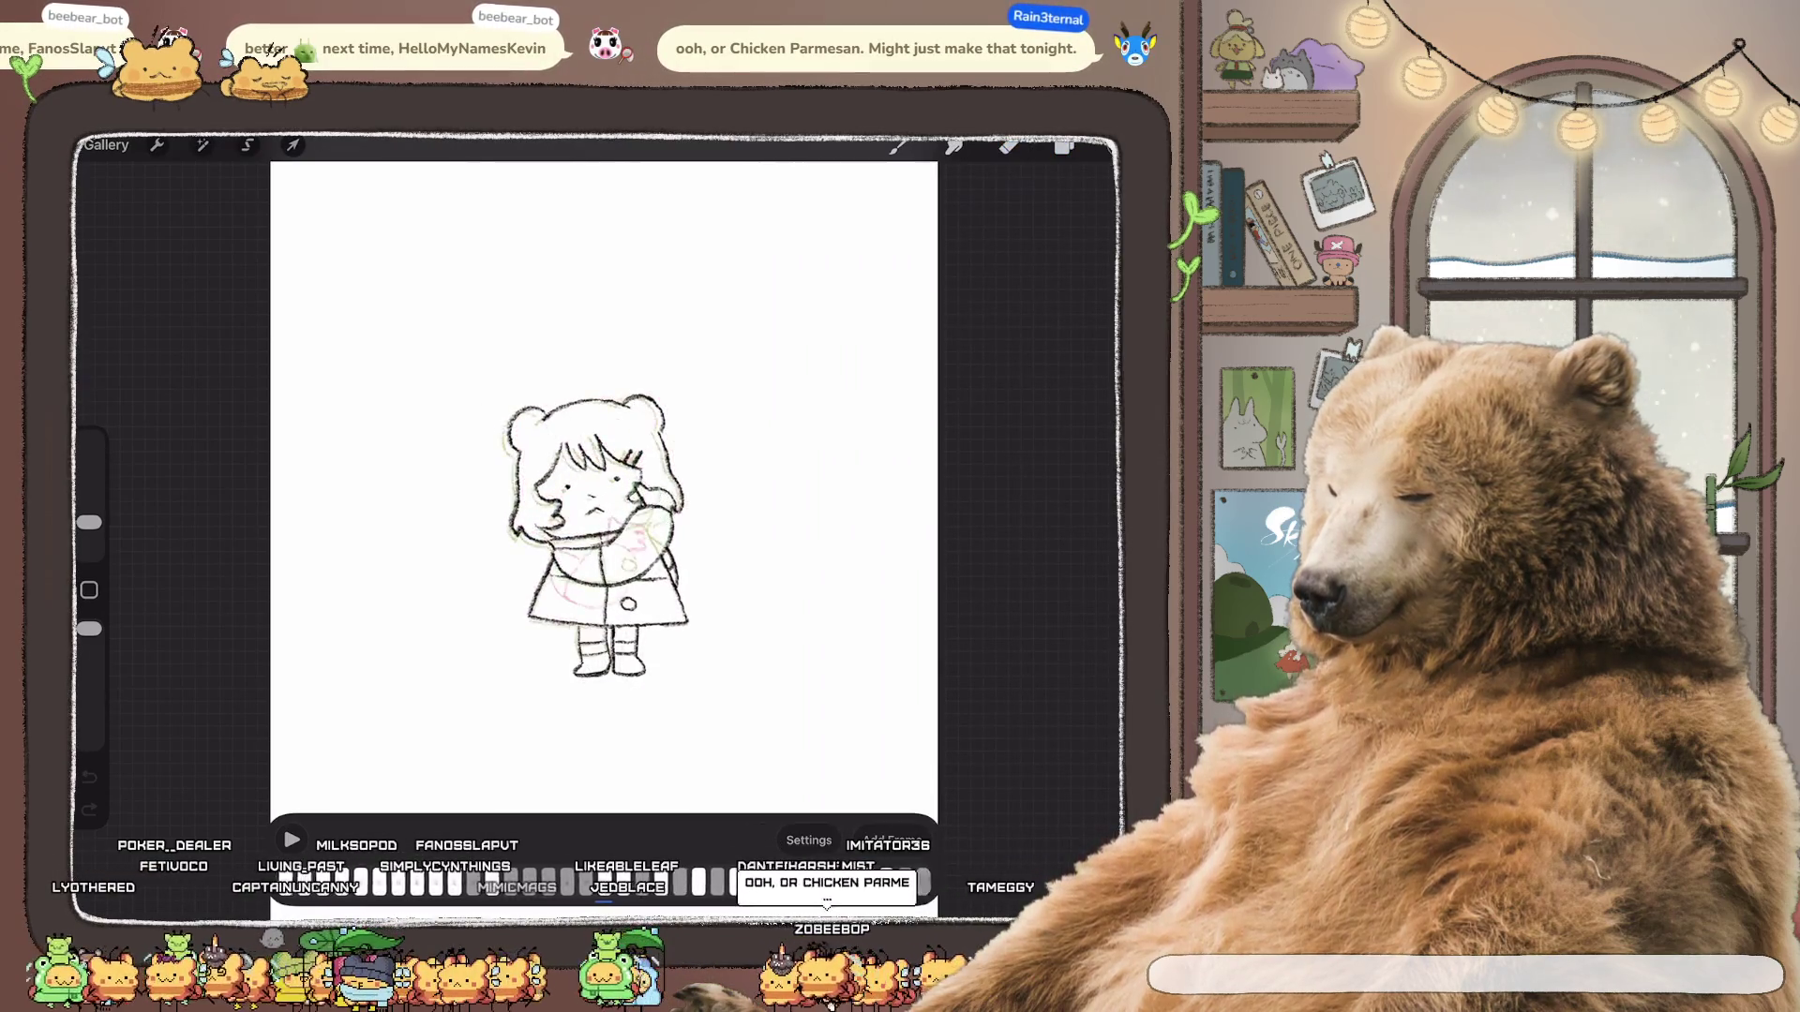
{"action": "left_click", "coordinate": [1065, 144]}
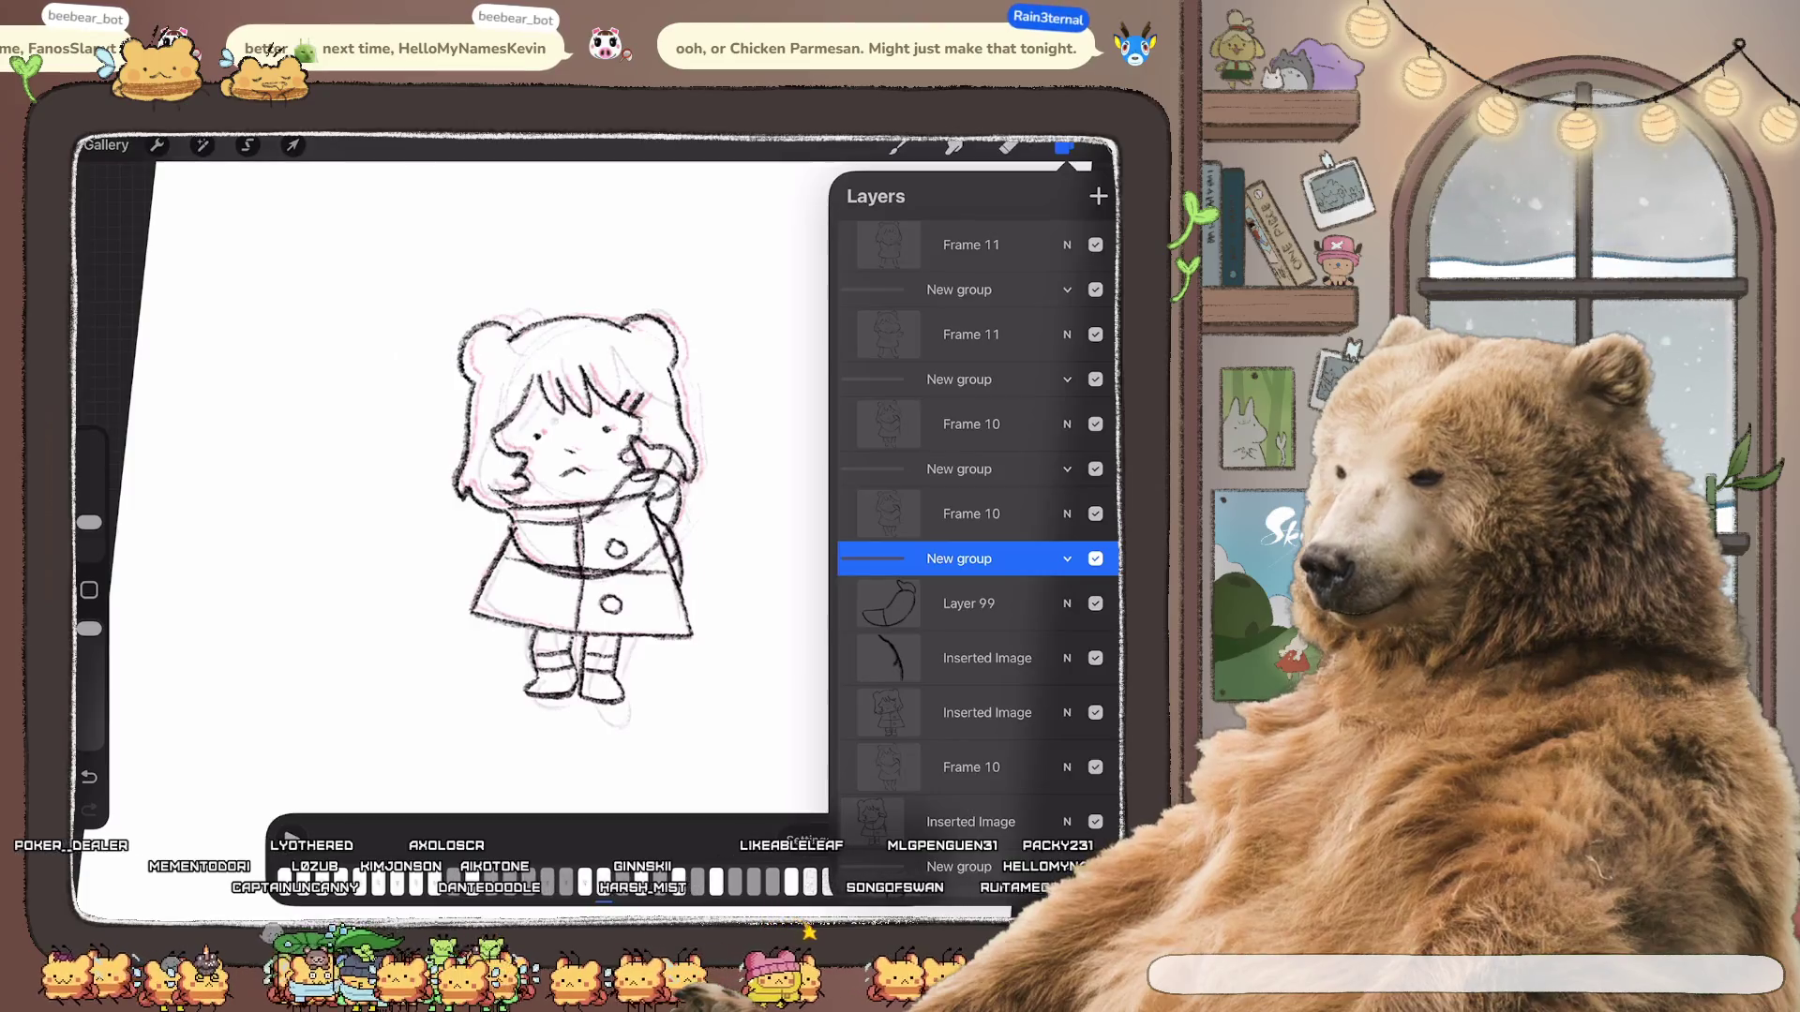
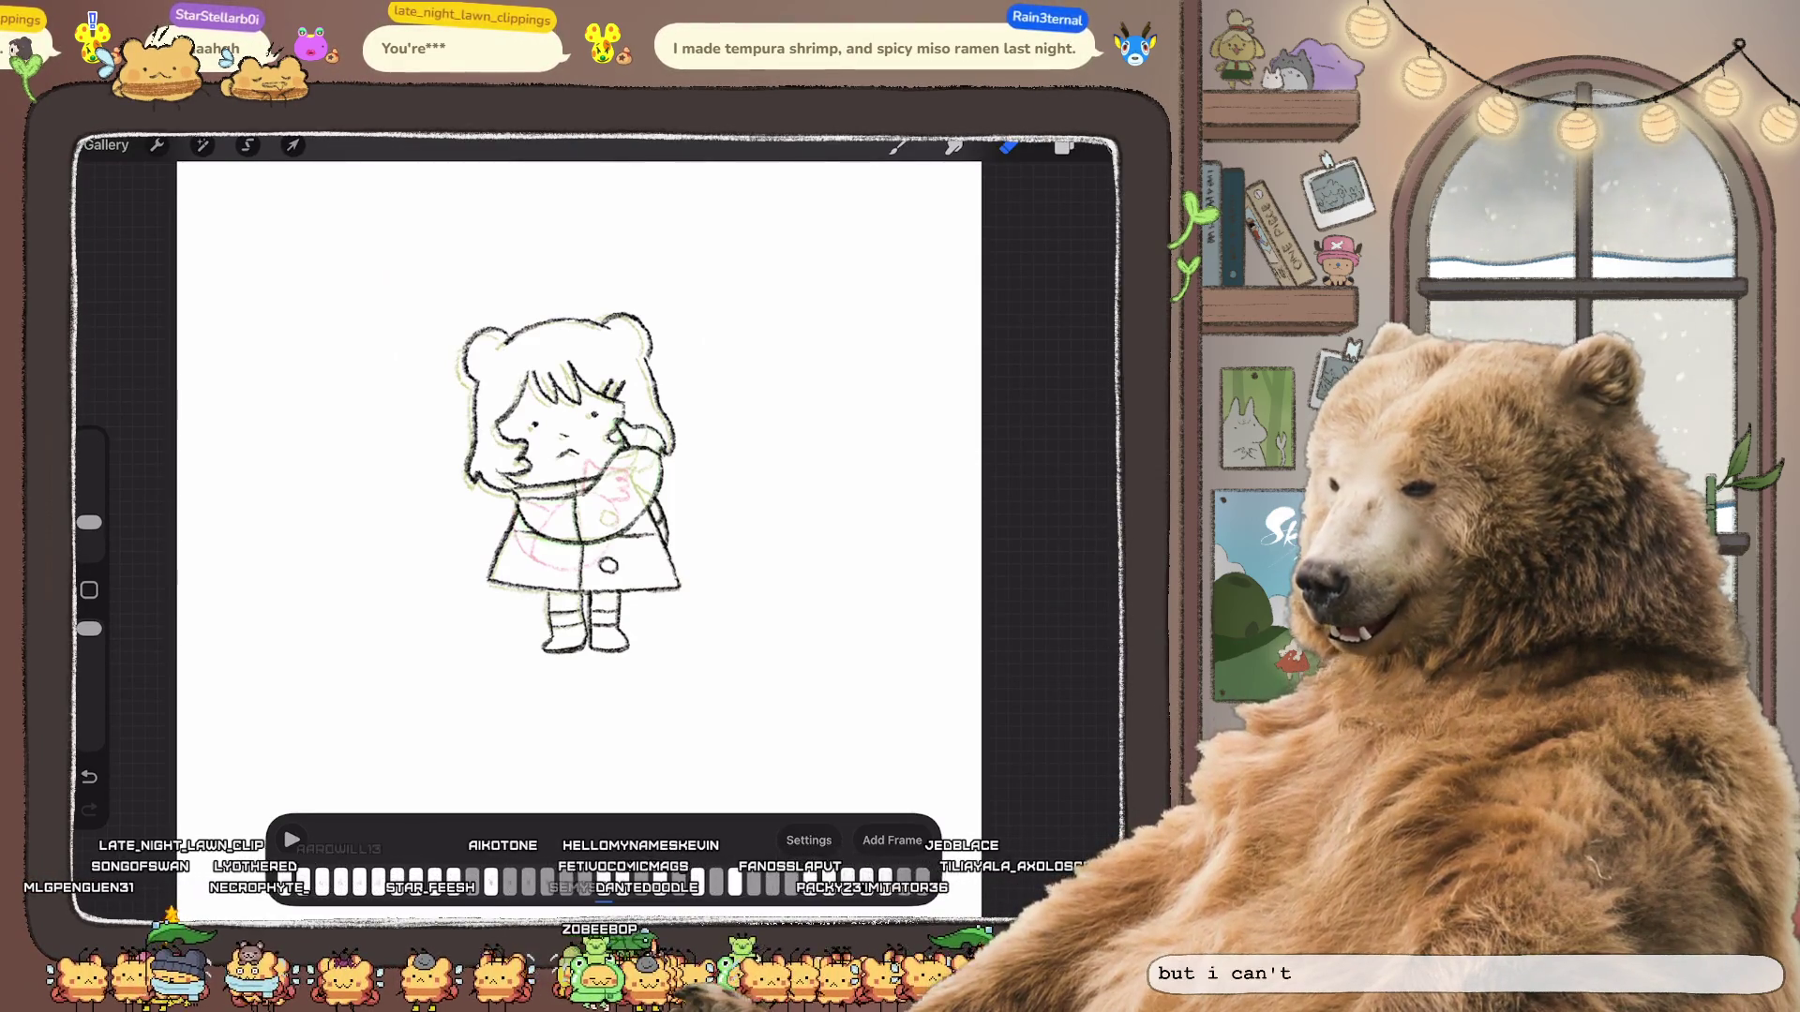
{"action": "scroll", "coordinate": [577, 479], "scroll_direction": "up", "scroll_amount": 2}
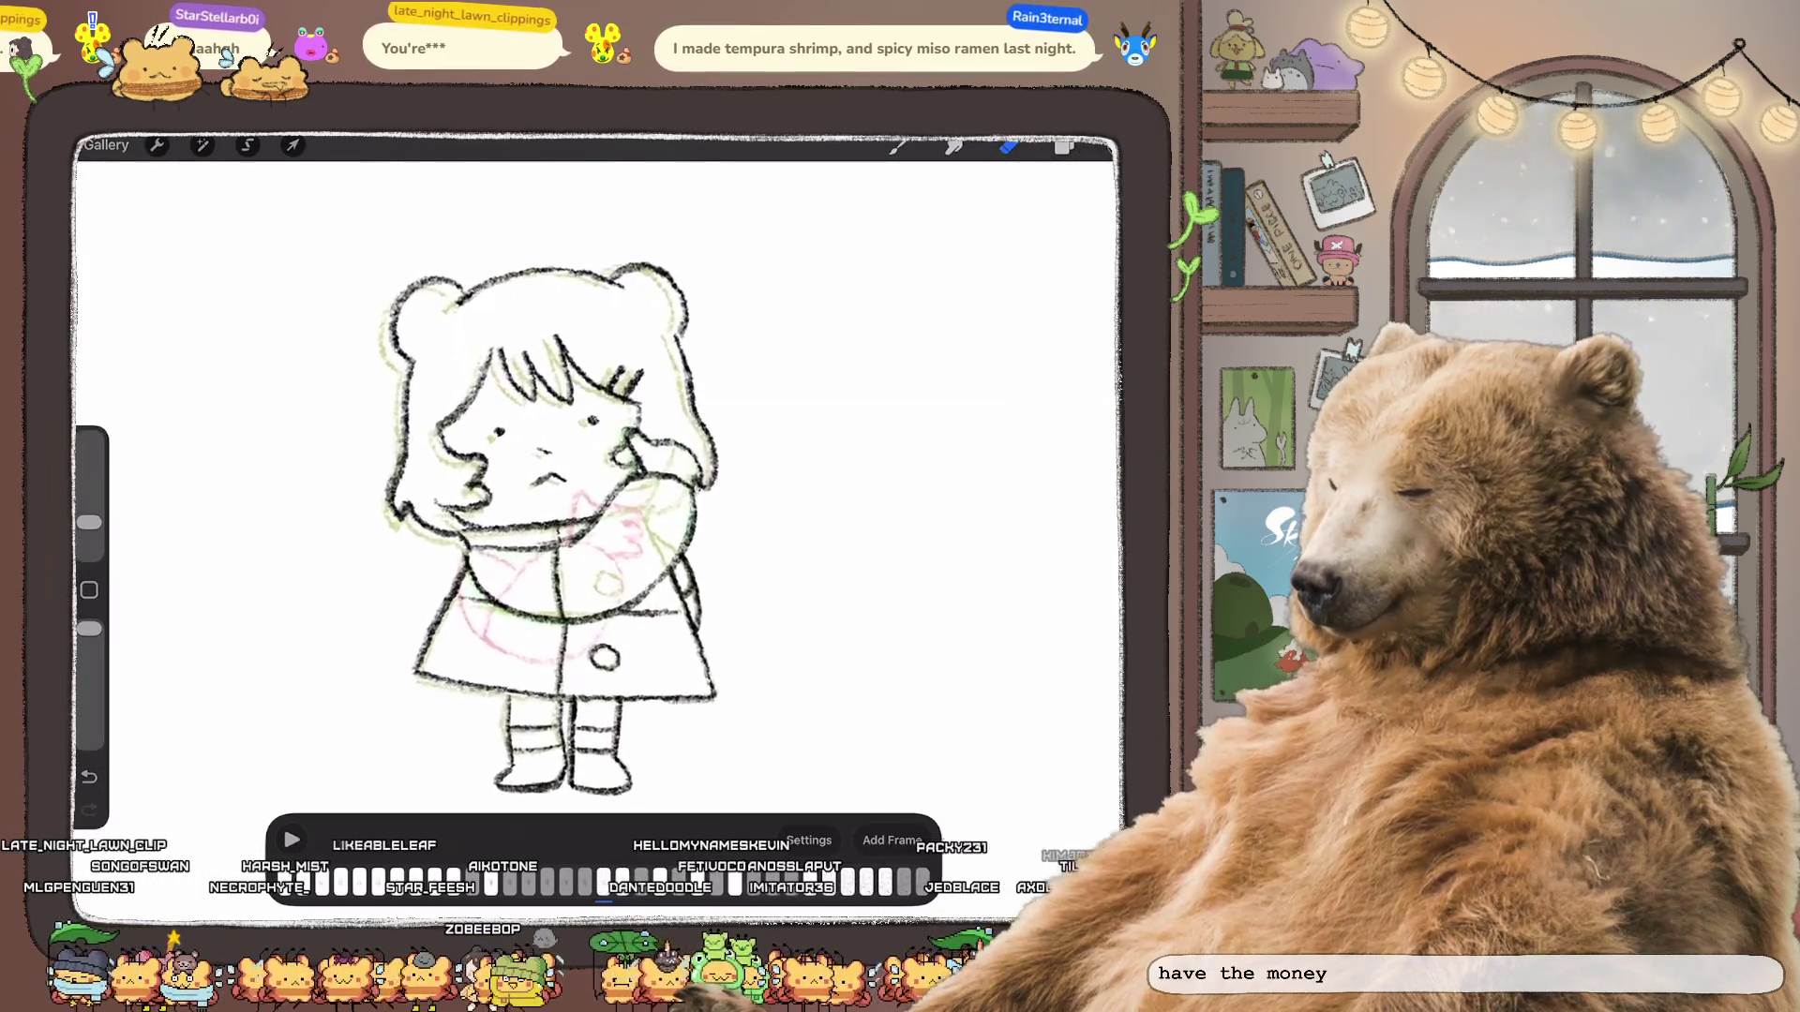
{"action": "scroll", "coordinate": [577, 478], "scroll_direction": "up", "scroll_amount": 2}
{"action": "scroll", "coordinate": [577, 478], "scroll_direction": "up", "scroll_amount": 2}
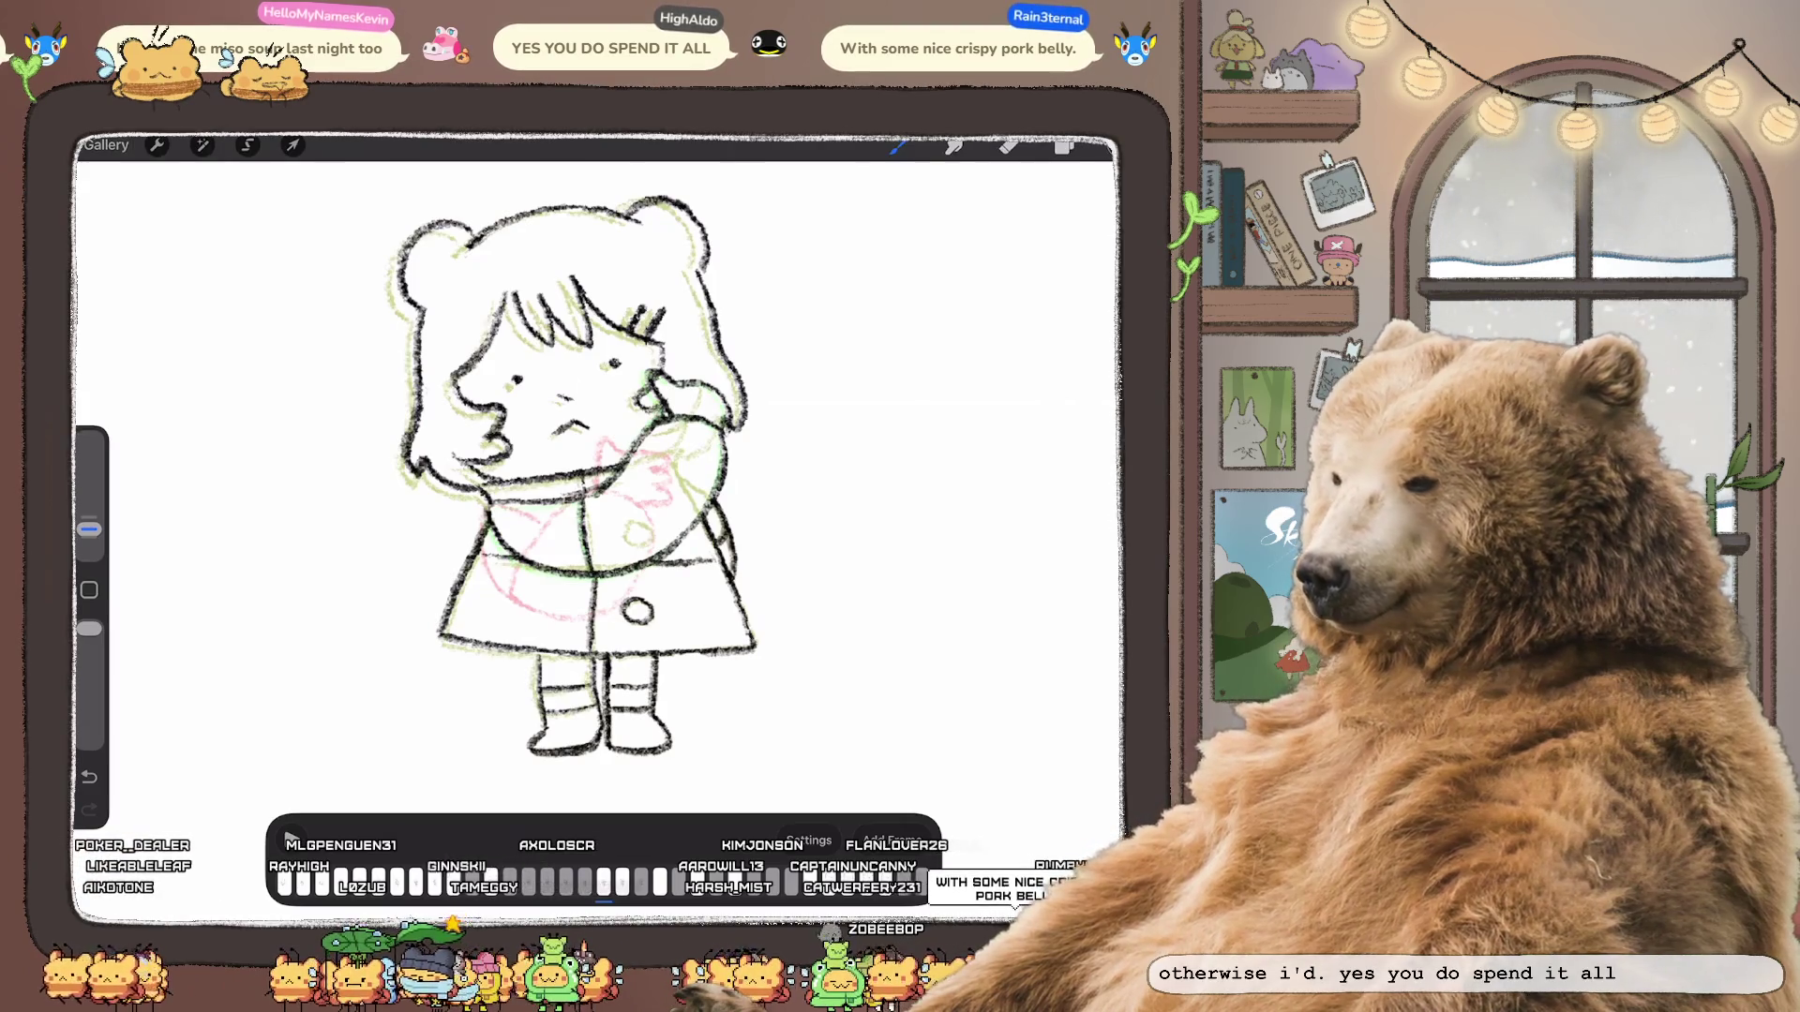
Step: Switch to the Eraser to work on the pink rough sketch frame
{"action": "key", "text": "e"}
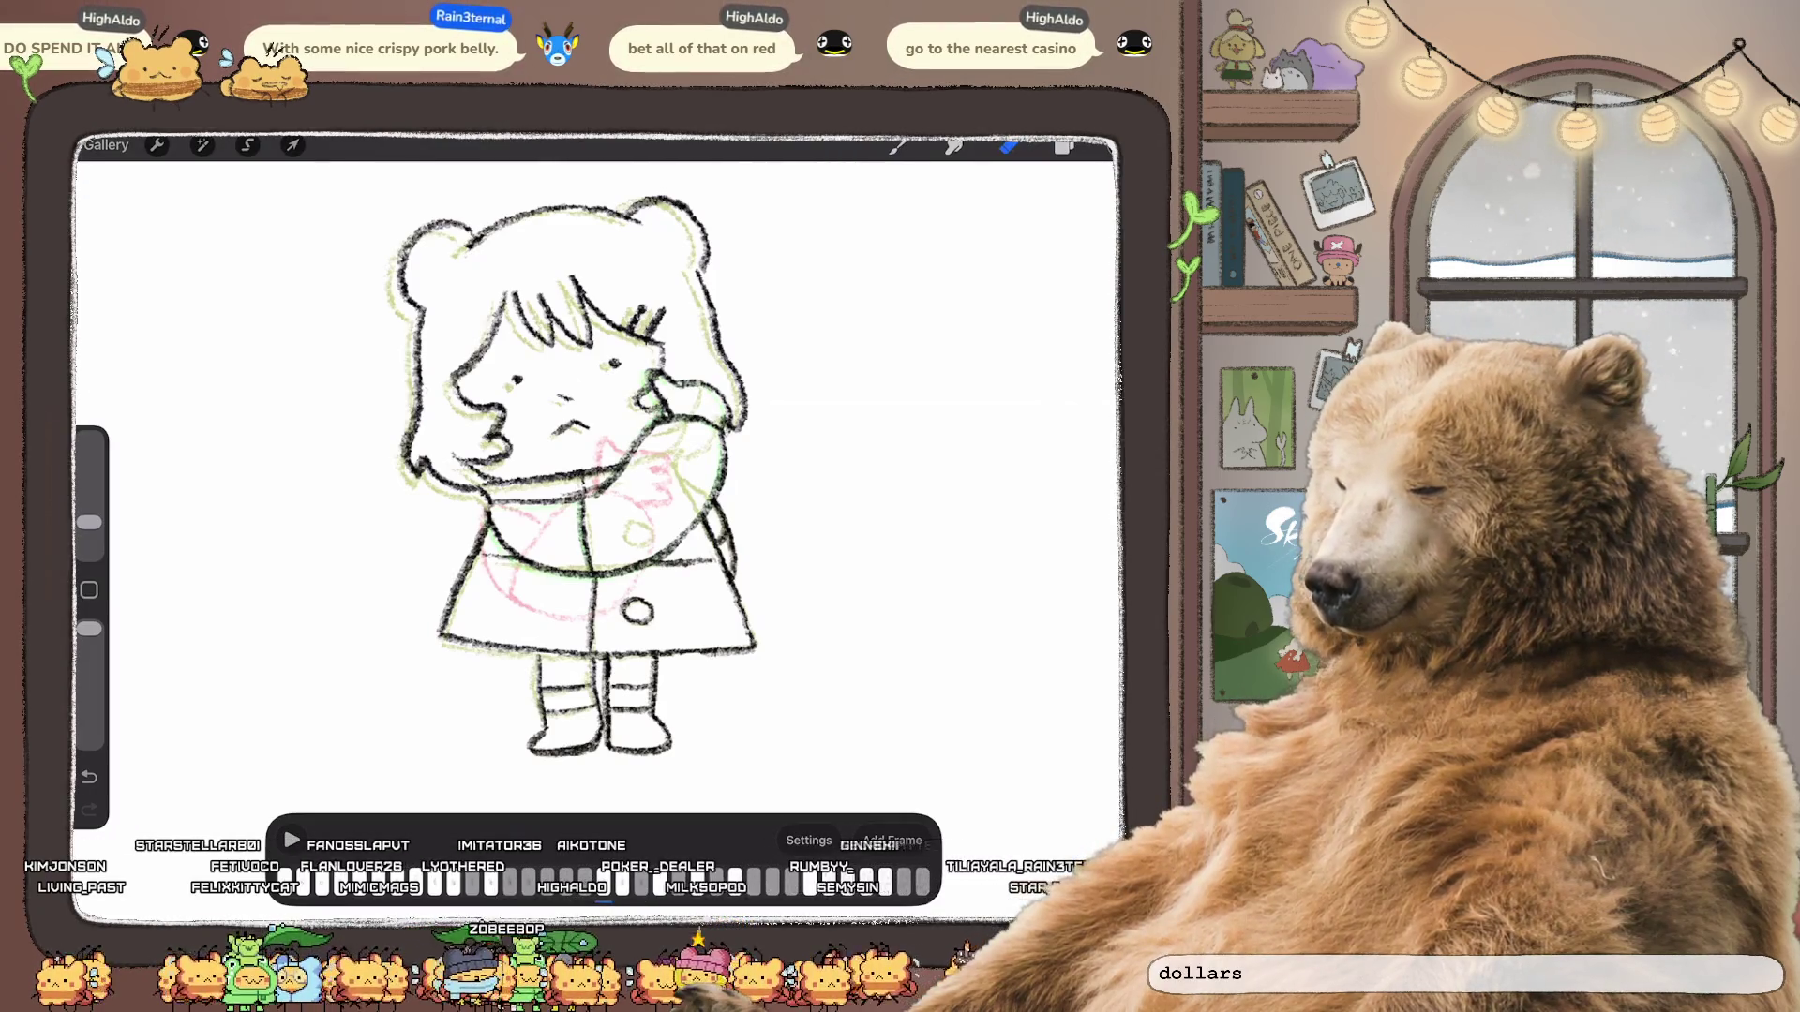
{"action": "scroll", "coordinate": [620, 492], "scroll_direction": "down", "scroll_amount": 3}
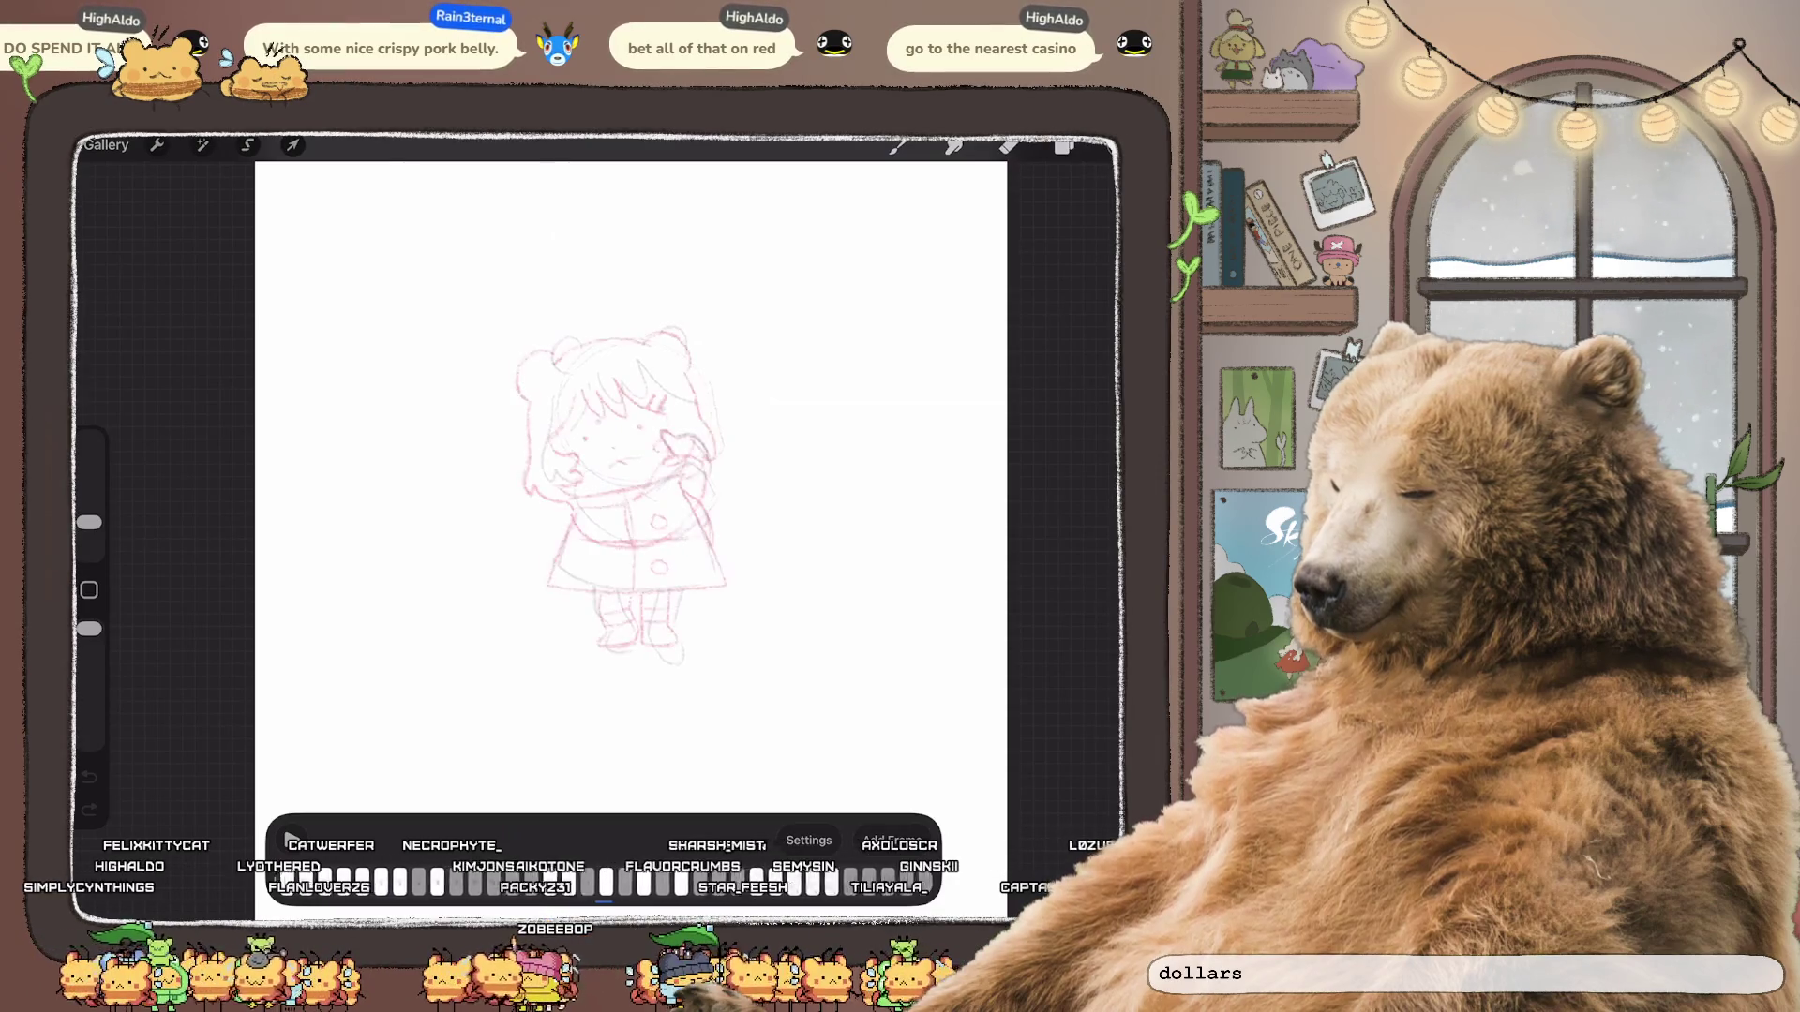
Step: Delete the duplicate frame layer and select the Frame 11 layer
{"action": "left_click", "coordinate": [1065, 144]}
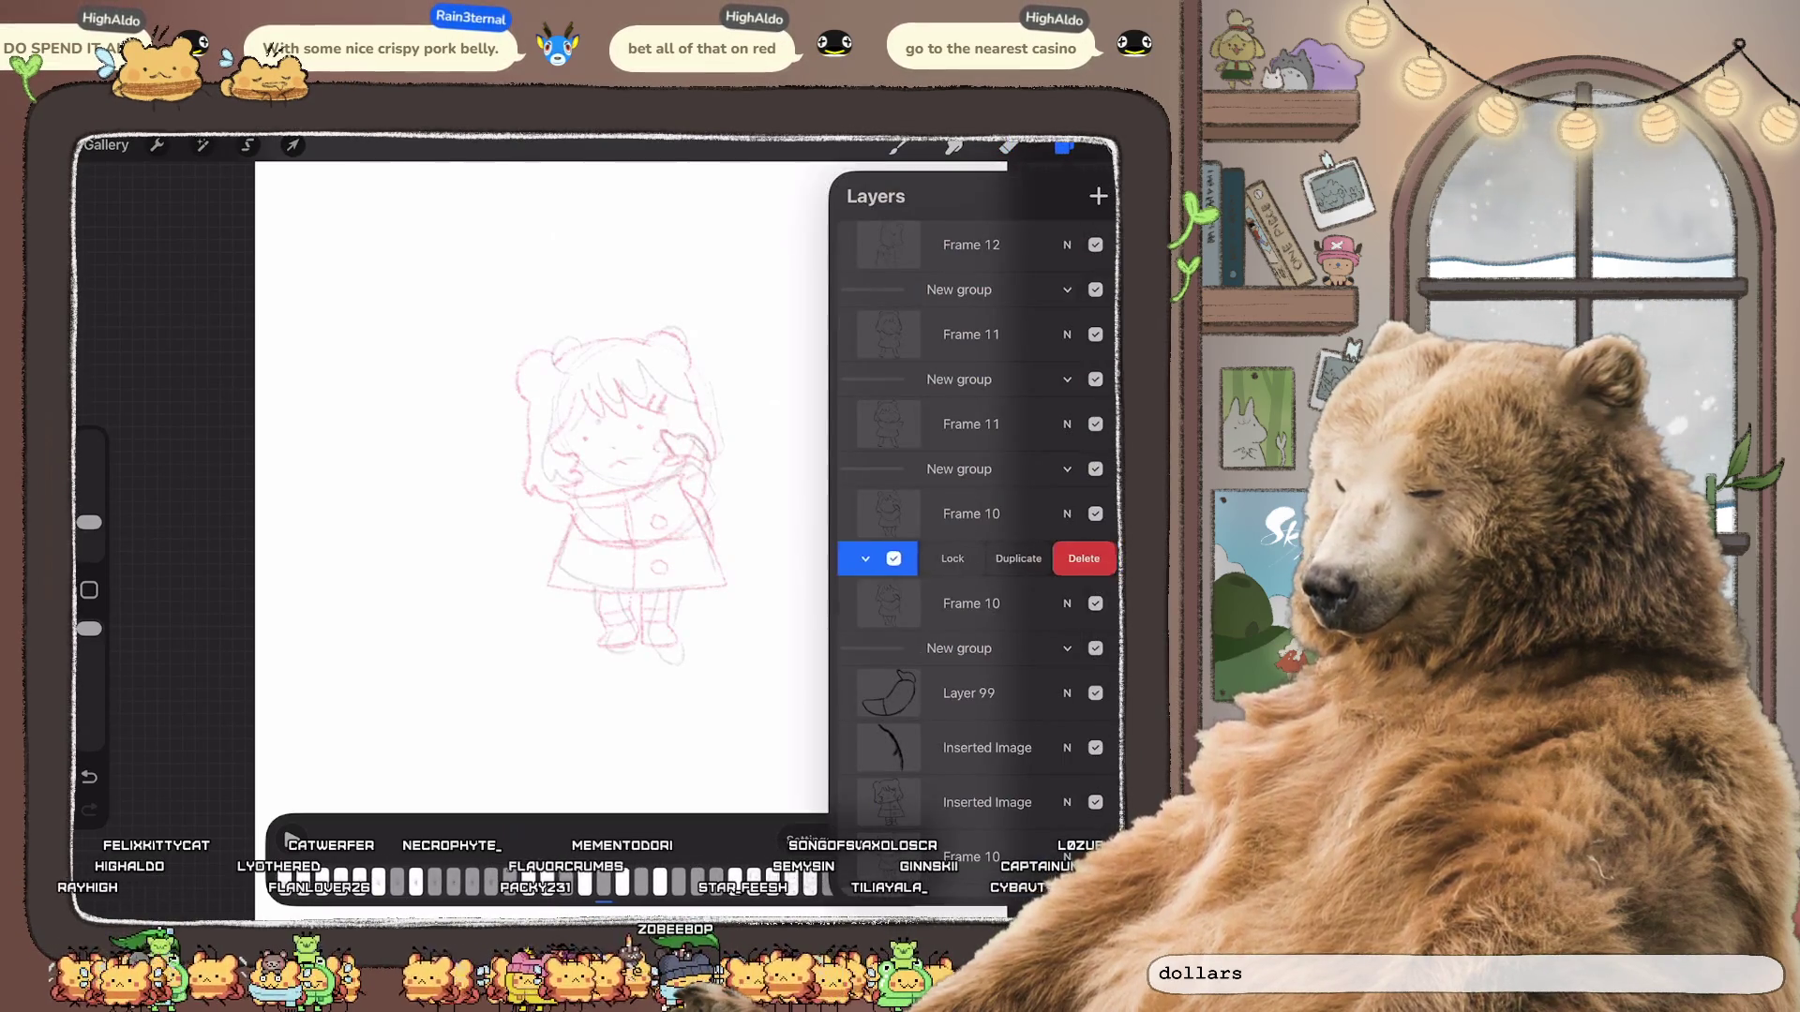
{"action": "left_click", "coordinate": [1084, 468]}
{"action": "left_click", "coordinate": [971, 423]}
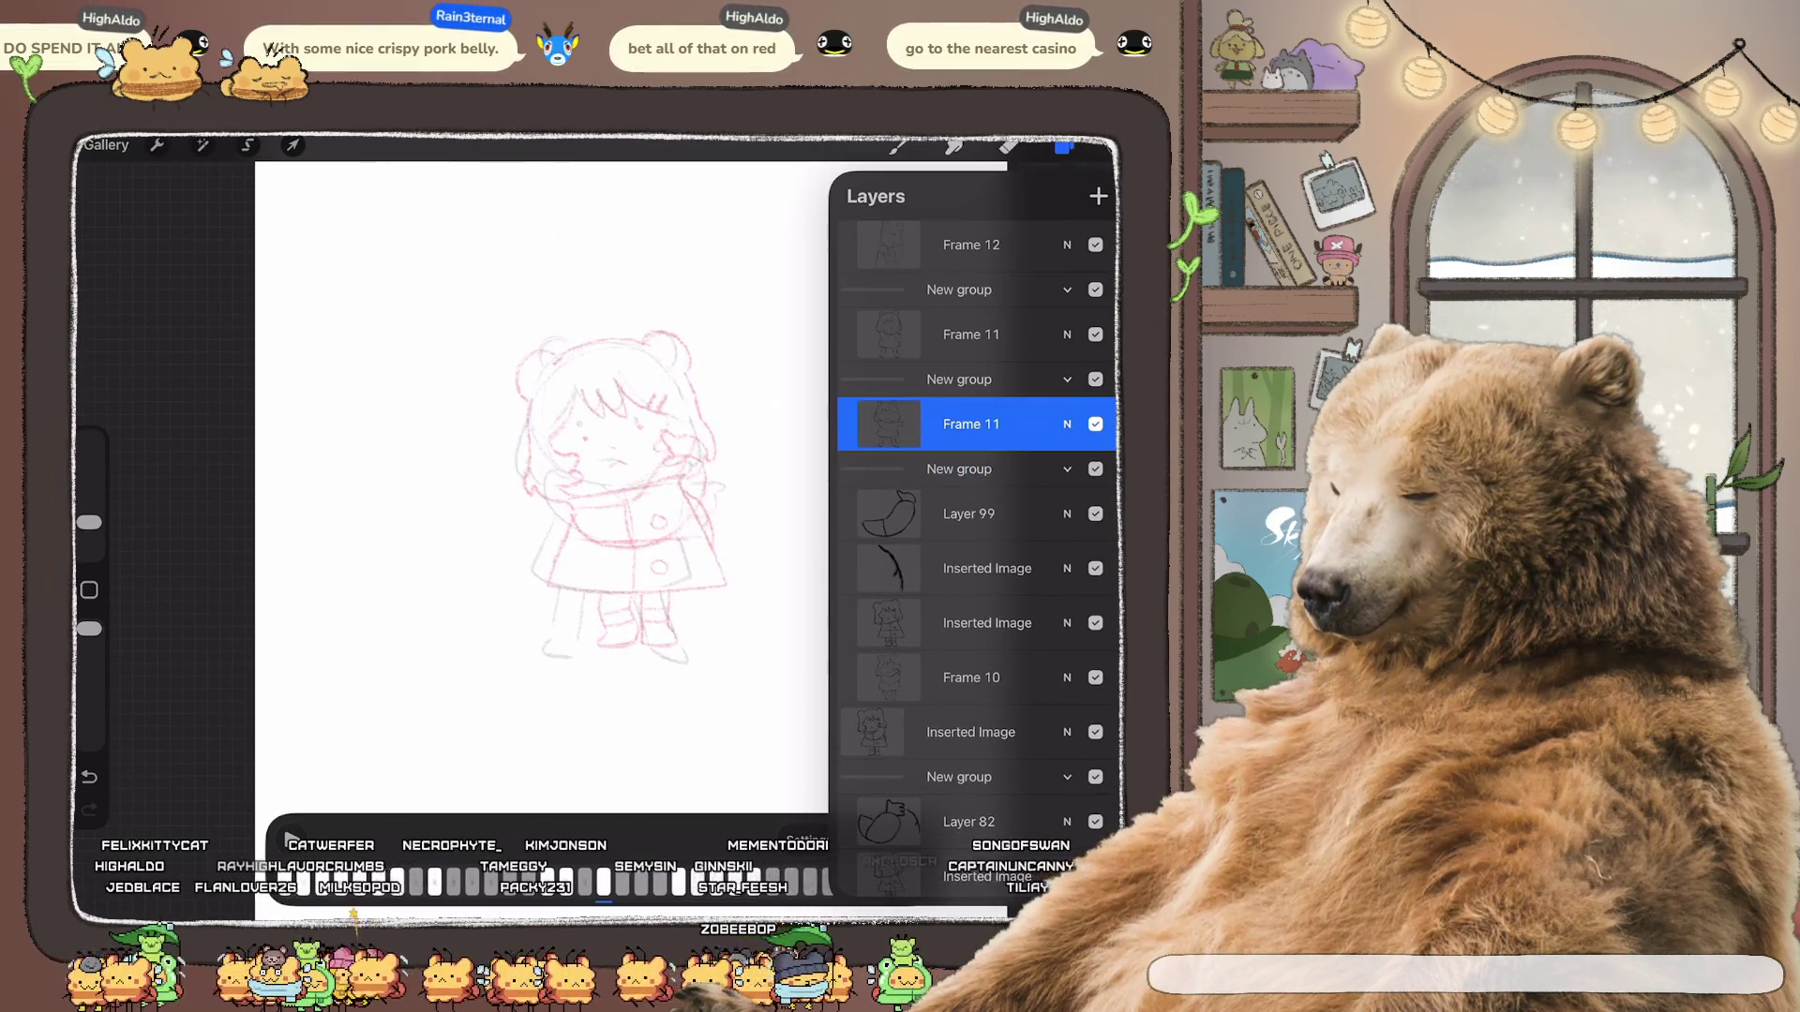
Step: Preview the animation playback, stop it, and return to the layers list
{"action": "left_click", "coordinate": [1065, 145]}
{"action": "left_click", "coordinate": [840, 840]}
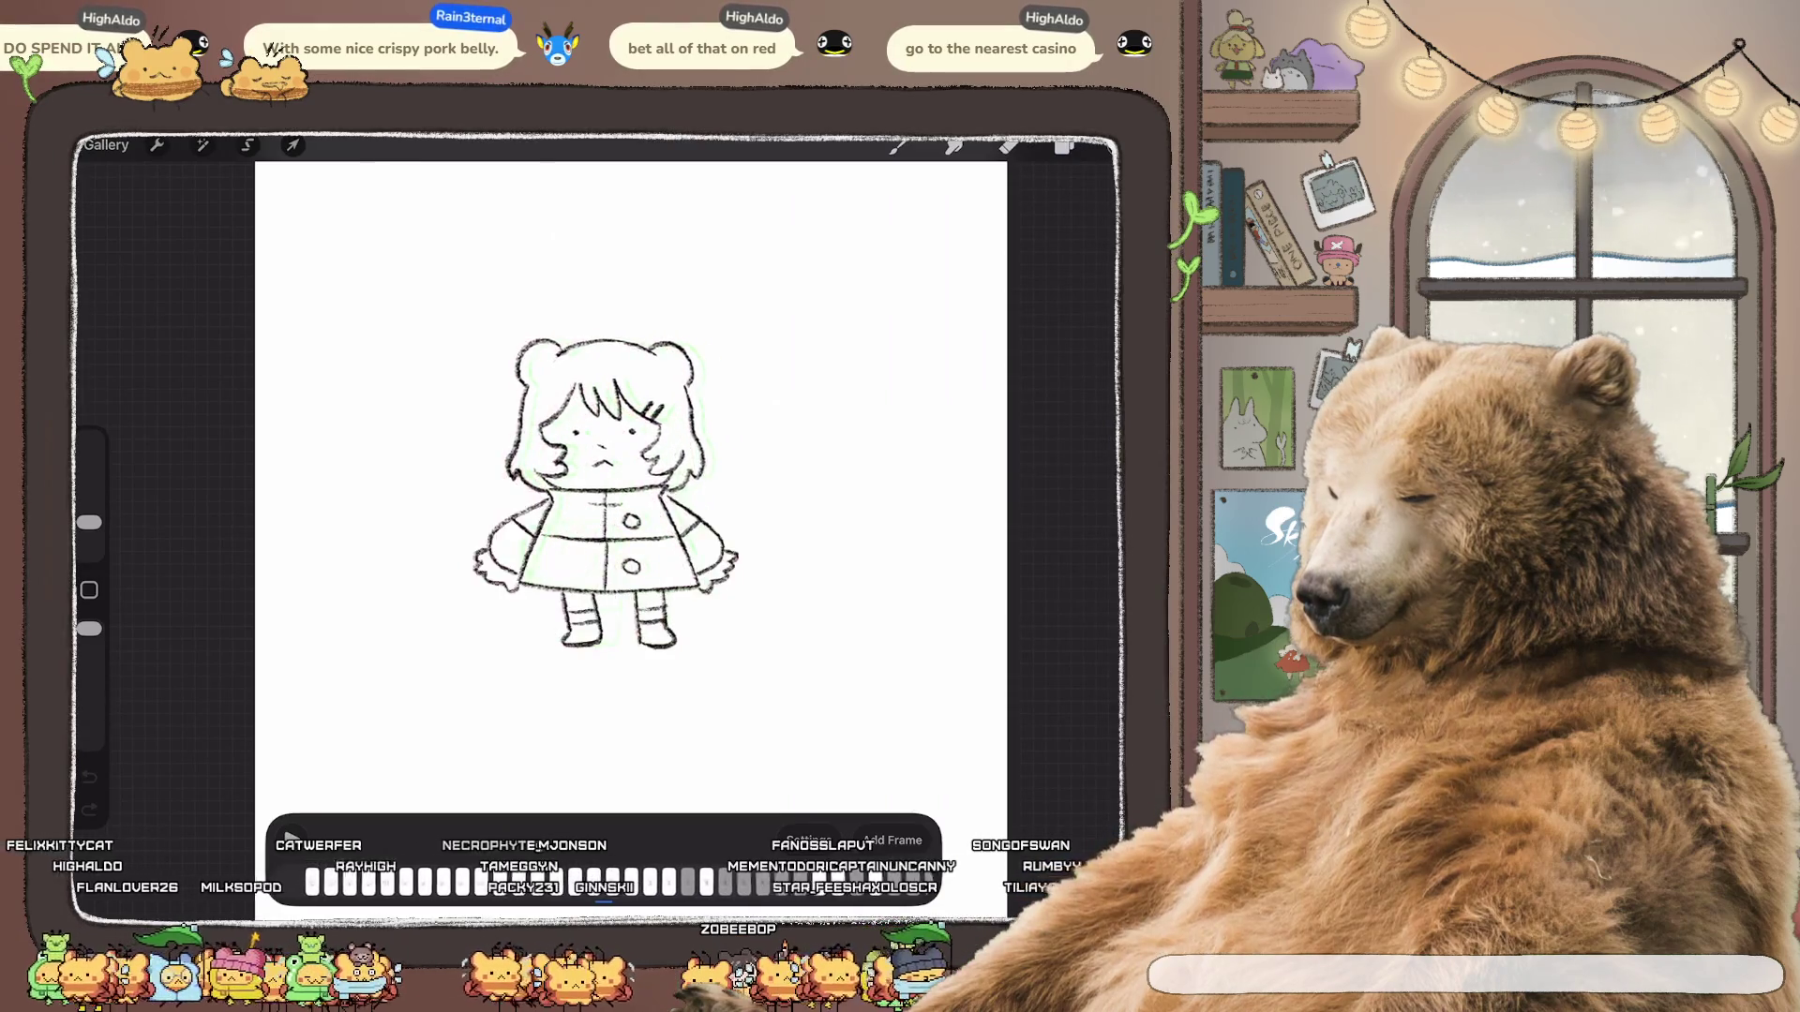
{"action": "left_click", "coordinate": [1008, 146]}
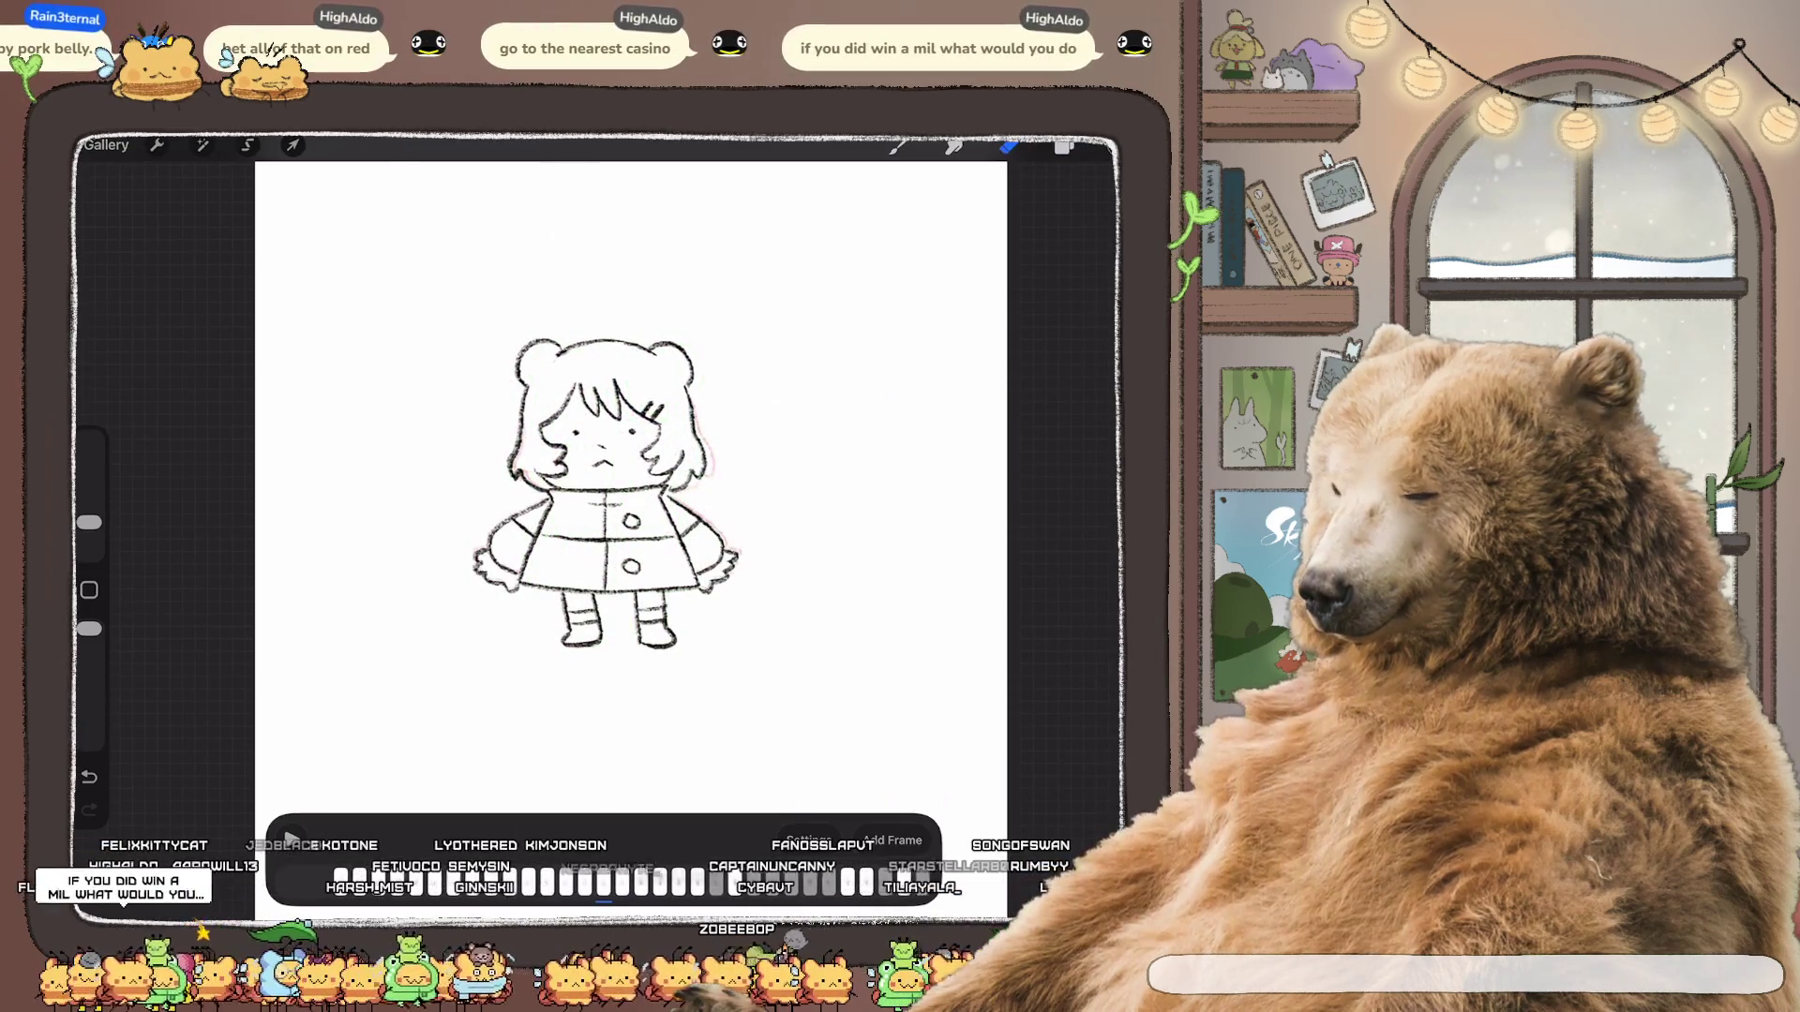
{"action": "left_click", "coordinate": [1064, 145]}
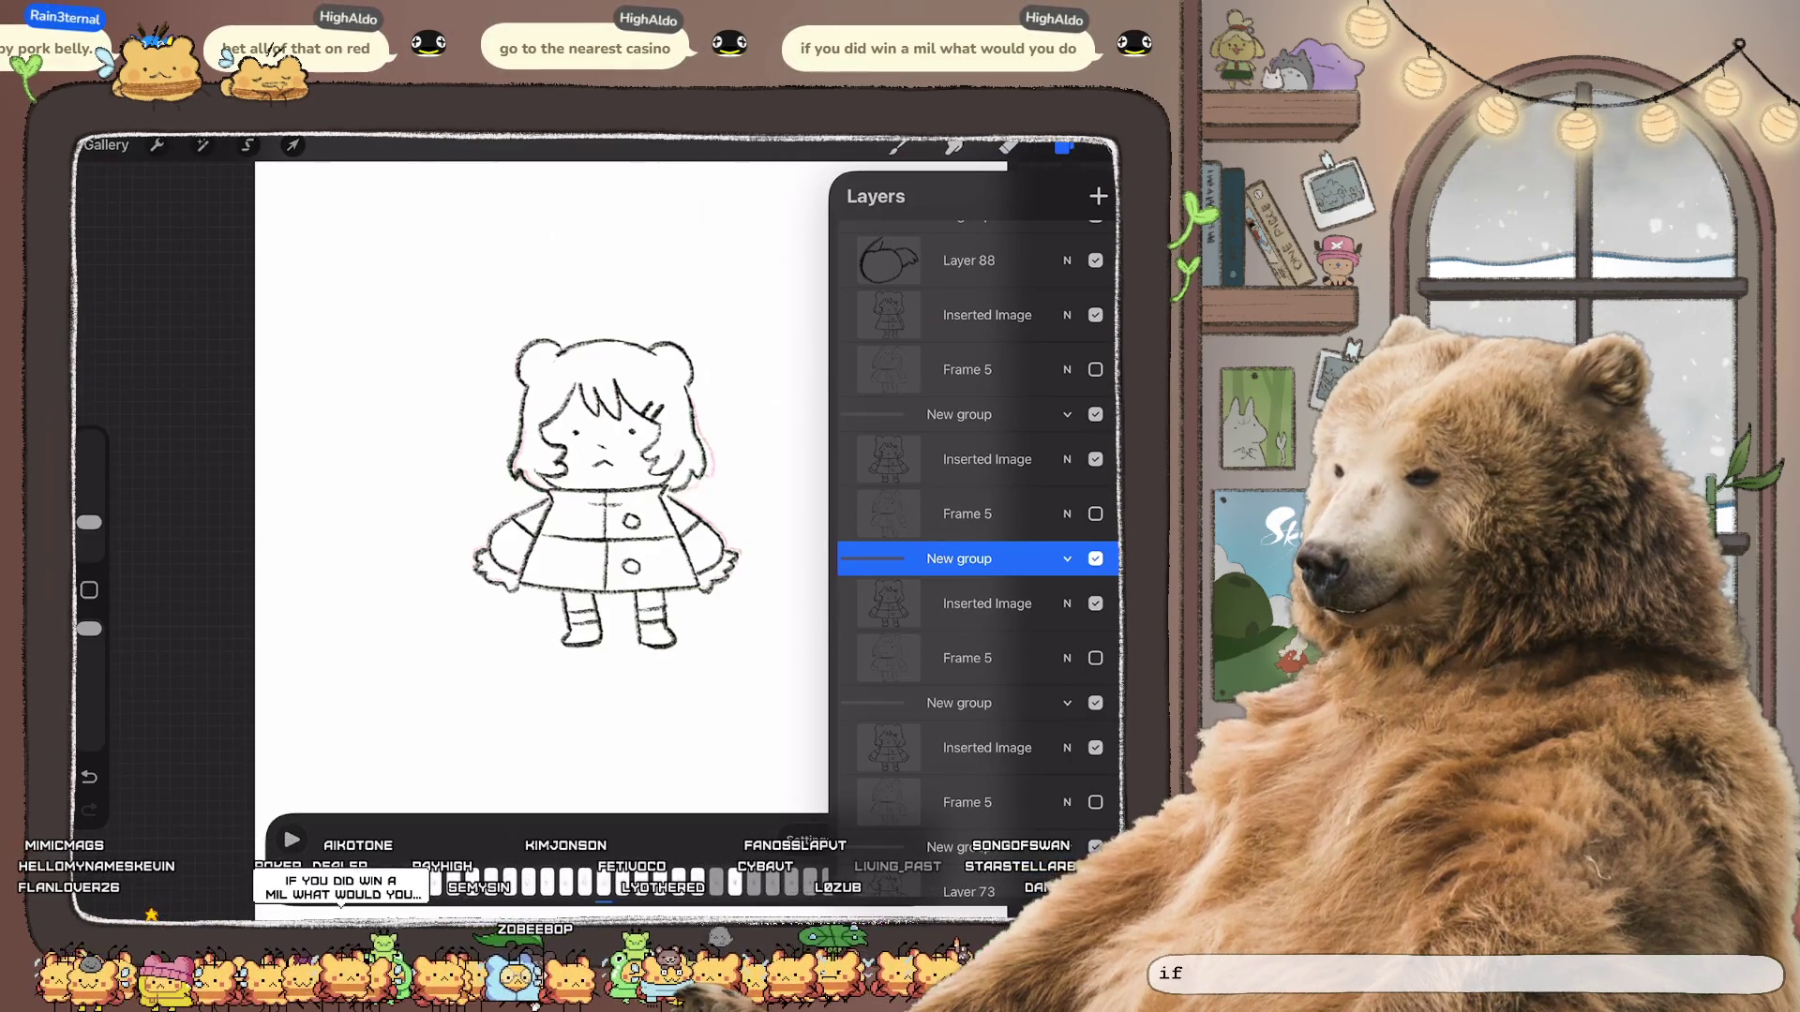
Step: Select the Inserted Image layer below the group and return to the canvas
{"action": "left_click", "coordinate": [985, 603]}
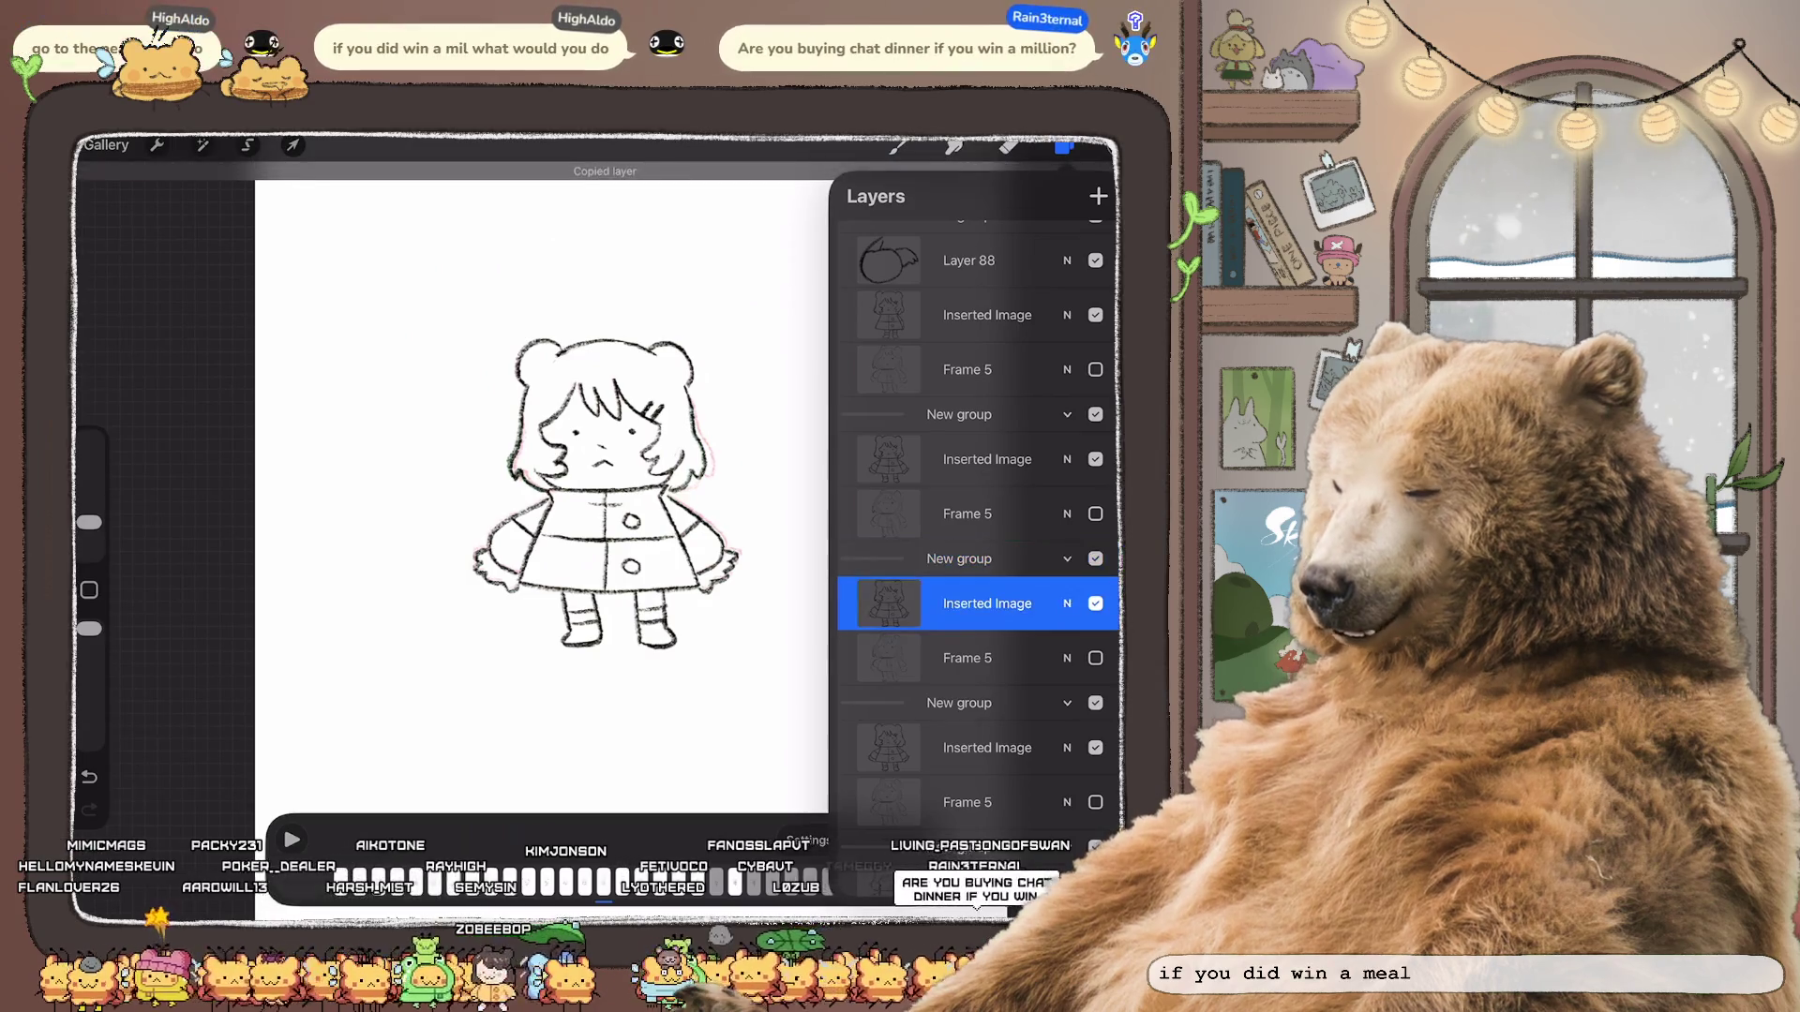
{"action": "left_click", "coordinate": [1064, 145]}
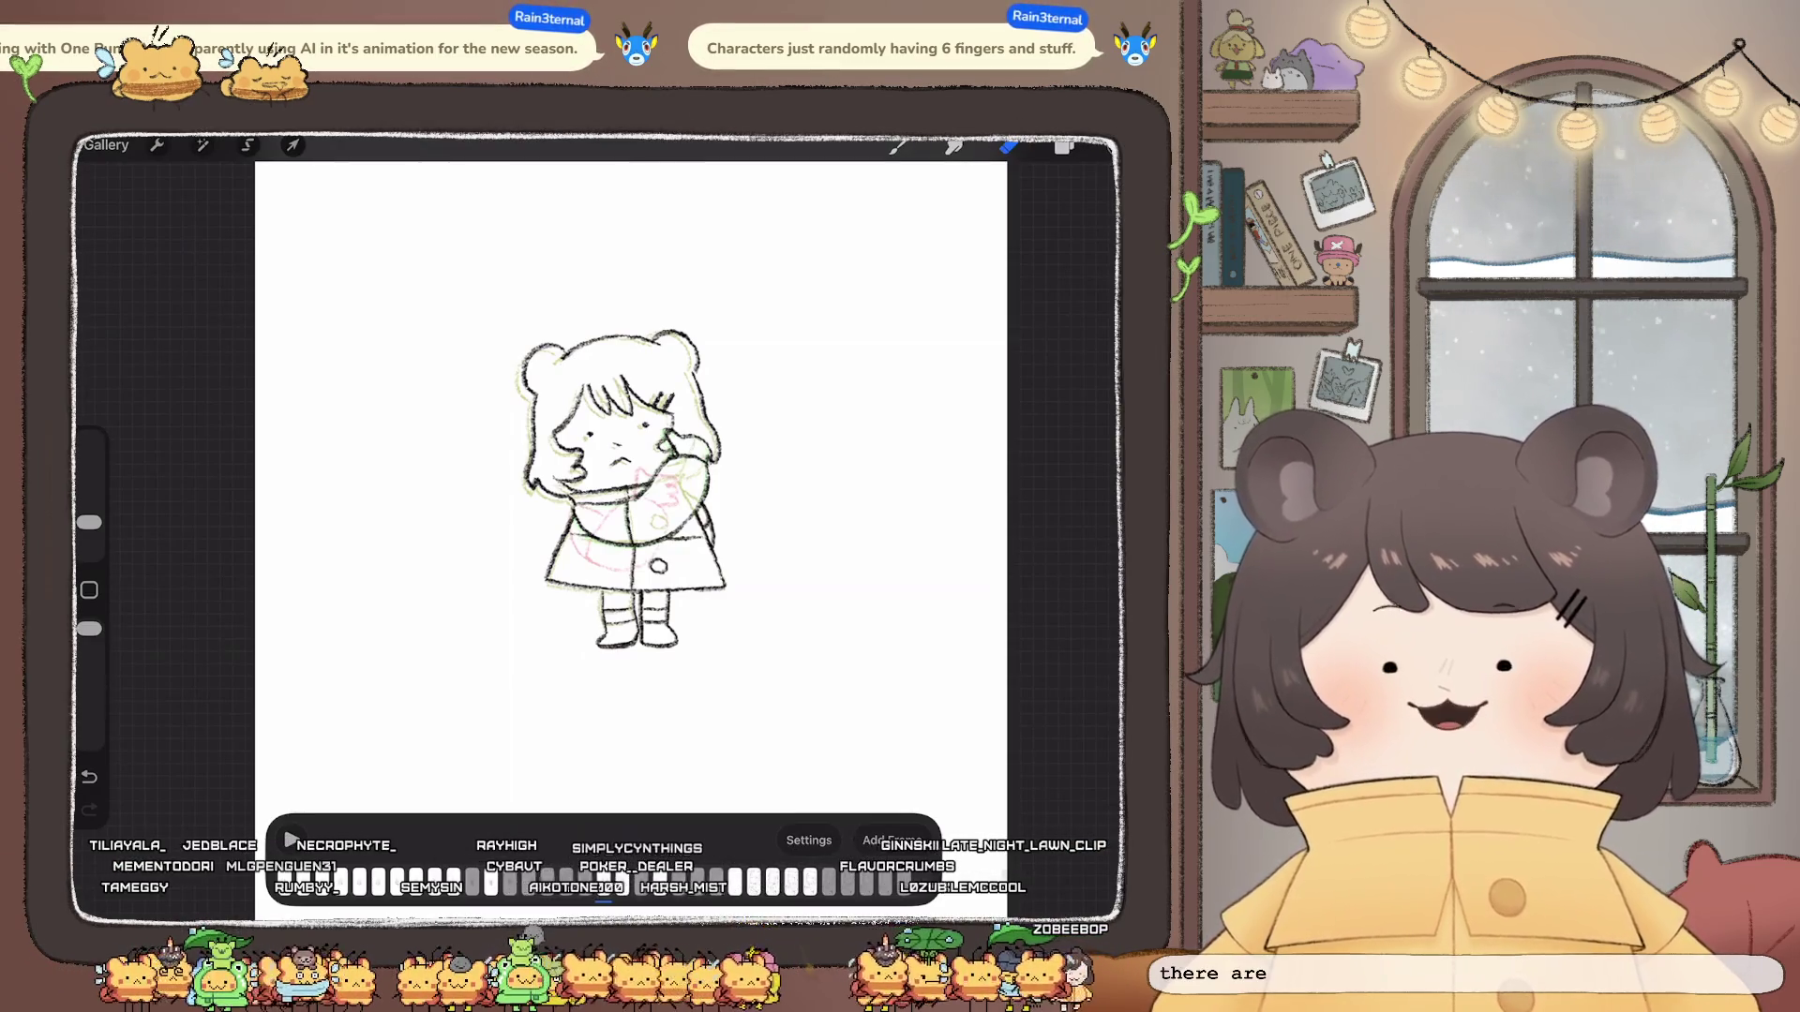
{"action": "scroll", "coordinate": [618, 492], "scroll_direction": "up", "scroll_amount": 3}
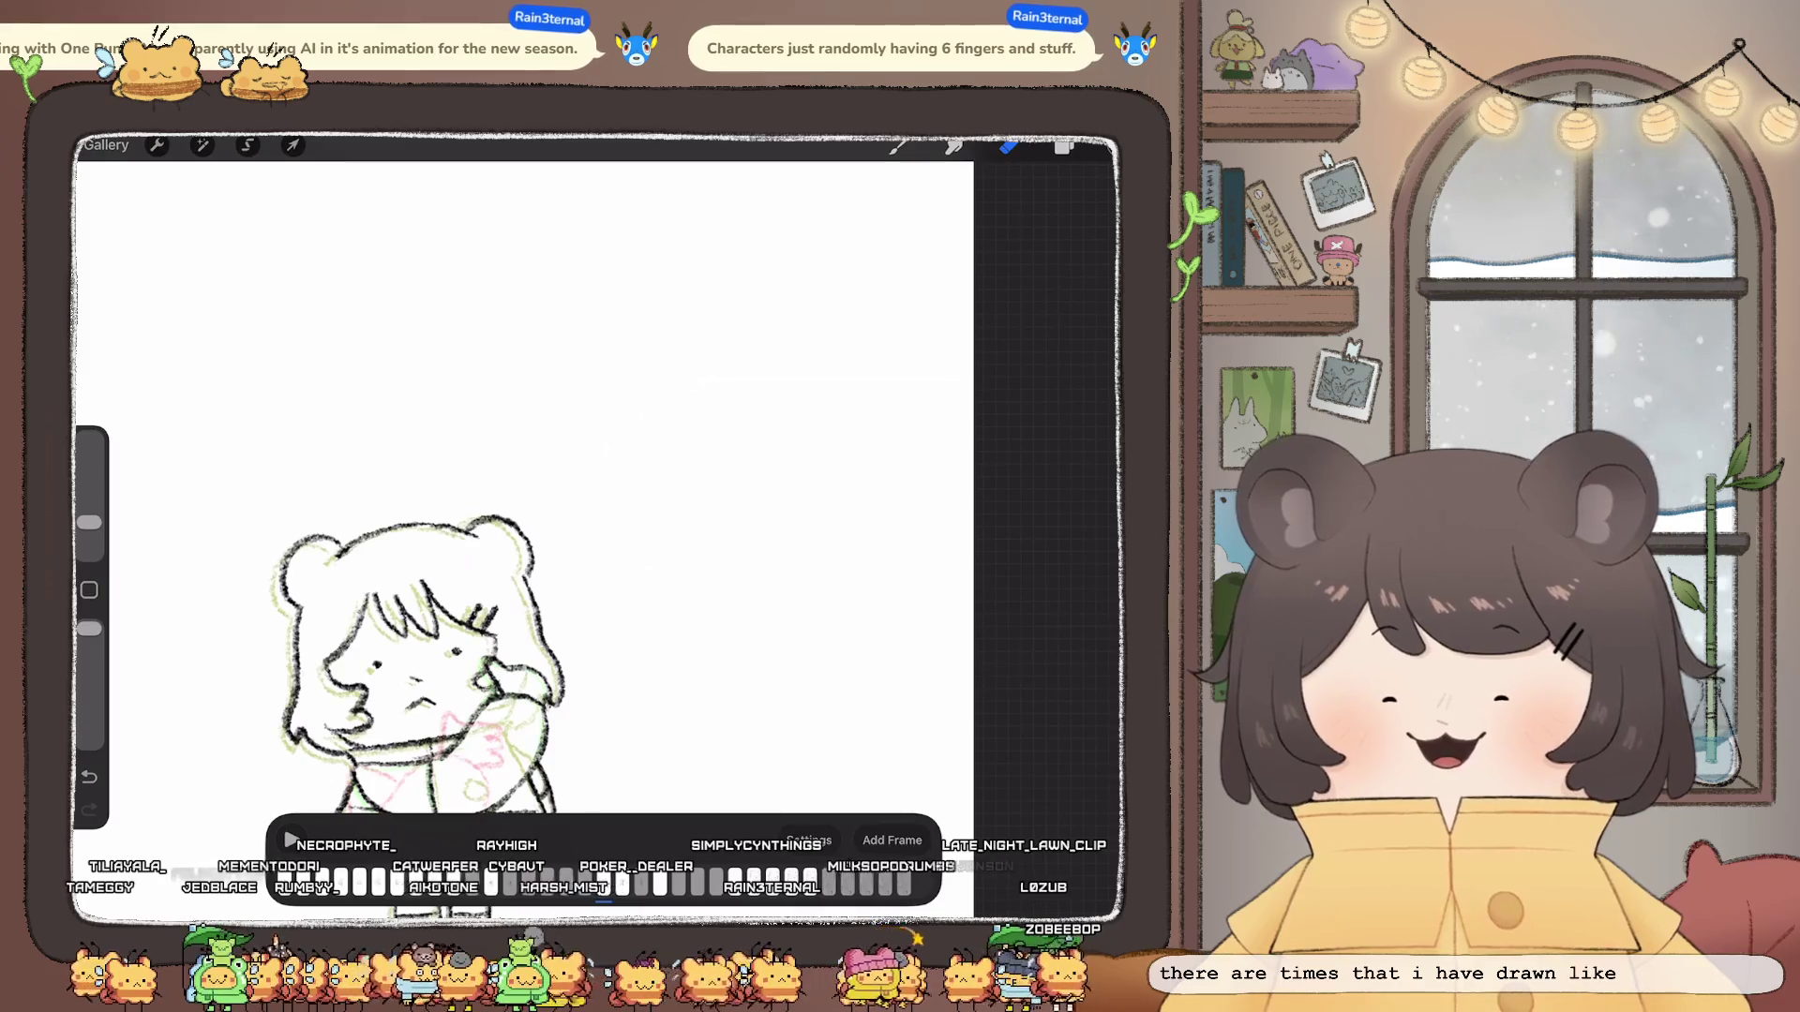
{"action": "left_click_drag", "start_coordinate": [777, 416], "coordinate": [641, 291]}
{"action": "mouse_move", "coordinate": [672, 379]}
{"action": "left_mouse_down"}
{"action": "mouse_move", "coordinate": [623, 458]}
{"action": "mouse_move", "coordinate": [749, 478]}
{"action": "mouse_move", "coordinate": [778, 395]}
{"action": "mouse_move", "coordinate": [534, 409]}
{"action": "left_mouse_up"}
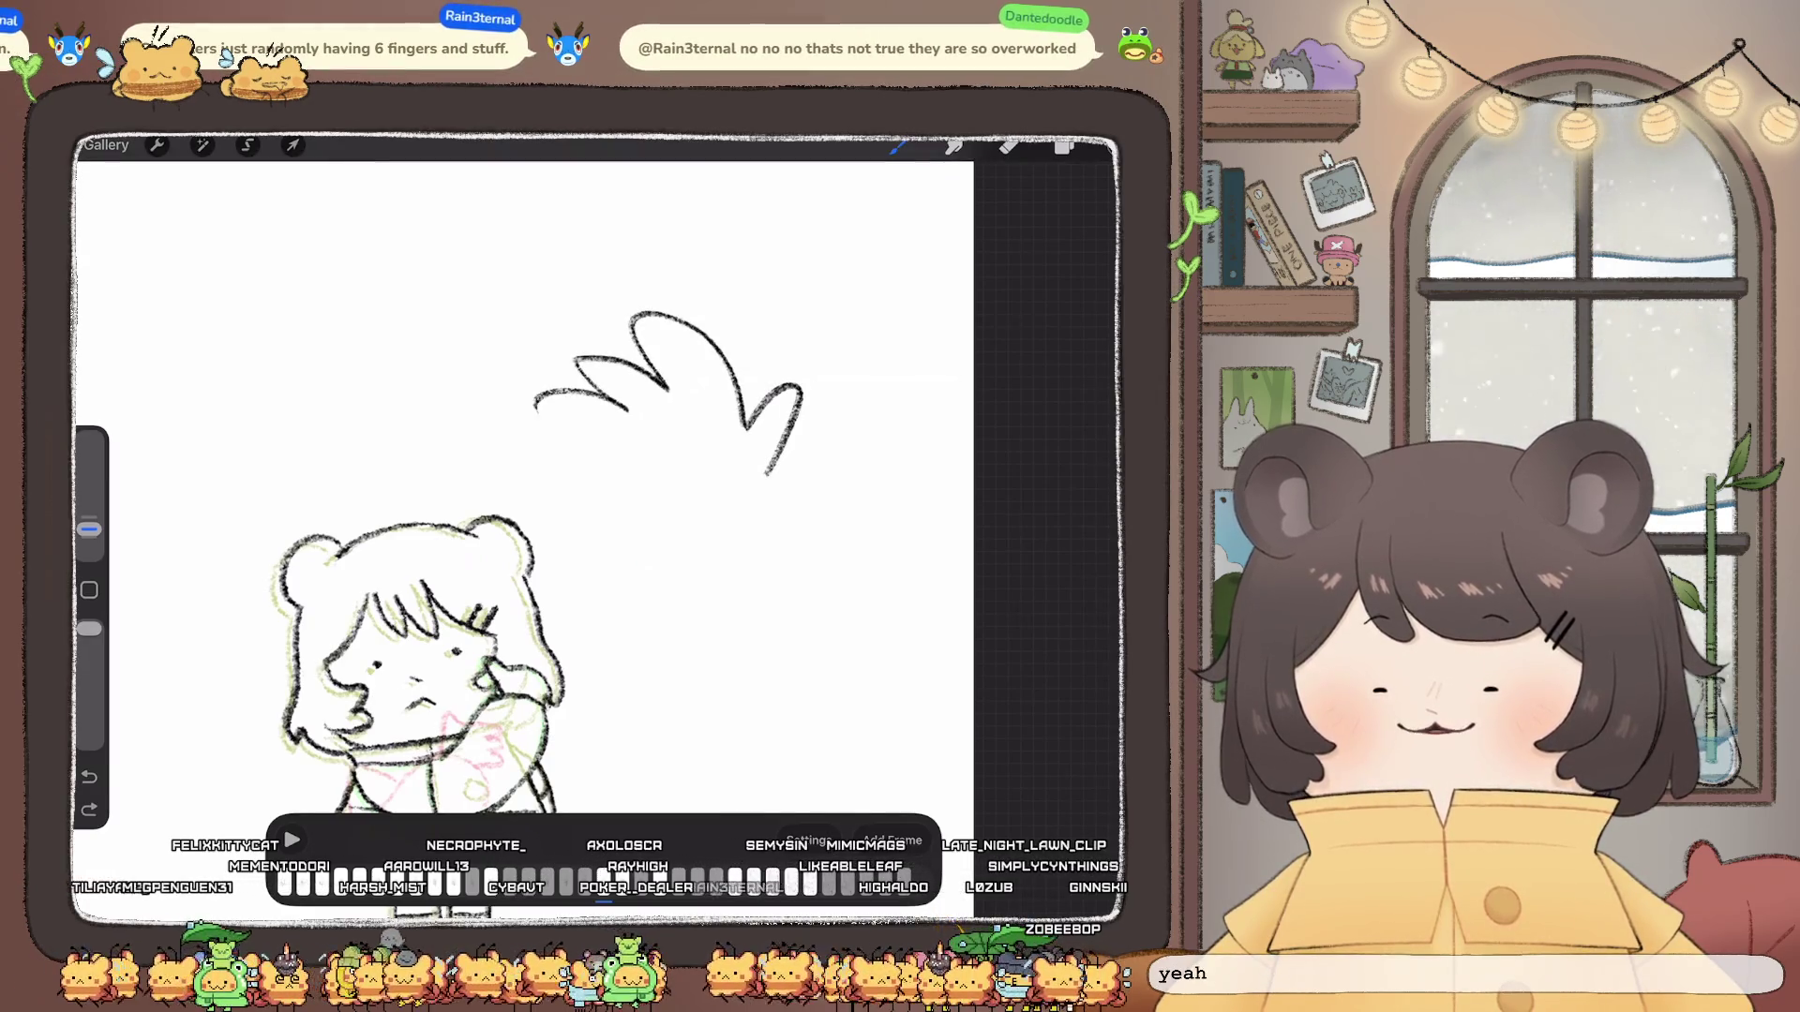
{"action": "mouse_move", "coordinate": [551, 481]}
{"action": "left_mouse_down"}
{"action": "mouse_move", "coordinate": [620, 535]}
{"action": "mouse_move", "coordinate": [737, 577]}
{"action": "left_mouse_up"}
{"action": "scroll", "coordinate": [604, 549], "scroll_direction": "up", "scroll_amount": 3}
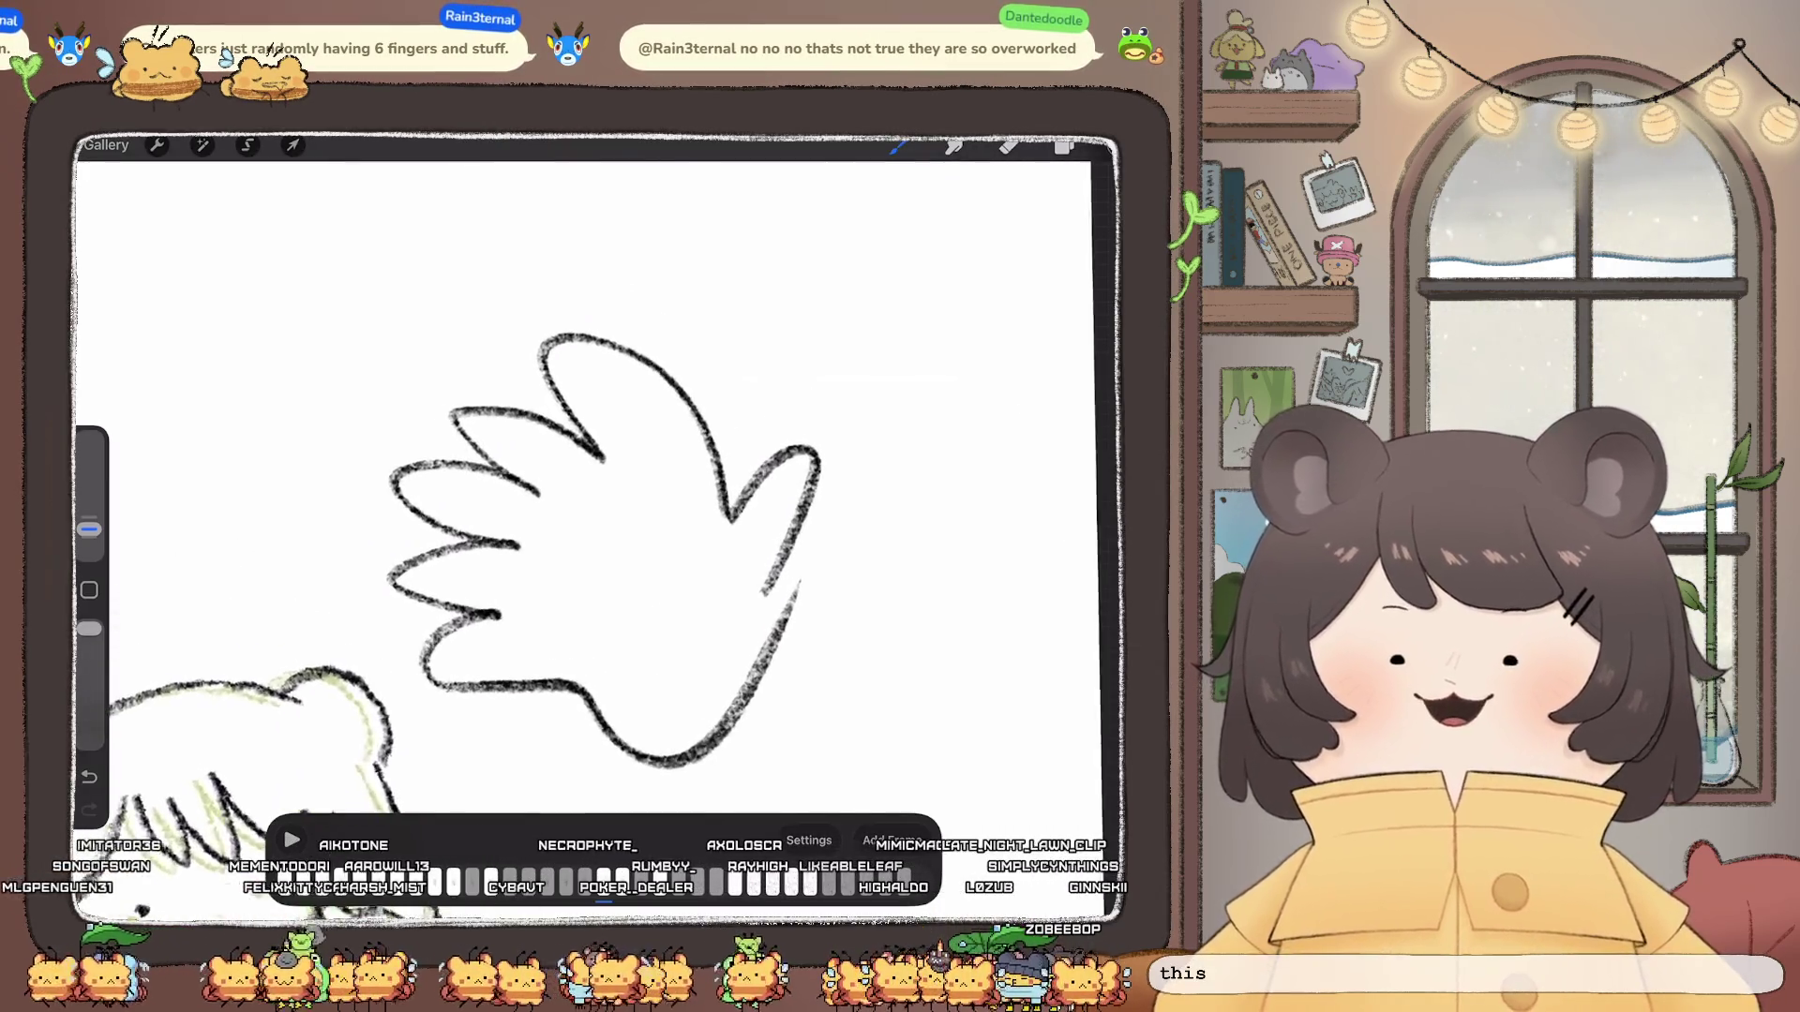
{"action": "scroll", "coordinate": [577, 492], "scroll_direction": "down", "scroll_amount": 5}
{"action": "key", "text": "ctrl+z"}
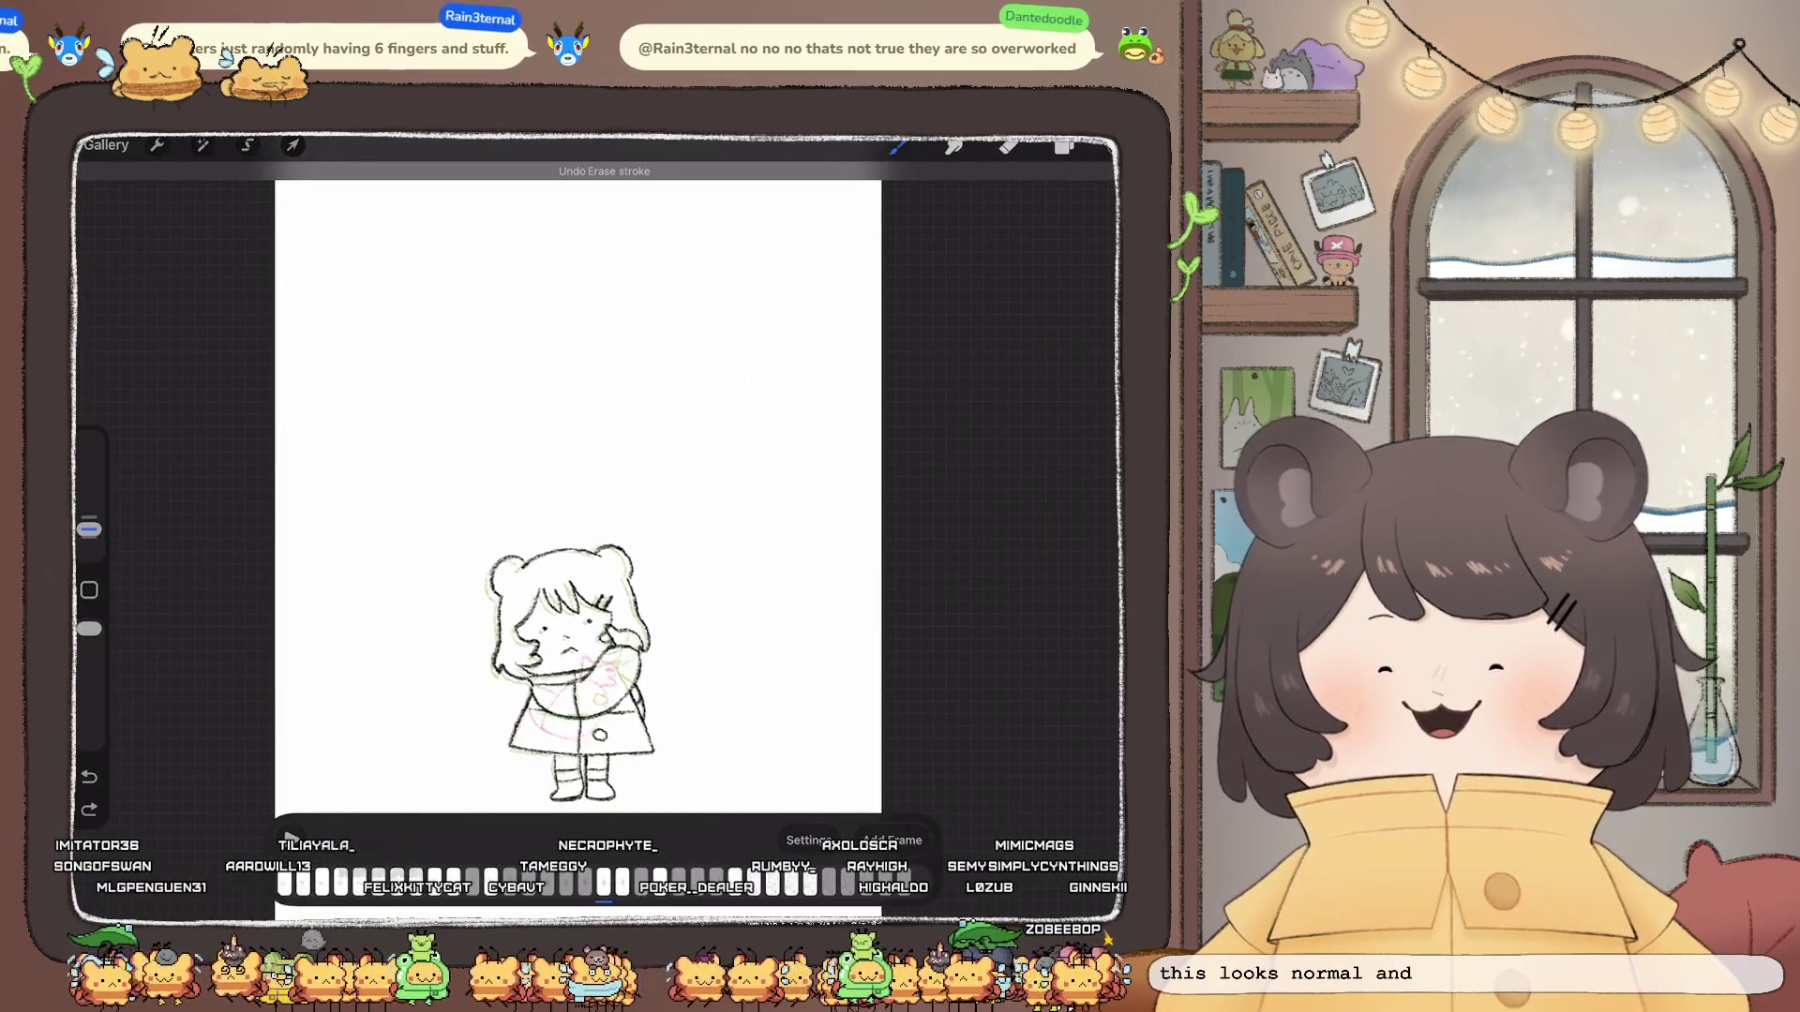
{"action": "mouse_move", "coordinate": [663, 407]}
{"action": "left_mouse_down"}
{"action": "mouse_move", "coordinate": [723, 422]}
{"action": "mouse_move", "coordinate": [723, 463]}
{"action": "left_mouse_up"}
{"action": "key", "text": "ctrl+z"}
{"action": "key", "text": "ctrl+z"}
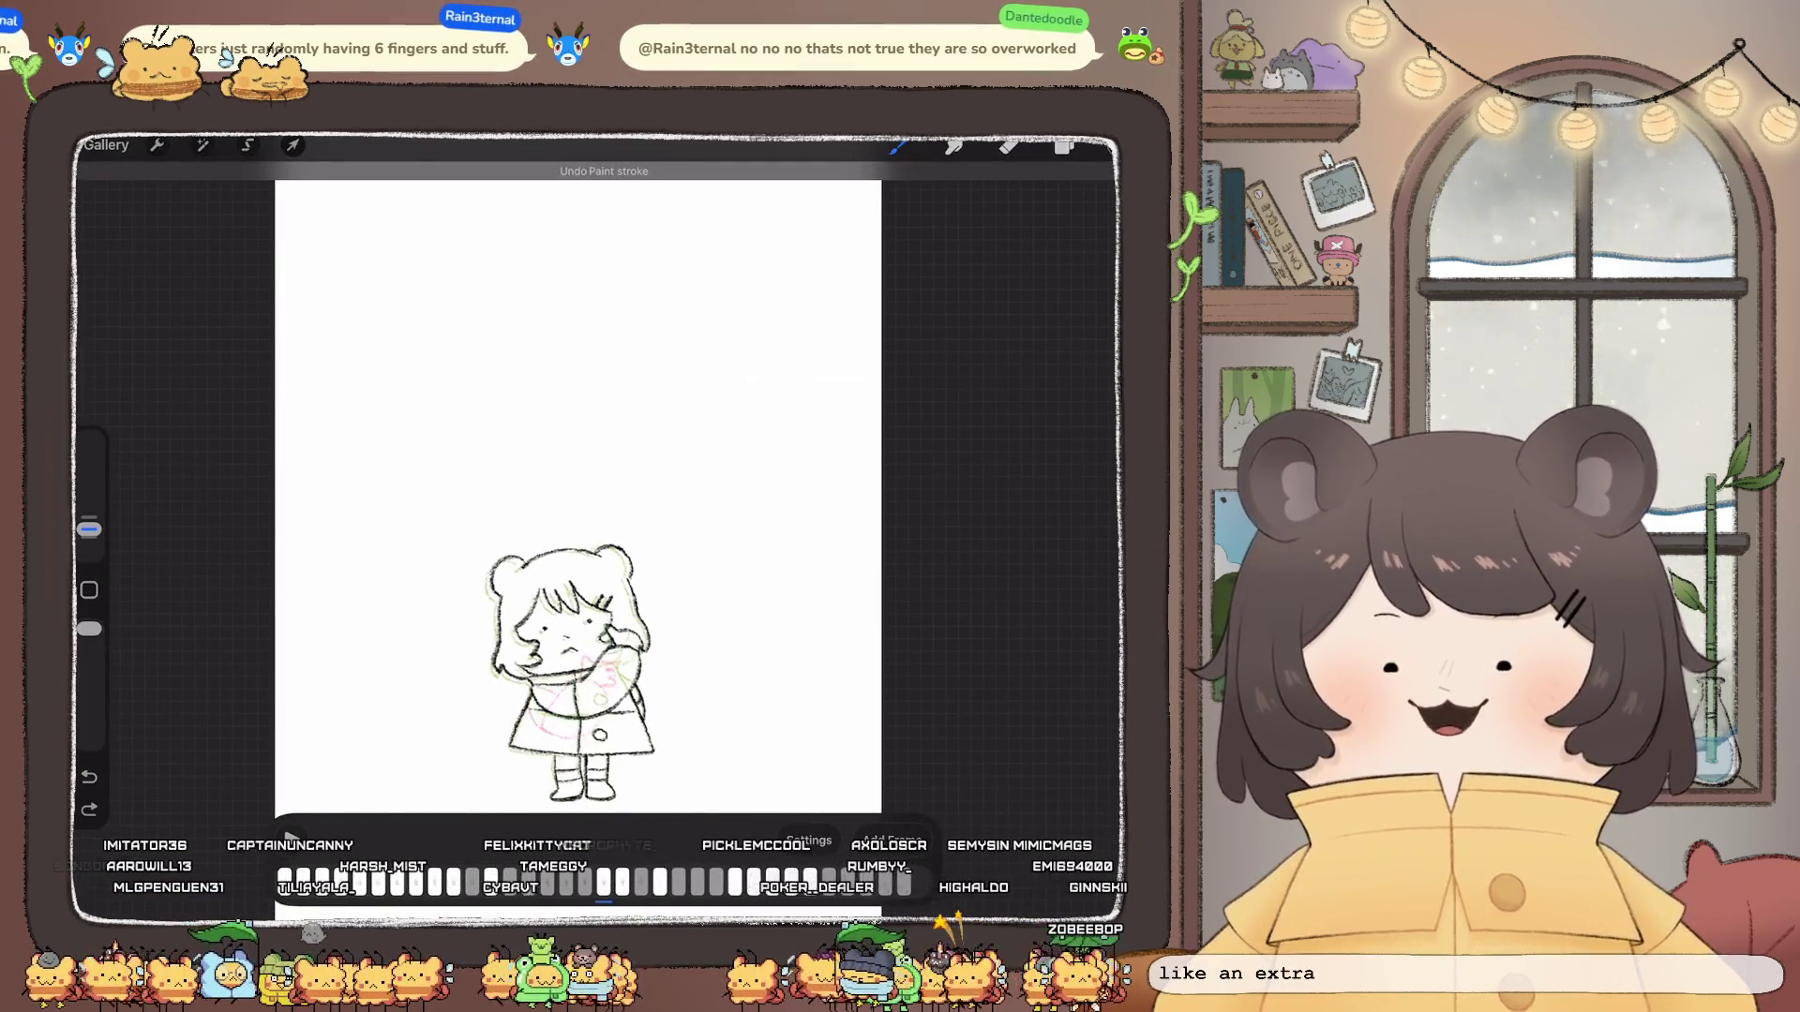
{"action": "scroll", "coordinate": [570, 662], "scroll_direction": "up", "scroll_amount": 2}
{"action": "scroll", "coordinate": [605, 564], "scroll_direction": "up", "scroll_amount": 1}
{"action": "scroll", "coordinate": [632, 492], "scroll_direction": "up", "scroll_amount": 1}
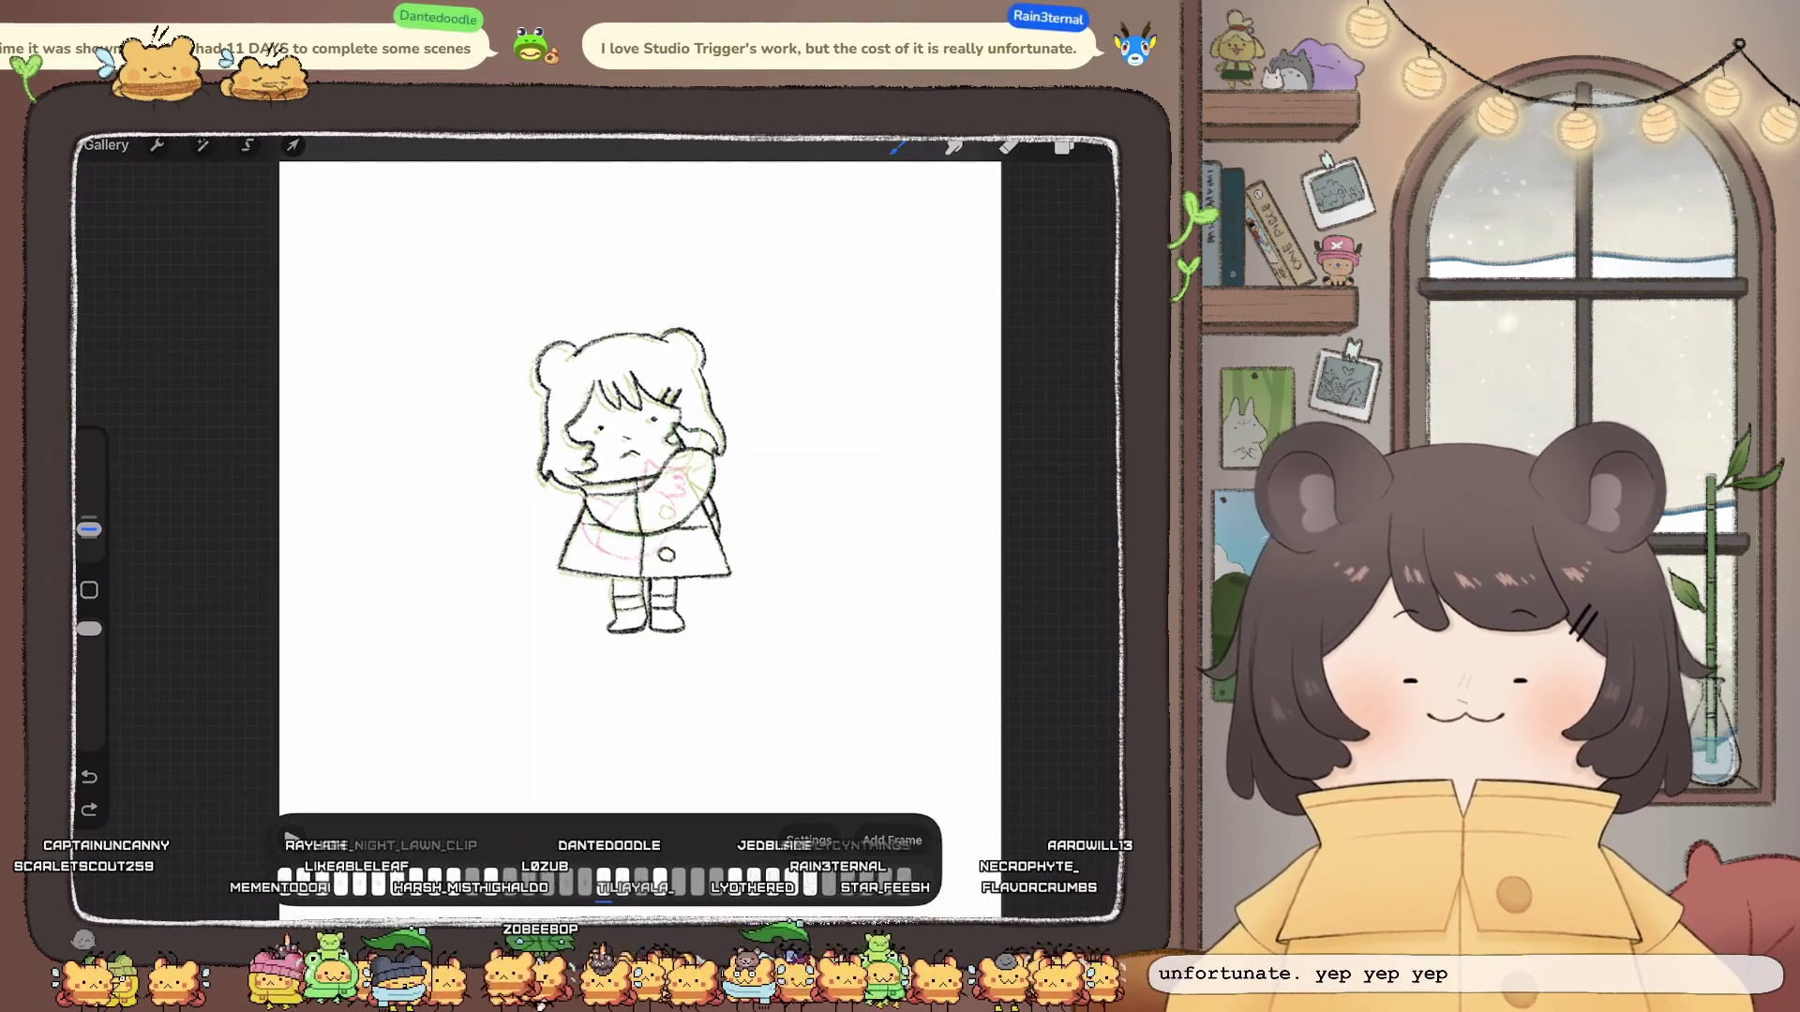
{"action": "scroll", "coordinate": [627, 536], "scroll_direction": "up", "scroll_amount": 2}
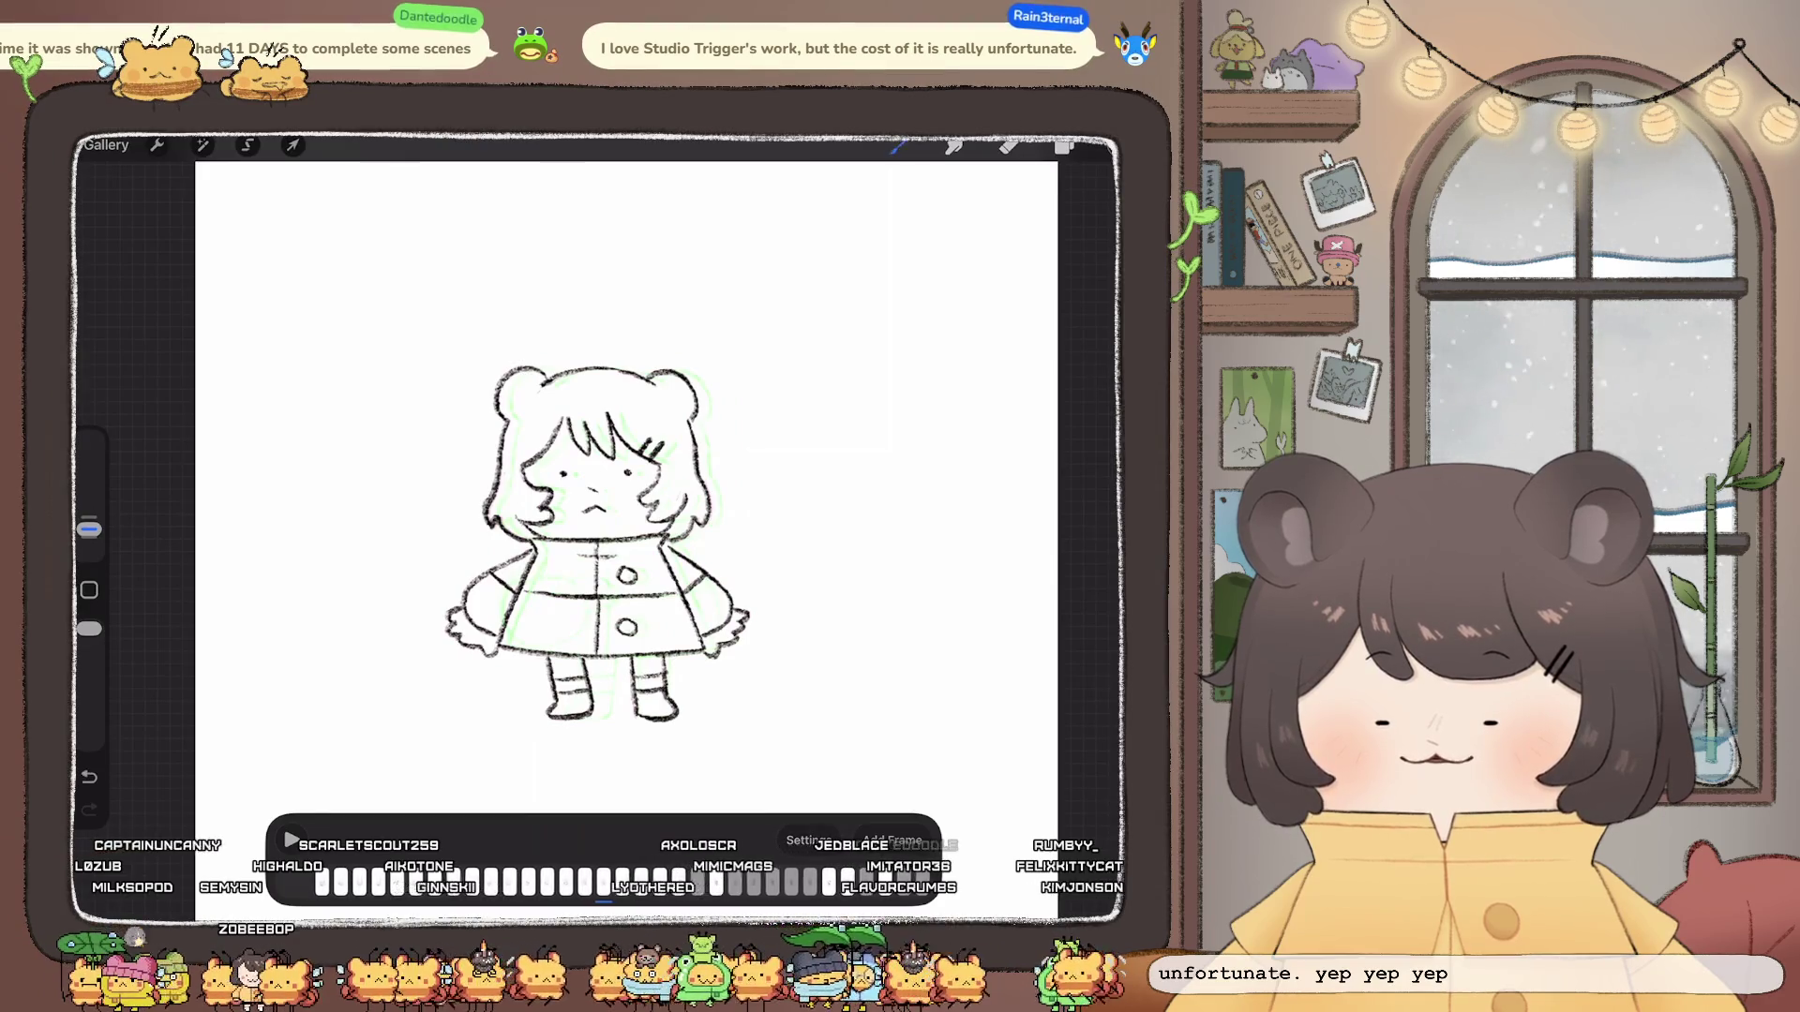
Step: Copy the current frame layer from the layers list
{"action": "left_click", "coordinate": [1065, 146]}
{"action": "left_click", "coordinate": [959, 558]}
{"action": "left_click", "coordinate": [723, 498]}
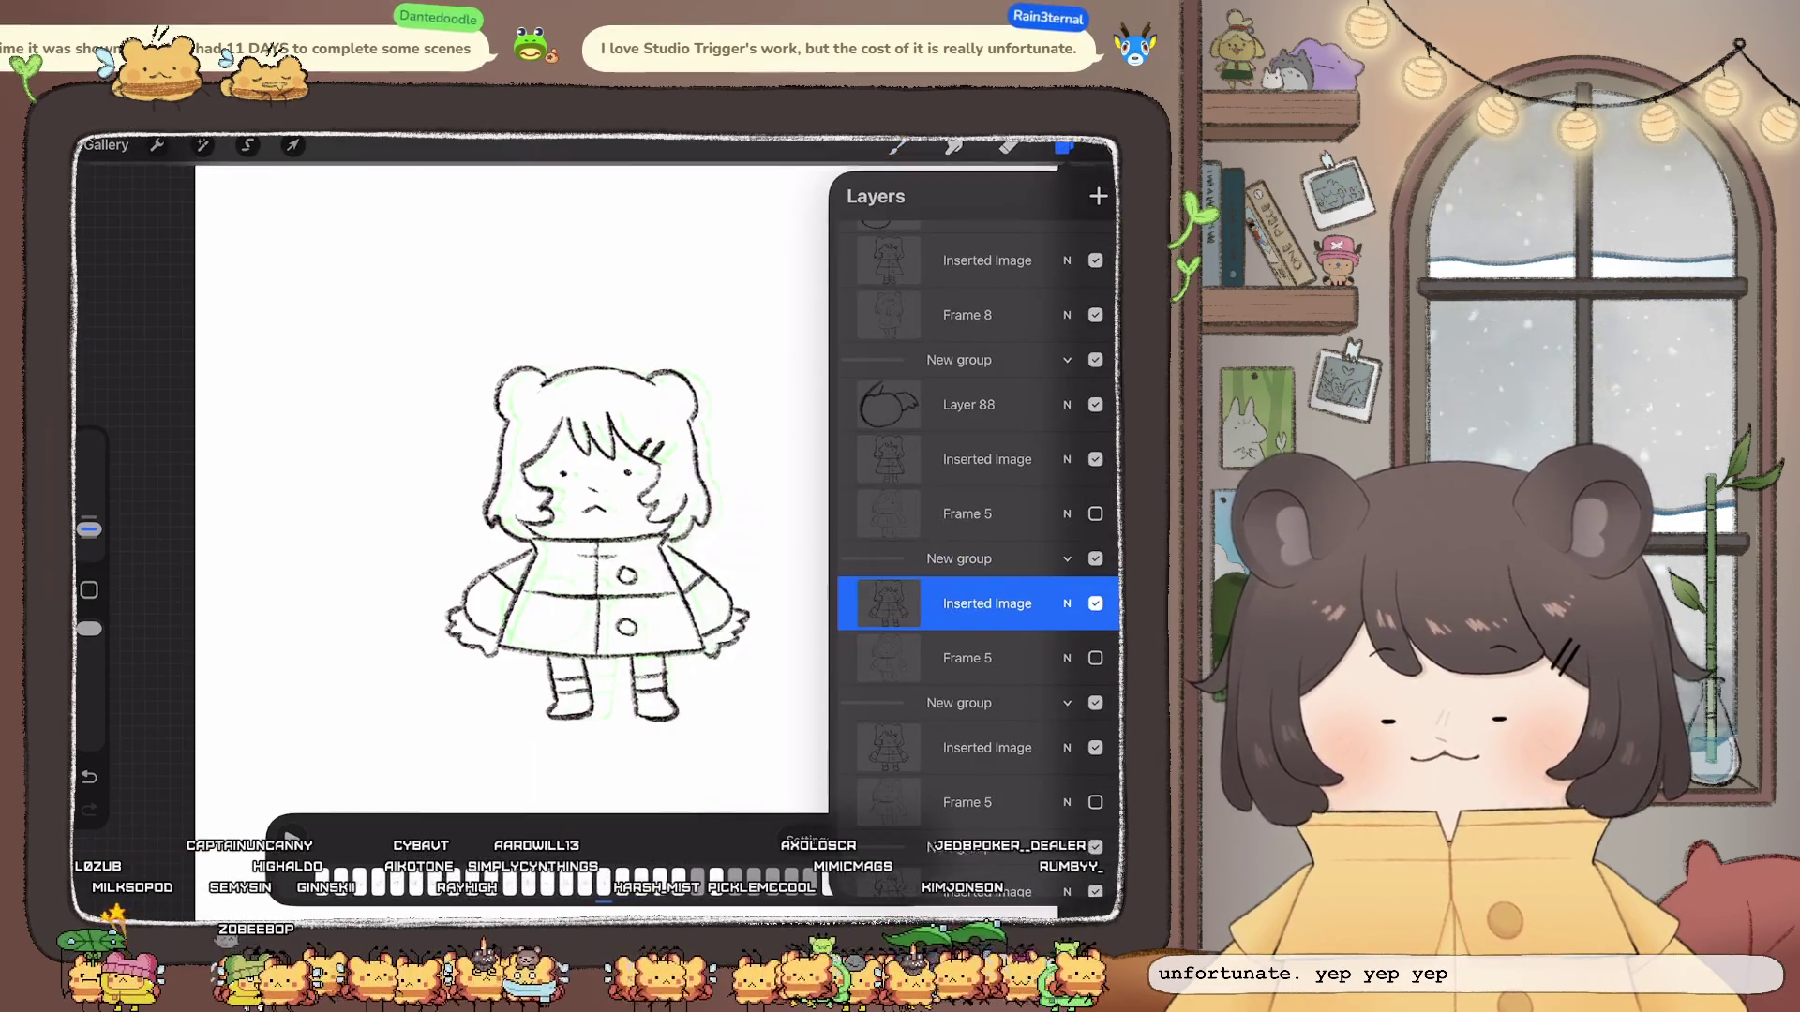
{"action": "left_click", "coordinate": [1065, 145]}
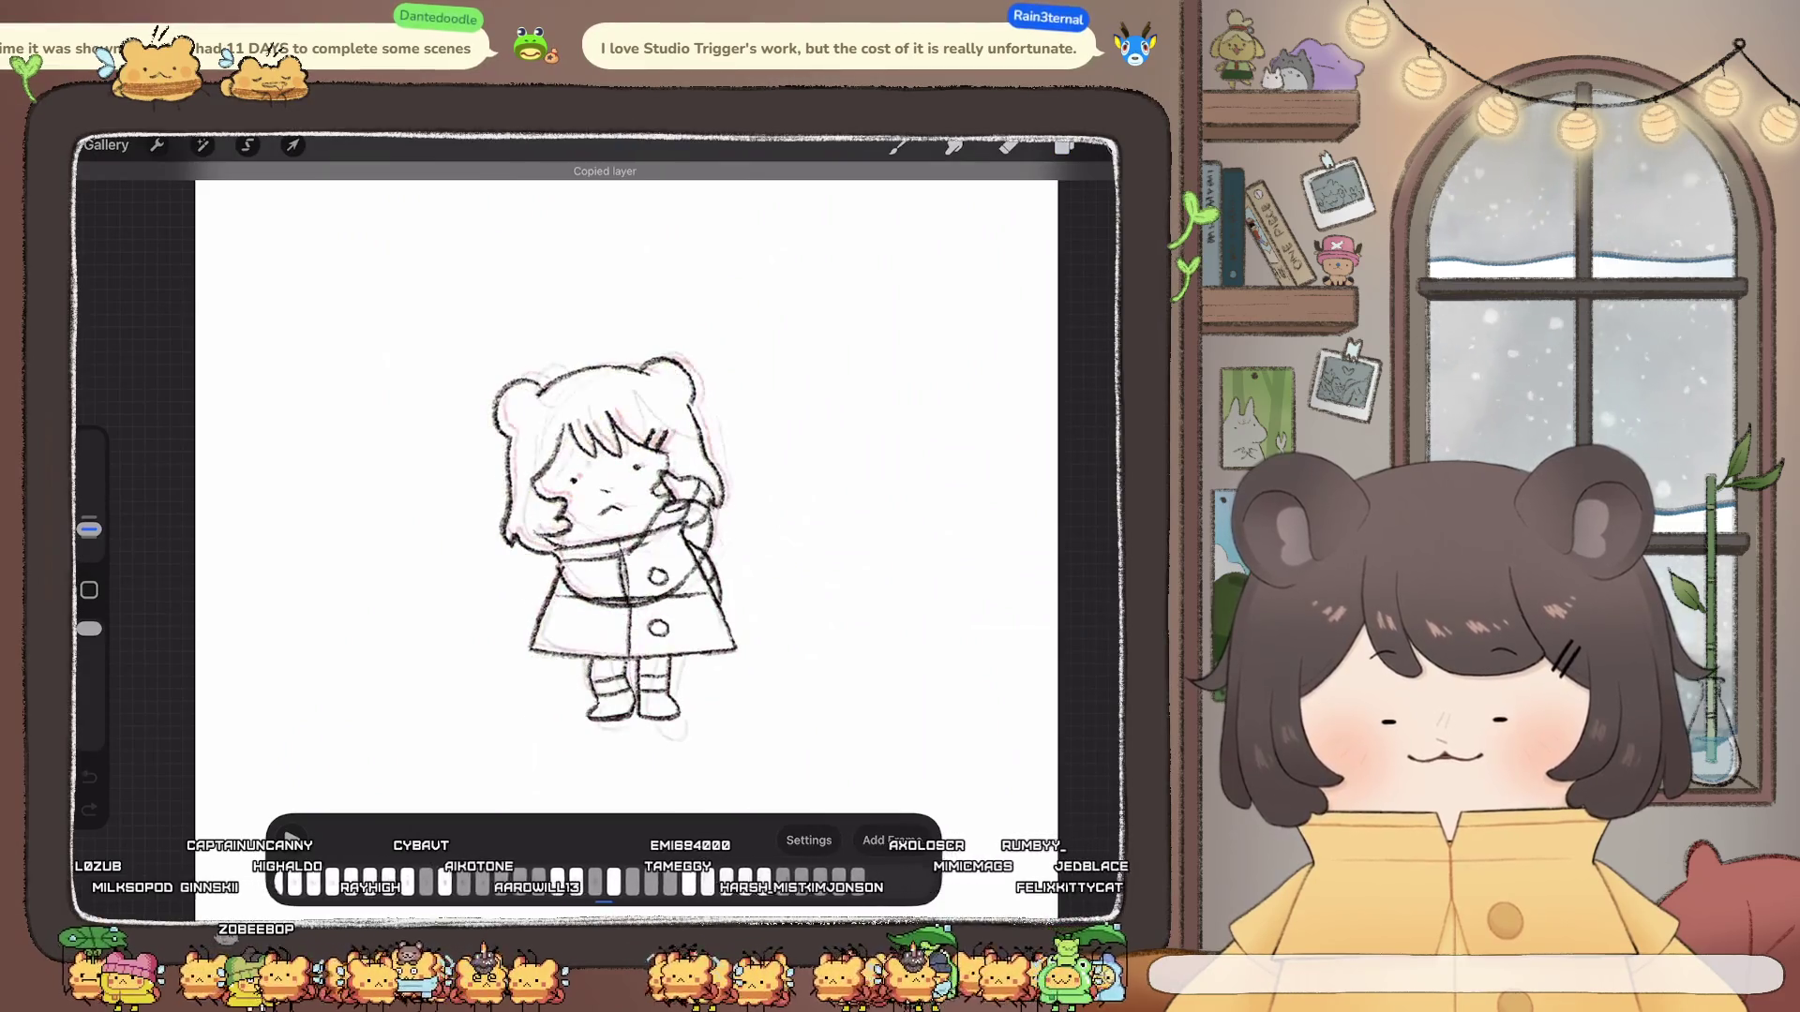
Step: Select Frame 11 and reposition the inserted line drawing over the pink sketch
{"action": "left_click", "coordinate": [1064, 145]}
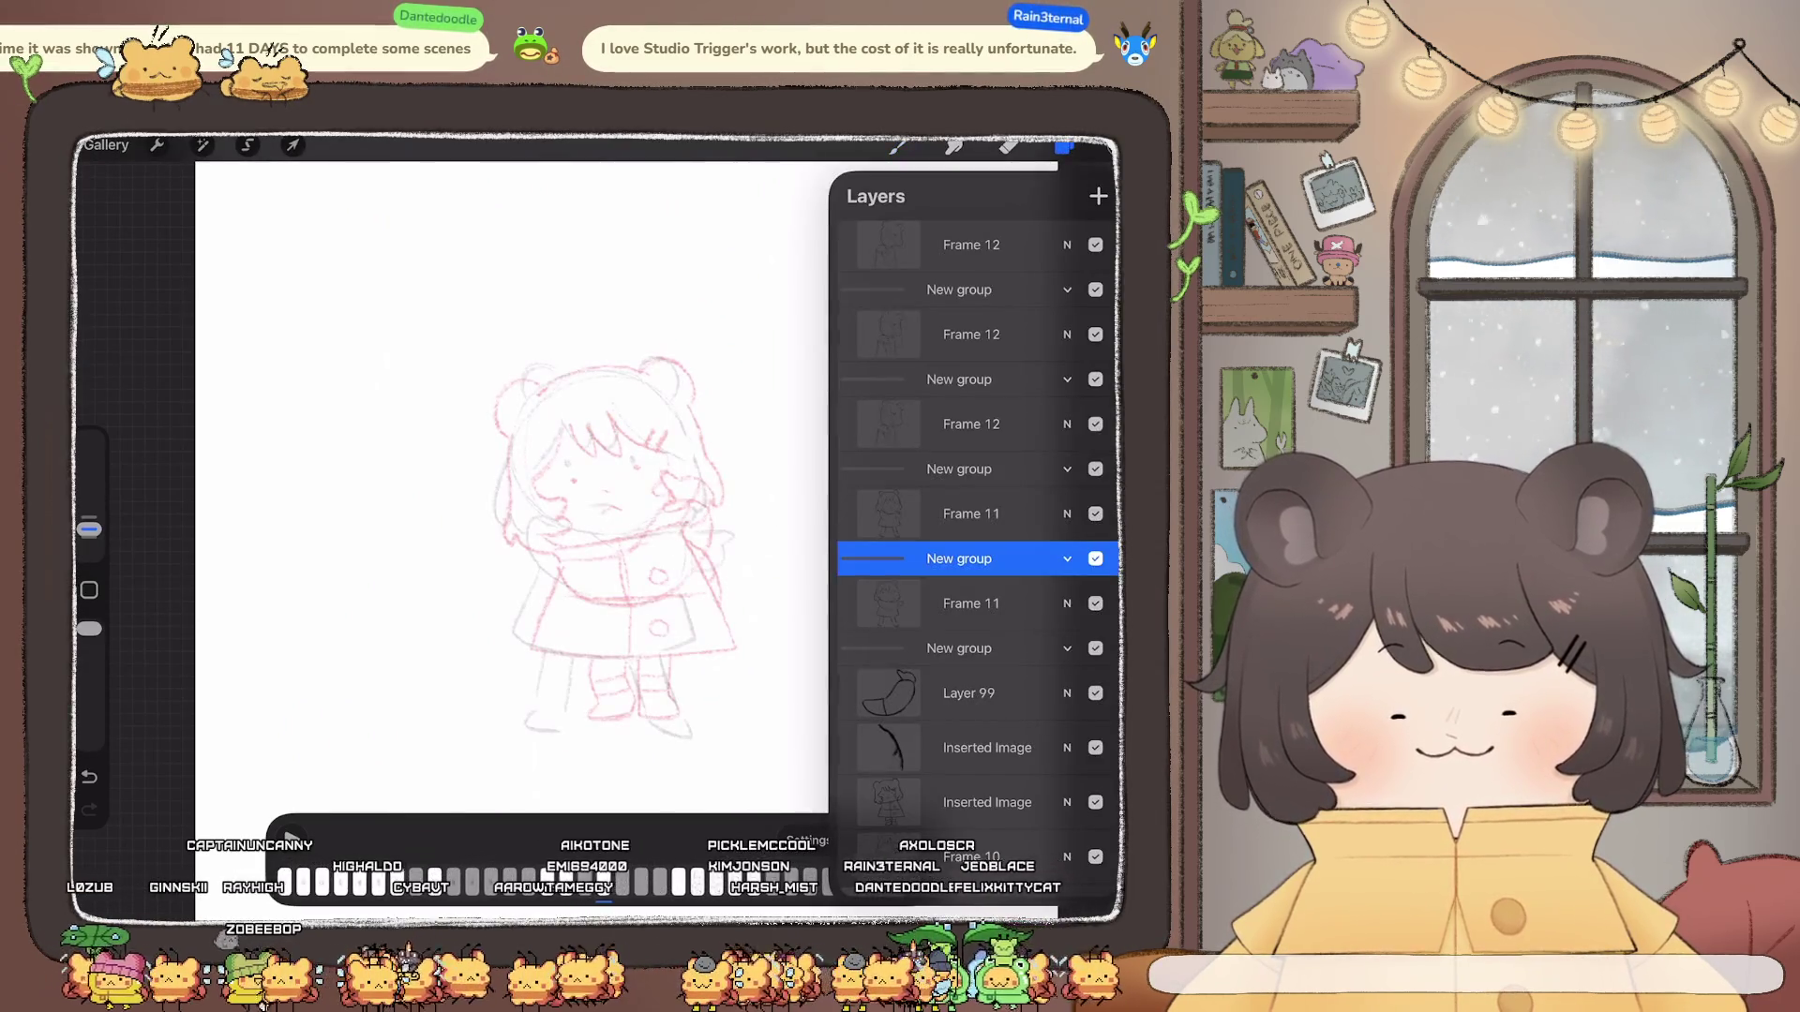
{"action": "left_click", "coordinate": [970, 605]}
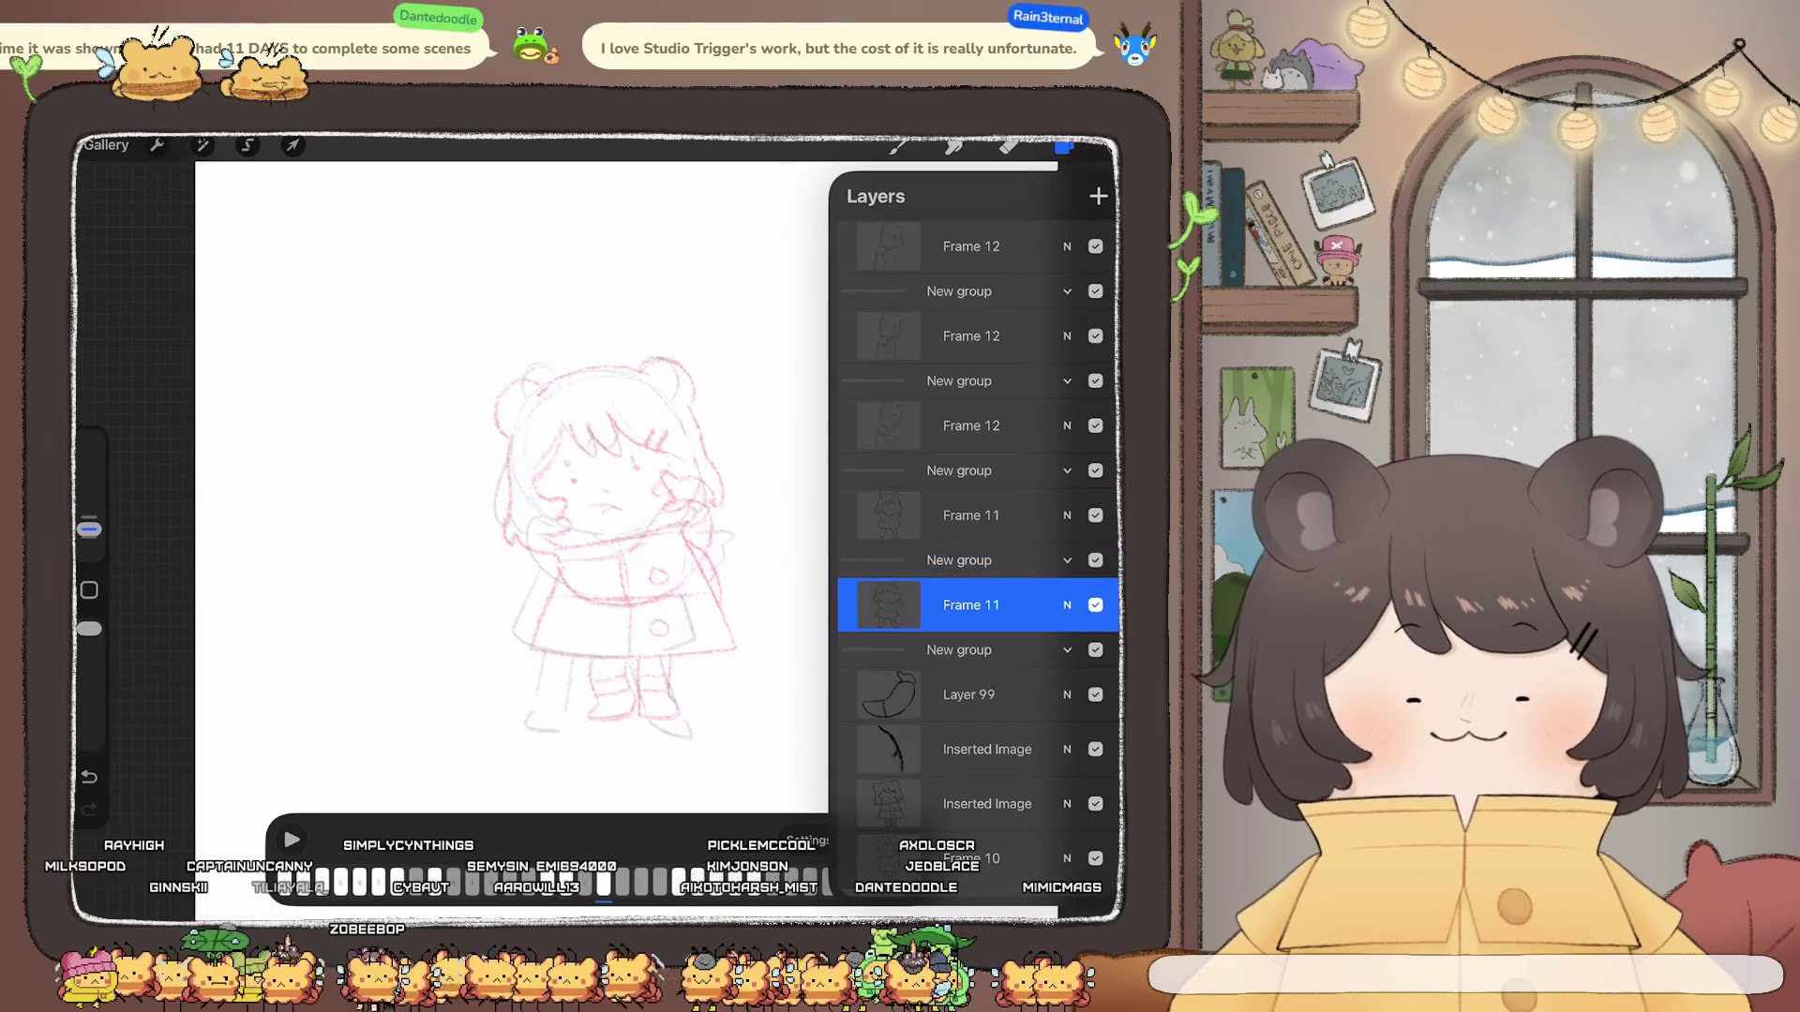
{"action": "left_click", "coordinate": [157, 144]}
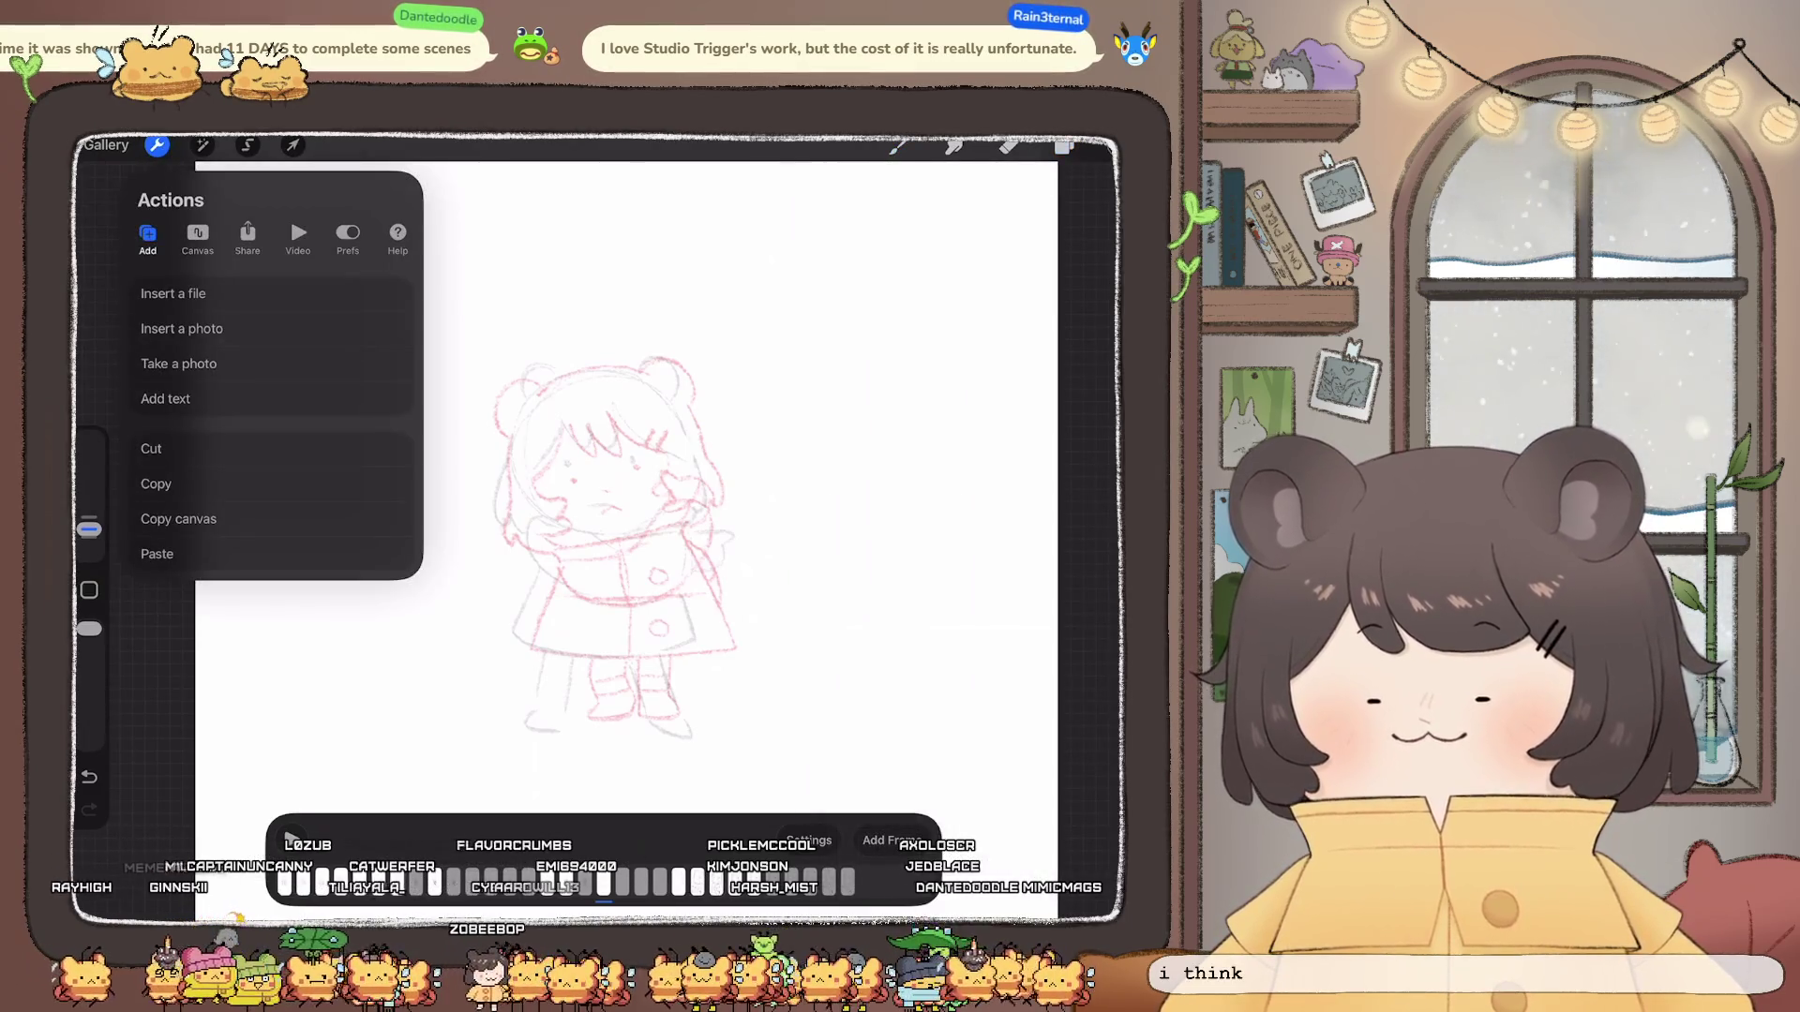
{"action": "left_click", "coordinate": [293, 145]}
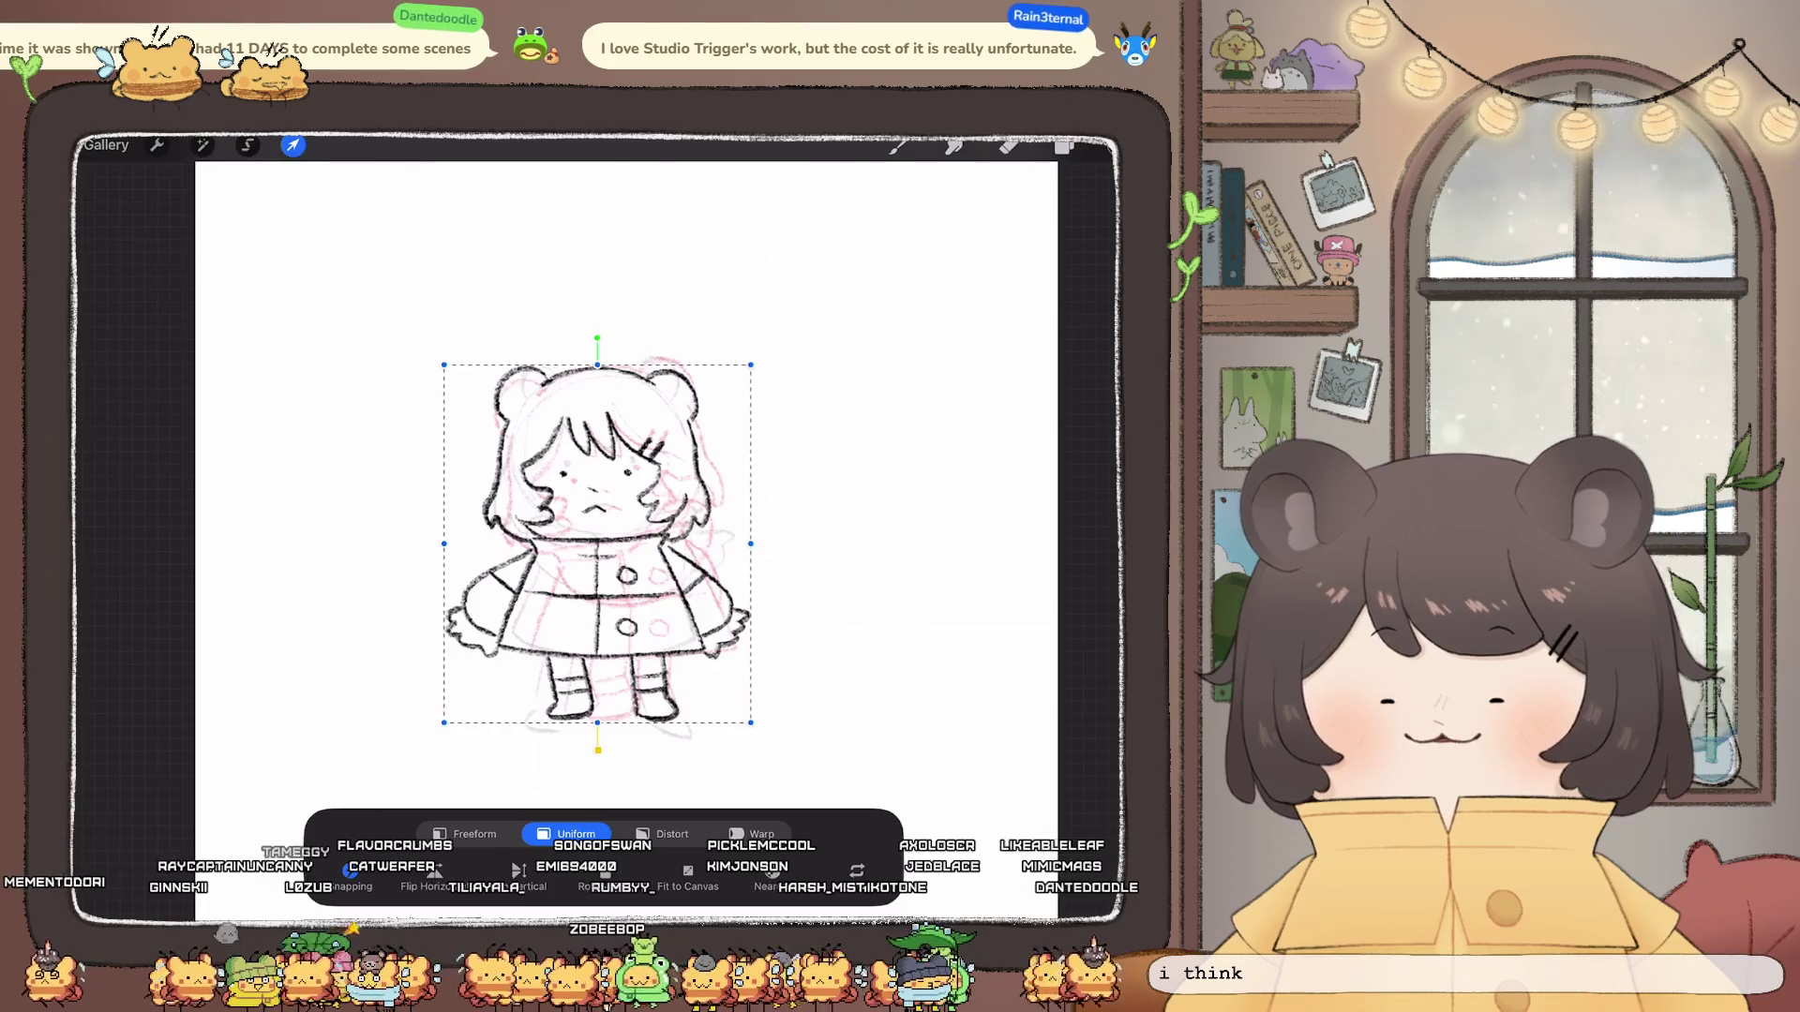
{"action": "left_click", "coordinate": [1065, 145]}
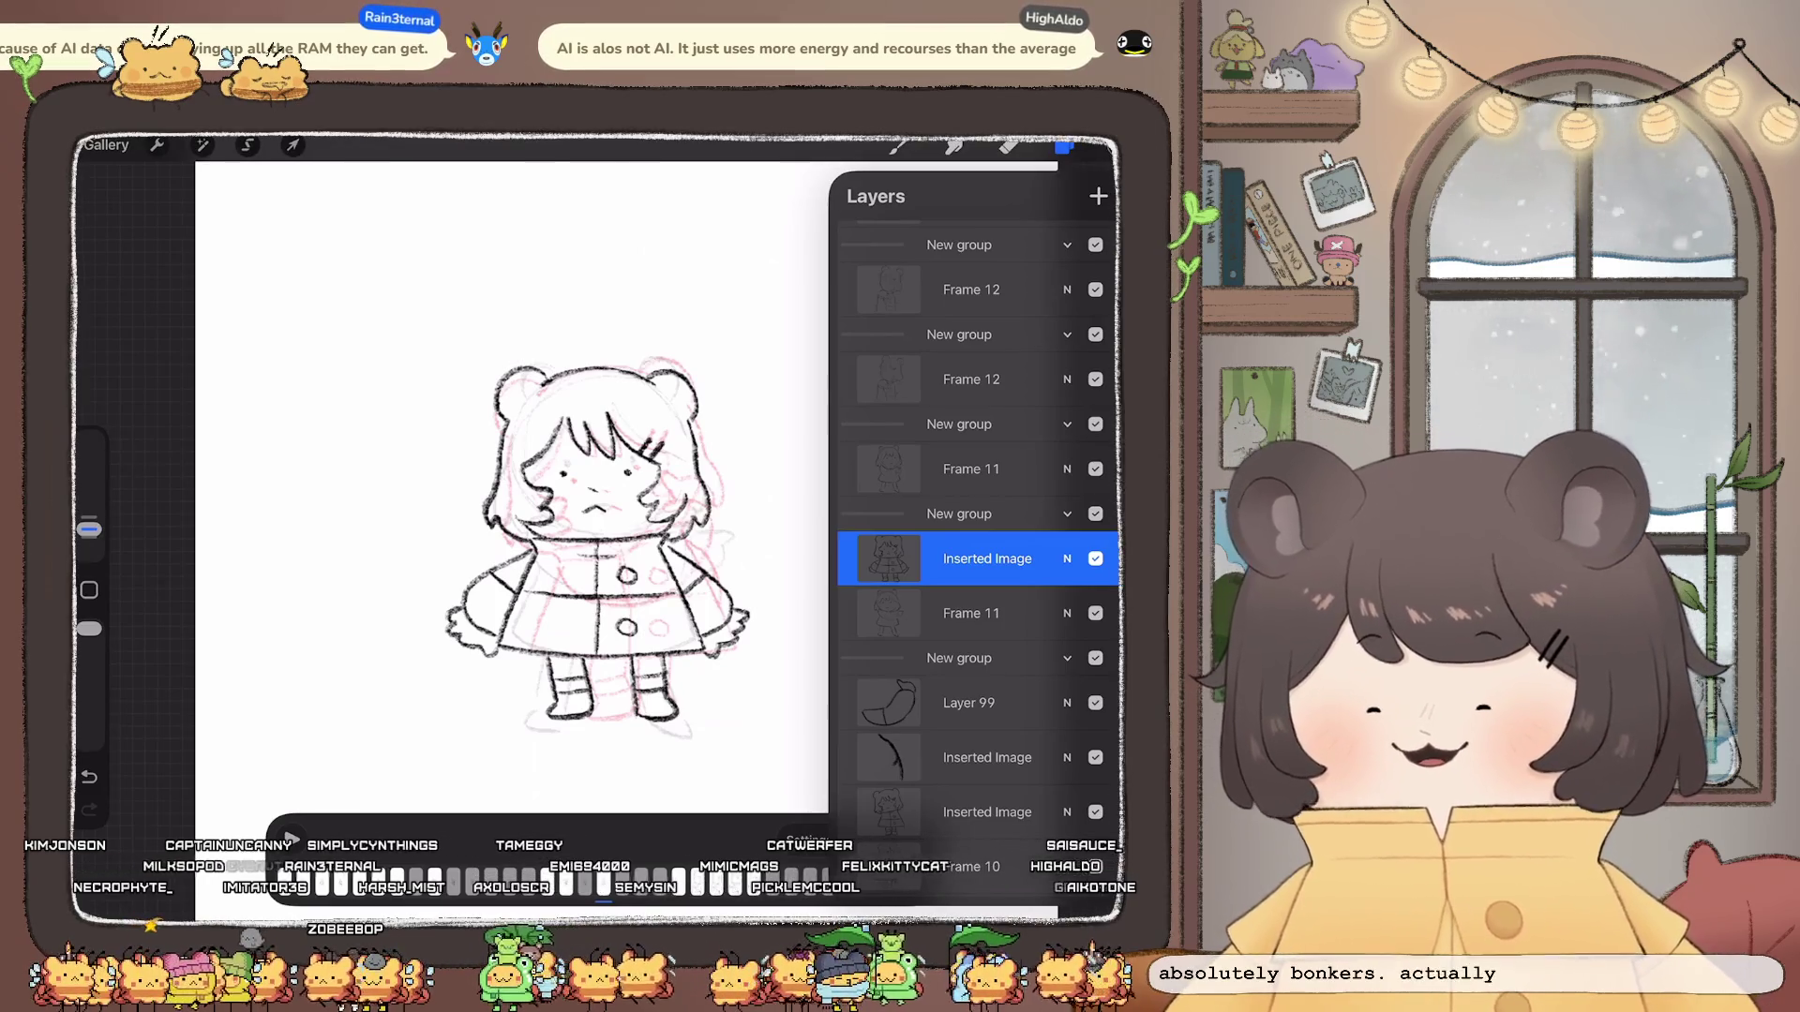
{"action": "scroll", "coordinate": [570, 514], "scroll_direction": "up", "scroll_amount": 3}
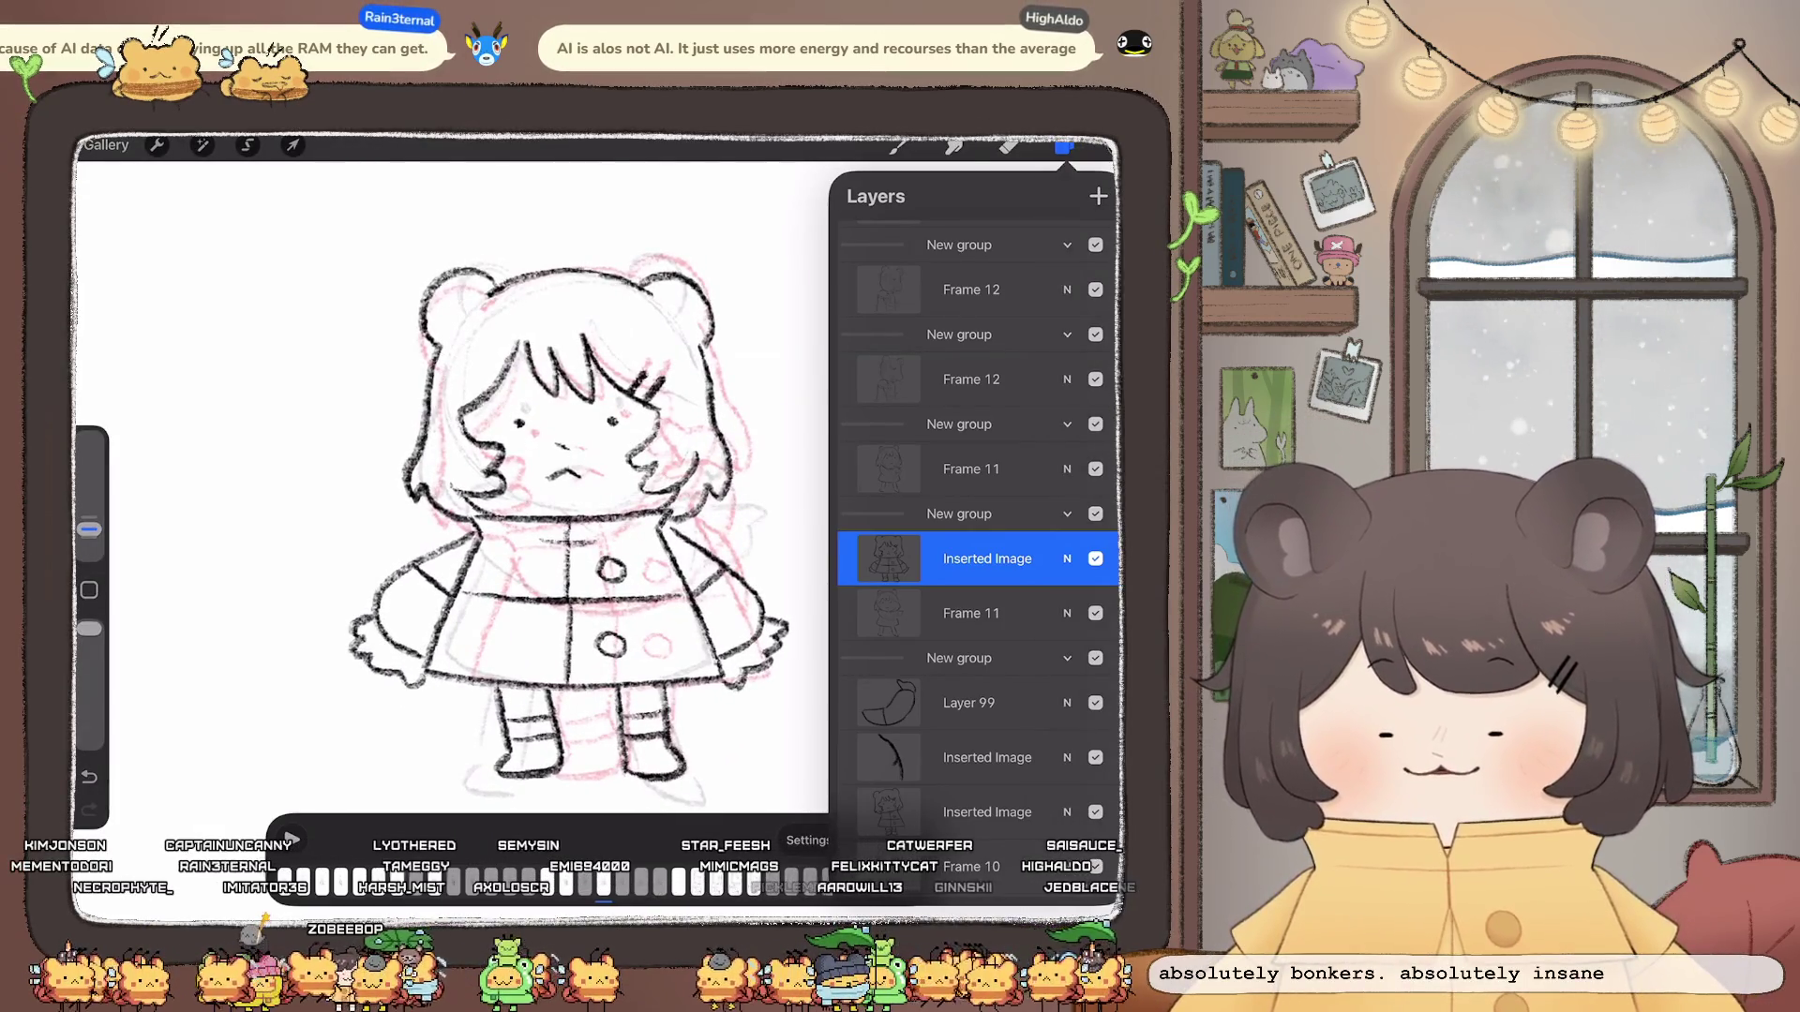
Step: Hide the layers and play the animation to review the reworked frames
{"action": "left_click", "coordinate": [1064, 146]}
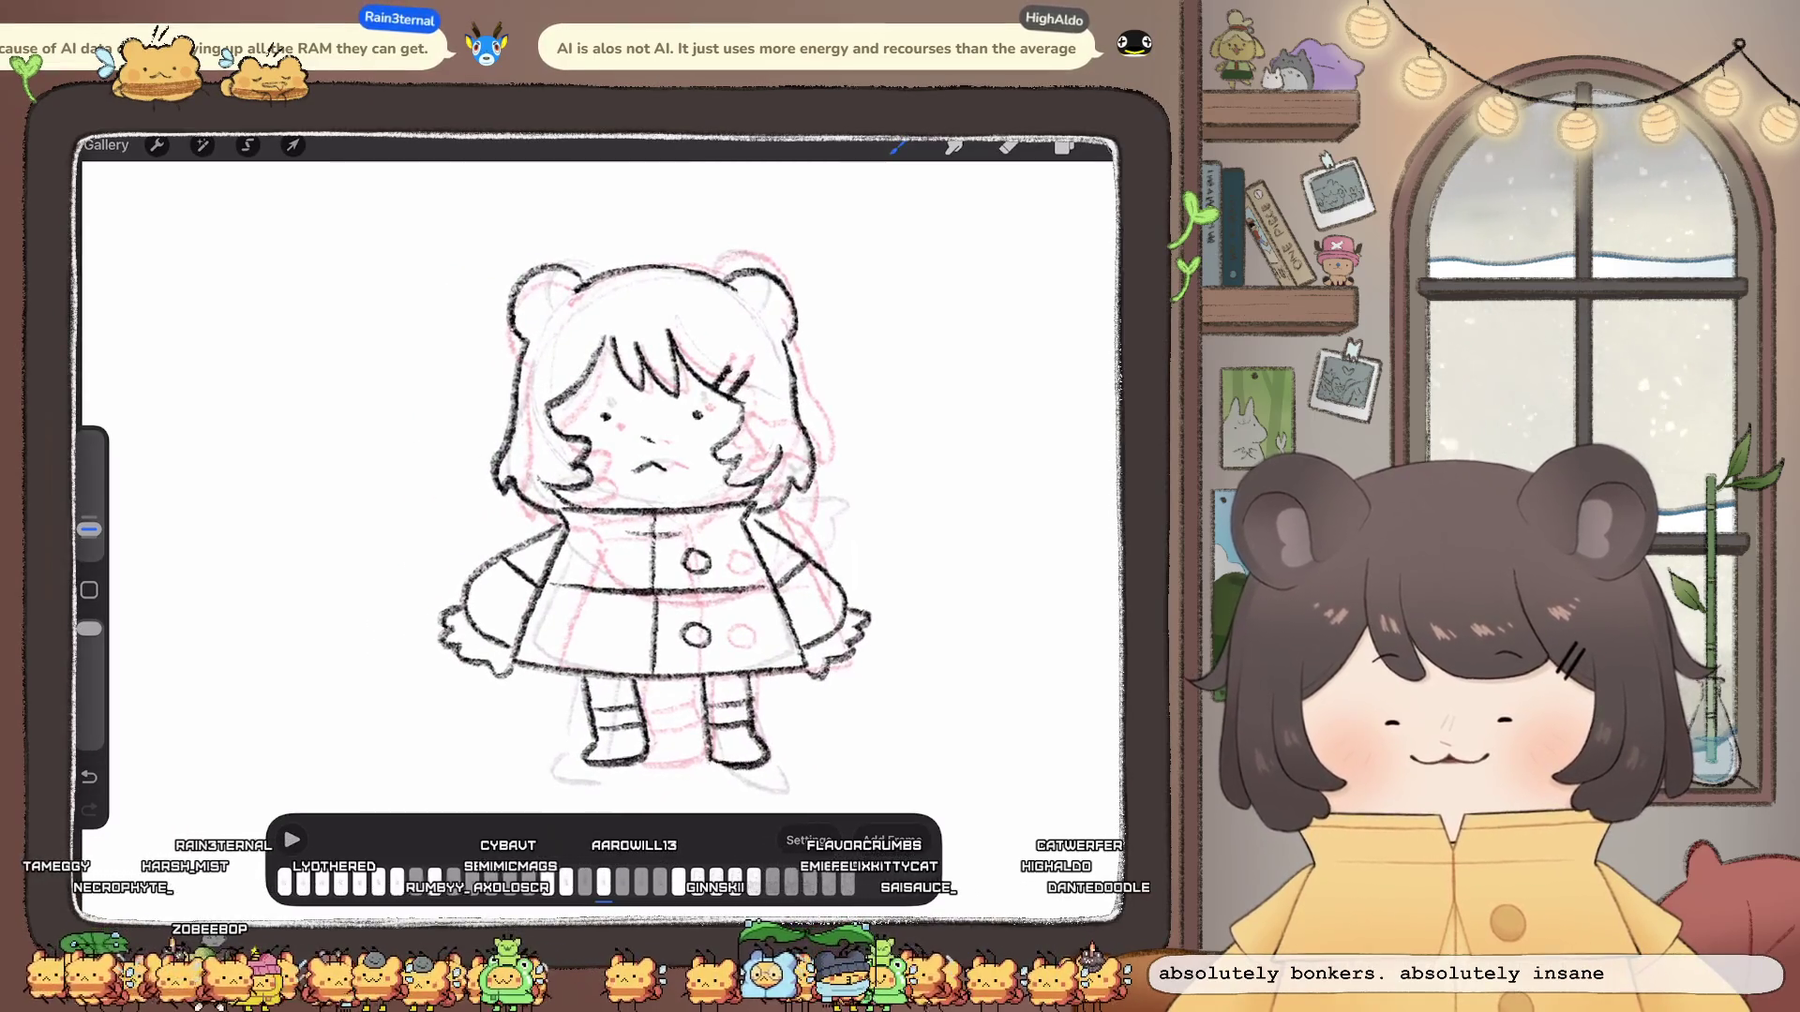
{"action": "left_click", "coordinate": [1064, 145]}
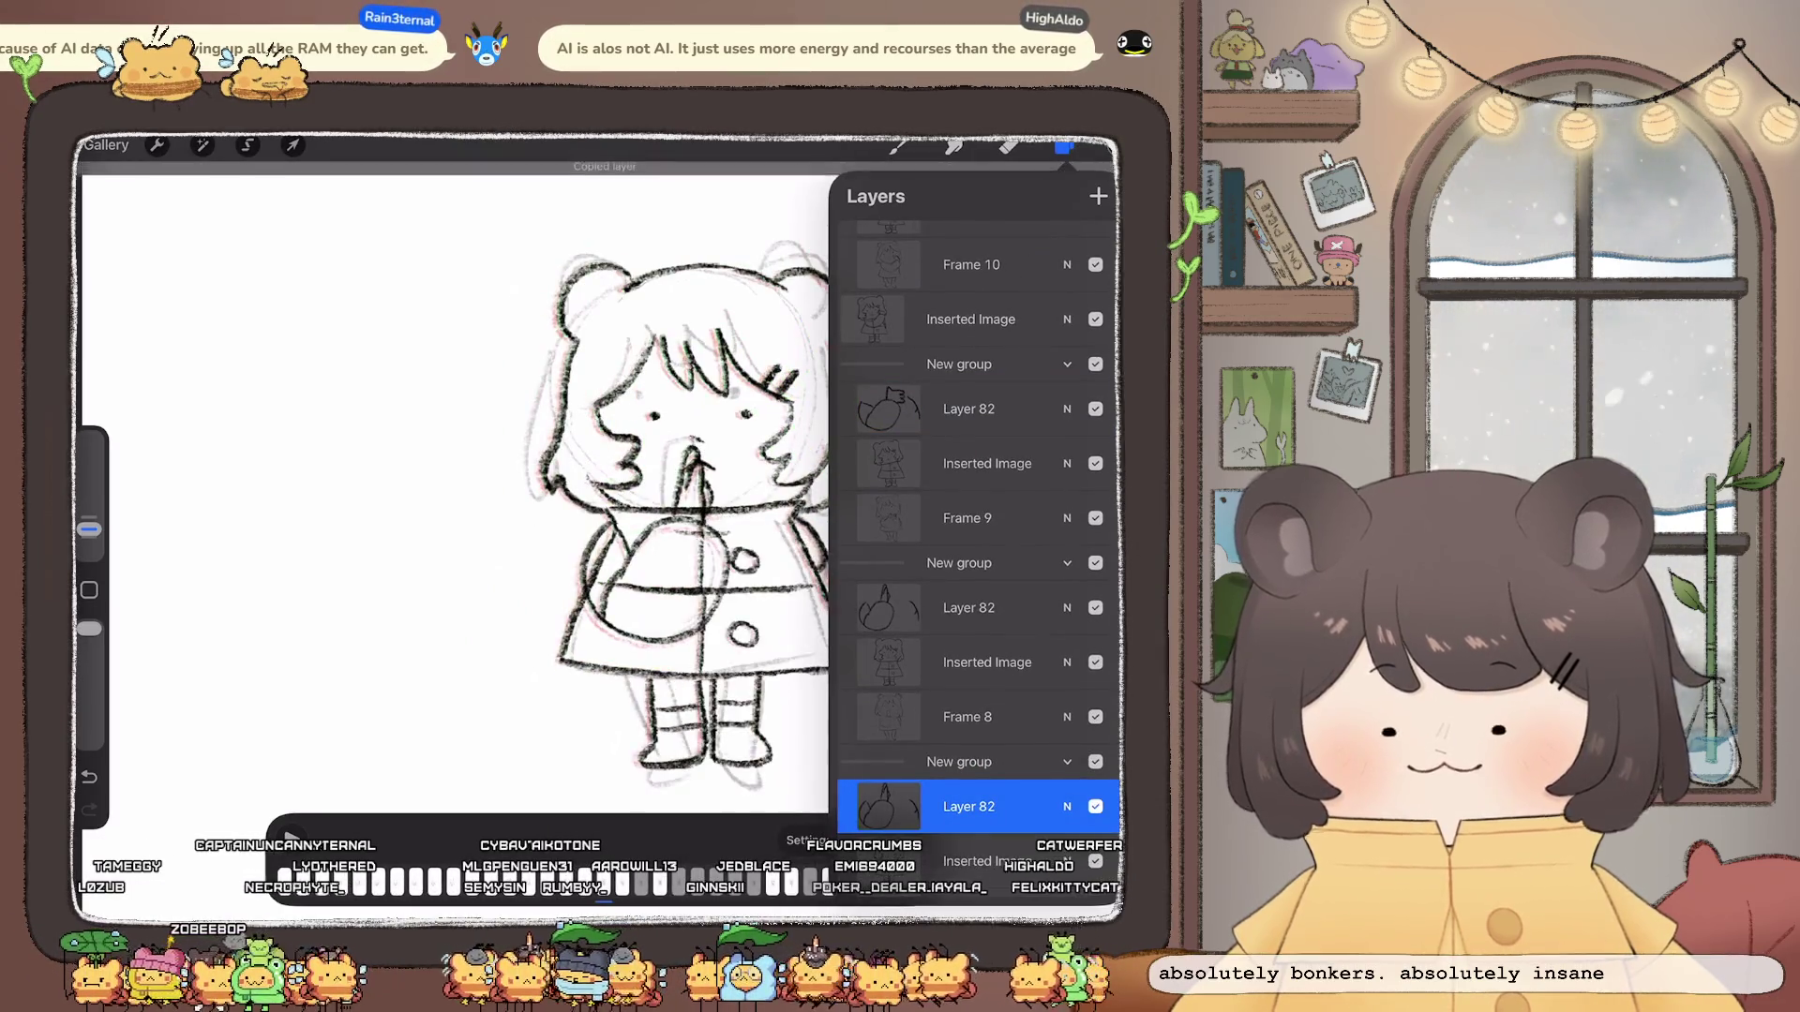
{"action": "scroll", "coordinate": [974, 535], "scroll_direction": "up", "scroll_amount": 4}
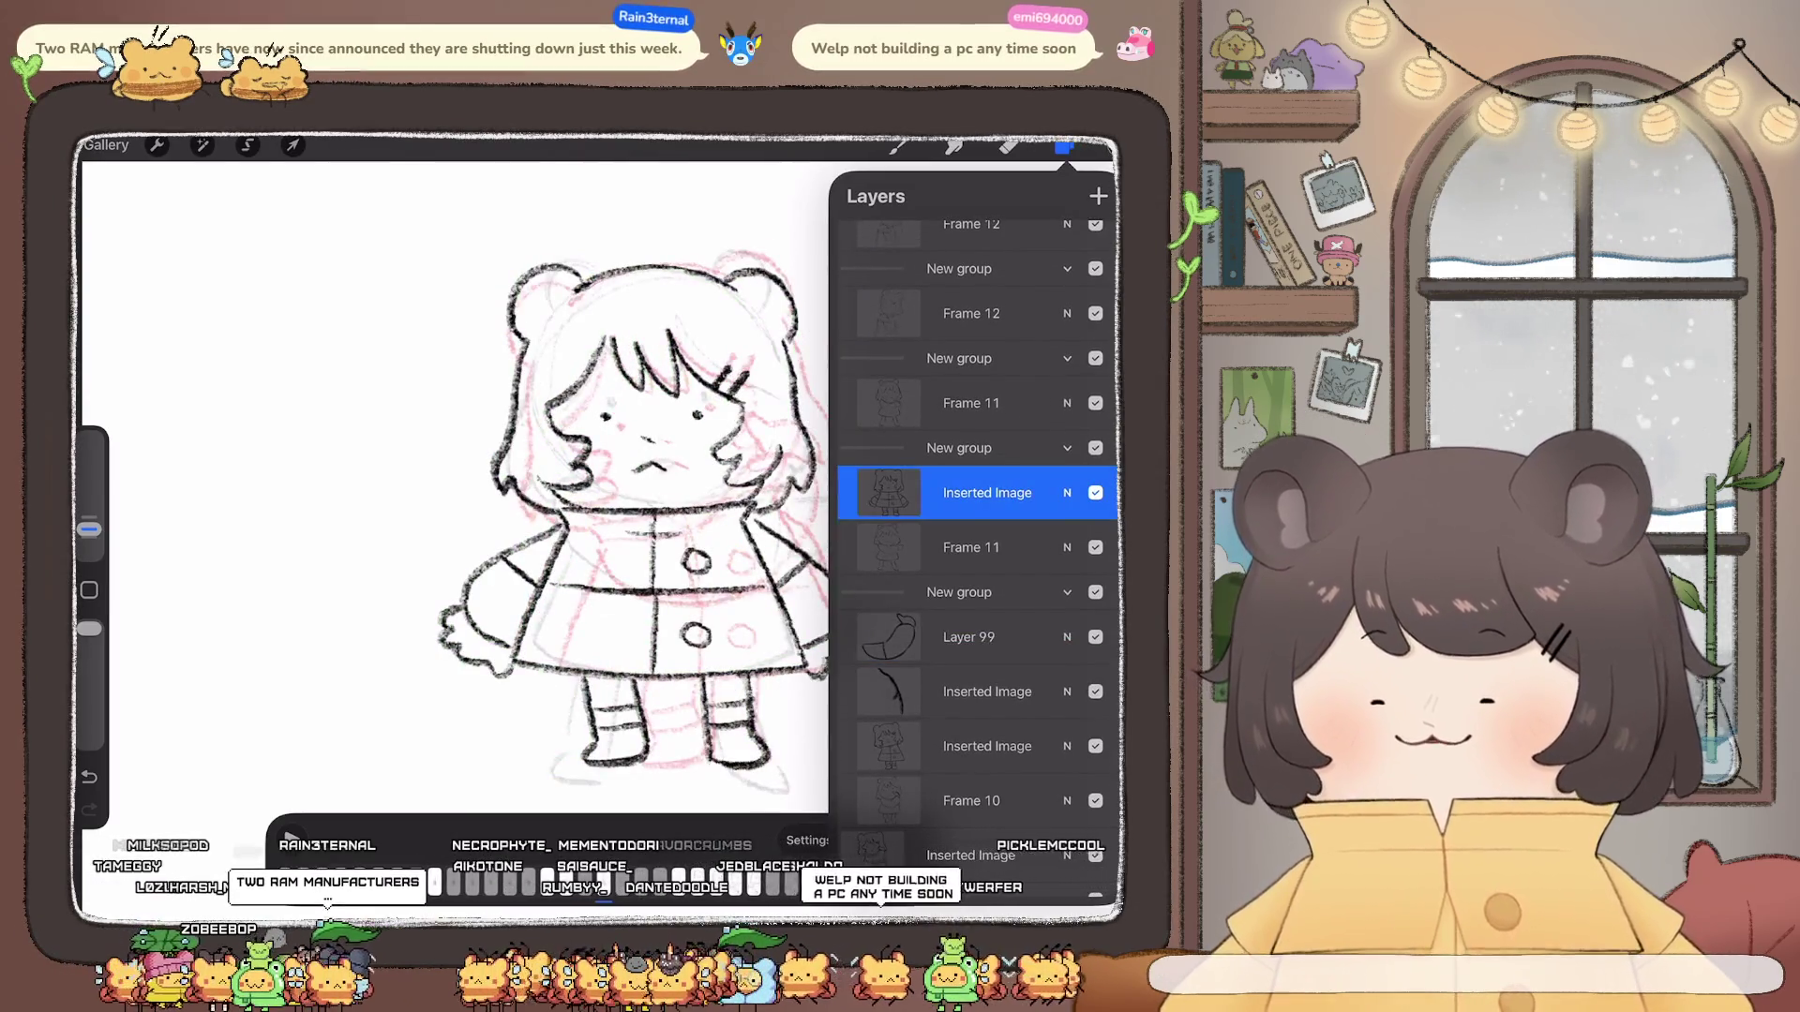
Step: Shift the pasted arm stroke slightly left with Transform and check its layer
{"action": "left_click", "coordinate": [156, 146]}
{"action": "left_click", "coordinate": [293, 145]}
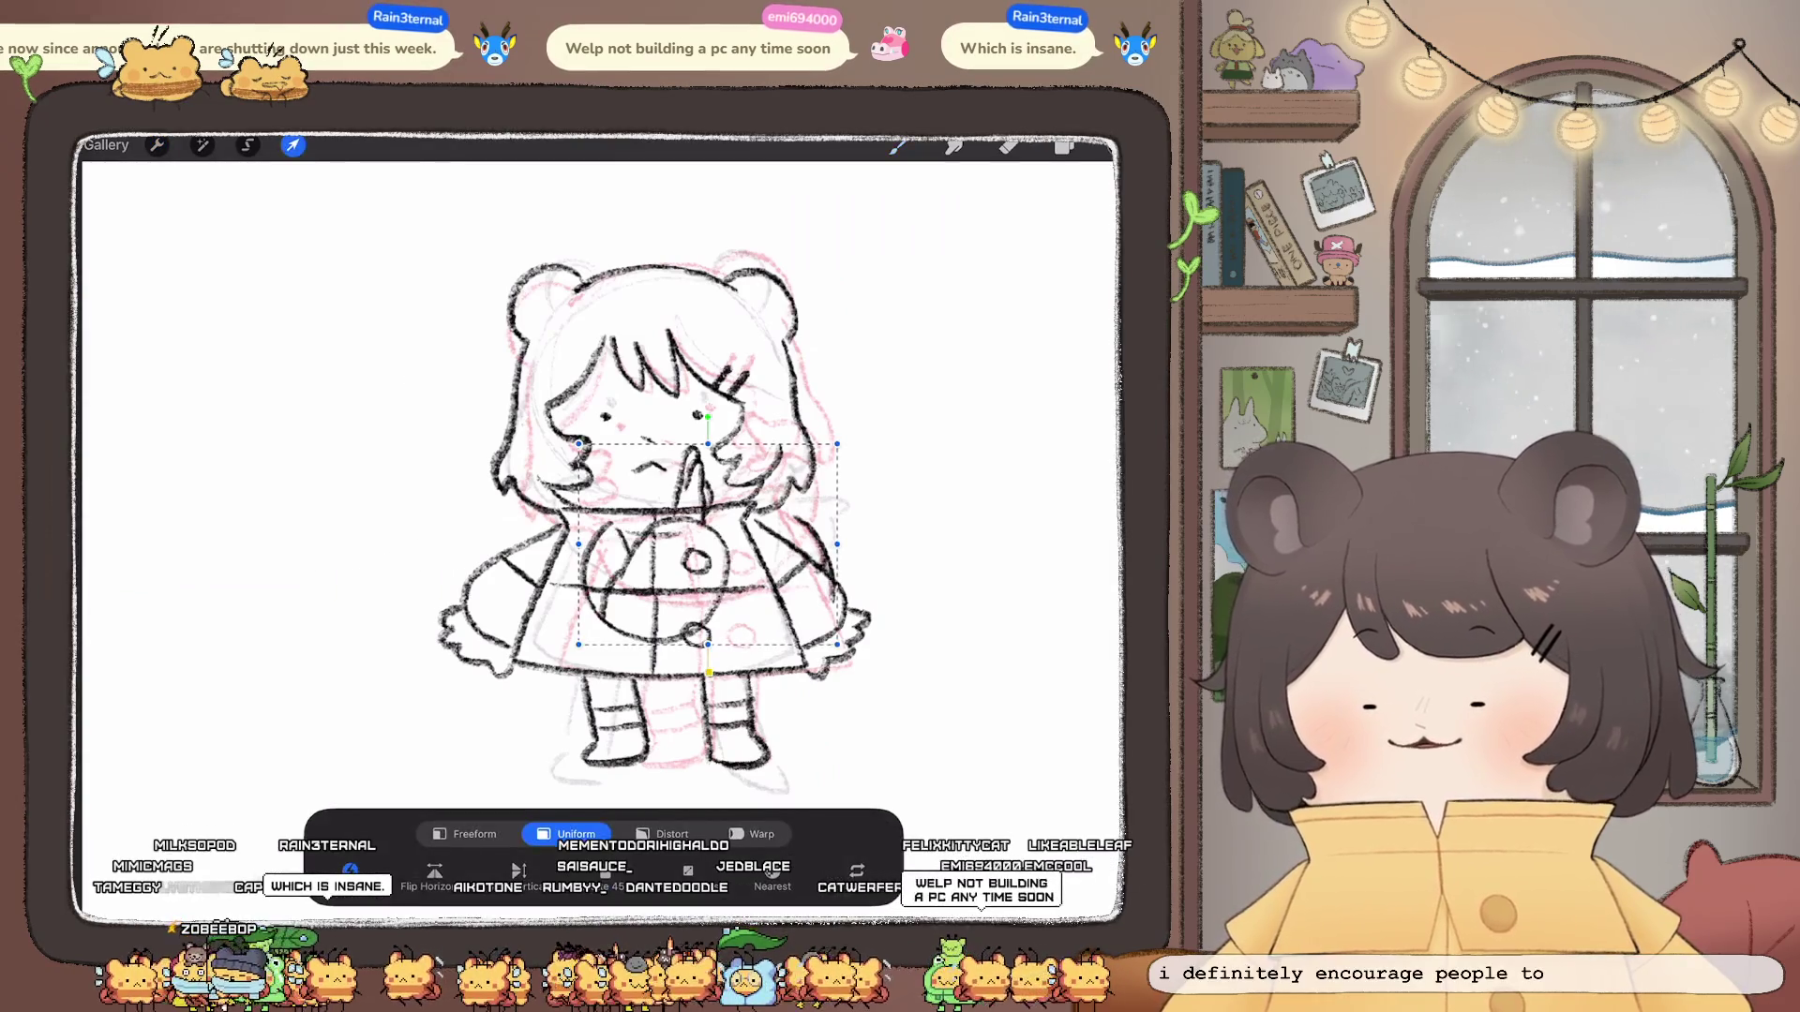
{"action": "left_click_drag", "start_coordinate": [707, 544], "coordinate": [660, 552]}
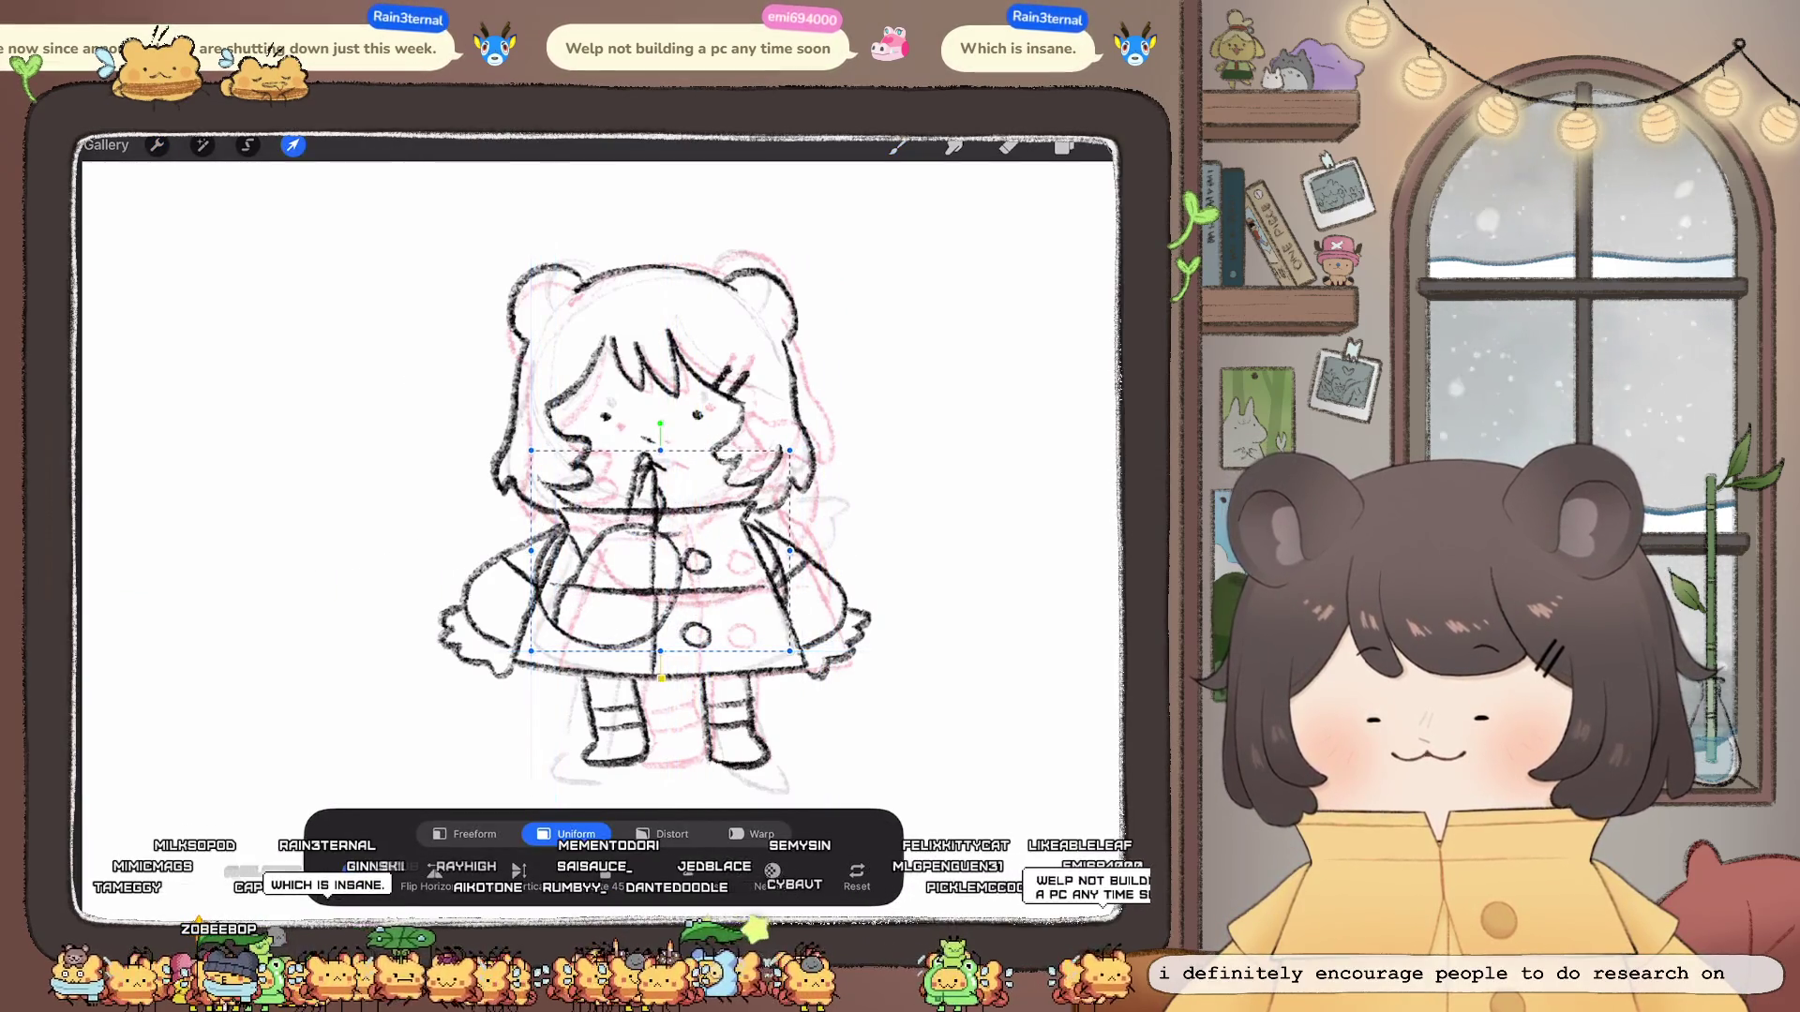
{"action": "left_click", "coordinate": [293, 145]}
{"action": "left_click", "coordinate": [1065, 144]}
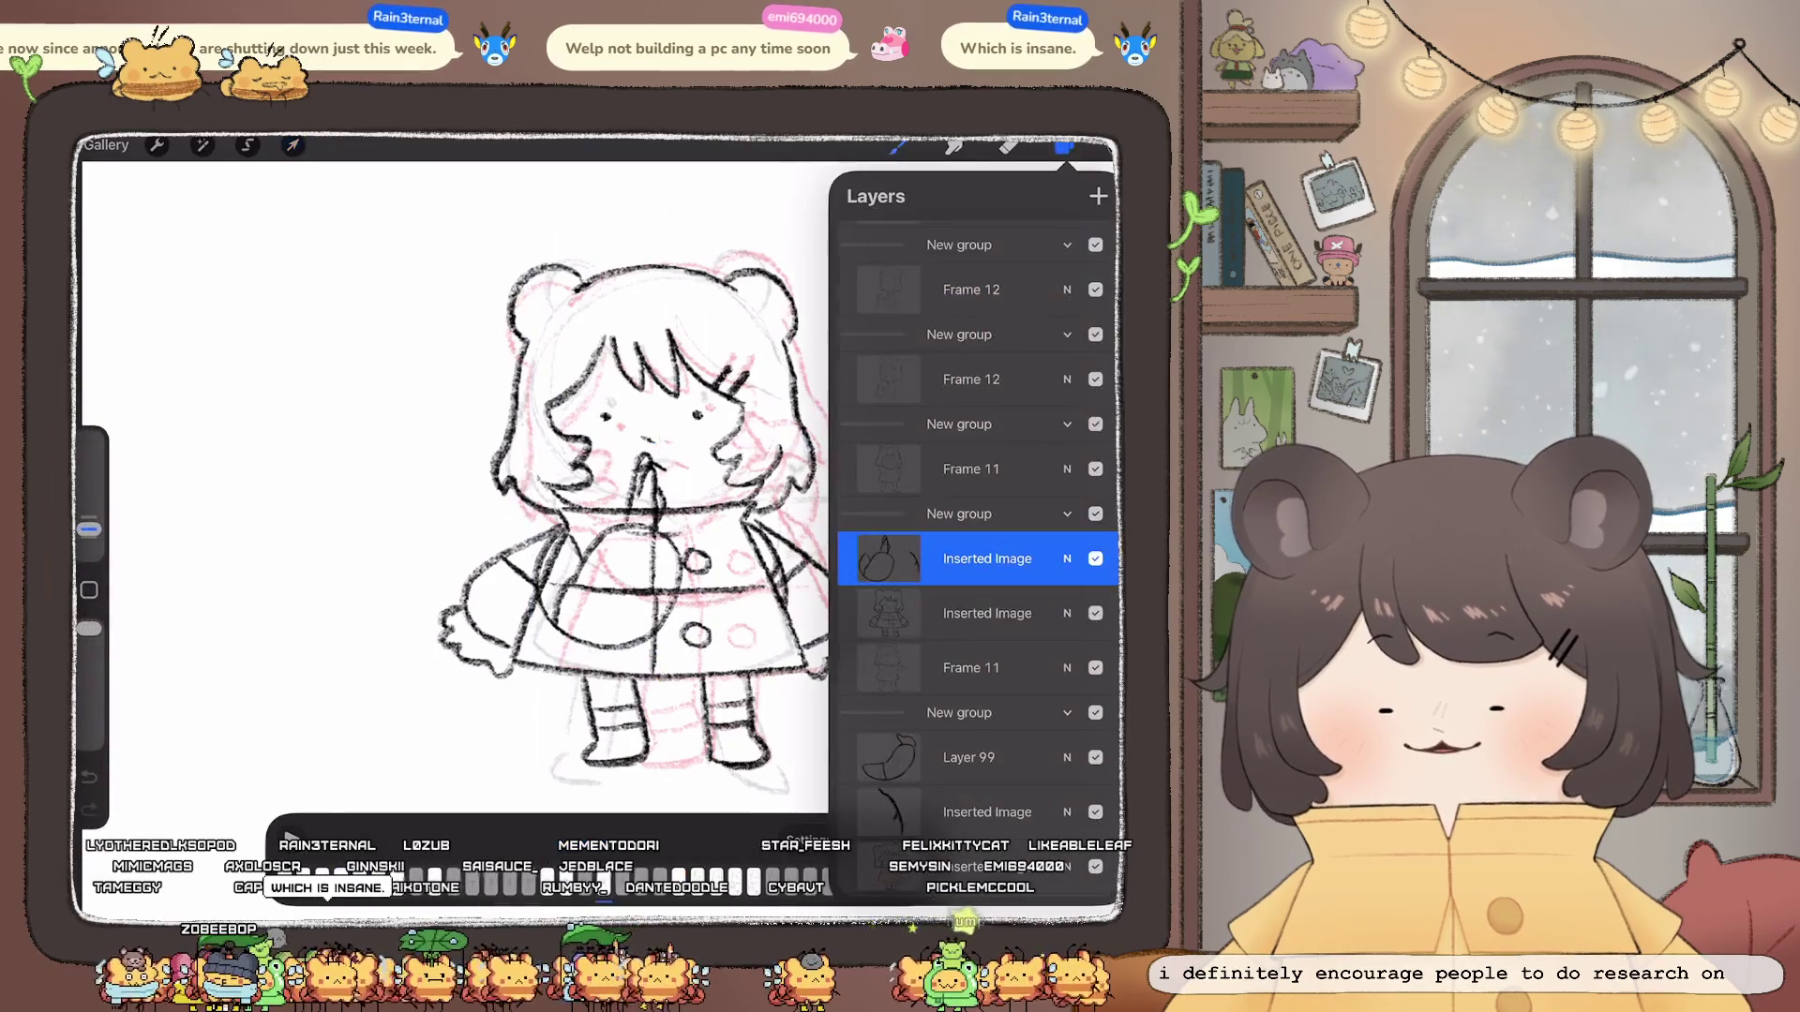
Step: Reselect the stroke for transforming, then pick the lower layer in Frame 11
{"action": "left_click", "coordinate": [247, 144]}
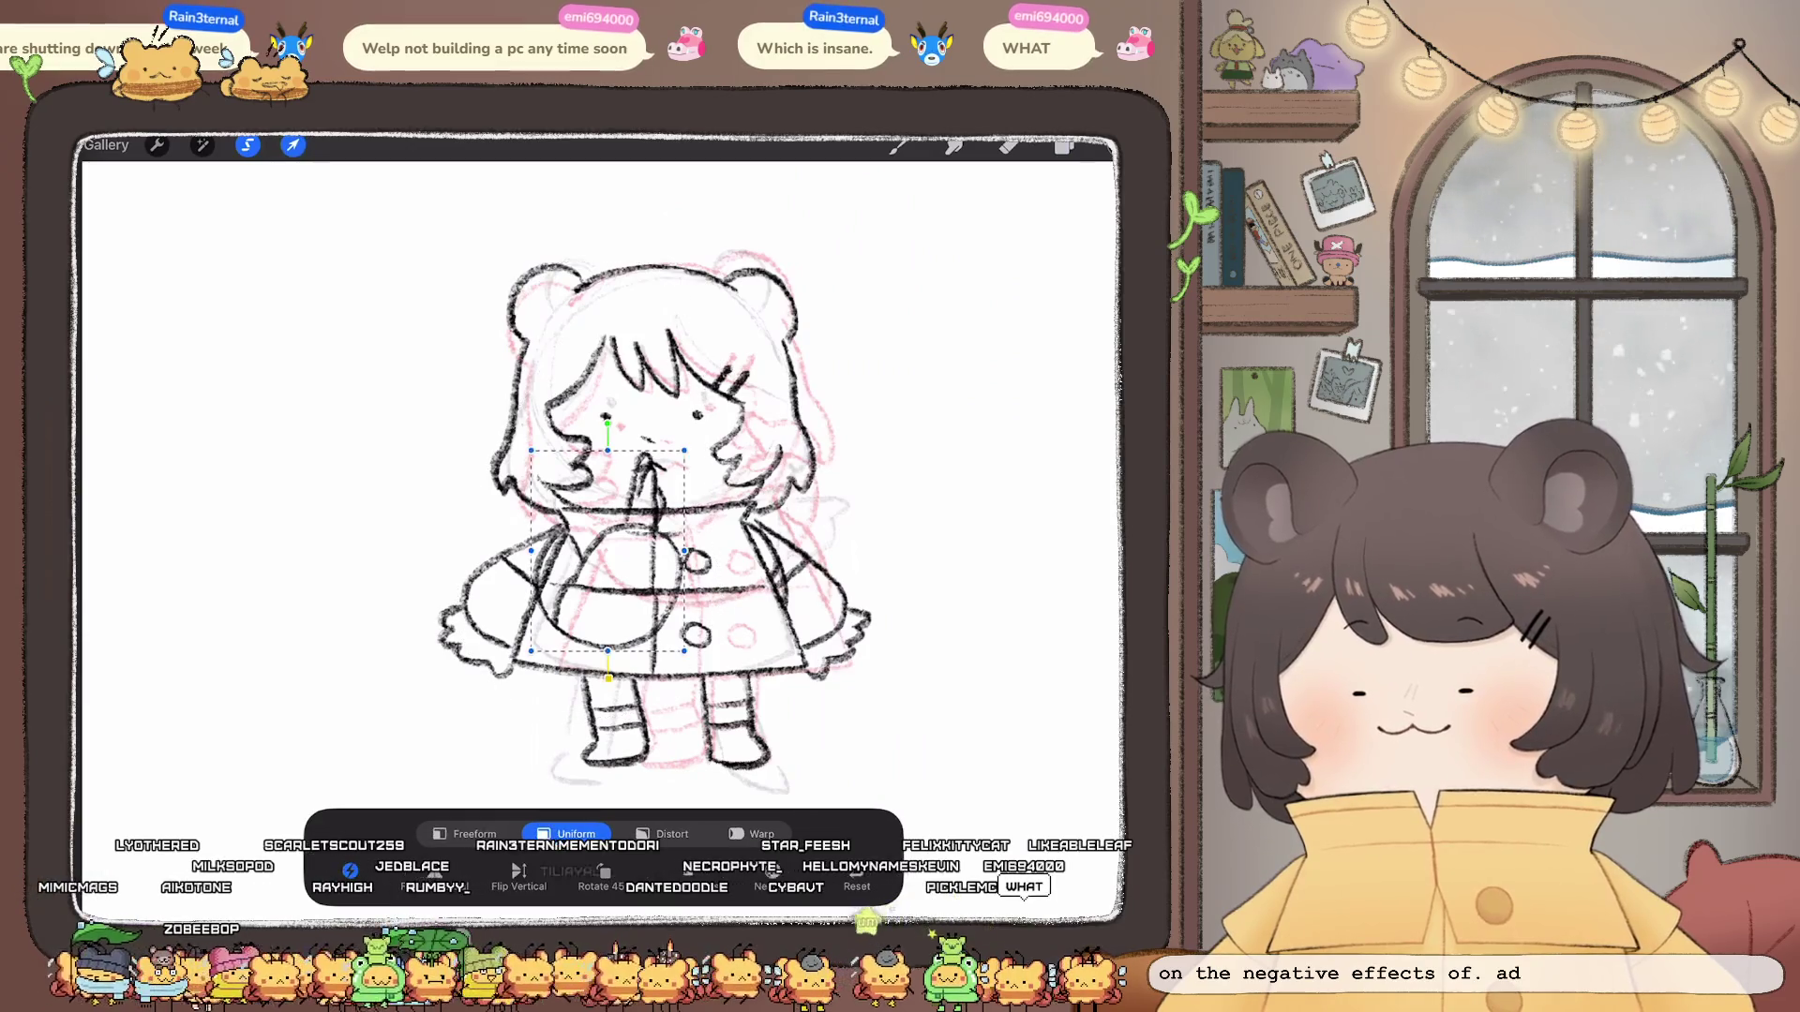
{"action": "left_click", "coordinate": [292, 145]}
{"action": "scroll", "coordinate": [720, 507], "scroll_direction": "up", "scroll_amount": 5}
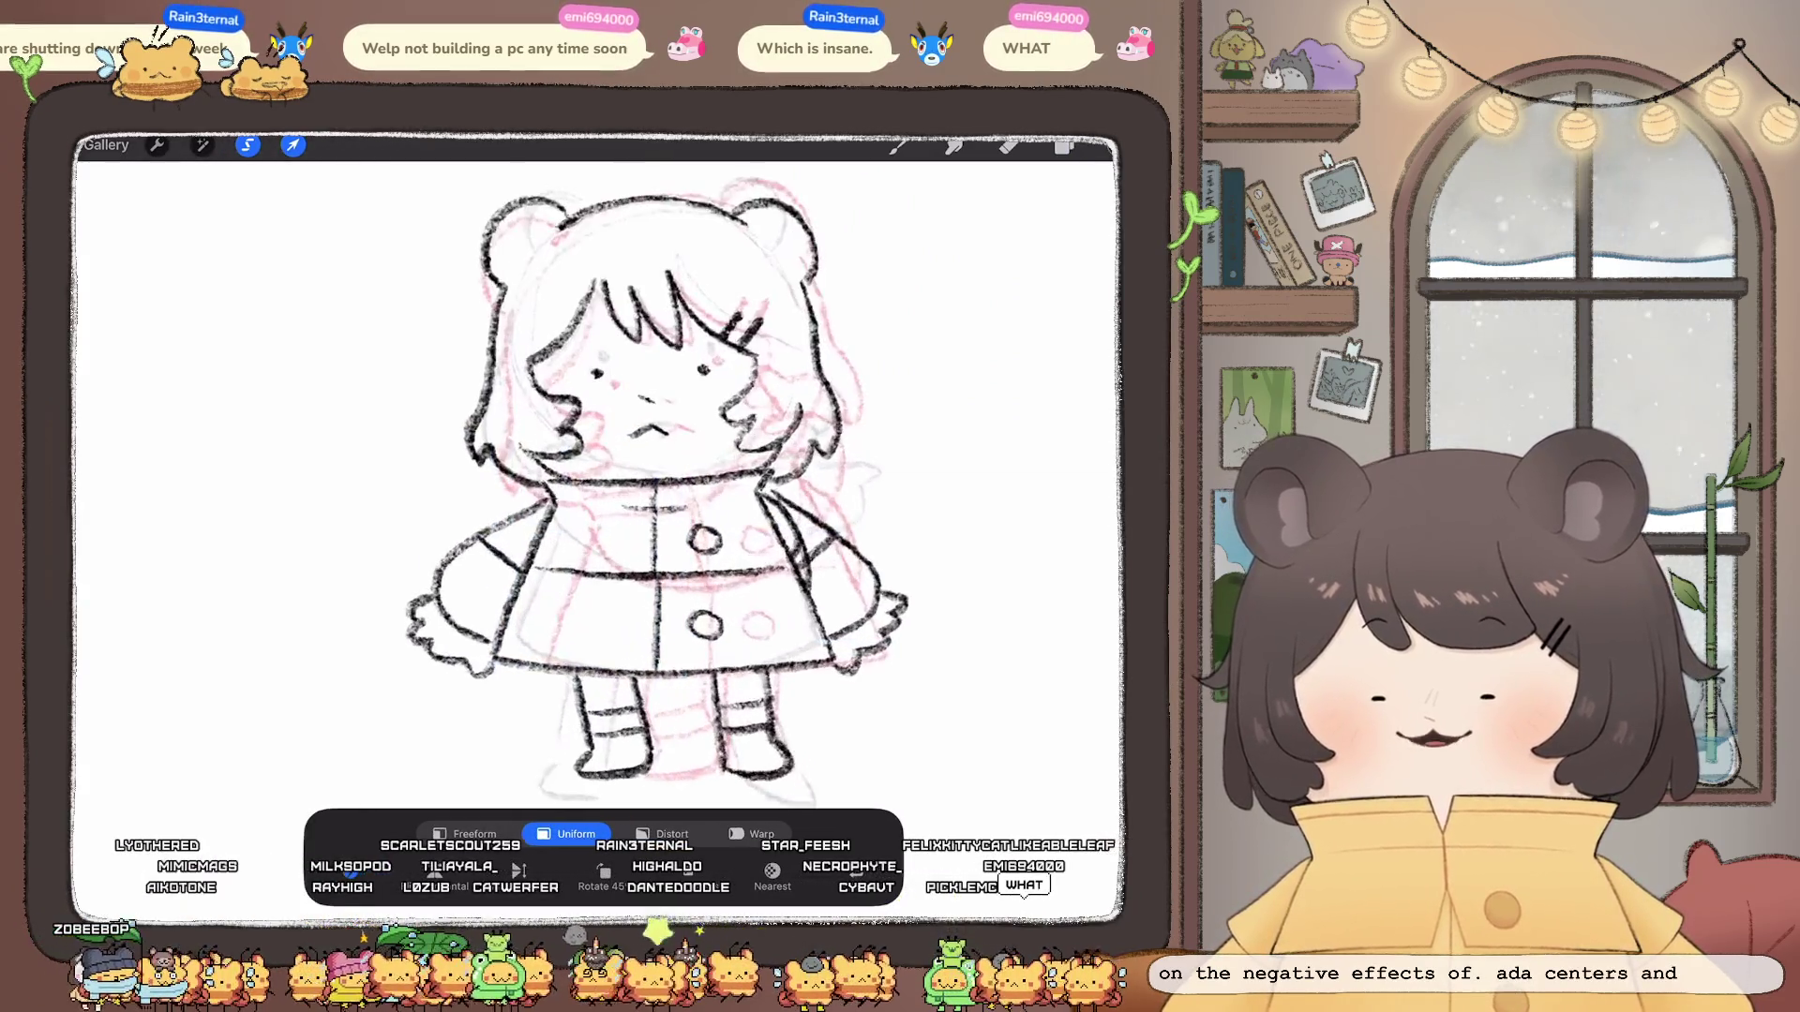
{"action": "left_click", "coordinate": [1064, 145]}
{"action": "left_click", "coordinate": [966, 612]}
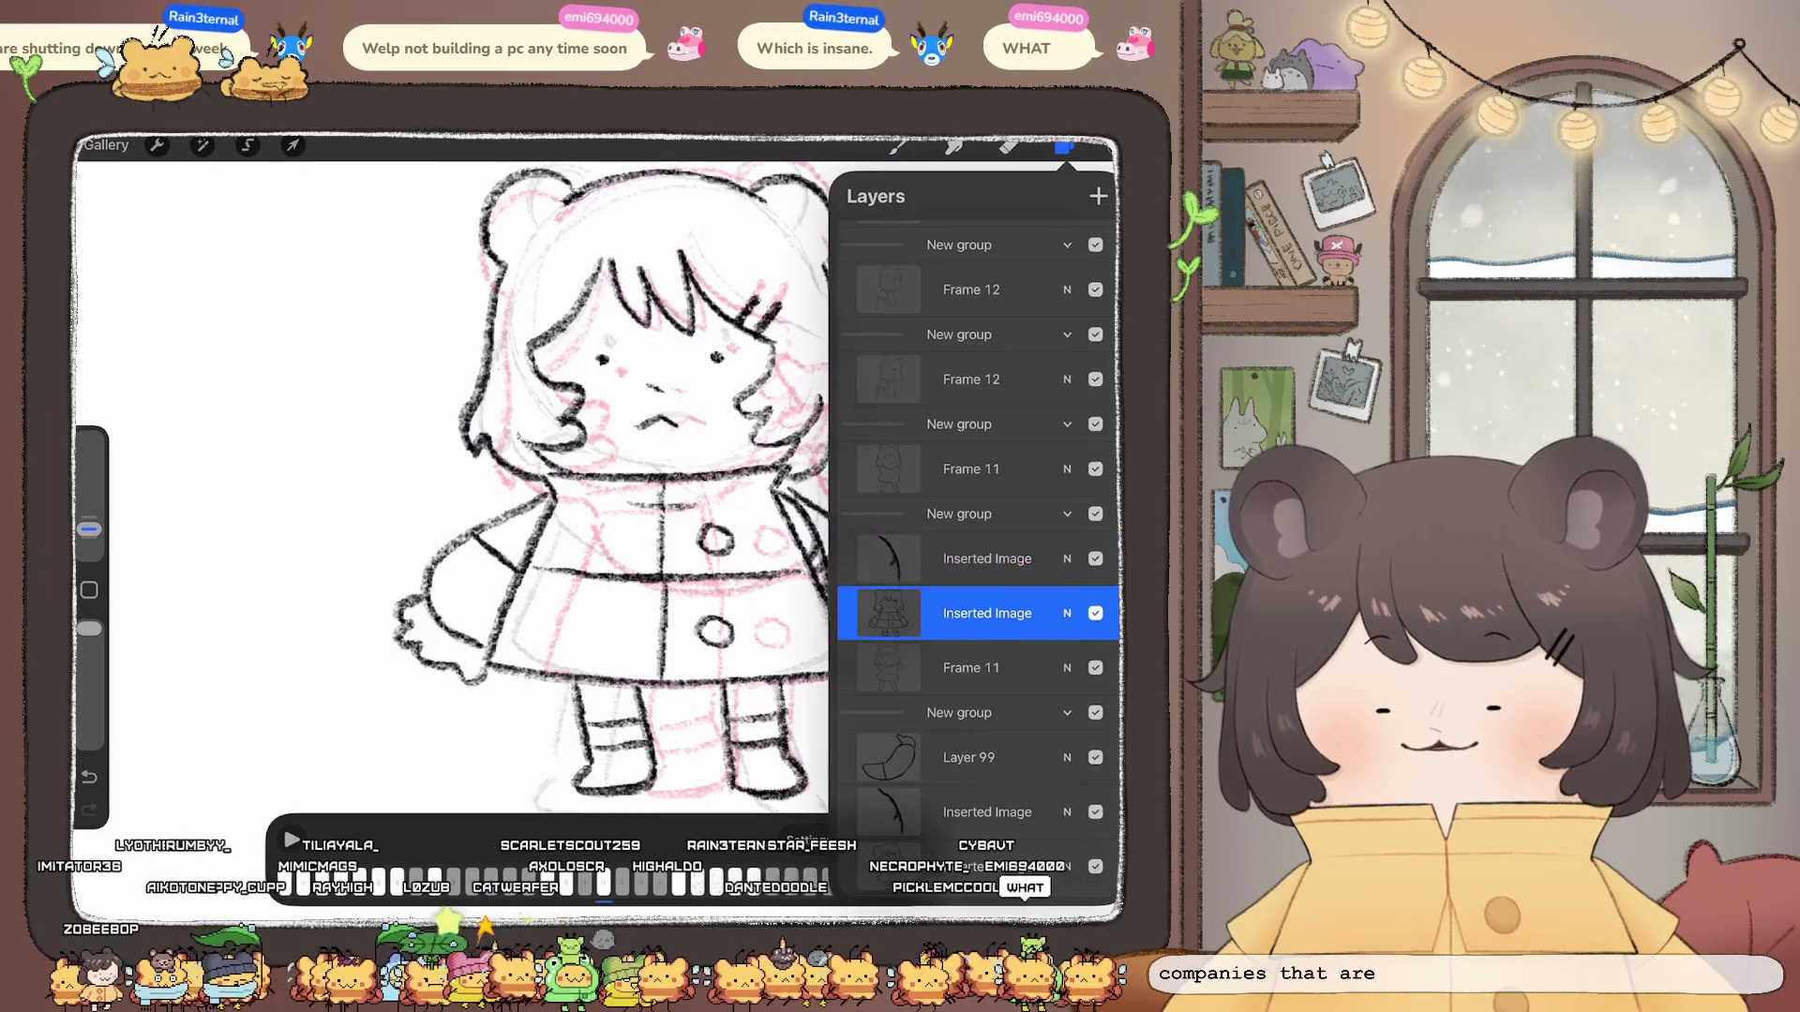
{"action": "left_click", "coordinate": [1065, 145]}
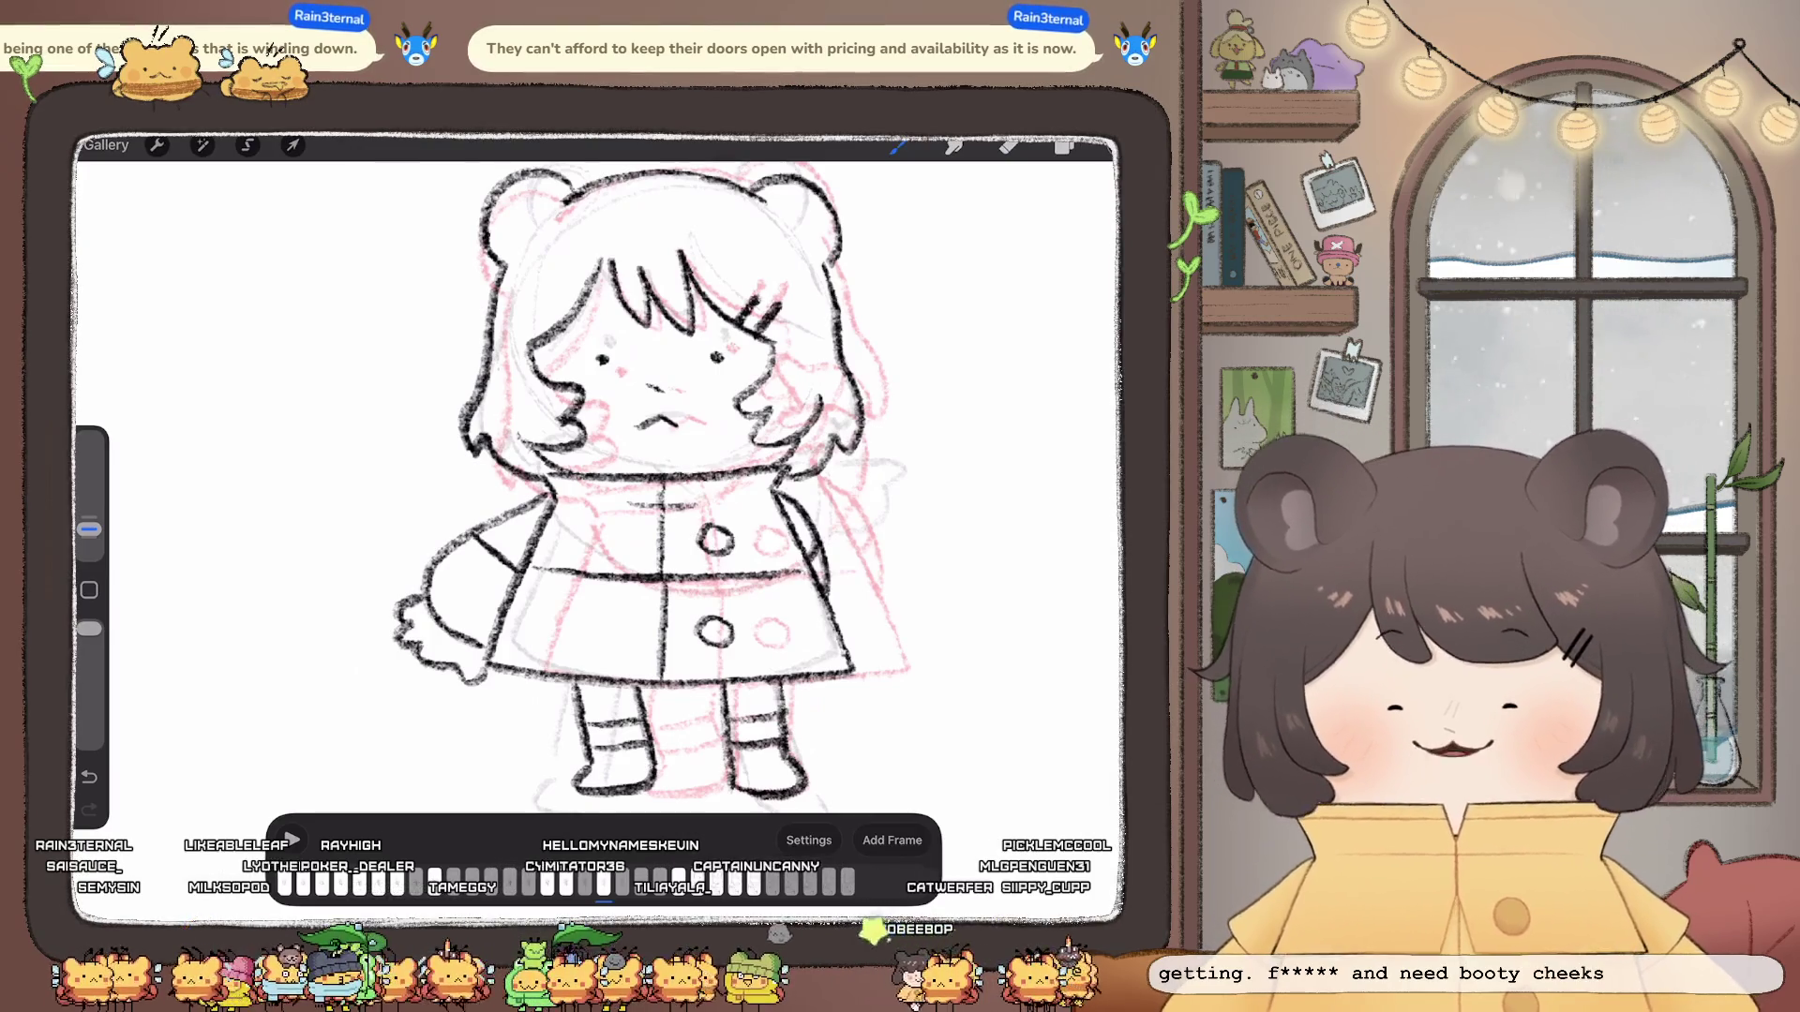
{"action": "scroll", "coordinate": [620, 479], "scroll_direction": "up", "scroll_amount": 3}
Step: Show the layers list while inking the coat frame over the pink sketch
{"action": "left_click", "coordinate": [1064, 144]}
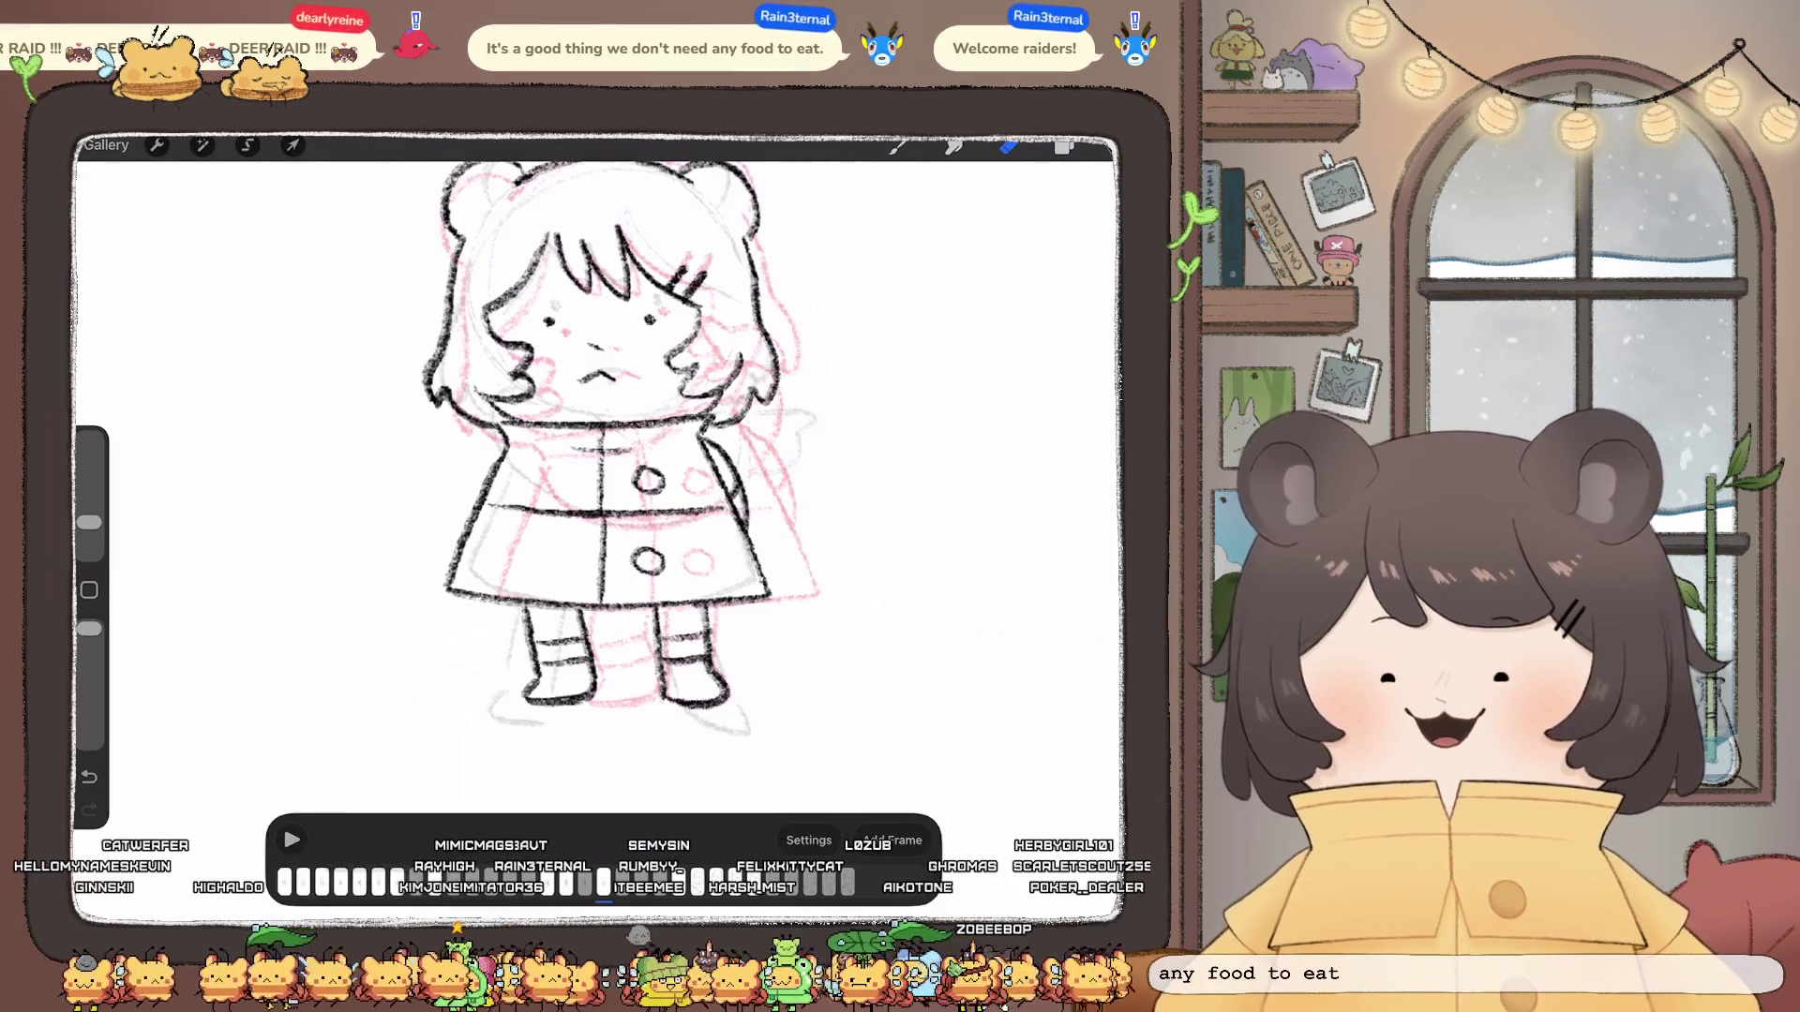
{"action": "scroll", "coordinate": [626, 464], "scroll_direction": "up", "scroll_amount": 2}
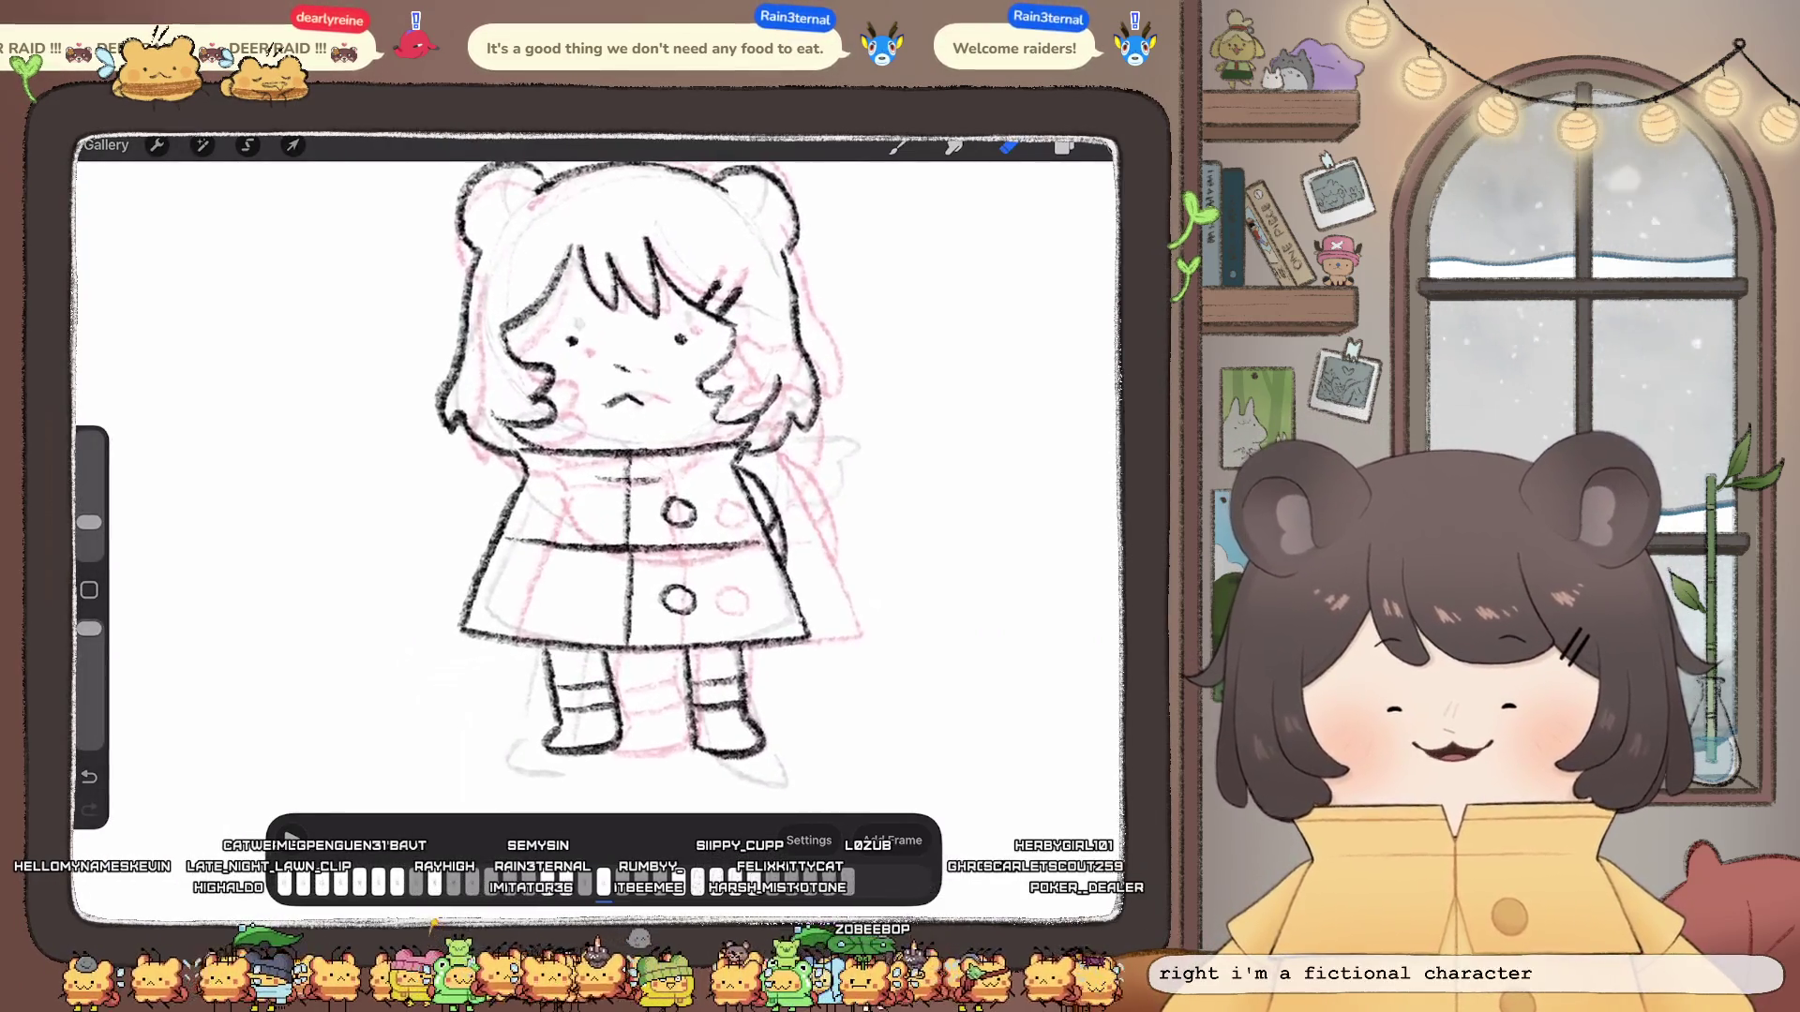
Step: Copy the drawing on Layer 99 and switch to the Inserted Image frame layer
{"action": "left_click", "coordinate": [1065, 147]}
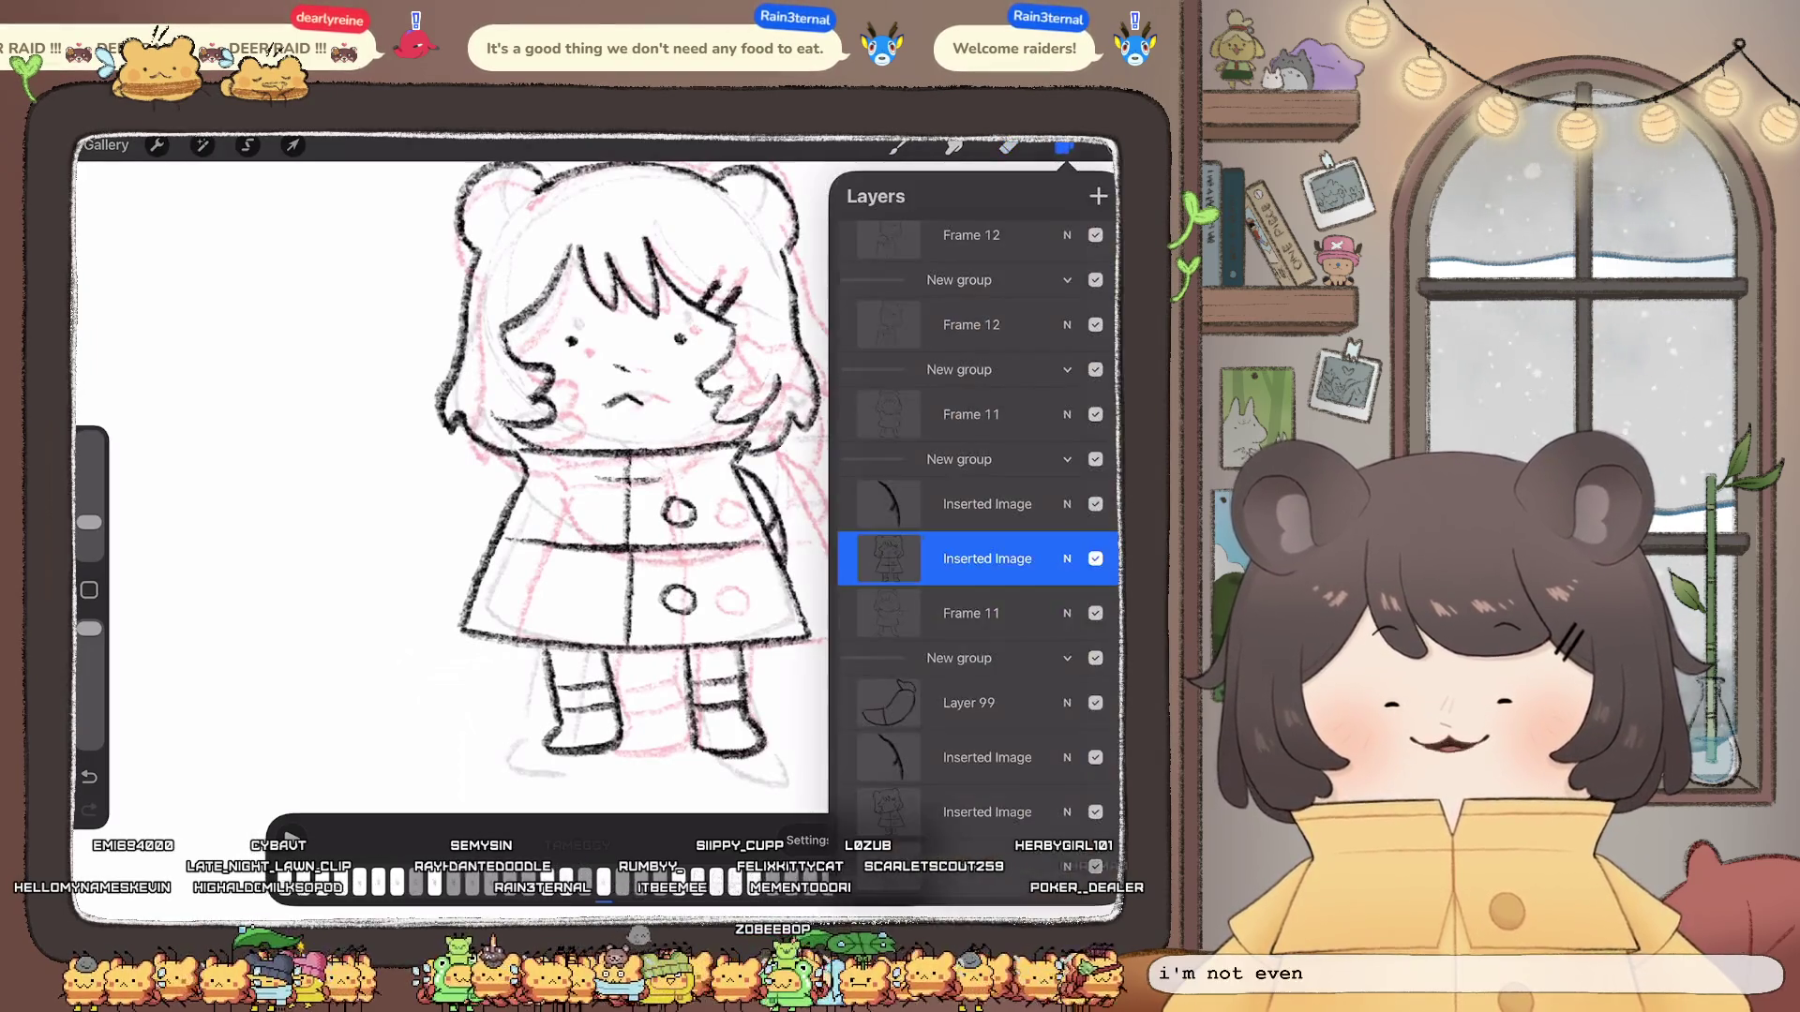
{"action": "left_click", "coordinate": [968, 703]}
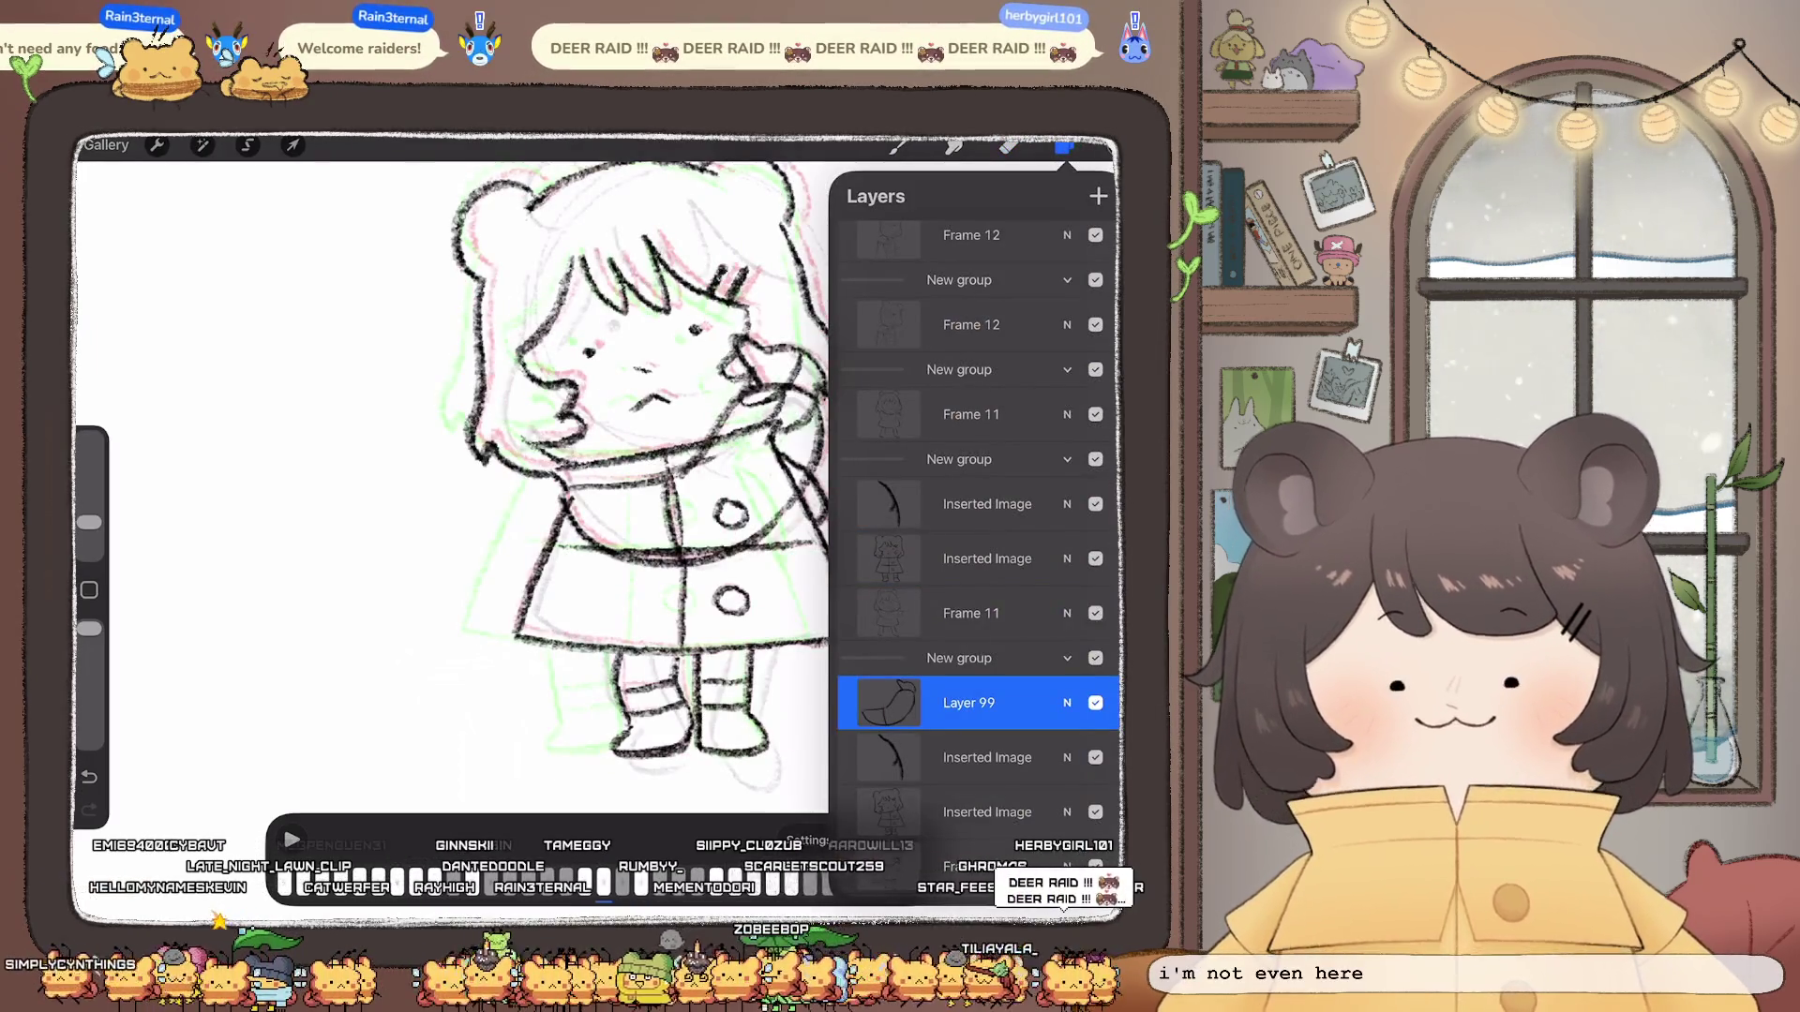
{"action": "left_click", "coordinate": [969, 704]}
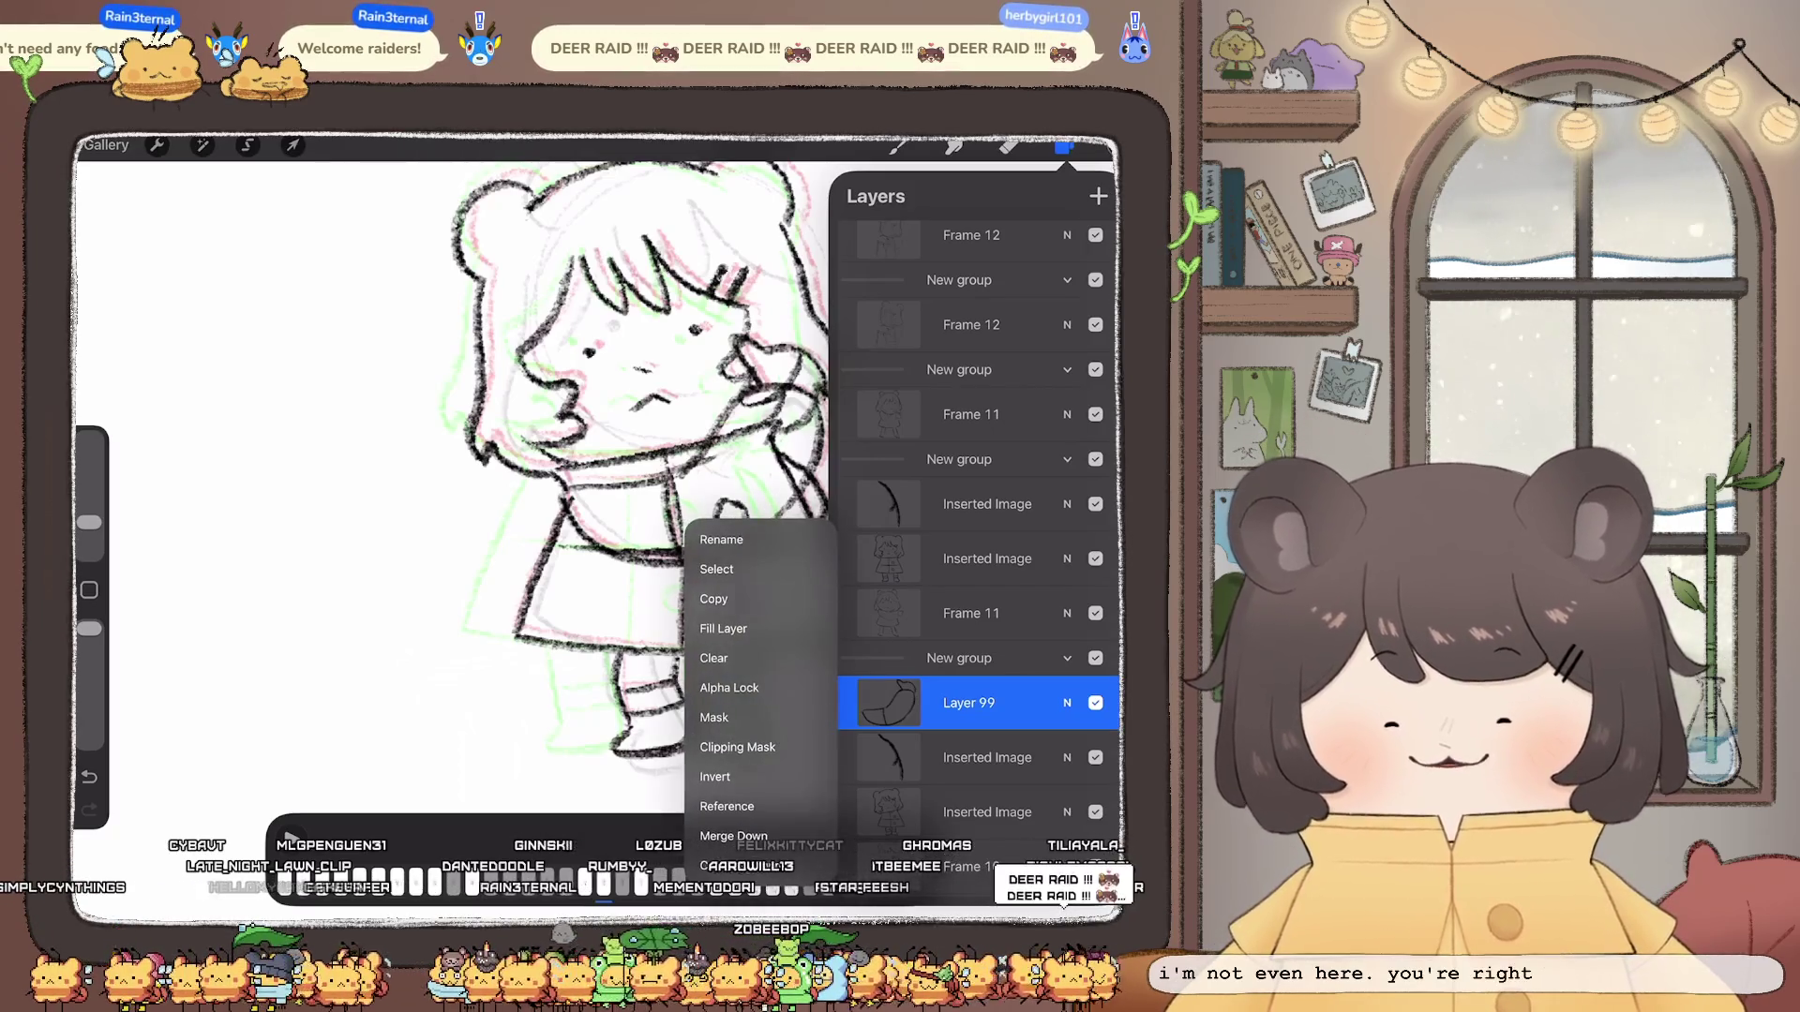
{"action": "left_click", "coordinate": [968, 703]}
{"action": "left_click", "coordinate": [988, 503]}
Step: Paste the copied arm curve into the frame and rotate it about 25° clockwise
{"action": "left_click", "coordinate": [157, 144]}
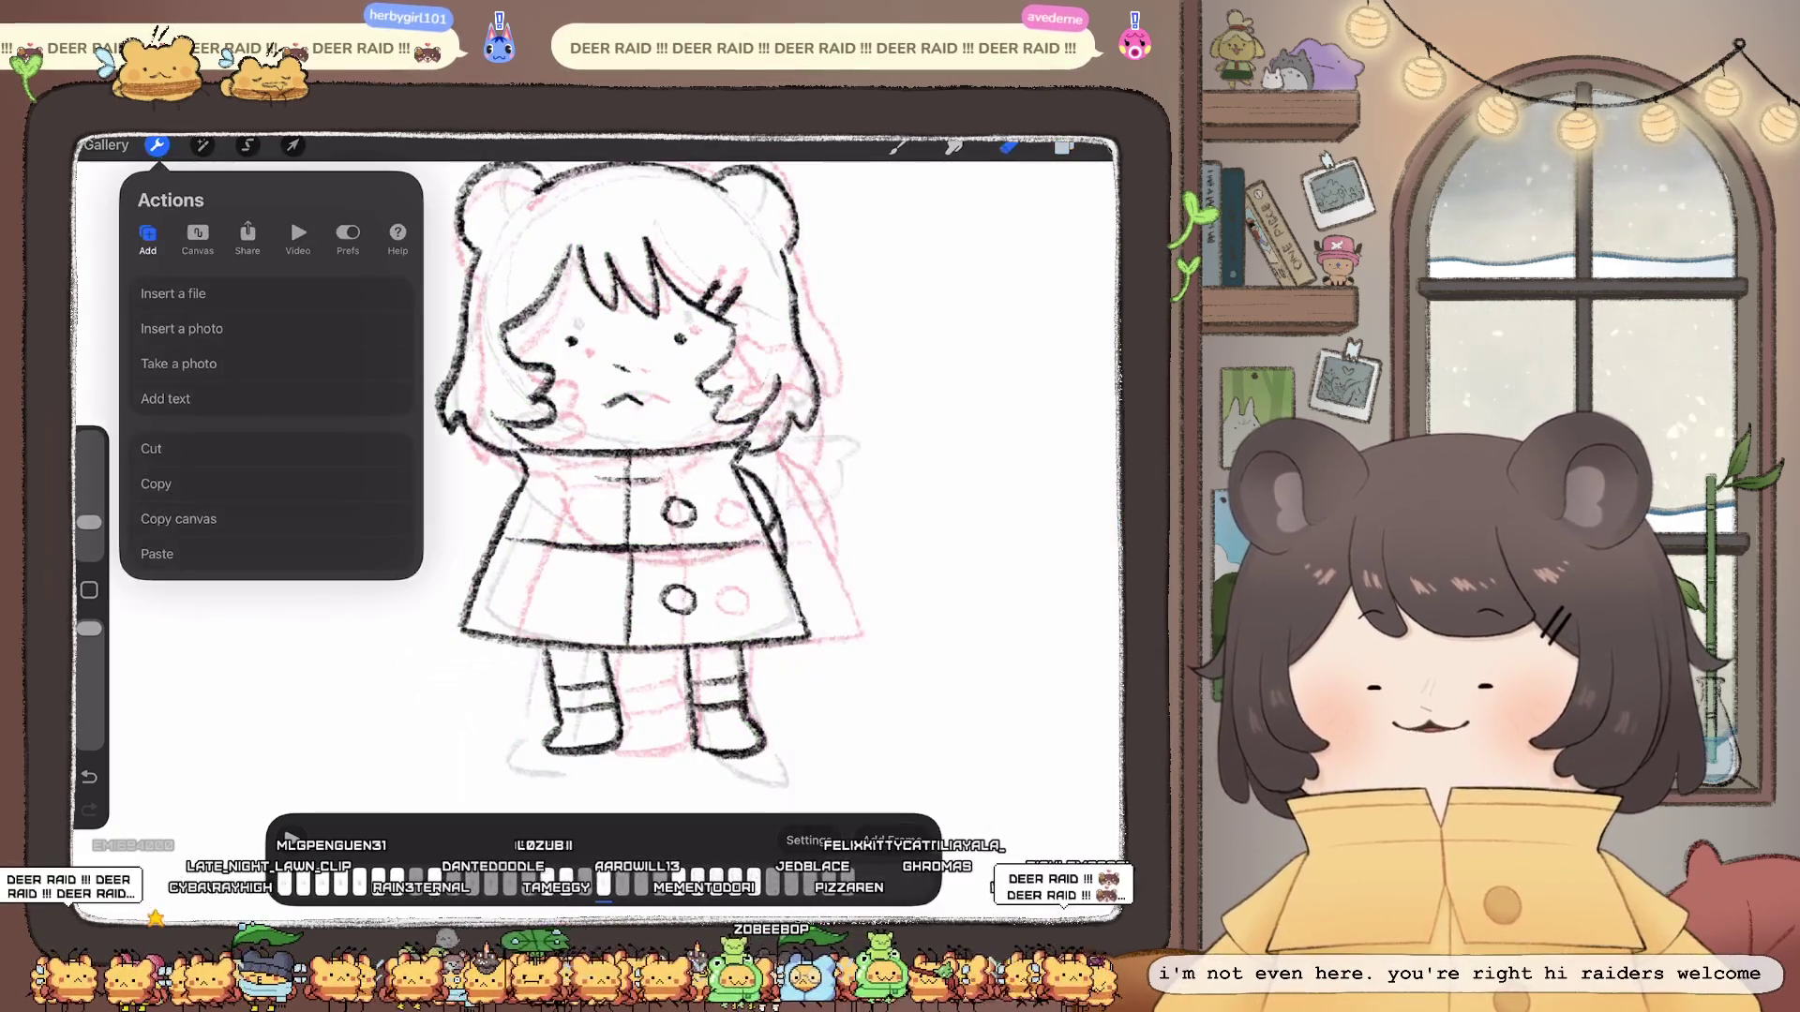
{"action": "left_click", "coordinate": [155, 554]}
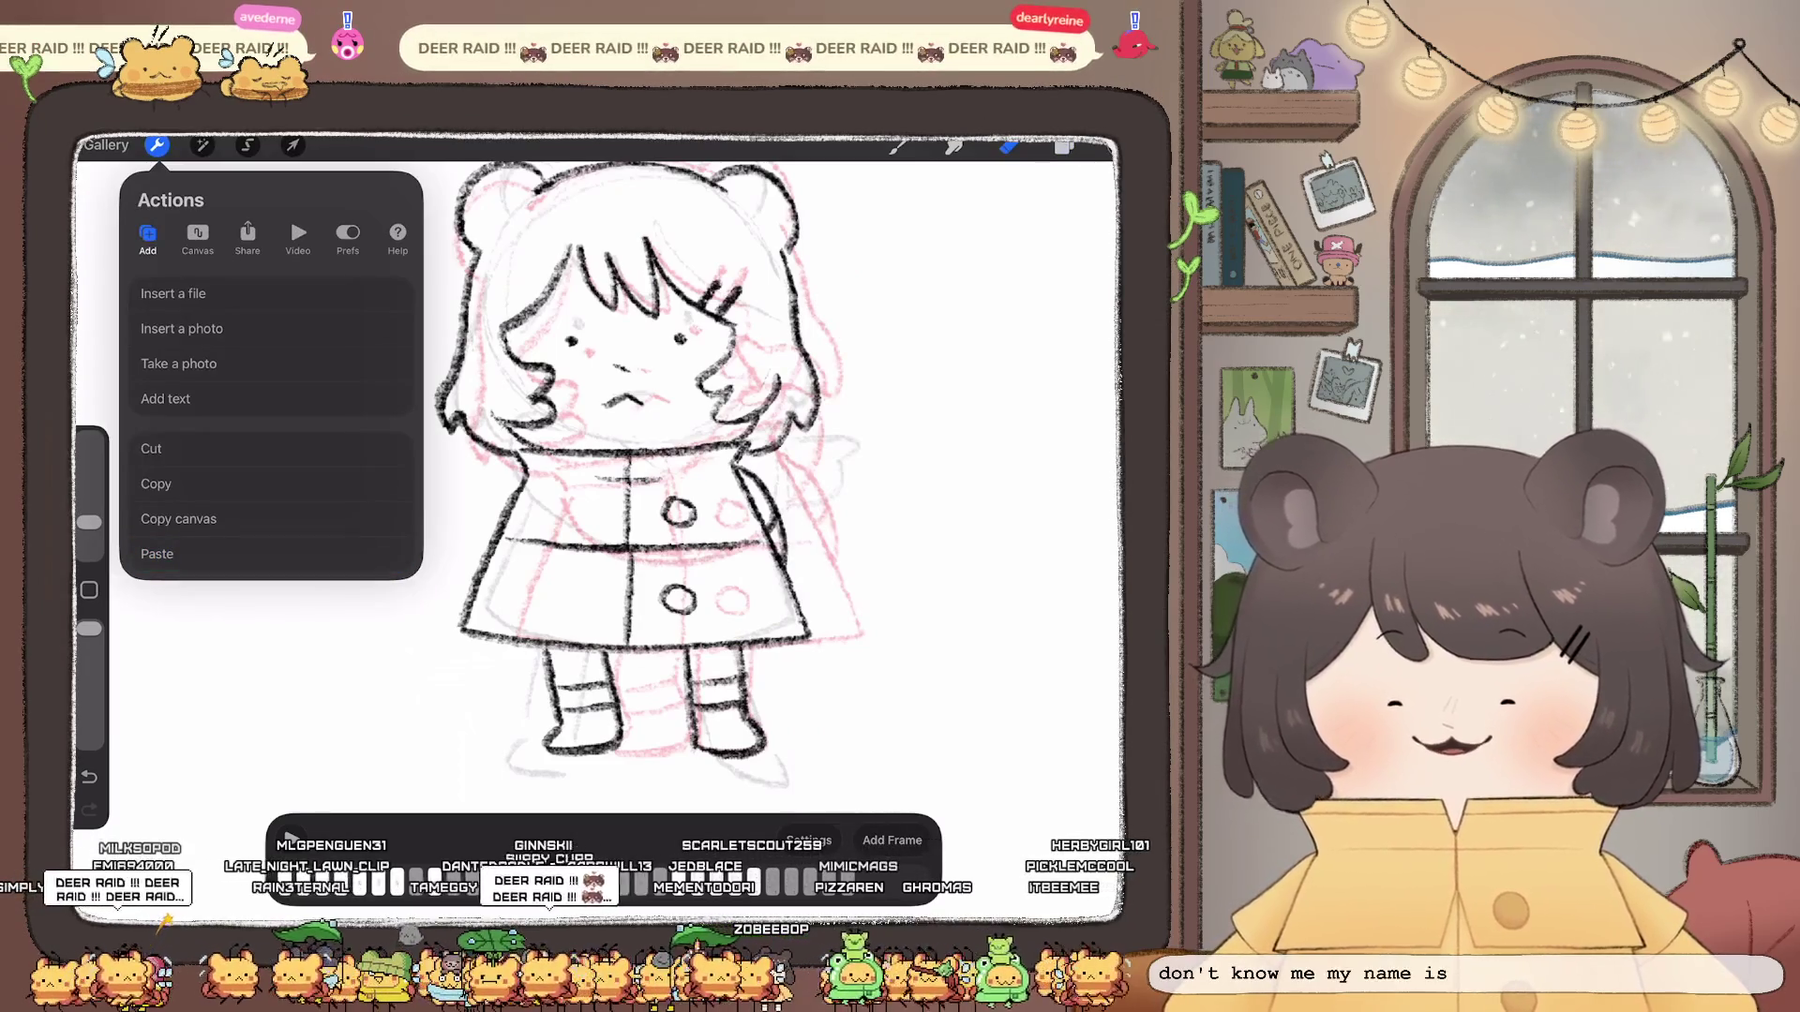
{"action": "left_click", "coordinate": [157, 553]}
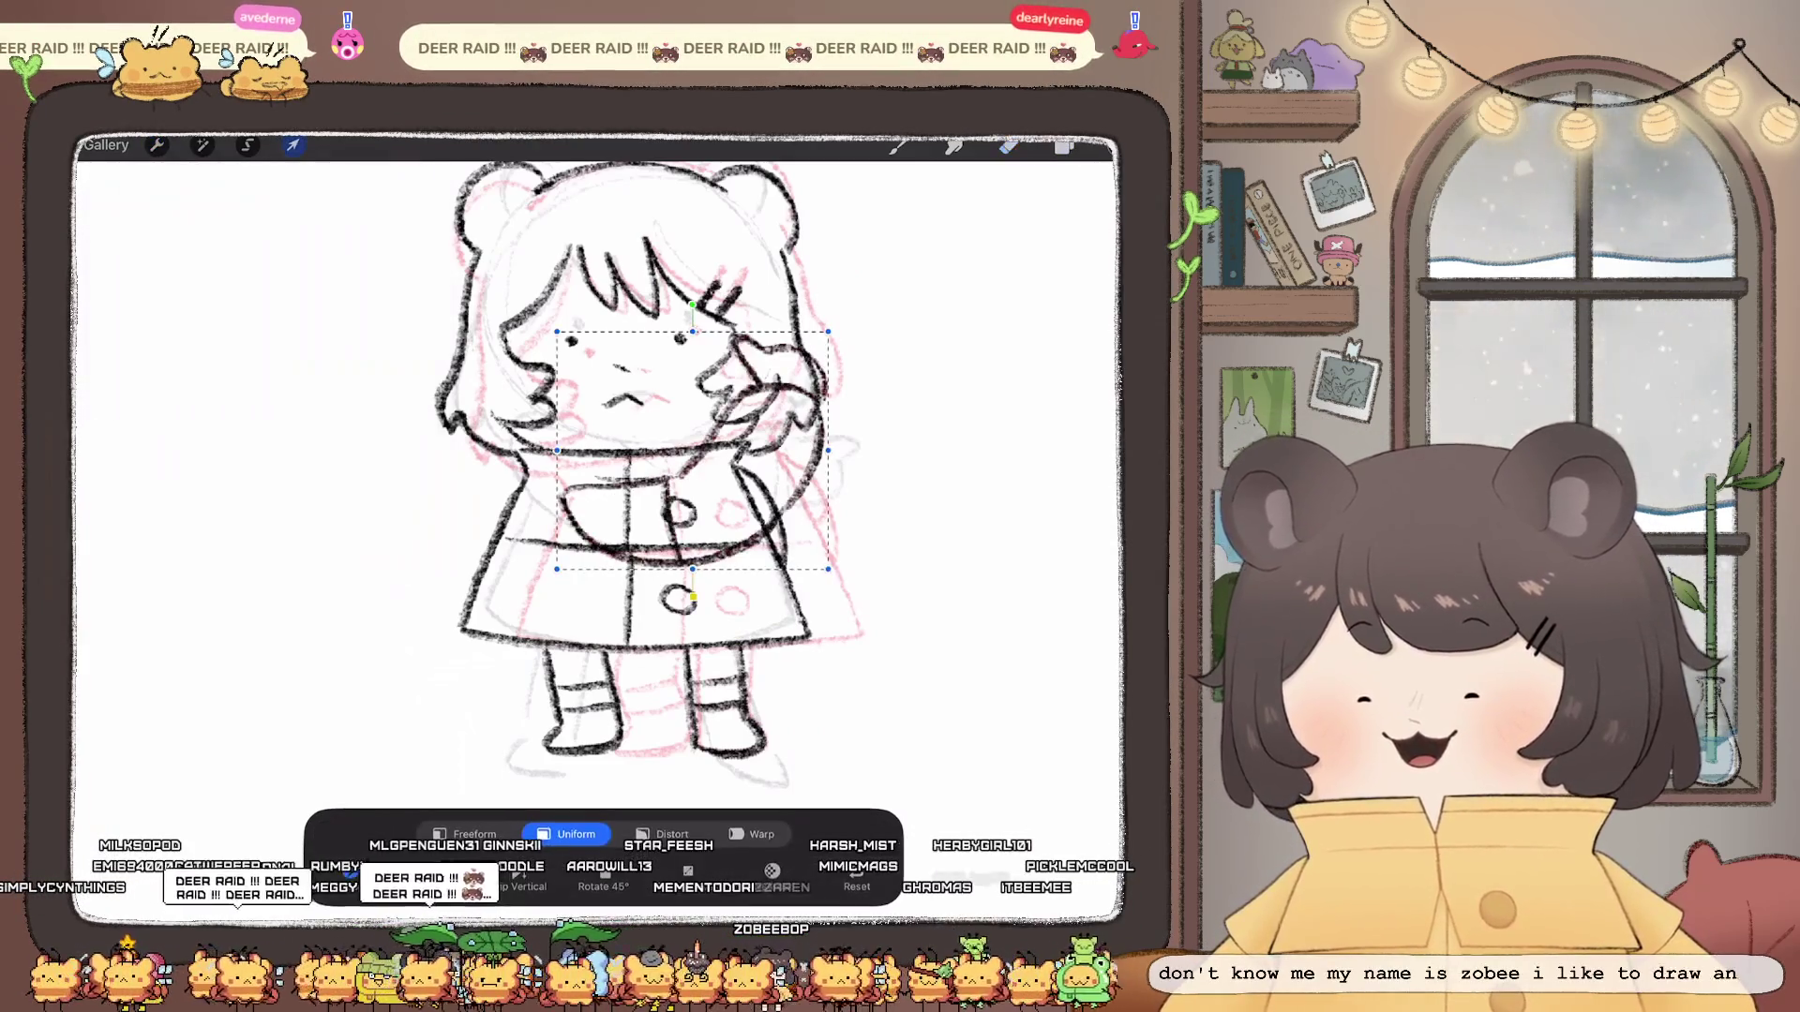
{"action": "left_click_drag", "start_coordinate": [692, 305], "coordinate": [720, 351]}
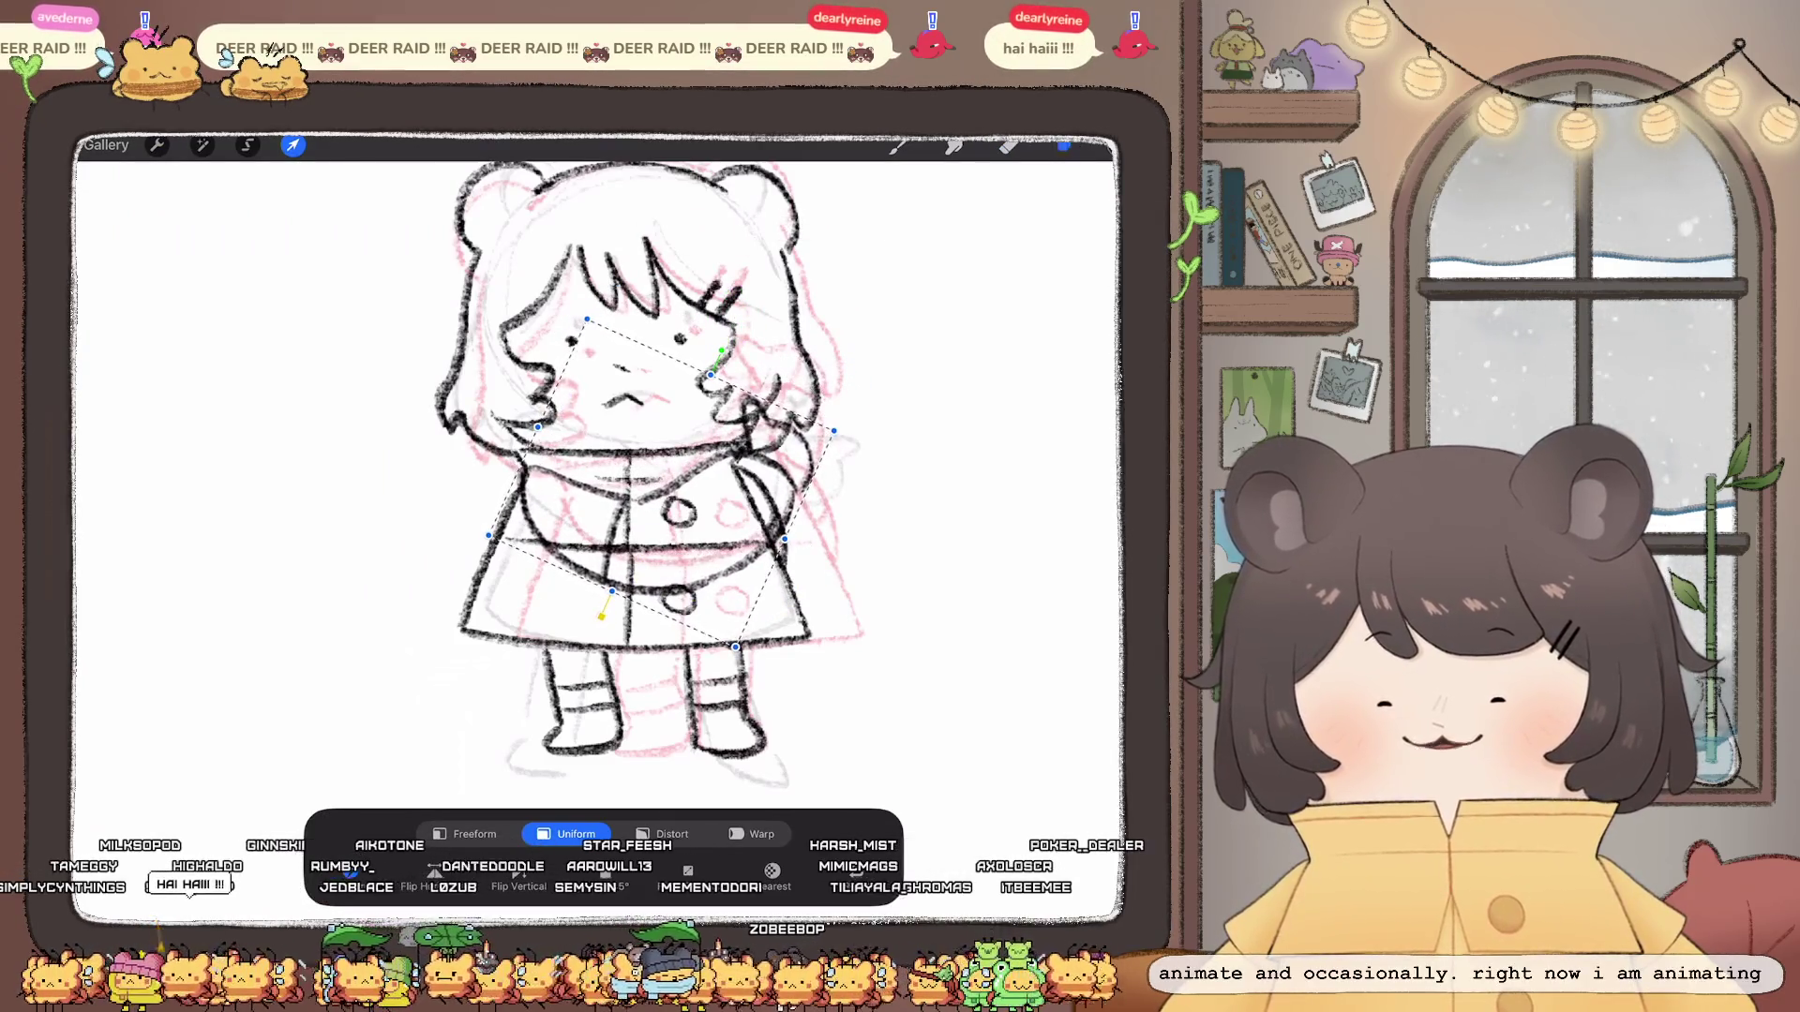
{"action": "key", "text": "l"}
{"action": "left_click", "coordinate": [1008, 144]}
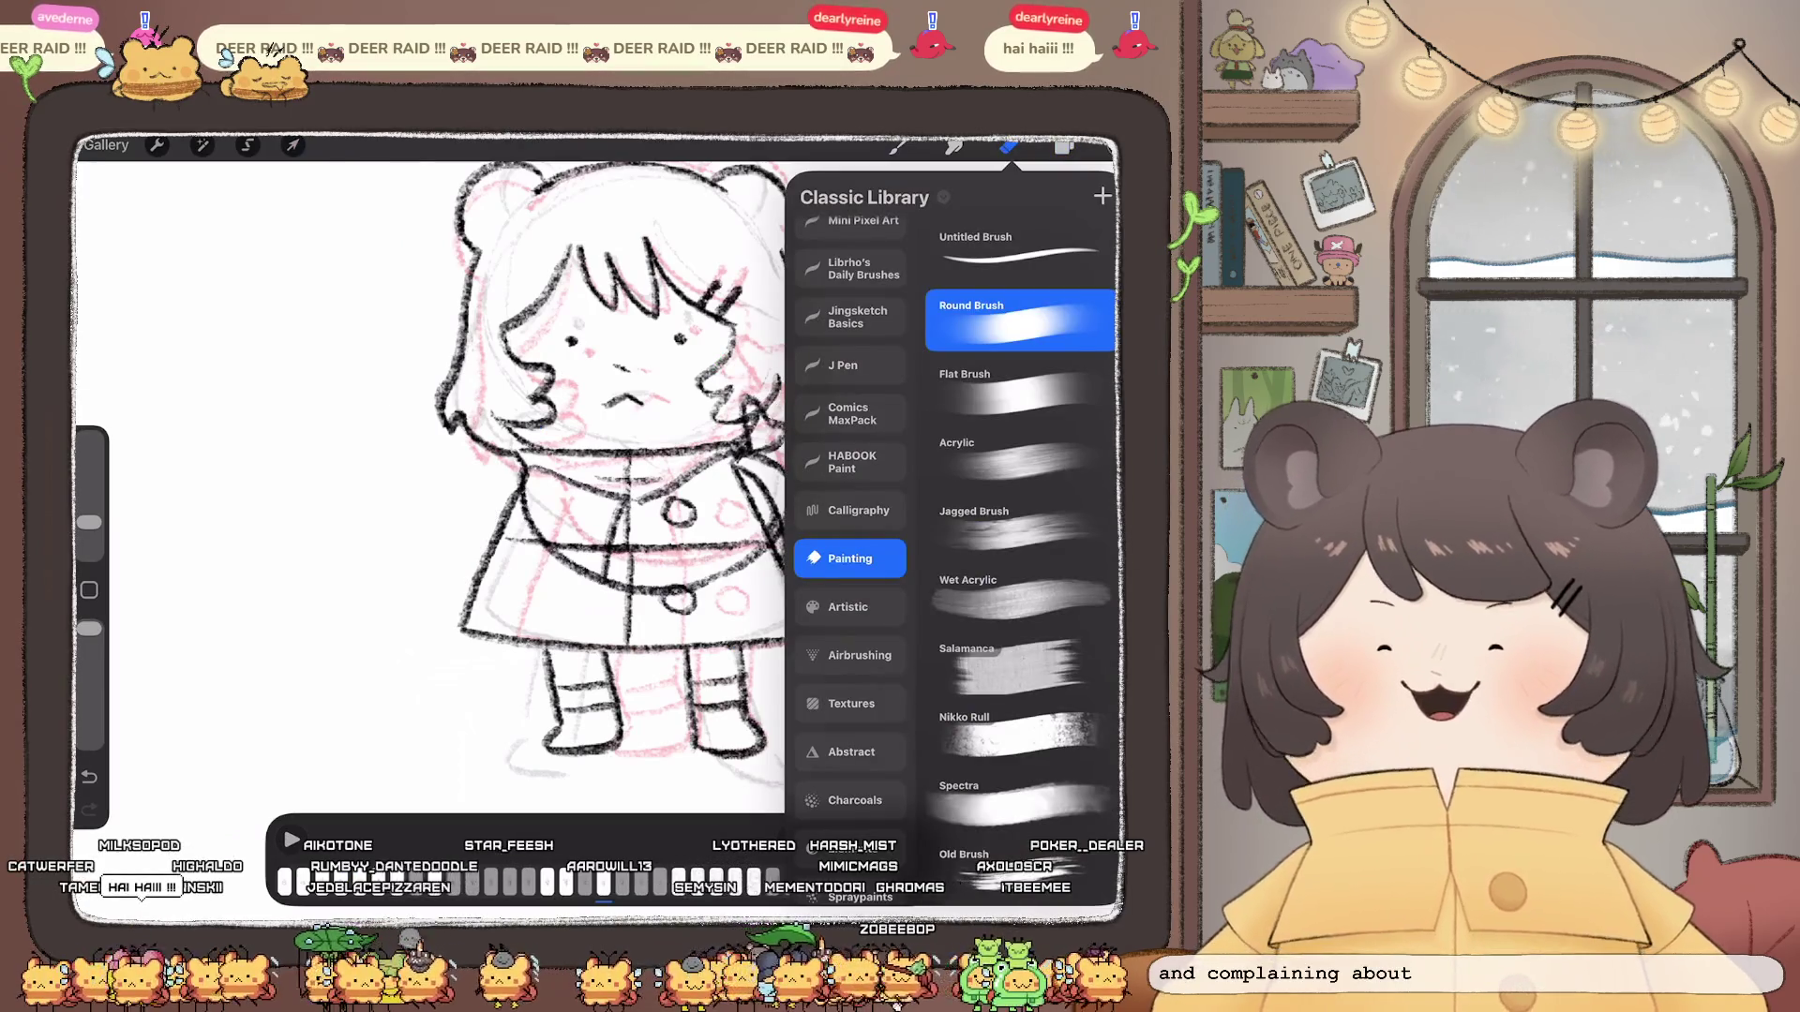
Step: Touch up the shoulder and scarf tail with a slightly smaller Round Brush
{"action": "left_click", "coordinate": [1008, 146]}
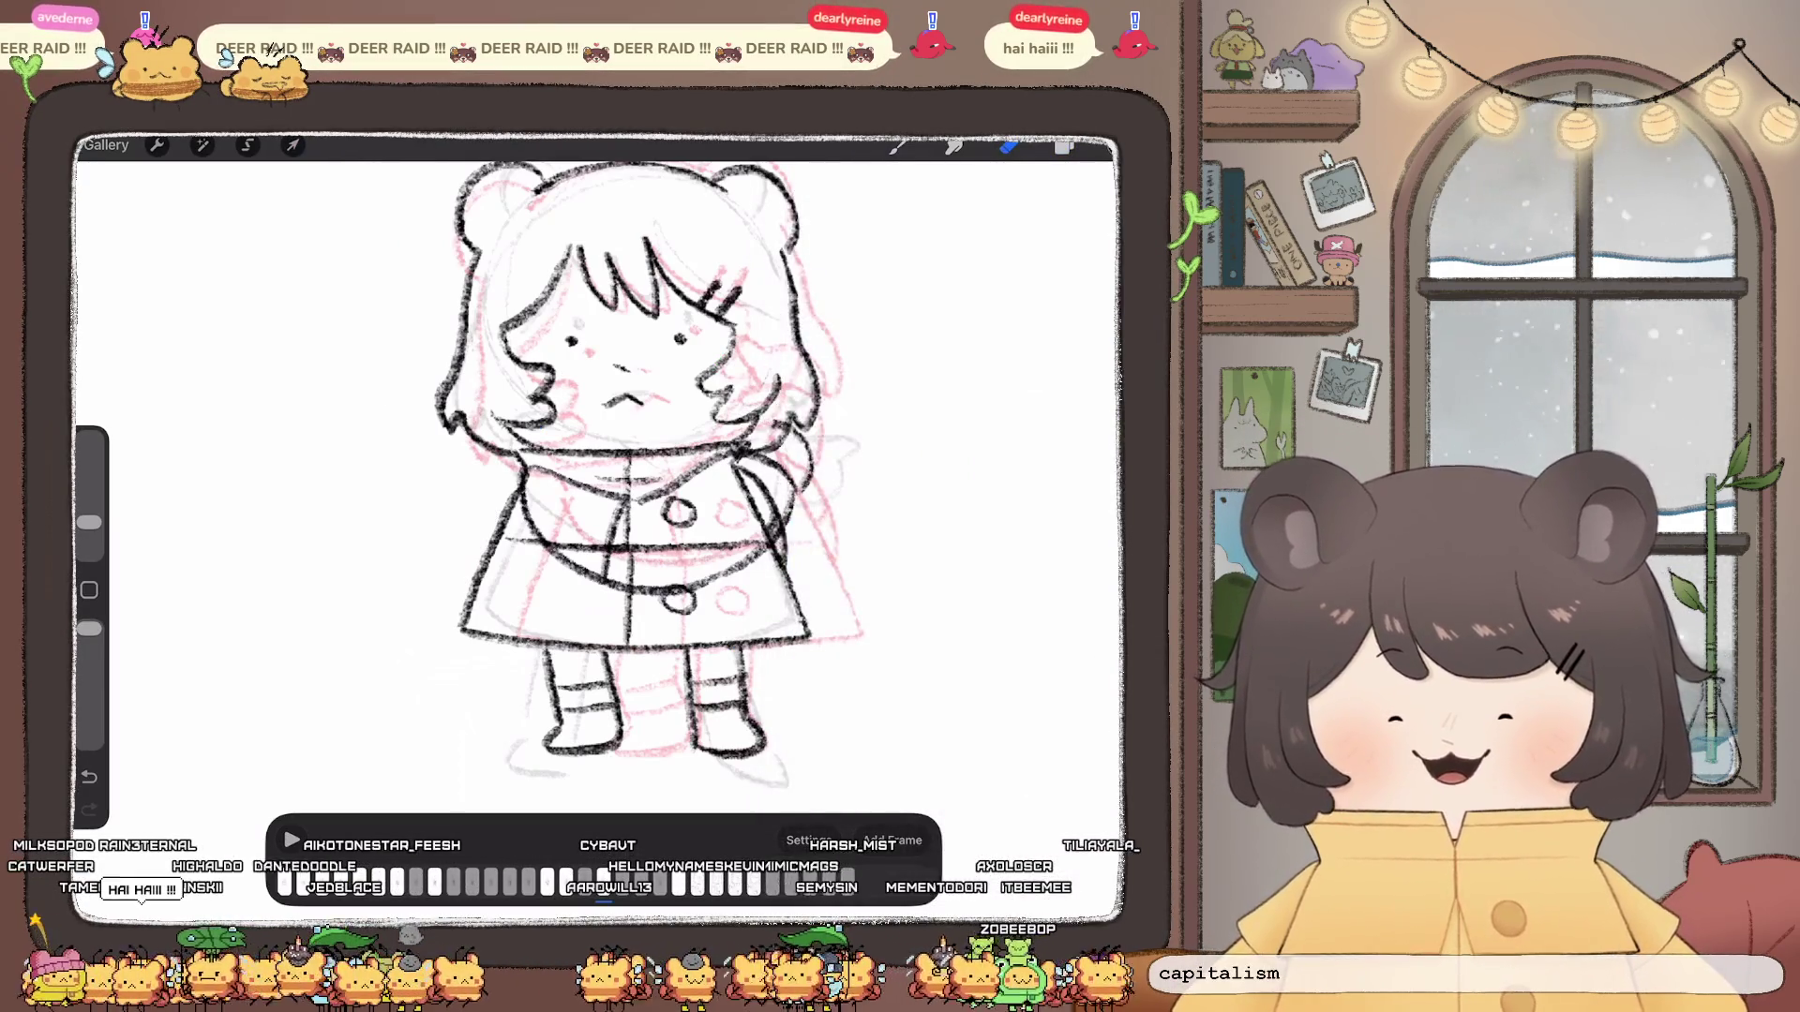
{"action": "left_click_drag", "start_coordinate": [798, 426], "coordinate": [795, 489]}
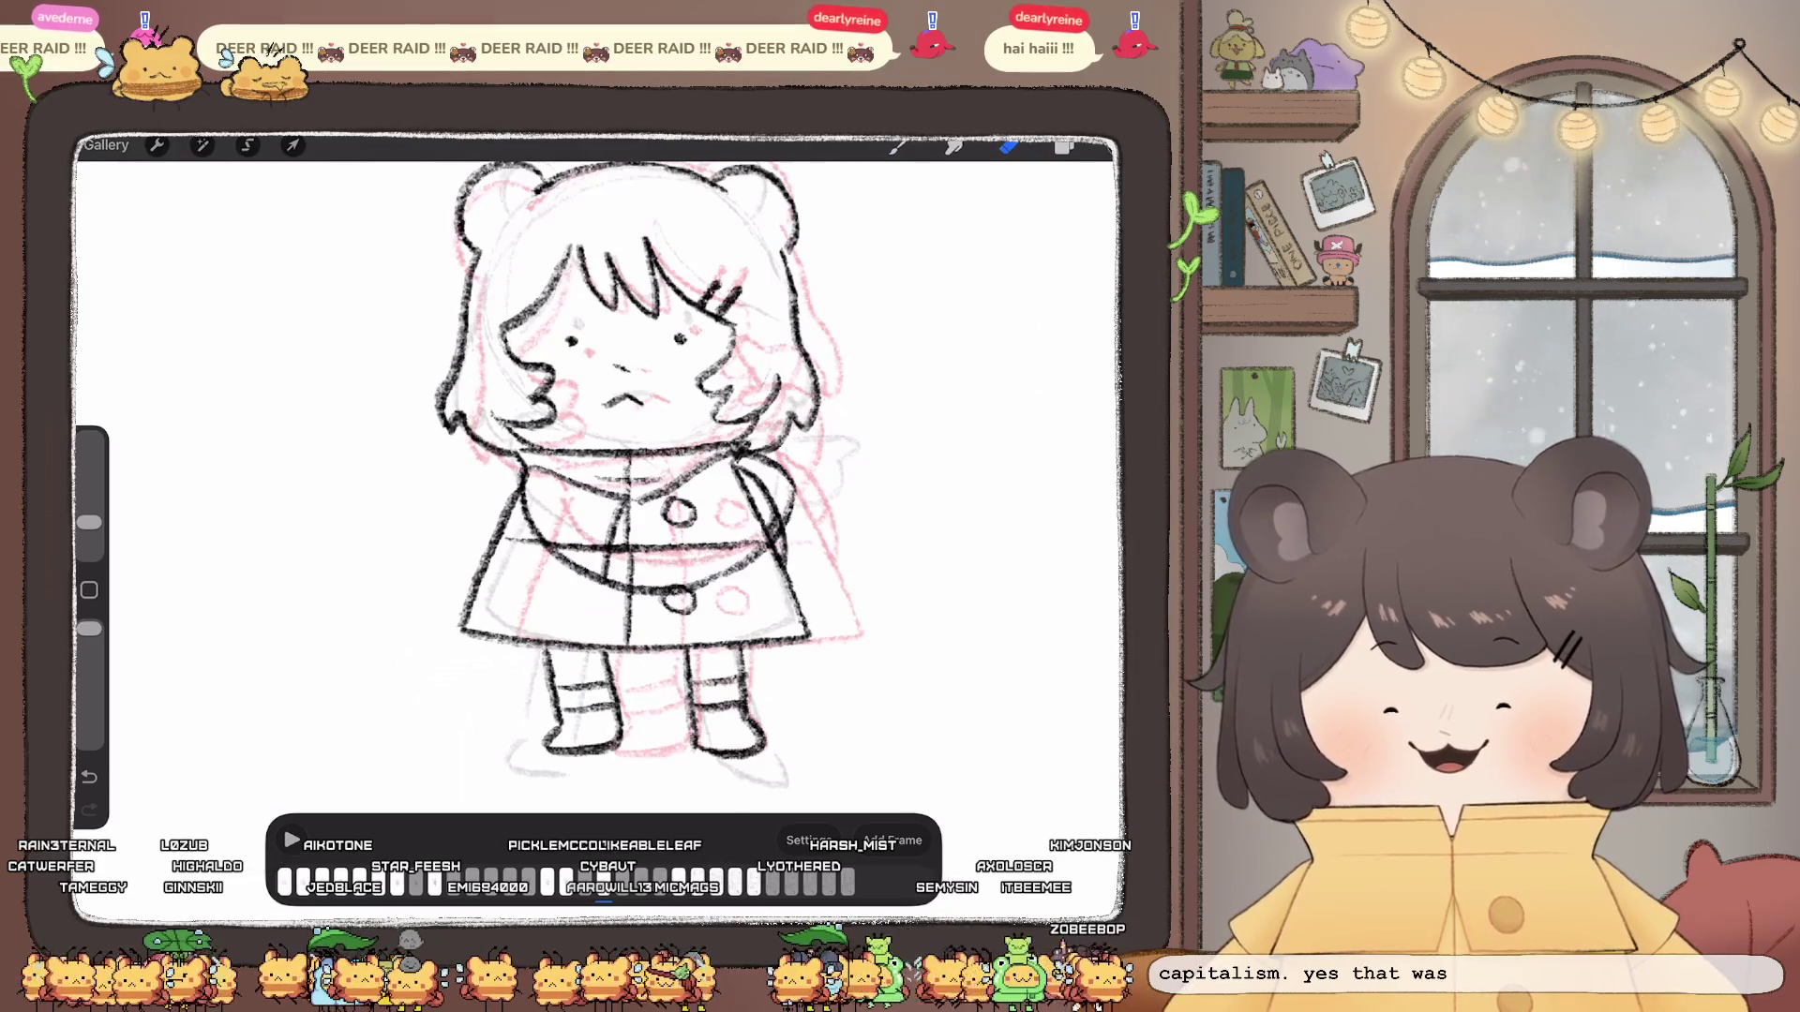
{"action": "left_click", "coordinate": [899, 146]}
{"action": "left_click_drag", "start_coordinate": [88, 522], "coordinate": [88, 527]}
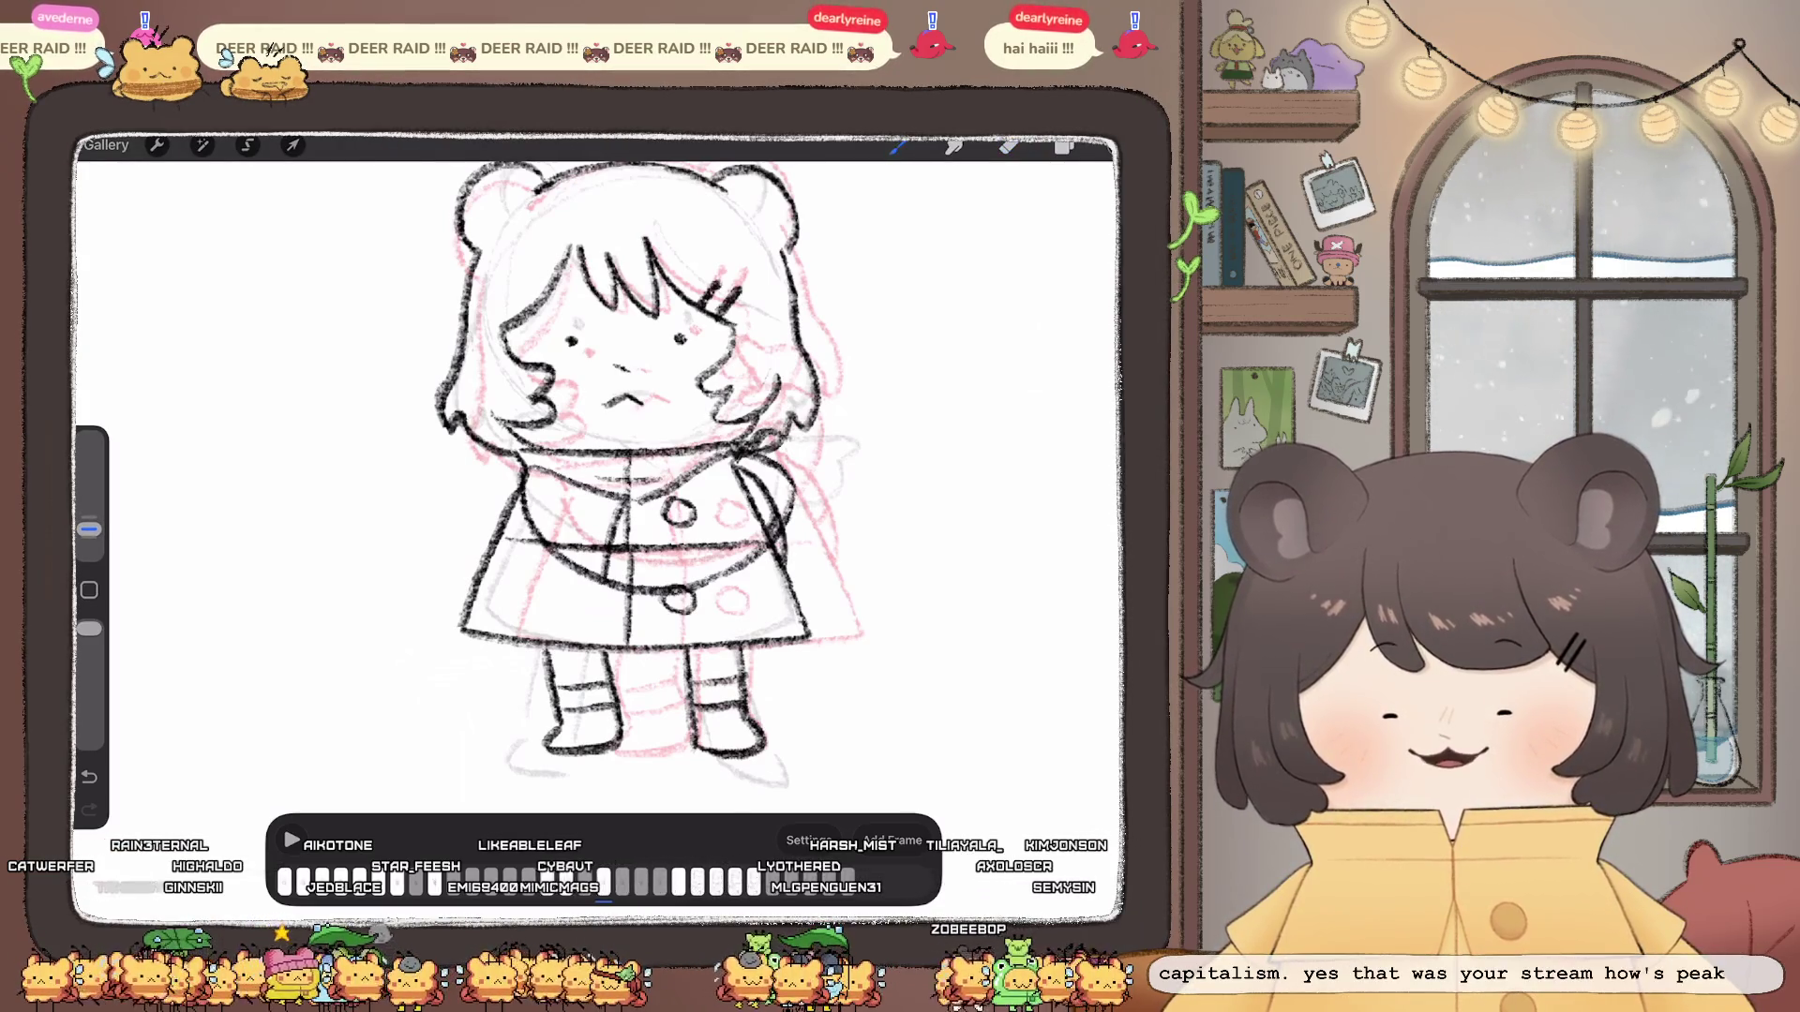
{"action": "left_click_drag", "start_coordinate": [787, 439], "coordinate": [833, 443]}
{"action": "scroll", "coordinate": [632, 464], "scroll_direction": "down", "scroll_amount": 5}
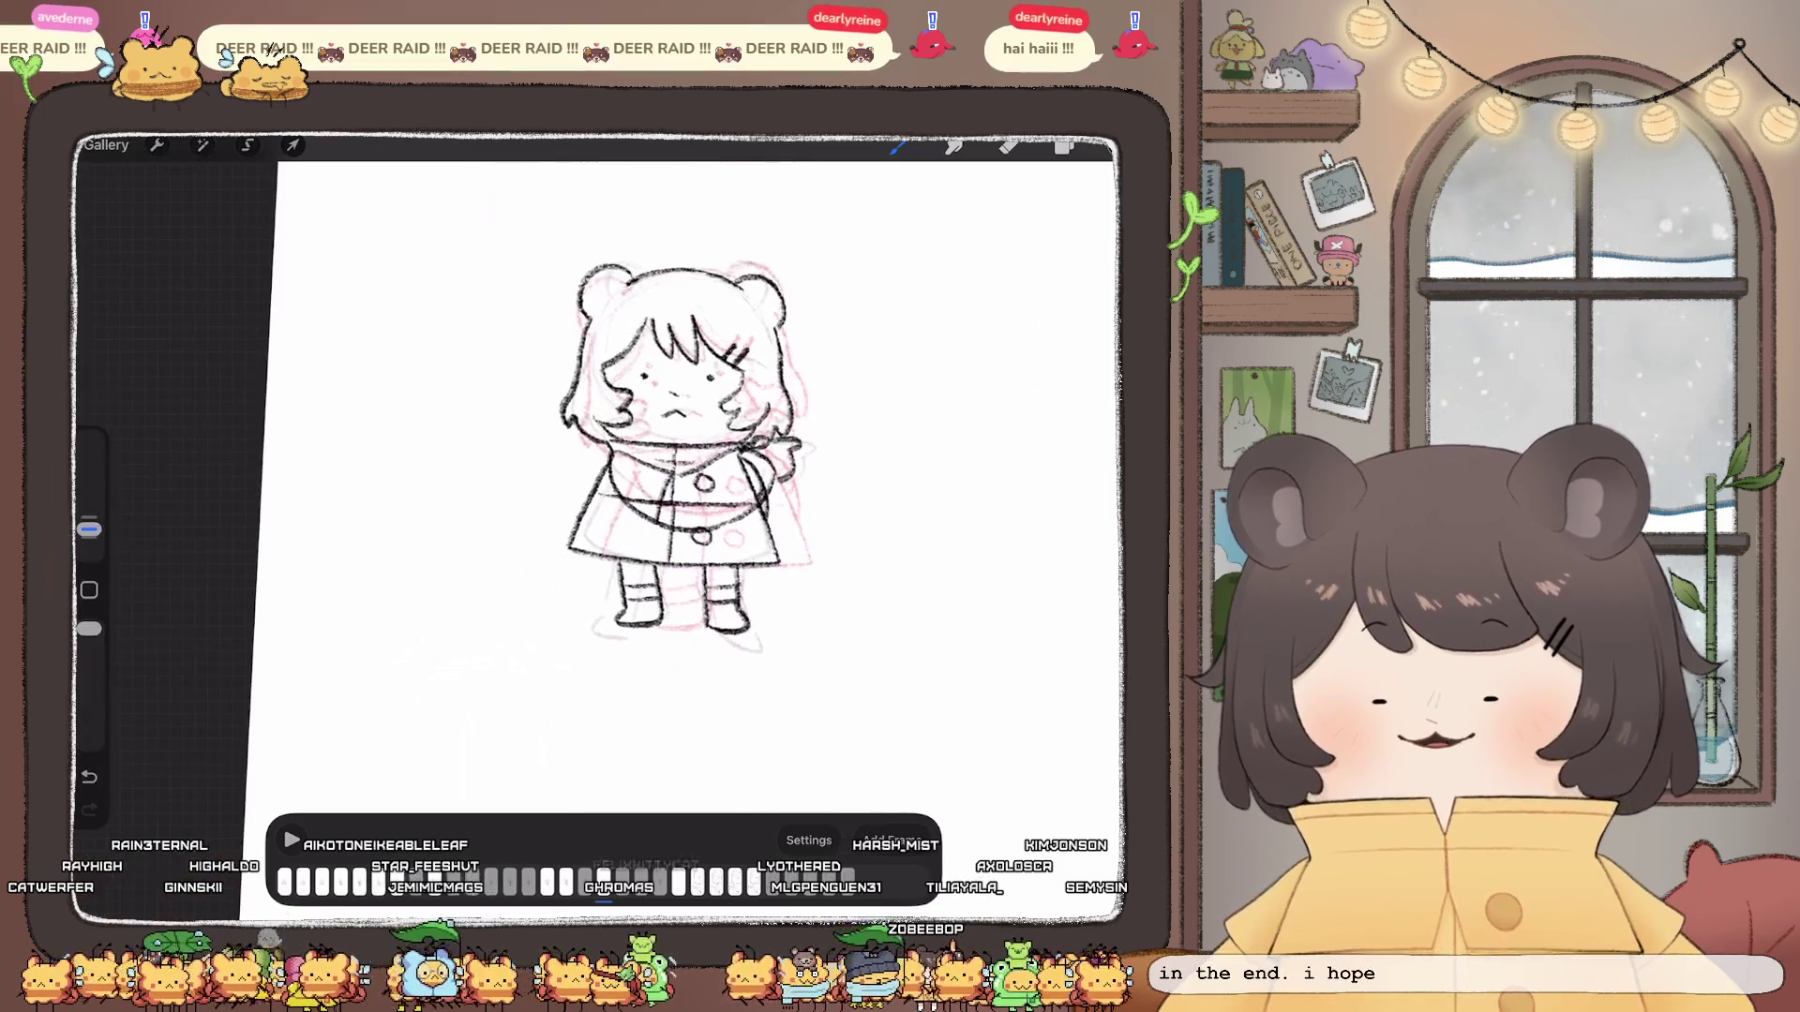
Step: Review playback, then leave for the Gallery and open the bear avatars artwork in the Twitch stack
{"action": "left_click", "coordinate": [752, 882]}
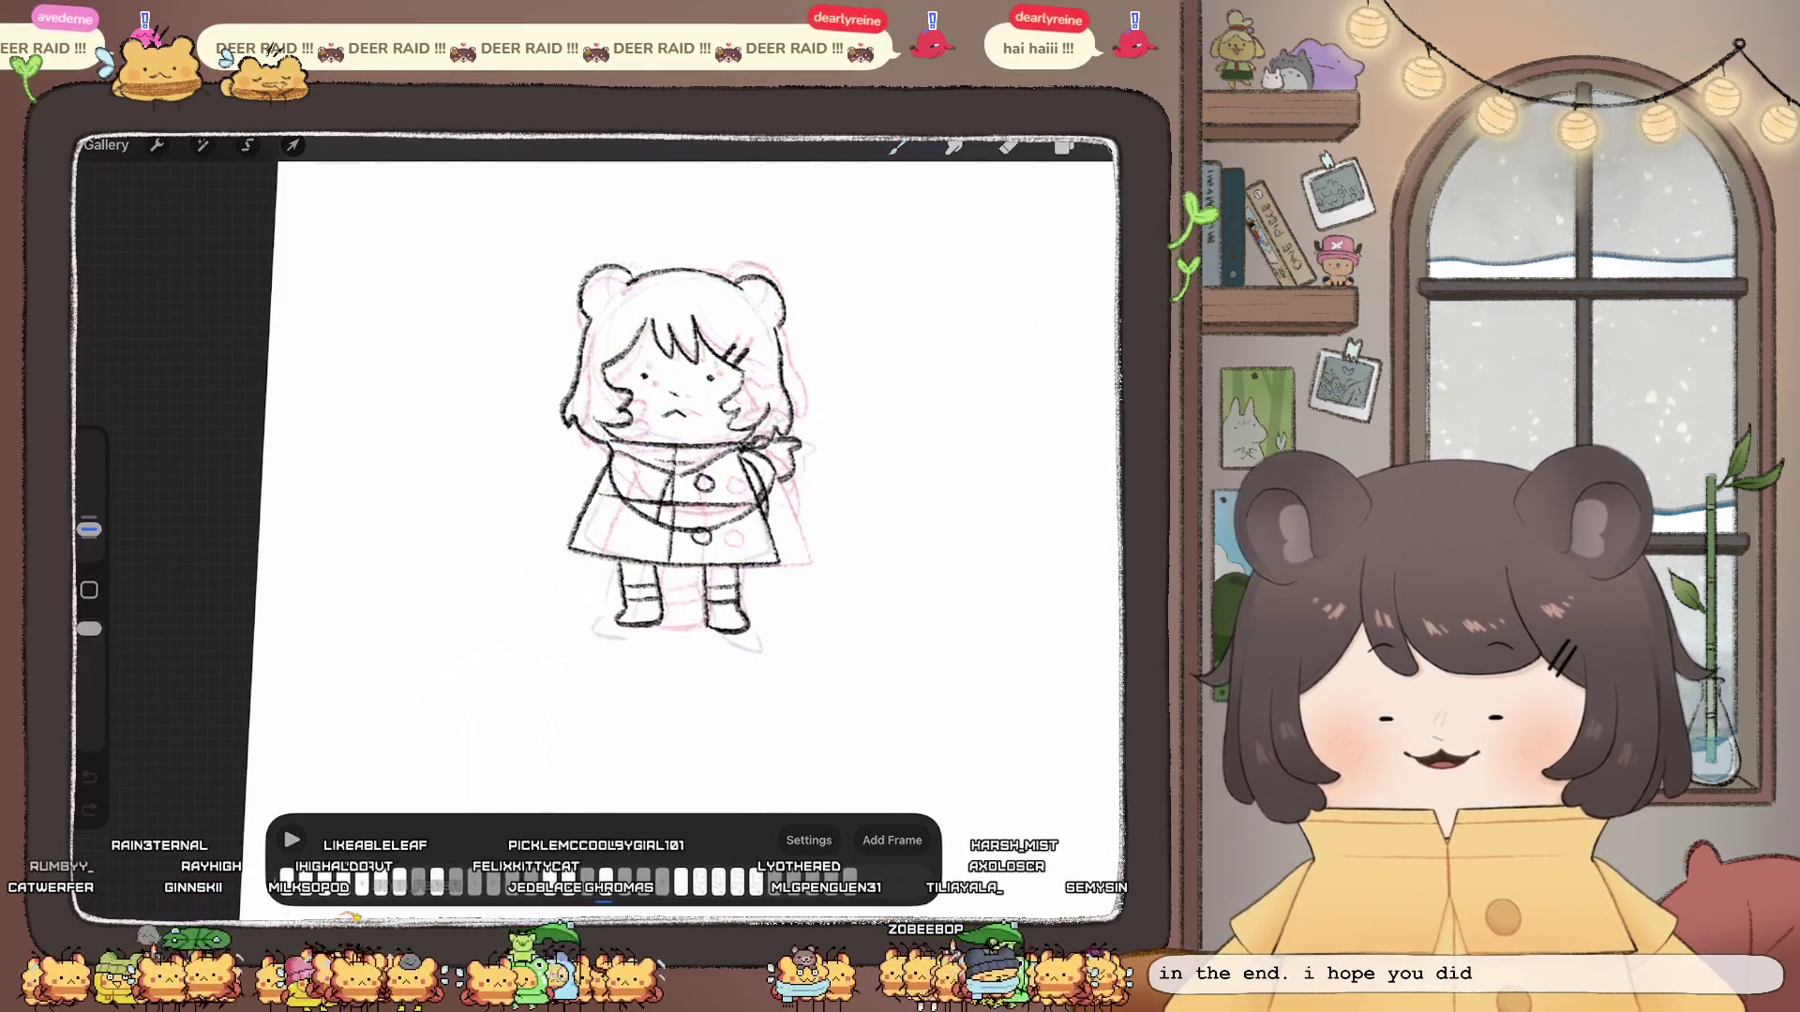
{"action": "scroll", "coordinate": [661, 465], "scroll_direction": "up", "scroll_amount": 2}
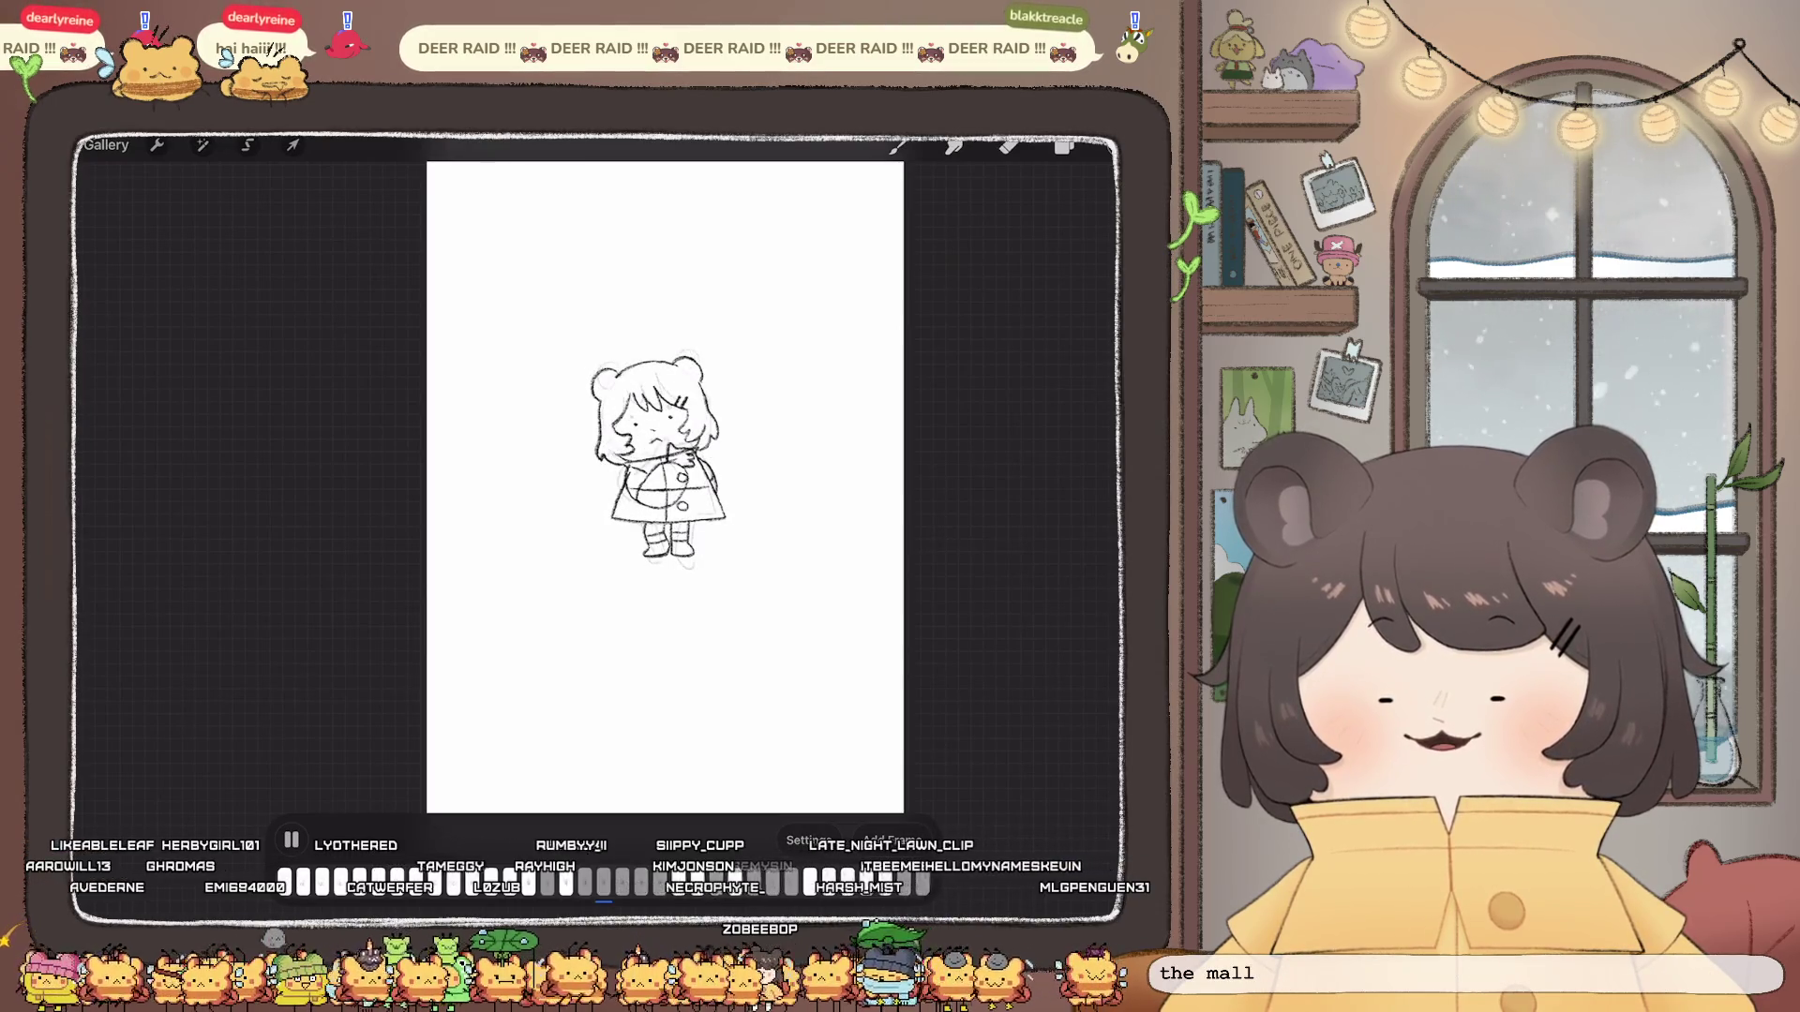
{"action": "left_click", "coordinate": [290, 839]}
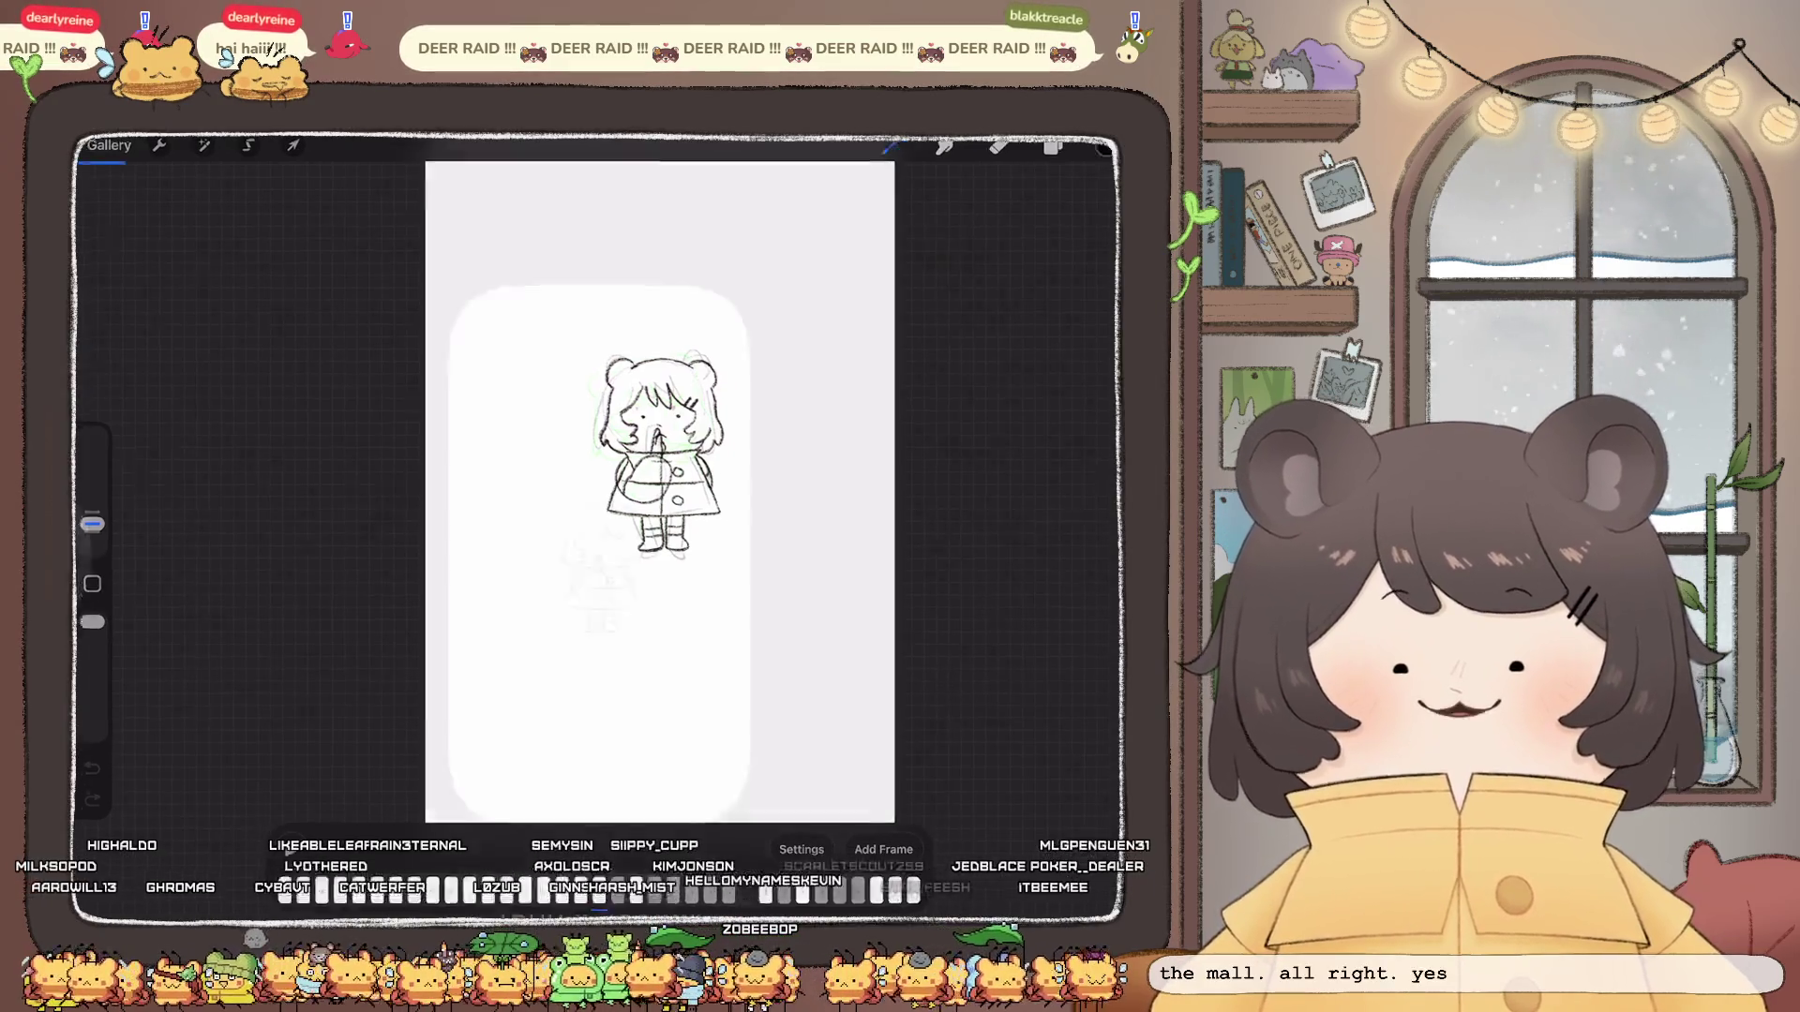
{"action": "left_click", "coordinate": [90, 149]}
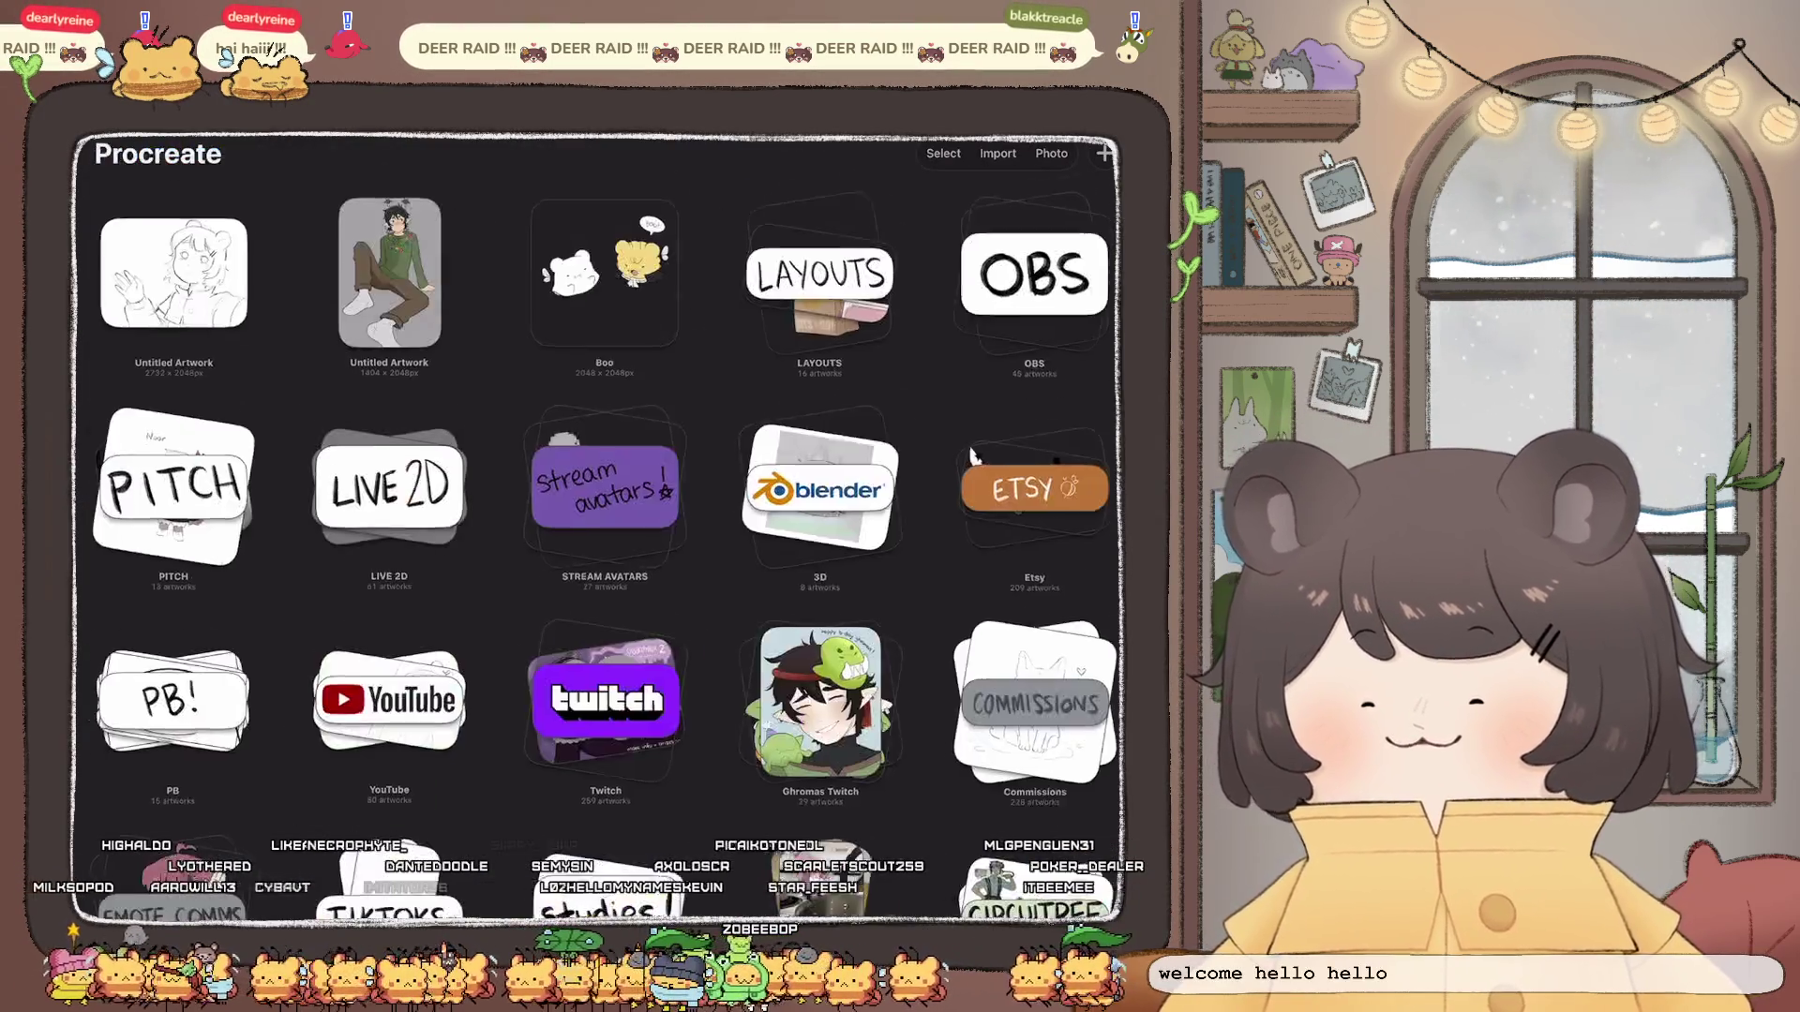
{"action": "scroll", "coordinate": [1003, 441], "scroll_direction": "down", "scroll_amount": 4}
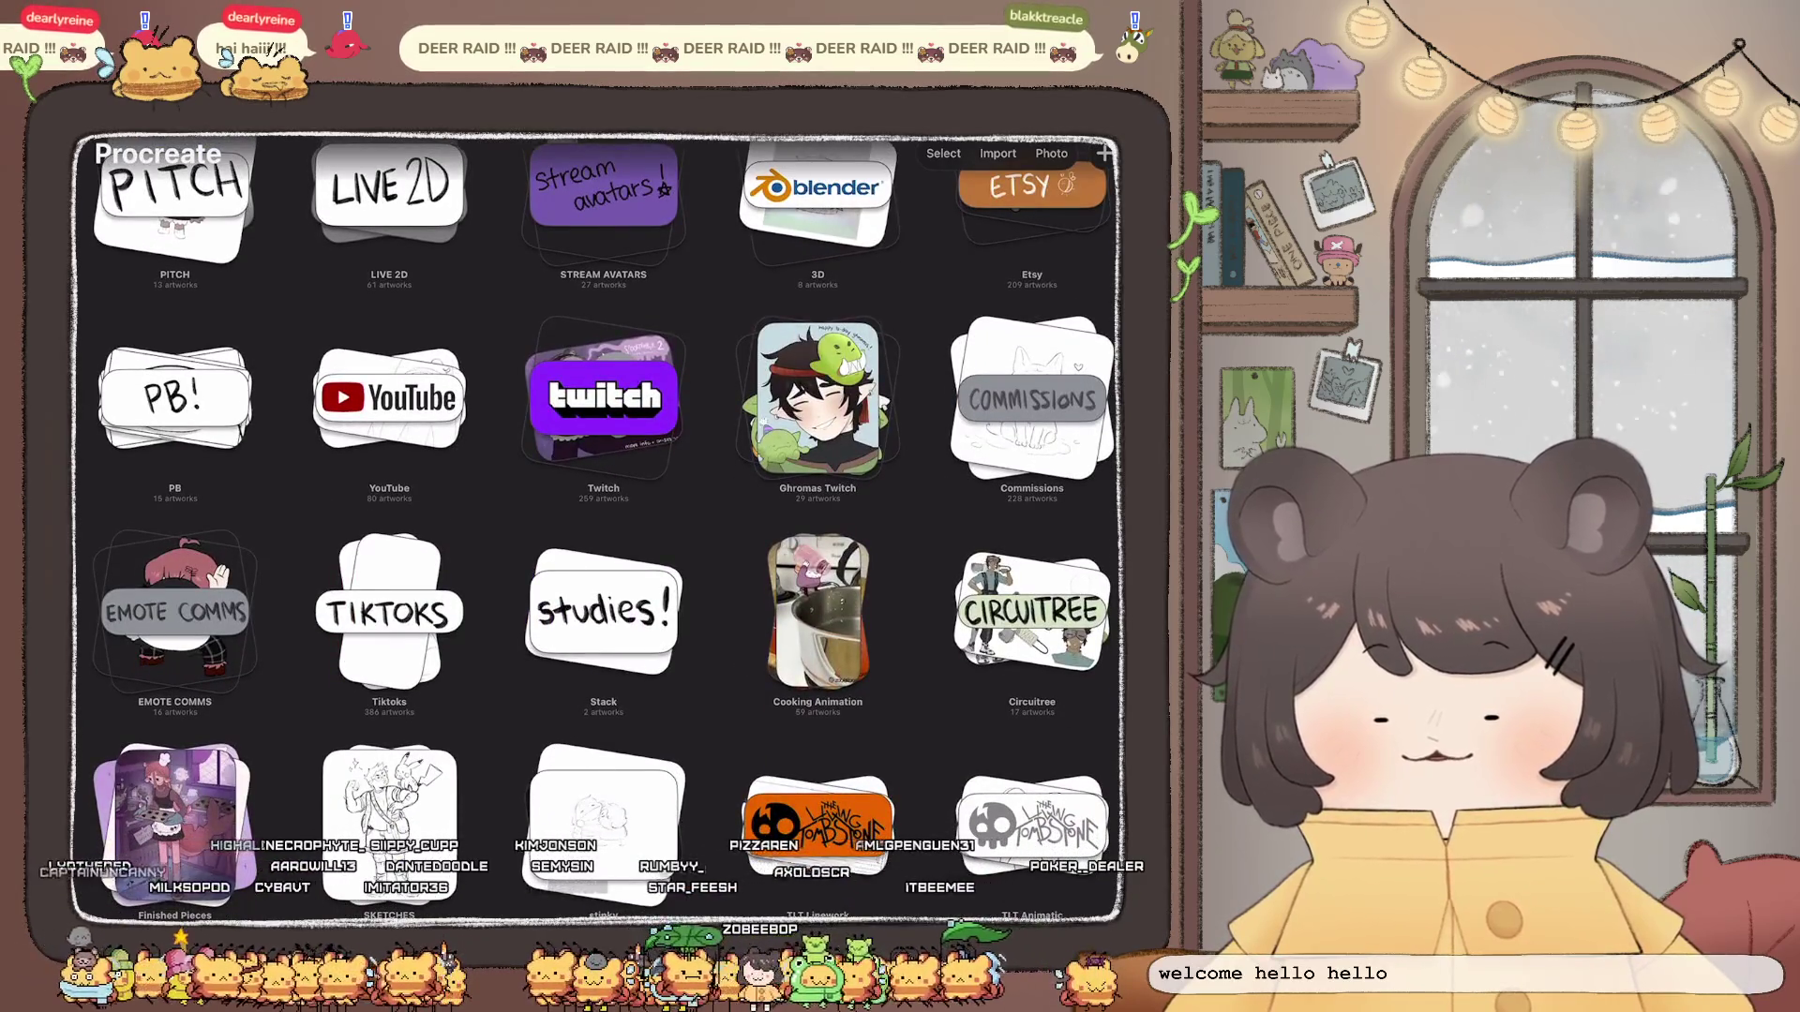
{"action": "left_click", "coordinate": [603, 398]}
{"action": "left_click", "coordinate": [816, 277]}
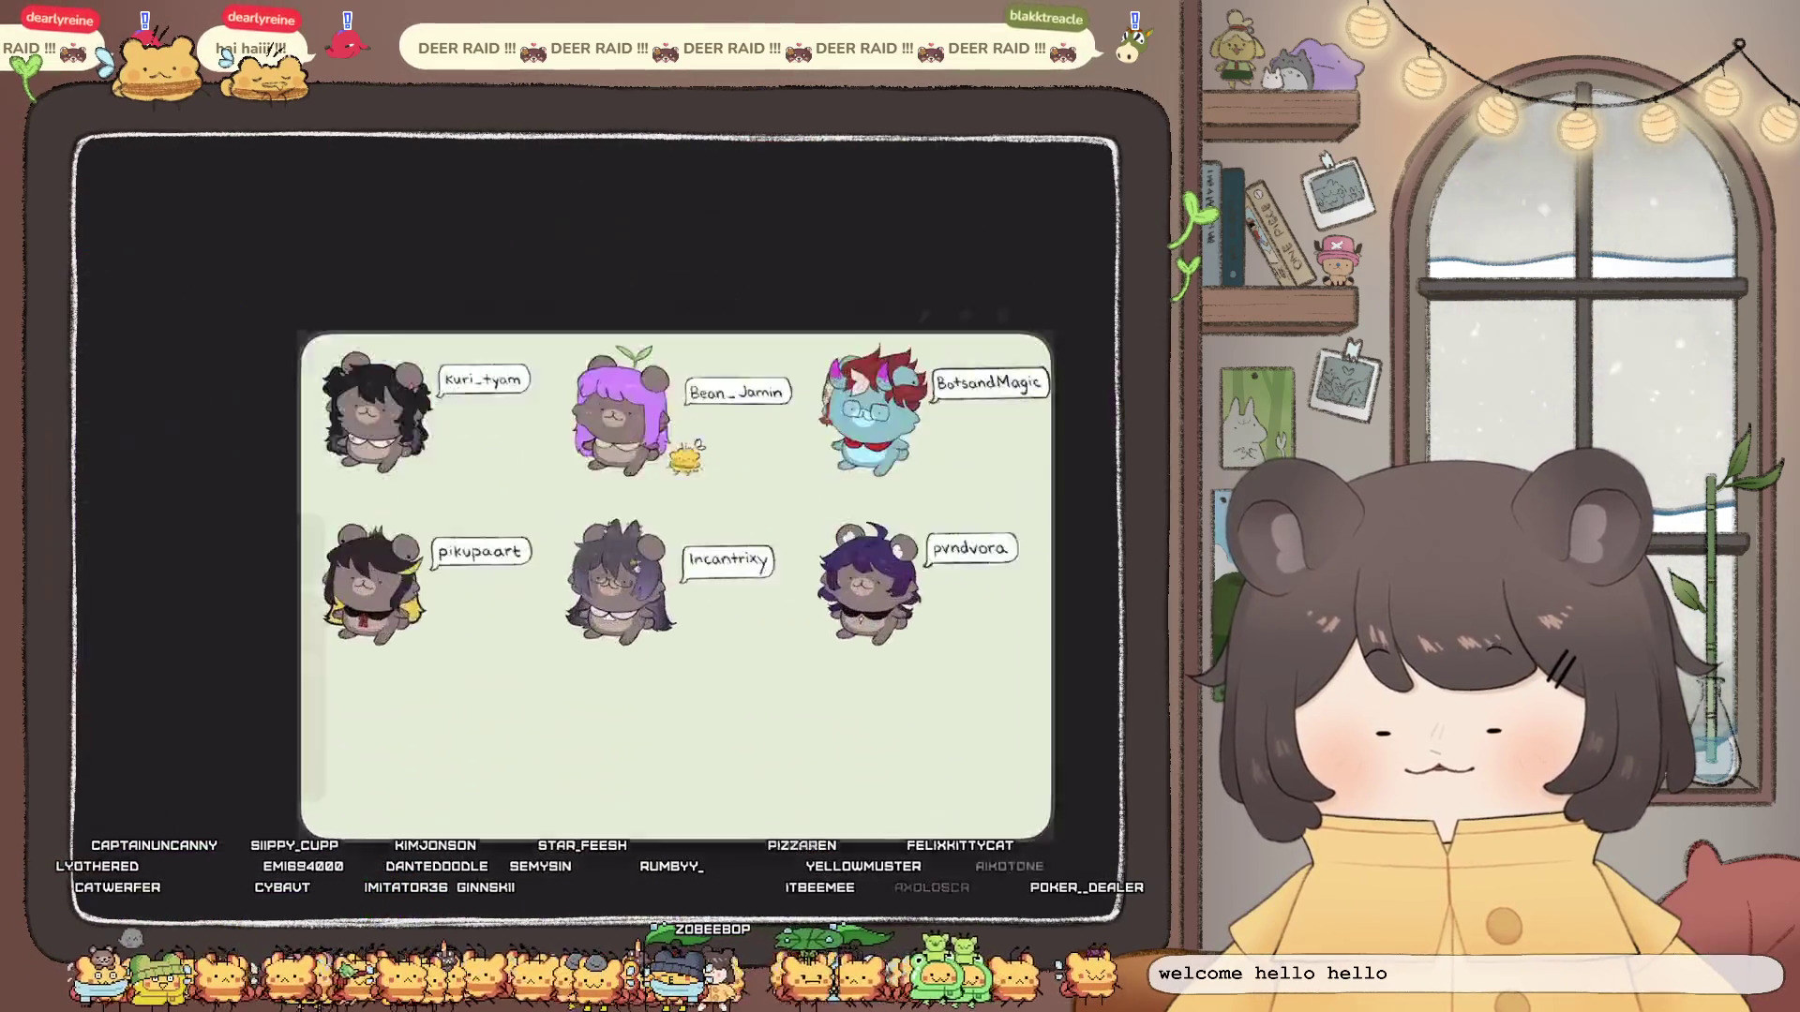
{"action": "scroll", "coordinate": [636, 501], "scroll_direction": "down", "scroll_amount": 3}
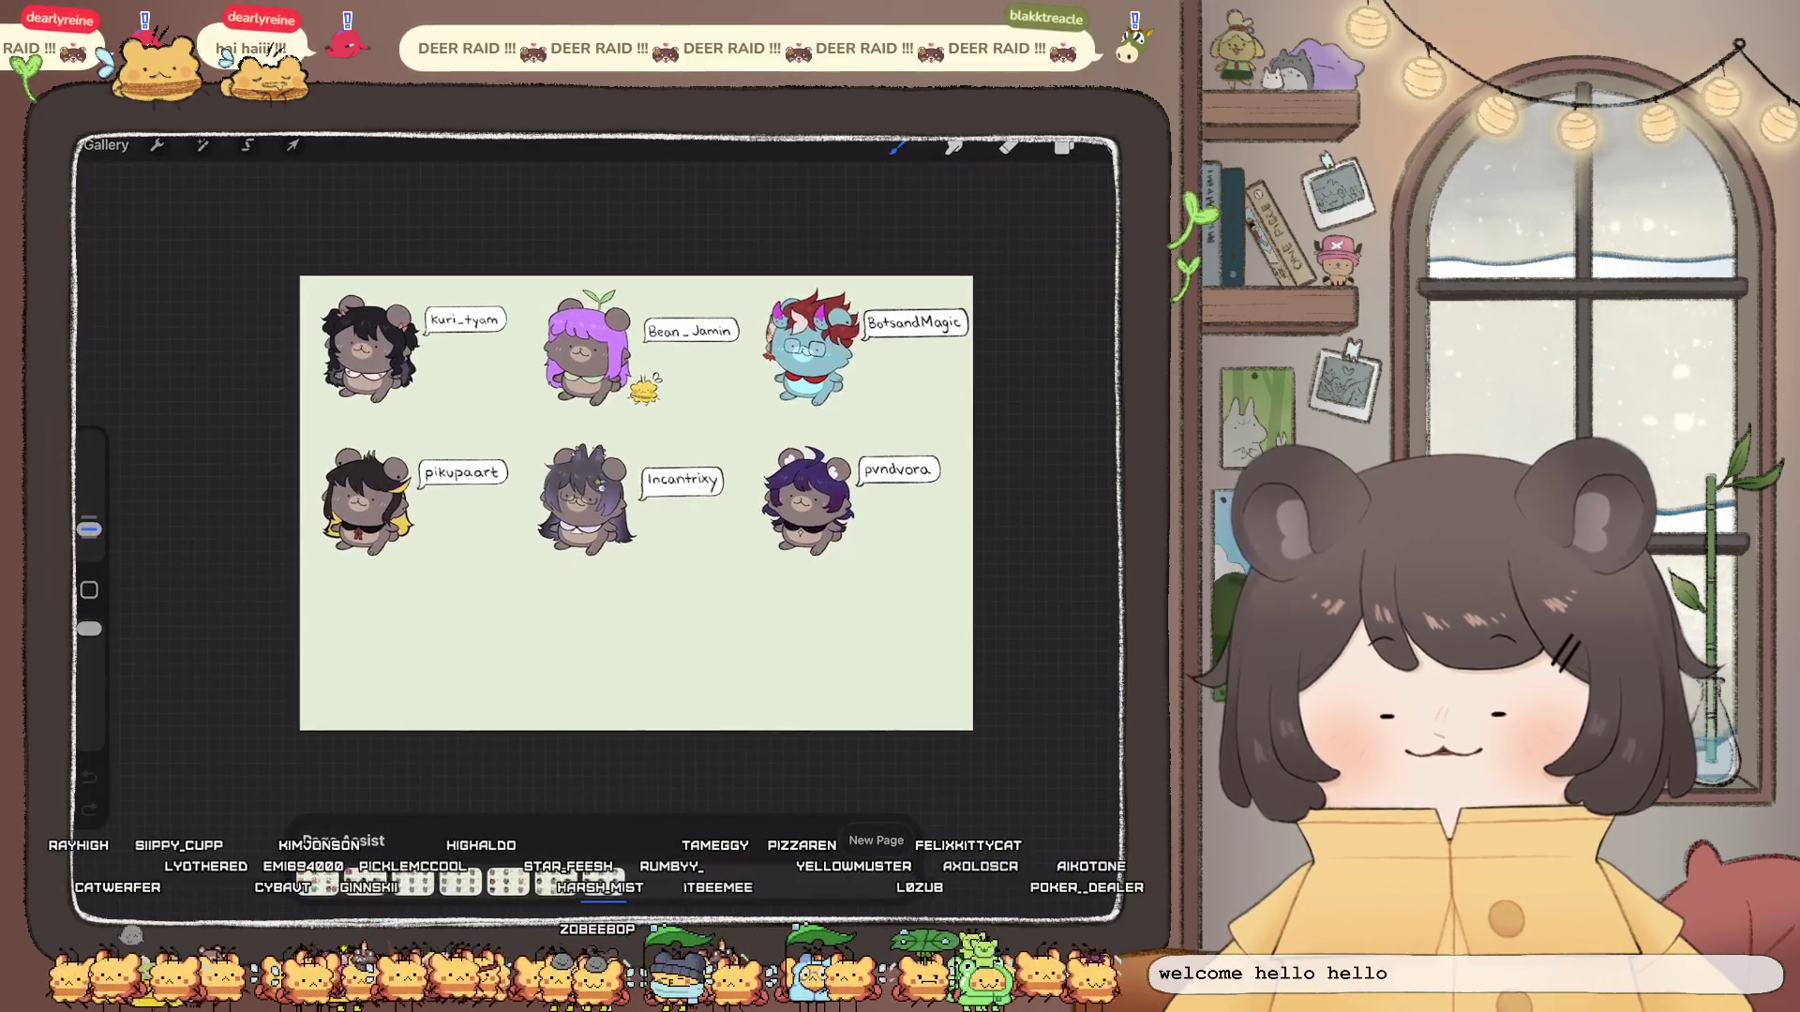
Step: Page forward to the sheet showing nine labelled bear avatars
{"action": "left_click", "coordinate": [643, 883]}
{"action": "left_click", "coordinate": [643, 883]}
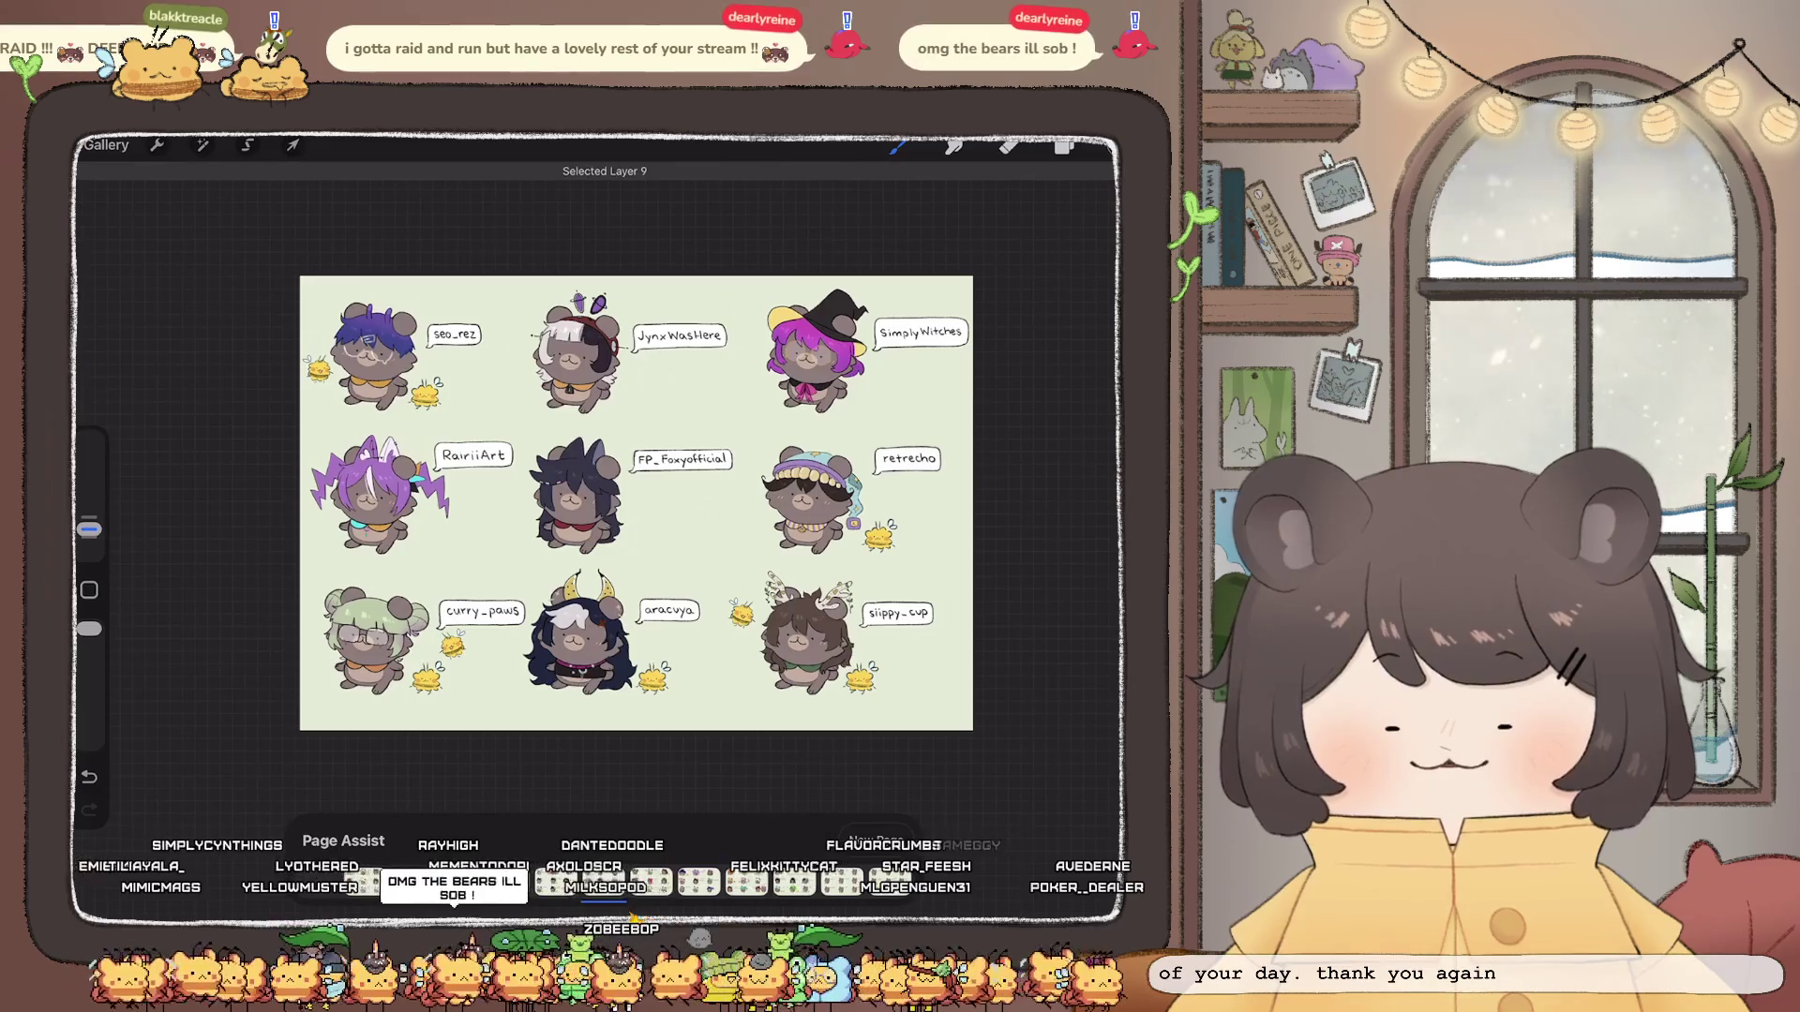
{"action": "scroll", "coordinate": [844, 591], "scroll_direction": "up", "scroll_amount": 5}
{"action": "scroll", "coordinate": [633, 549], "scroll_direction": "up", "scroll_amount": 5}
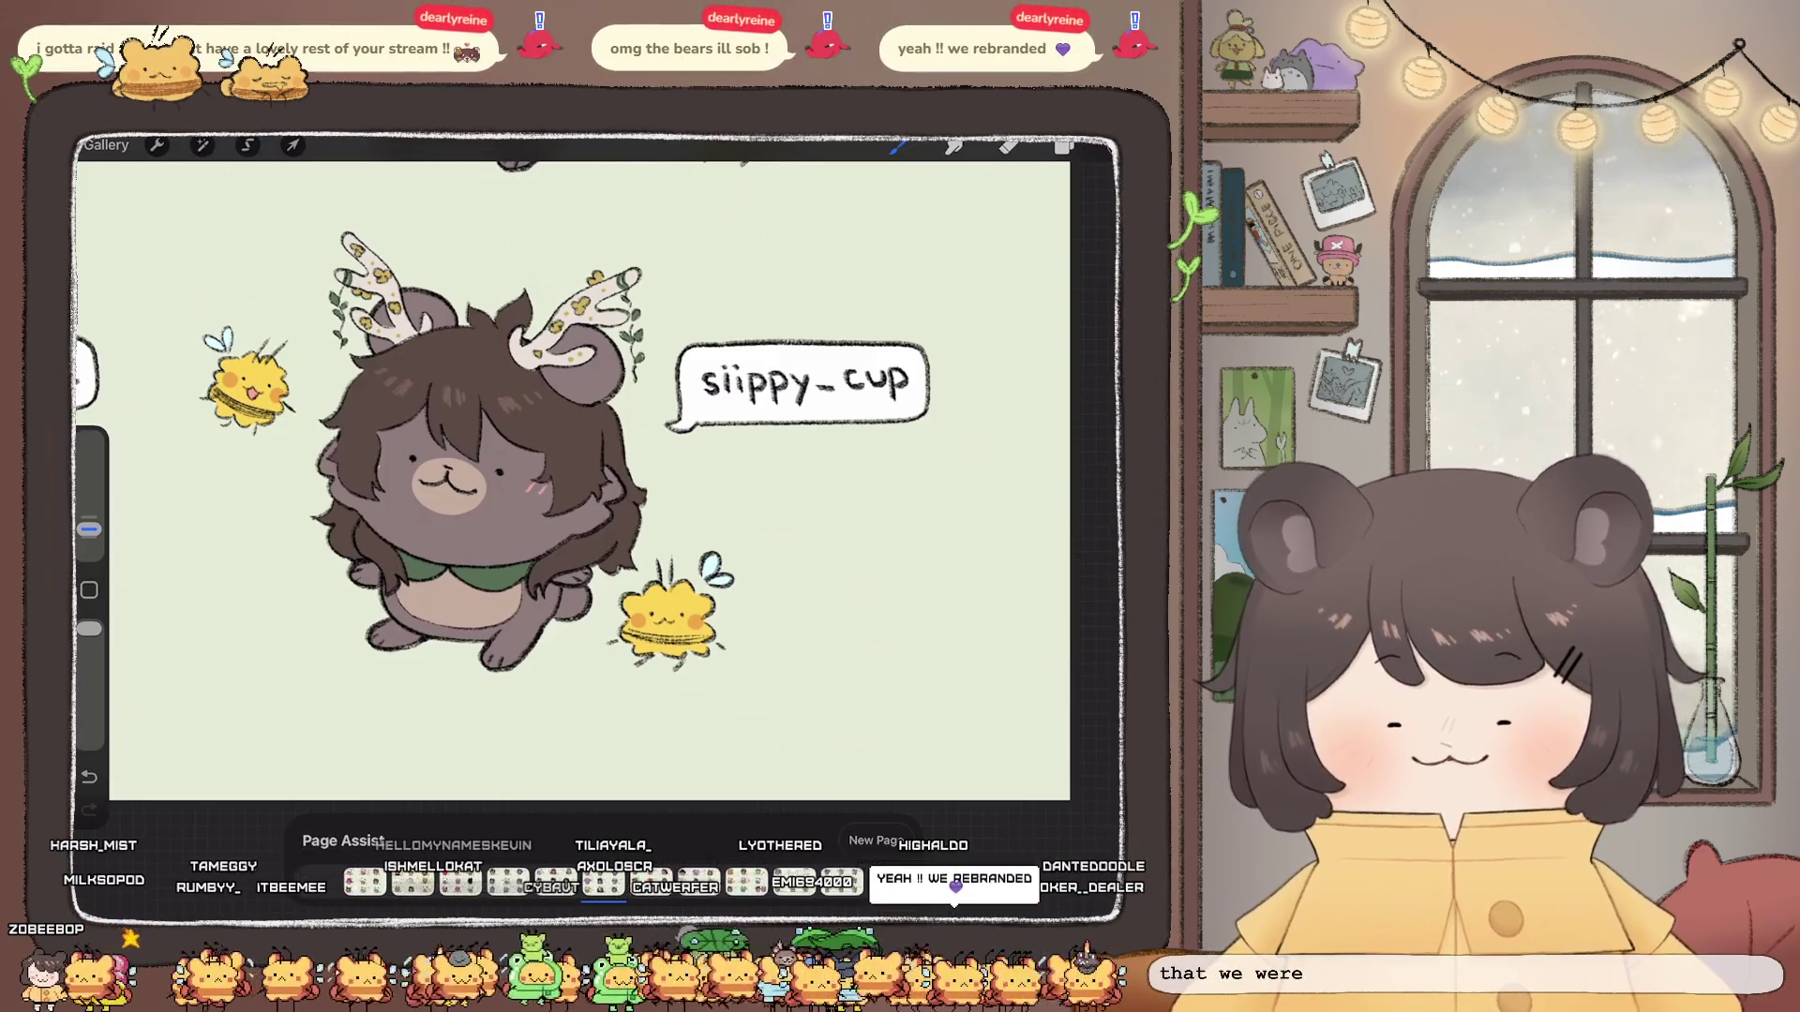
{"action": "scroll", "coordinate": [597, 478], "scroll_direction": "up", "scroll_amount": 3}
{"action": "scroll", "coordinate": [492, 535], "scroll_direction": "down", "scroll_amount": 3}
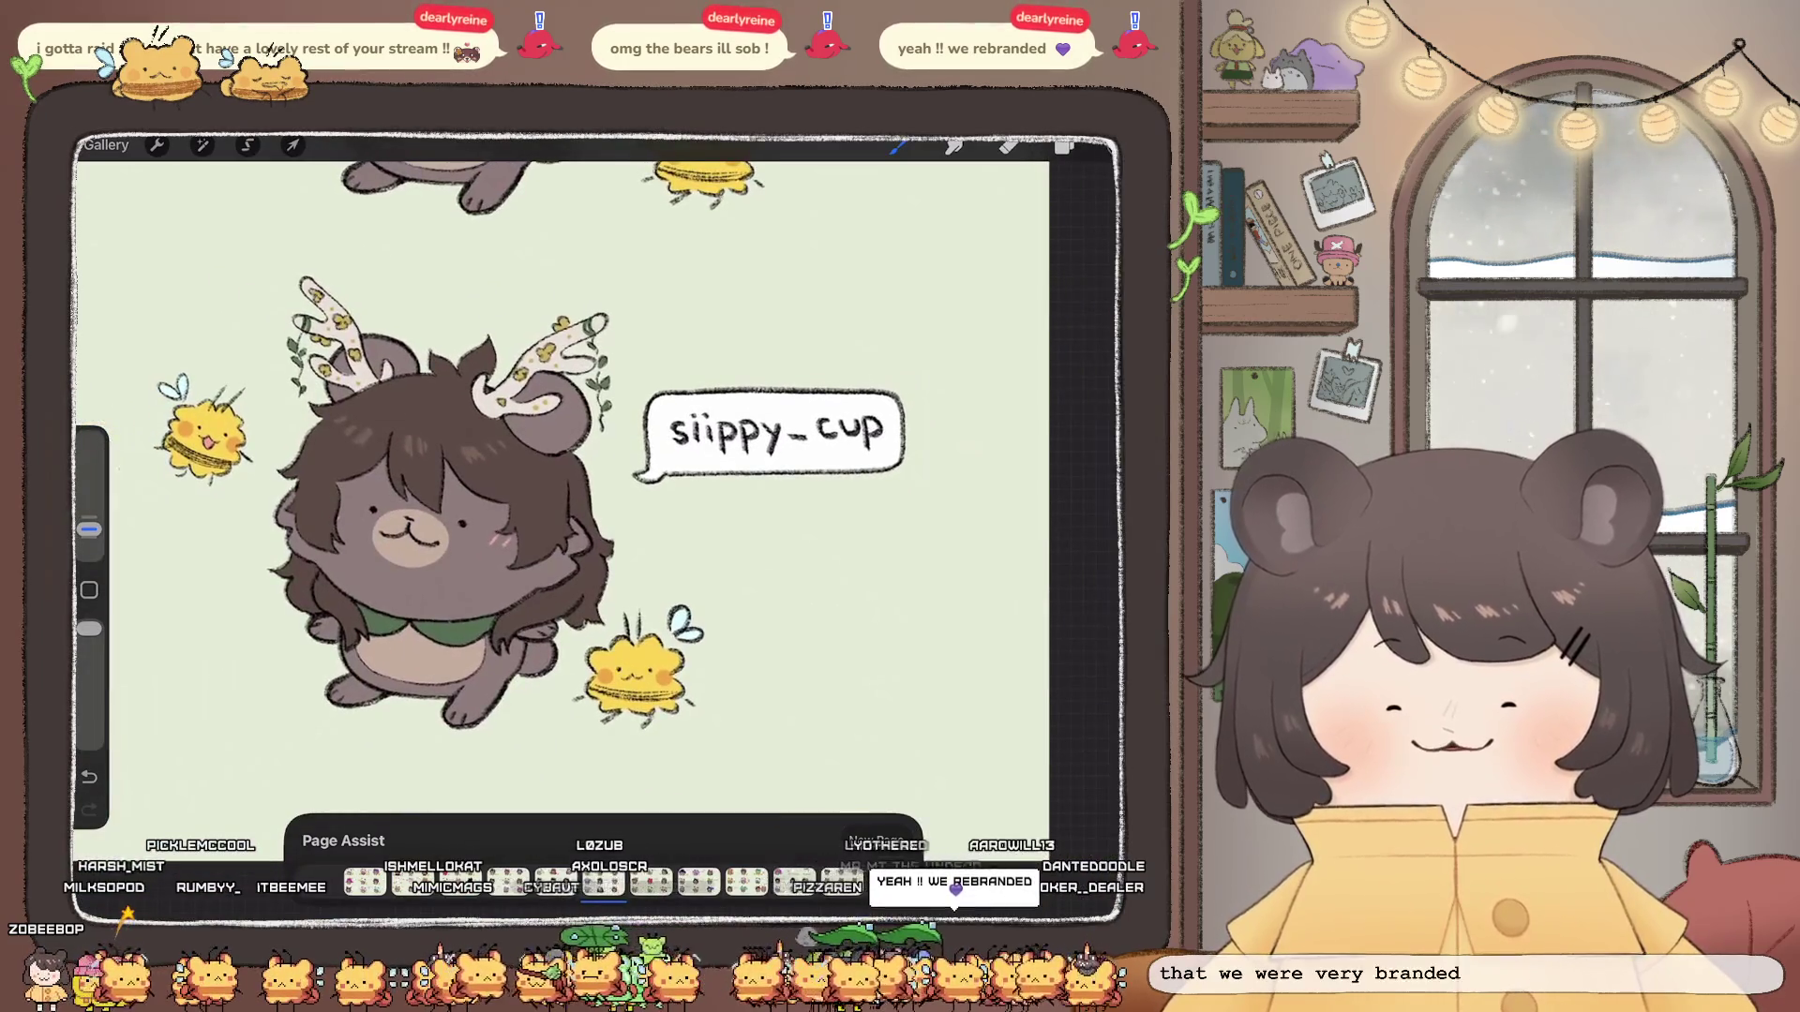
Step: Erase the name lettering inside the antlered bear's speech bubble
{"action": "left_click", "coordinate": [1065, 146]}
{"action": "left_click", "coordinate": [1065, 146]}
{"action": "scroll", "coordinate": [598, 492], "scroll_direction": "up", "scroll_amount": 3}
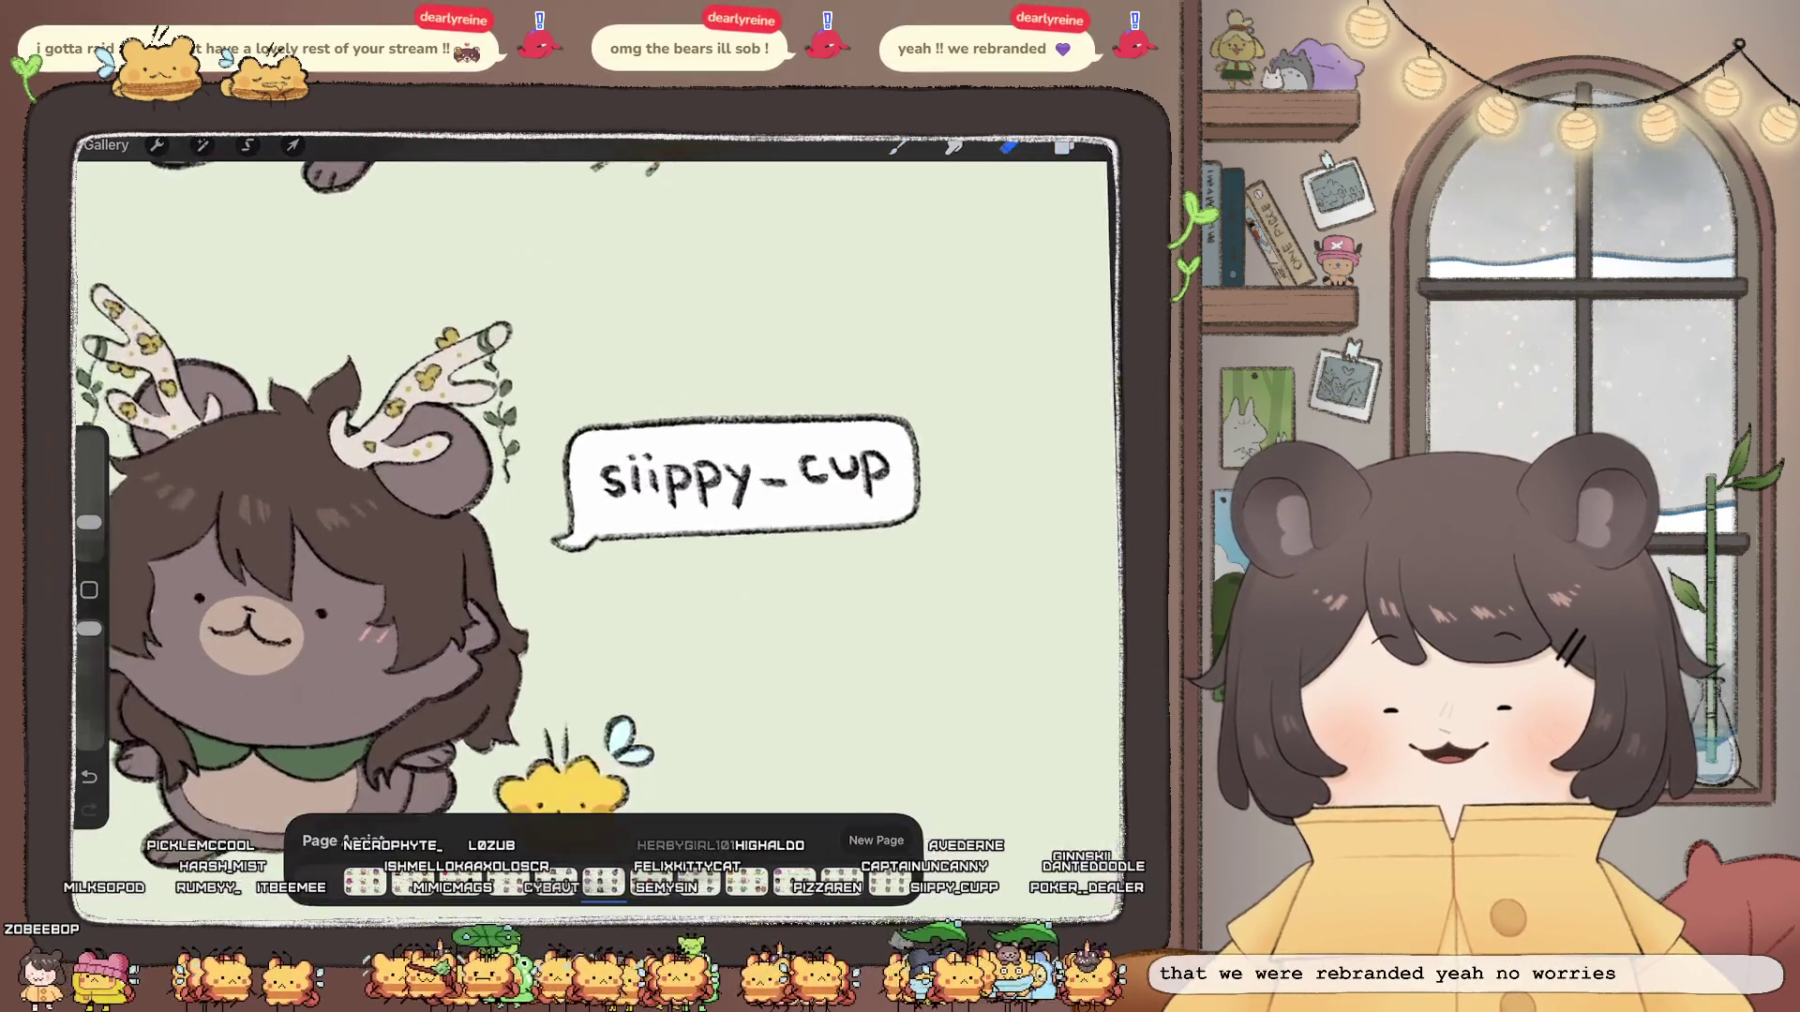
{"action": "left_click_drag", "start_coordinate": [608, 492], "coordinate": [862, 490]}
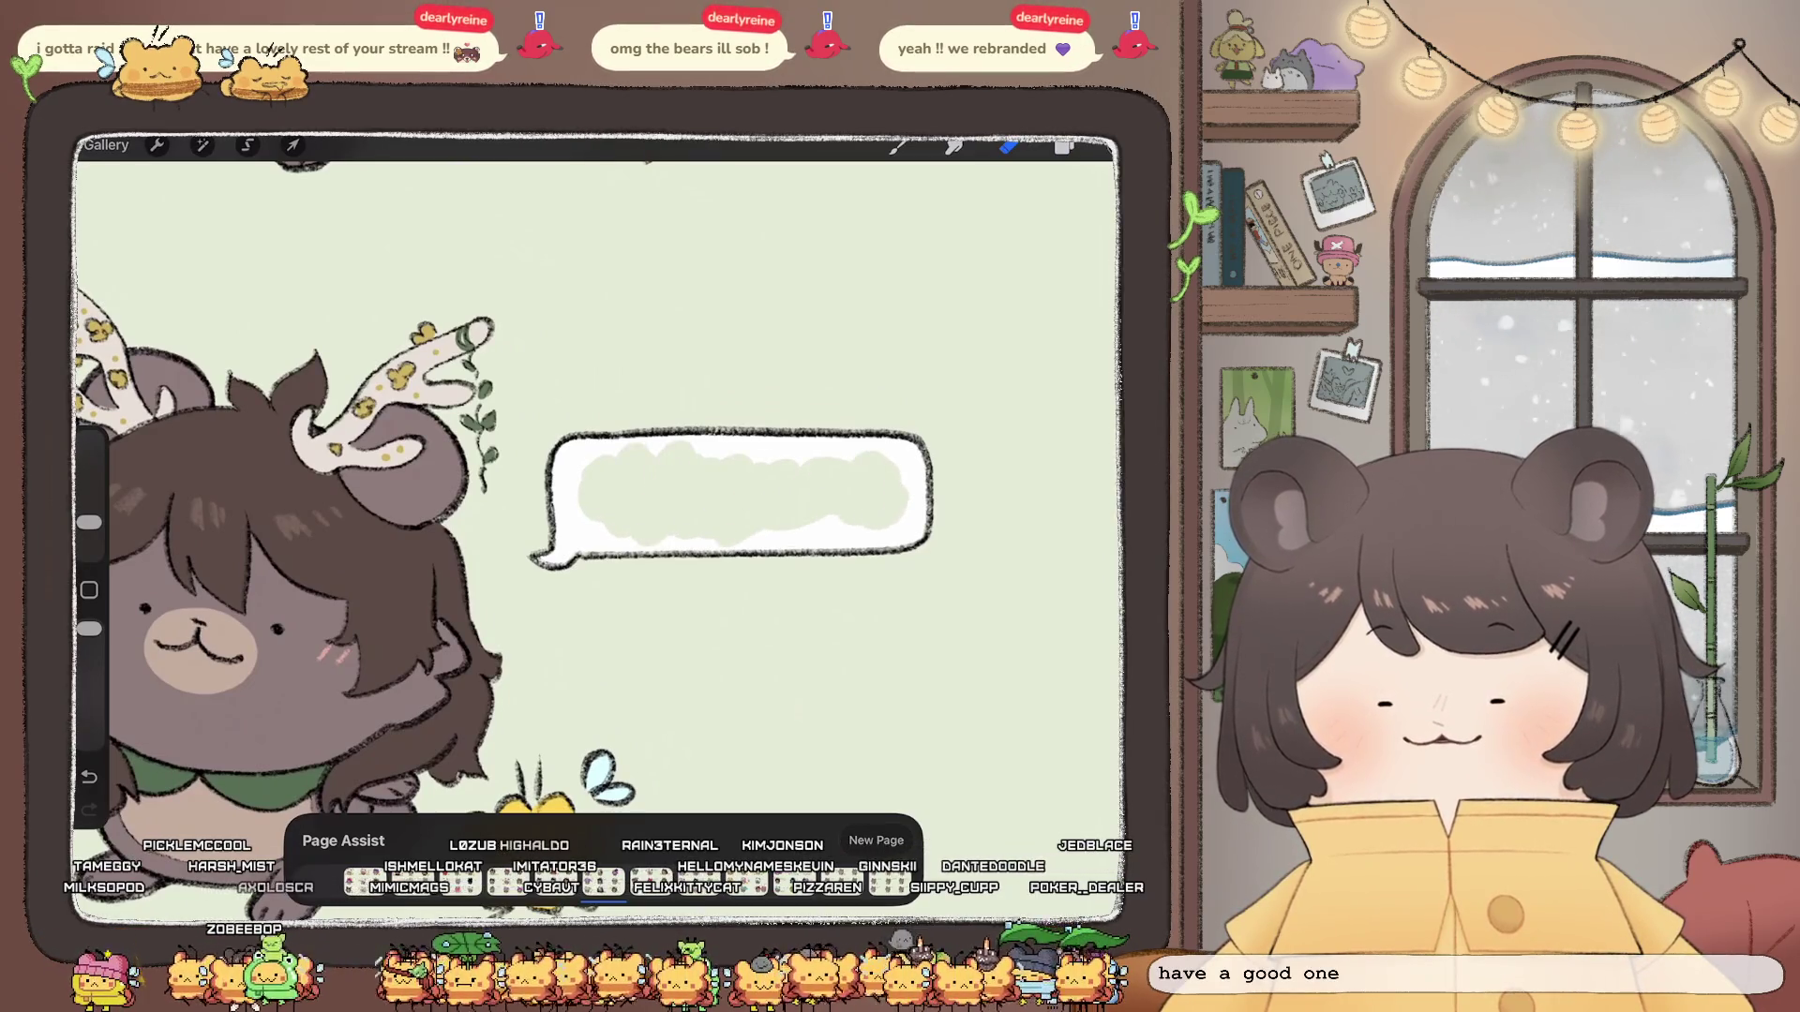
{"action": "scroll", "coordinate": [675, 534], "scroll_direction": "up", "scroll_amount": 3}
{"action": "scroll", "coordinate": [675, 535], "scroll_direction": "up", "scroll_amount": 2}
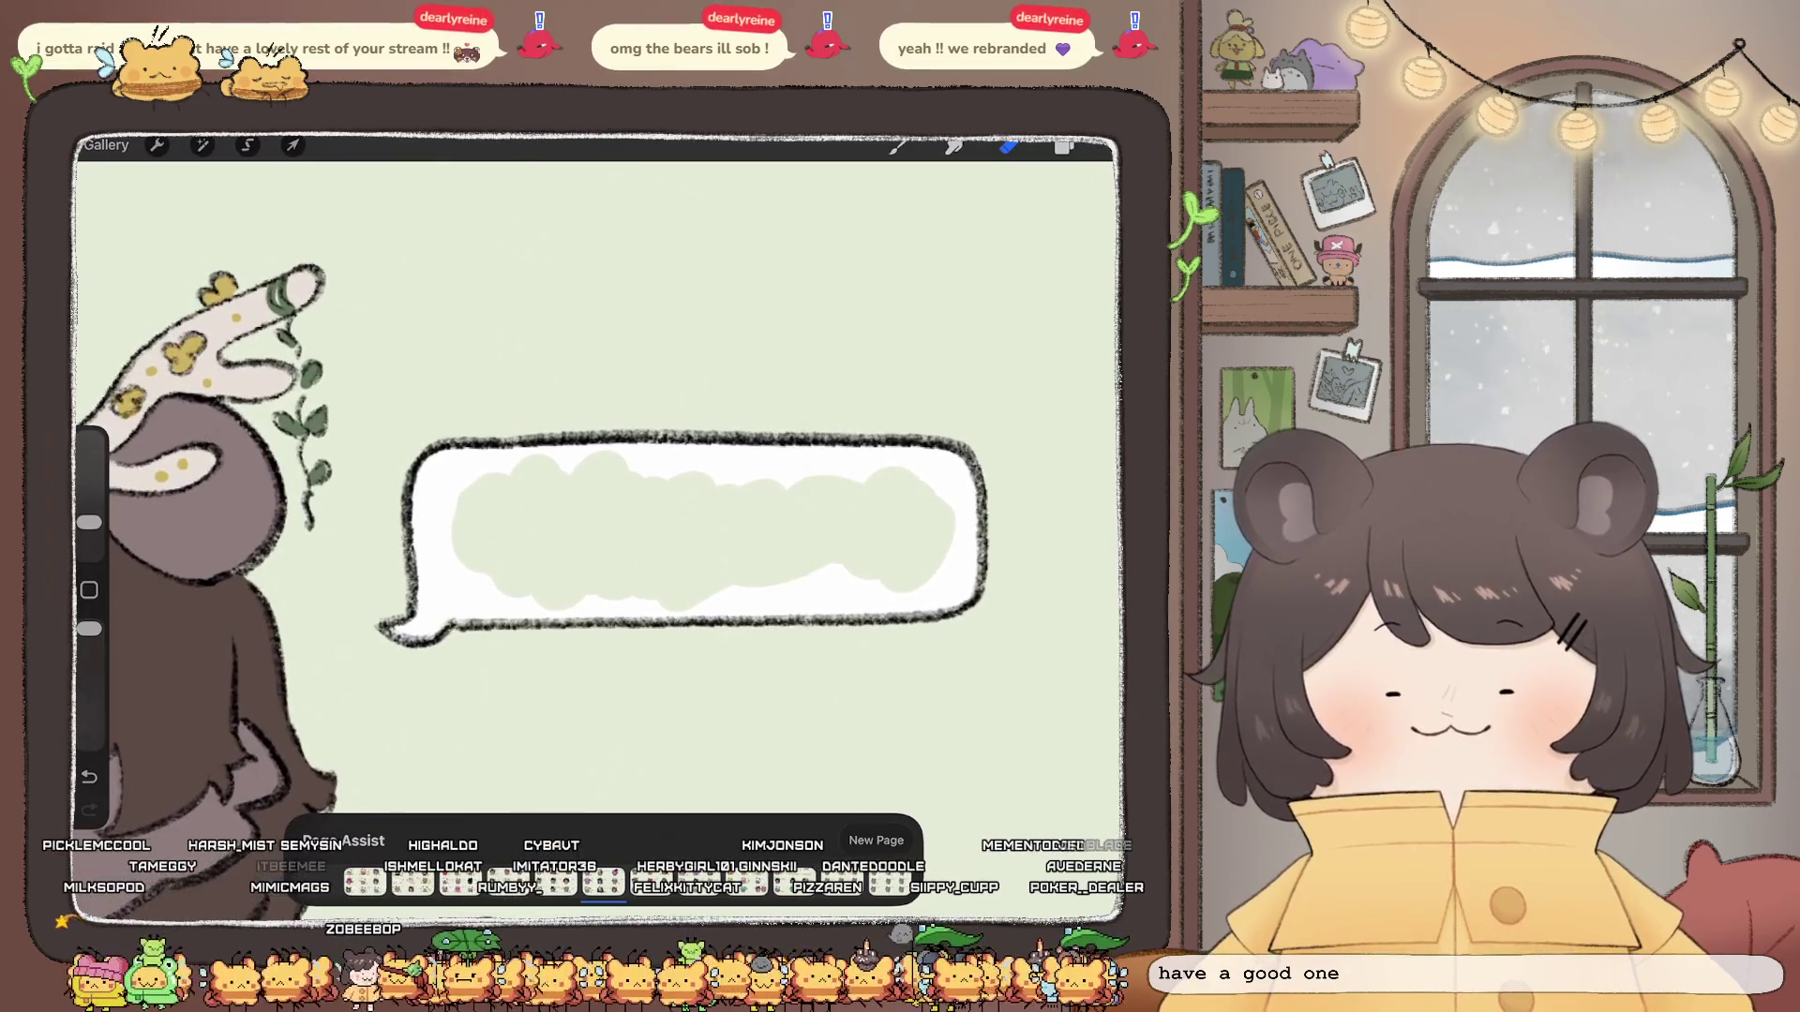
Step: Choose white and a larger painting brush from the Brush Library
{"action": "left_click", "coordinate": [1063, 144]}
{"action": "left_click", "coordinate": [897, 145]}
{"action": "left_click", "coordinate": [963, 457]}
{"action": "left_click", "coordinate": [898, 146]}
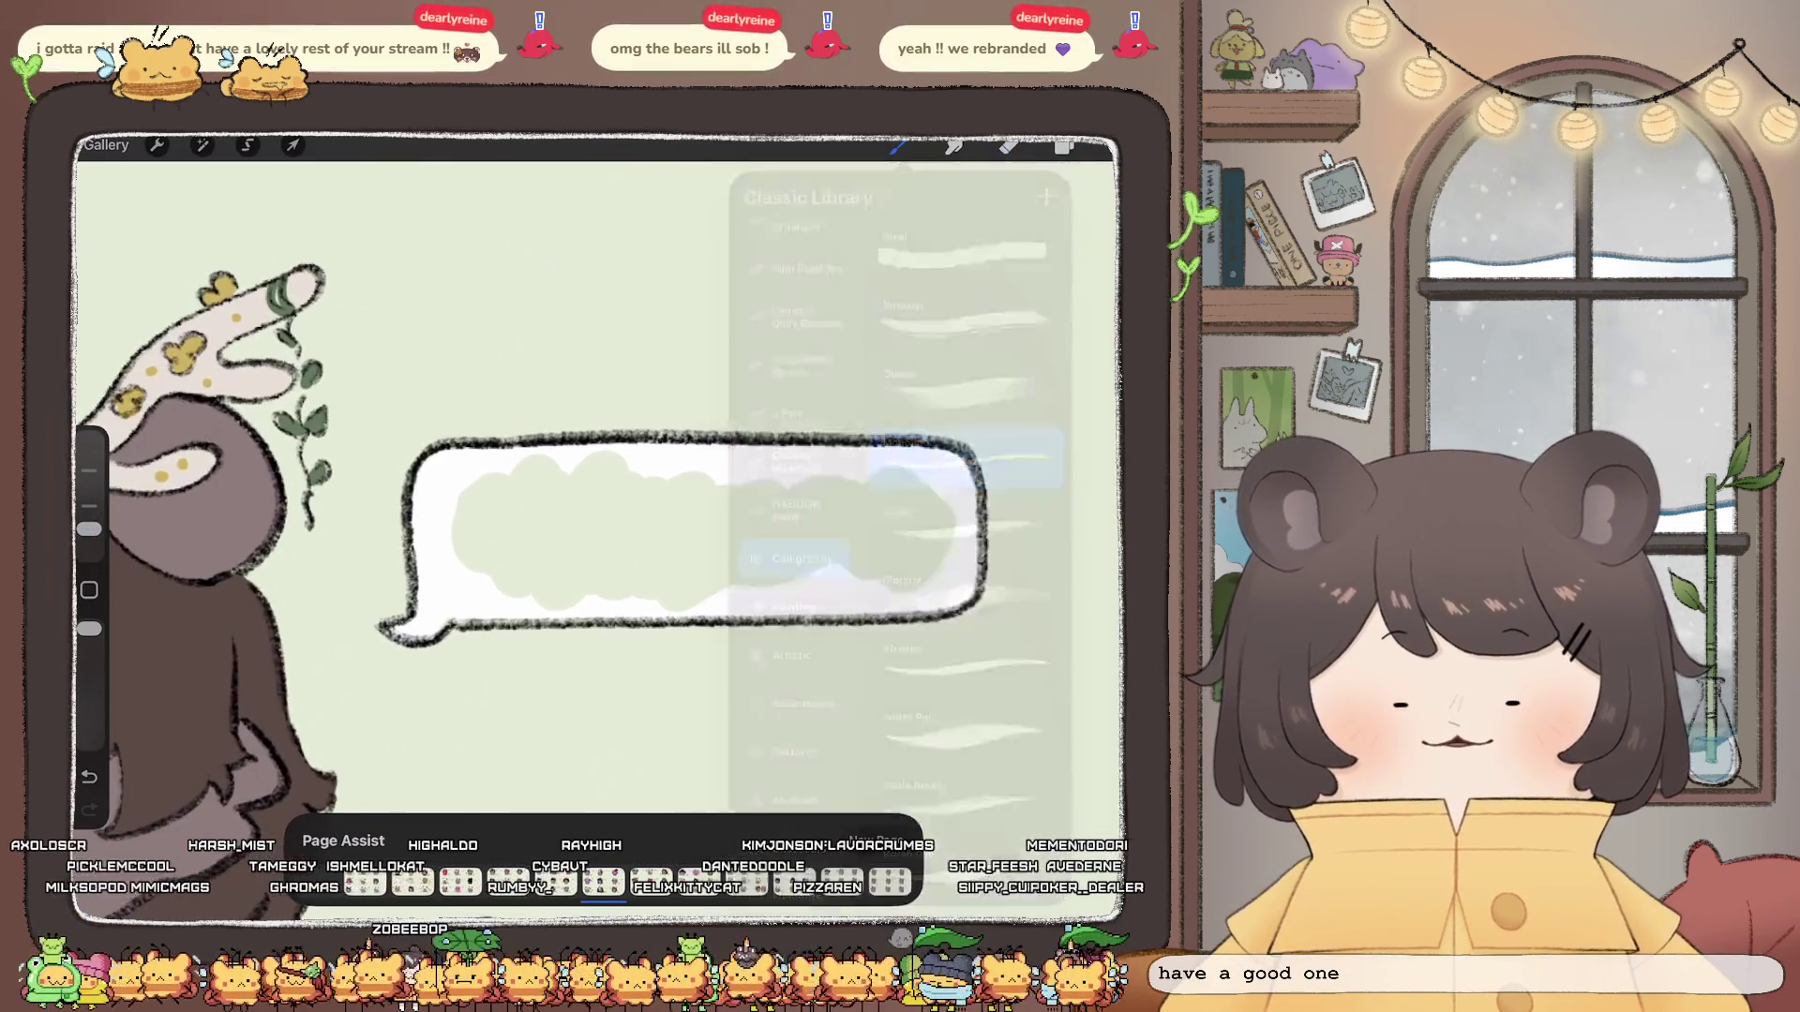
{"action": "scroll", "coordinate": [598, 534], "scroll_direction": "down", "scroll_amount": 2}
{"action": "left_click_drag", "start_coordinate": [639, 585], "coordinate": [644, 633]}
Step: Paint the whole bubble interior white, covering the leftover green patches
{"action": "left_click_drag", "start_coordinate": [89, 528], "coordinate": [89, 470]}
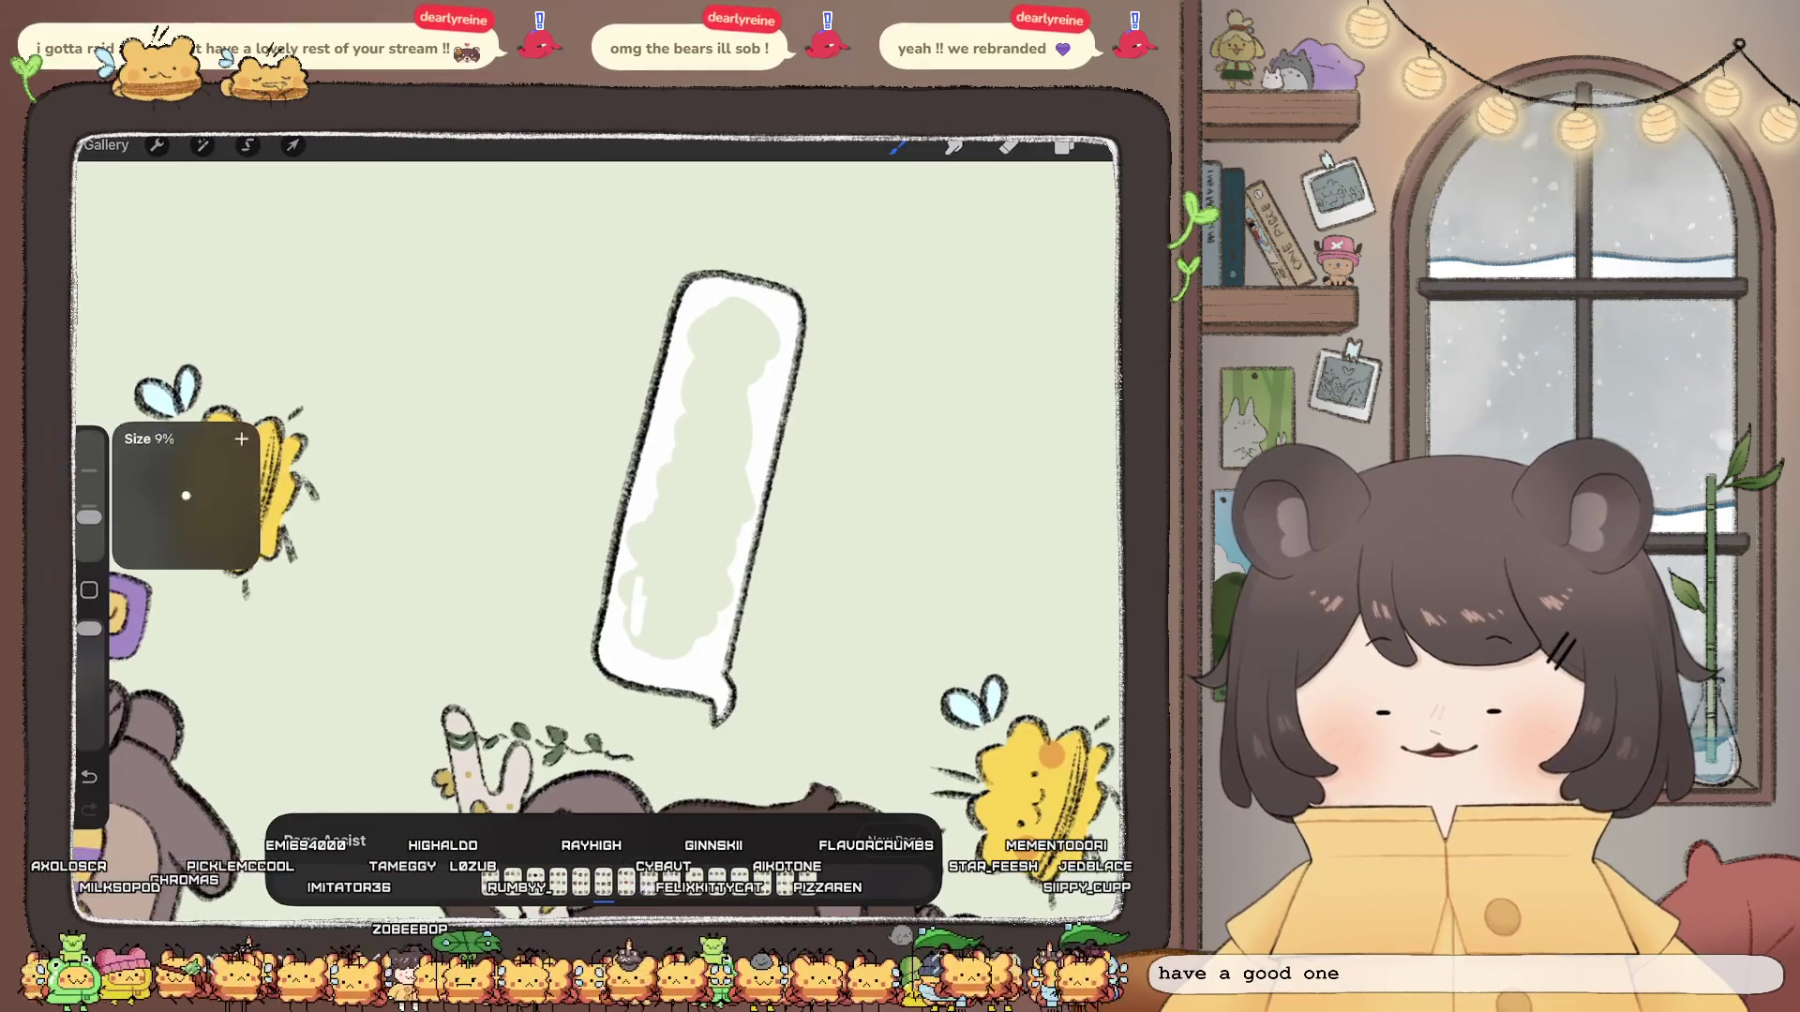
{"action": "left_click_drag", "start_coordinate": [645, 518], "coordinate": [672, 655]}
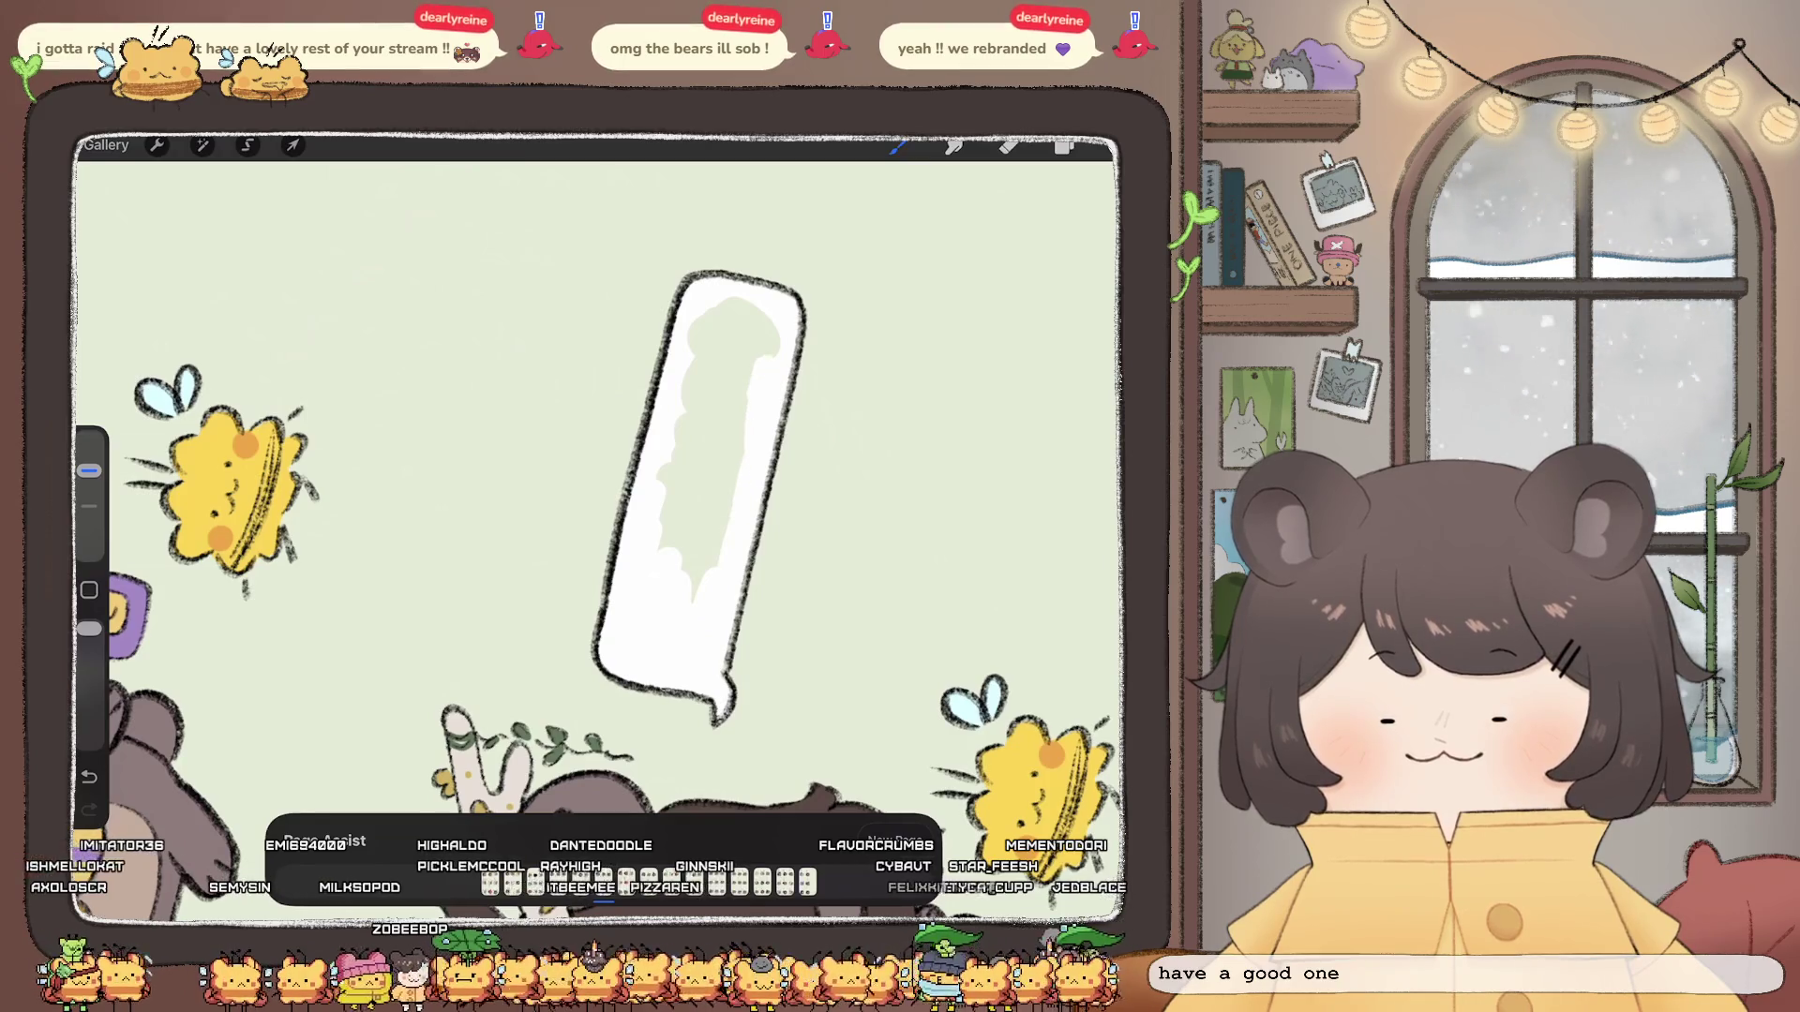
{"action": "left_click_drag", "start_coordinate": [766, 322], "coordinate": [771, 363]}
{"action": "left_click_drag", "start_coordinate": [673, 422], "coordinate": [680, 562]}
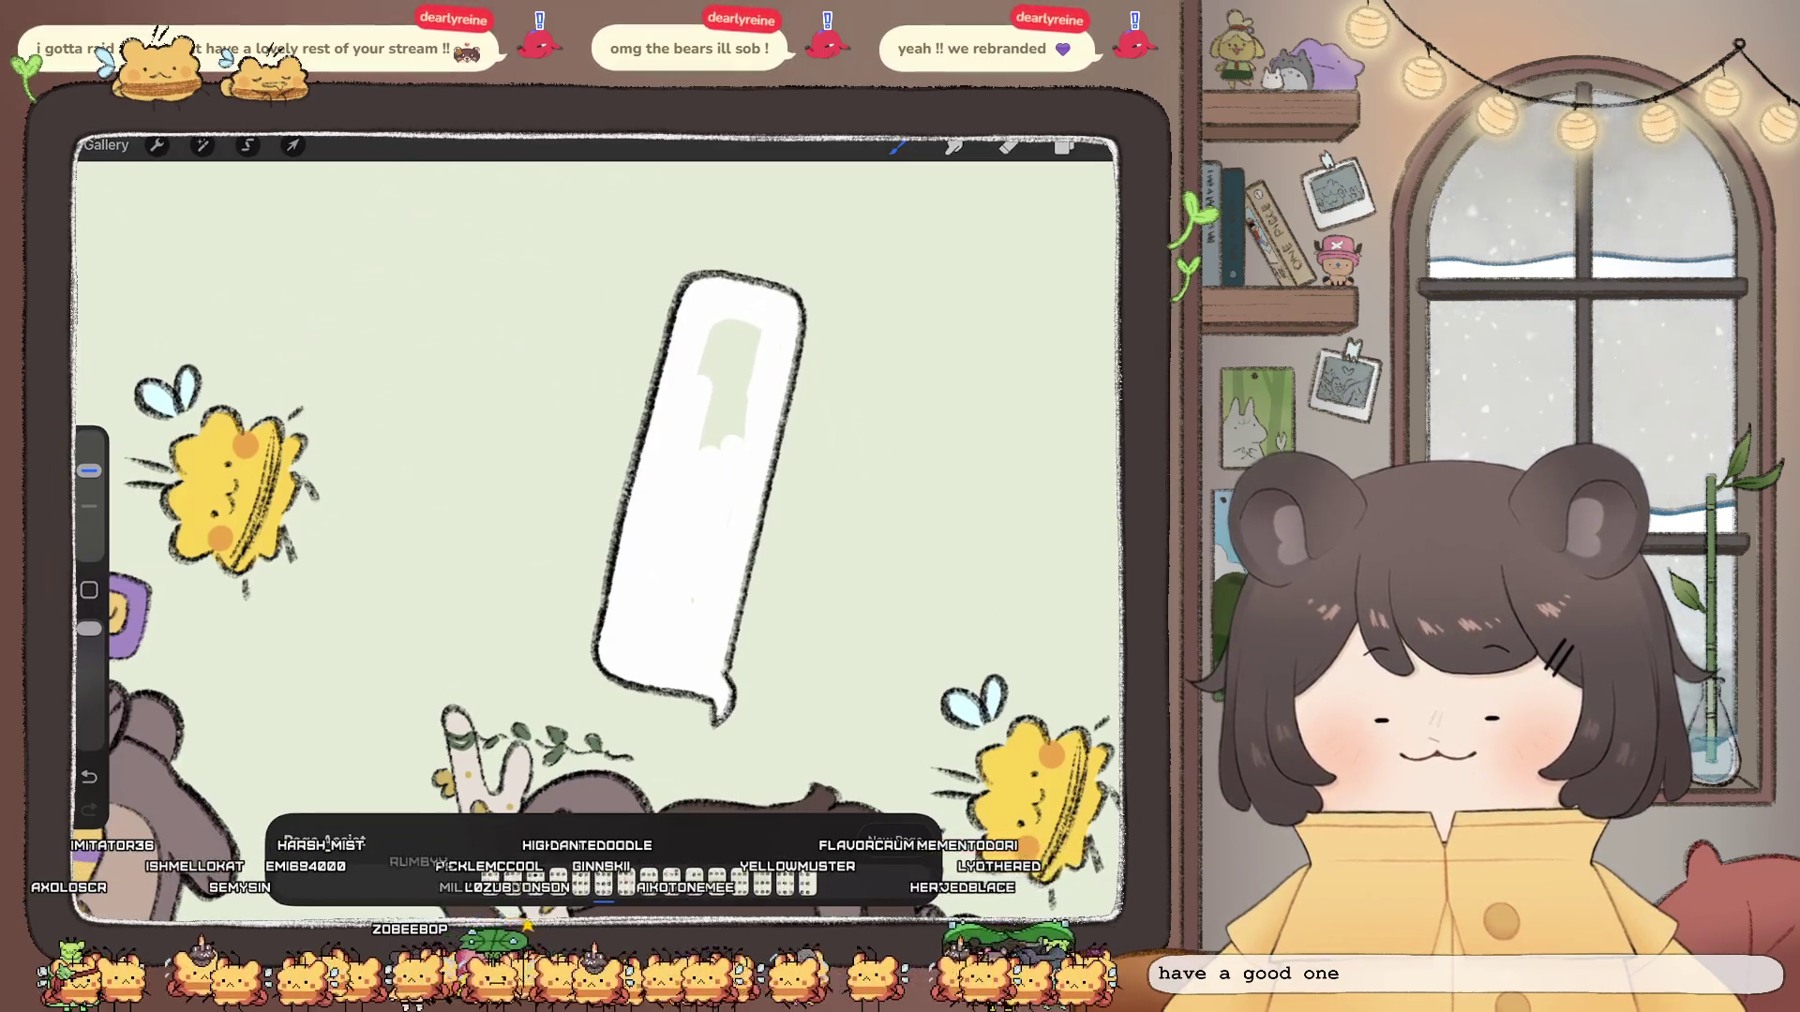
{"action": "left_click_drag", "start_coordinate": [742, 376], "coordinate": [731, 436]}
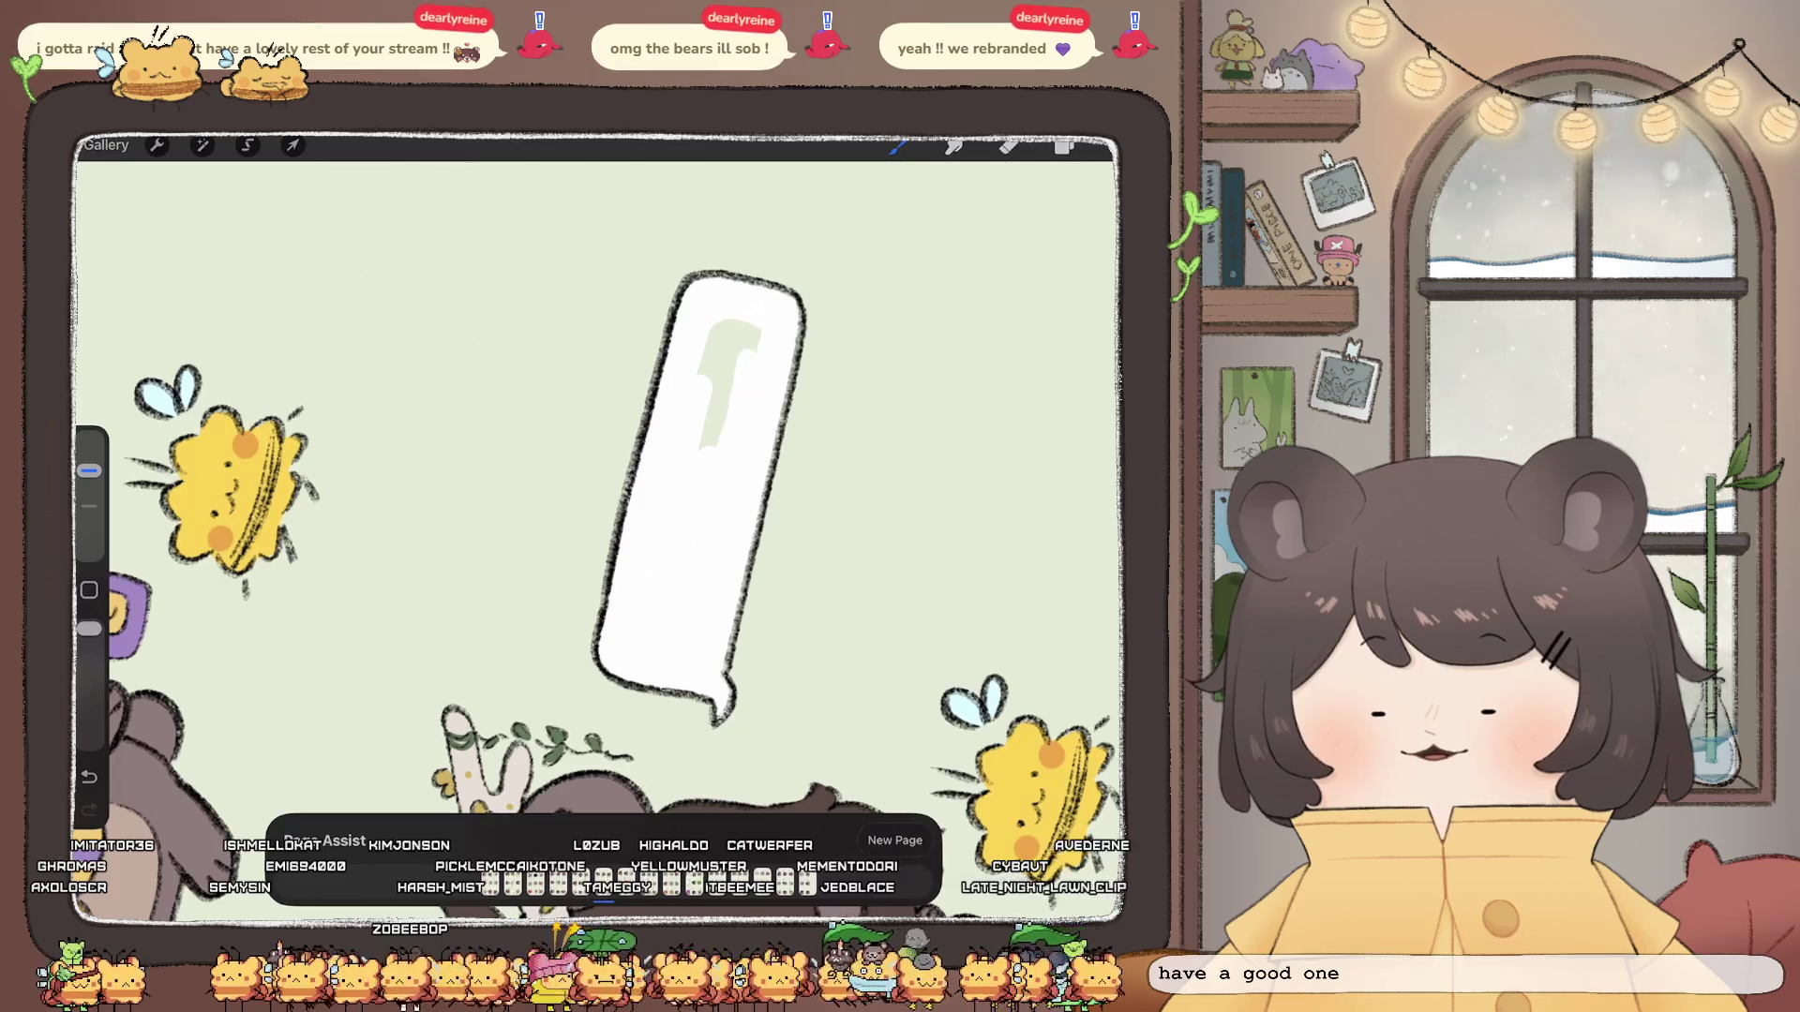
{"action": "left_click_drag", "start_coordinate": [746, 332], "coordinate": [708, 445]}
{"action": "scroll", "coordinate": [591, 479], "scroll_direction": "down", "scroll_amount": 5}
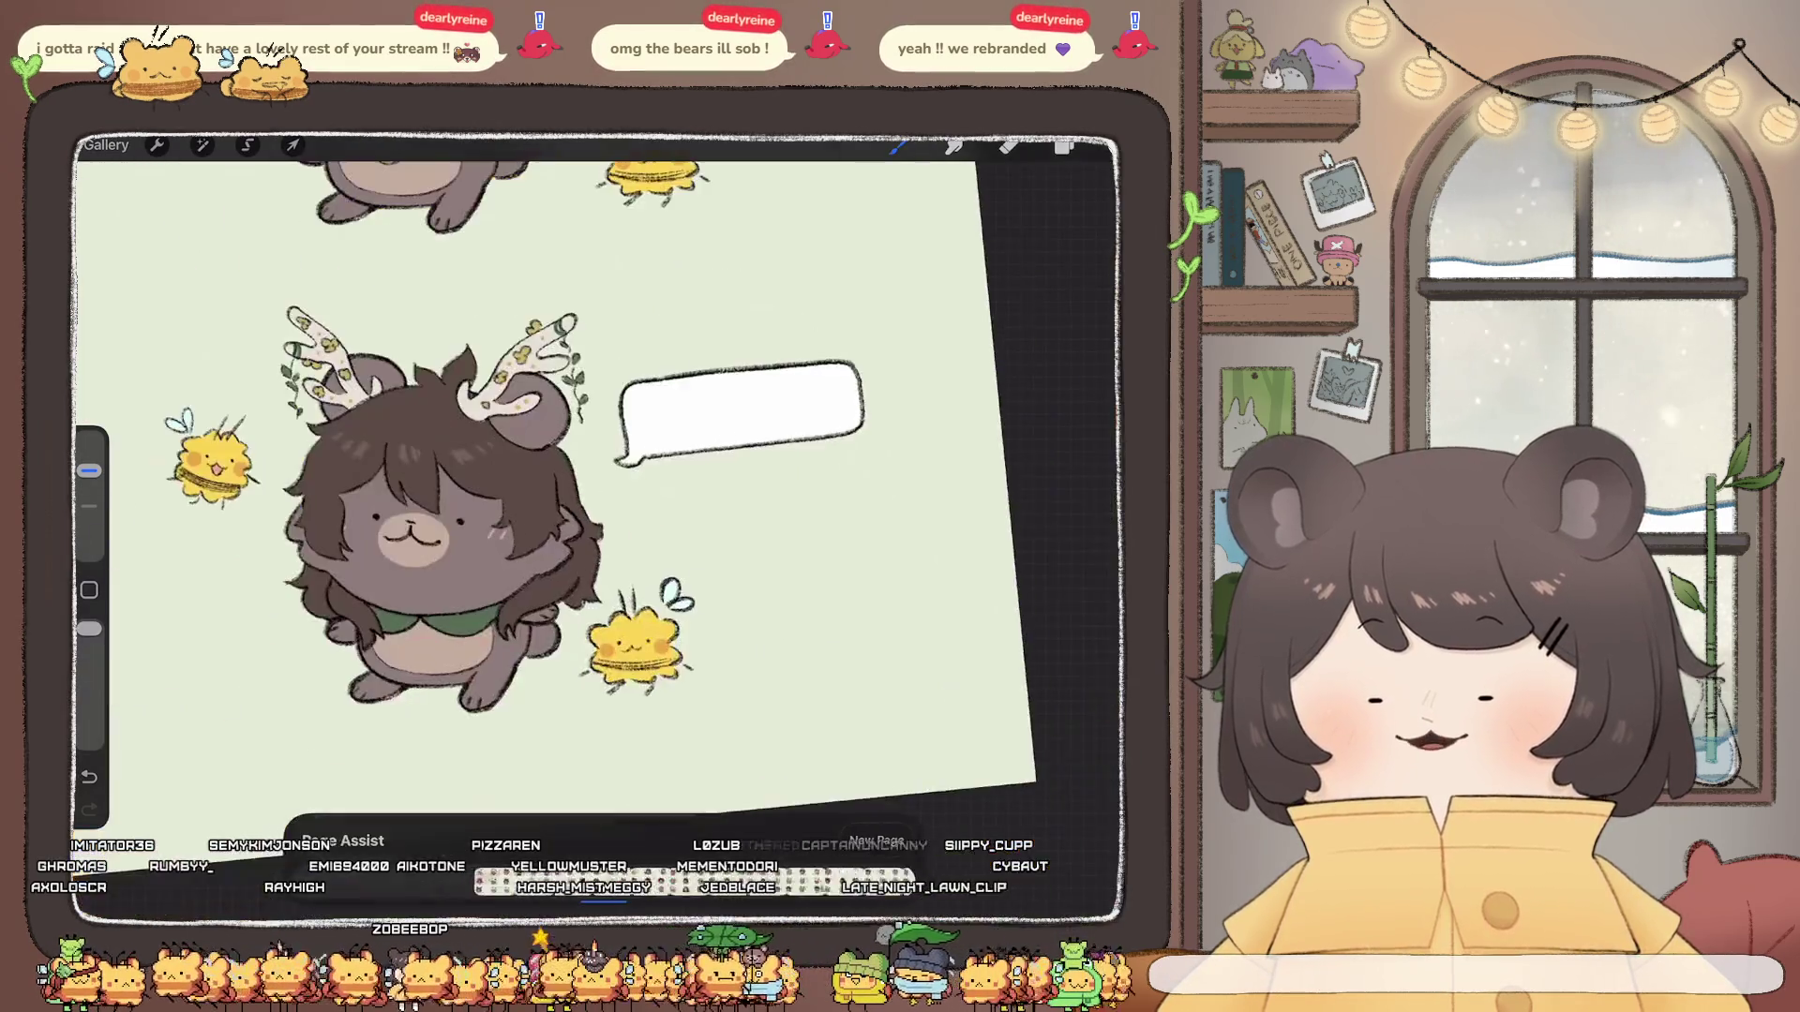
Step: Freehand-select the right bee, cut and paste it, and move the copy to the bear's lower left
{"action": "left_click", "coordinate": [246, 145]}
{"action": "mouse_move", "coordinate": [756, 588]}
{"action": "left_mouse_down"}
{"action": "mouse_move", "coordinate": [673, 542]}
{"action": "mouse_move", "coordinate": [638, 693]}
{"action": "left_mouse_up"}
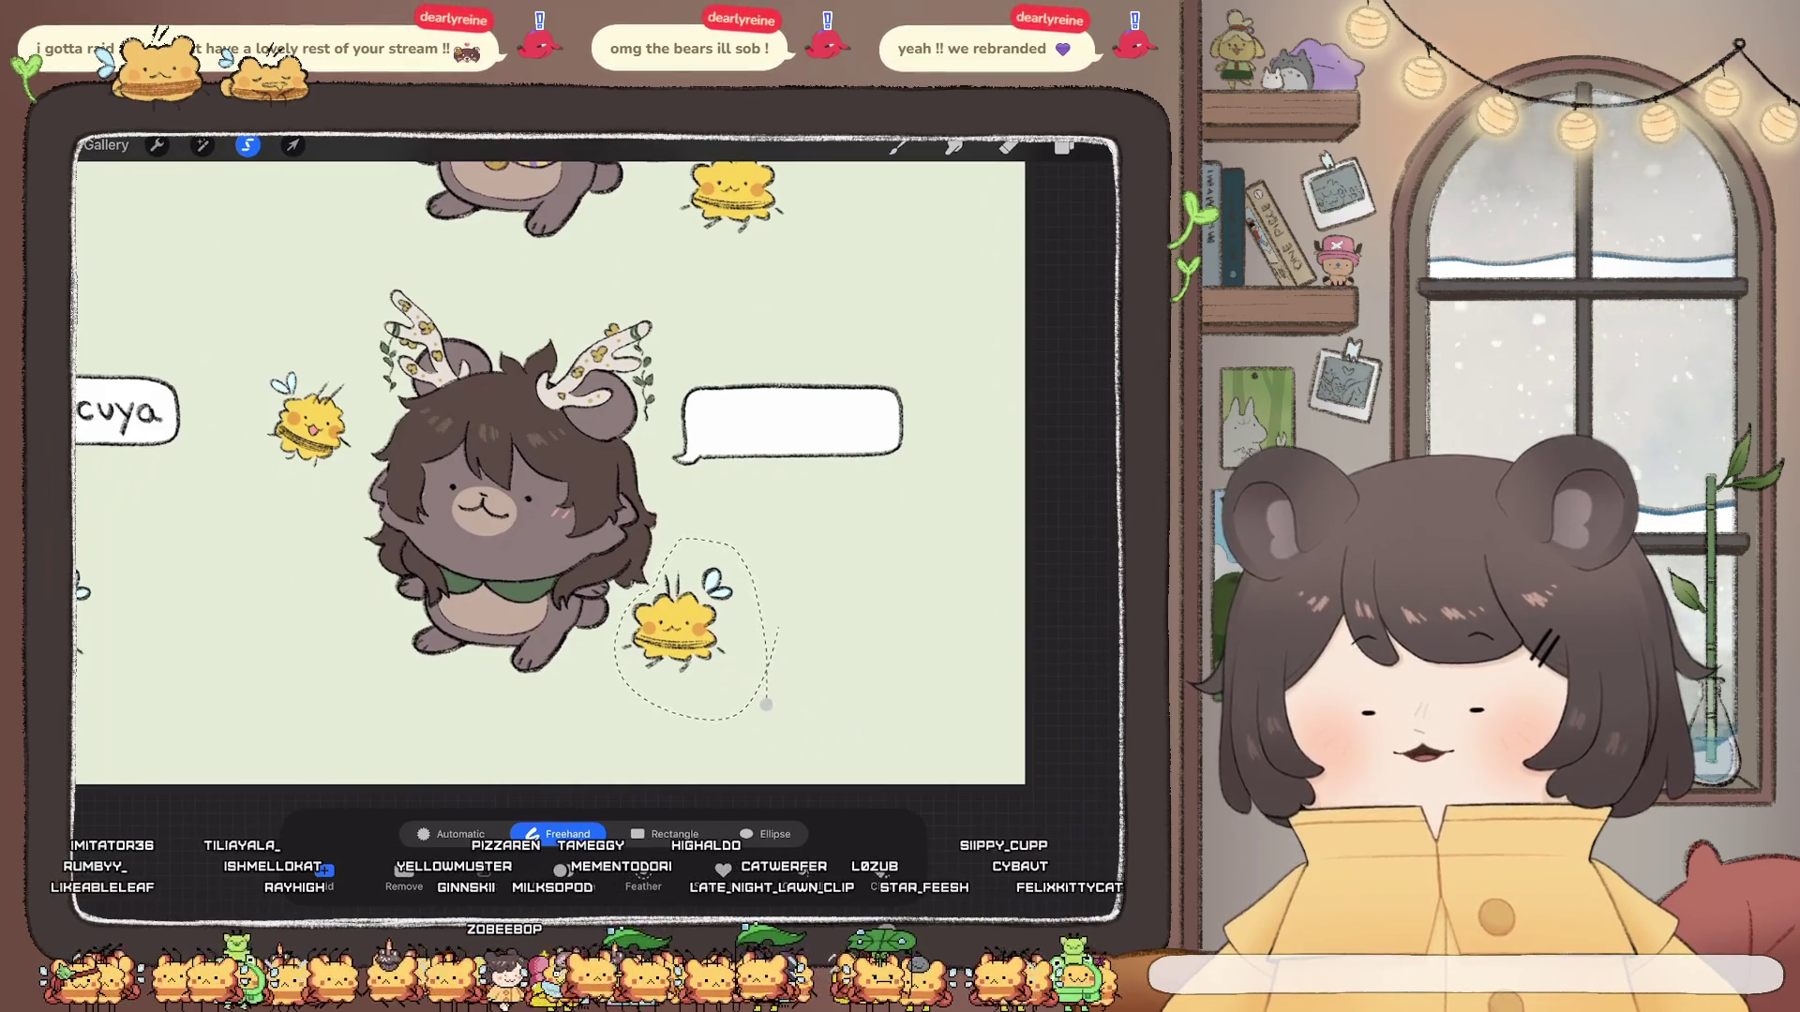
{"action": "left_click", "coordinate": [157, 145]}
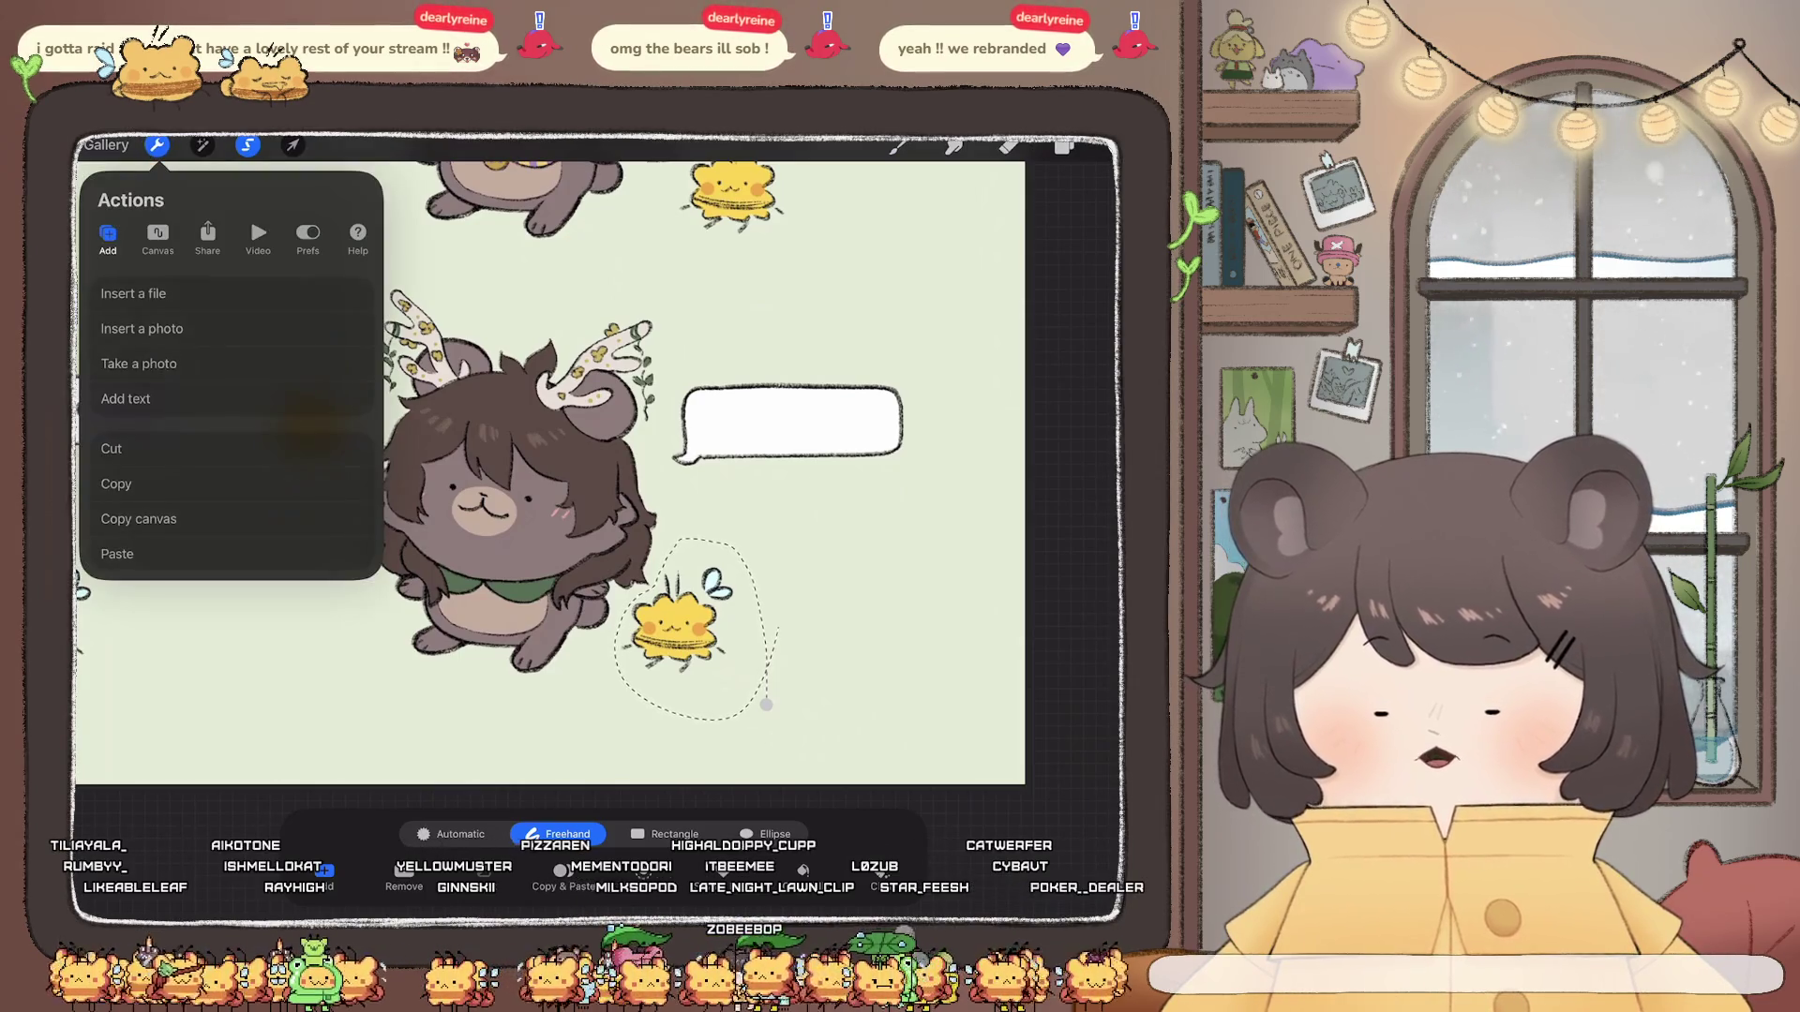
{"action": "left_click", "coordinate": [112, 448]}
{"action": "left_click", "coordinate": [117, 553]}
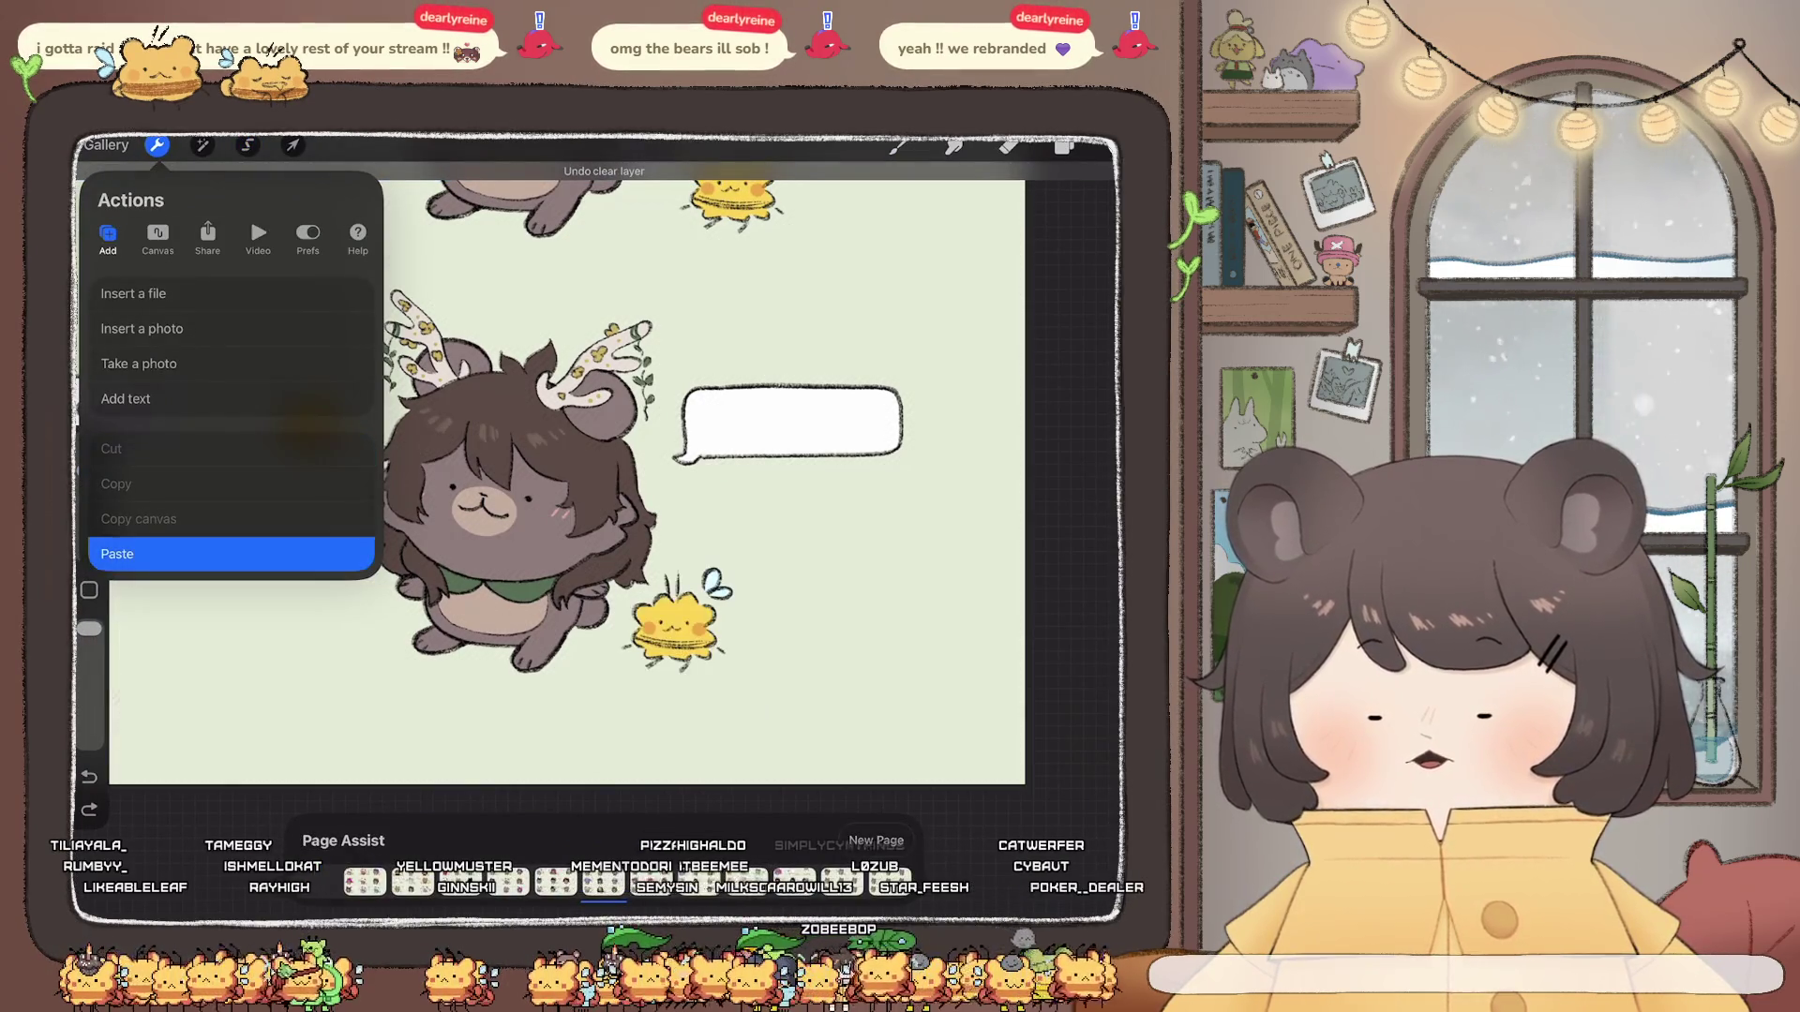
{"action": "mouse_move", "coordinate": [677, 619]}
{"action": "left_mouse_down"}
{"action": "mouse_move", "coordinate": [321, 626]}
{"action": "mouse_move", "coordinate": [338, 623]}
{"action": "mouse_move", "coordinate": [276, 562]}
{"action": "left_mouse_up"}
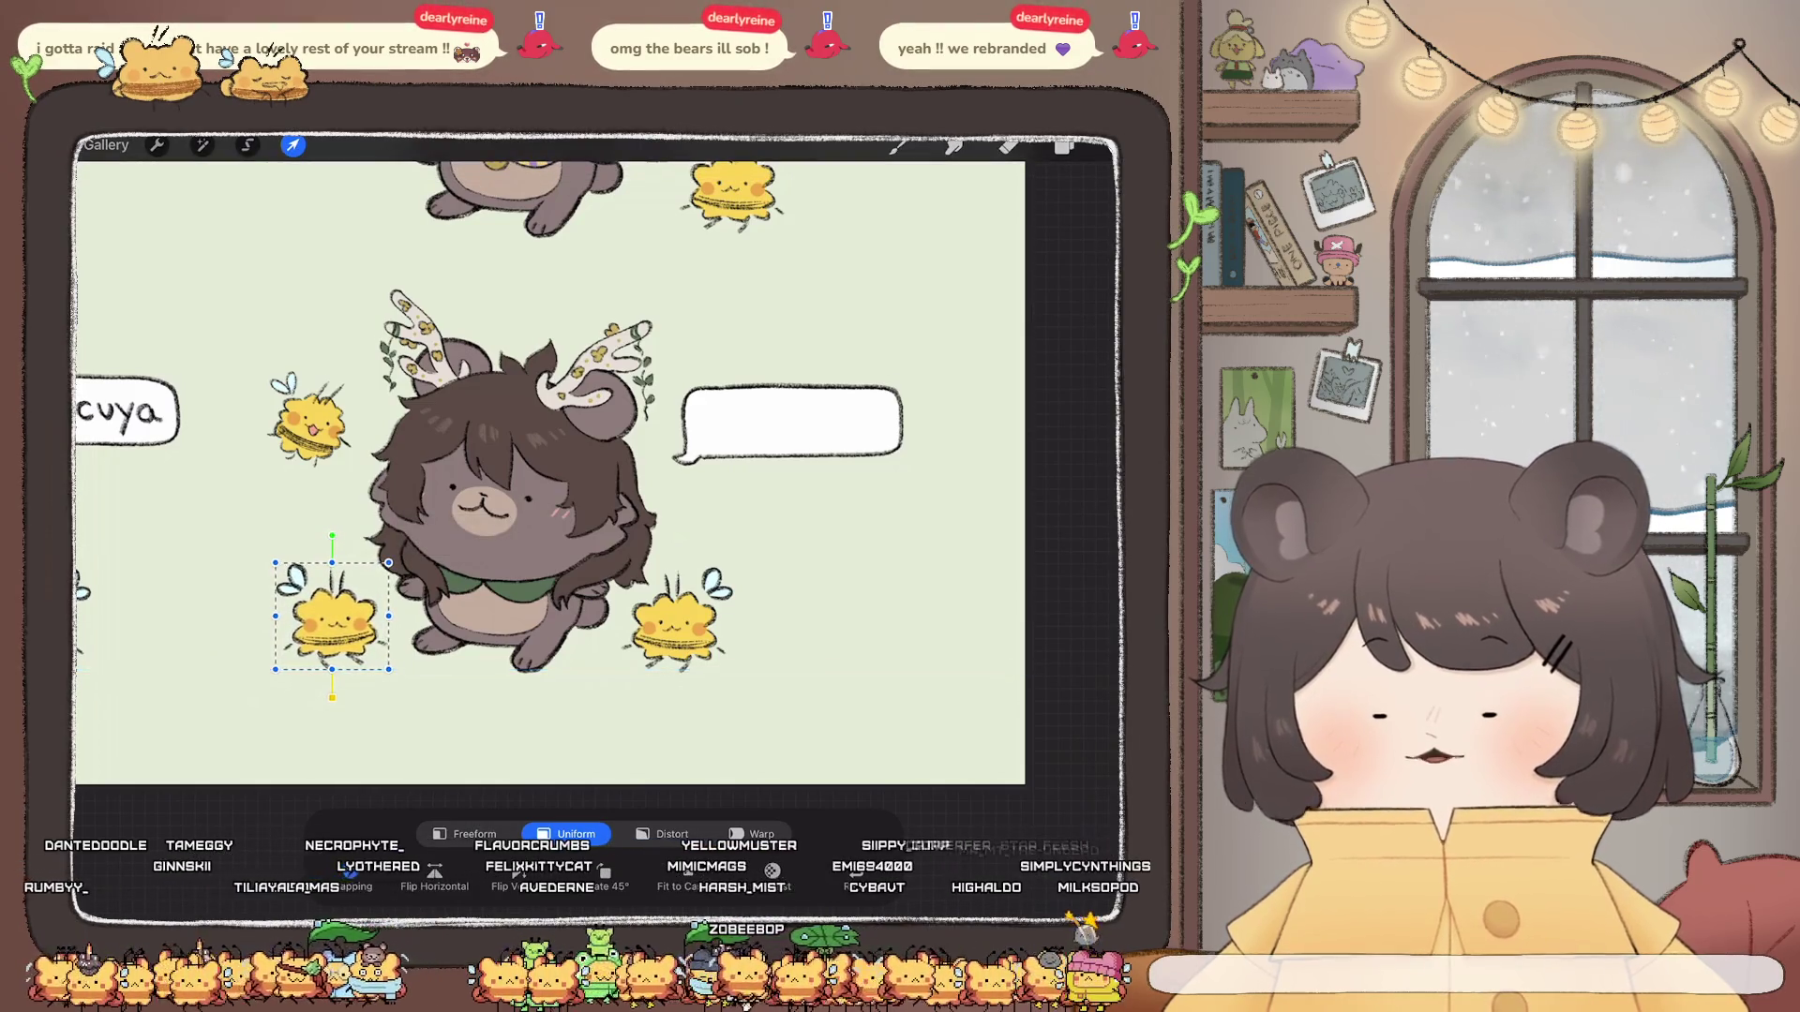
{"action": "left_click", "coordinate": [1065, 146]}
{"action": "scroll", "coordinate": [450, 478], "scroll_direction": "up", "scroll_amount": 5}
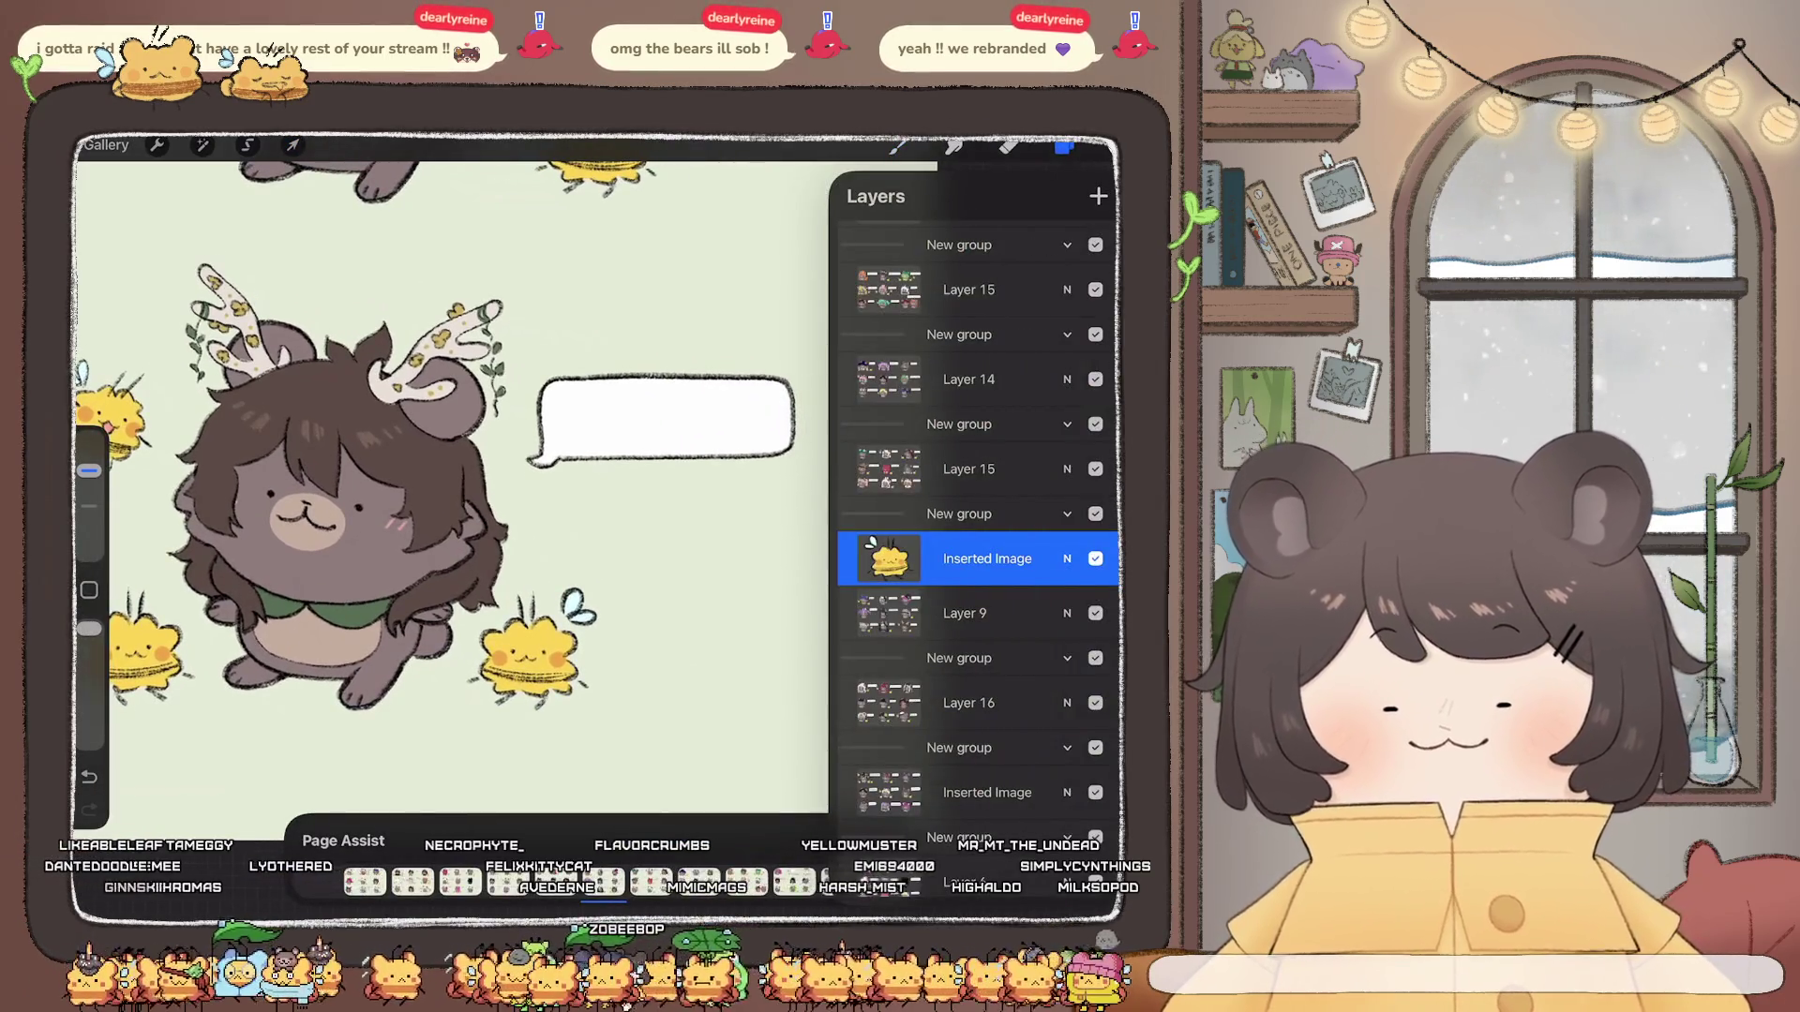
Step: Zoom to the empty bubble and pick a lettering brush and colour
{"action": "left_click_drag", "start_coordinate": [986, 559], "coordinate": [984, 613]}
{"action": "scroll", "coordinate": [774, 353], "scroll_direction": "up", "scroll_amount": 2}
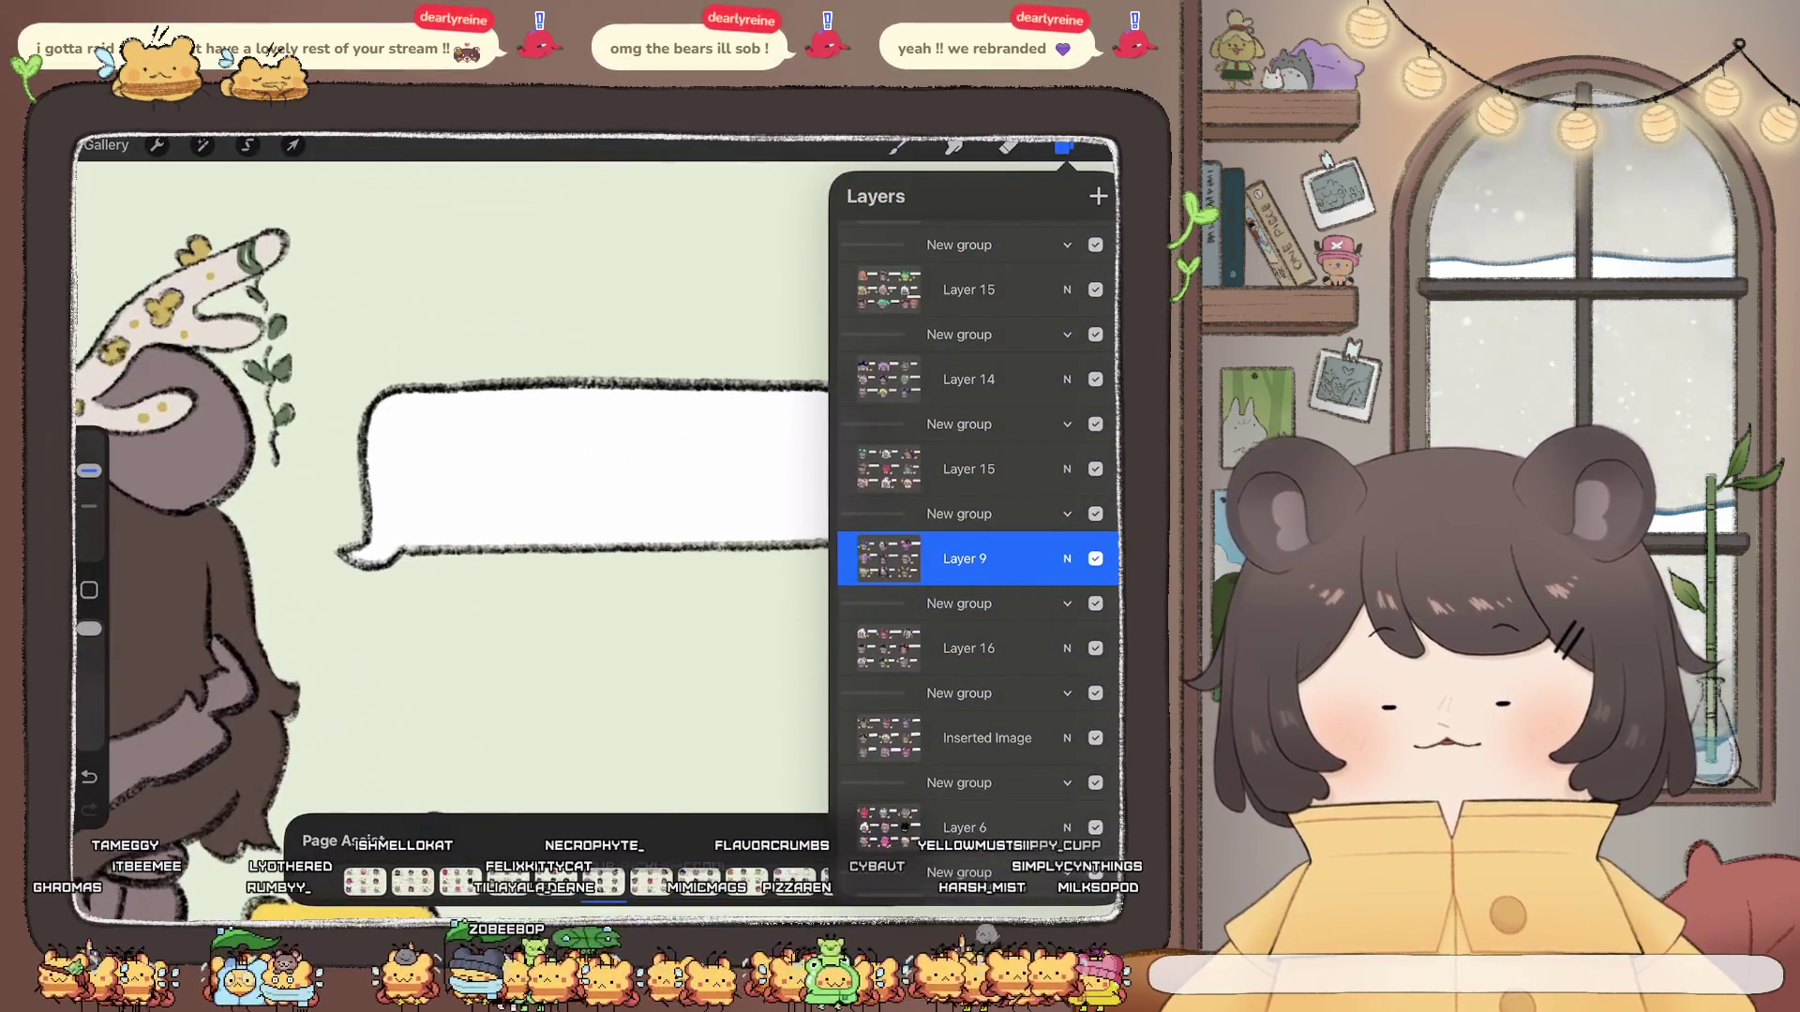
{"action": "left_click", "coordinate": [1065, 145]}
{"action": "left_click", "coordinate": [897, 145]}
{"action": "left_click", "coordinate": [966, 527]}
{"action": "left_click", "coordinate": [898, 144]}
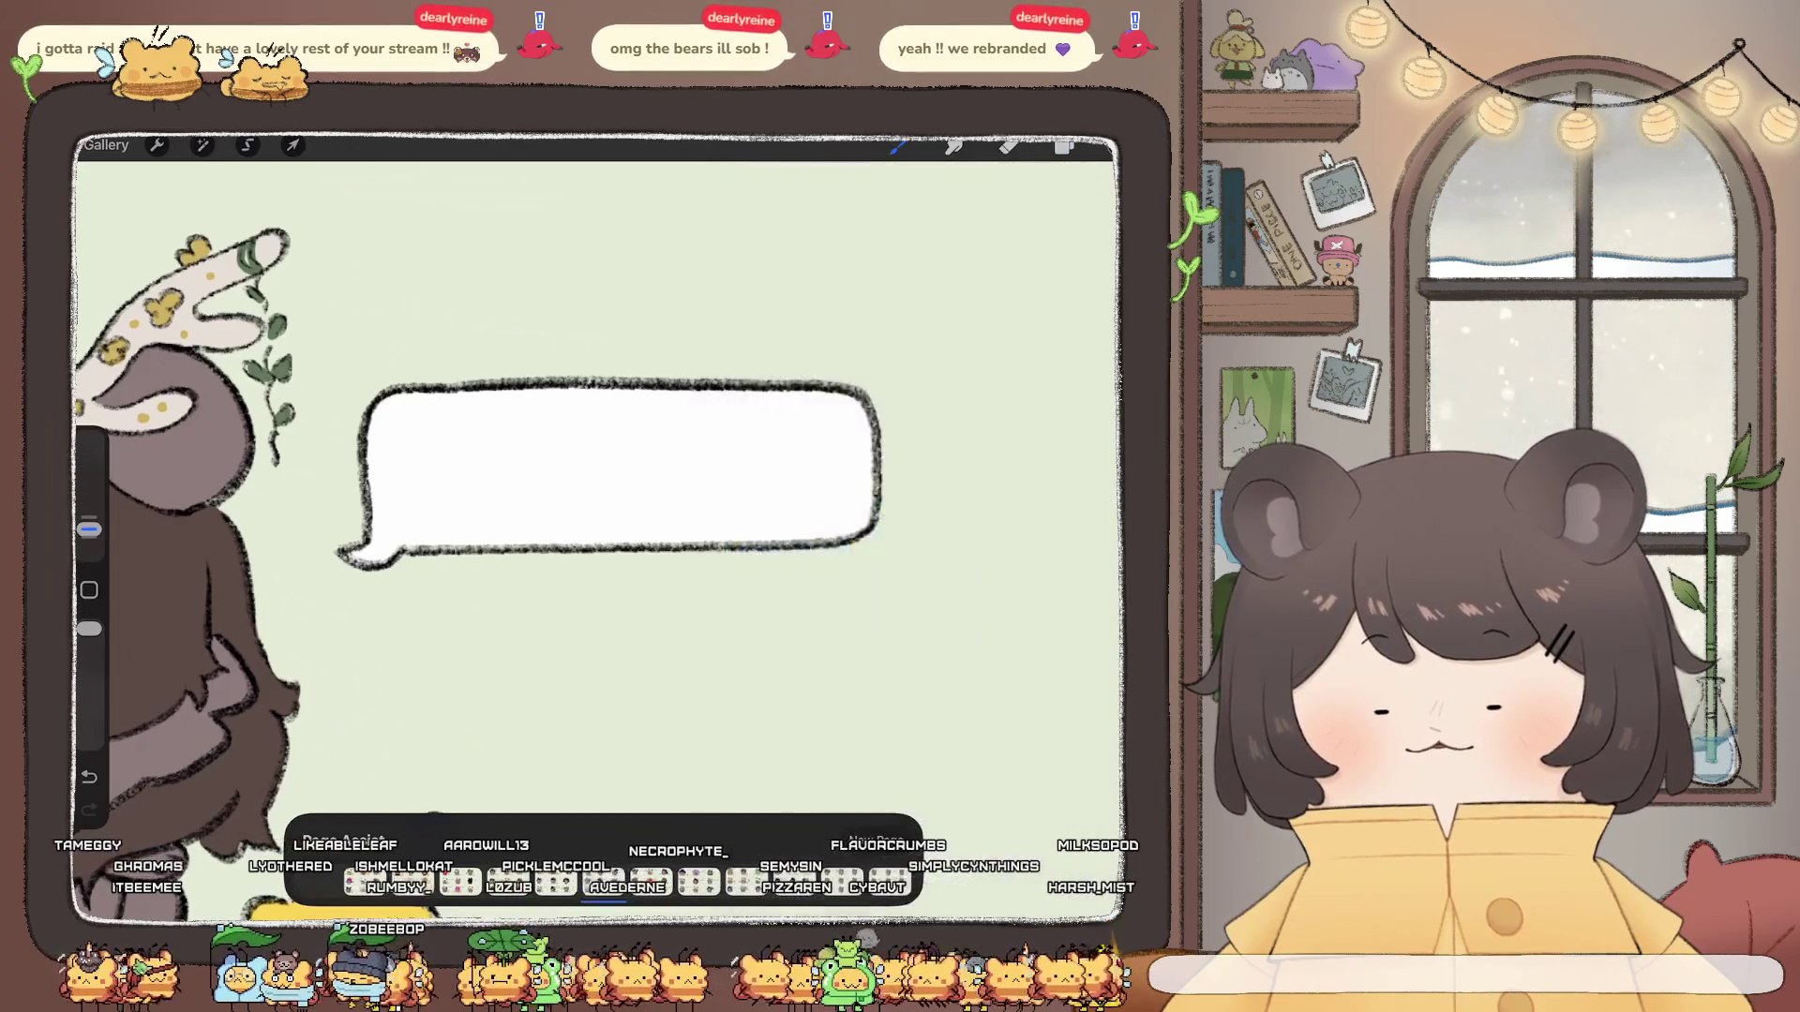
{"action": "scroll", "coordinate": [206, 359], "scroll_direction": "up", "scroll_amount": 2}
Step: Hand-letter the username in the bubble, undoing and redrawing the mis-drawn letters
{"action": "mouse_move", "coordinate": [470, 516]}
{"action": "left_mouse_down"}
{"action": "mouse_move", "coordinate": [497, 509]}
{"action": "mouse_move", "coordinate": [515, 543]}
{"action": "mouse_move", "coordinate": [559, 537]}
{"action": "mouse_move", "coordinate": [596, 498]}
{"action": "mouse_move", "coordinate": [647, 498]}
{"action": "mouse_move", "coordinate": [703, 569]}
{"action": "left_mouse_up"}
{"action": "key", "text": "ctrl+z"}
{"action": "scroll", "coordinate": [590, 506], "scroll_direction": "down", "scroll_amount": 2}
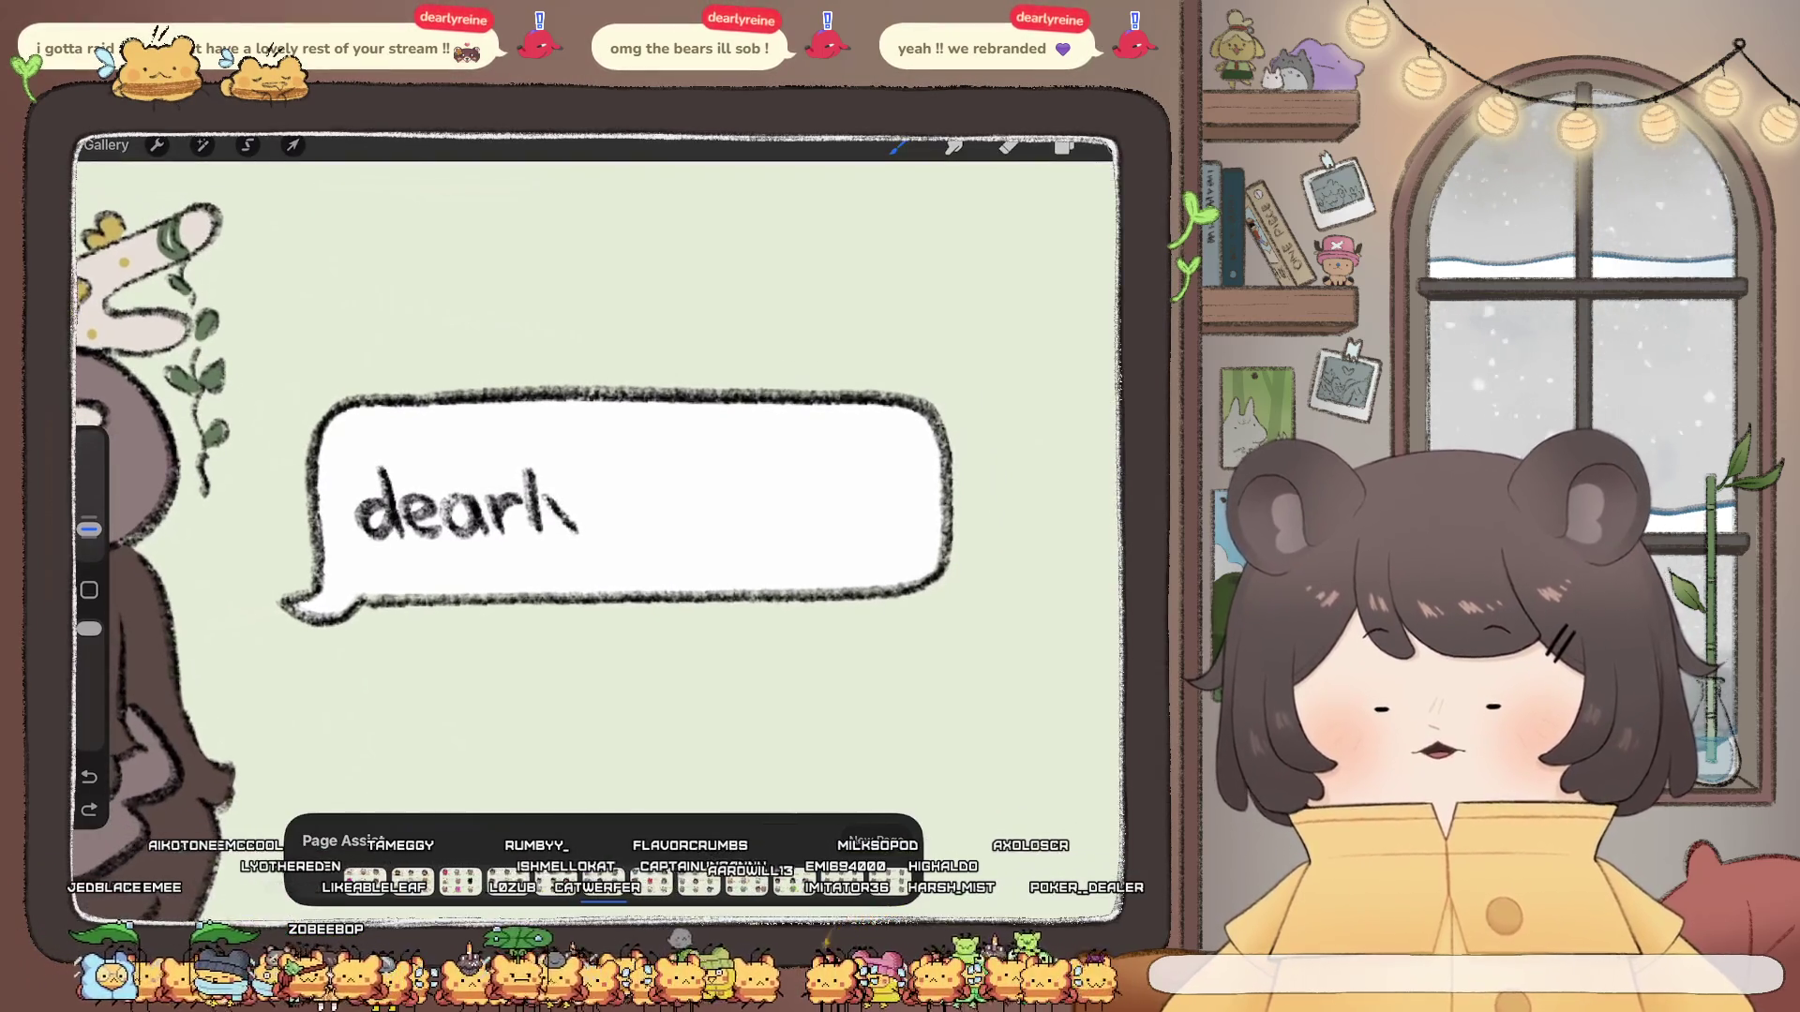
{"action": "left_click", "coordinate": [607, 495]}
{"action": "left_click_drag", "start_coordinate": [648, 511], "coordinate": [713, 529]}
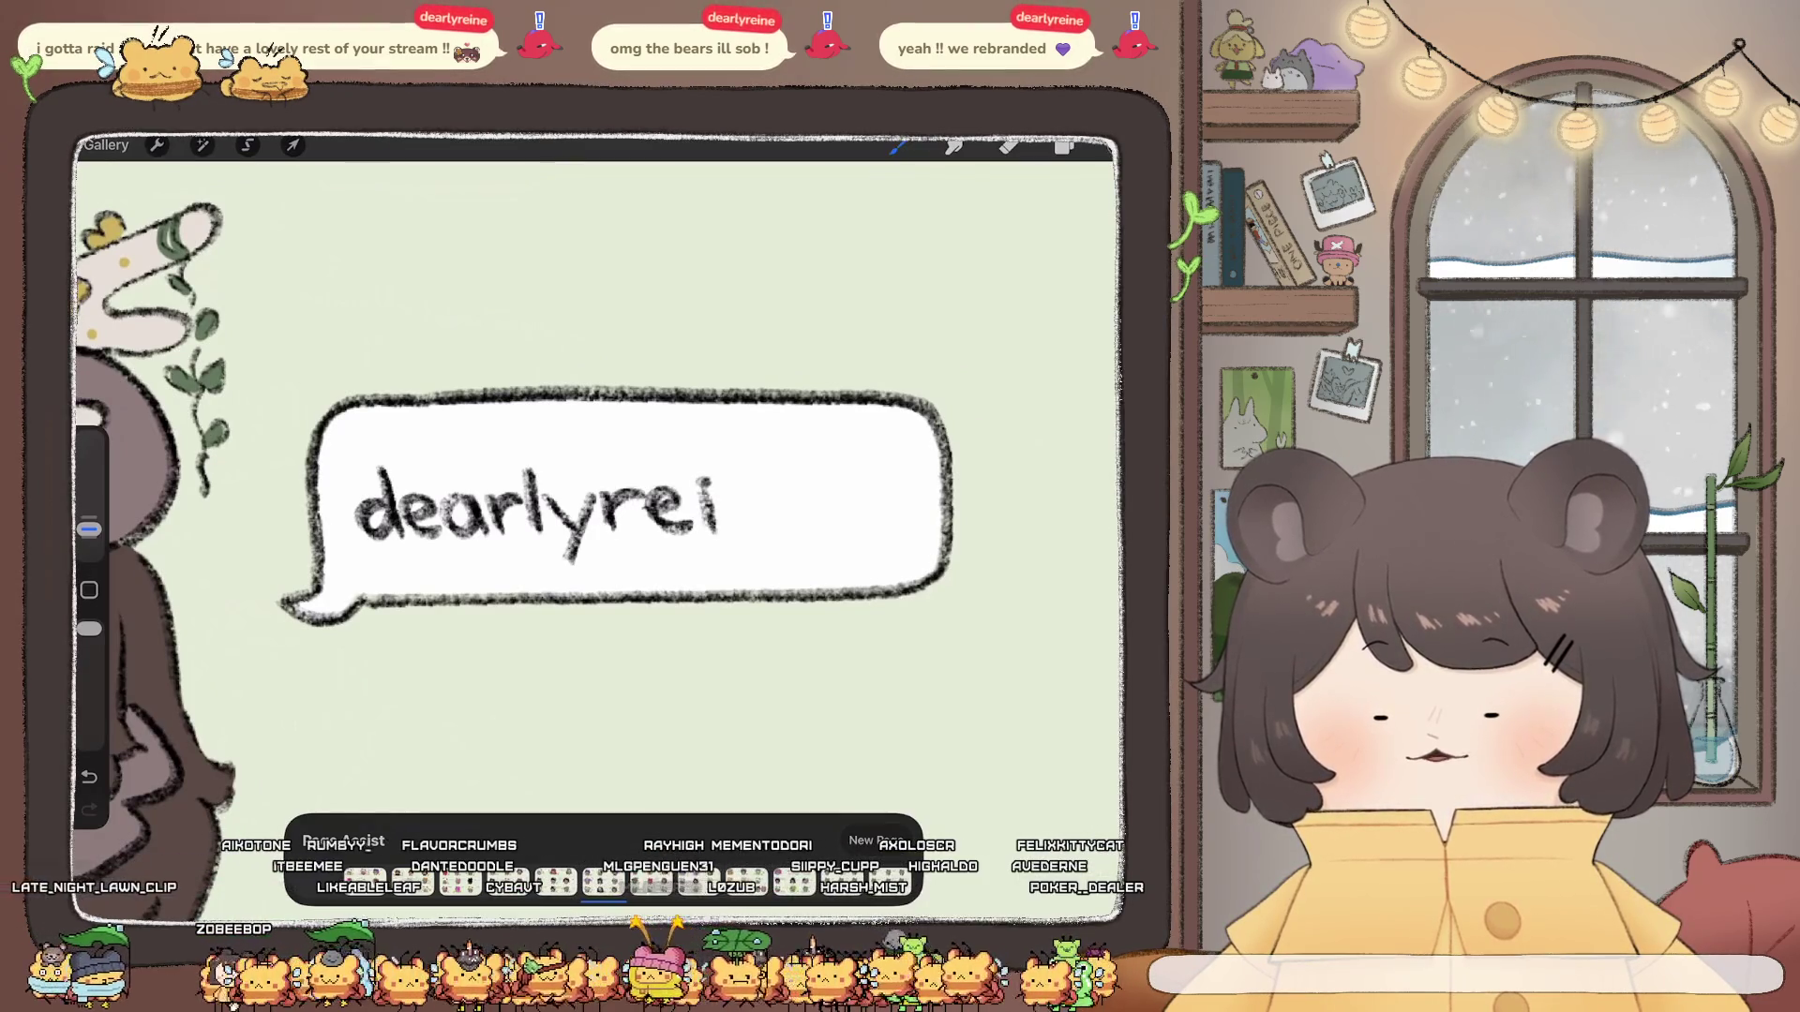
{"action": "key", "text": "ctrl+z"}
{"action": "key", "text": "ctrl+z"}
{"action": "key", "text": "ctrl+z"}
{"action": "key", "text": "ctrl+z"}
{"action": "key", "text": "ctrl+z"}
{"action": "key", "text": "ctrl+z"}
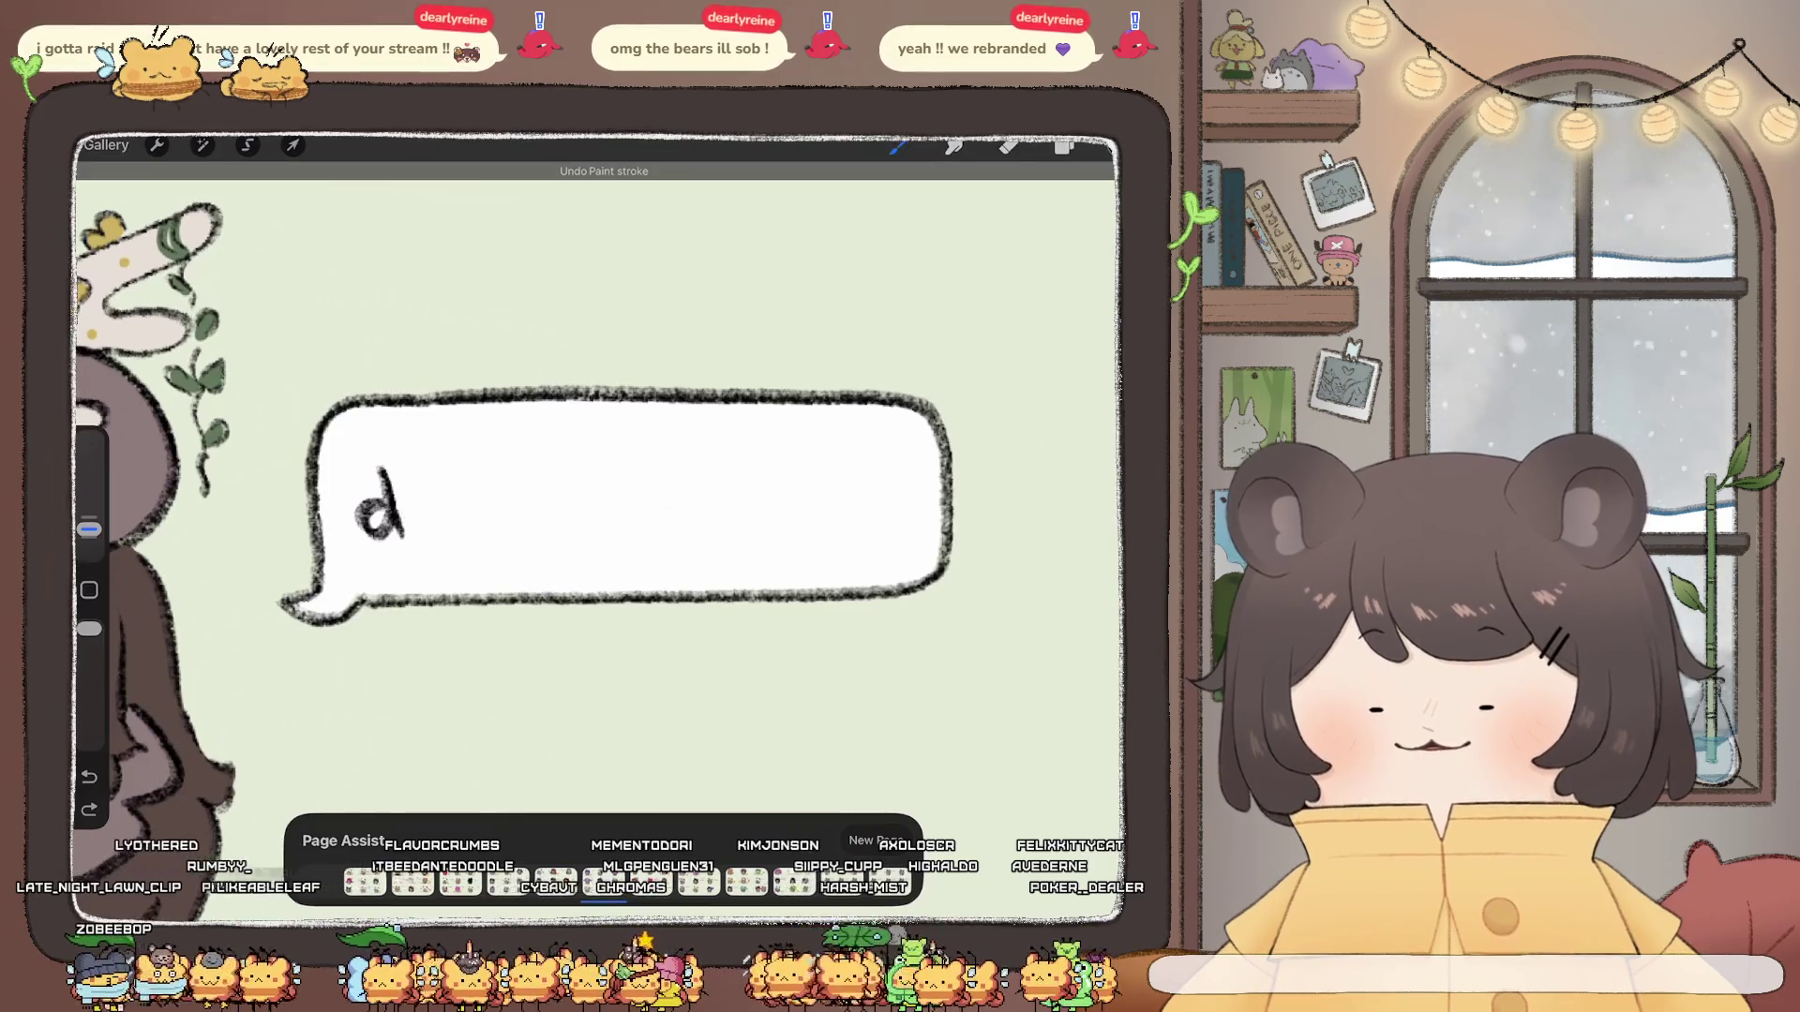
{"action": "key", "text": "ctrl+z"}
{"action": "mouse_move", "coordinate": [393, 504]}
{"action": "left_mouse_down"}
{"action": "mouse_move", "coordinate": [535, 500]}
{"action": "mouse_move", "coordinate": [602, 567]}
{"action": "mouse_move", "coordinate": [690, 495]}
{"action": "mouse_move", "coordinate": [736, 531]}
{"action": "mouse_move", "coordinate": [830, 532]}
{"action": "mouse_move", "coordinate": [888, 487]}
{"action": "mouse_move", "coordinate": [850, 523]}
{"action": "left_mouse_up"}
{"action": "scroll", "coordinate": [598, 506], "scroll_direction": "down", "scroll_amount": 3}
{"action": "scroll", "coordinate": [598, 507], "scroll_direction": "down", "scroll_amount": 3}
{"action": "scroll", "coordinate": [597, 507], "scroll_direction": "up", "scroll_amount": 2}
{"action": "scroll", "coordinate": [562, 478], "scroll_direction": "up", "scroll_amount": 1}
{"action": "scroll", "coordinate": [563, 478], "scroll_direction": "up", "scroll_amount": 1}
{"action": "scroll", "coordinate": [563, 478], "scroll_direction": "up", "scroll_amount": 1}
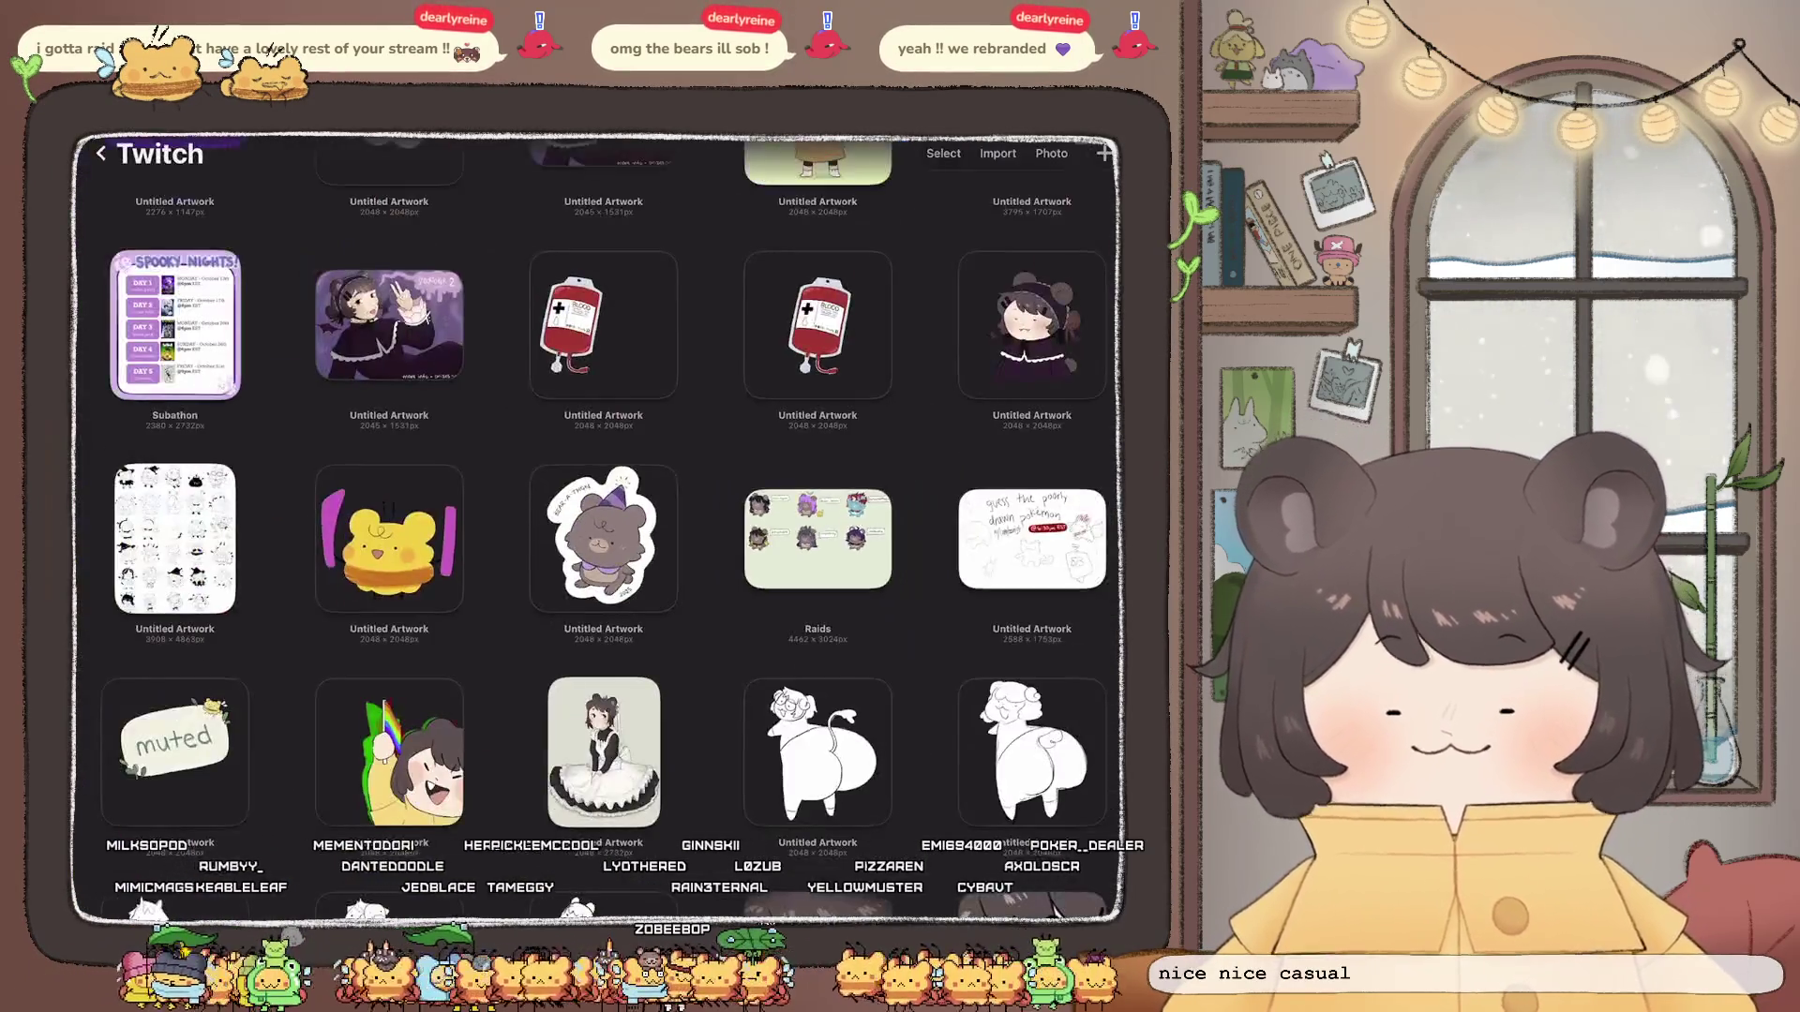
{"action": "scroll", "coordinate": [599, 528], "scroll_direction": "up", "scroll_amount": 2}
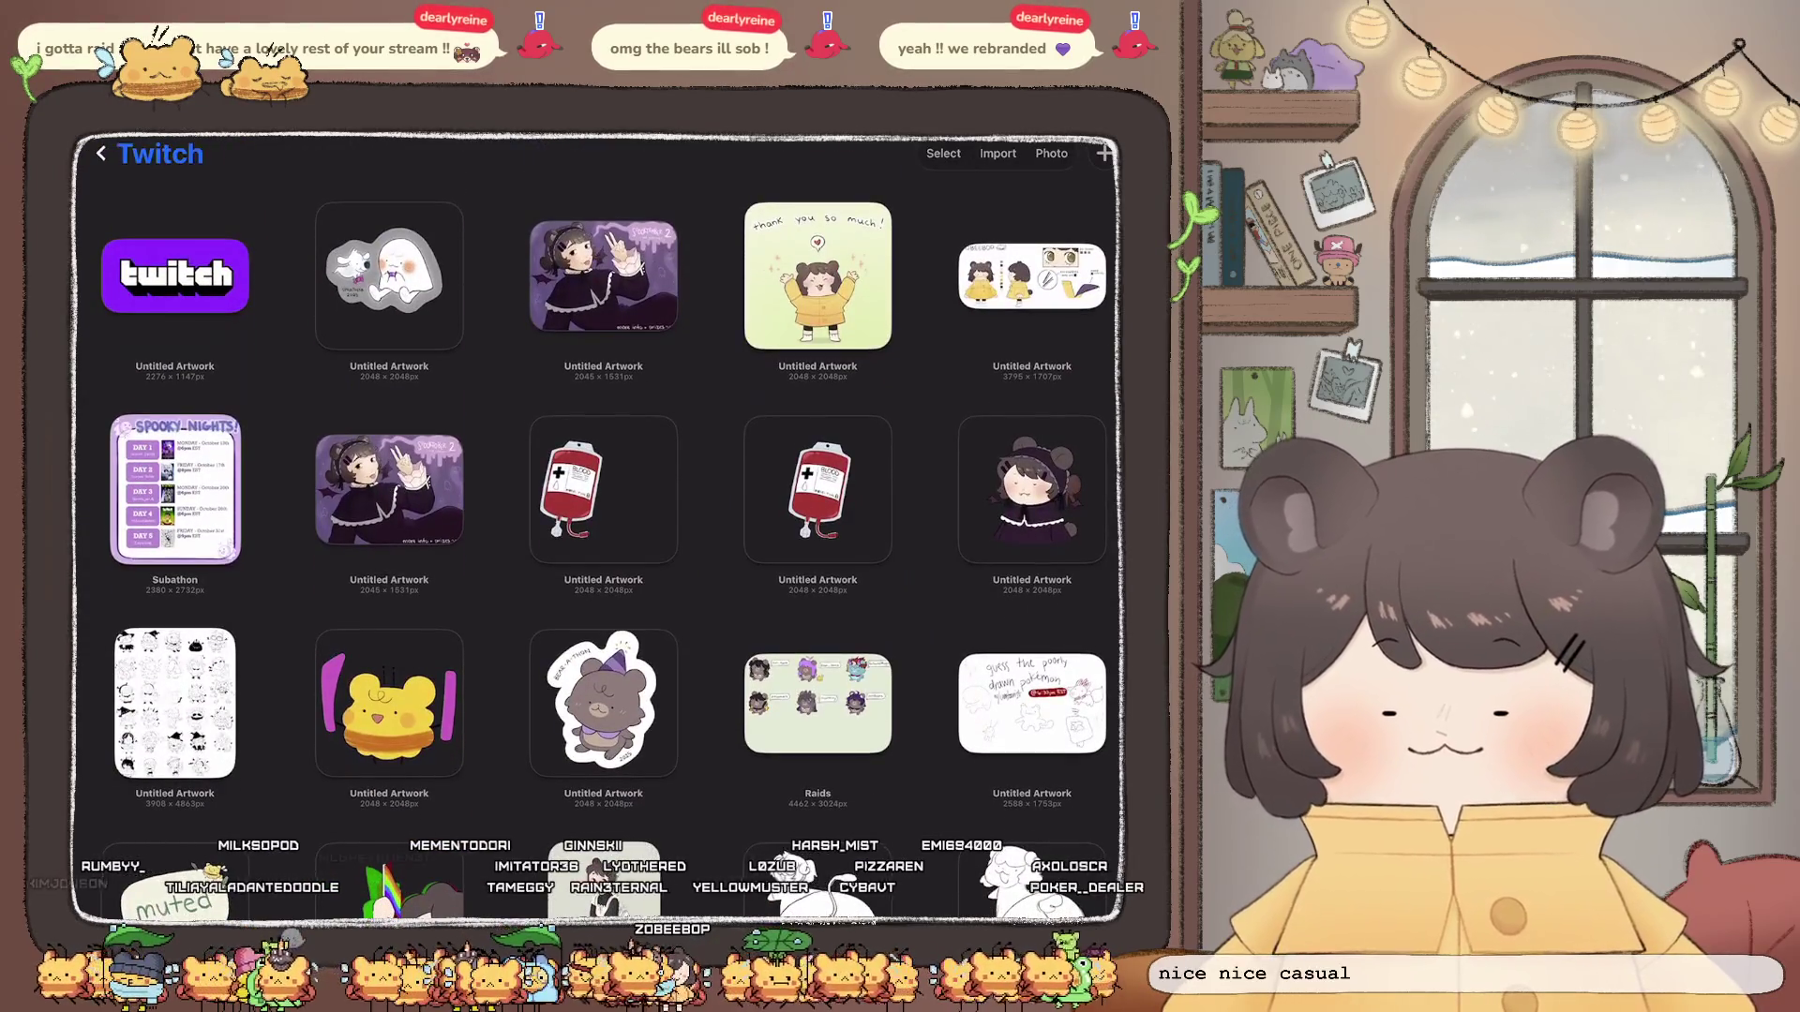
Step: Return to the gallery, enter the TikToks stack and open the chibi girl sketch artwork
{"action": "left_click", "coordinate": [101, 154]}
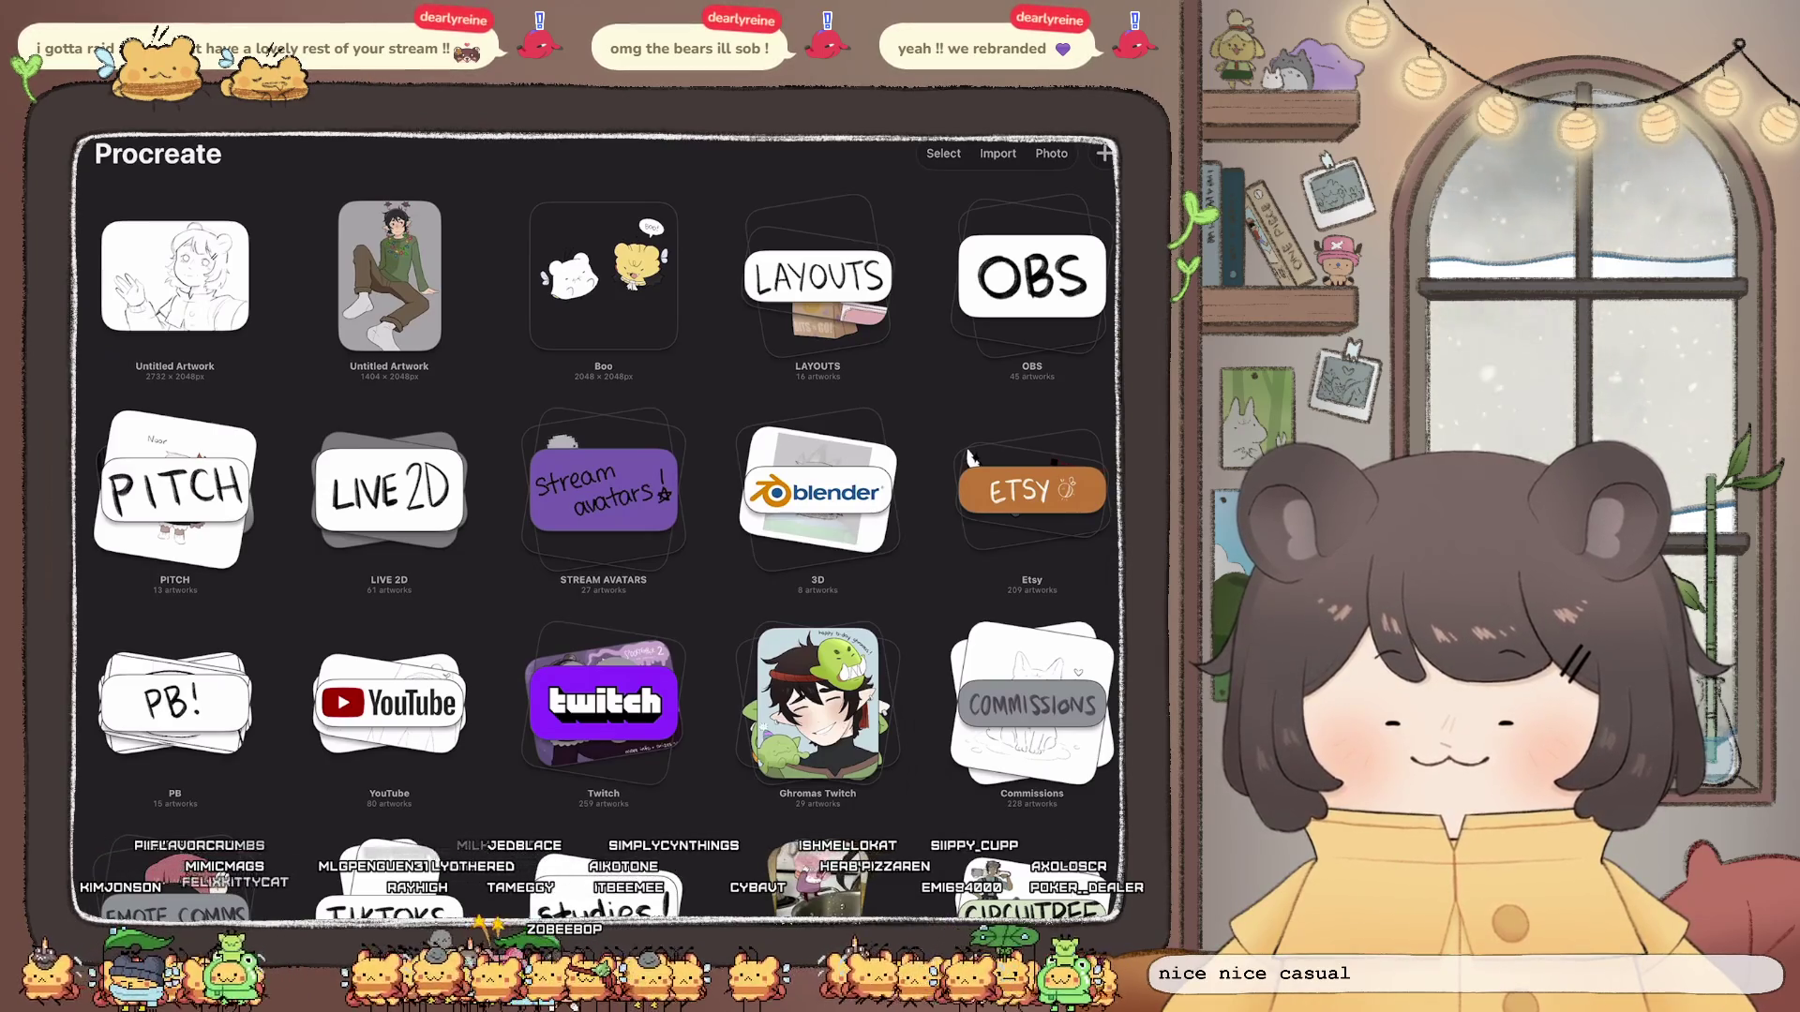
{"action": "scroll", "coordinate": [596, 562], "scroll_direction": "down", "scroll_amount": 1}
{"action": "left_click", "coordinate": [389, 850]}
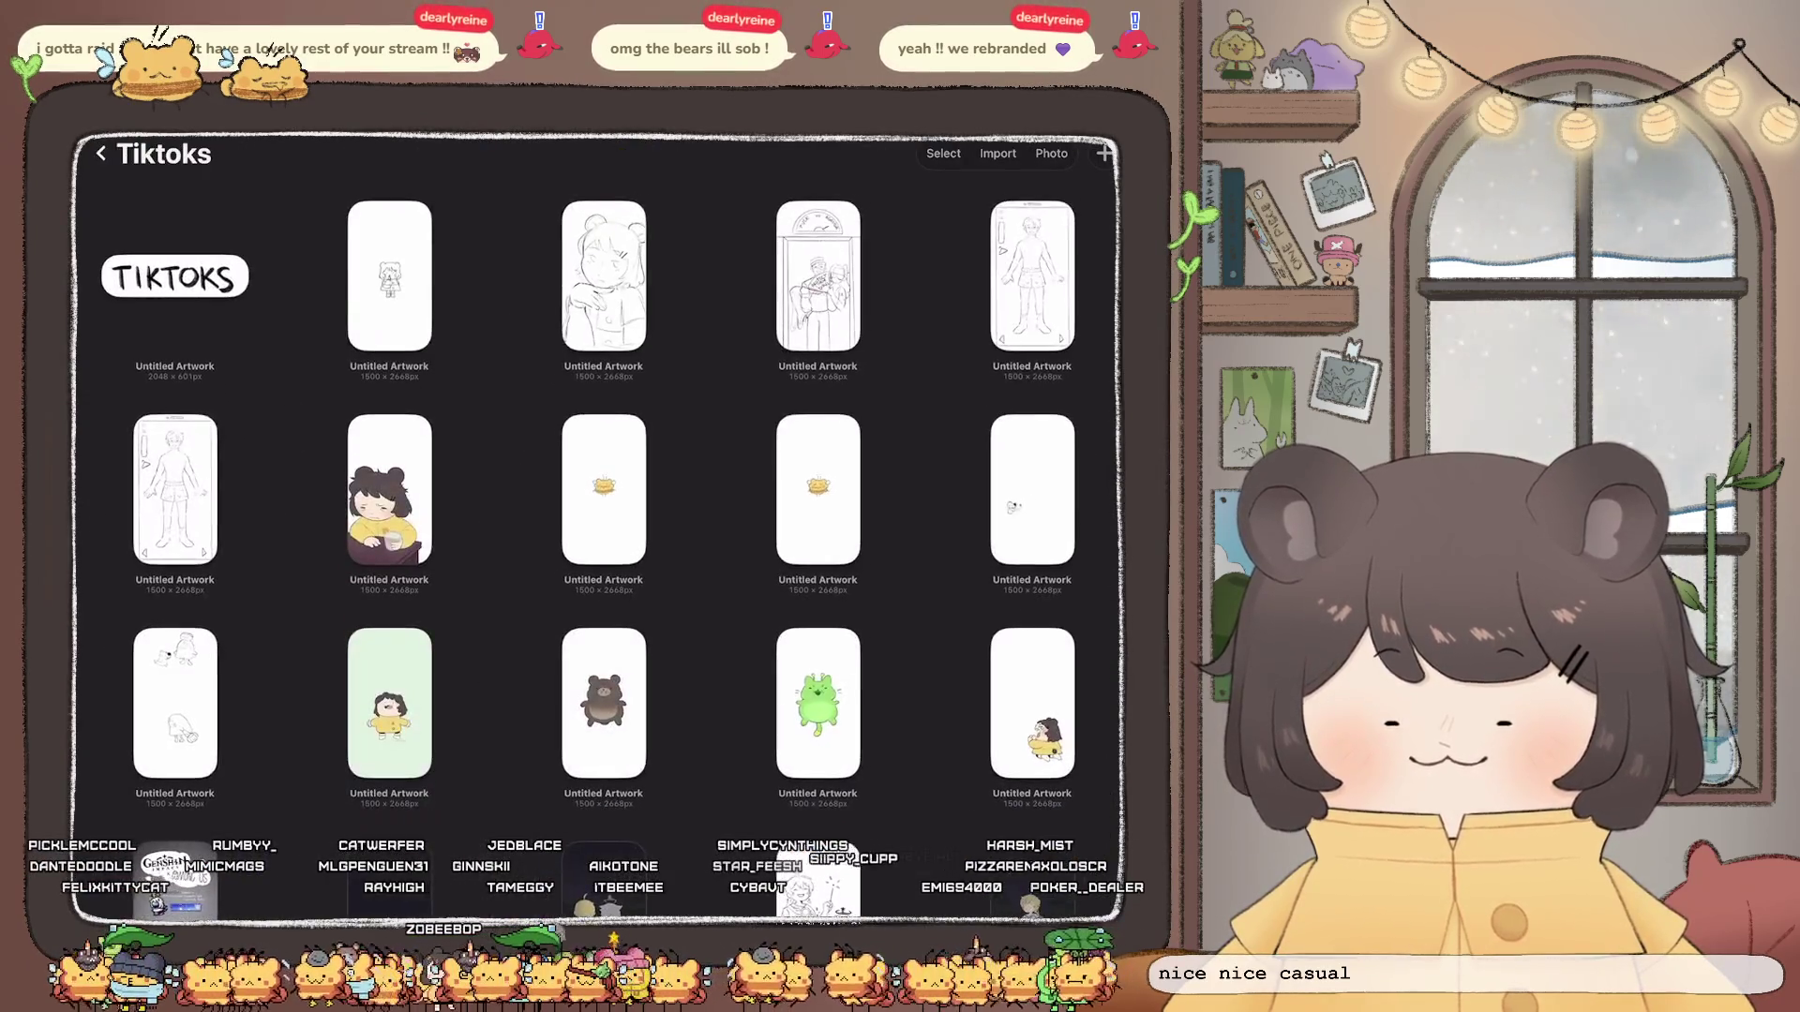
{"action": "left_click", "coordinate": [390, 275]}
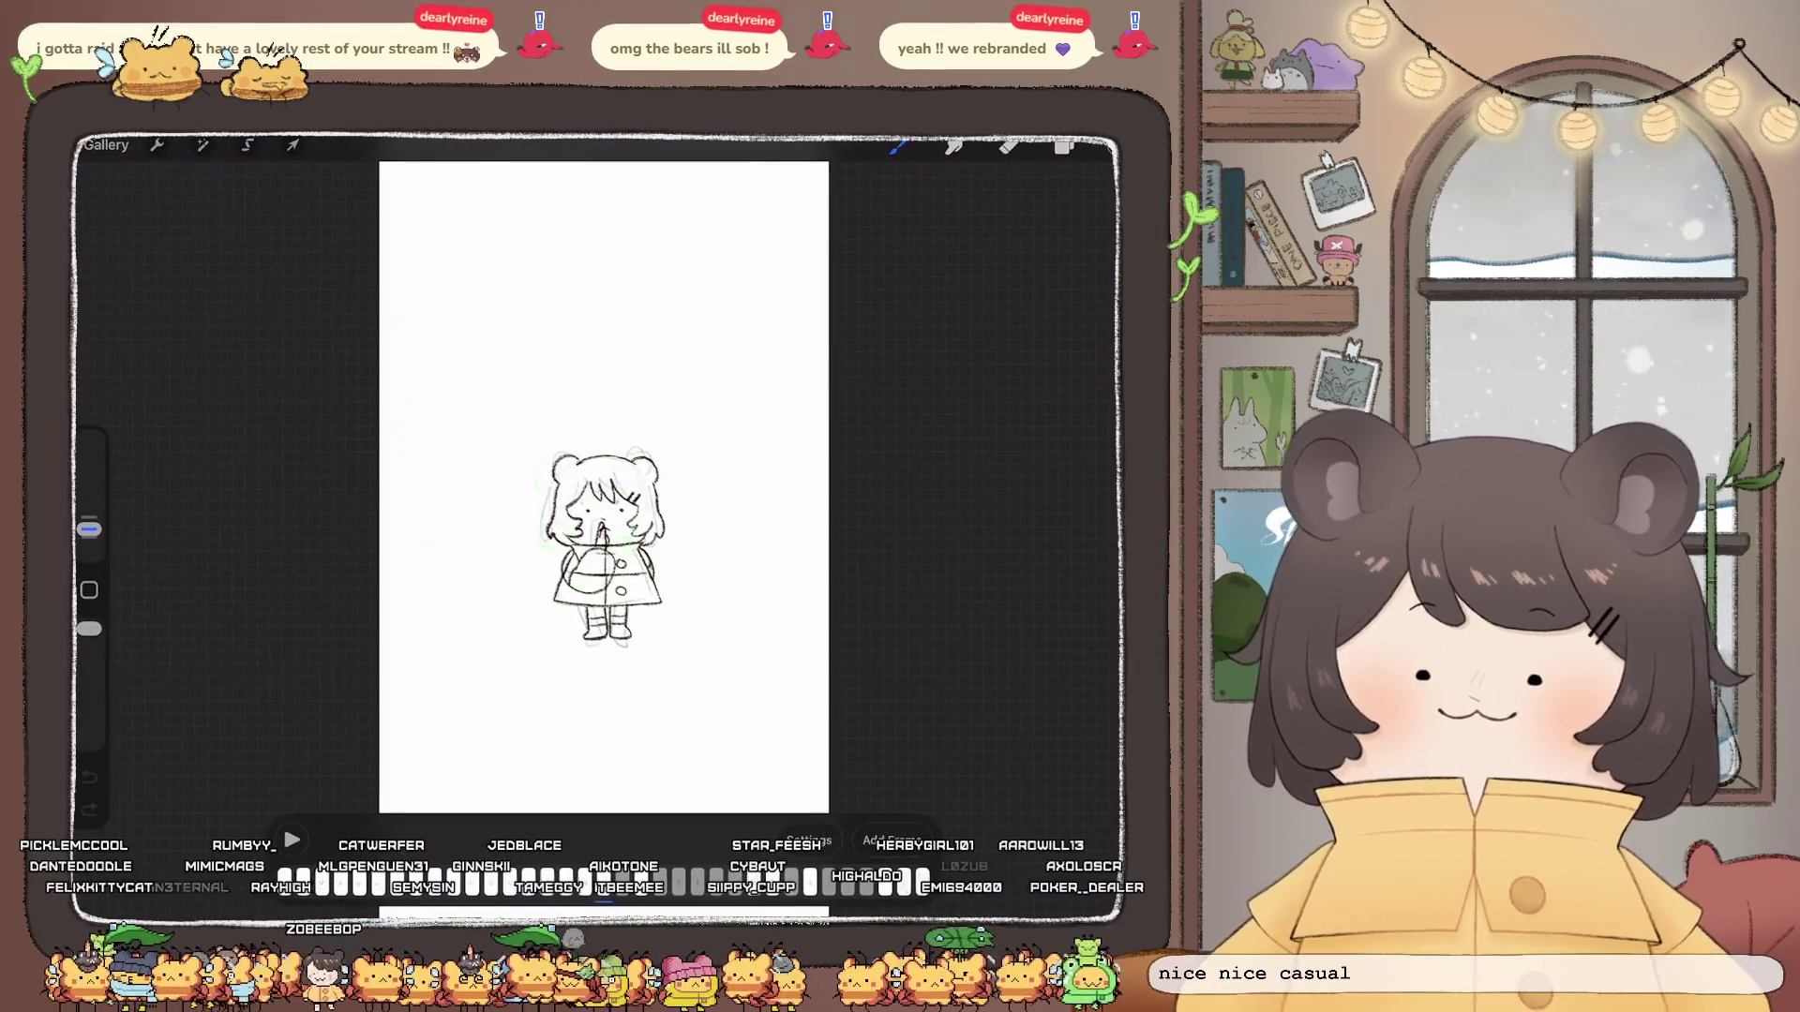
{"action": "scroll", "coordinate": [604, 479], "scroll_direction": "up", "scroll_amount": 5}
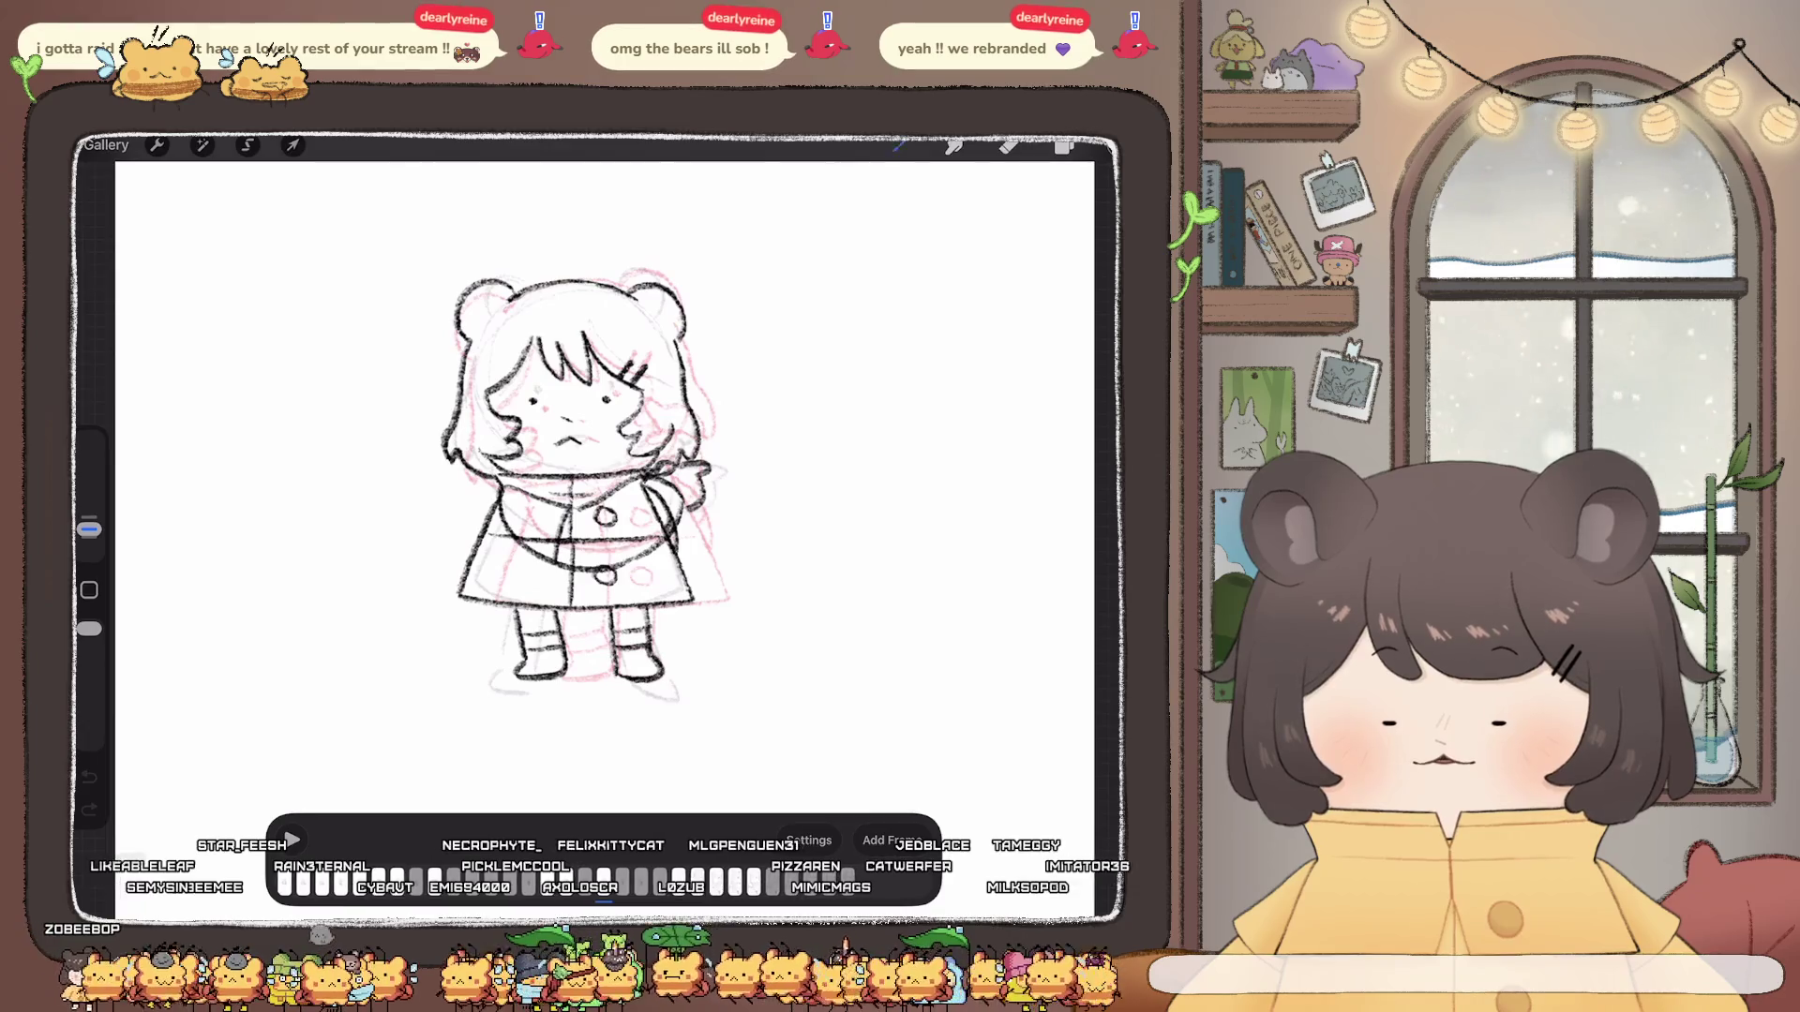
{"action": "scroll", "coordinate": [590, 478], "scroll_direction": "up", "scroll_amount": 3}
Step: Show the Layers list with the Frame 11 and Frame 12 groups
{"action": "left_click", "coordinate": [1064, 145]}
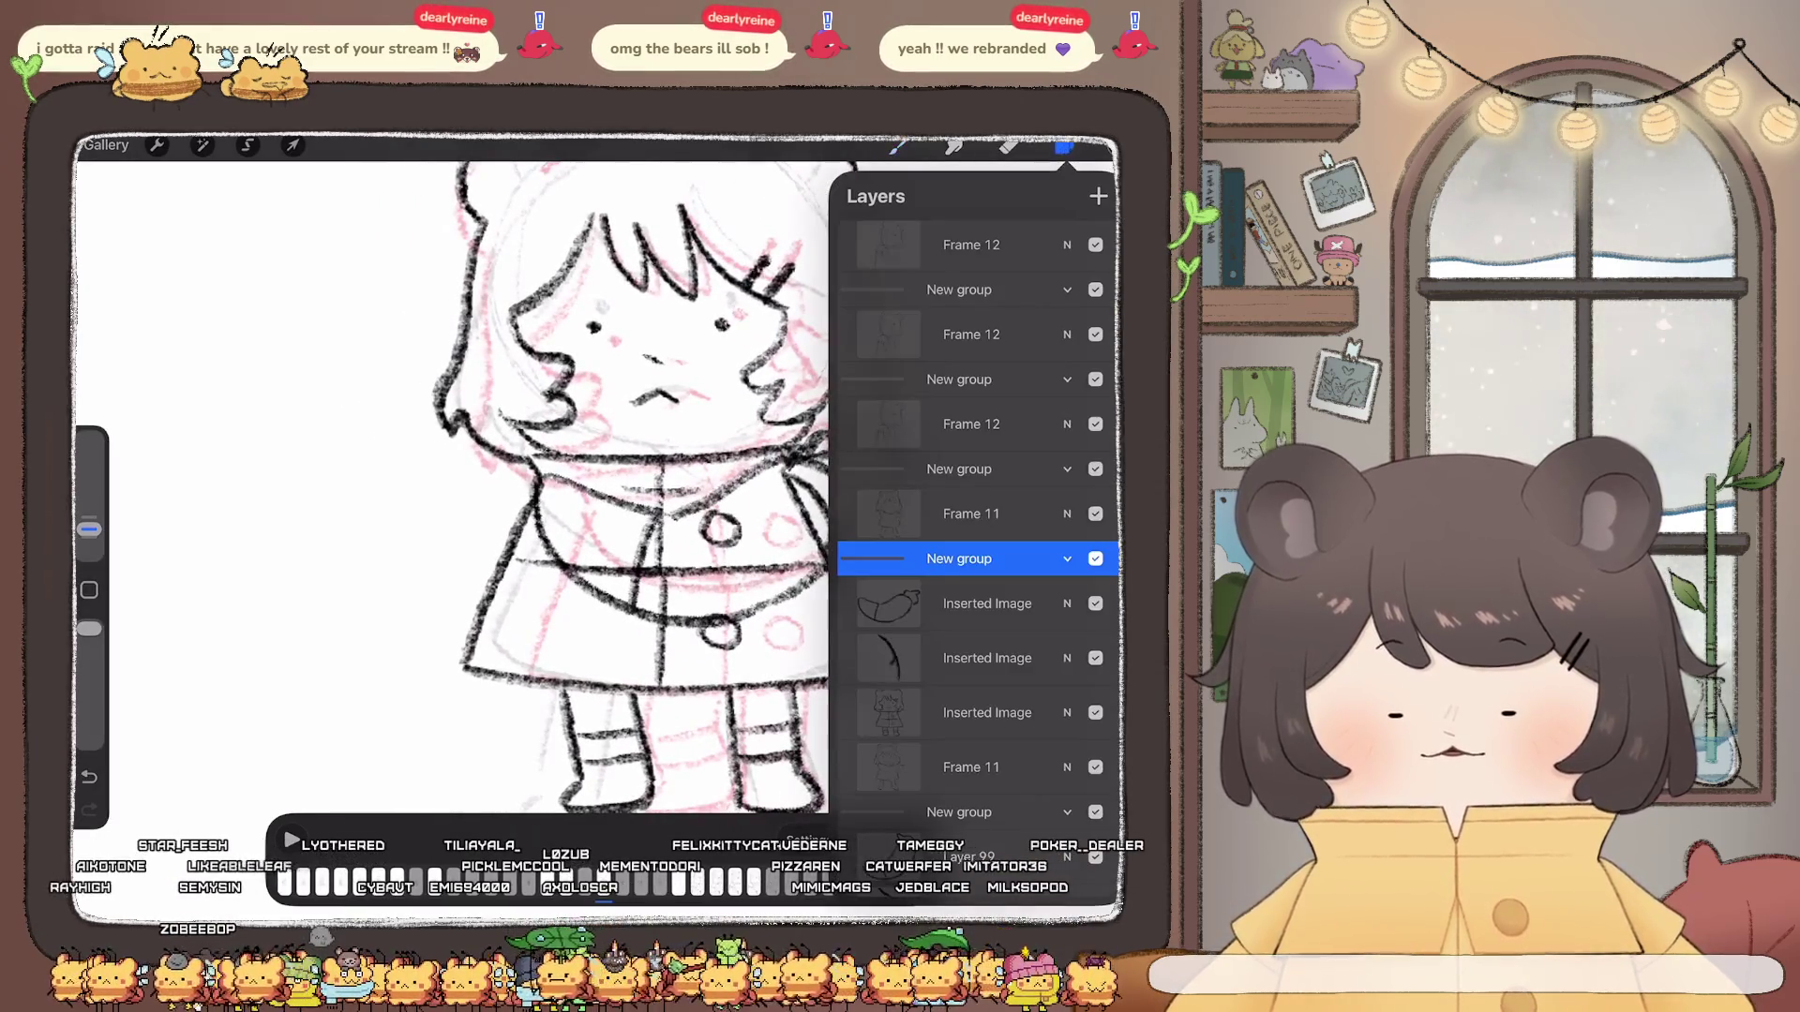
Step: Select the Inserted Image scarf layer and start Adjustments > Liquify on it
{"action": "left_click", "coordinate": [987, 603]}
{"action": "left_click", "coordinate": [1063, 146]}
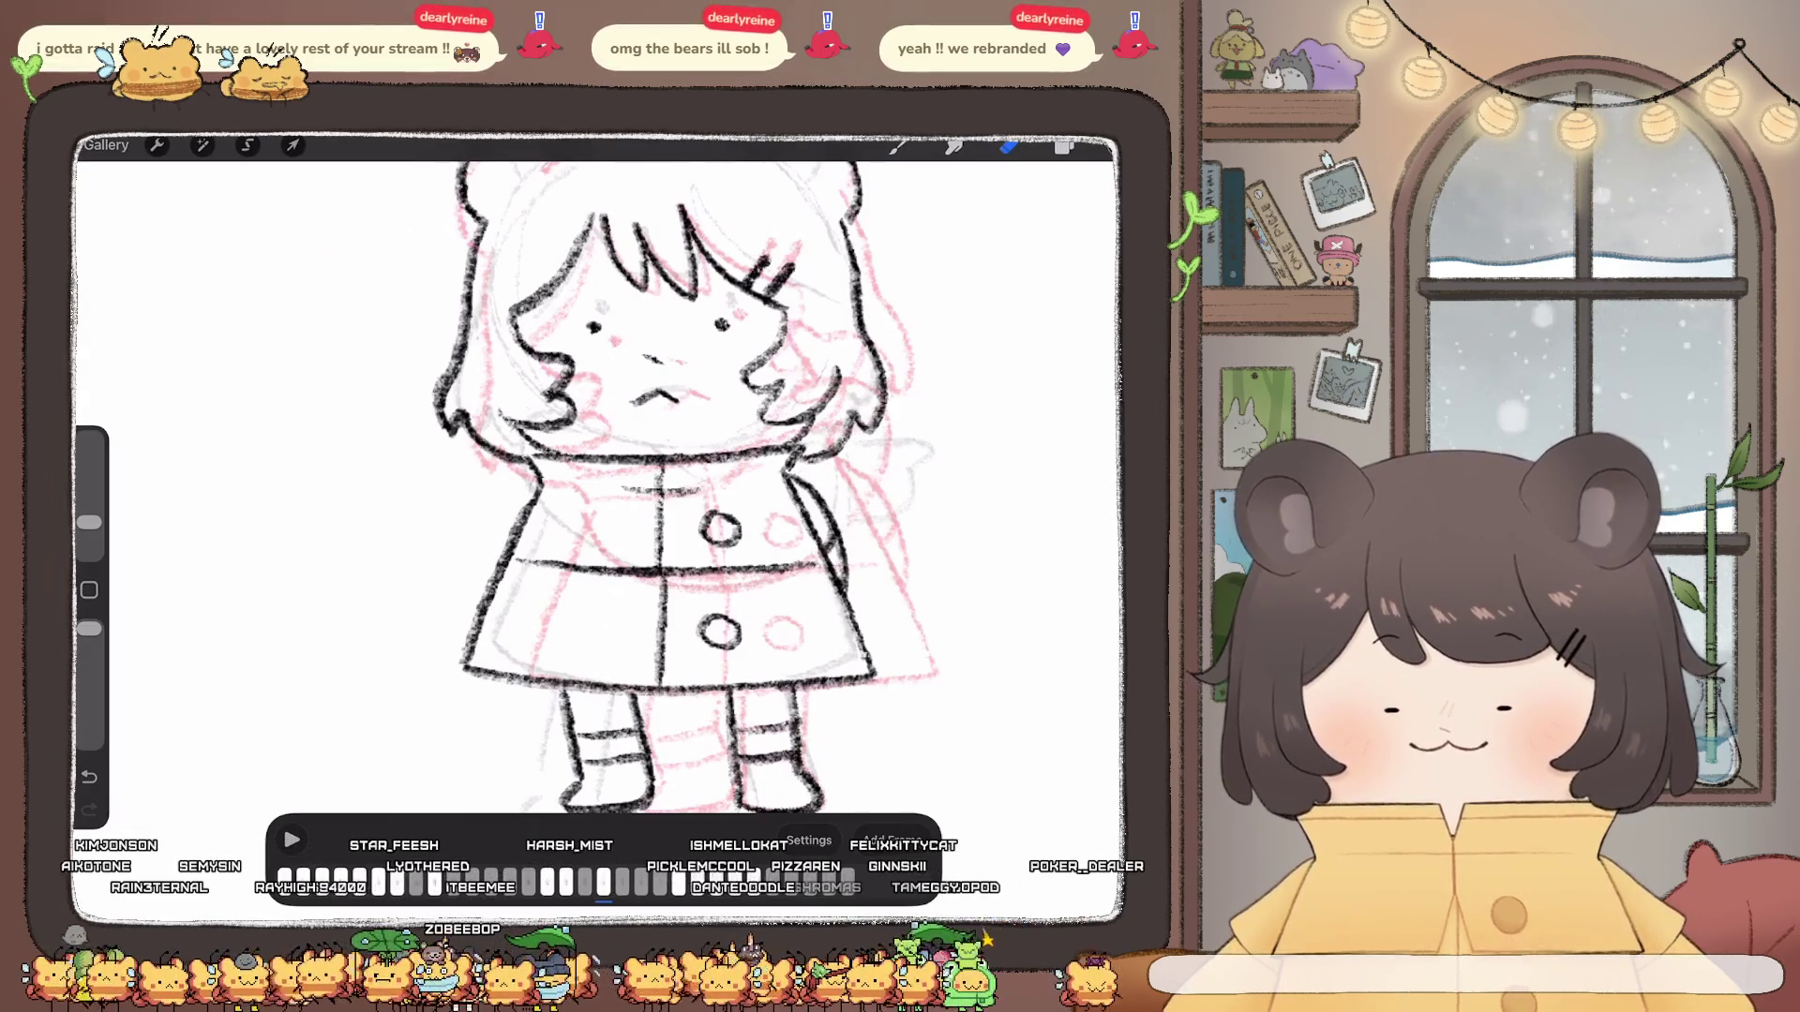
{"action": "key", "text": "b"}
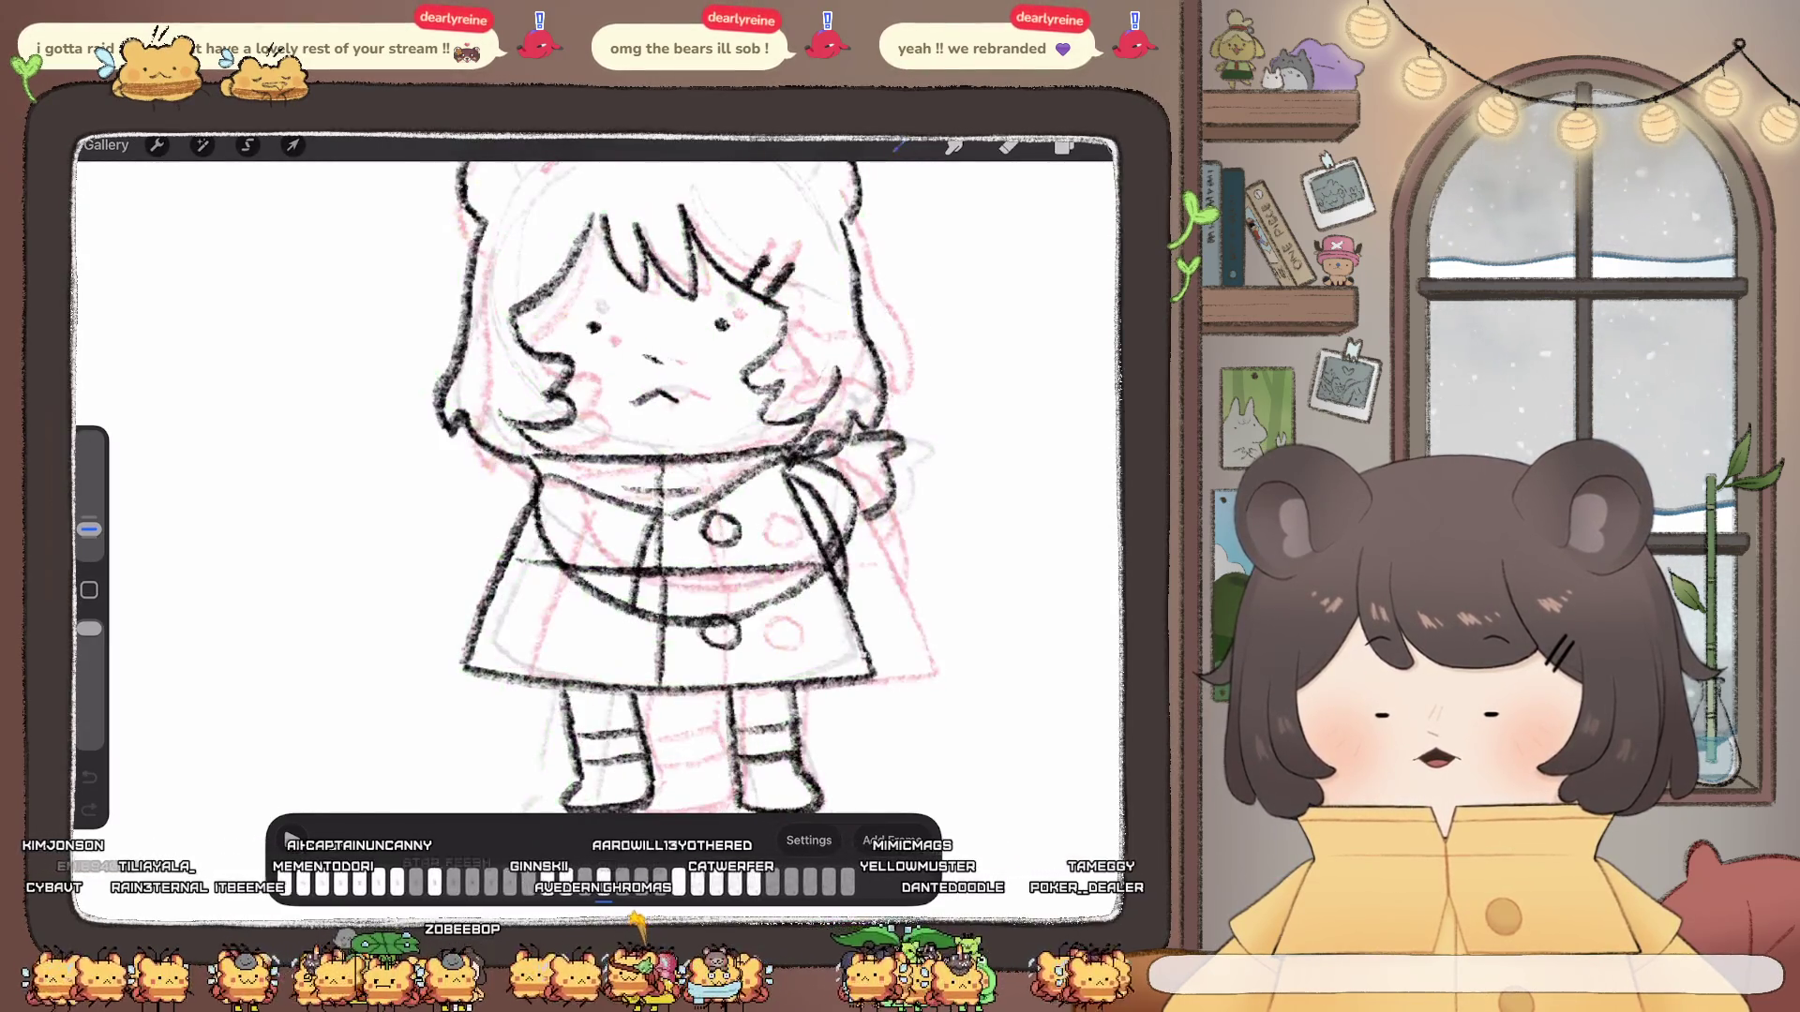
{"action": "left_click", "coordinate": [1065, 145]}
{"action": "left_click", "coordinate": [988, 603]}
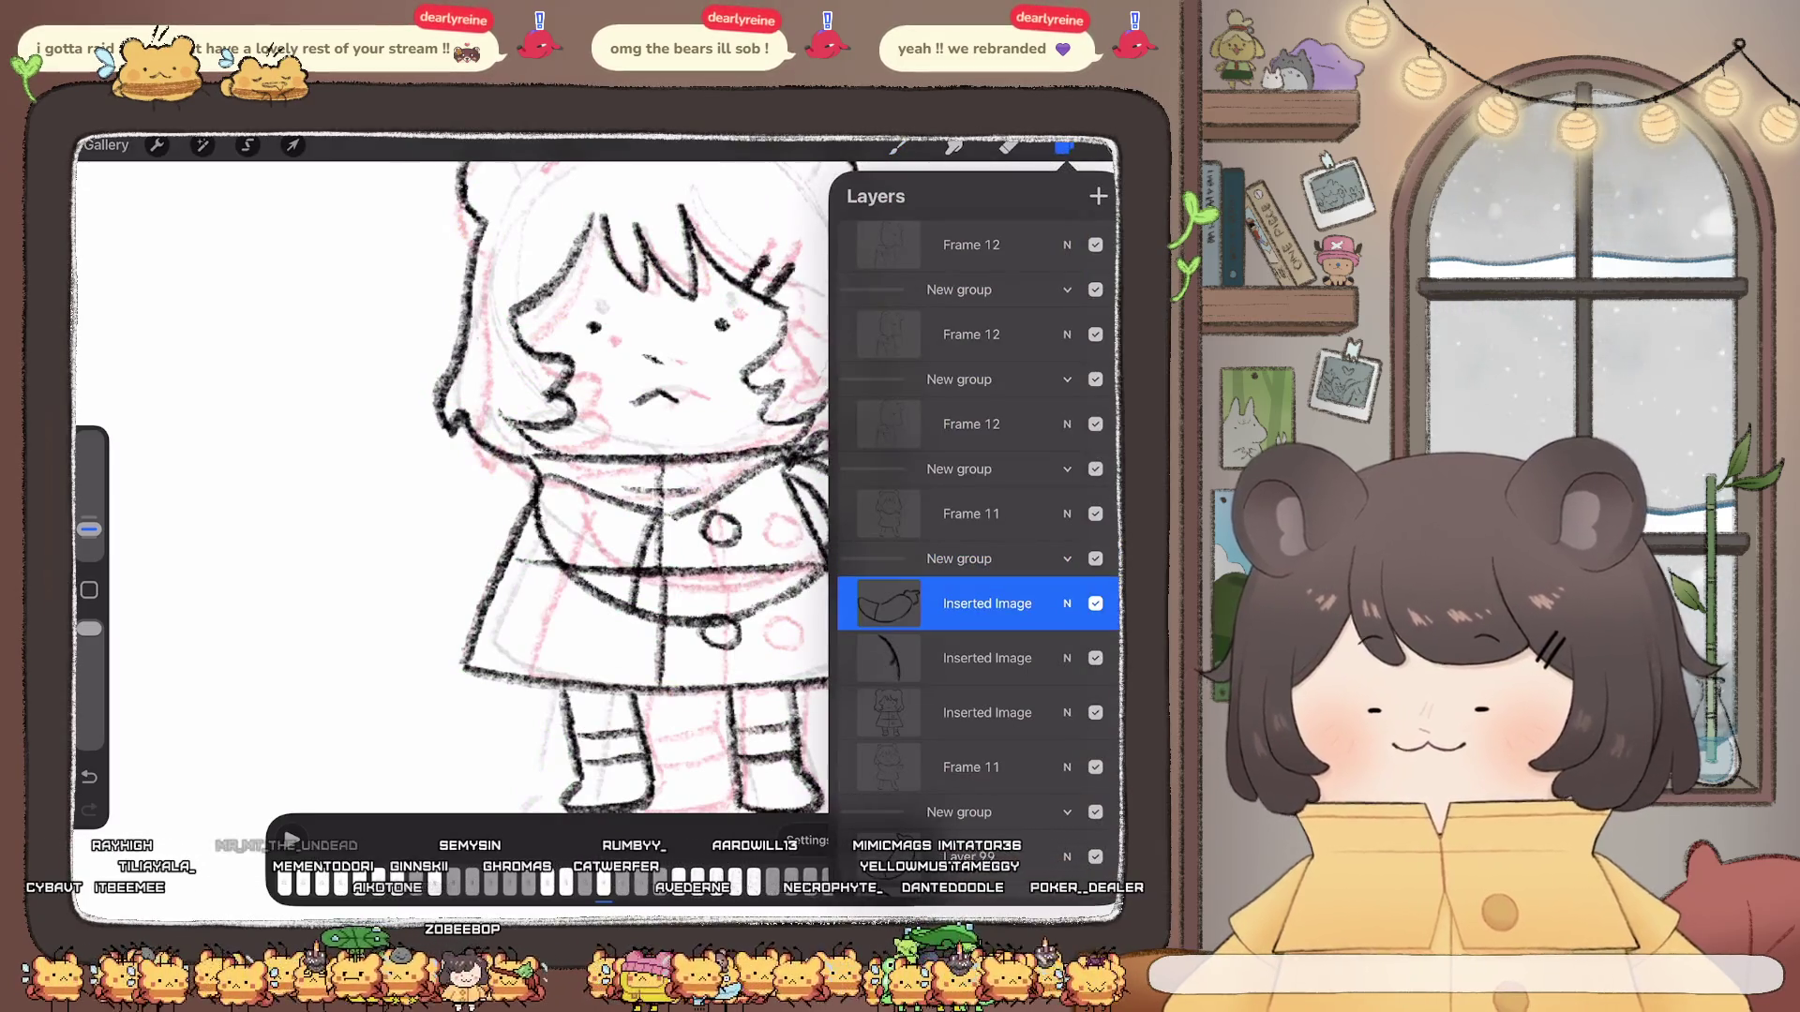
{"action": "left_click", "coordinate": [201, 146]}
{"action": "left_click", "coordinate": [169, 711]}
Step: Push the coat, collar and scarf-end lines into slightly new curves
{"action": "left_click_drag", "start_coordinate": [690, 520], "coordinate": [788, 604]}
{"action": "left_click_drag", "start_coordinate": [281, 882], "coordinate": [199, 882]}
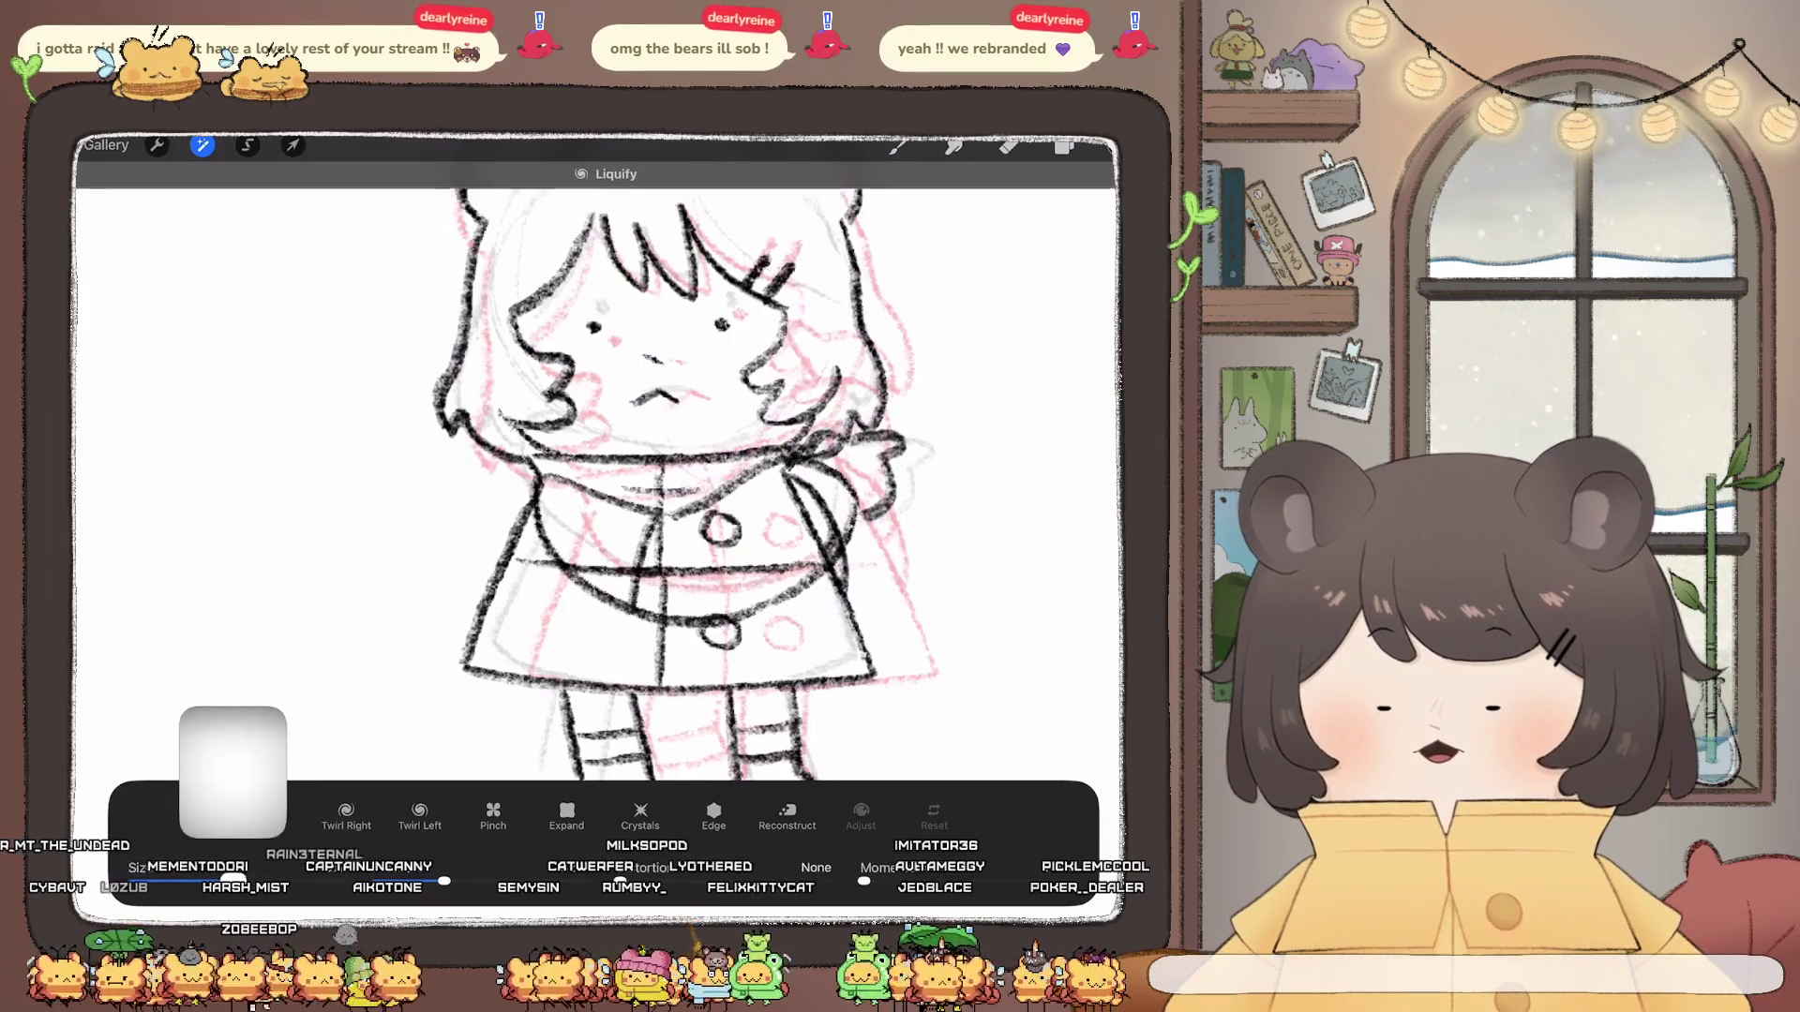
{"action": "left_click_drag", "start_coordinate": [745, 479], "coordinate": [844, 549]}
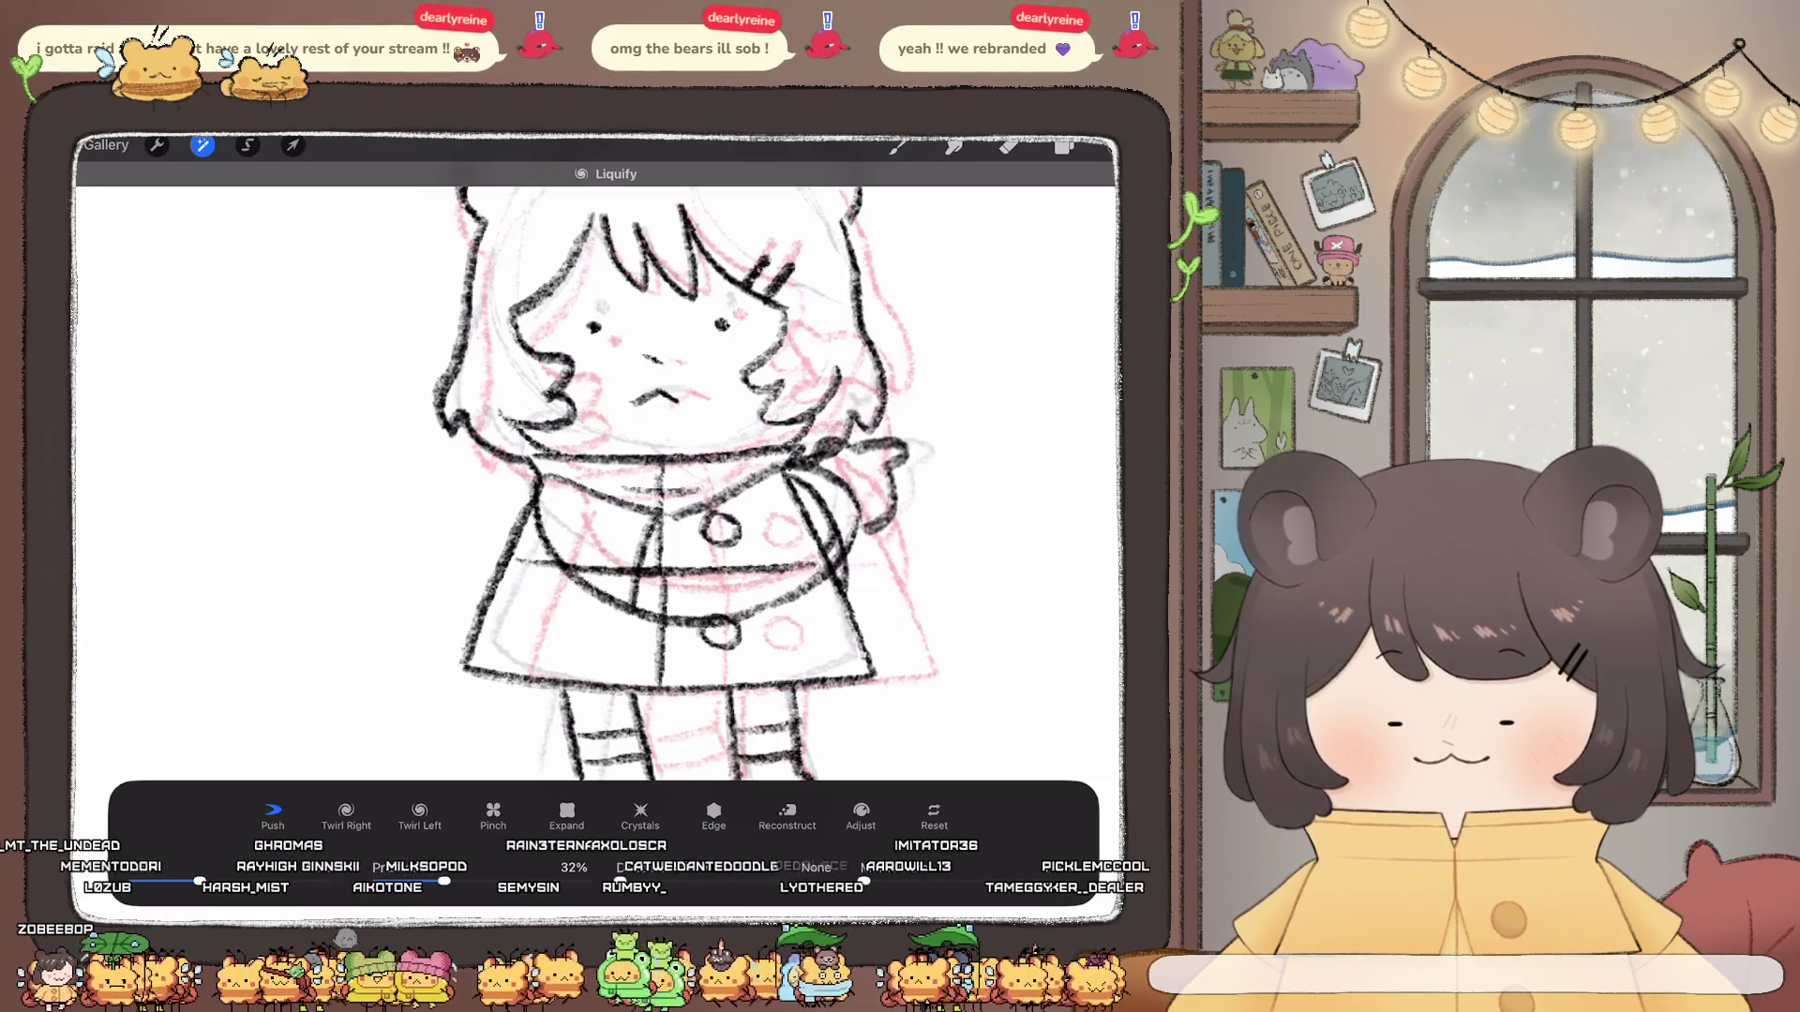
{"action": "left_click_drag", "start_coordinate": [879, 486], "coordinate": [912, 457]}
{"action": "mouse_move", "coordinate": [866, 534]}
{"action": "left_mouse_down"}
{"action": "mouse_move", "coordinate": [908, 471]}
{"action": "mouse_move", "coordinate": [857, 493]}
{"action": "left_mouse_up"}
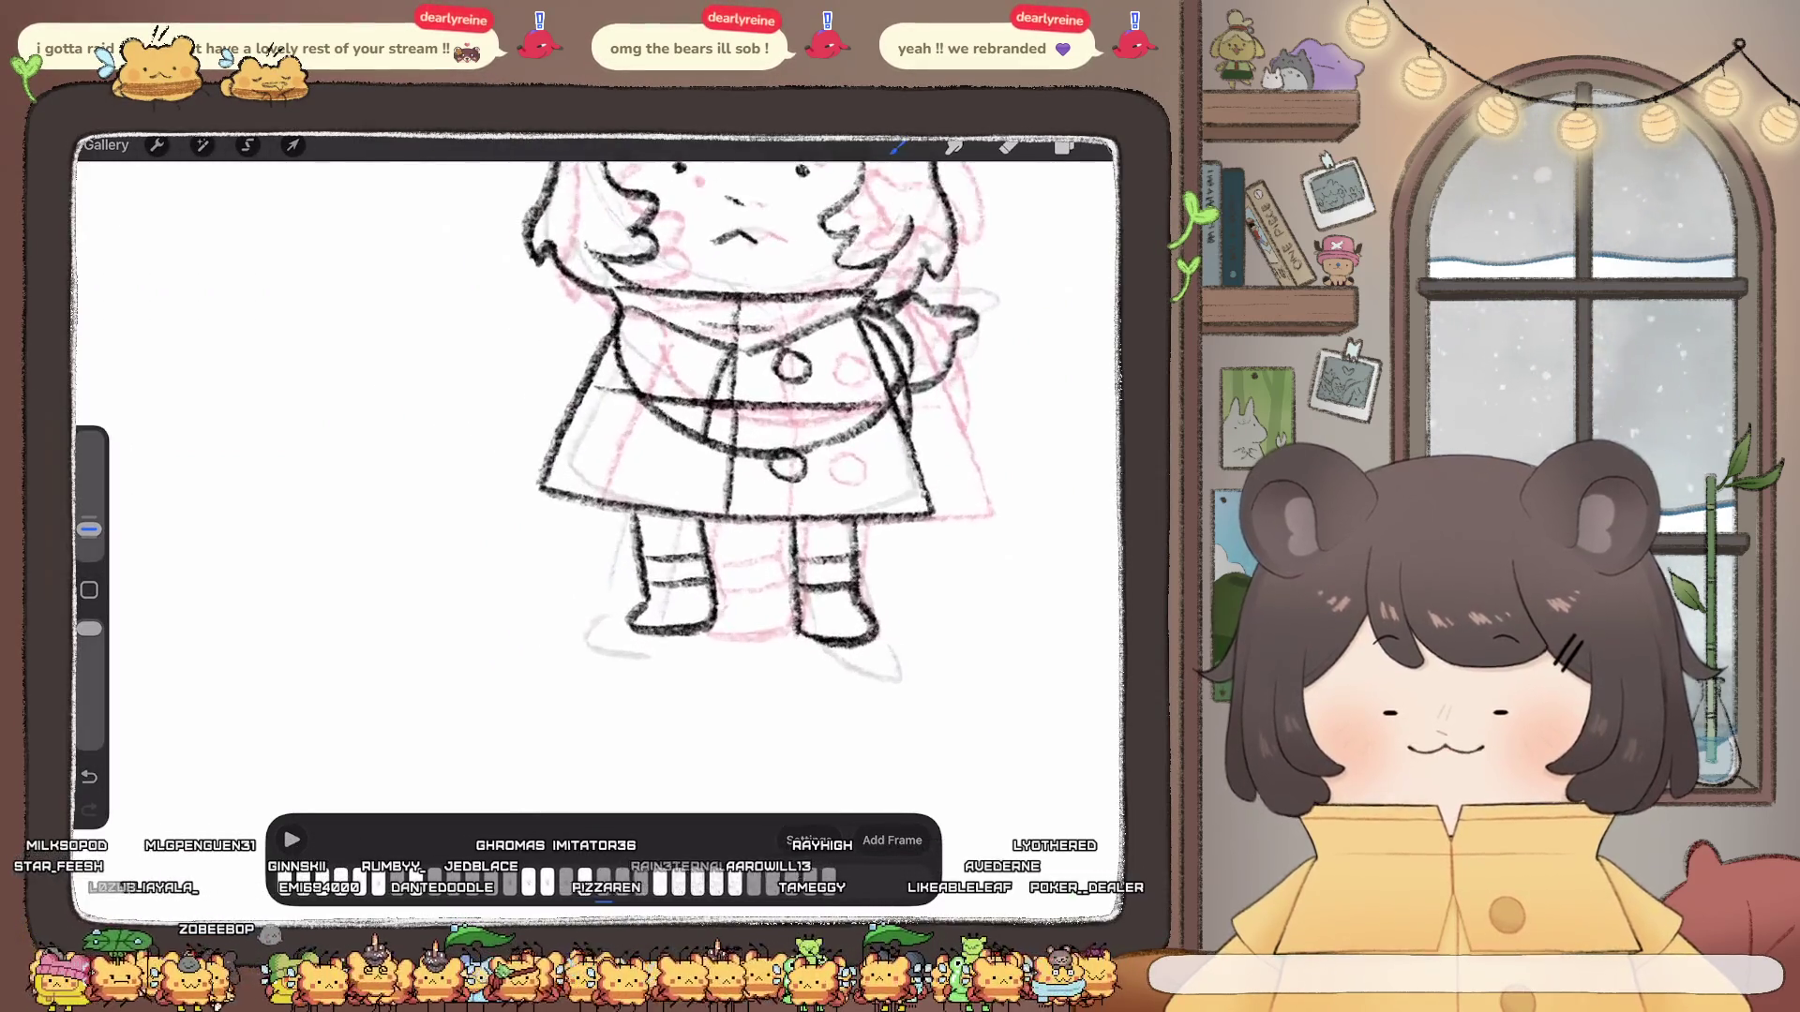
Step: Select the Inserted Image layer, zoom on the legs and erase the old left leg and boot
{"action": "left_click", "coordinate": [1064, 145]}
{"action": "left_click", "coordinate": [985, 712]}
{"action": "left_click", "coordinate": [1065, 145]}
{"action": "left_click_drag", "start_coordinate": [633, 422], "coordinate": [774, 281]}
{"action": "left_click_drag", "start_coordinate": [739, 618], "coordinate": [641, 485]}
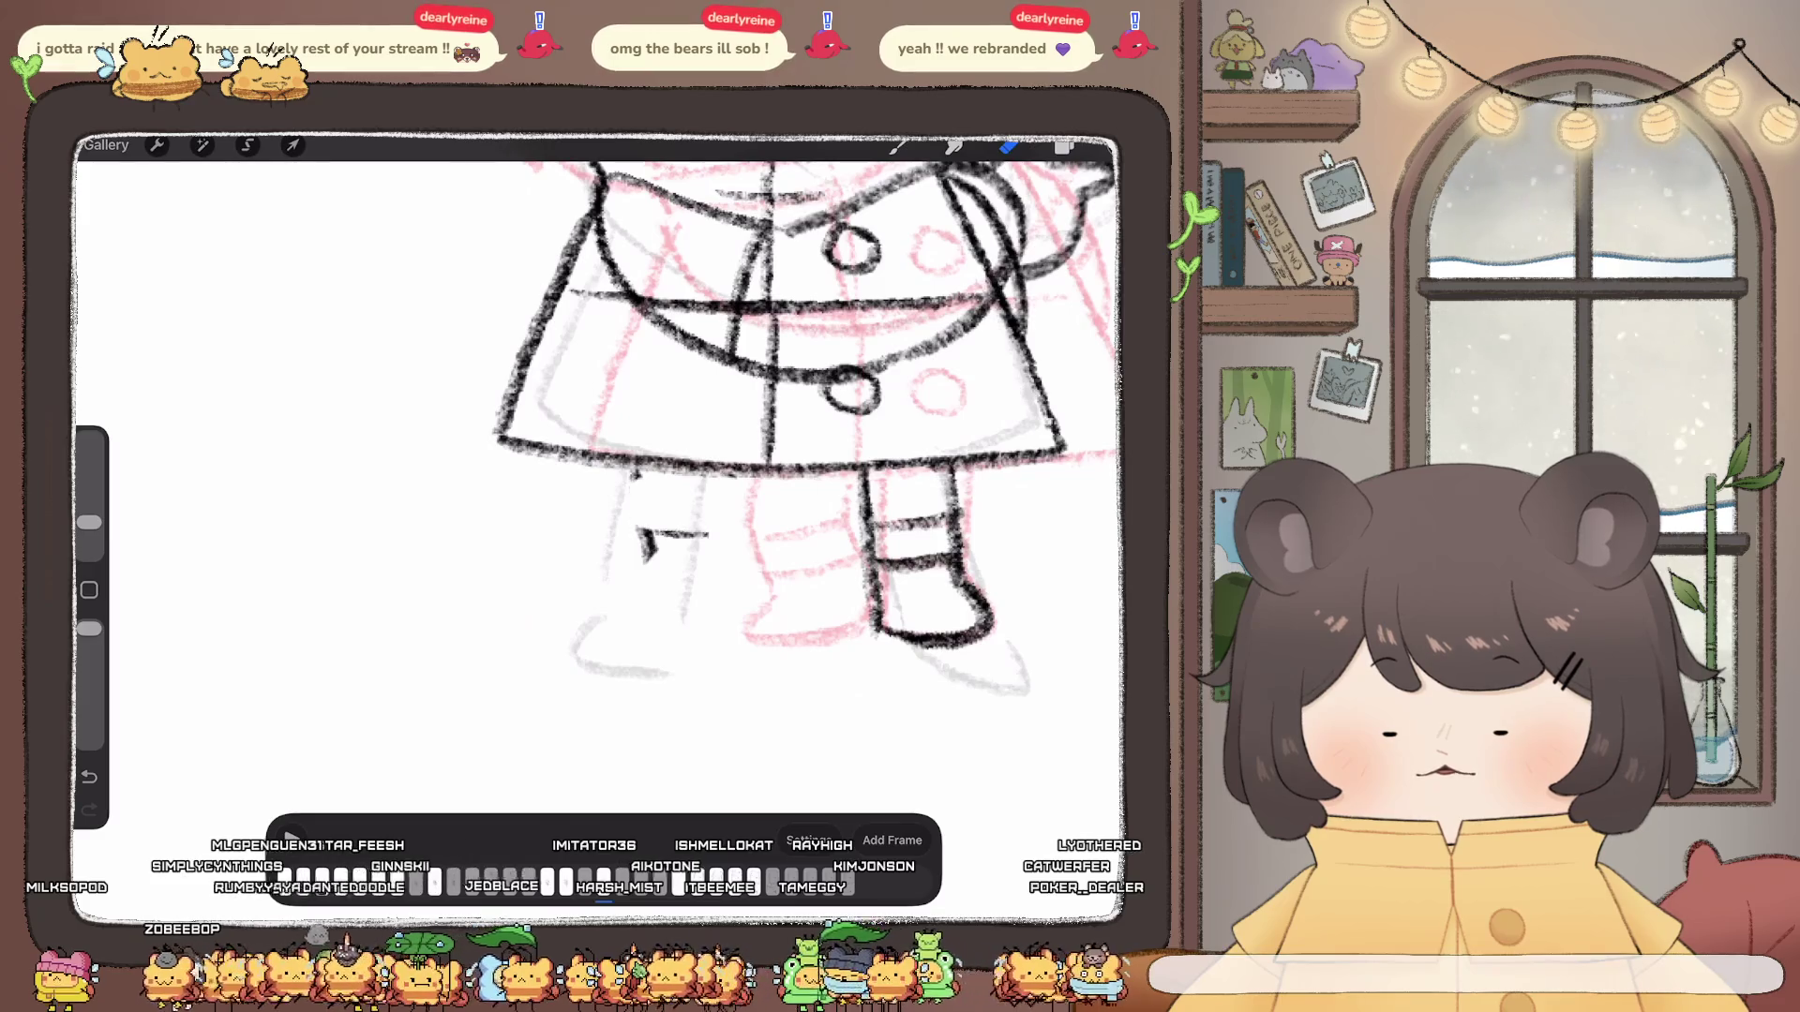
{"action": "left_click_drag", "start_coordinate": [641, 548], "coordinate": [633, 478]}
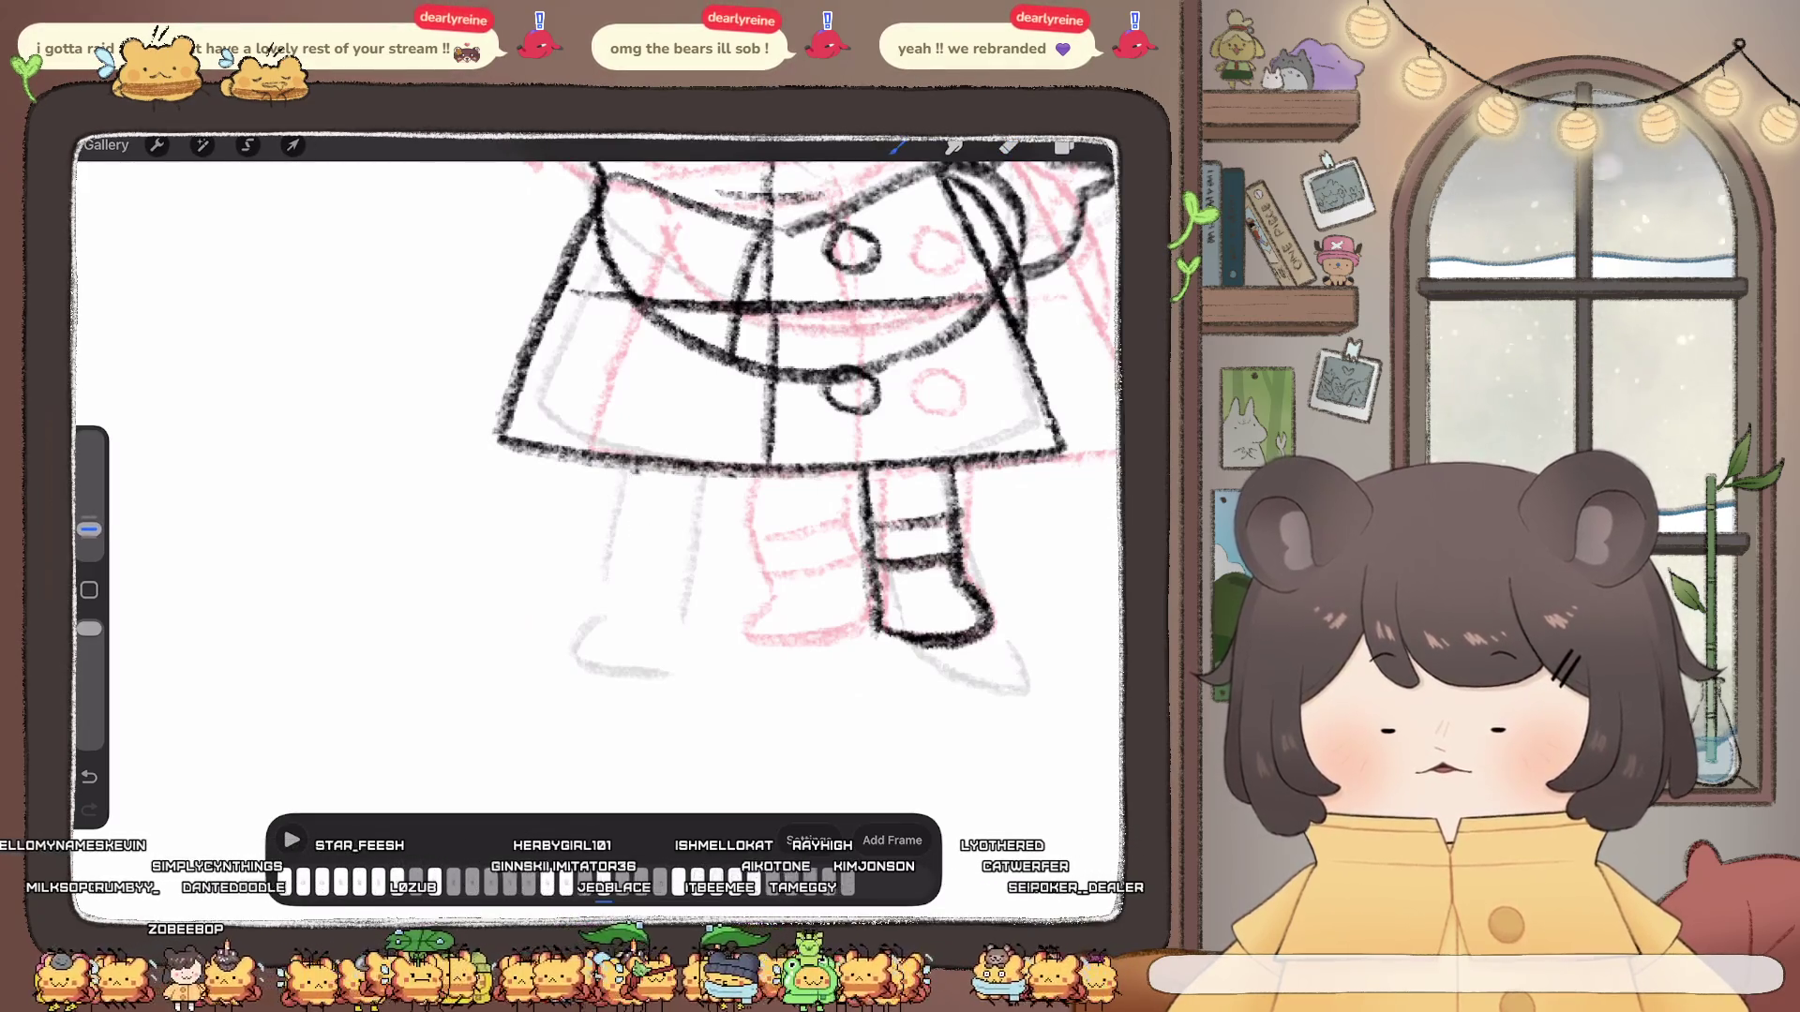
Step: Redraw the left leg outline and boot cuff with fresh pencil lines
{"action": "left_click_drag", "start_coordinate": [706, 562], "coordinate": [690, 615]}
{"action": "mouse_move", "coordinate": [633, 472]}
{"action": "left_mouse_down"}
{"action": "mouse_move", "coordinate": [602, 592]}
{"action": "mouse_move", "coordinate": [688, 629]}
{"action": "left_mouse_up"}
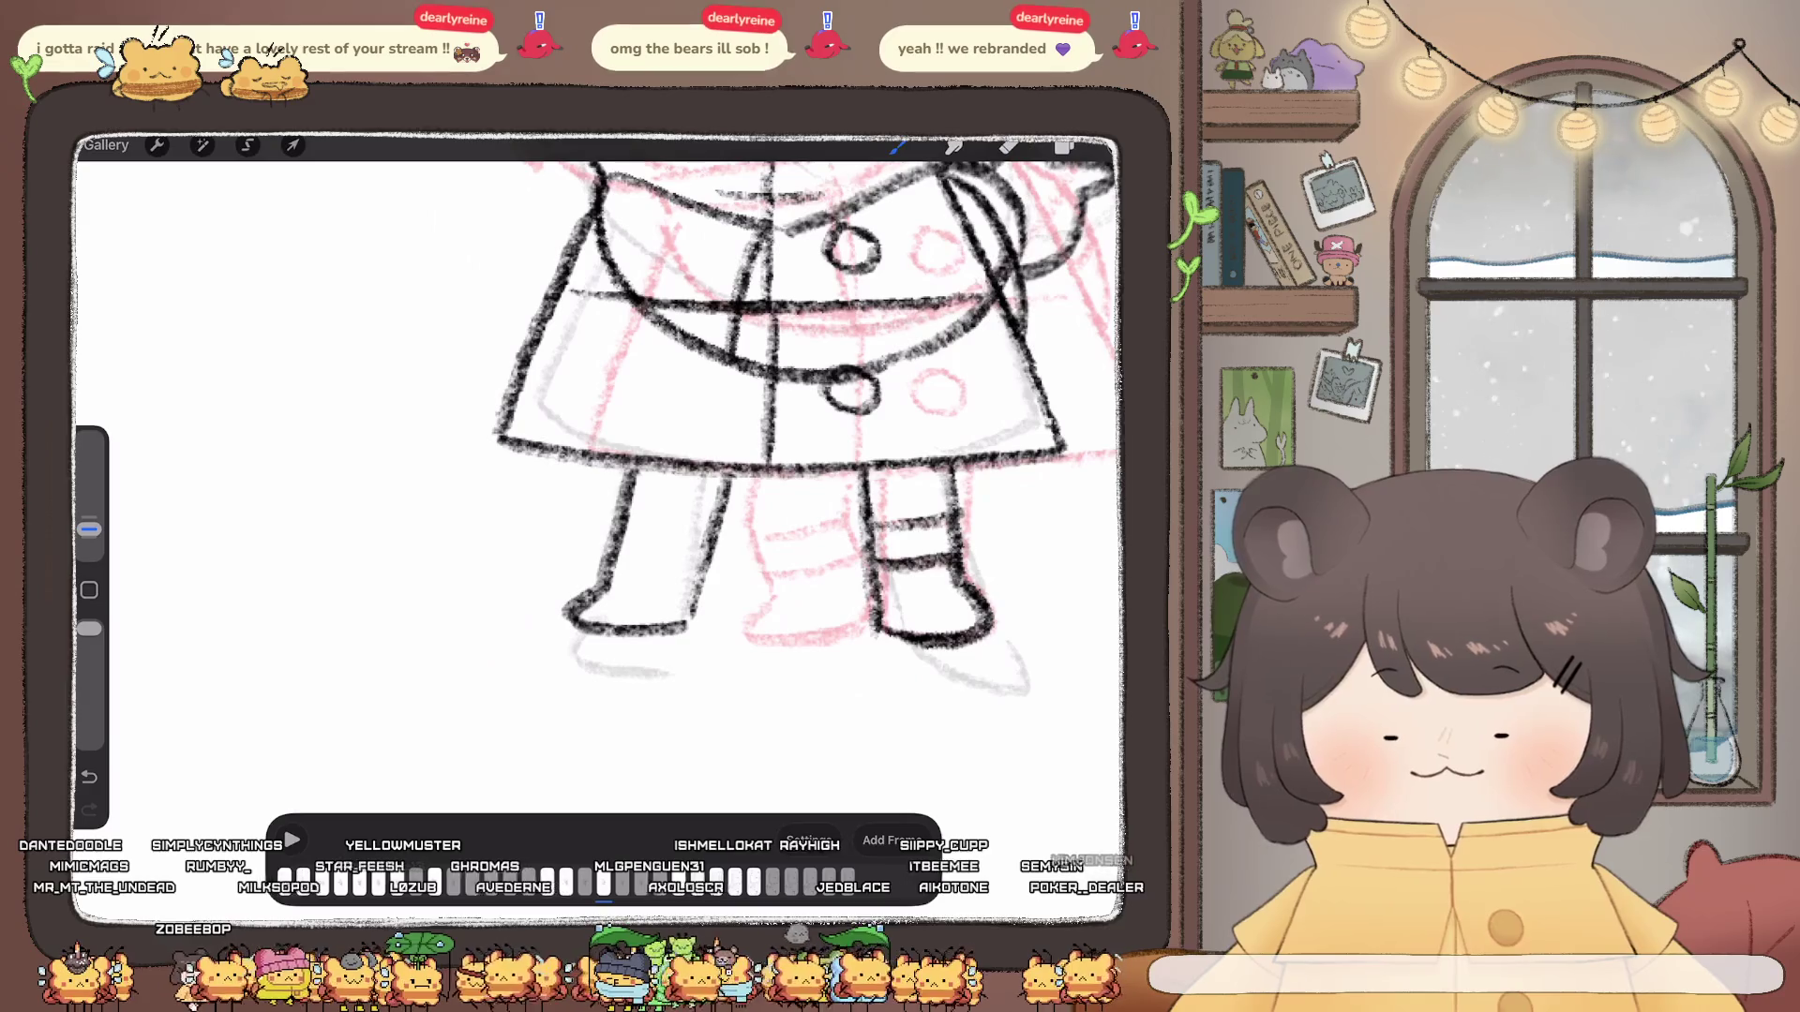
{"action": "left_click_drag", "start_coordinate": [610, 564], "coordinate": [629, 563]}
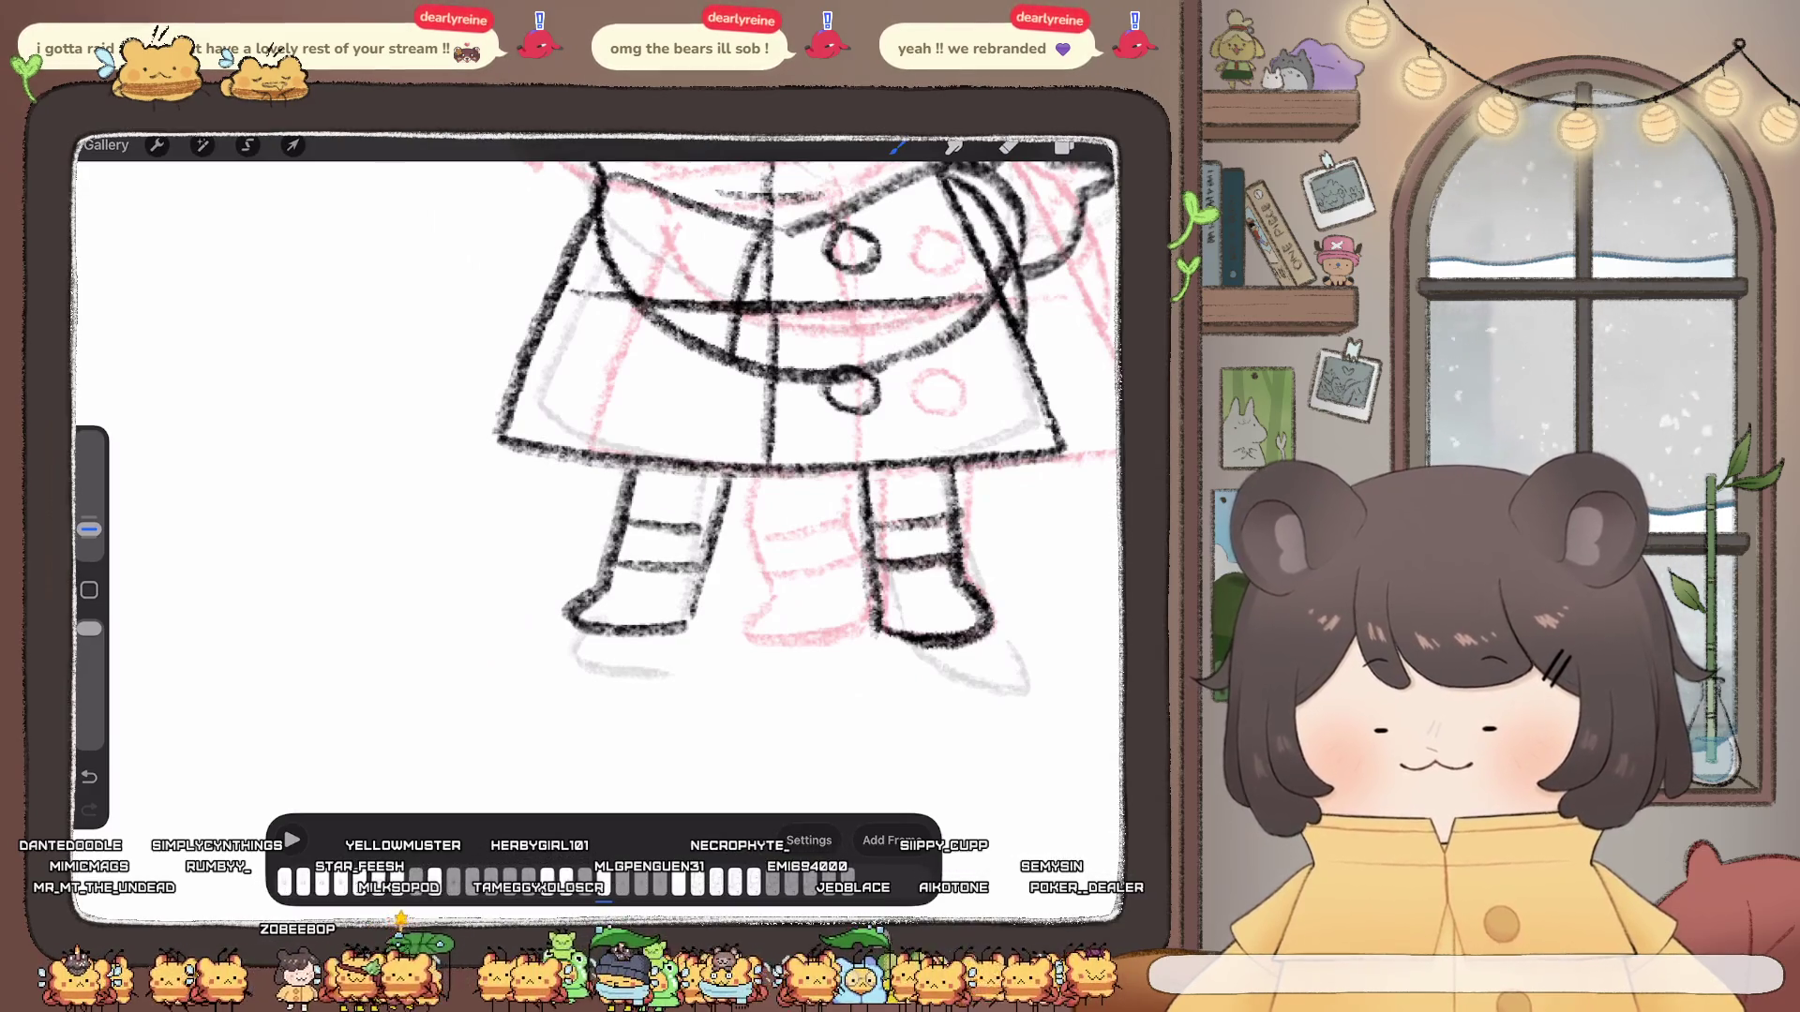
{"action": "scroll", "coordinate": [598, 534], "scroll_direction": "down", "scroll_amount": 5}
{"action": "scroll", "coordinate": [598, 535], "scroll_direction": "down", "scroll_amount": 2}
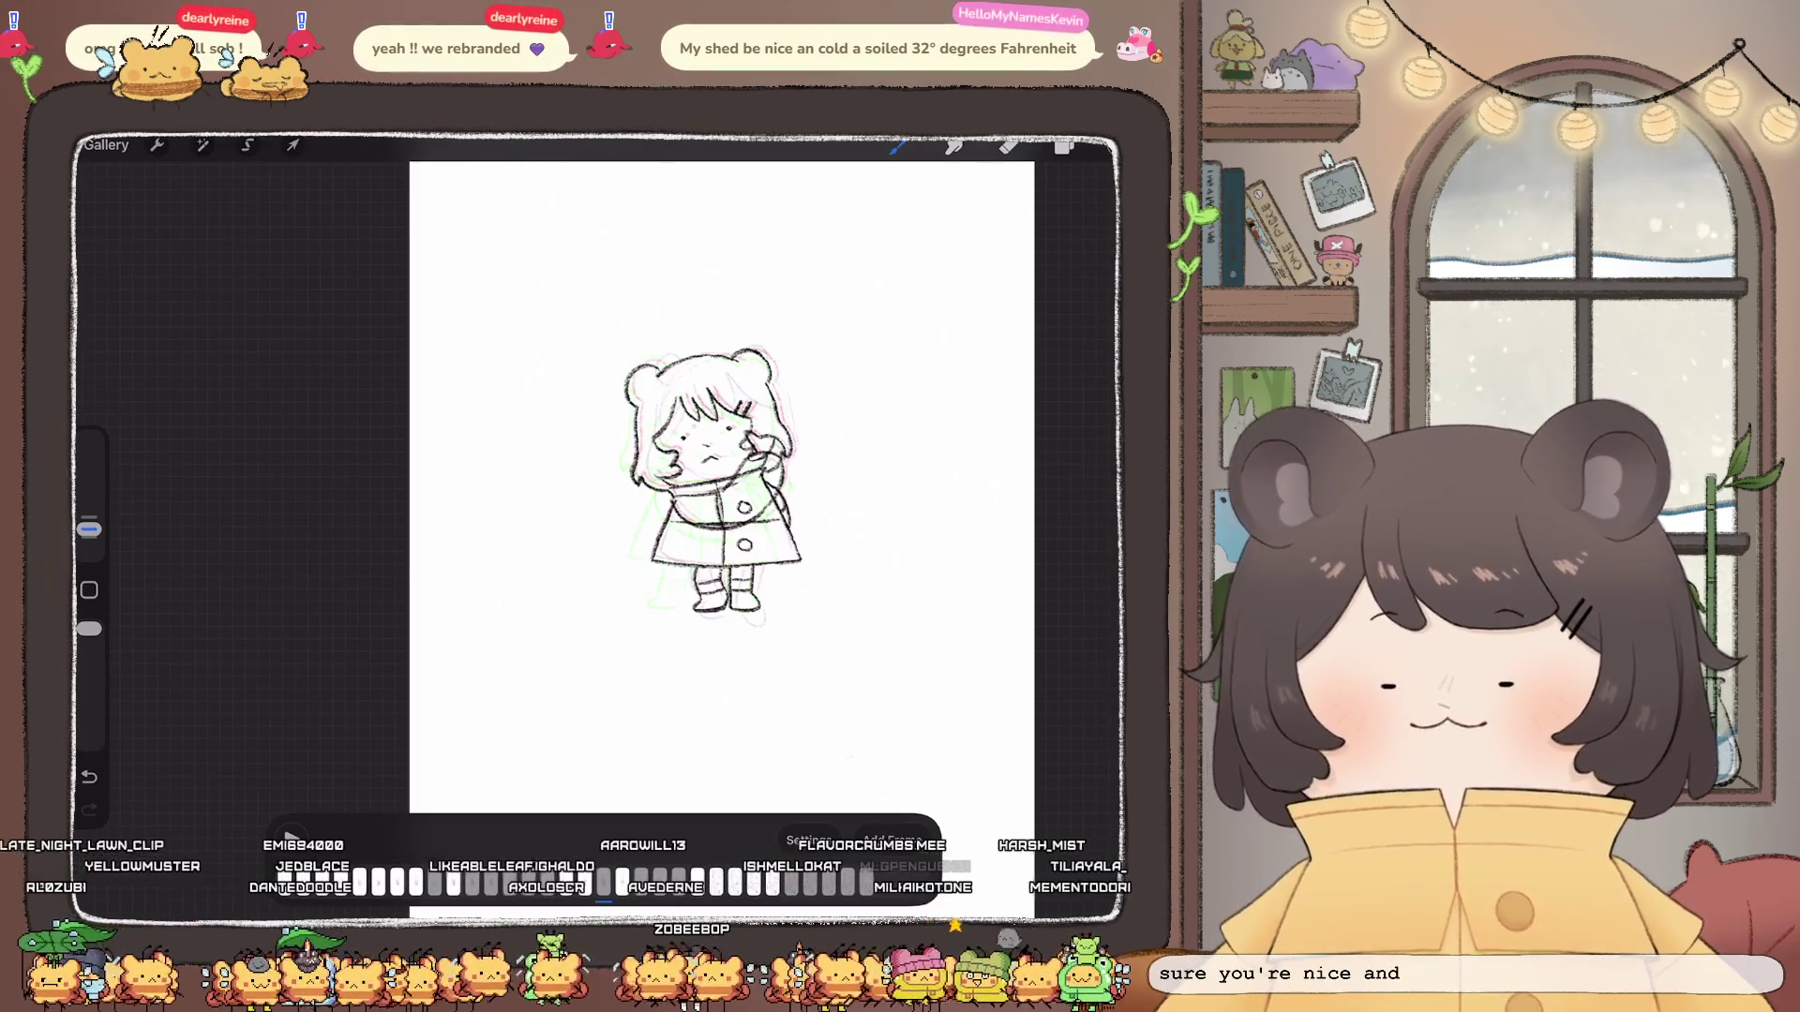
{"action": "scroll", "coordinate": [717, 486], "scroll_direction": "up", "scroll_amount": 2}
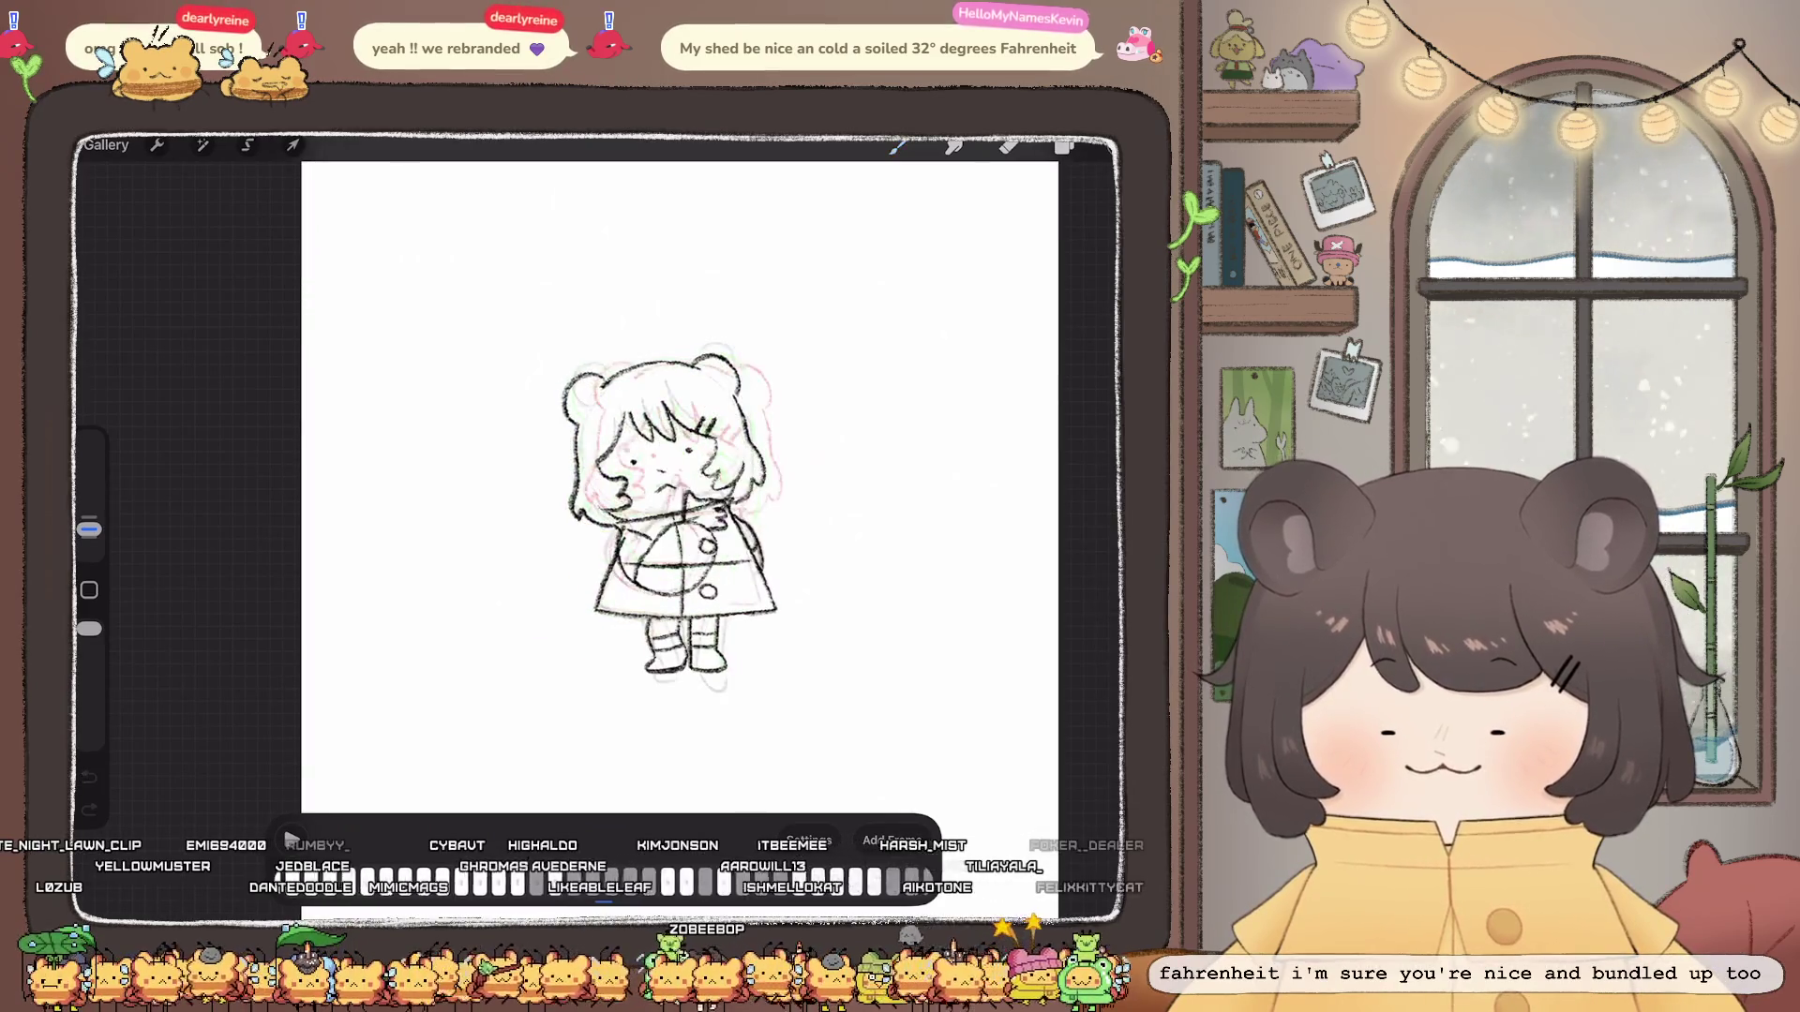
Step: Draw extra strands on the bangs, then bring up the current frame's options
{"action": "left_click_drag", "start_coordinate": [698, 416], "coordinate": [703, 436]}
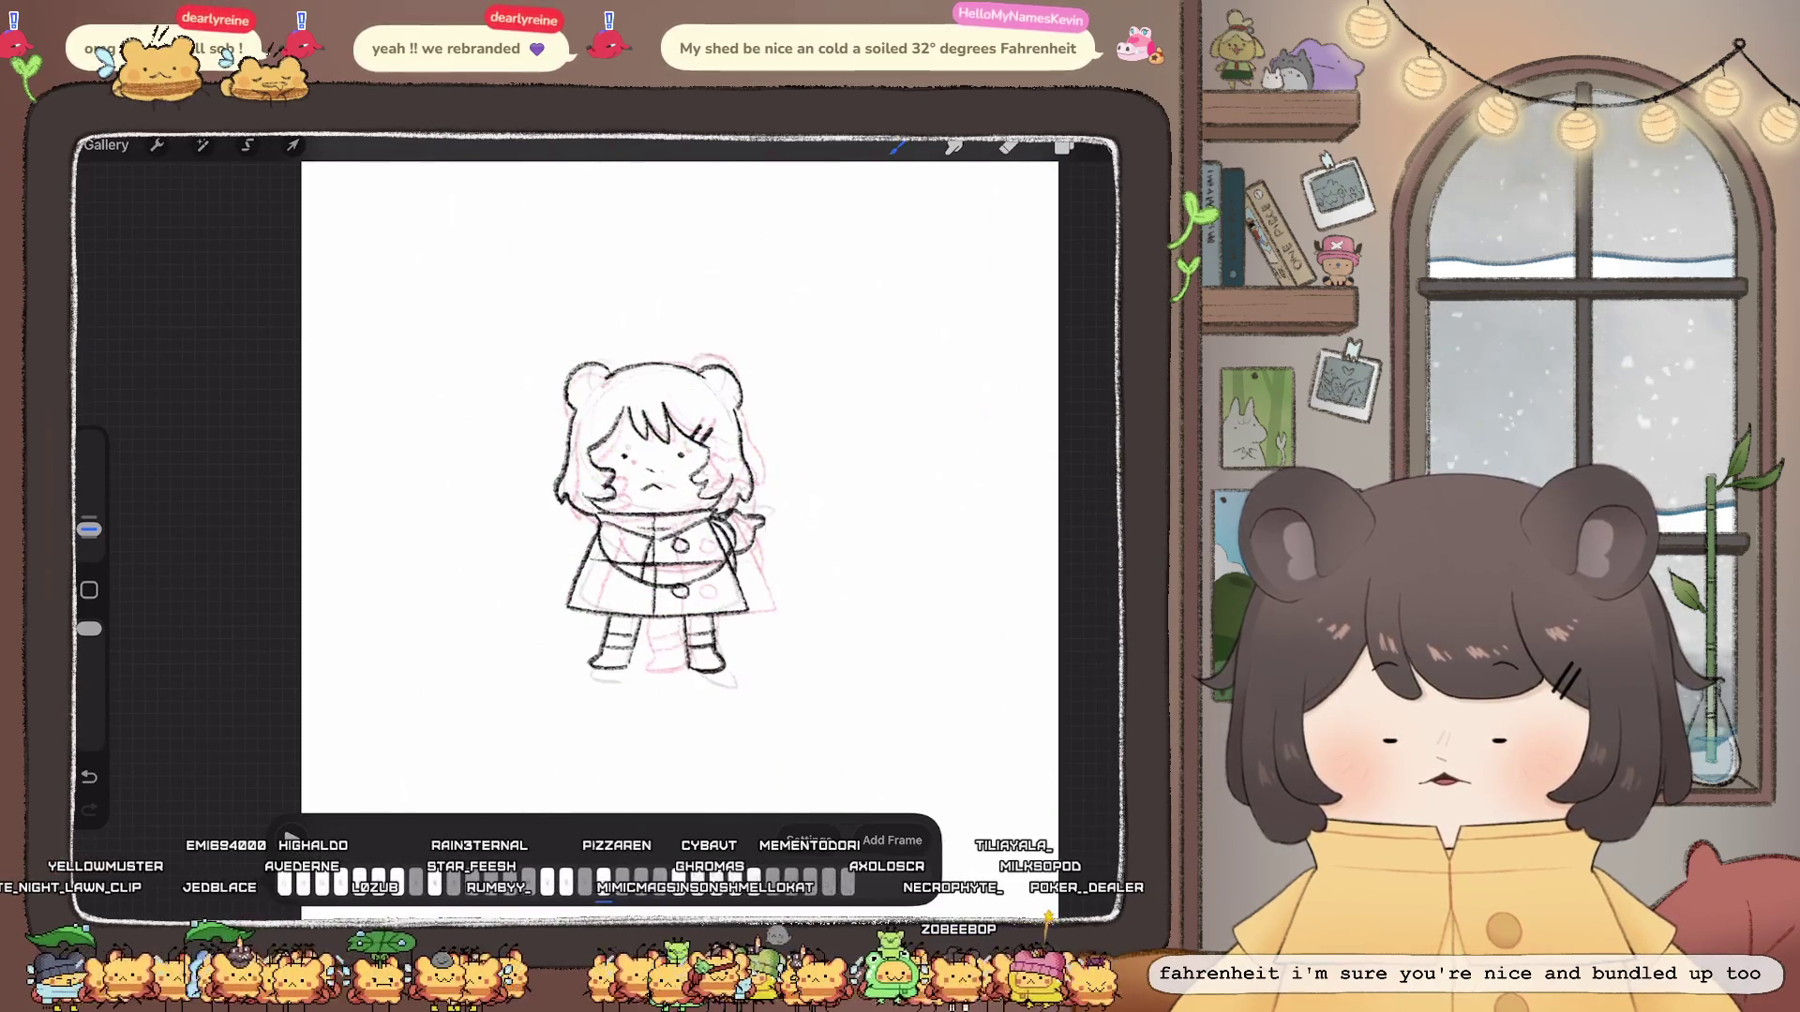
{"action": "left_click", "coordinate": [605, 883]}
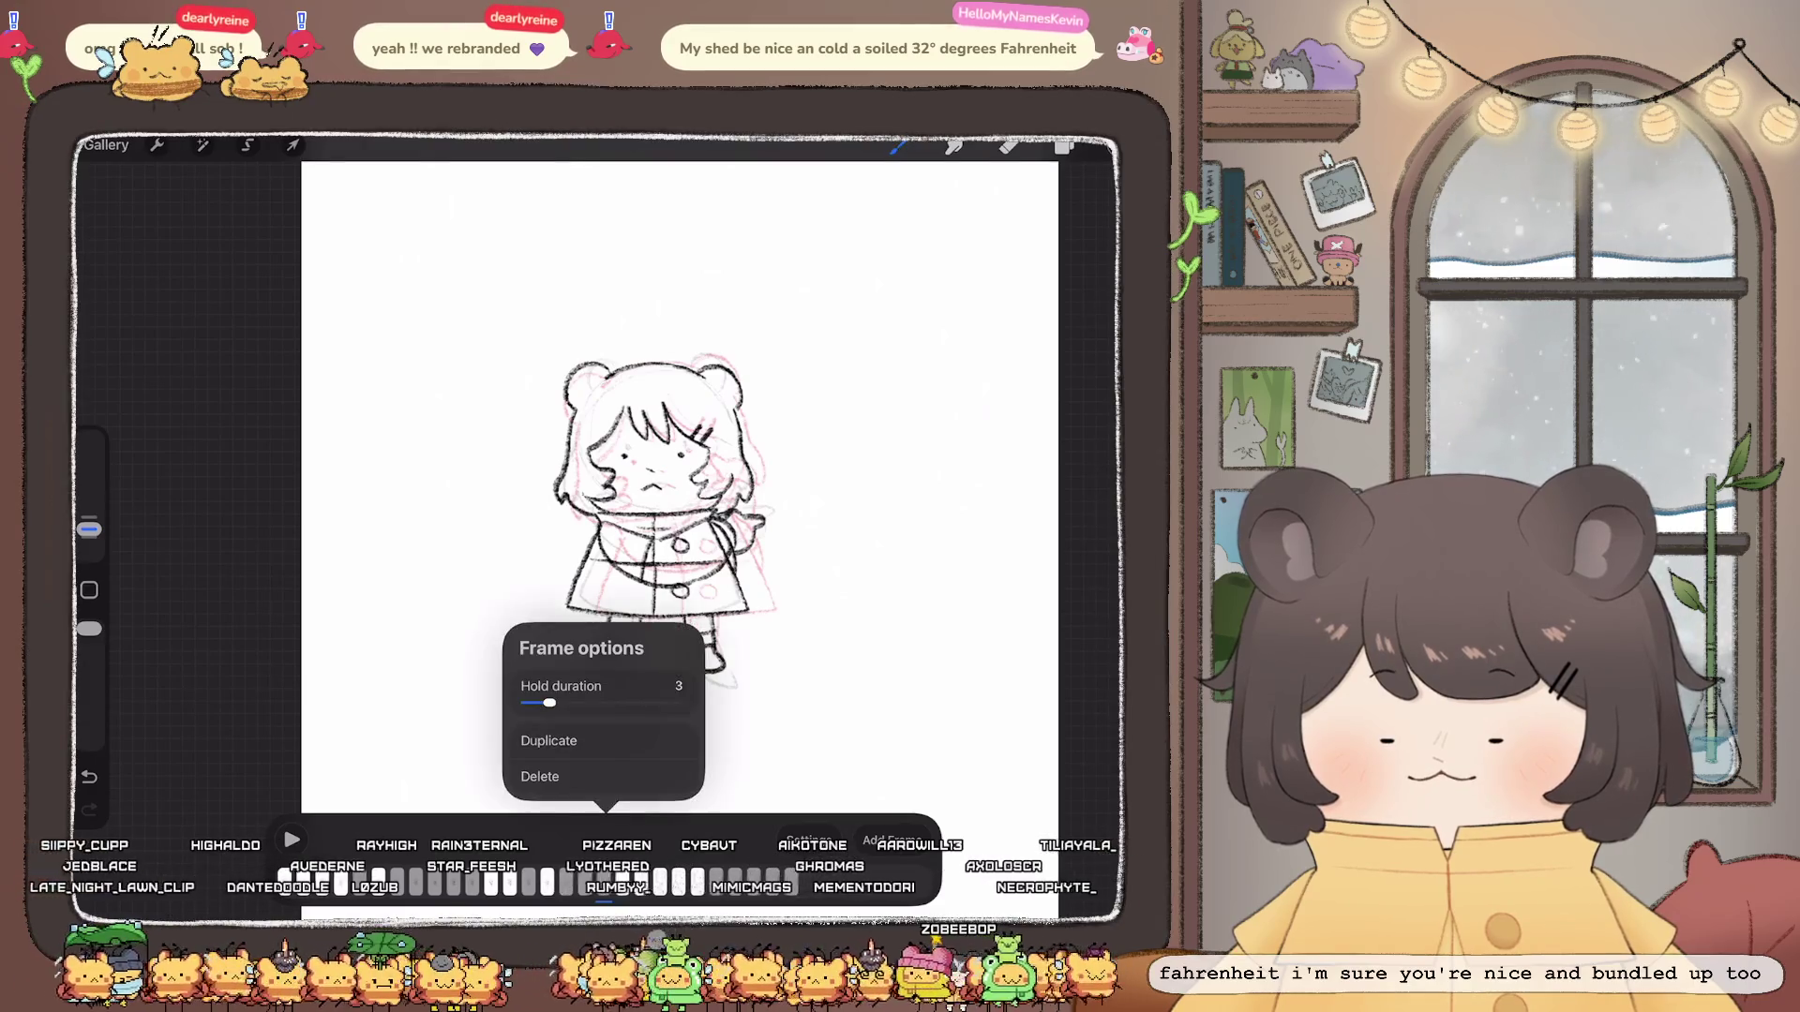
Step: Duplicate the current frame and drag the Frame 11 group lower in the layer stack
{"action": "left_click", "coordinate": [550, 736]}
{"action": "scroll", "coordinate": [662, 520], "scroll_direction": "up", "scroll_amount": 3}
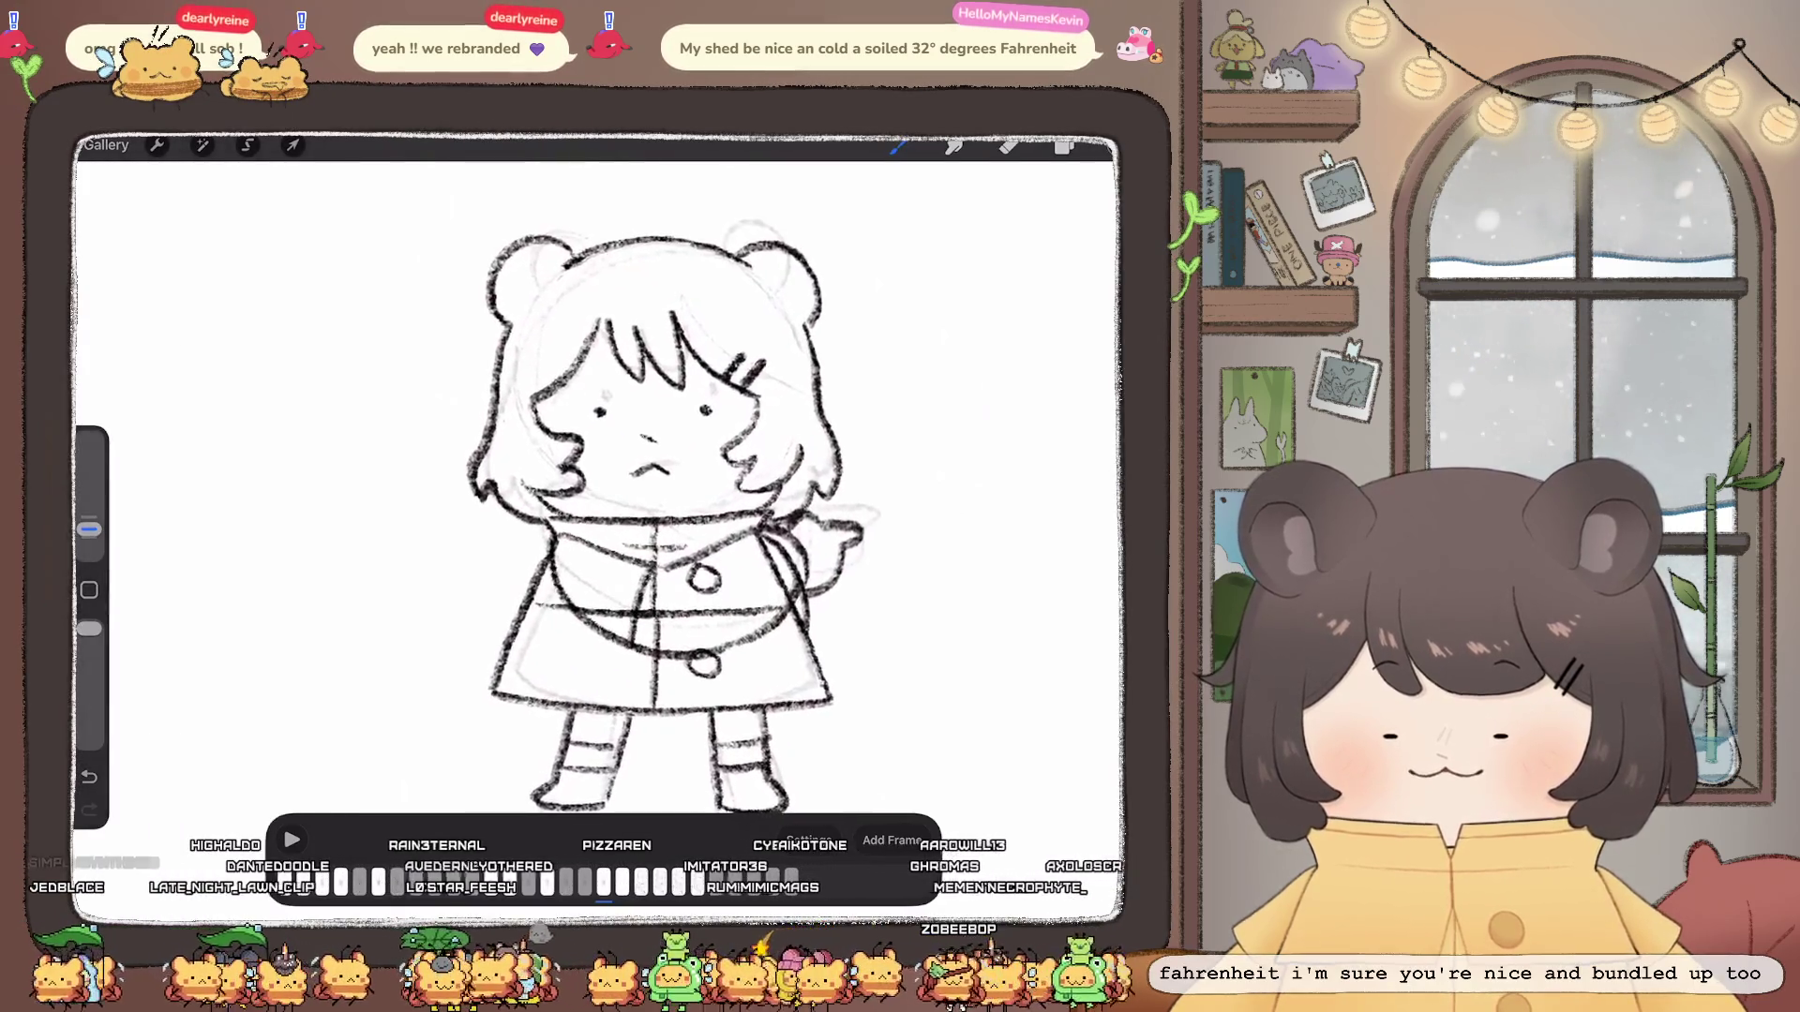
{"action": "left_click", "coordinate": [1065, 146]}
{"action": "left_click", "coordinate": [971, 514]}
{"action": "mouse_move", "coordinate": [970, 513]}
{"action": "left_mouse_down"}
{"action": "mouse_move", "coordinate": [1013, 701]}
{"action": "mouse_move", "coordinate": [984, 713]}
{"action": "left_mouse_up"}
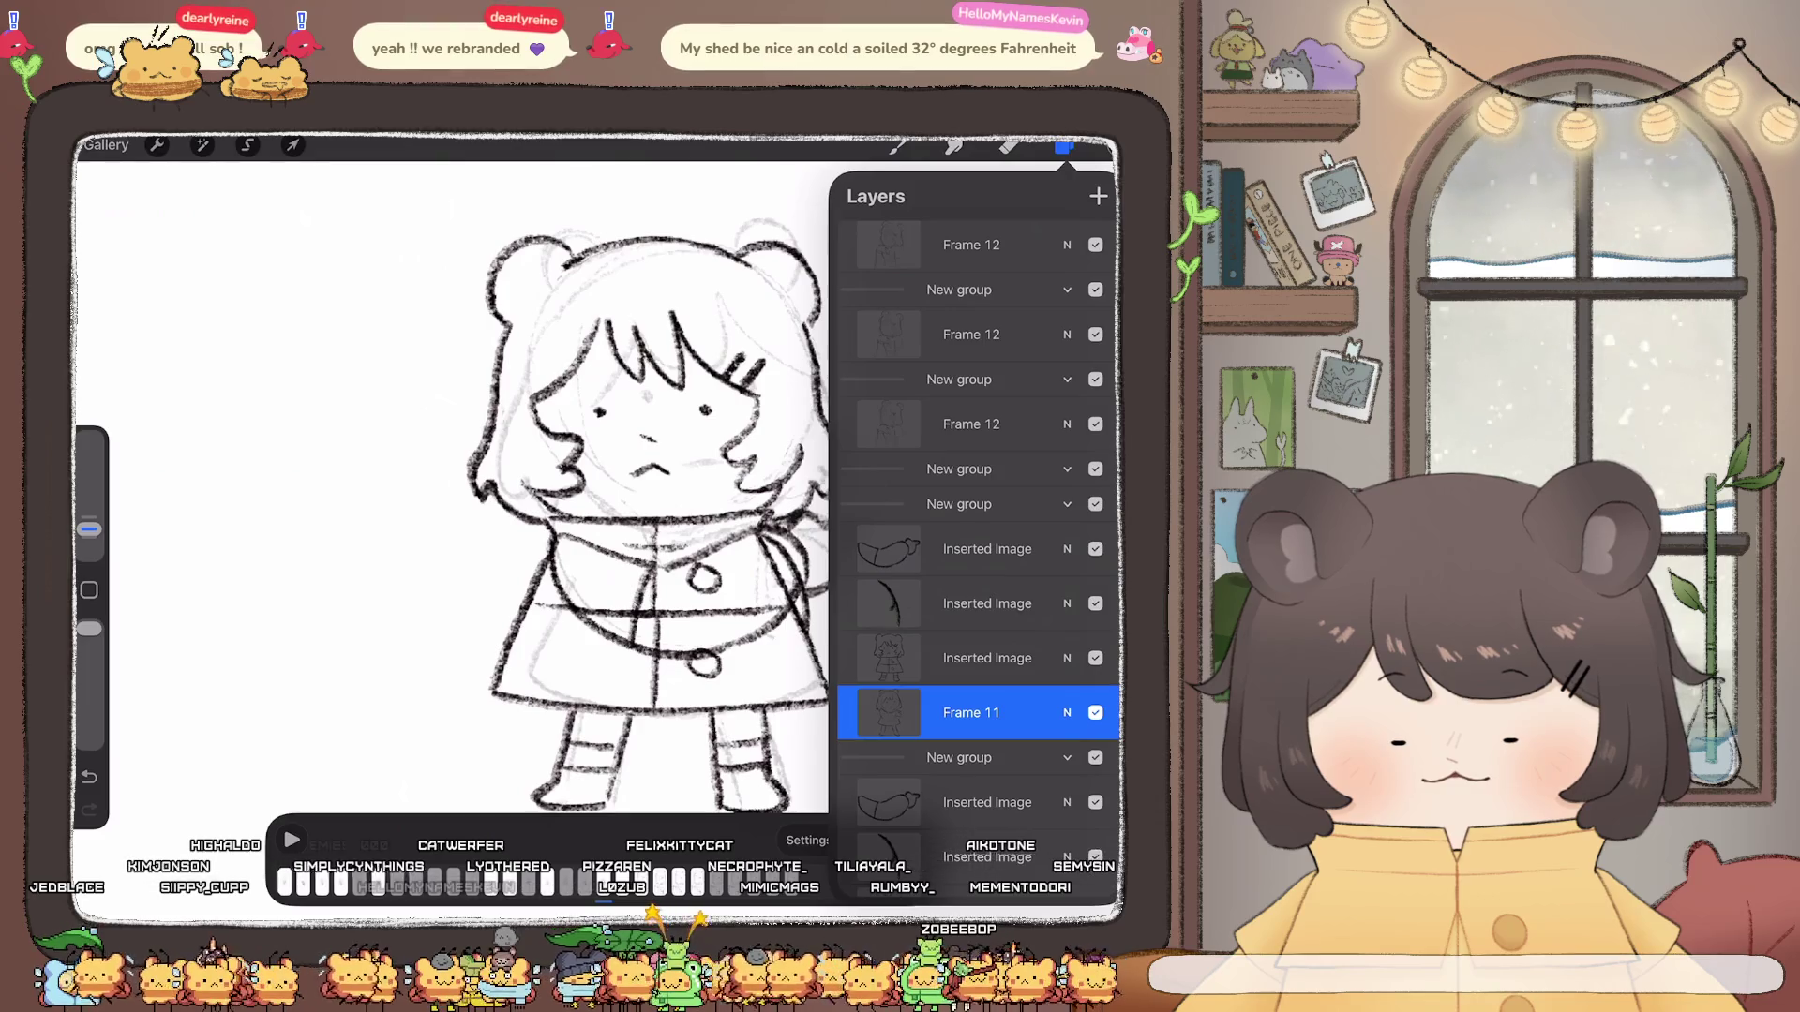
{"action": "left_click", "coordinate": [985, 603]}
{"action": "left_click", "coordinate": [1065, 145]}
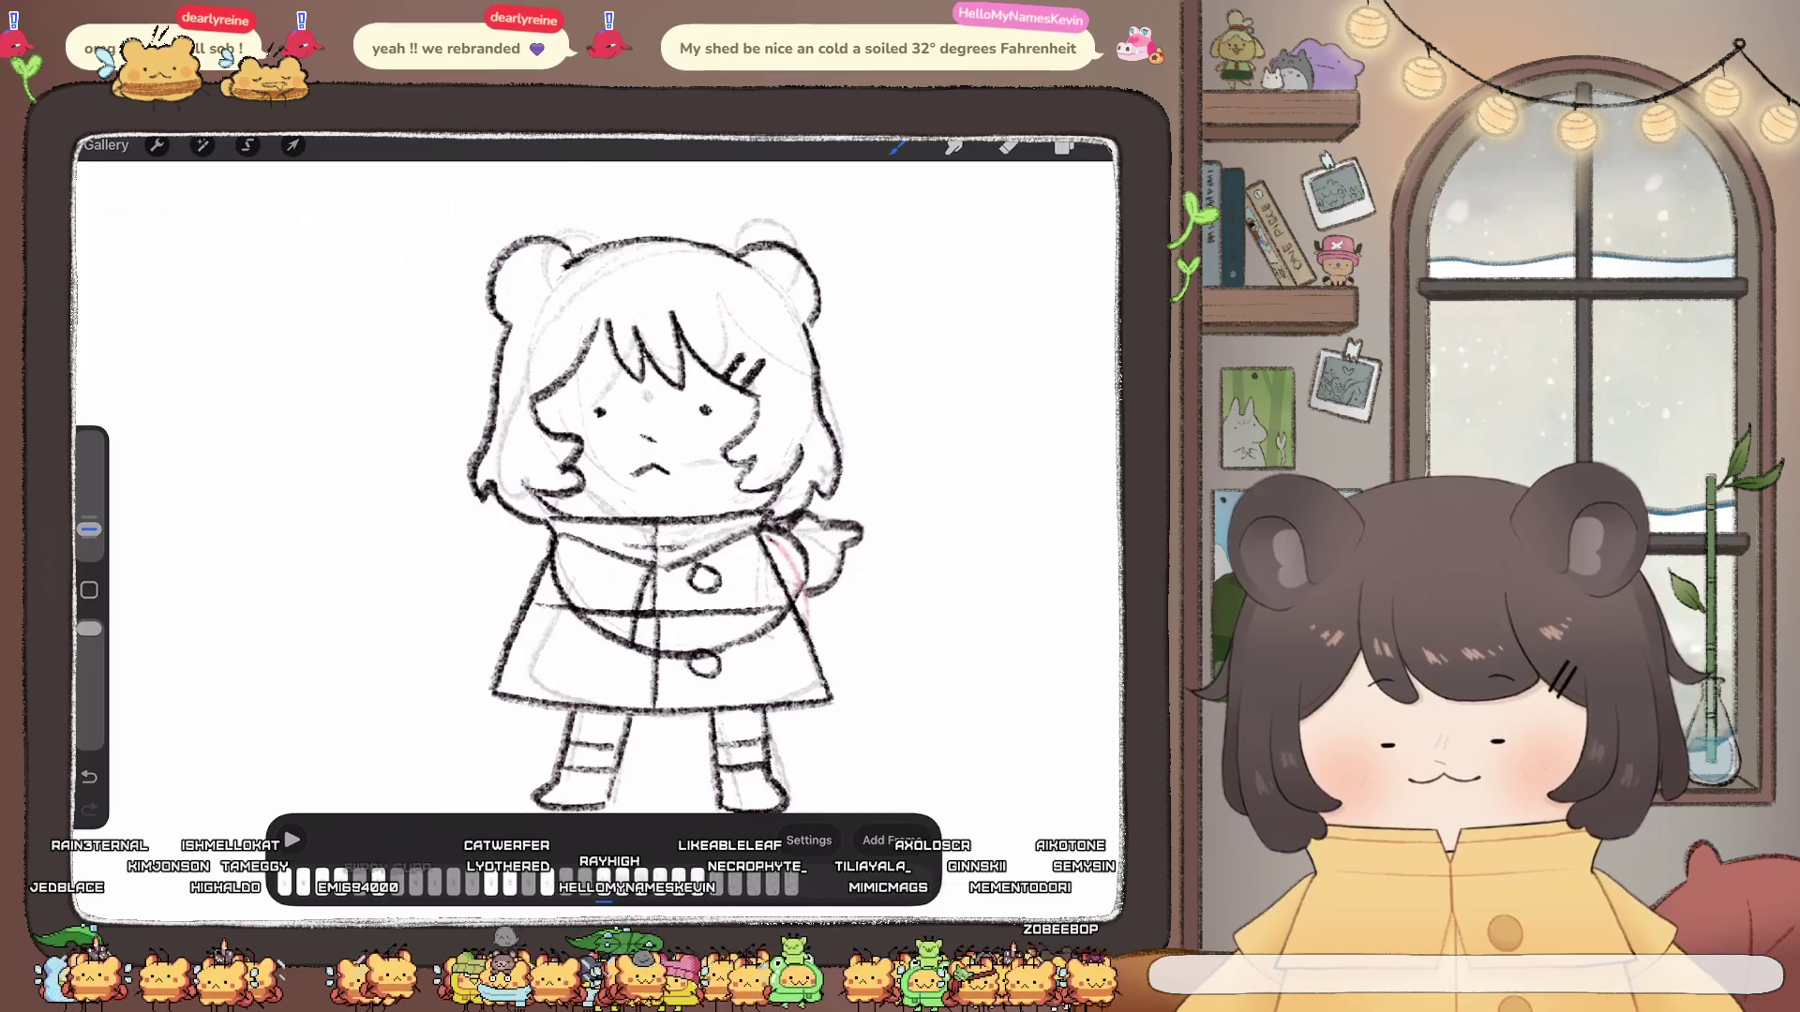
Step: Select the Inserted Image layer above Frame 11 for editing
{"action": "left_click_drag", "start_coordinate": [89, 521], "coordinate": [89, 529]}
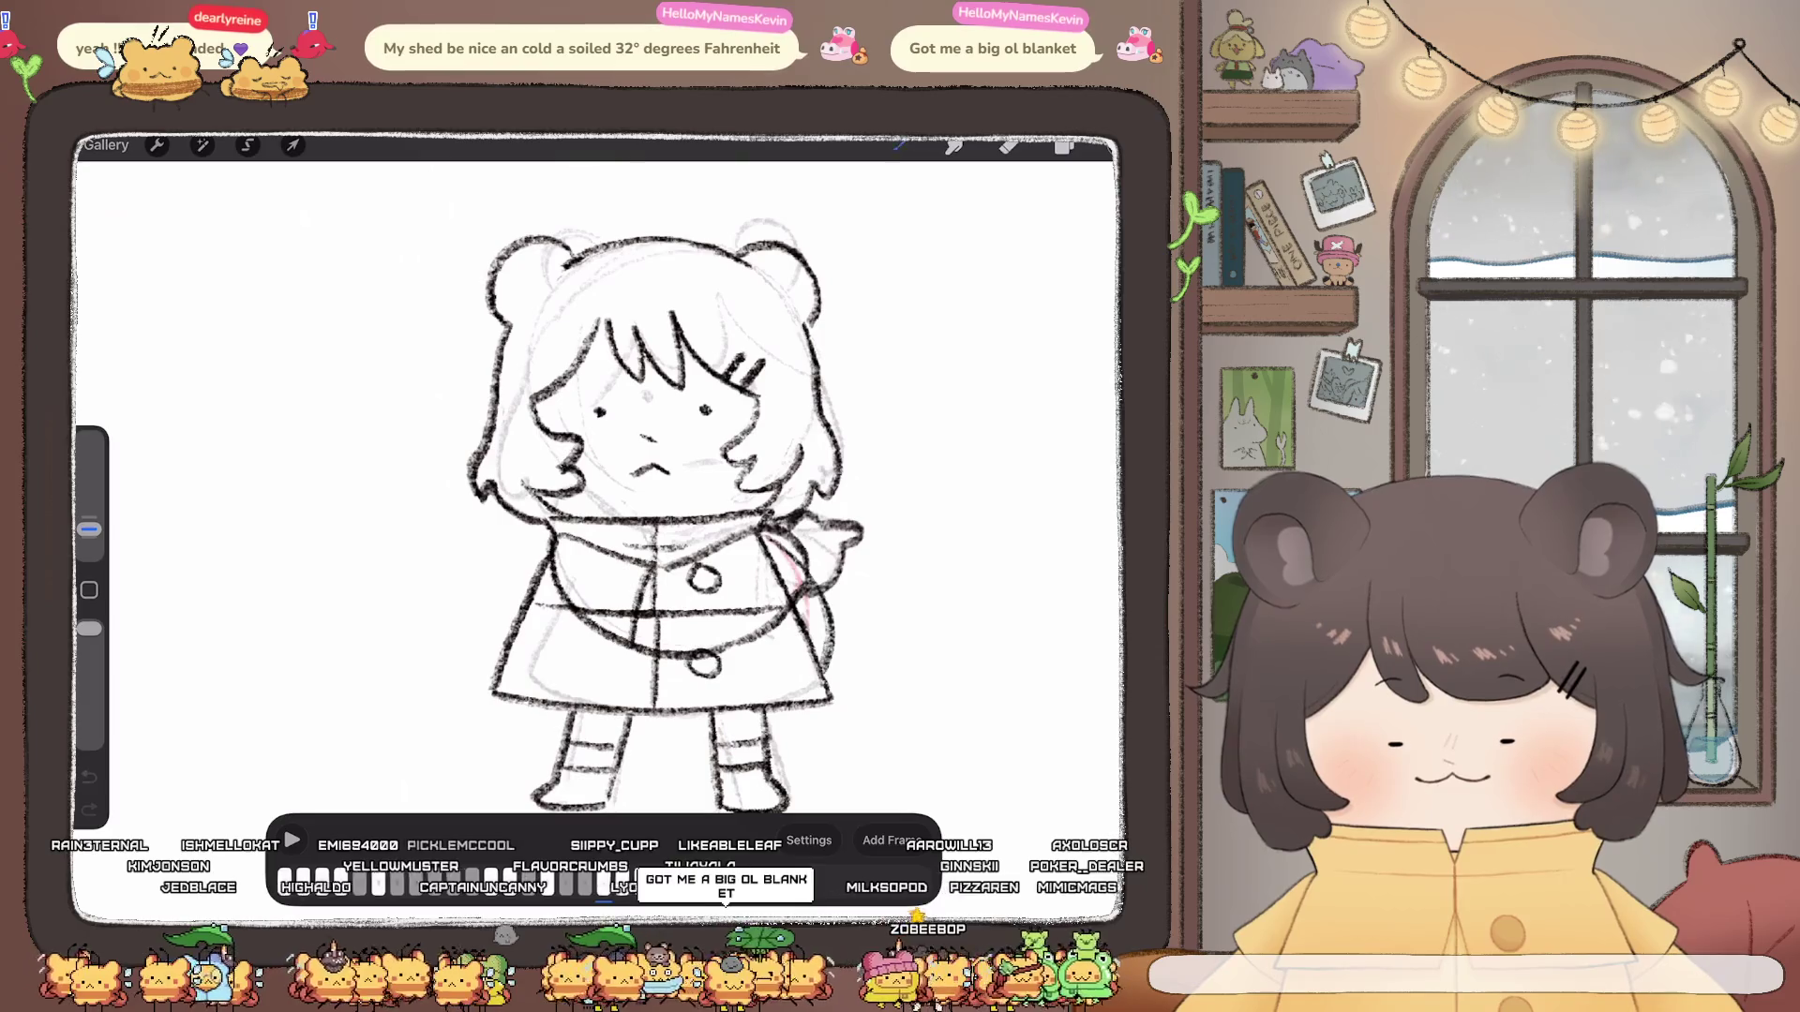
{"action": "left_click", "coordinate": [1064, 145]}
{"action": "left_click", "coordinate": [965, 595]}
{"action": "left_click", "coordinate": [1064, 145]}
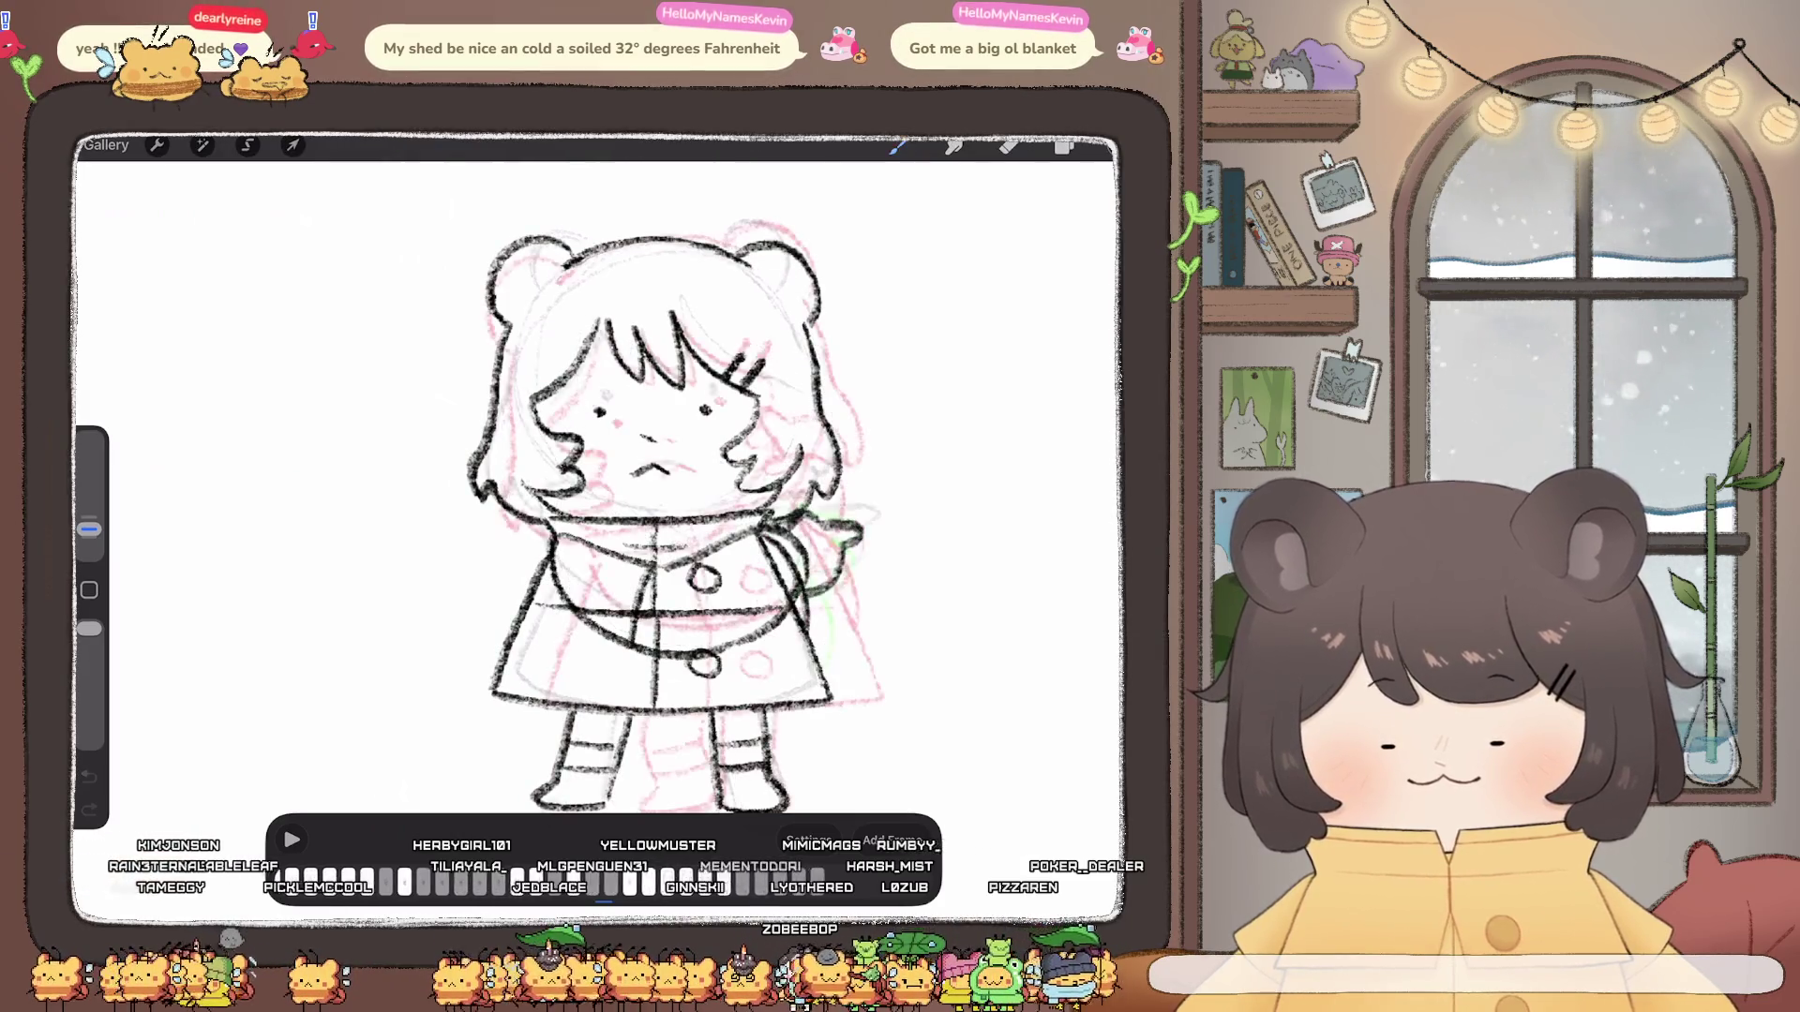
{"action": "left_click", "coordinate": [1065, 145]}
{"action": "left_click", "coordinate": [985, 604]}
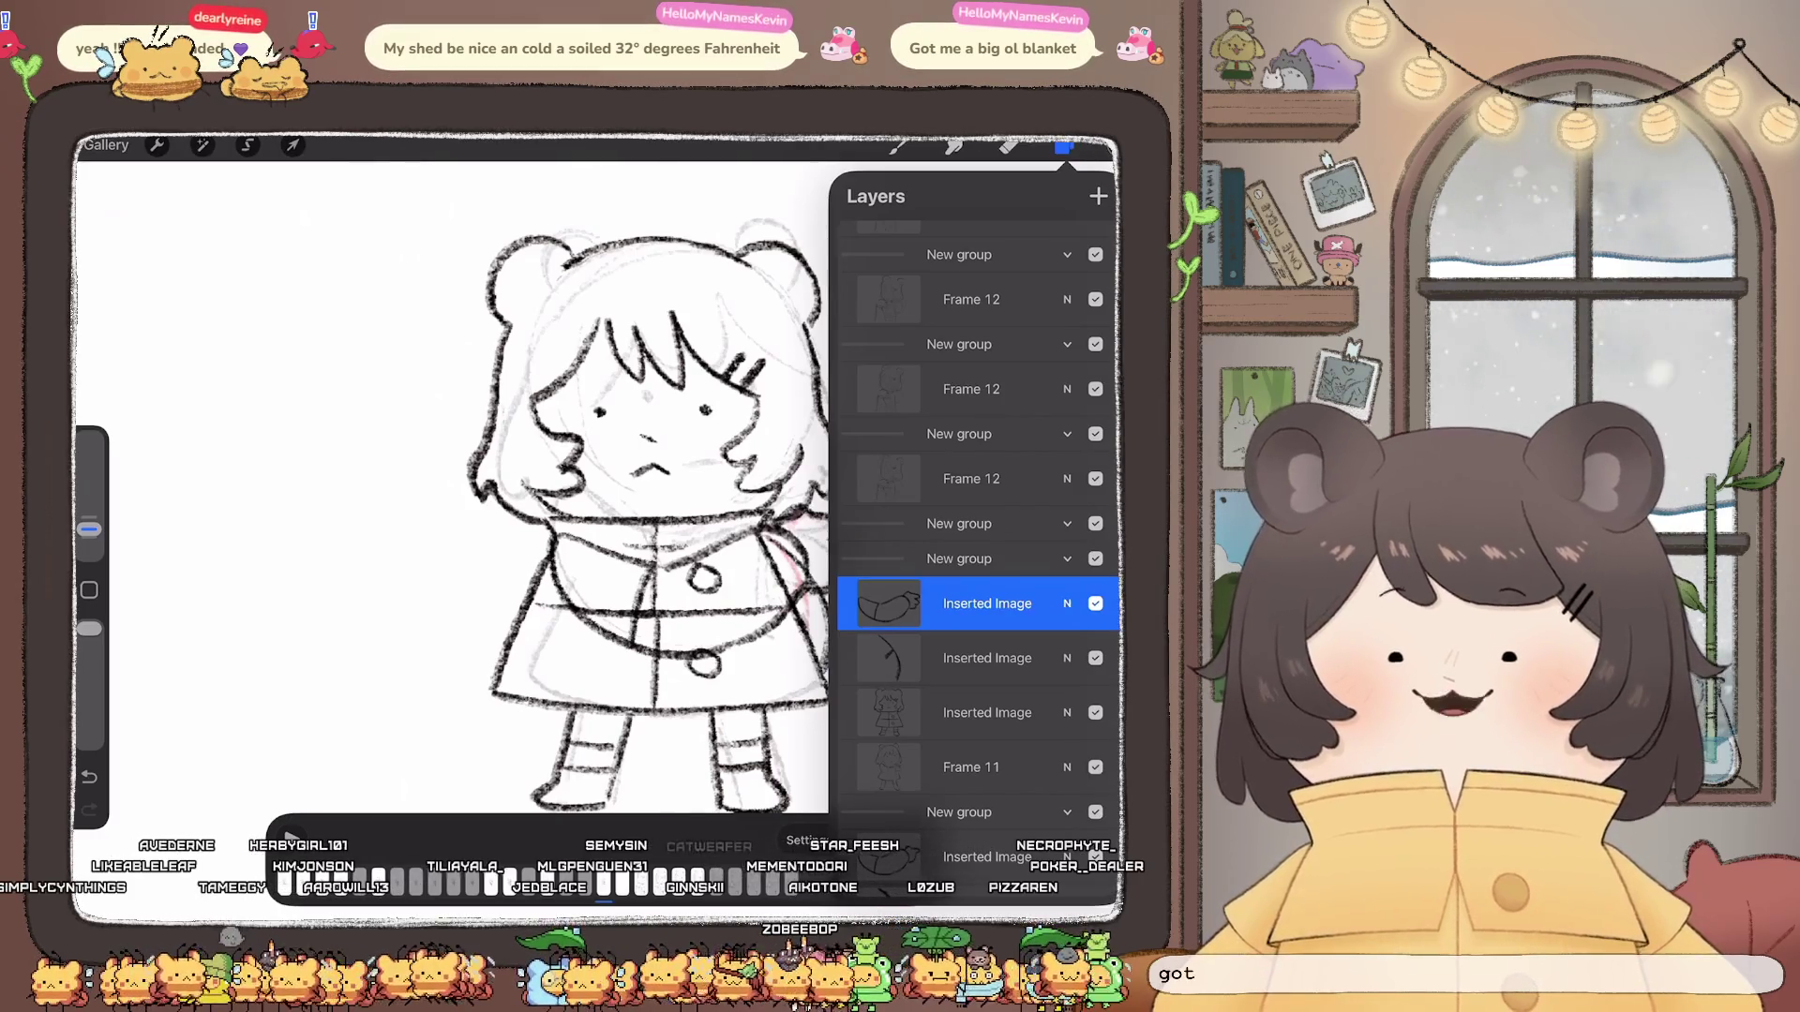
Step: Squeeze the Inserted Image drawing slightly narrower with a warp transform
{"action": "left_click", "coordinate": [292, 145]}
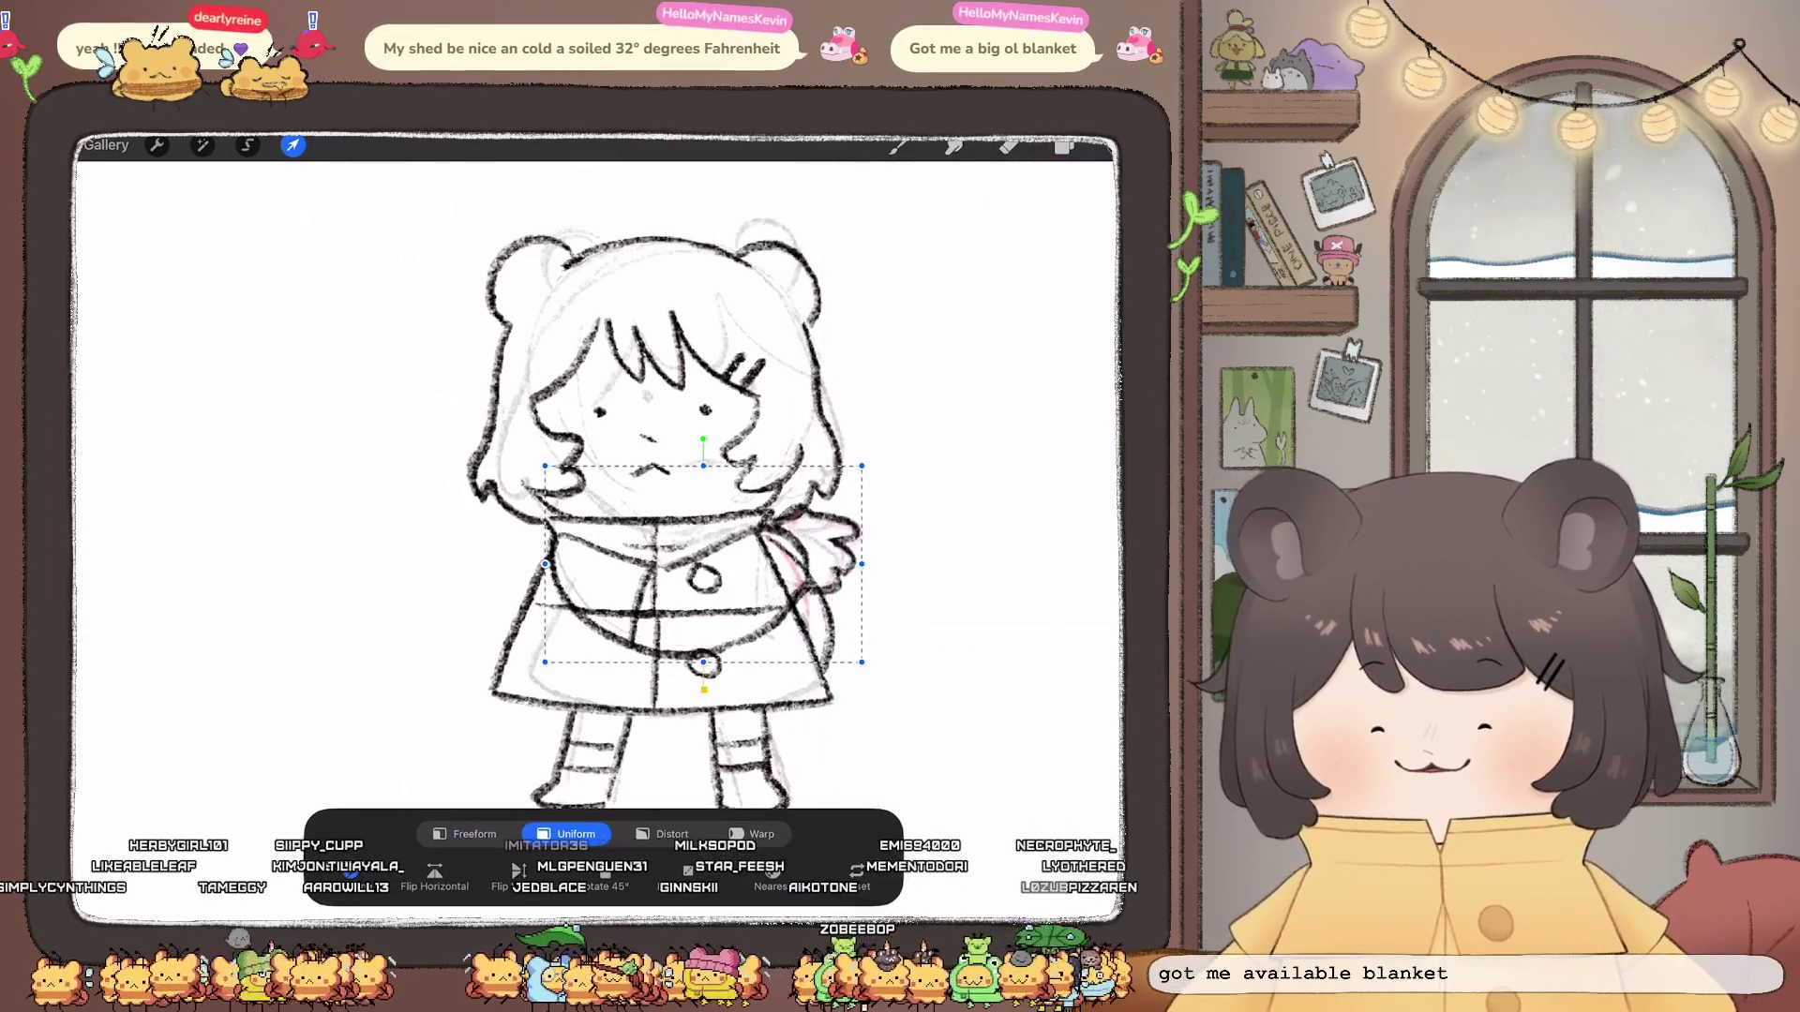
{"action": "left_click_drag", "start_coordinate": [862, 562], "coordinate": [836, 562]}
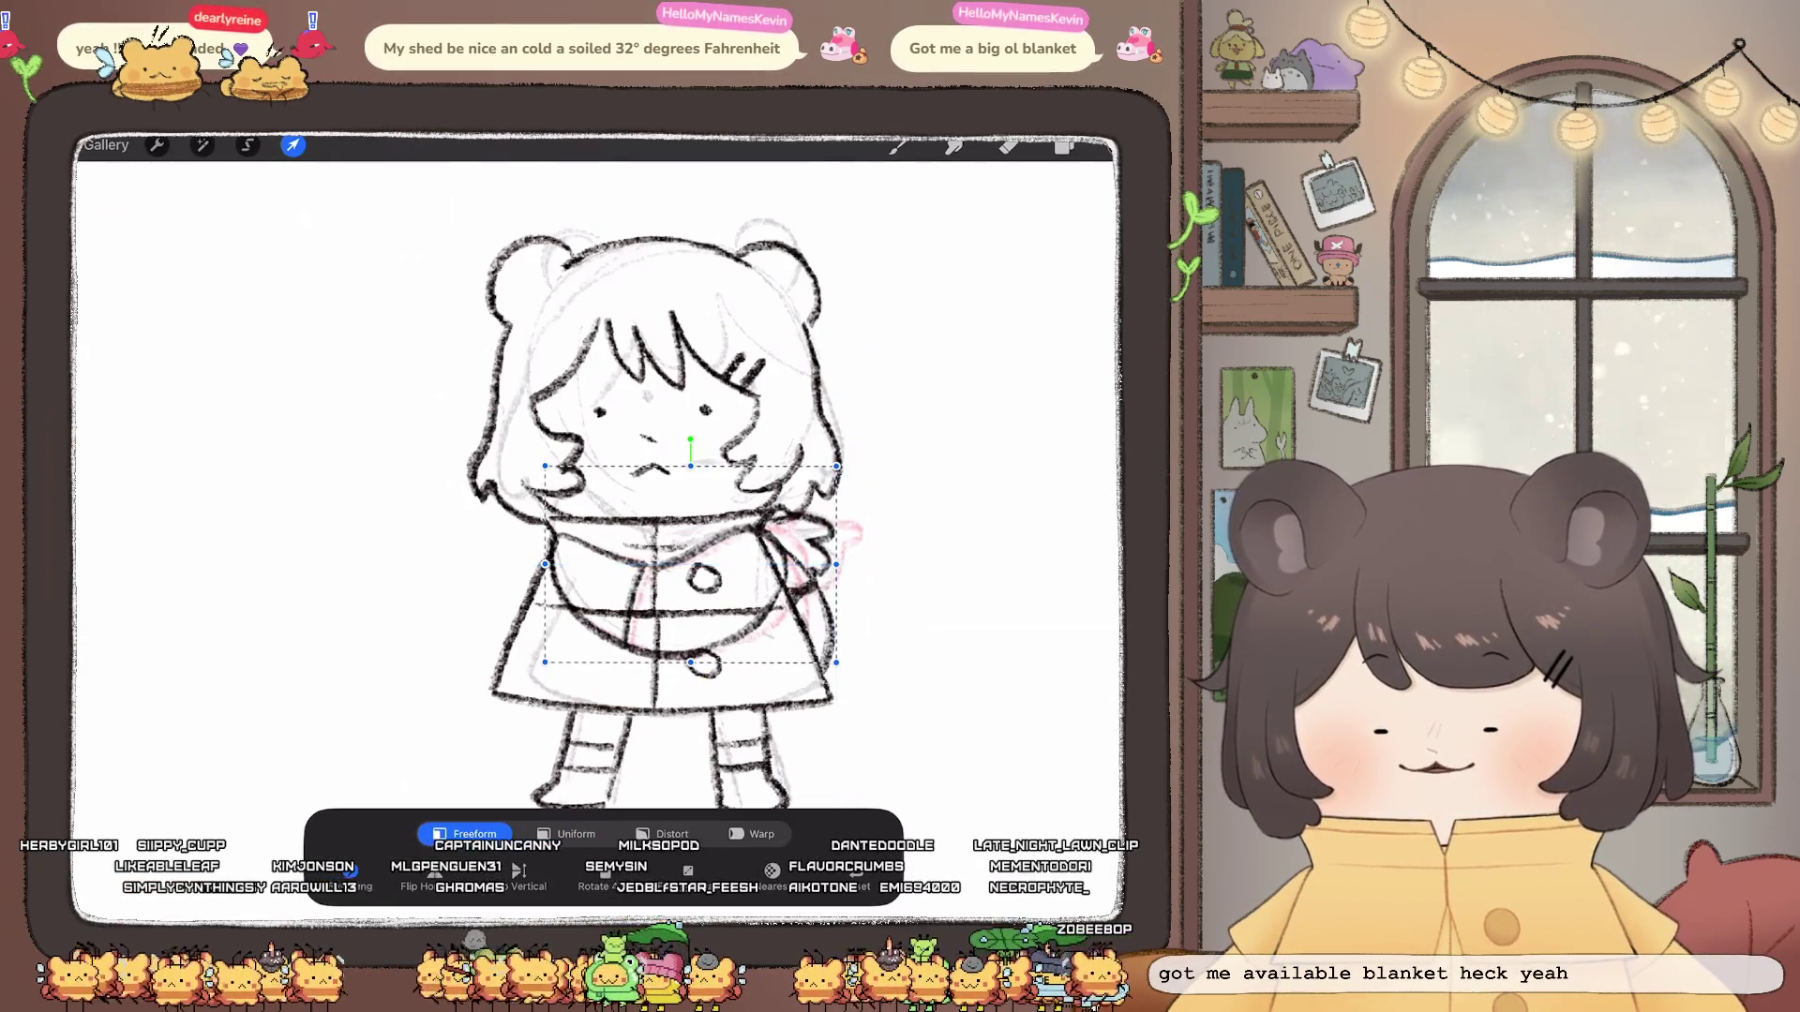
{"action": "left_click", "coordinate": [672, 835]}
{"action": "left_click", "coordinate": [753, 834]}
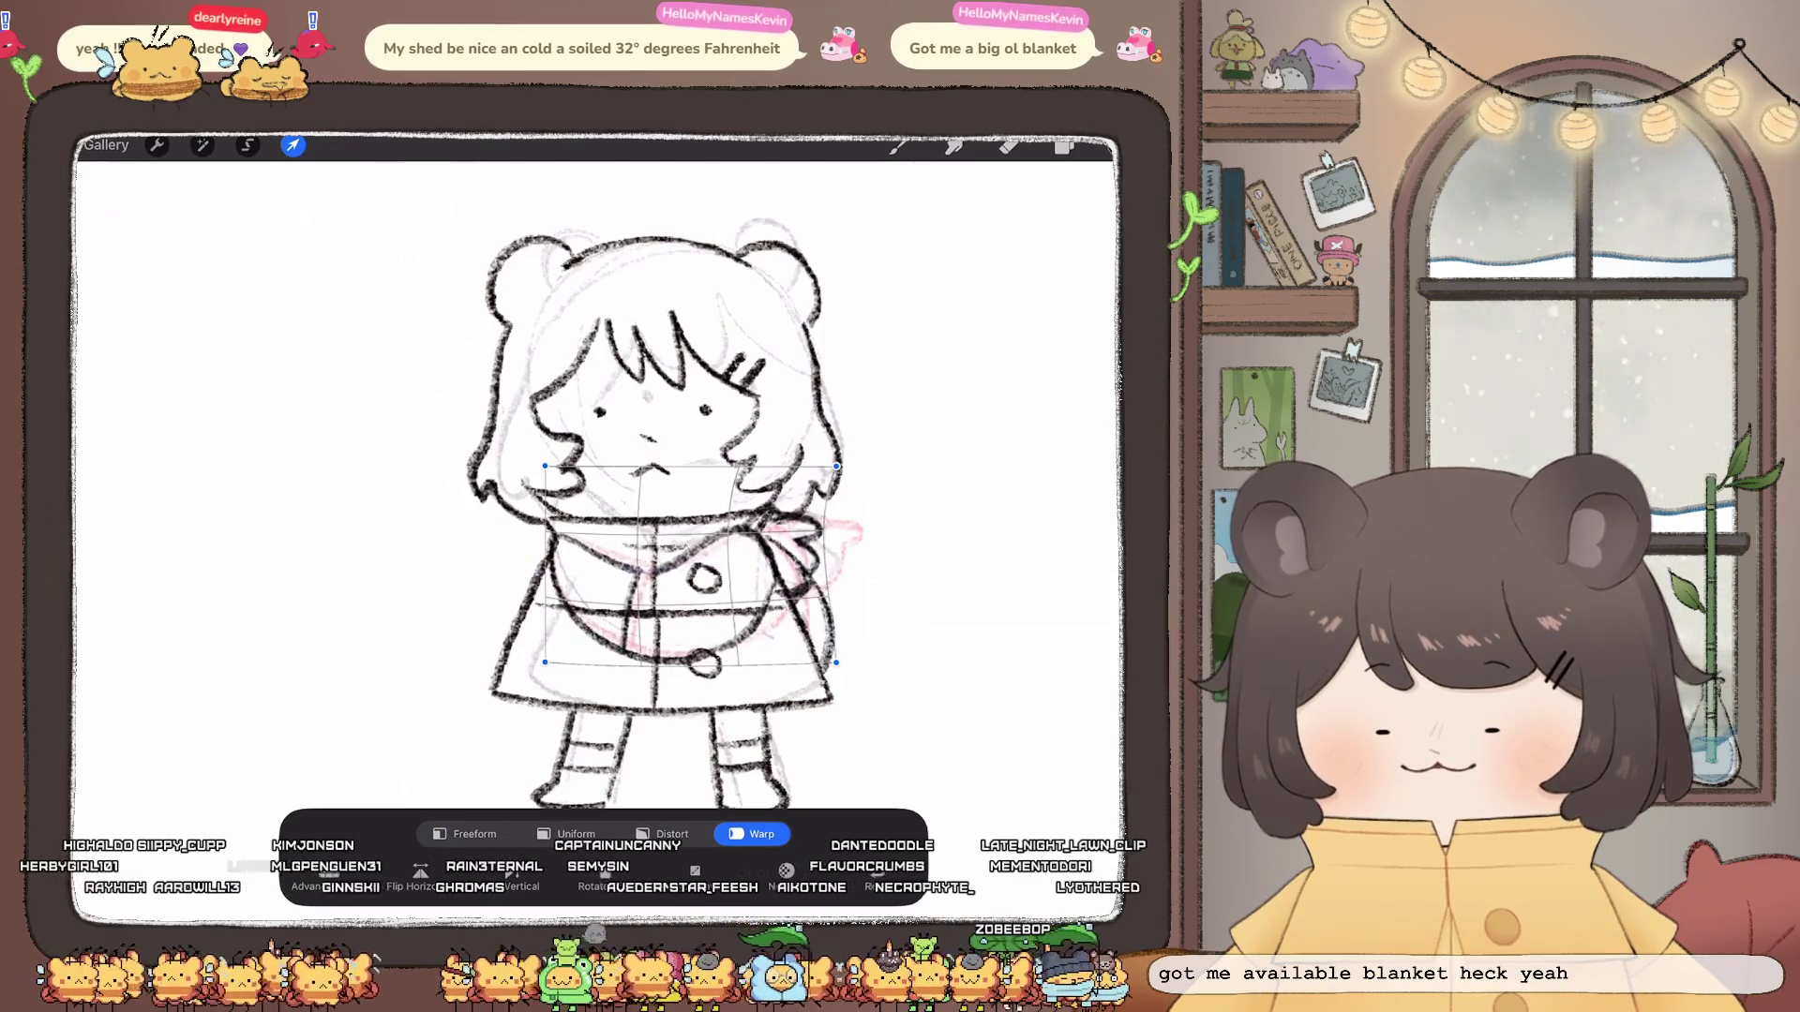
{"action": "left_click", "coordinate": [292, 144]}
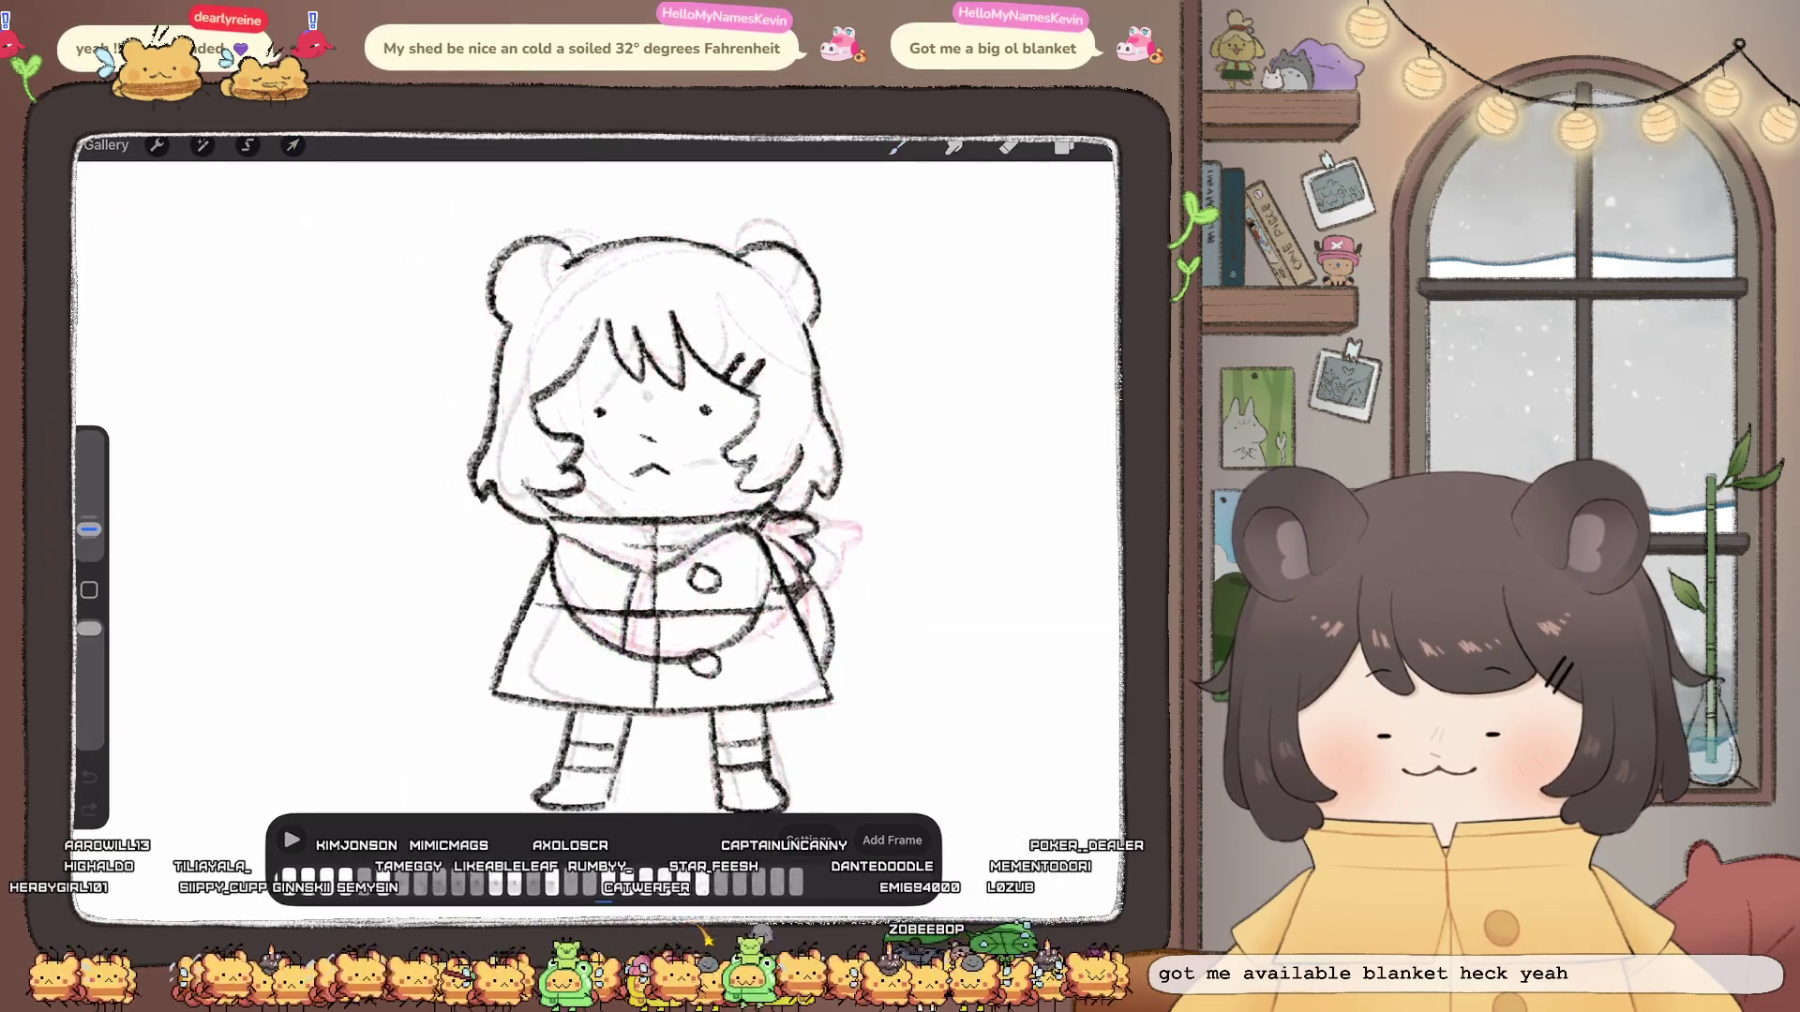
Step: Lasso the face area and shift it slightly to the right
{"action": "left_click", "coordinate": [1065, 145]}
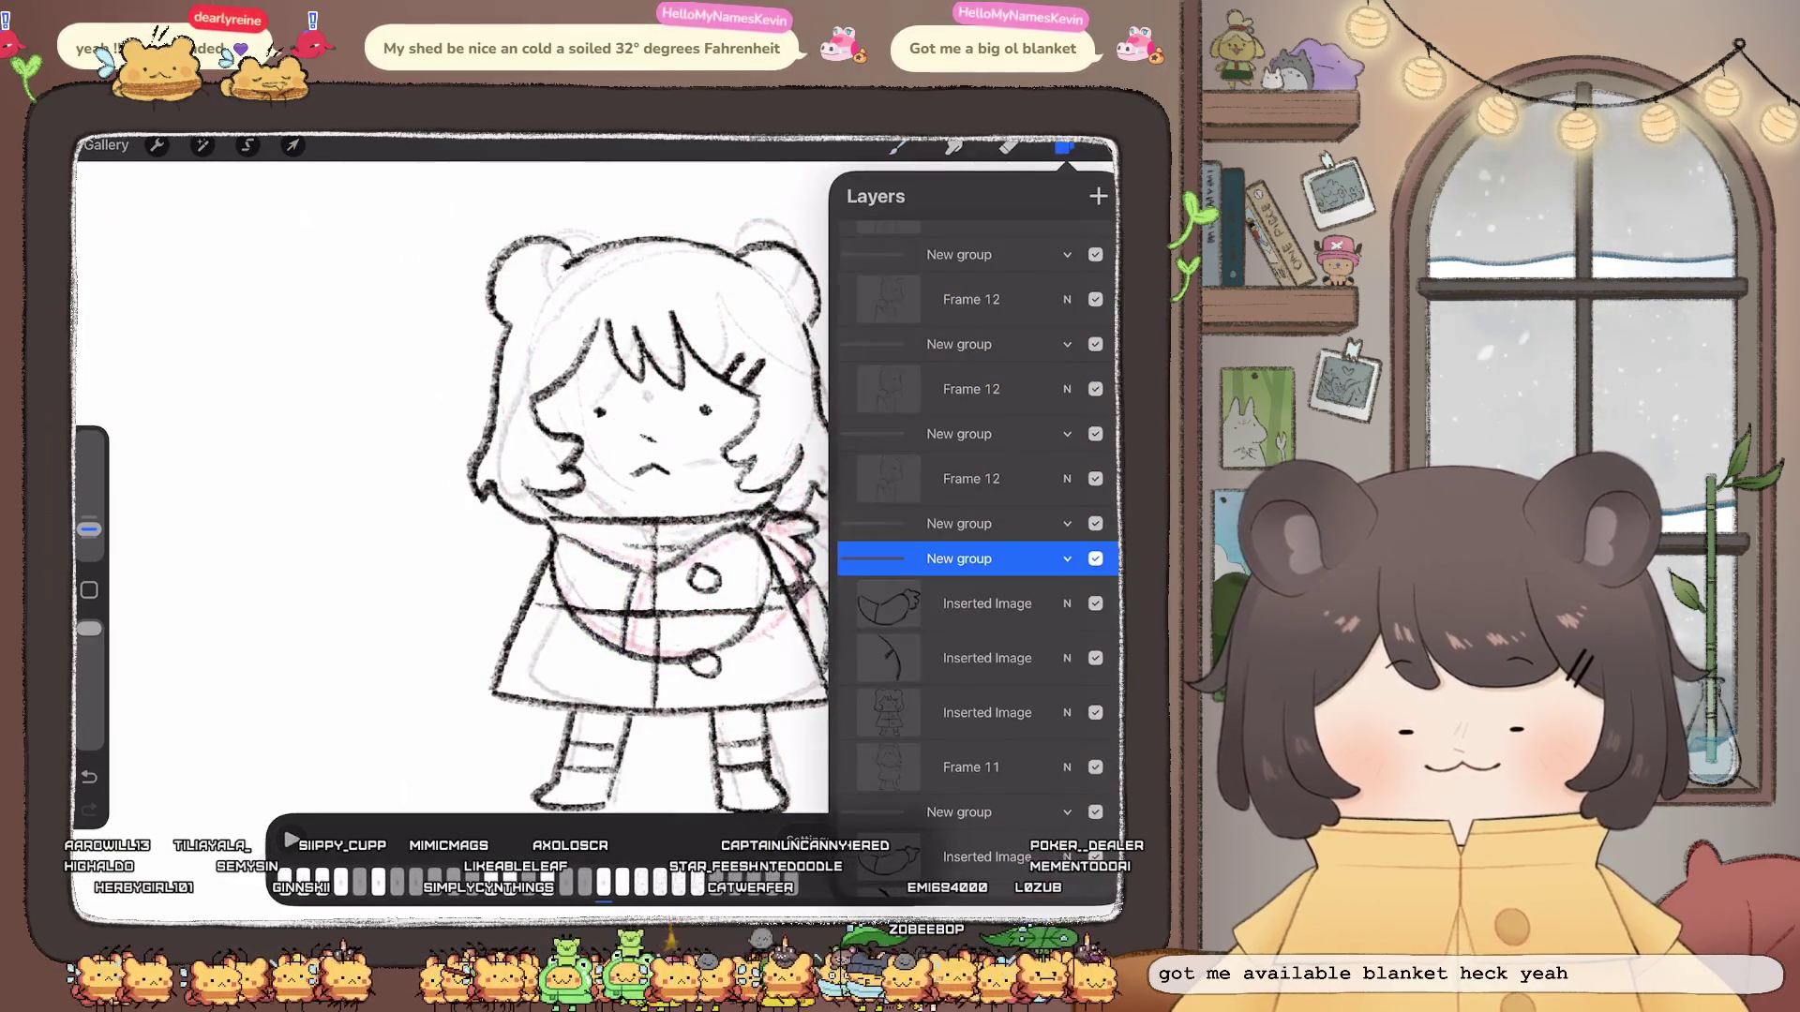
{"action": "left_click", "coordinate": [987, 712]}
{"action": "left_click", "coordinate": [246, 145]}
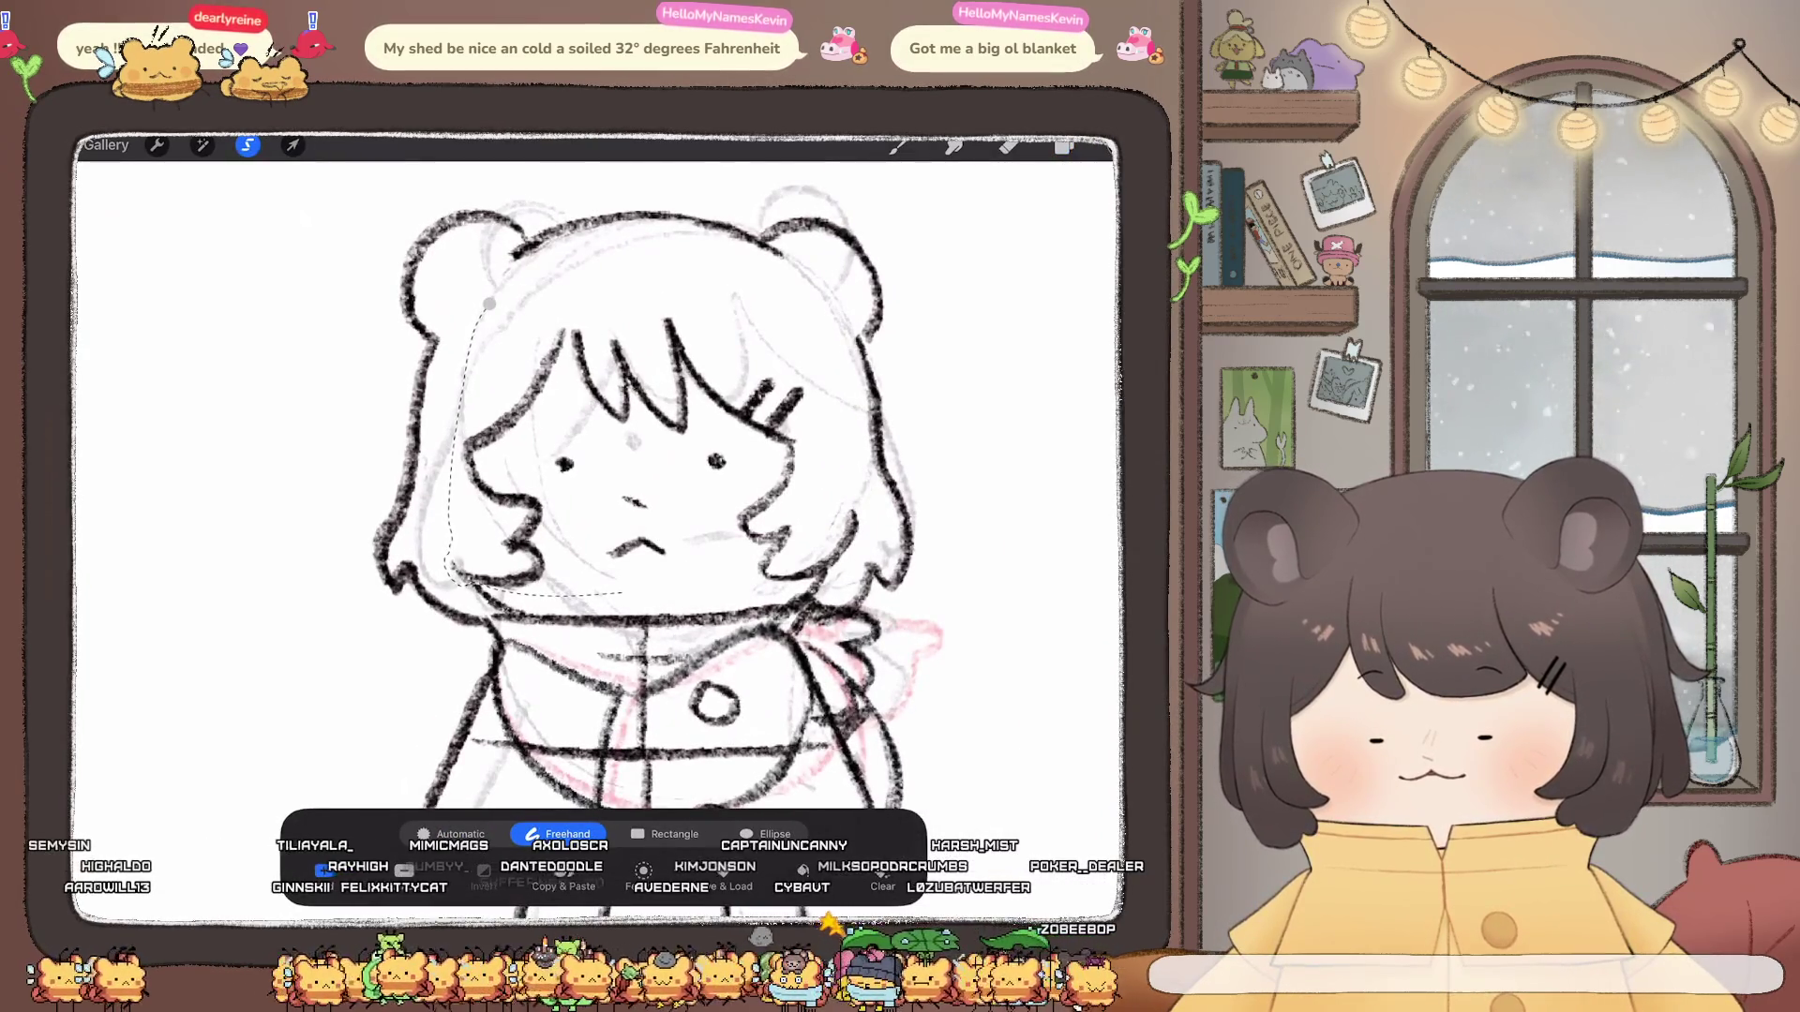
{"action": "left_click_drag", "start_coordinate": [604, 595], "coordinate": [659, 596]}
{"action": "left_click_drag", "start_coordinate": [822, 591], "coordinate": [847, 422]}
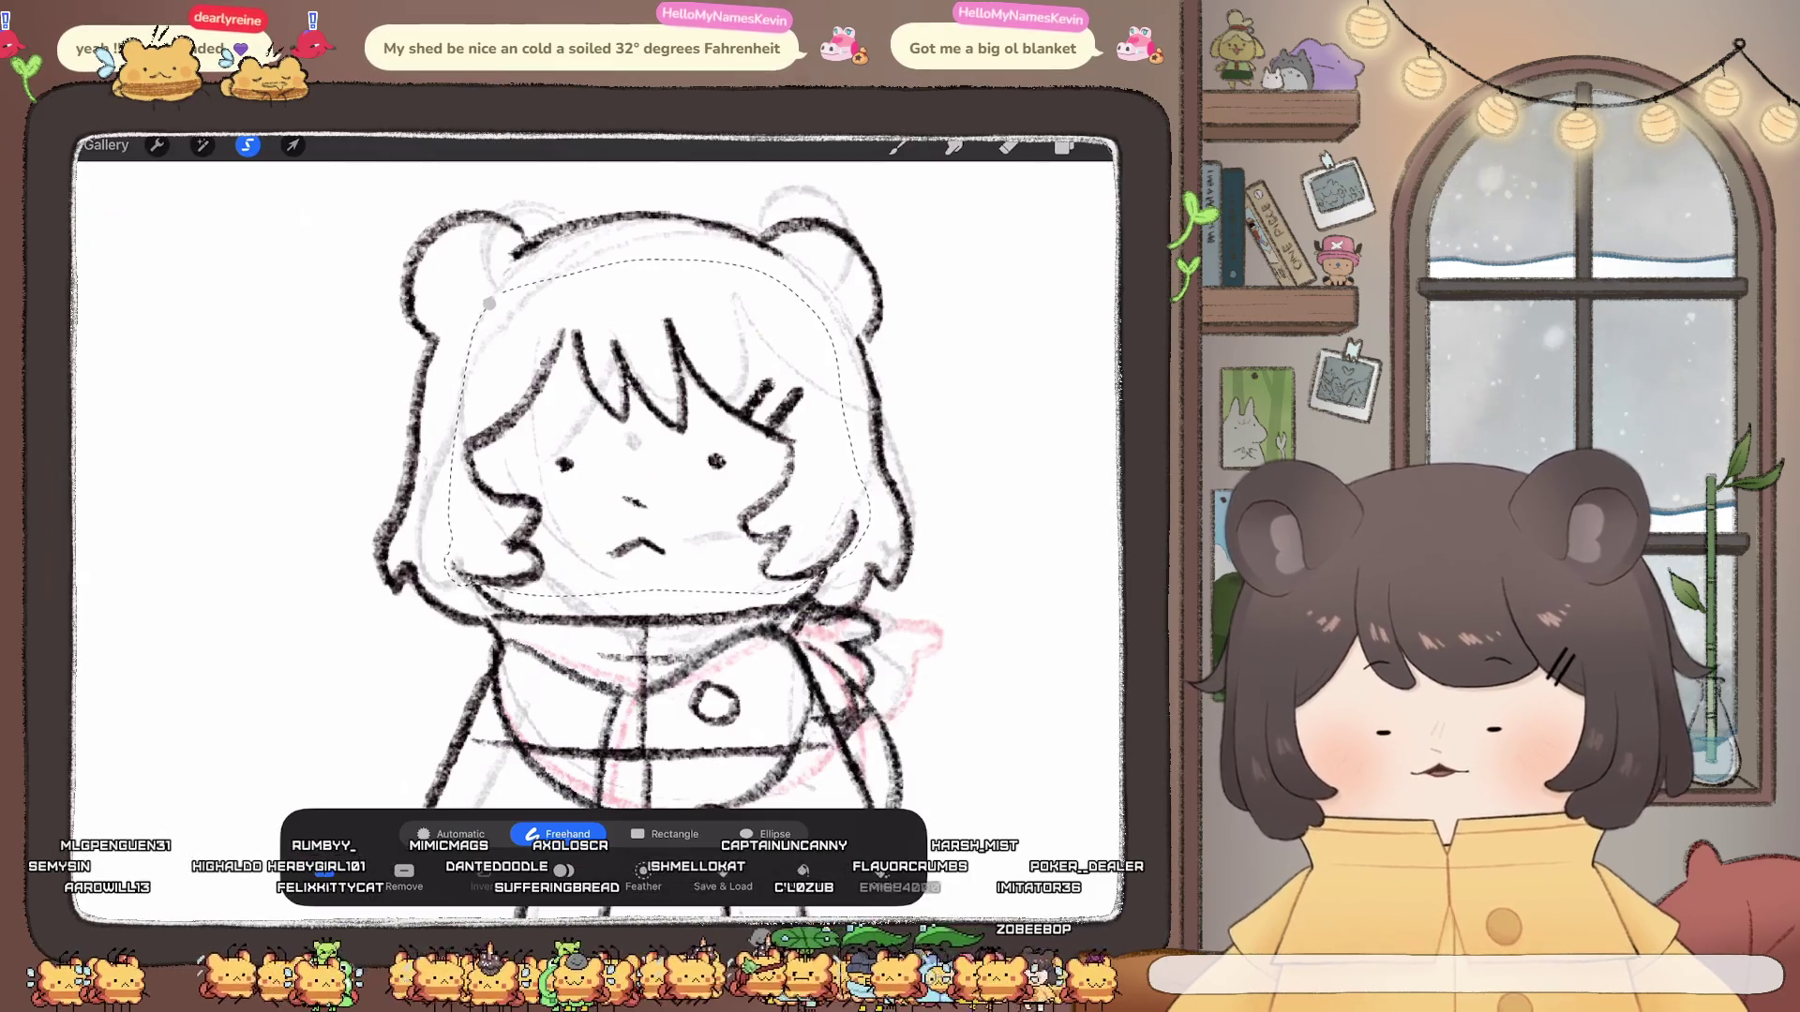
{"action": "left_click", "coordinate": [293, 146]}
{"action": "left_click_drag", "start_coordinate": [654, 452], "coordinate": [677, 453]}
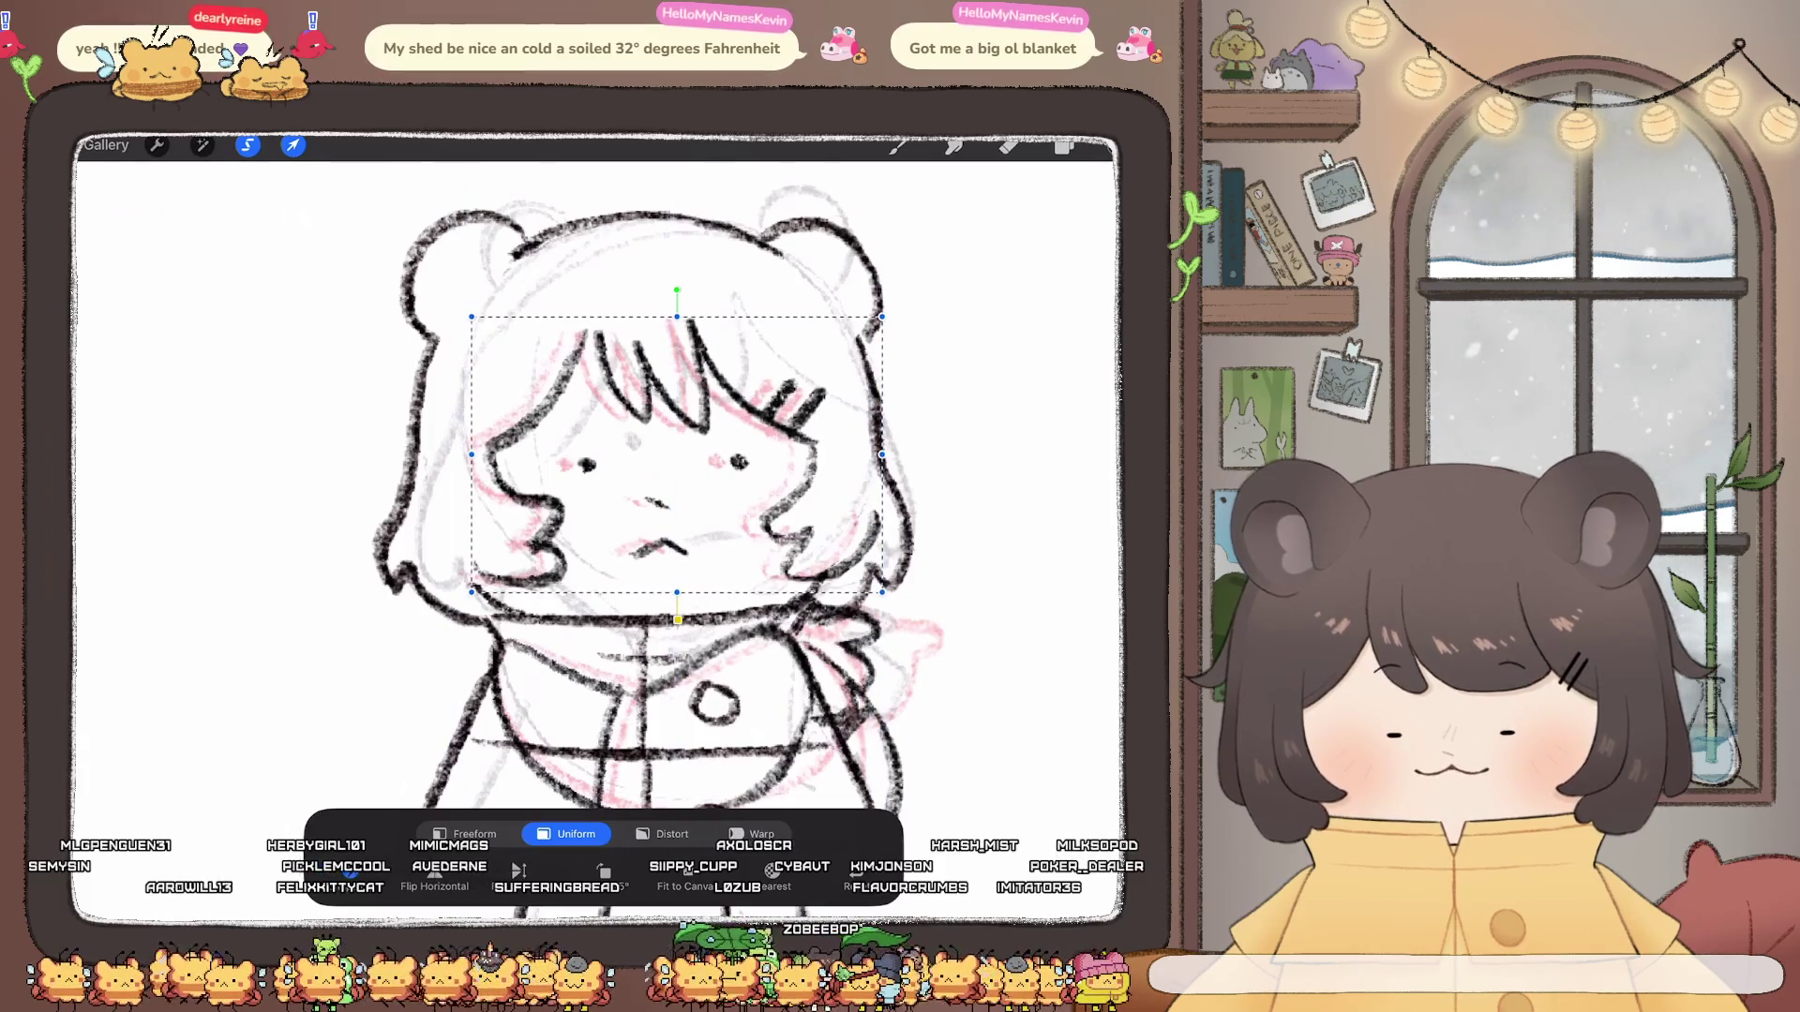
{"action": "left_click", "coordinate": [249, 146]}
Step: Lasso the whole head, shrink it slightly and warp its top corners before committing
{"action": "mouse_move", "coordinate": [377, 274]}
{"action": "left_mouse_down"}
{"action": "mouse_move", "coordinate": [397, 631]}
{"action": "mouse_move", "coordinate": [459, 436]}
{"action": "left_mouse_up"}
{"action": "mouse_move", "coordinate": [767, 281]}
{"action": "left_mouse_down"}
{"action": "mouse_move", "coordinate": [853, 415]}
{"action": "mouse_move", "coordinate": [893, 551]}
{"action": "left_mouse_up"}
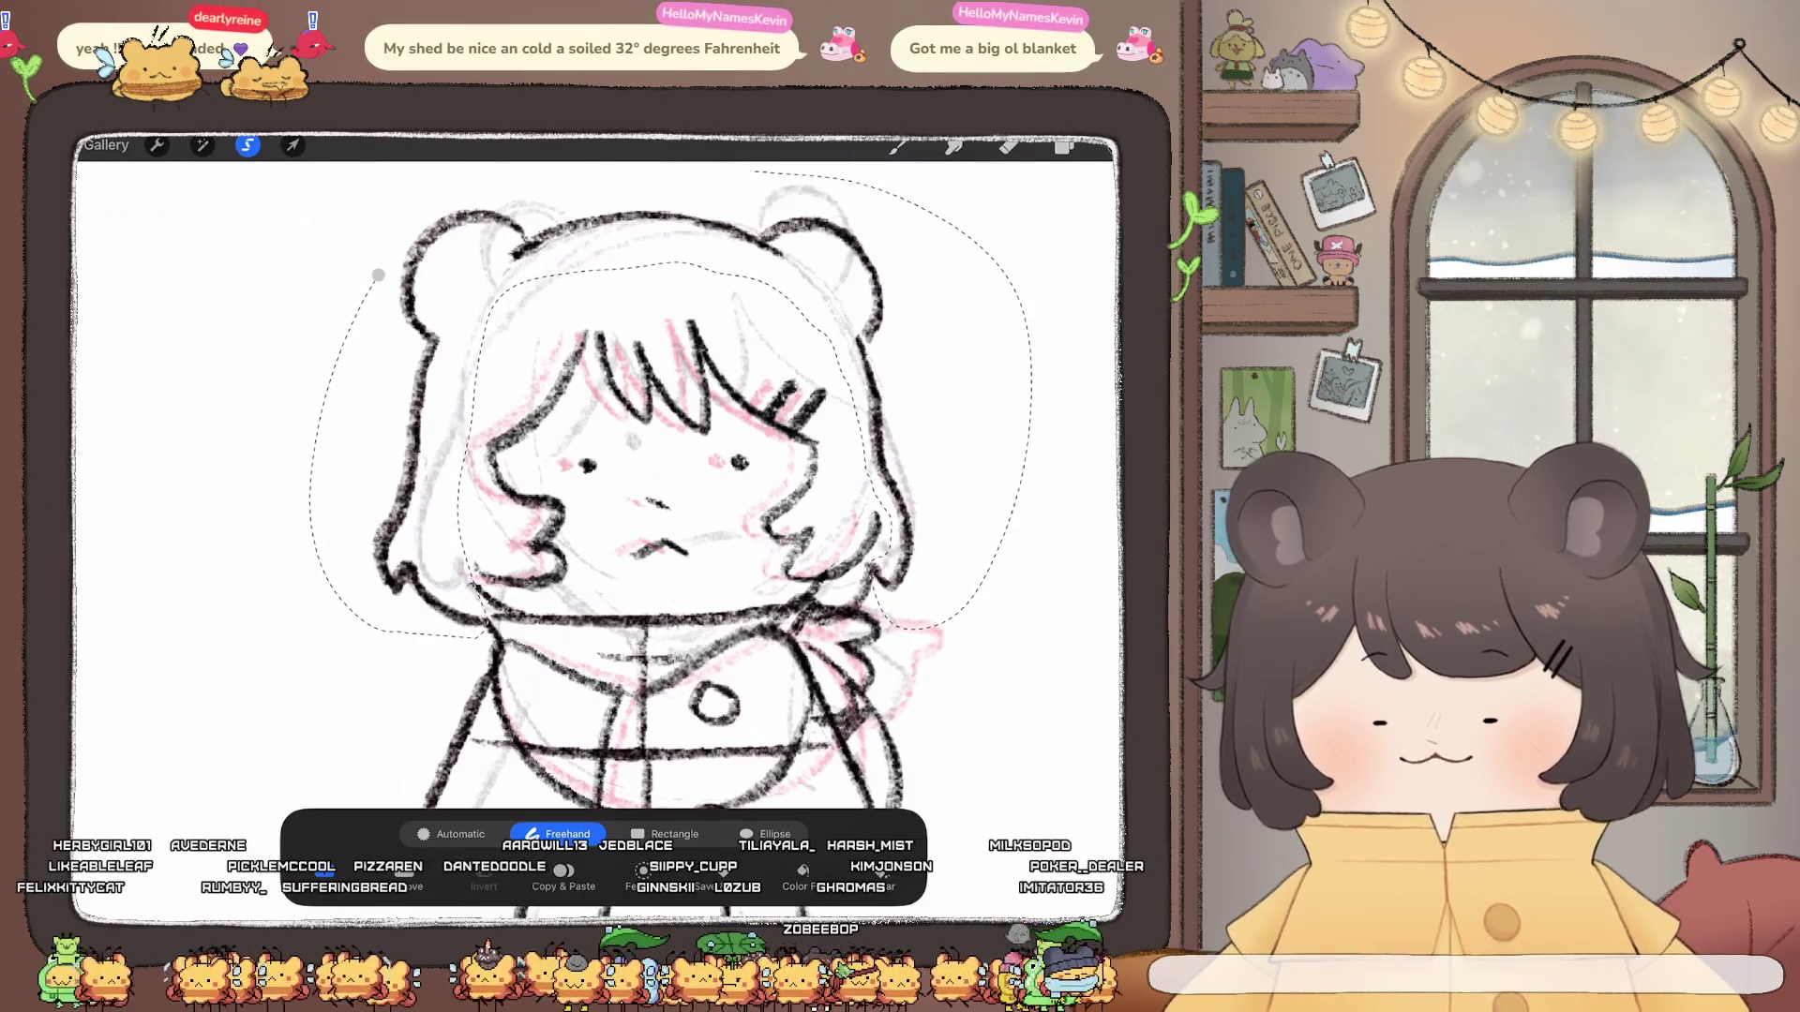
{"action": "left_click", "coordinate": [293, 146]}
{"action": "left_click_drag", "start_coordinate": [374, 208], "coordinate": [468, 310]}
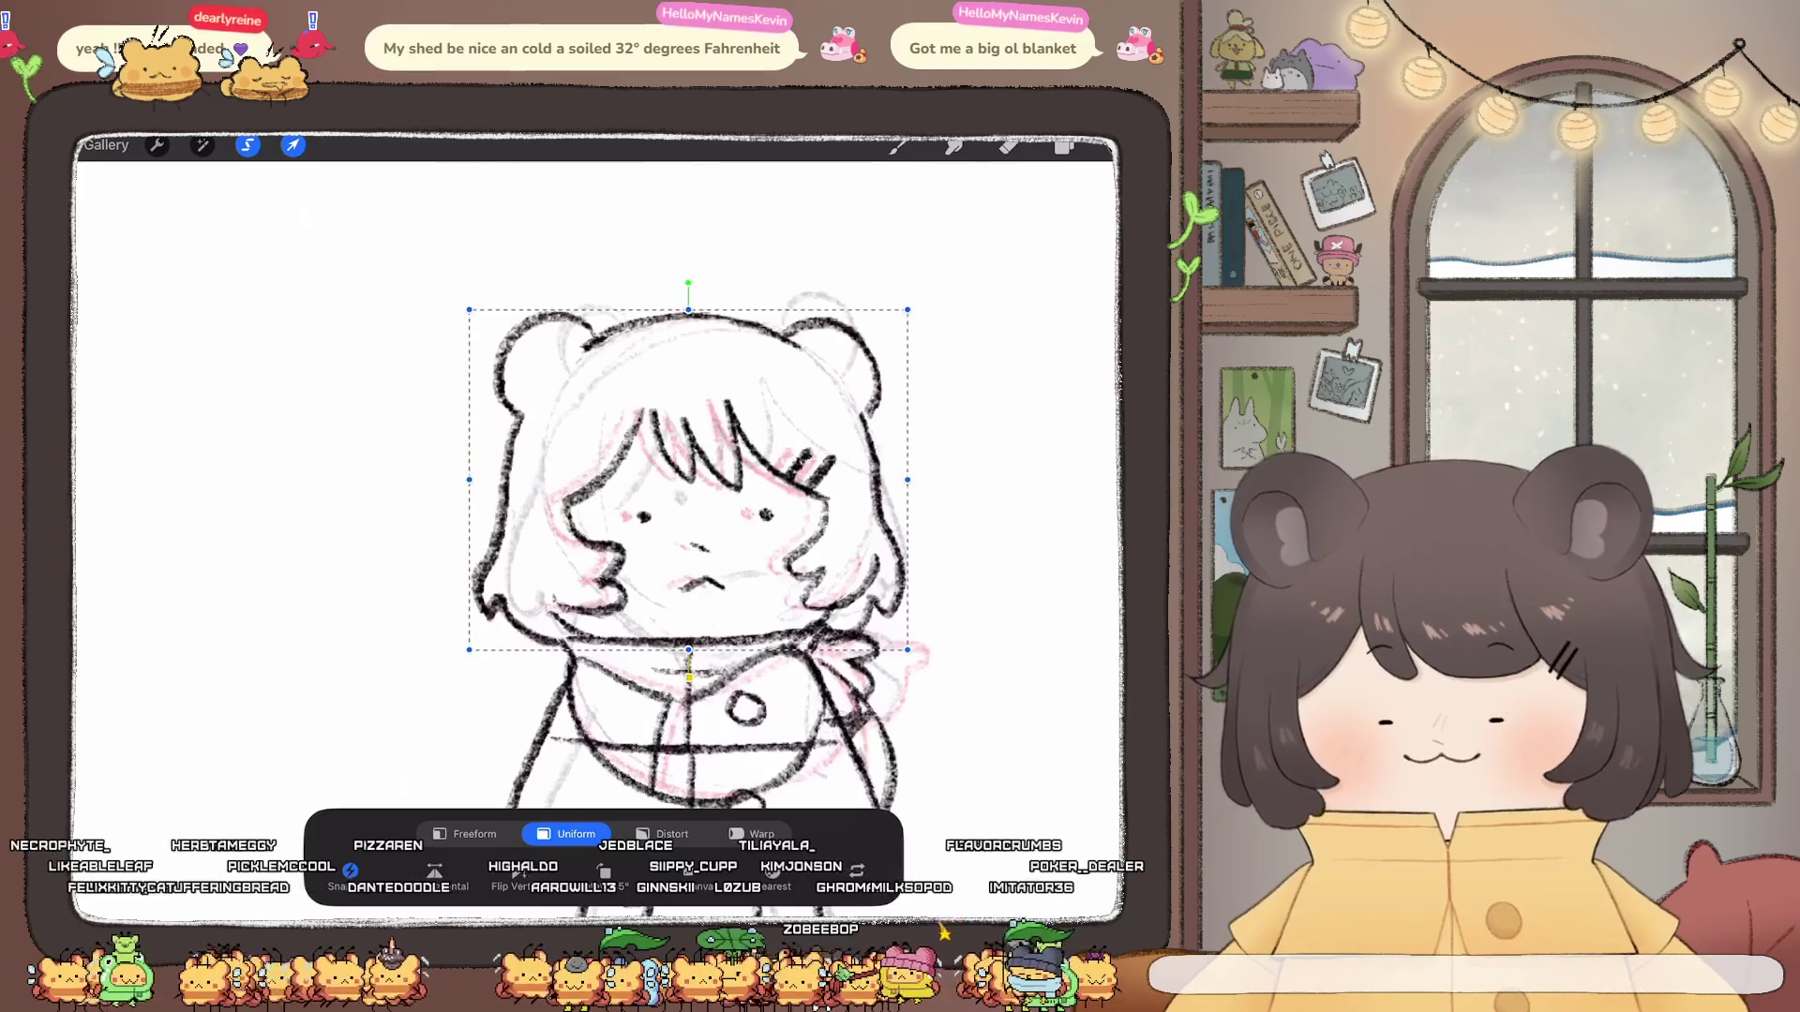
{"action": "left_click", "coordinate": [746, 834]}
{"action": "left_click_drag", "start_coordinate": [907, 310], "coordinate": [898, 299]}
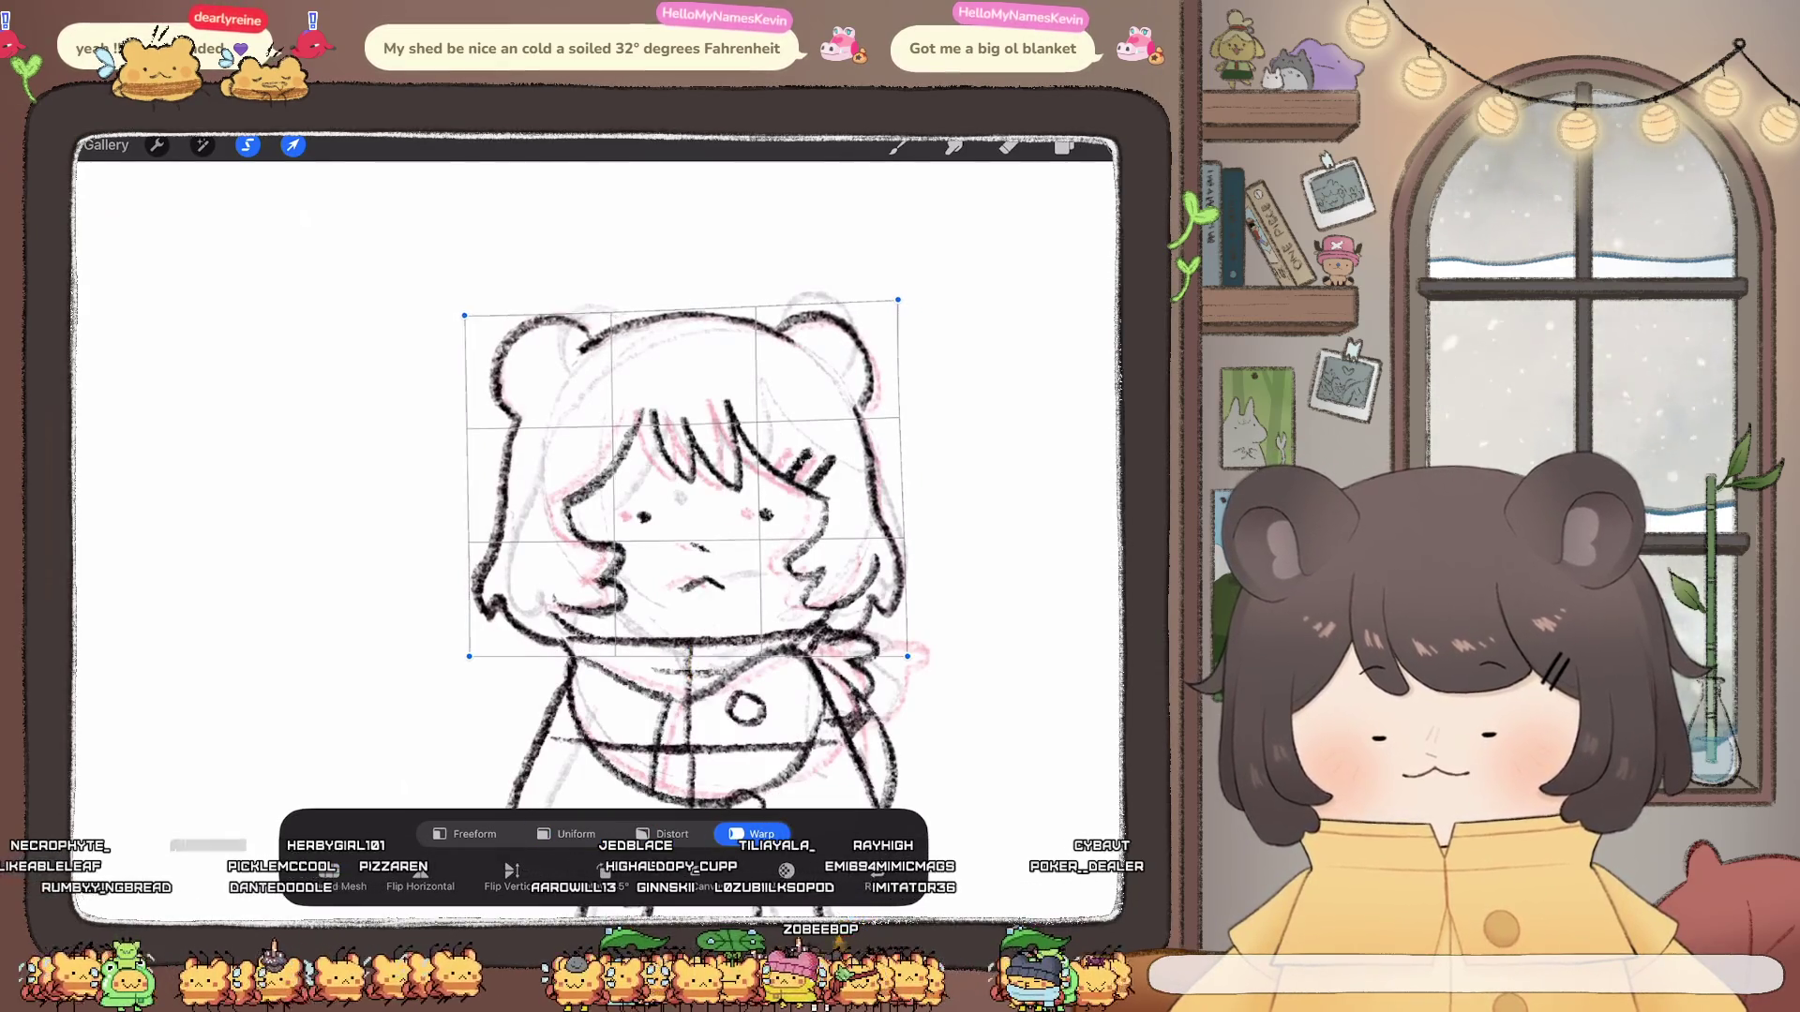
{"action": "left_click_drag", "start_coordinate": [467, 312], "coordinate": [459, 326]}
{"action": "left_click_drag", "start_coordinate": [897, 300], "coordinate": [894, 298]}
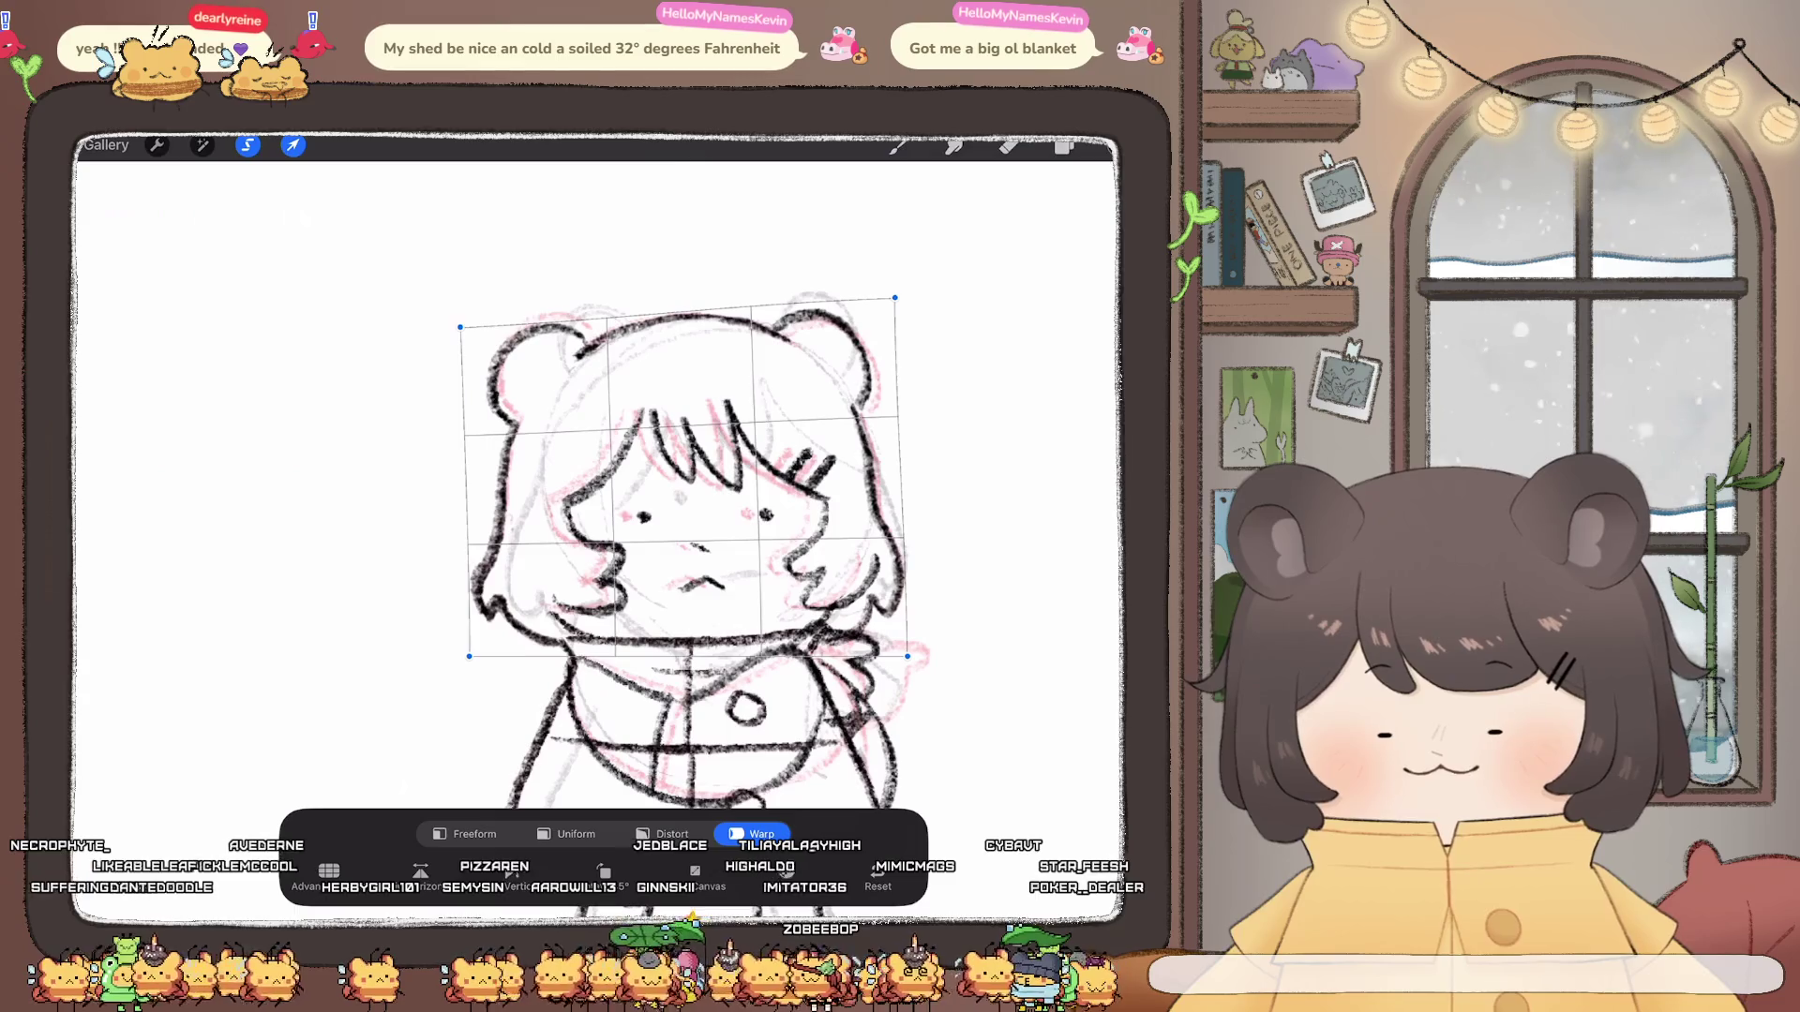
{"action": "left_click", "coordinate": [896, 144]}
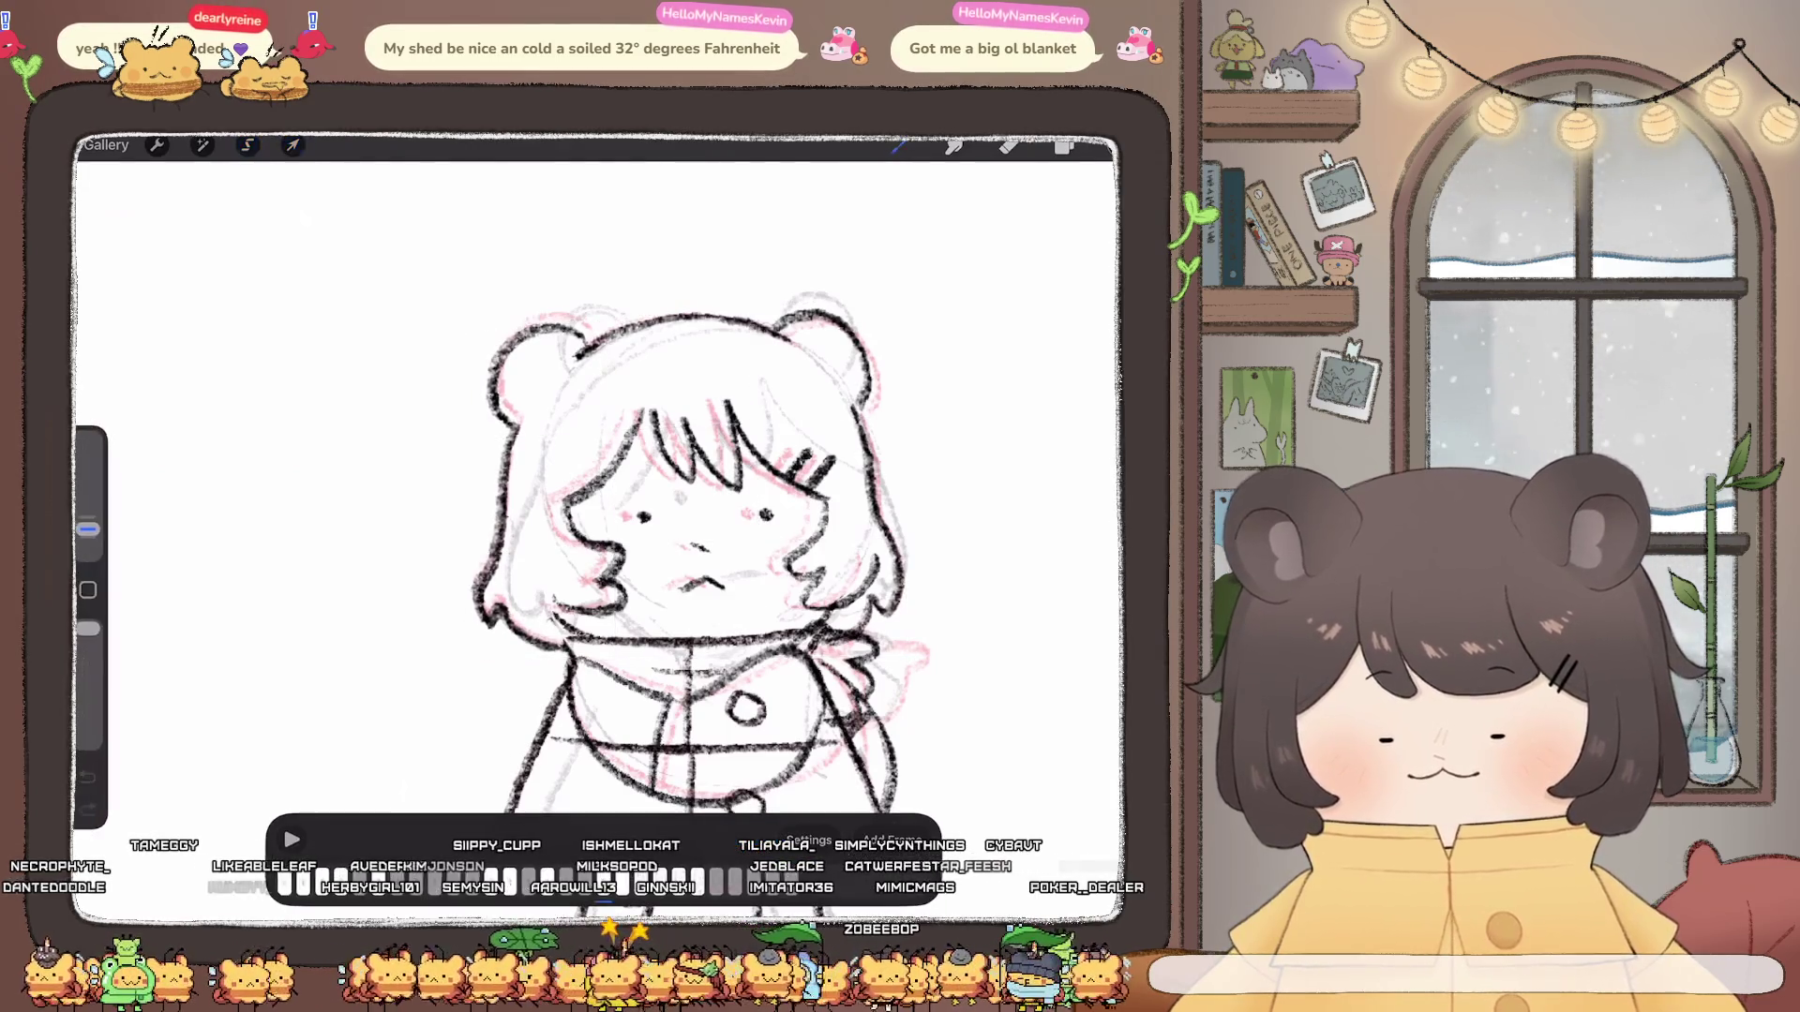
{"action": "scroll", "coordinate": [675, 534], "scroll_direction": "up", "scroll_amount": 5}
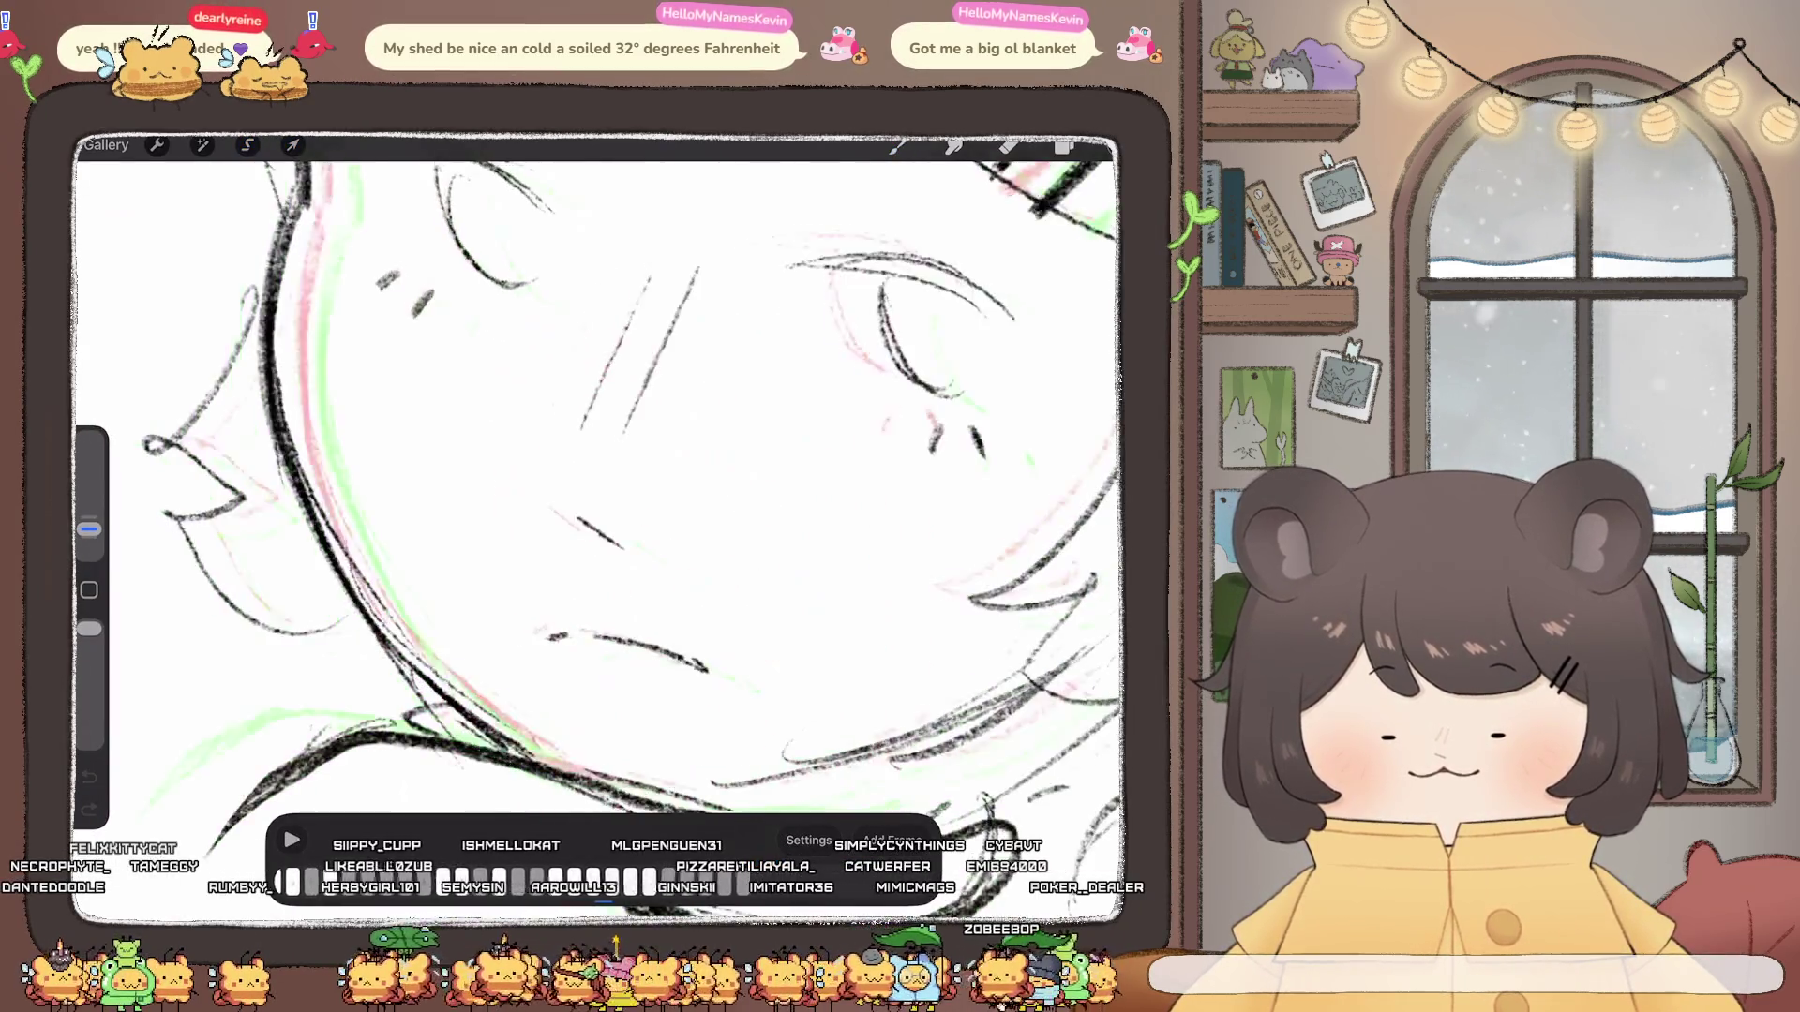
{"action": "scroll", "coordinate": [597, 534], "scroll_direction": "down", "scroll_amount": 5}
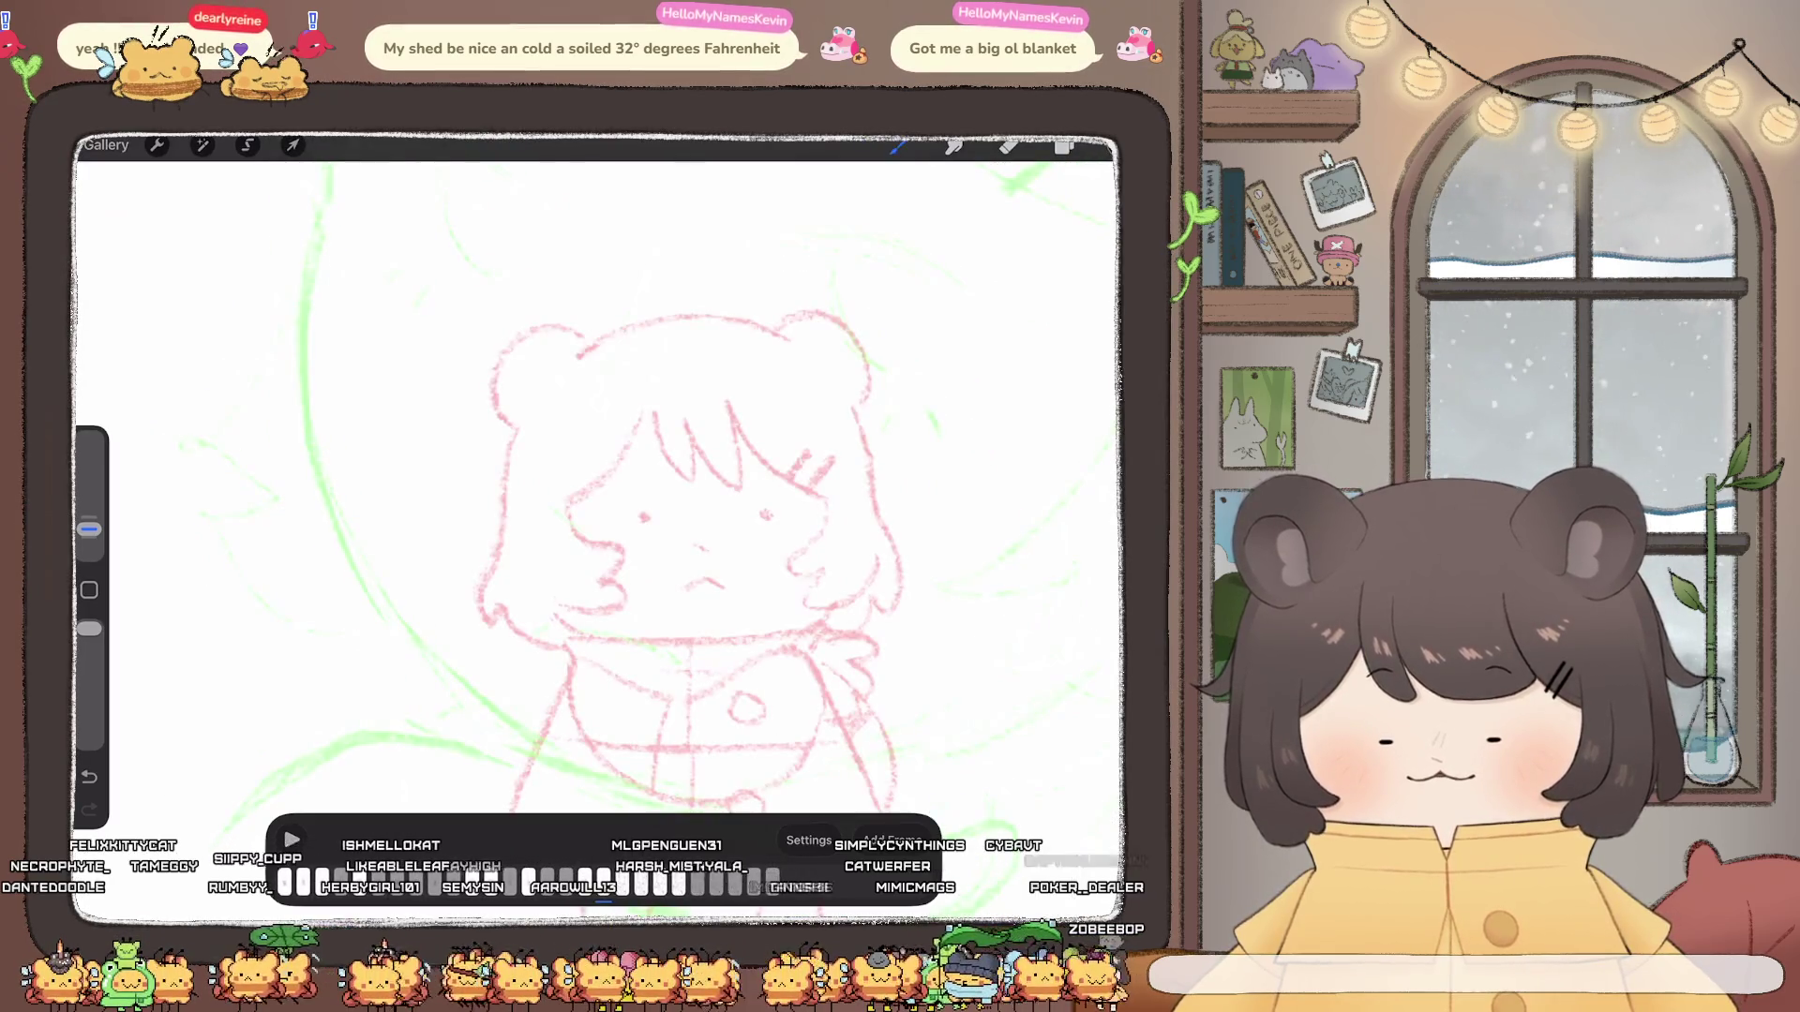
{"action": "scroll", "coordinate": [676, 534], "scroll_direction": "down", "scroll_amount": 5}
{"action": "scroll", "coordinate": [739, 506], "scroll_direction": "down", "scroll_amount": 2}
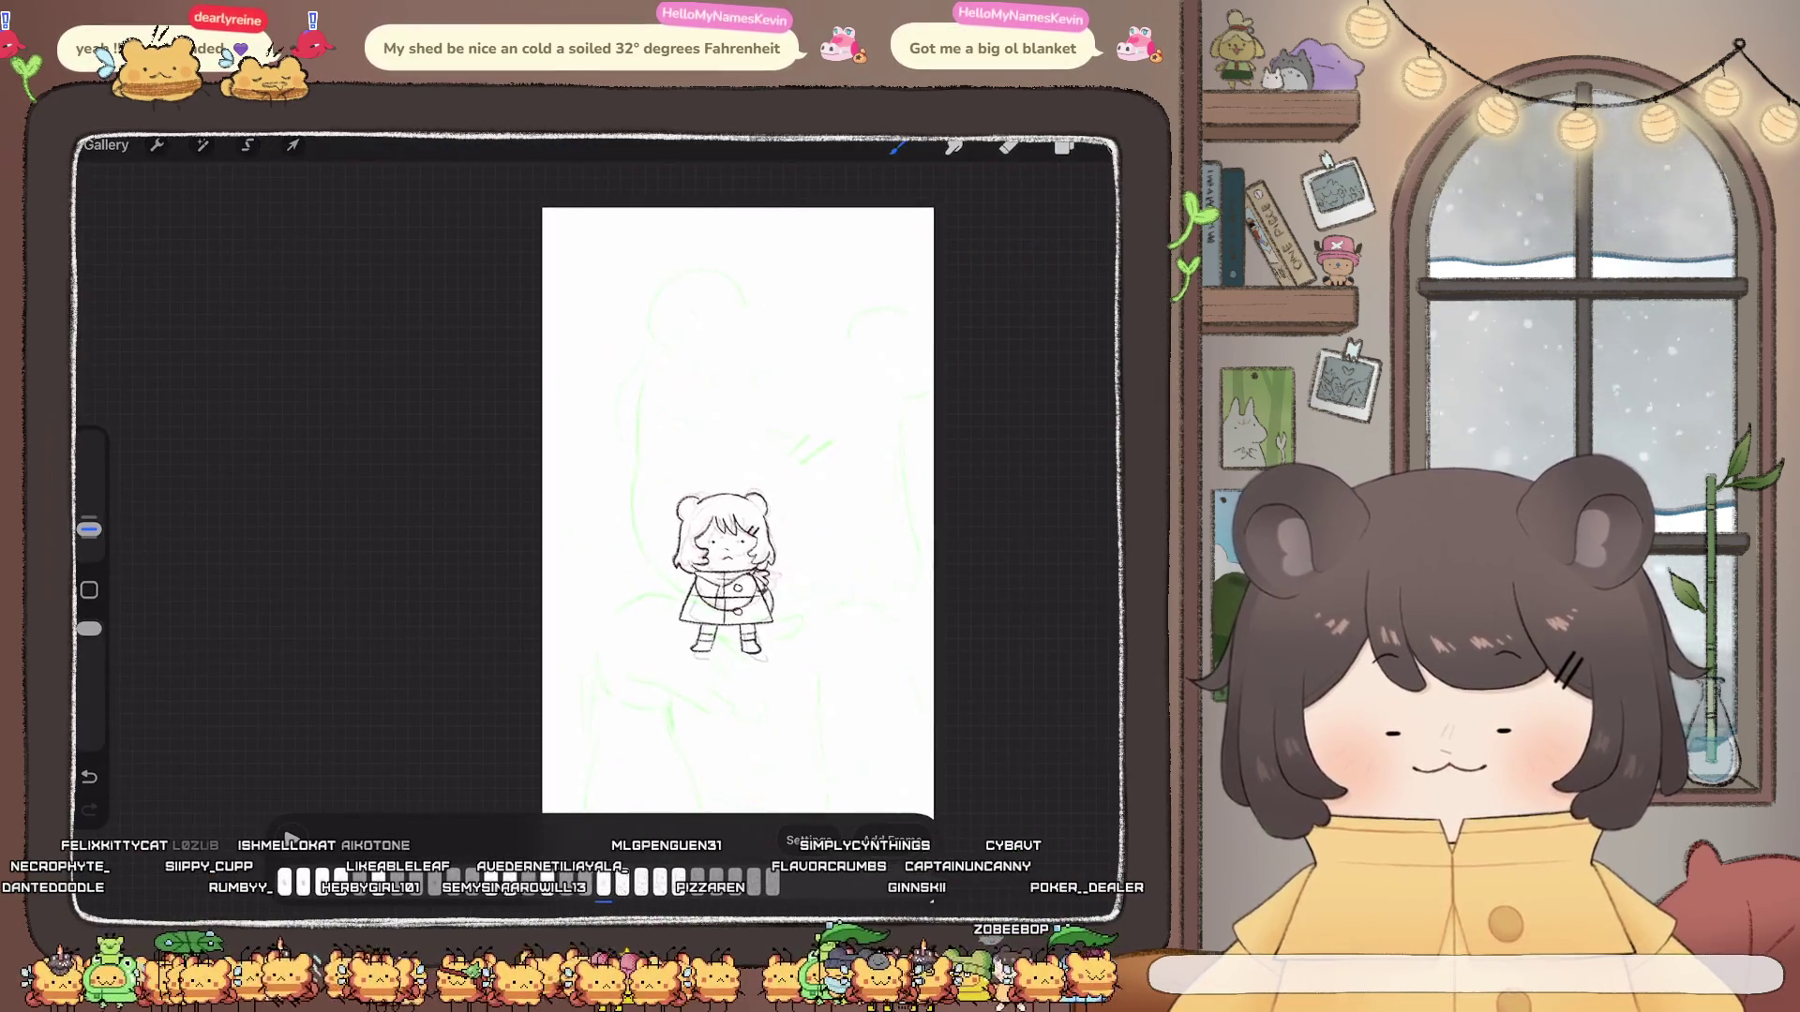
{"action": "scroll", "coordinate": [668, 492], "scroll_direction": "up", "scroll_amount": 3}
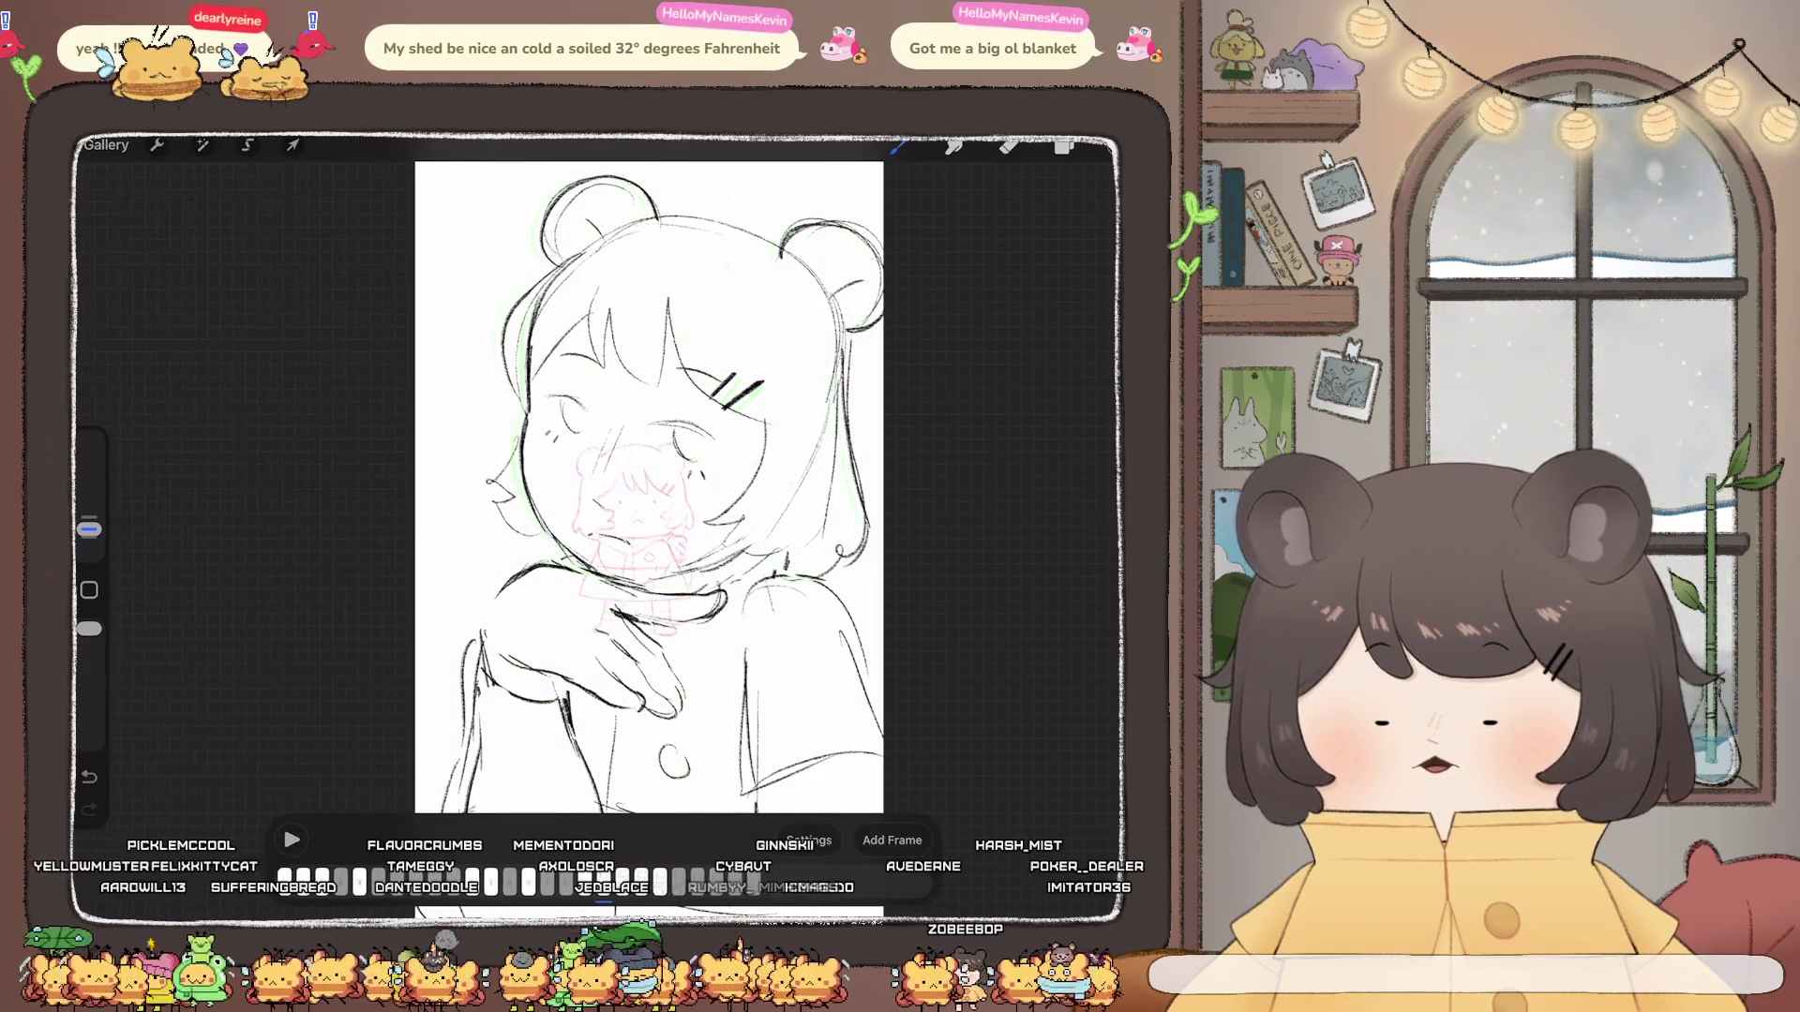
Step: Switch to the frame where the girl raises a hand to her face
{"action": "left_click", "coordinate": [595, 883]}
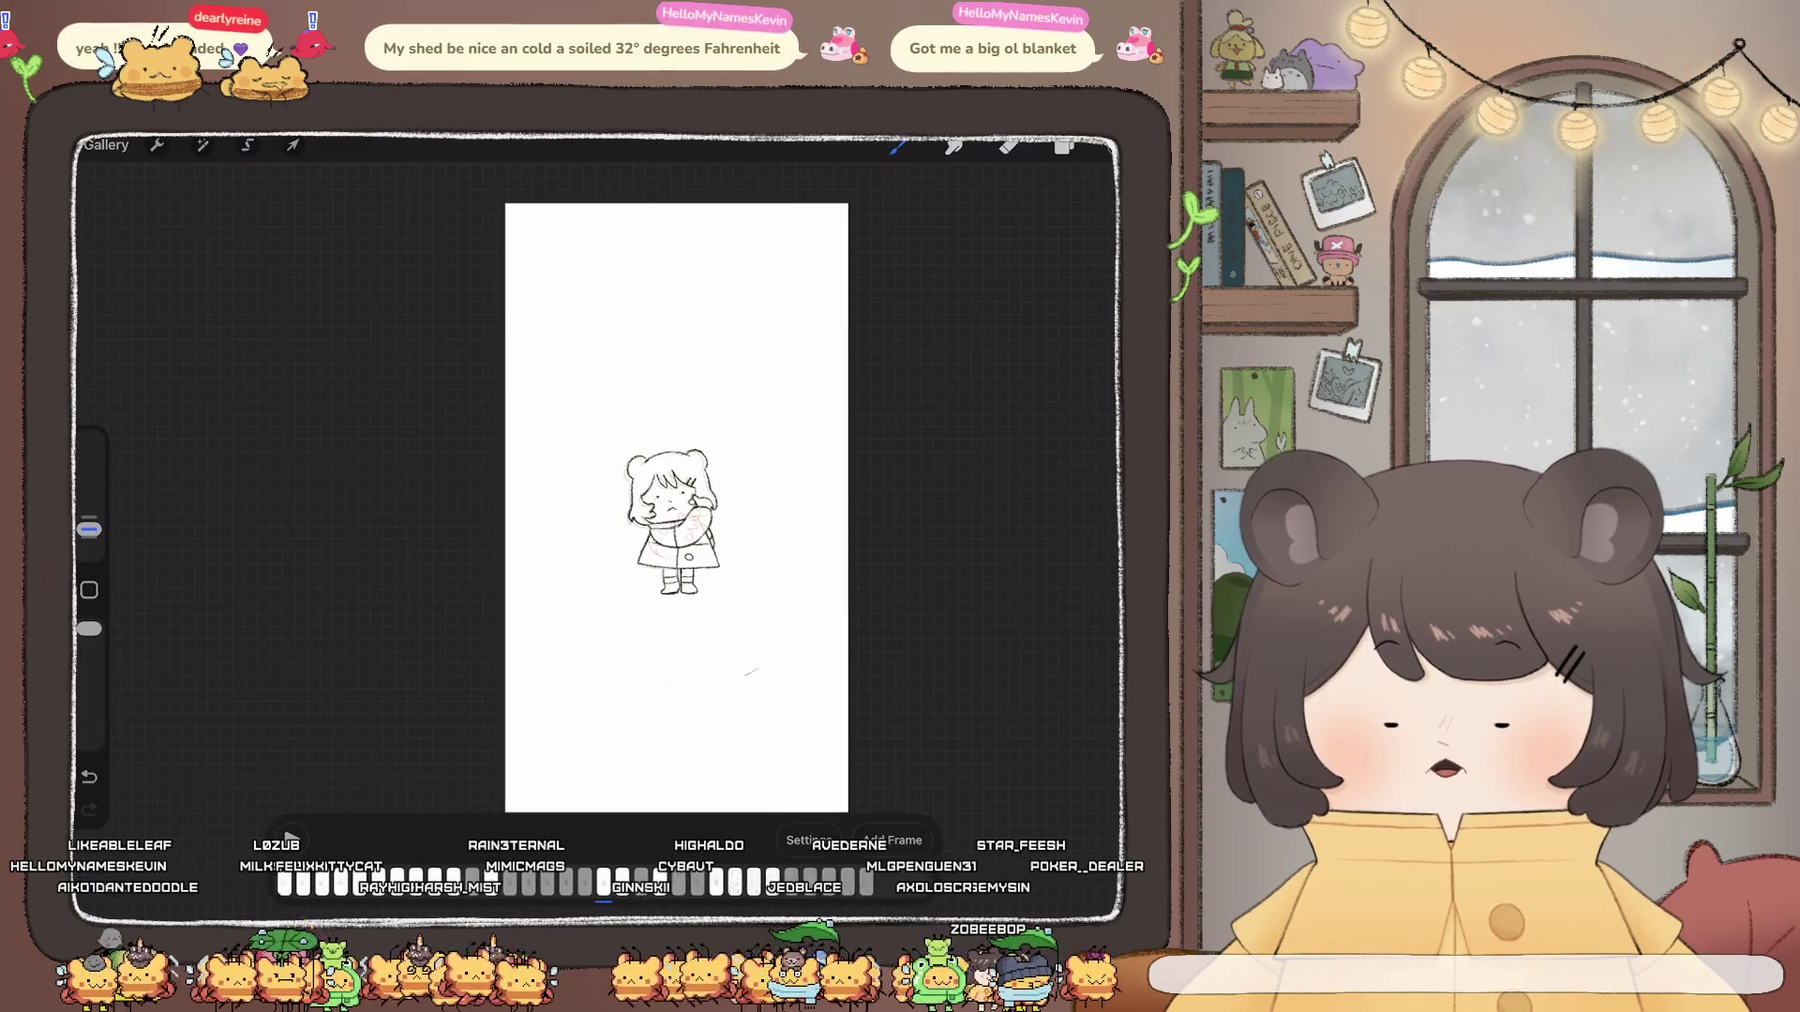
{"action": "left_click", "coordinate": [1065, 144]}
{"action": "left_click", "coordinate": [247, 145]}
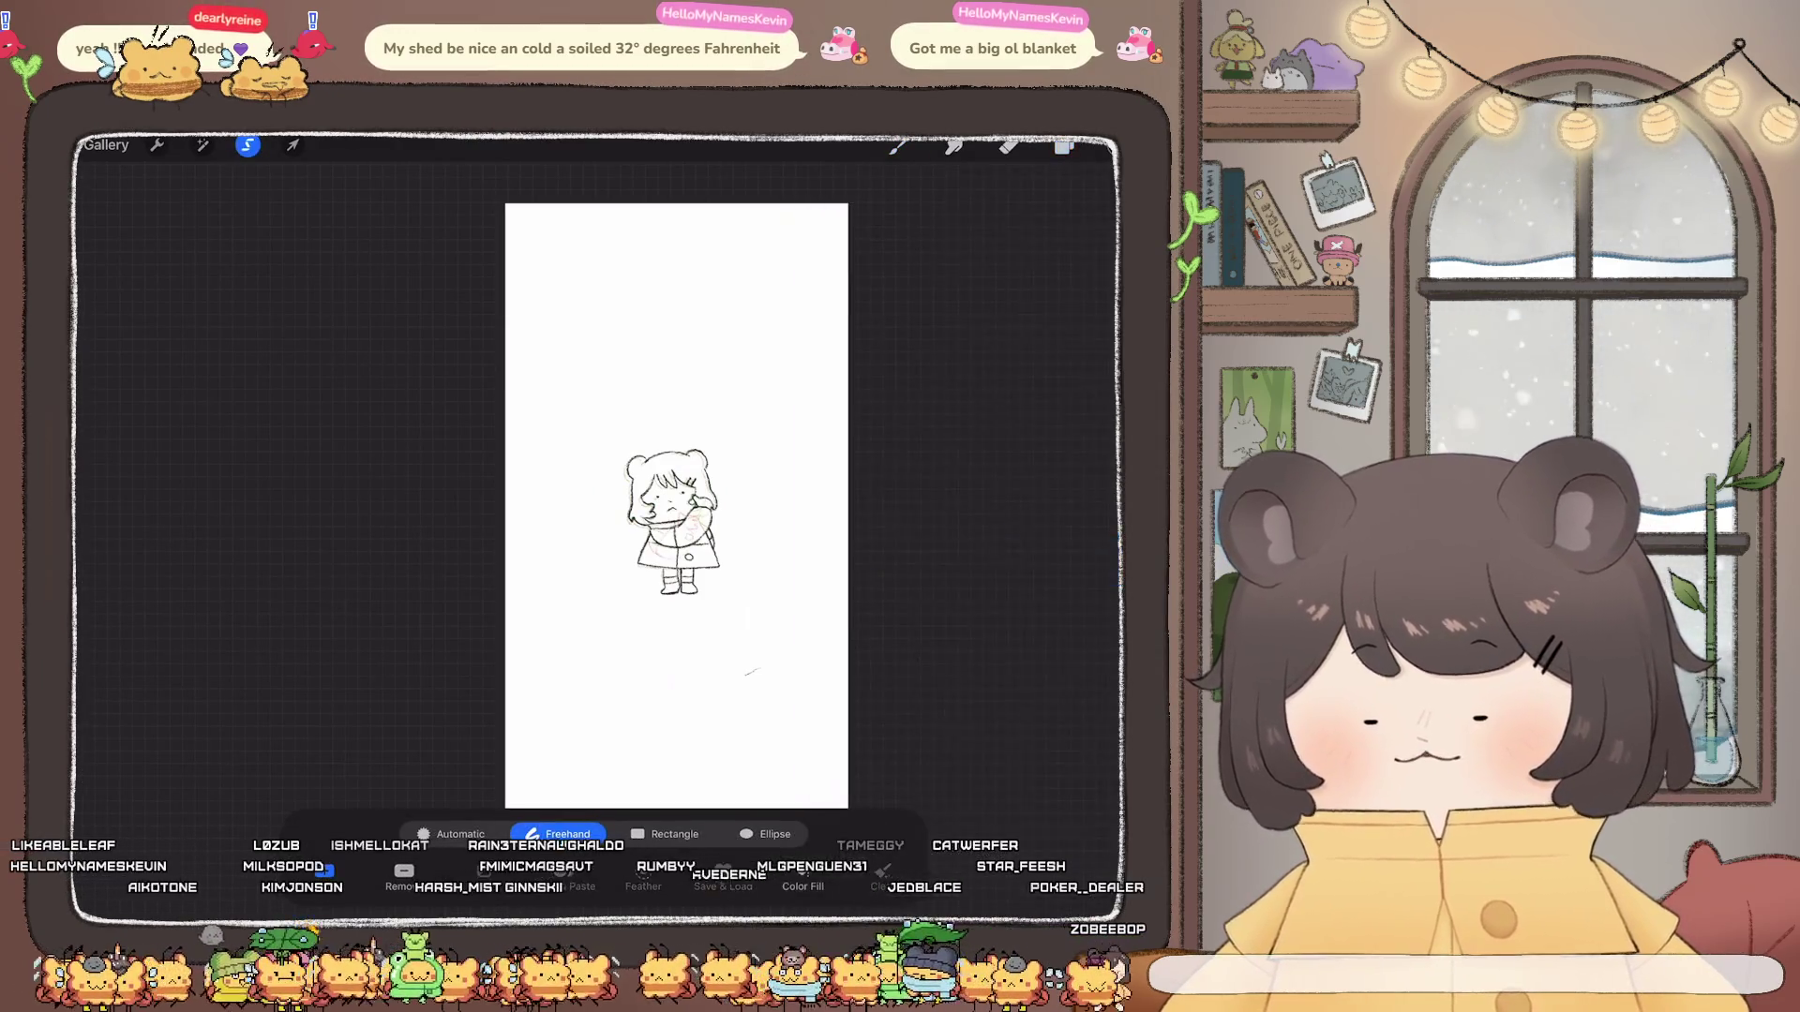
{"action": "left_click_drag", "start_coordinate": [888, 714], "coordinate": [885, 616]}
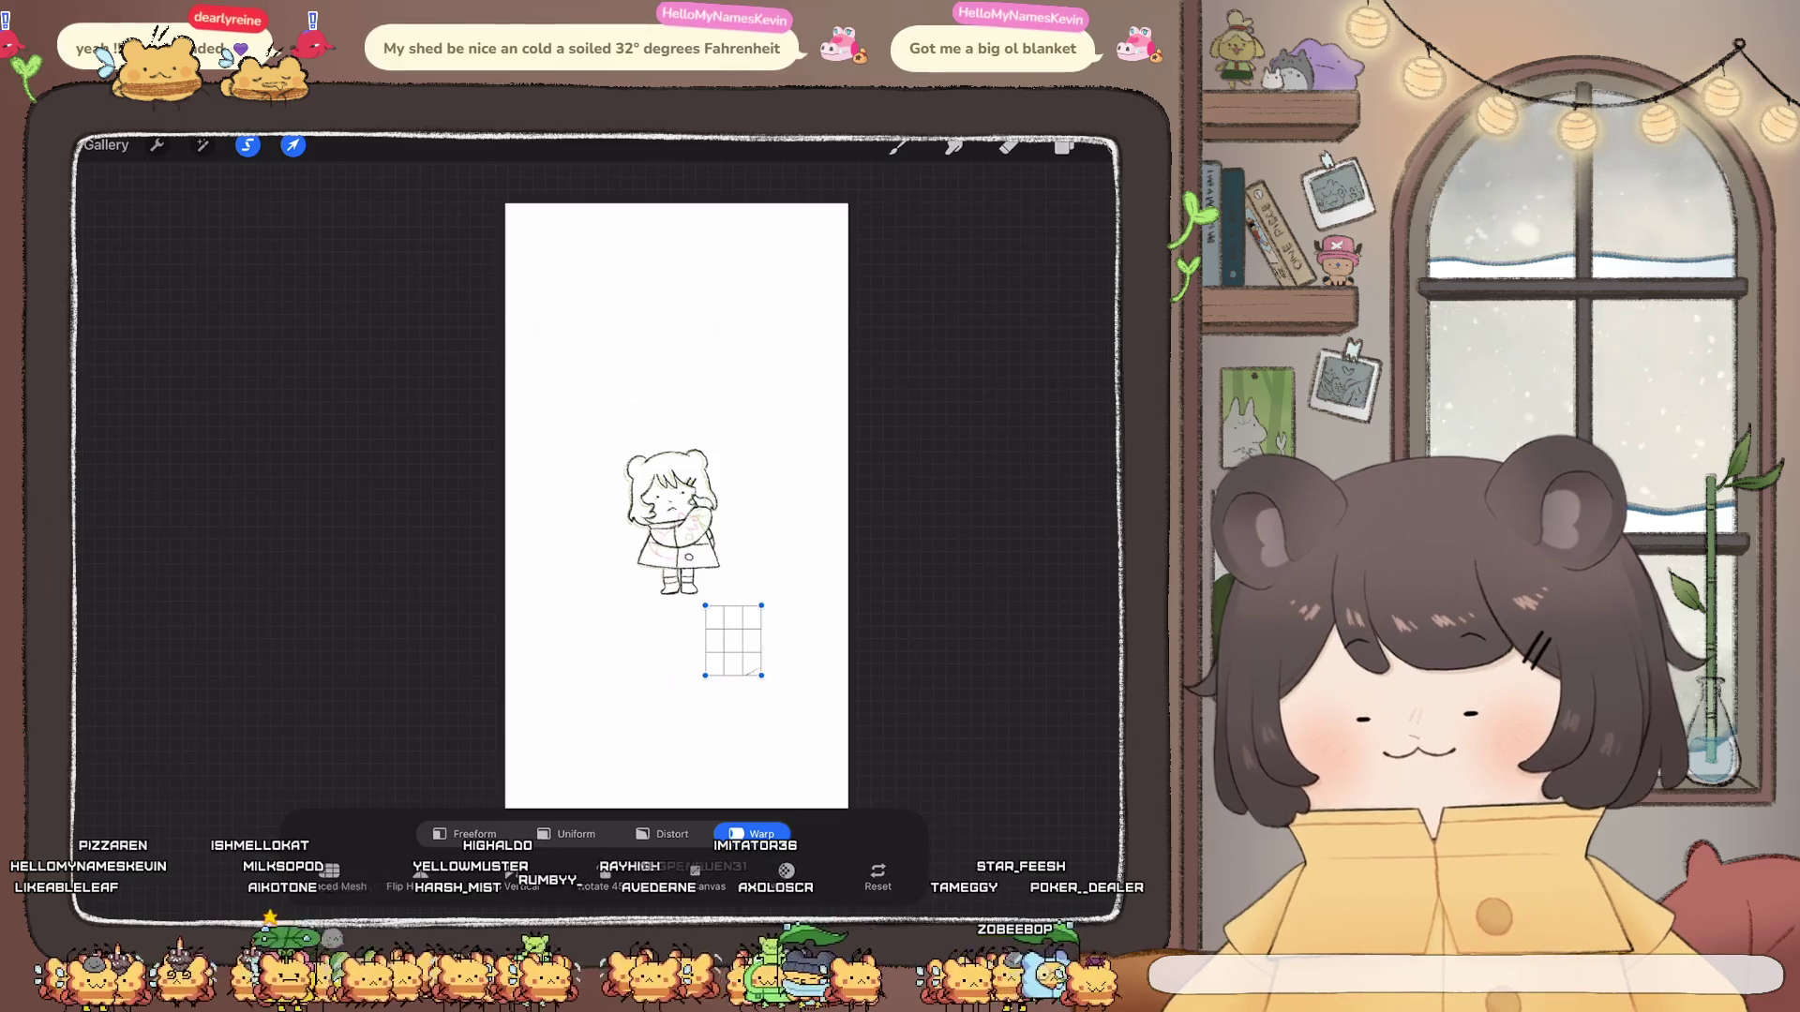
{"action": "left_click_drag", "start_coordinate": [761, 675], "coordinate": [748, 662]}
{"action": "left_click", "coordinate": [1065, 145]}
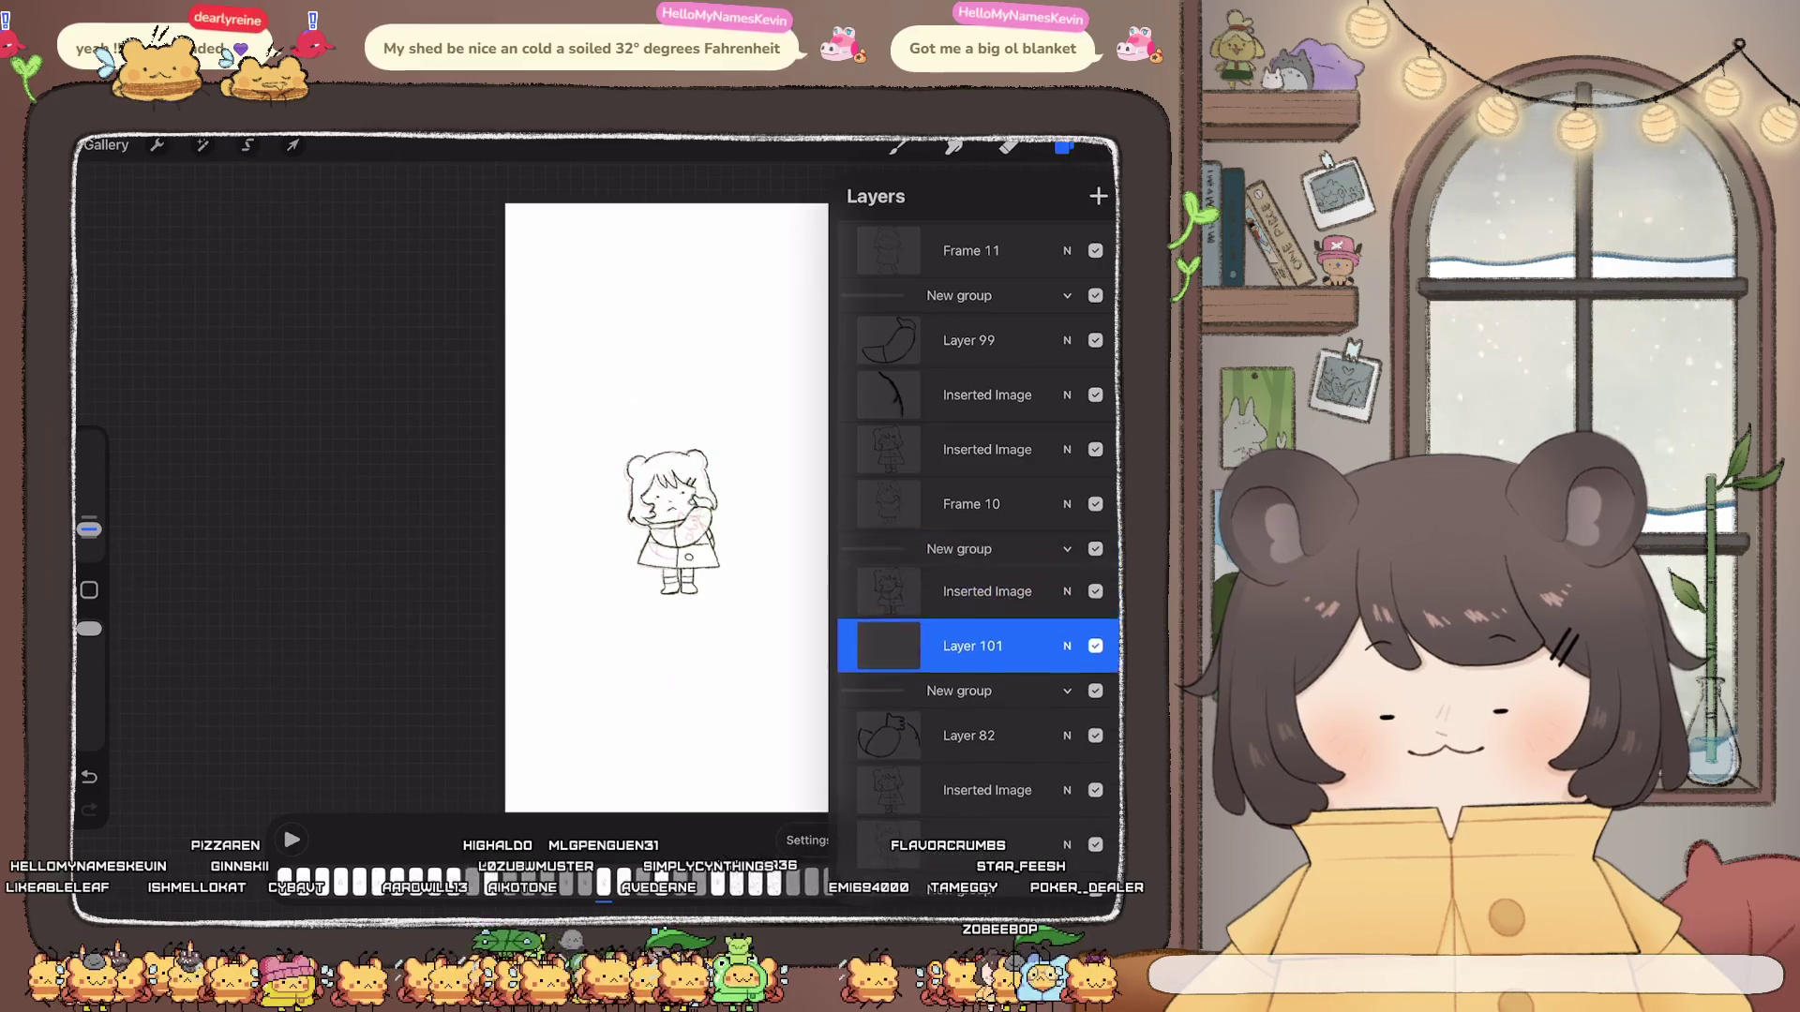
{"action": "left_click", "coordinate": [1065, 144]}
{"action": "scroll", "coordinate": [626, 486], "scroll_direction": "up", "scroll_amount": 3}
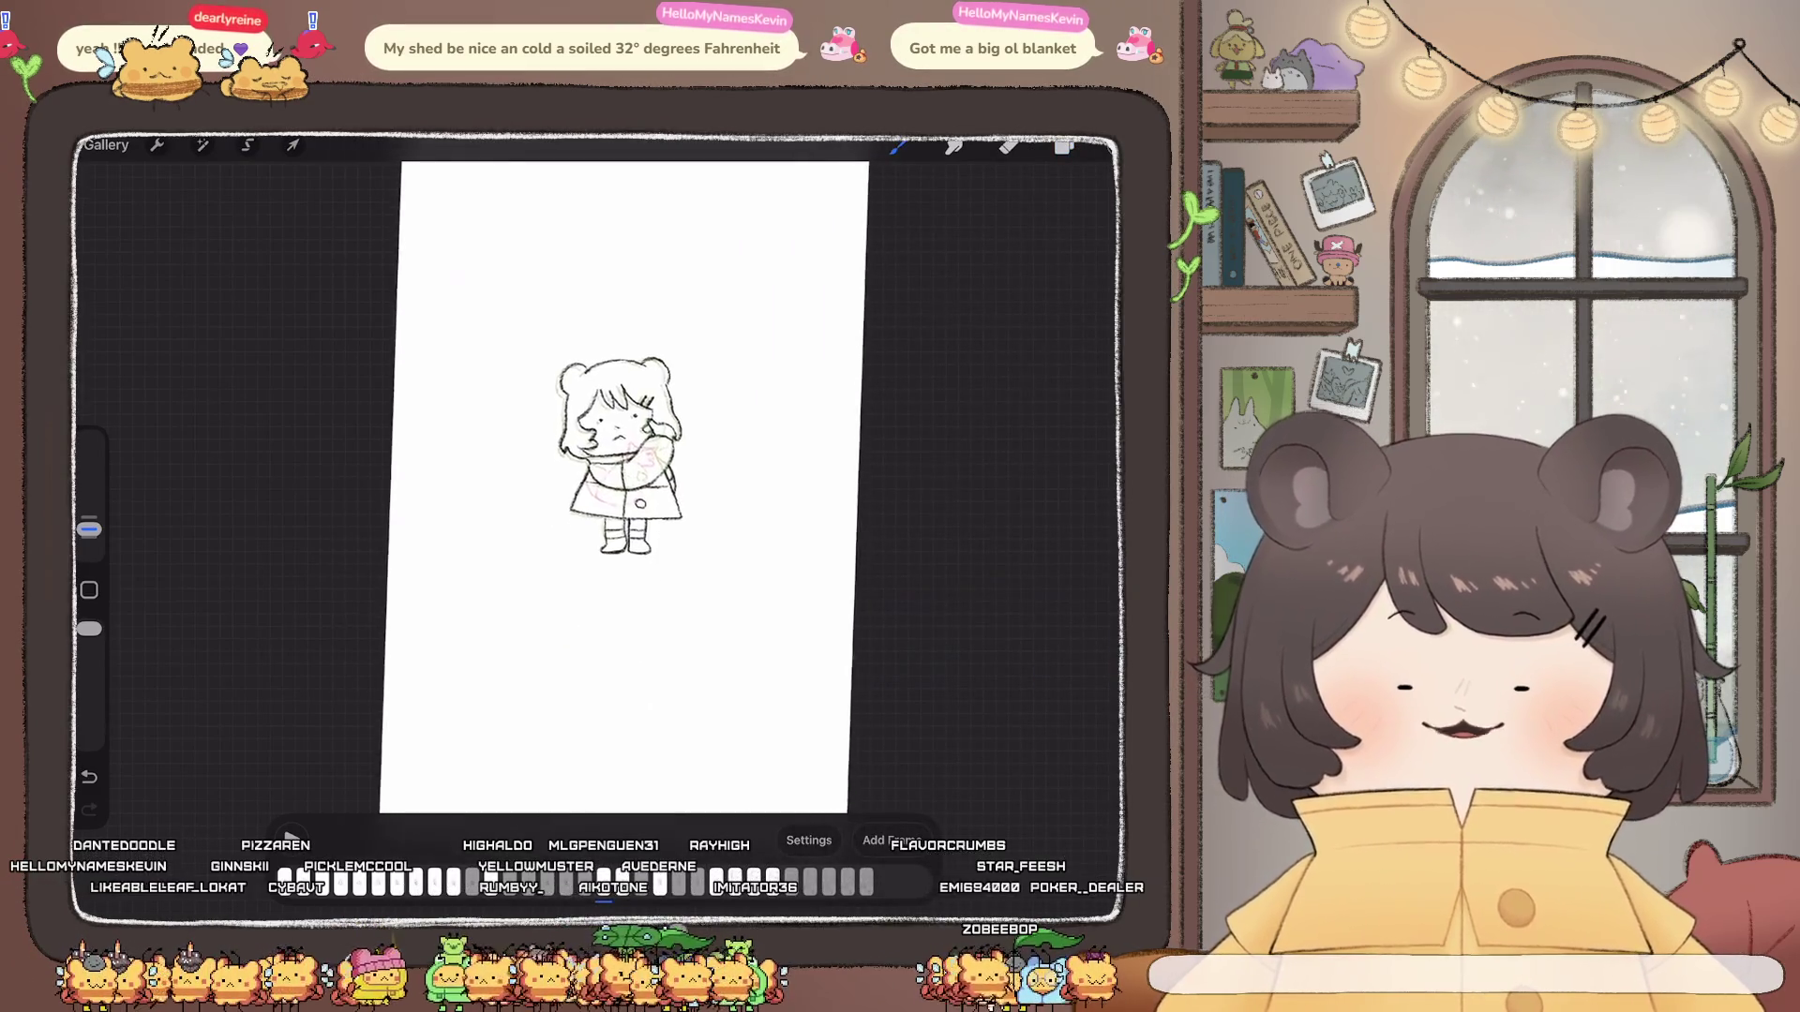
{"action": "scroll", "coordinate": [625, 484], "scroll_direction": "down", "scroll_amount": 1}
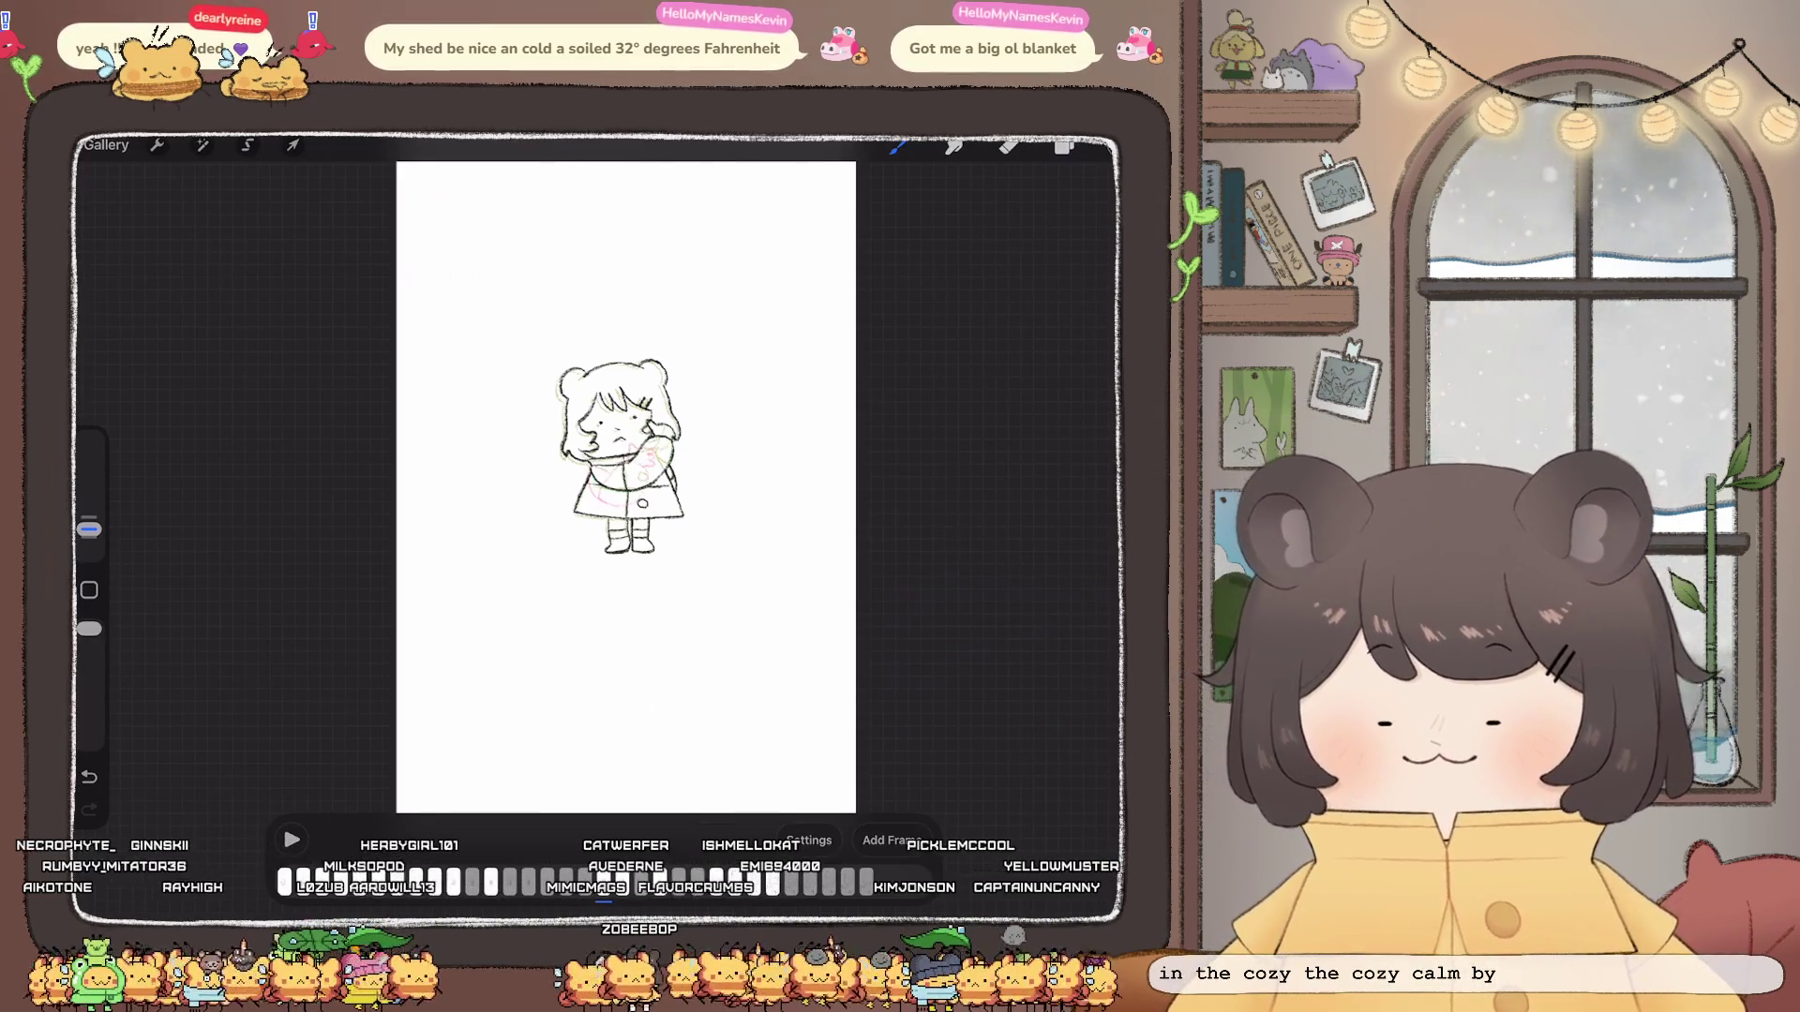
Step: Start playback to review the reworked frames in motion
{"action": "key", "text": "space"}
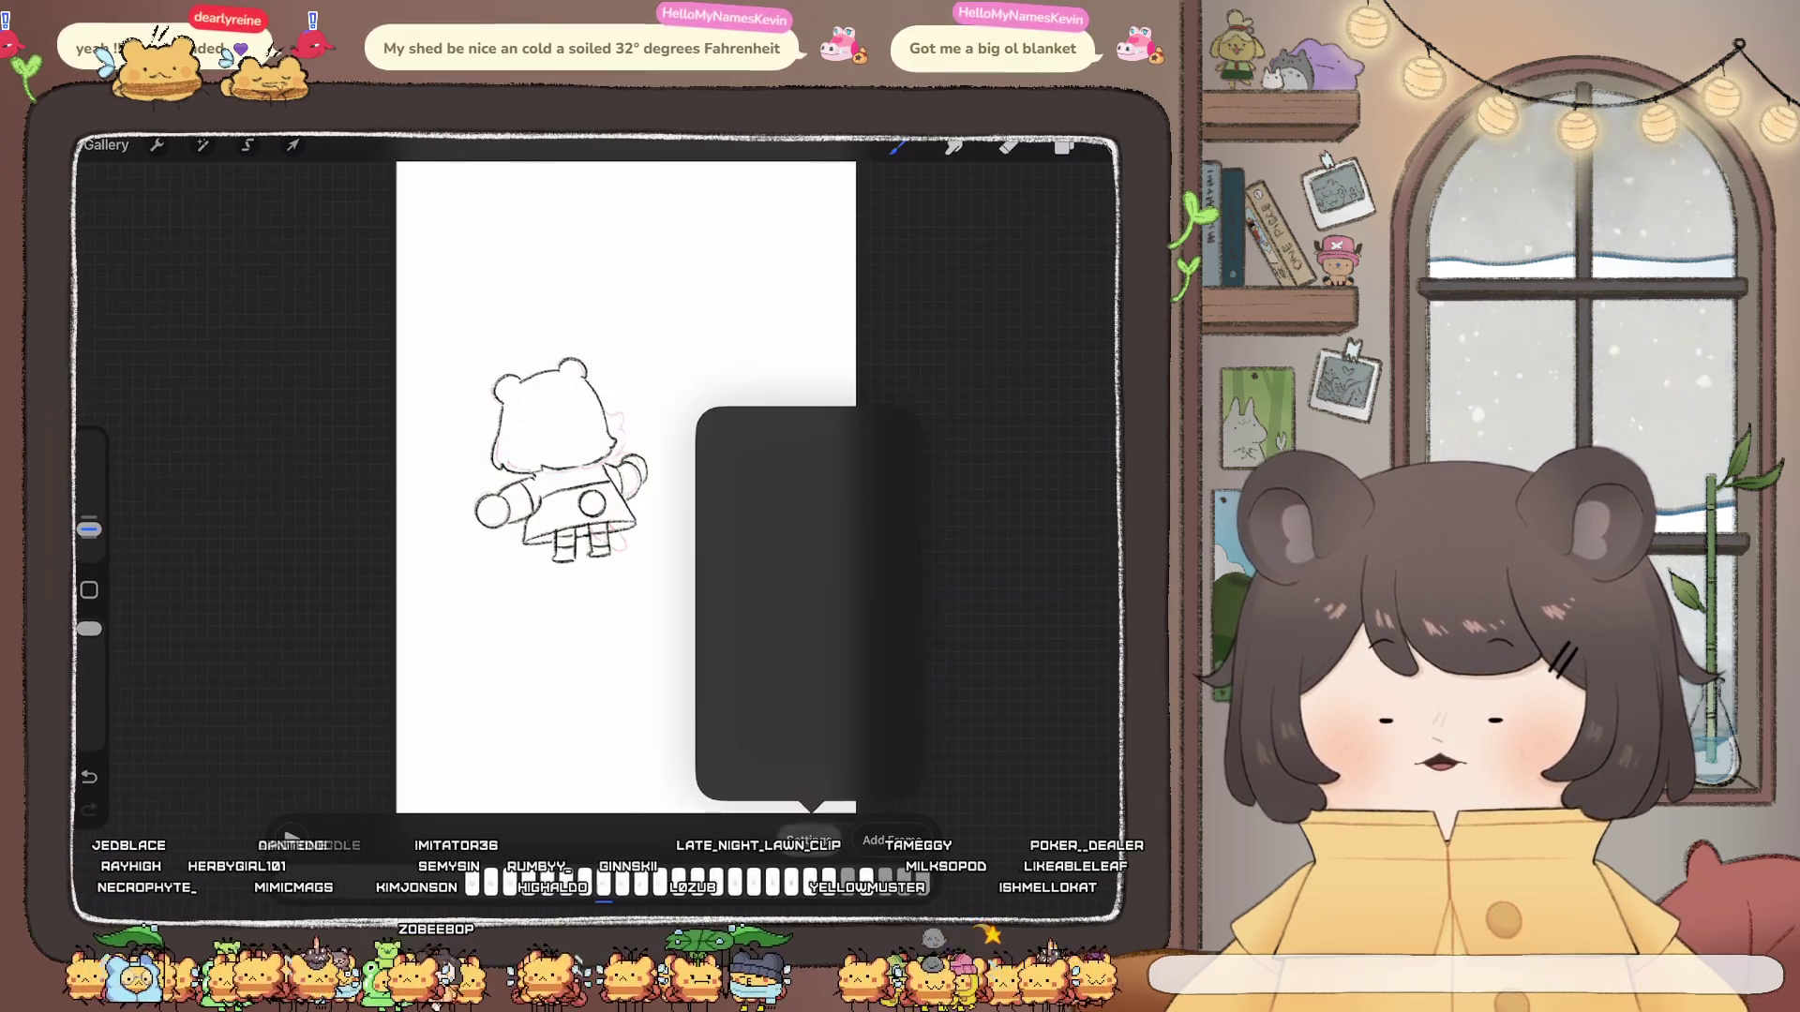
Step: Hide the Frame 8 and Frame 11 reference layers in the Layers list
{"action": "left_click", "coordinate": [808, 840]}
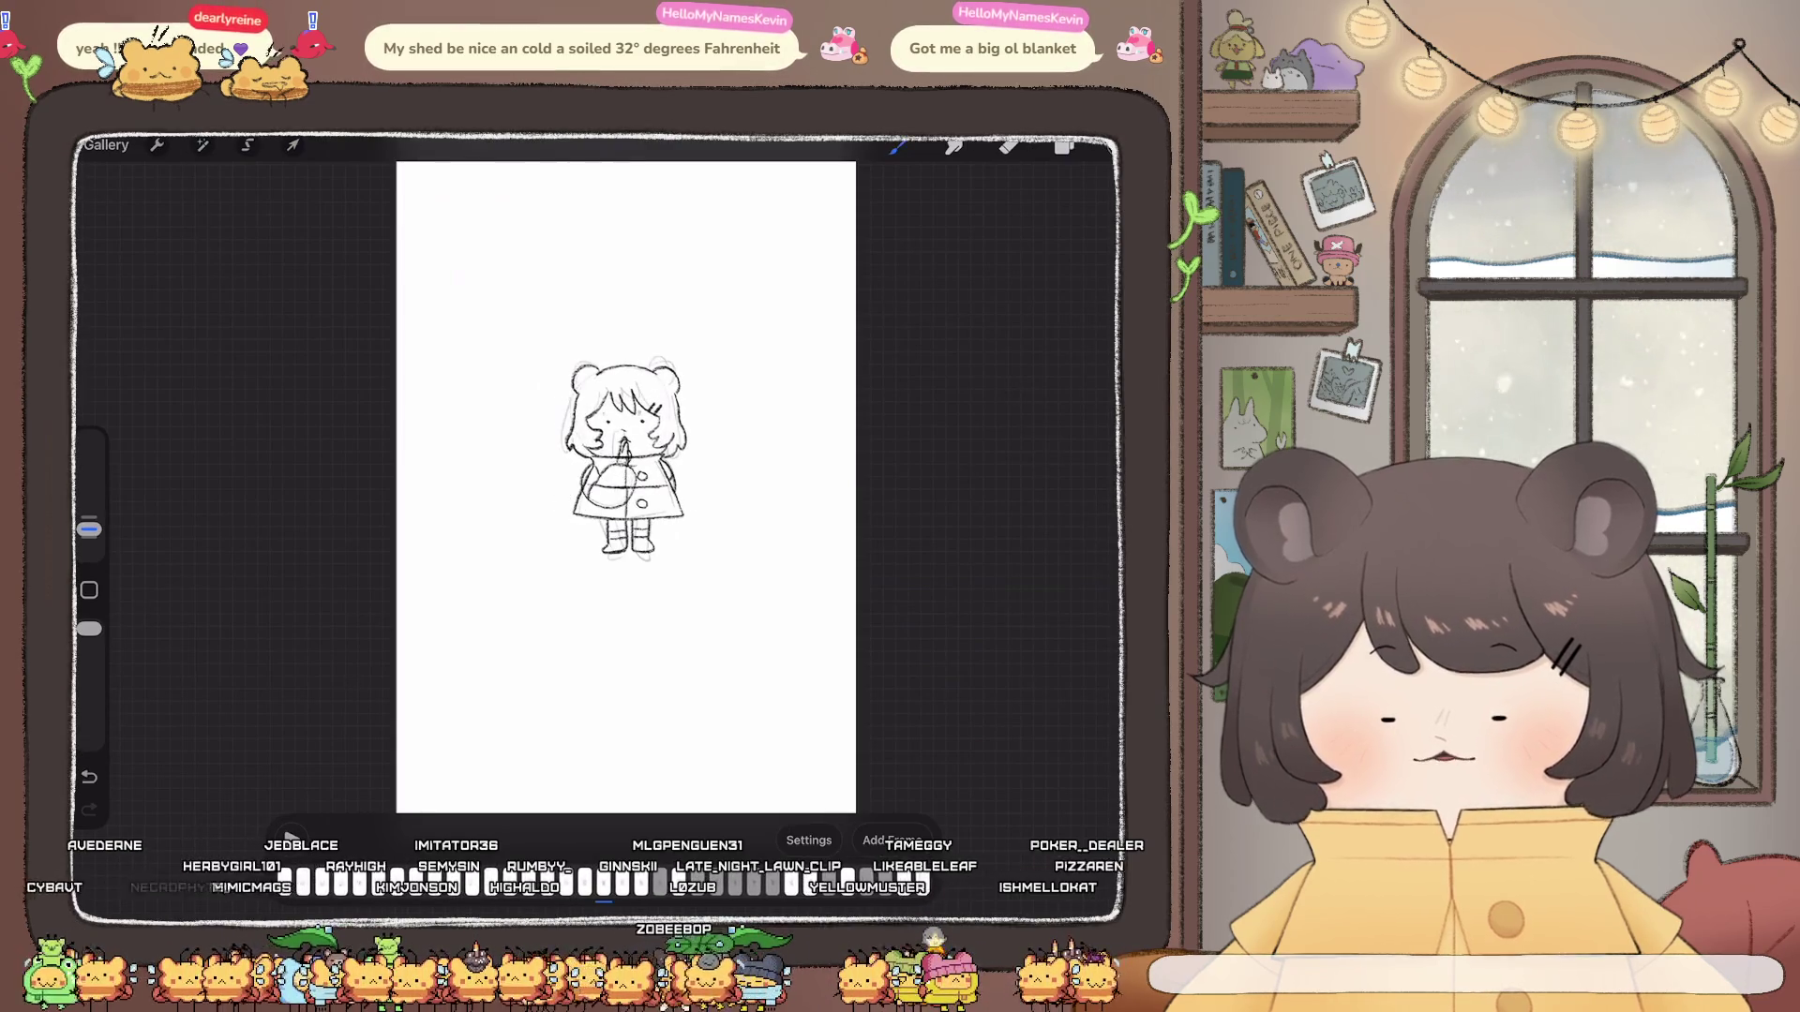
{"action": "left_click", "coordinate": [1065, 146]}
{"action": "left_click", "coordinate": [1095, 513]}
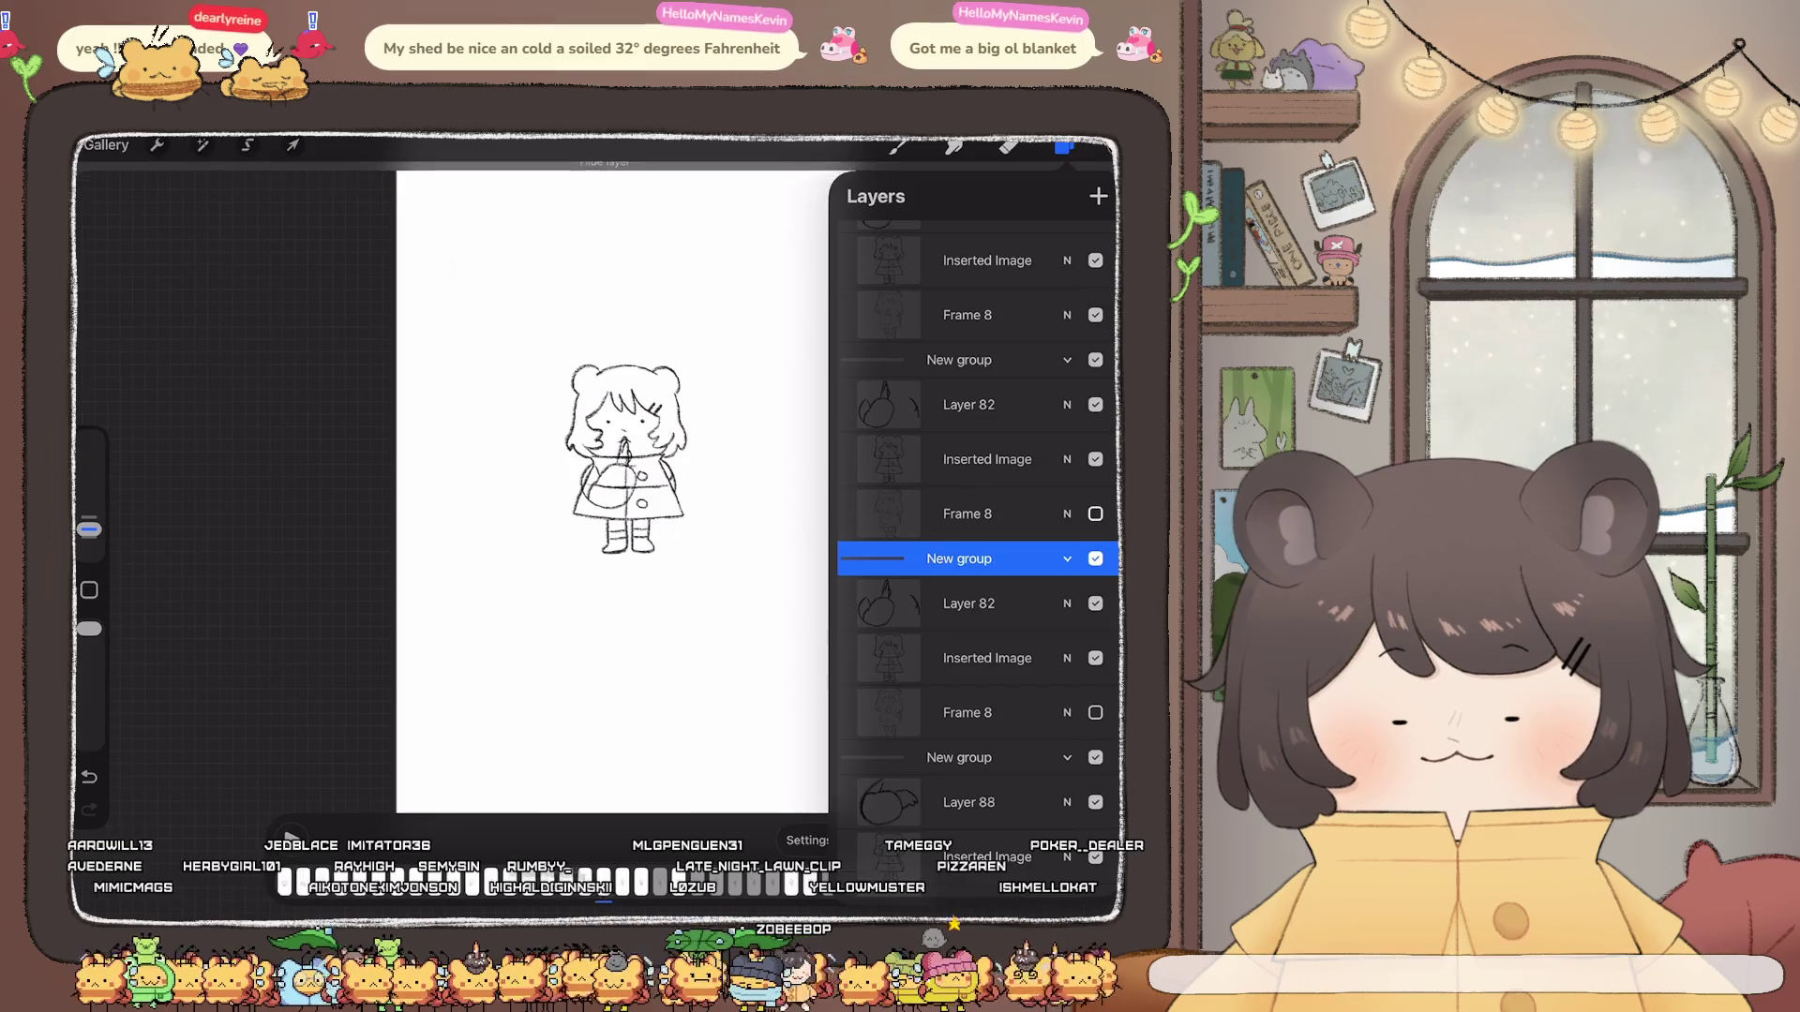
{"action": "scroll", "coordinate": [974, 564], "scroll_direction": "up", "scroll_amount": 3}
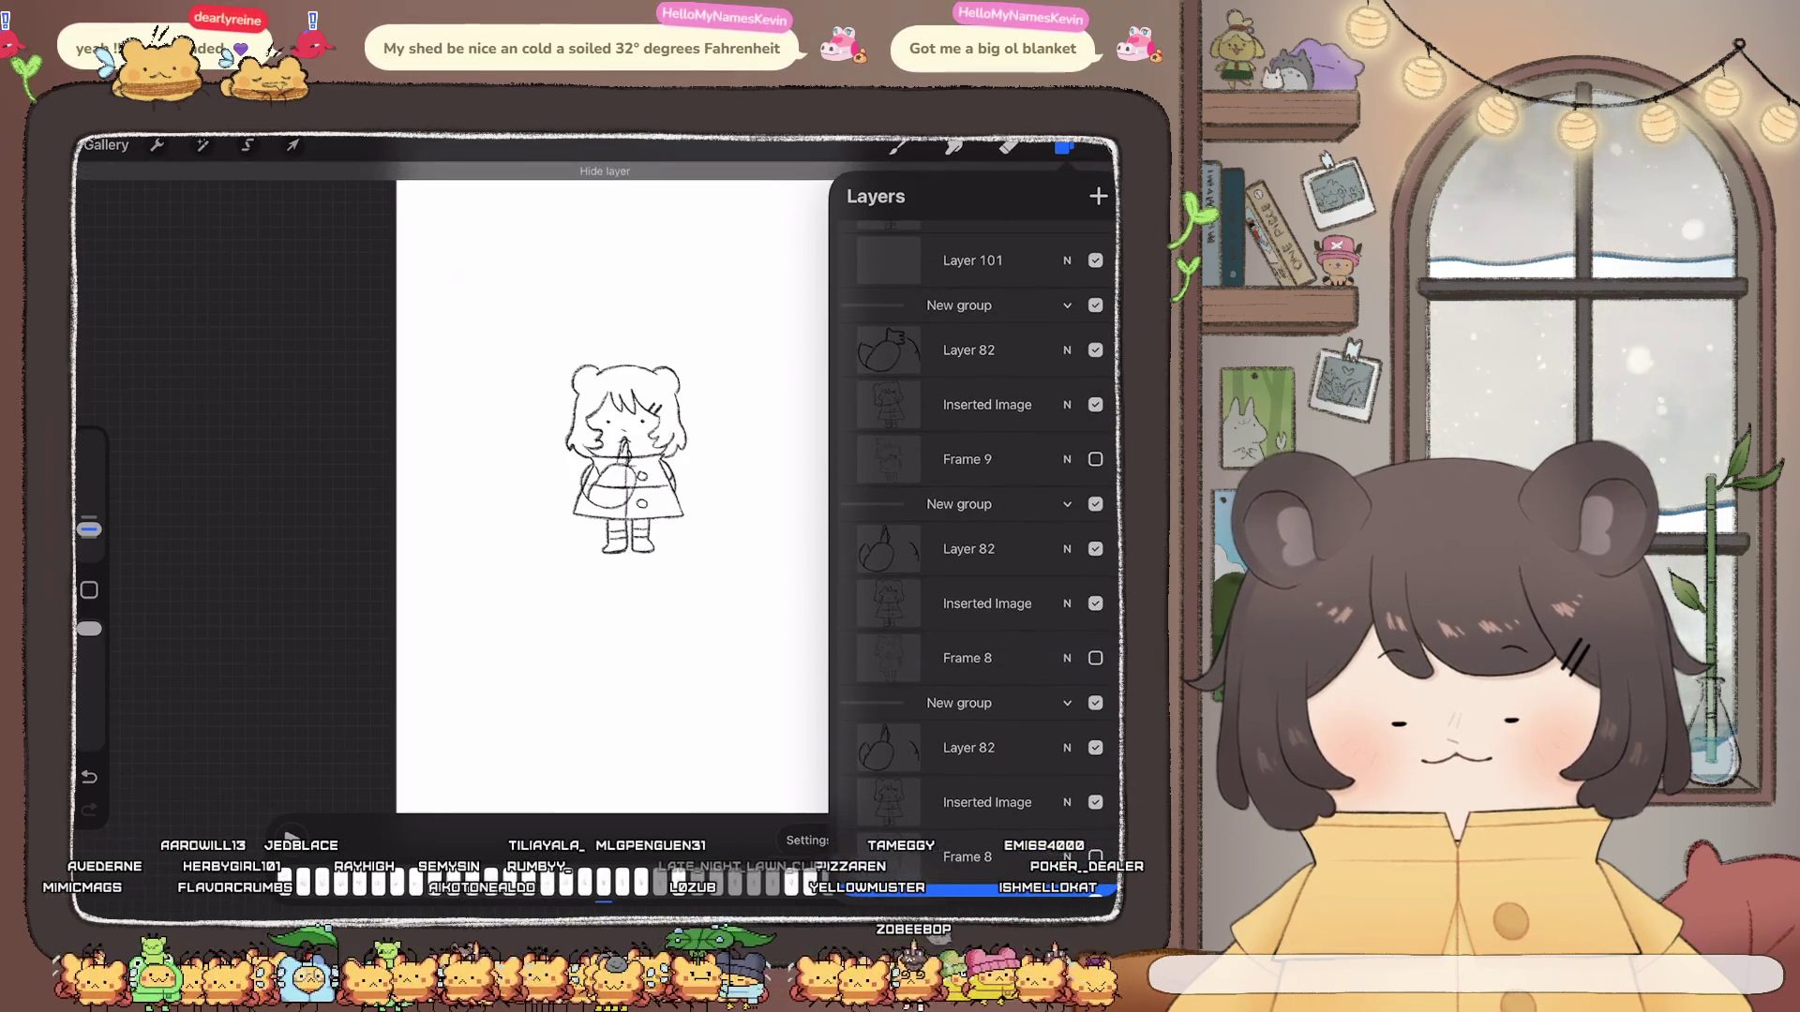
{"action": "left_click", "coordinate": [1065, 145]}
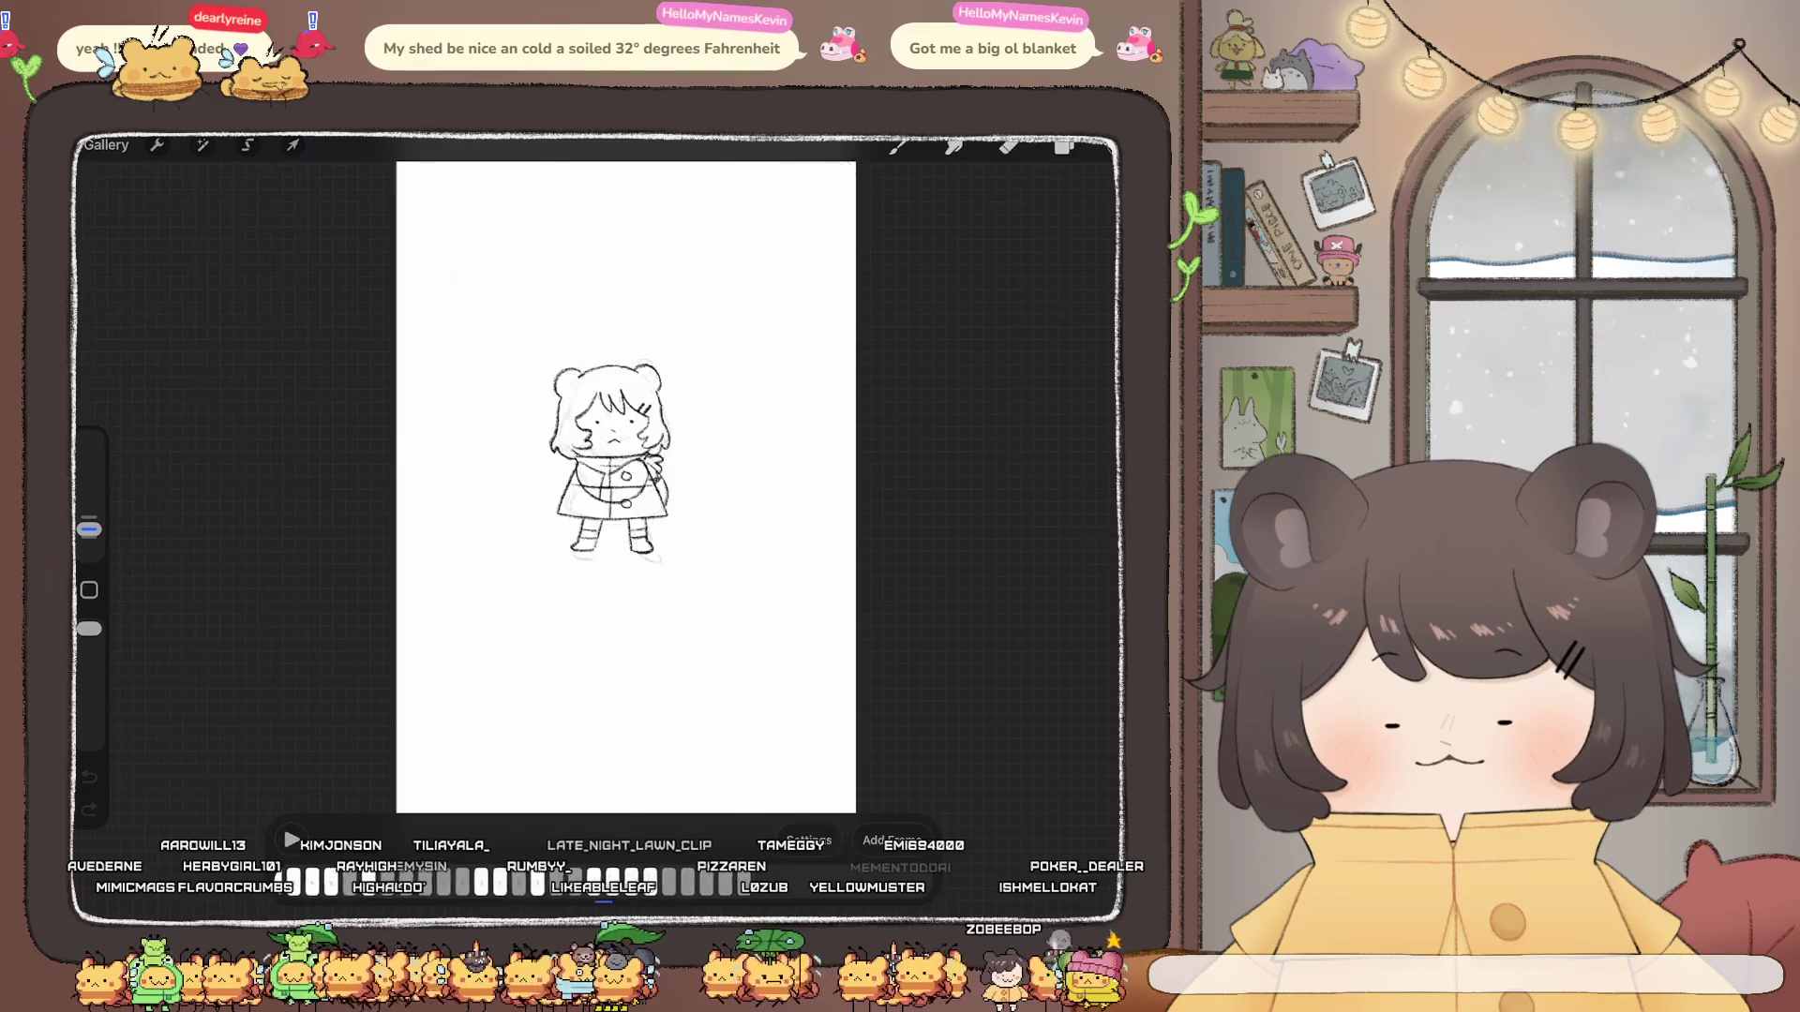
{"action": "left_click", "coordinate": [1064, 144]}
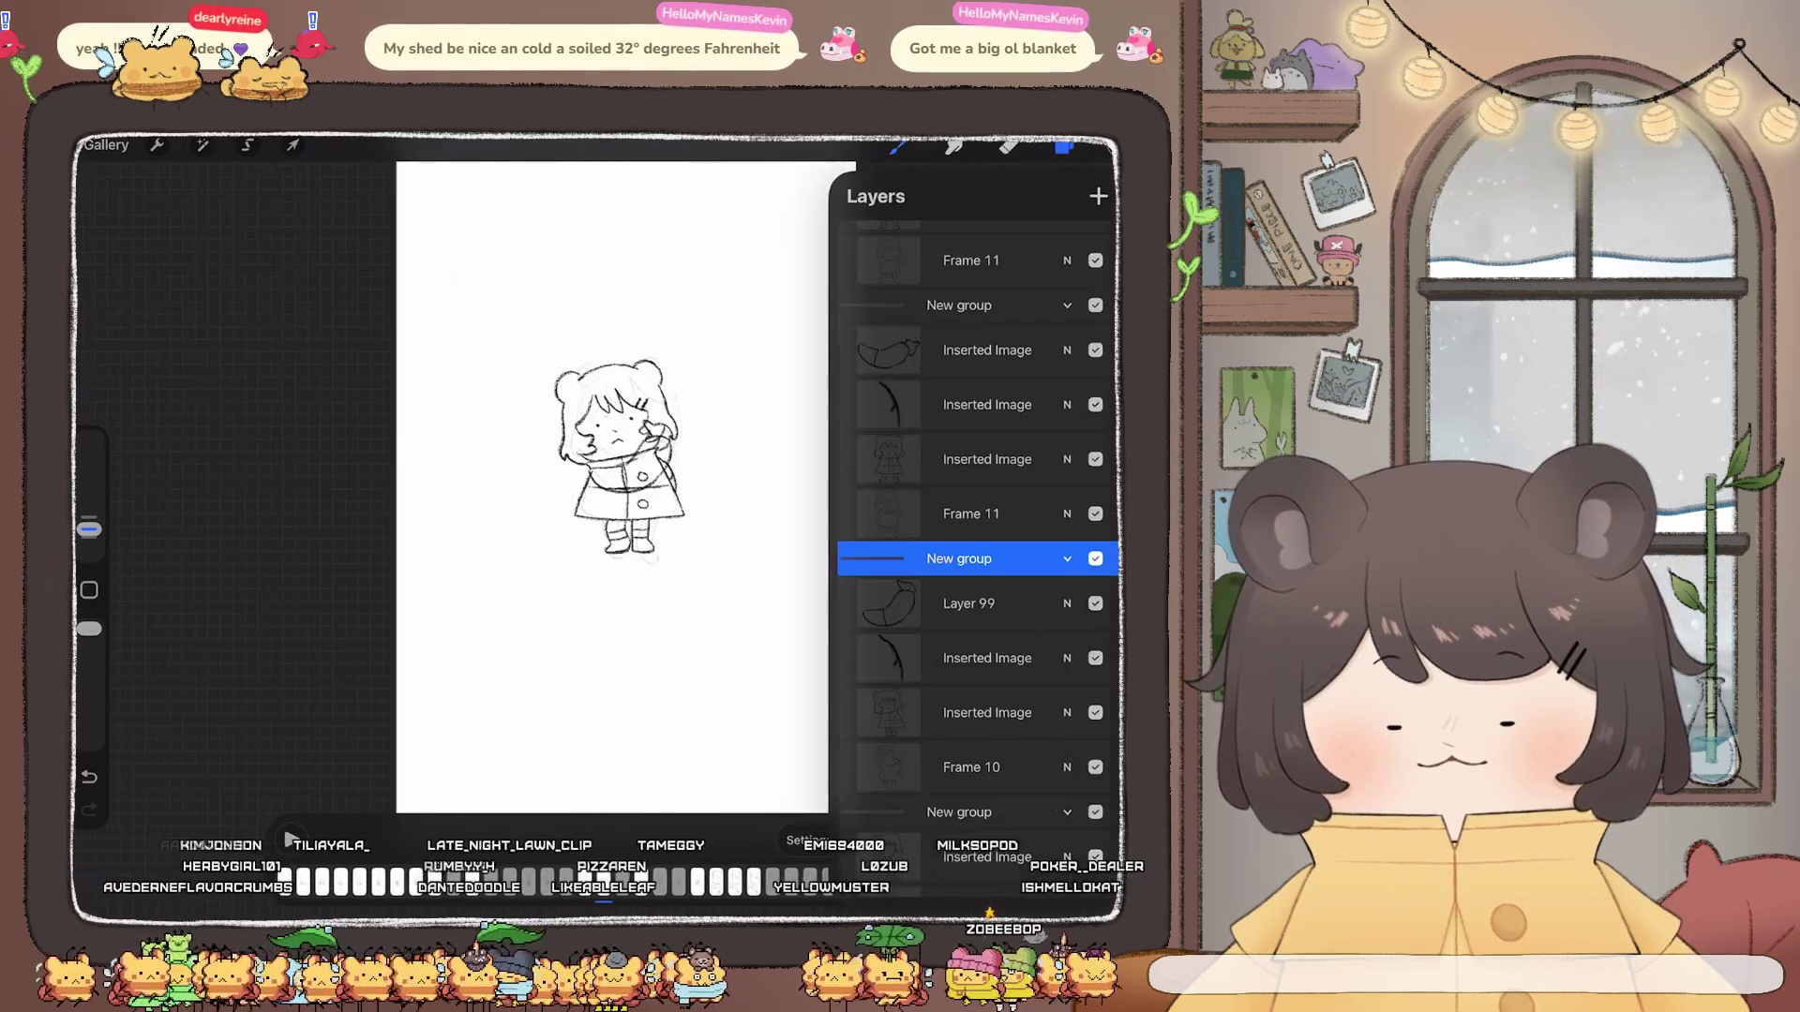
{"action": "left_click", "coordinate": [1095, 514]}
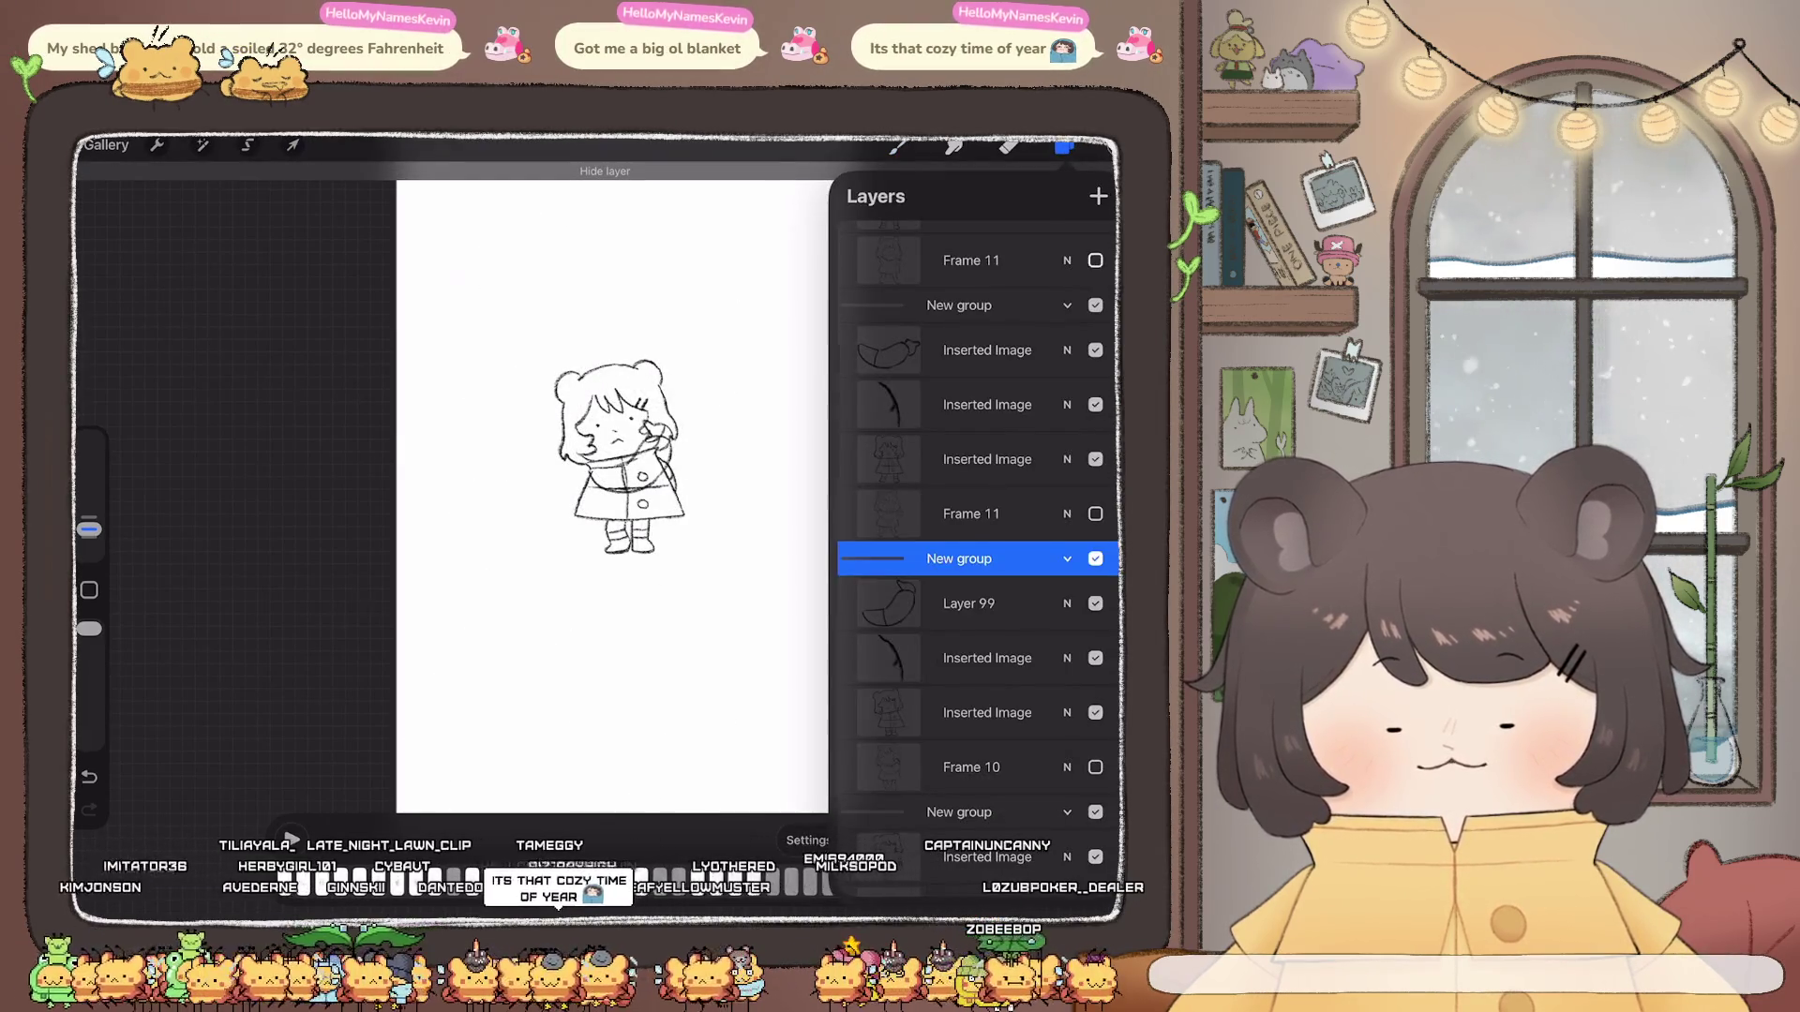
{"action": "scroll", "coordinate": [619, 457], "scroll_direction": "up", "scroll_amount": 5}
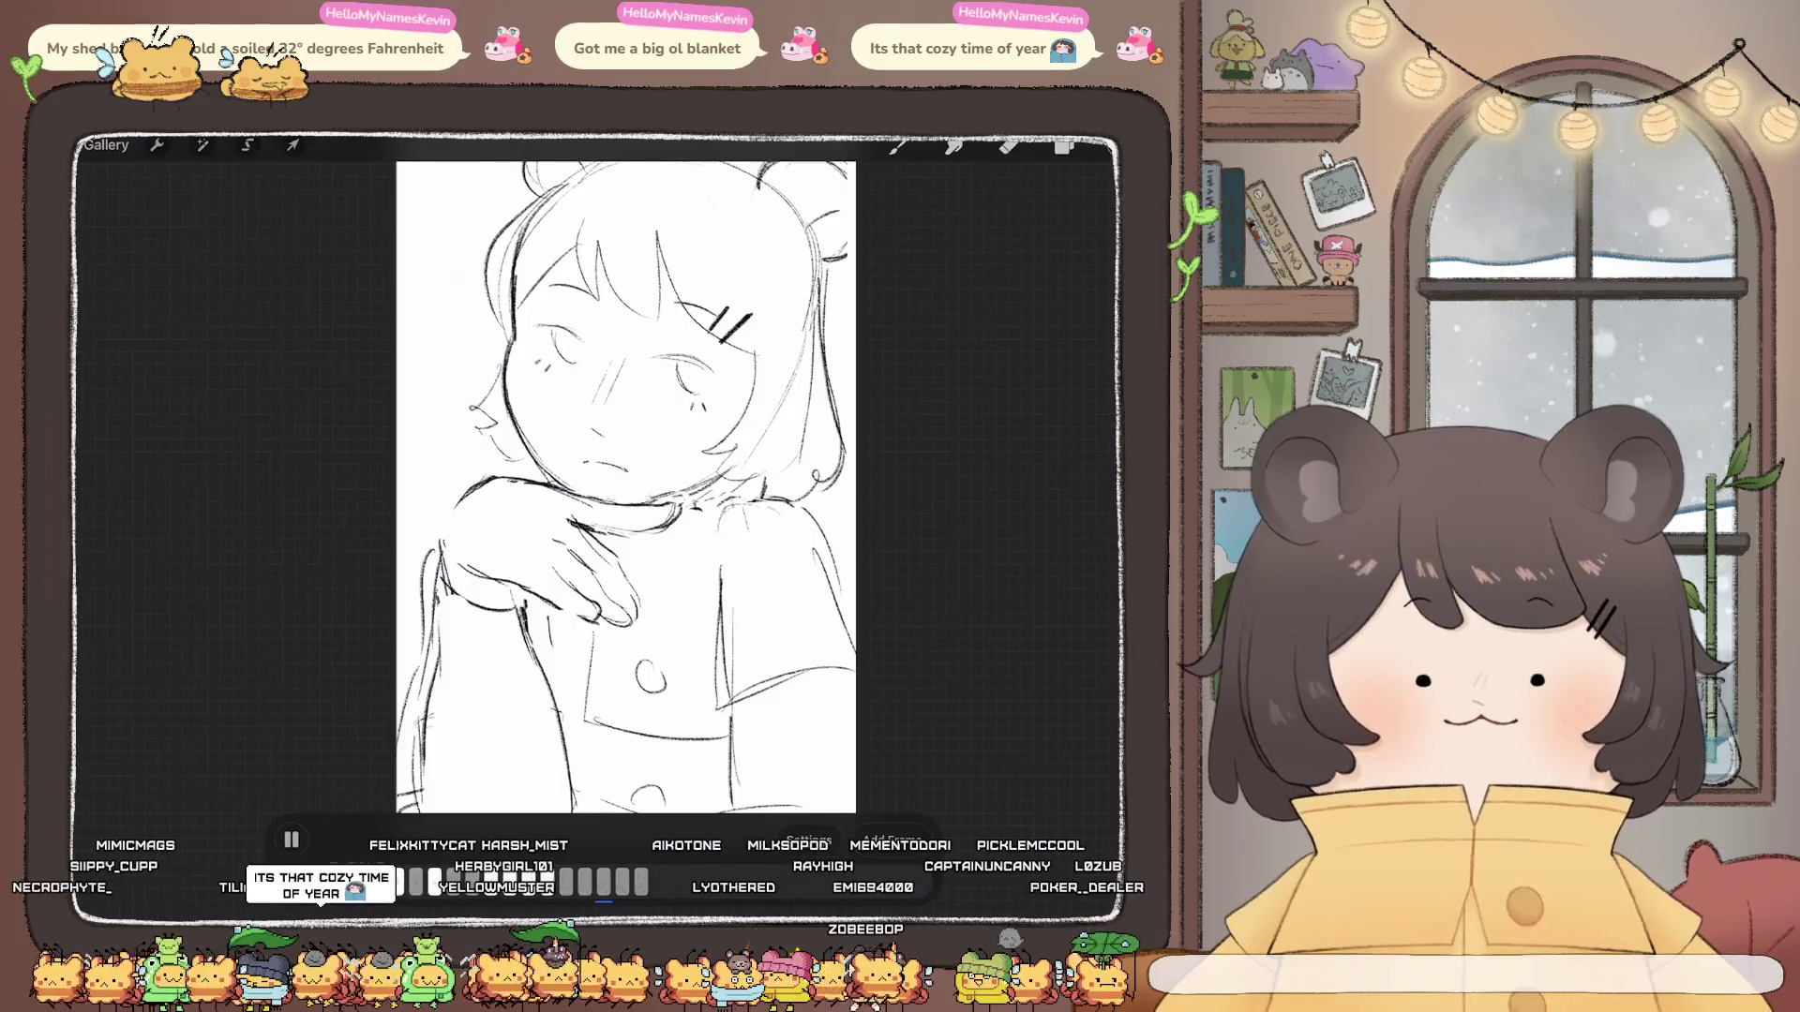
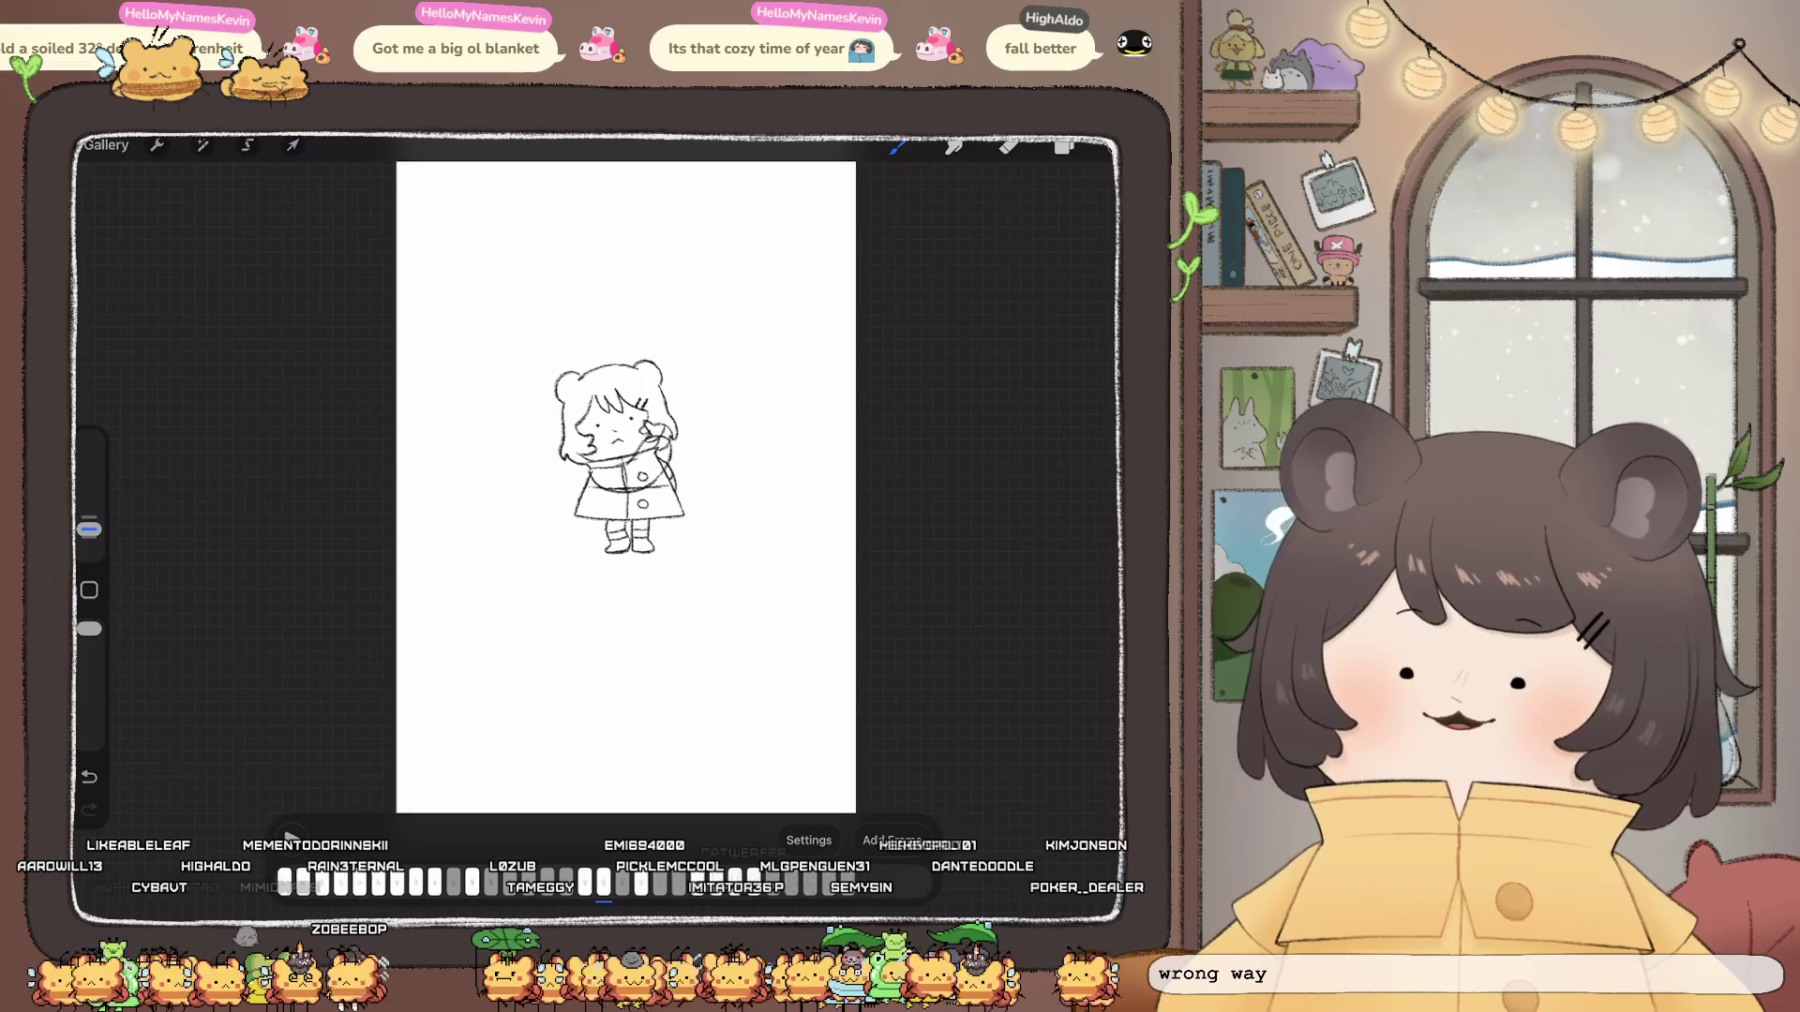
Step: Erase the stray curved stroke beside the figure, keeping it erased after an undo and redo, then bring up Adjustments
{"action": "left_click", "coordinate": [1009, 147]}
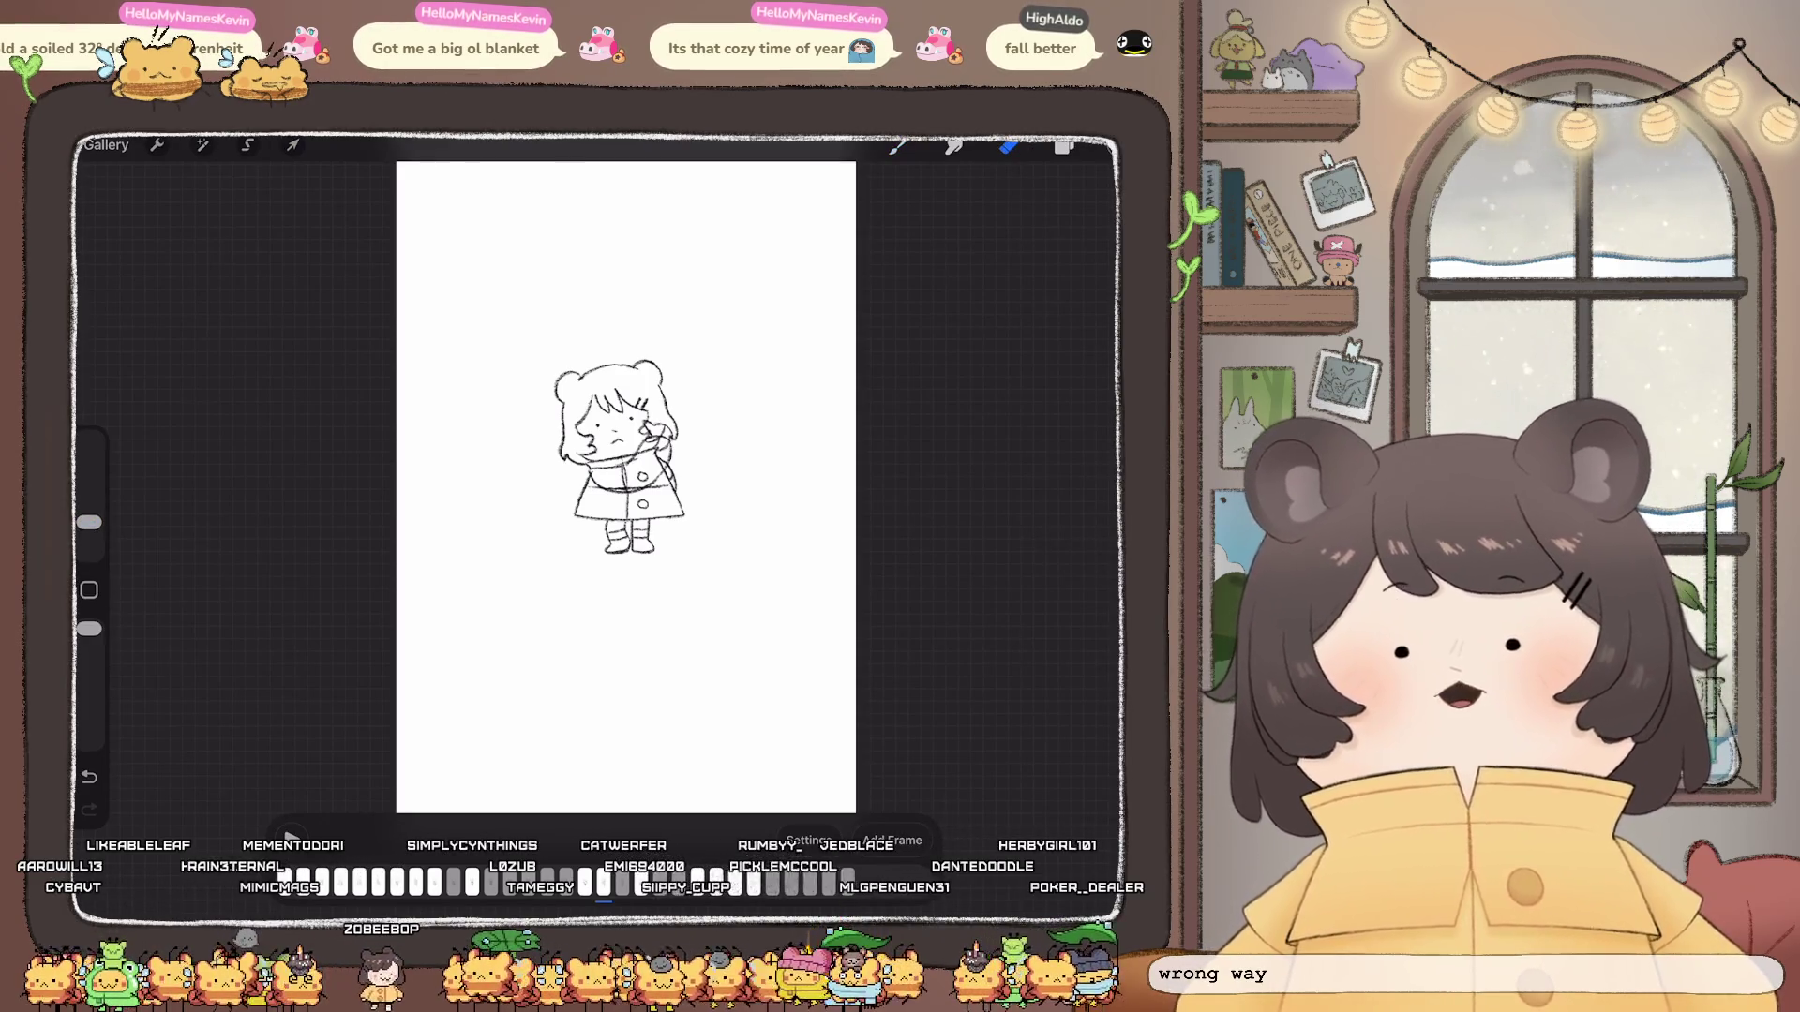
{"action": "scroll", "coordinate": [625, 486], "scroll_direction": "up", "scroll_amount": 3}
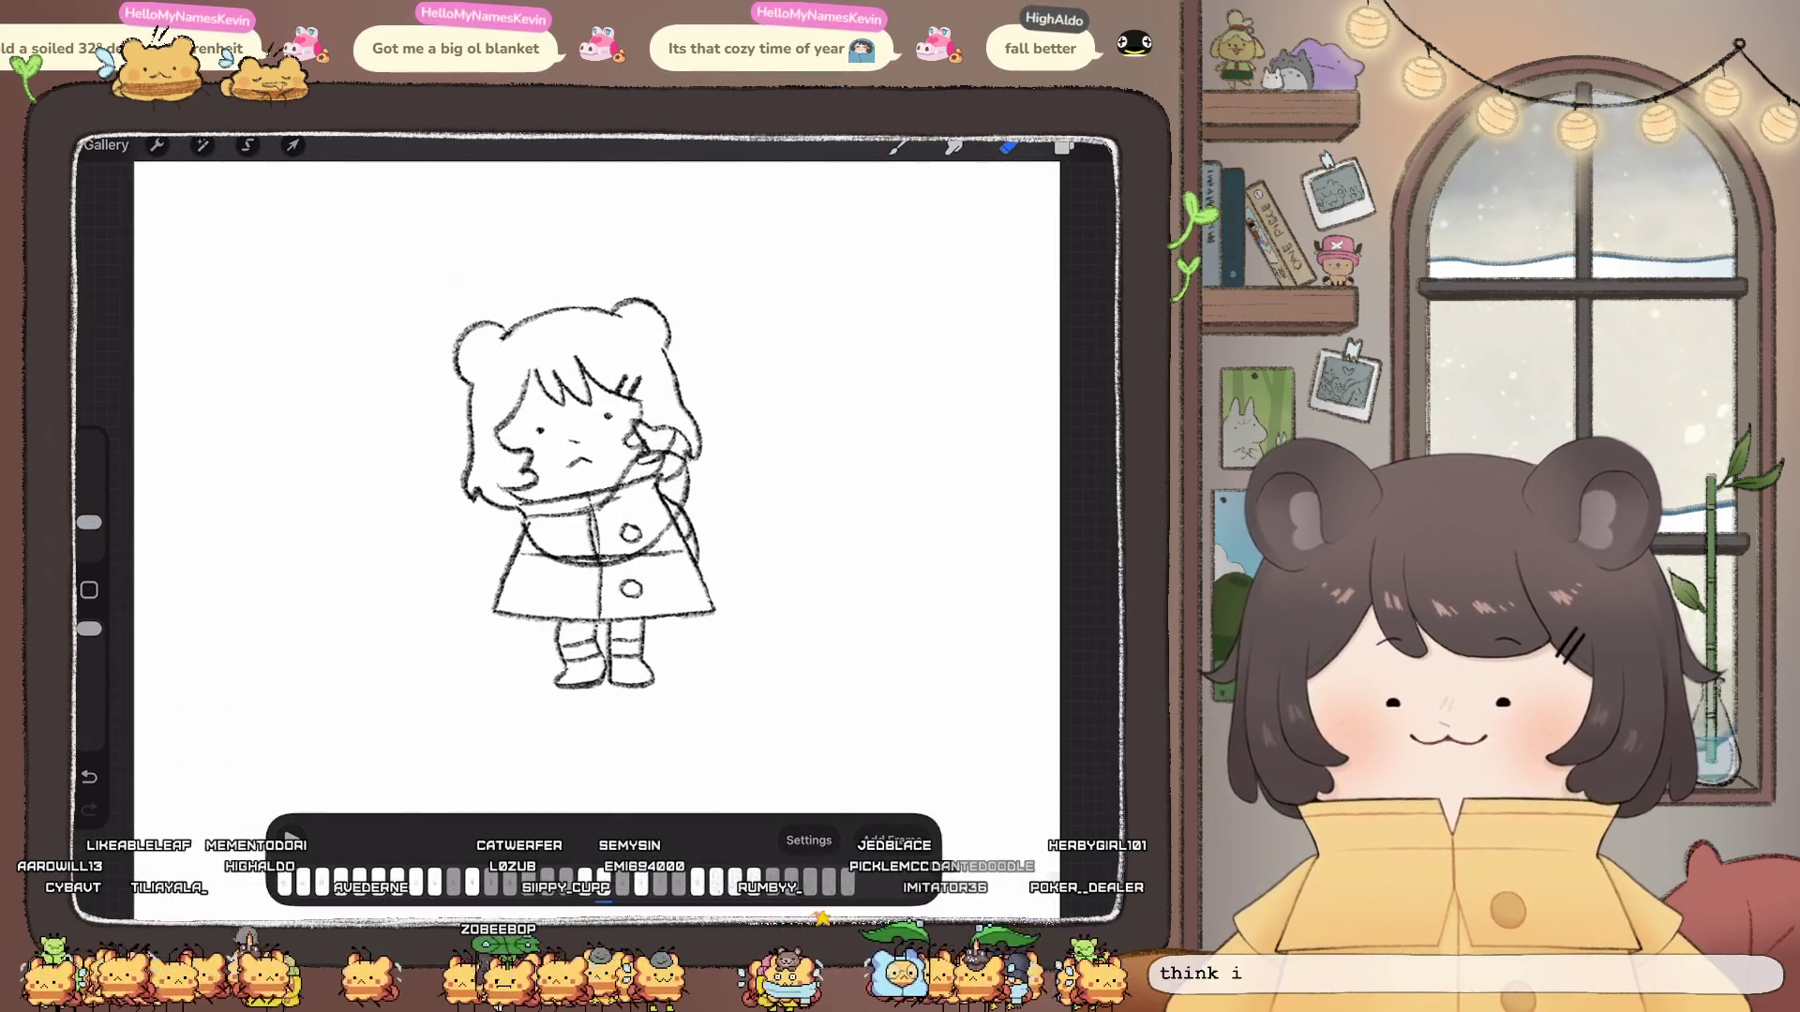
{"action": "left_click", "coordinate": [675, 564]}
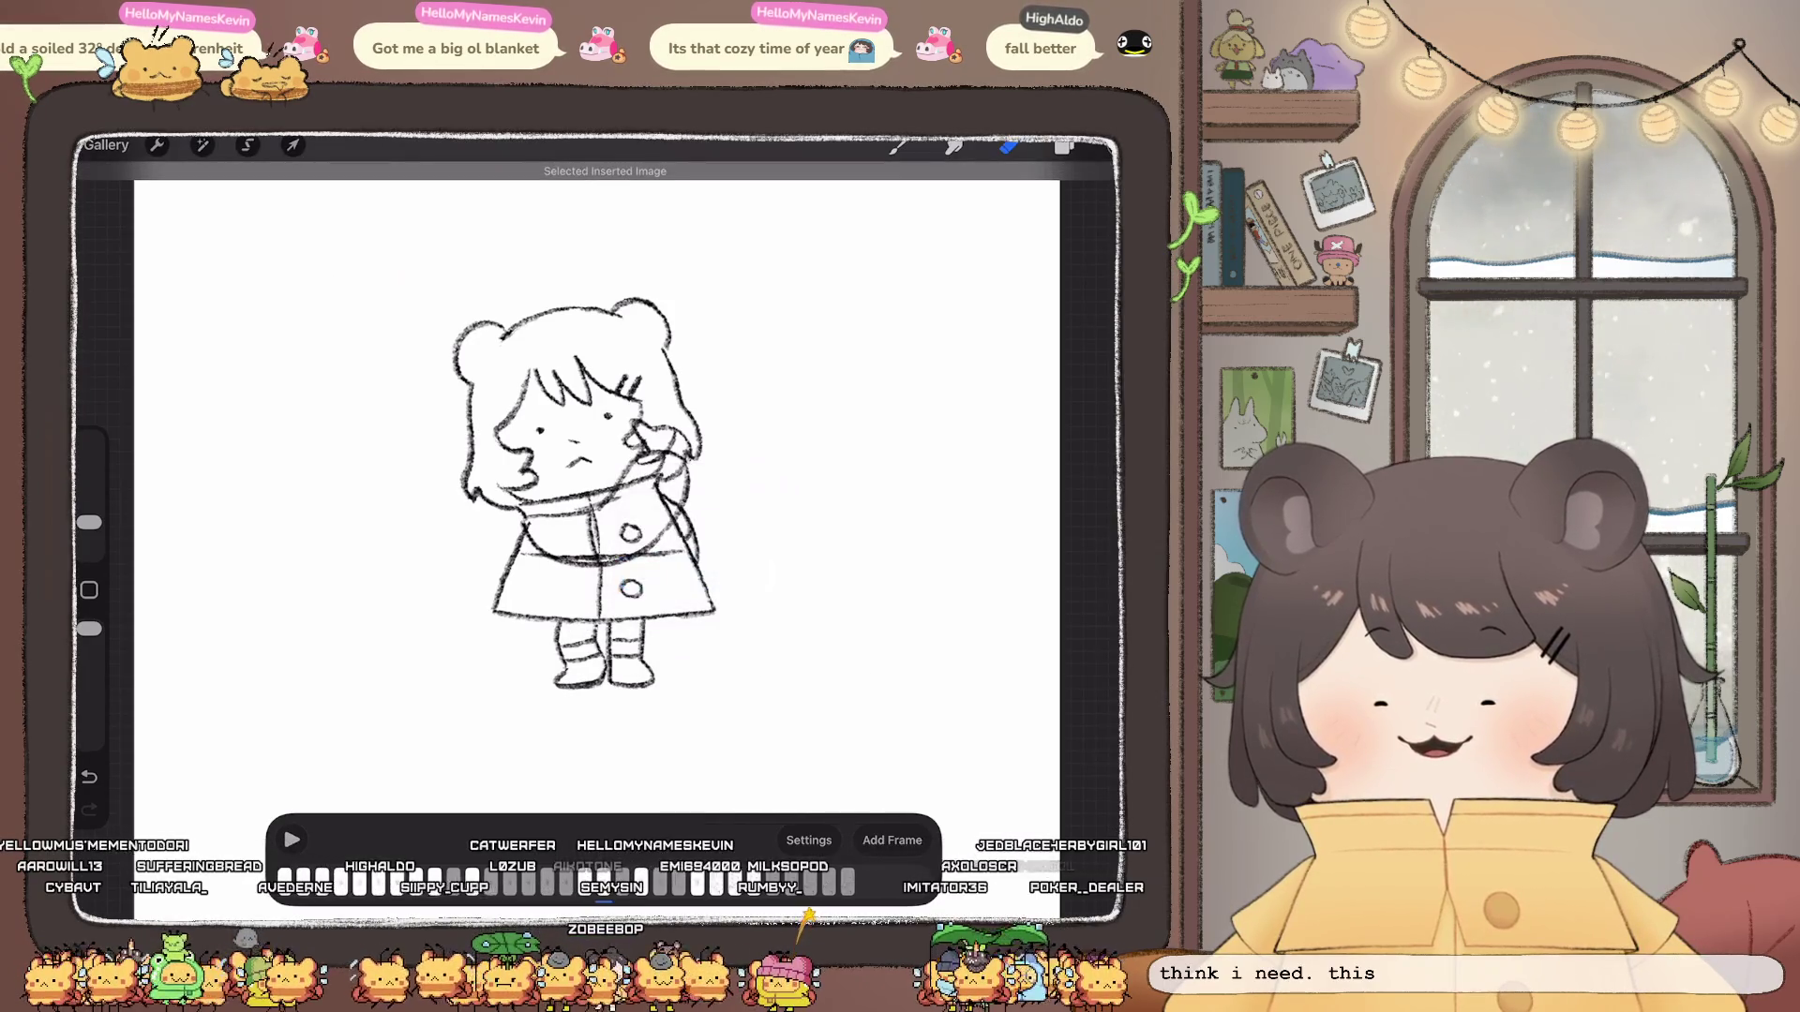
{"action": "key", "text": "ctrl+z"}
{"action": "key", "text": "ctrl+z"}
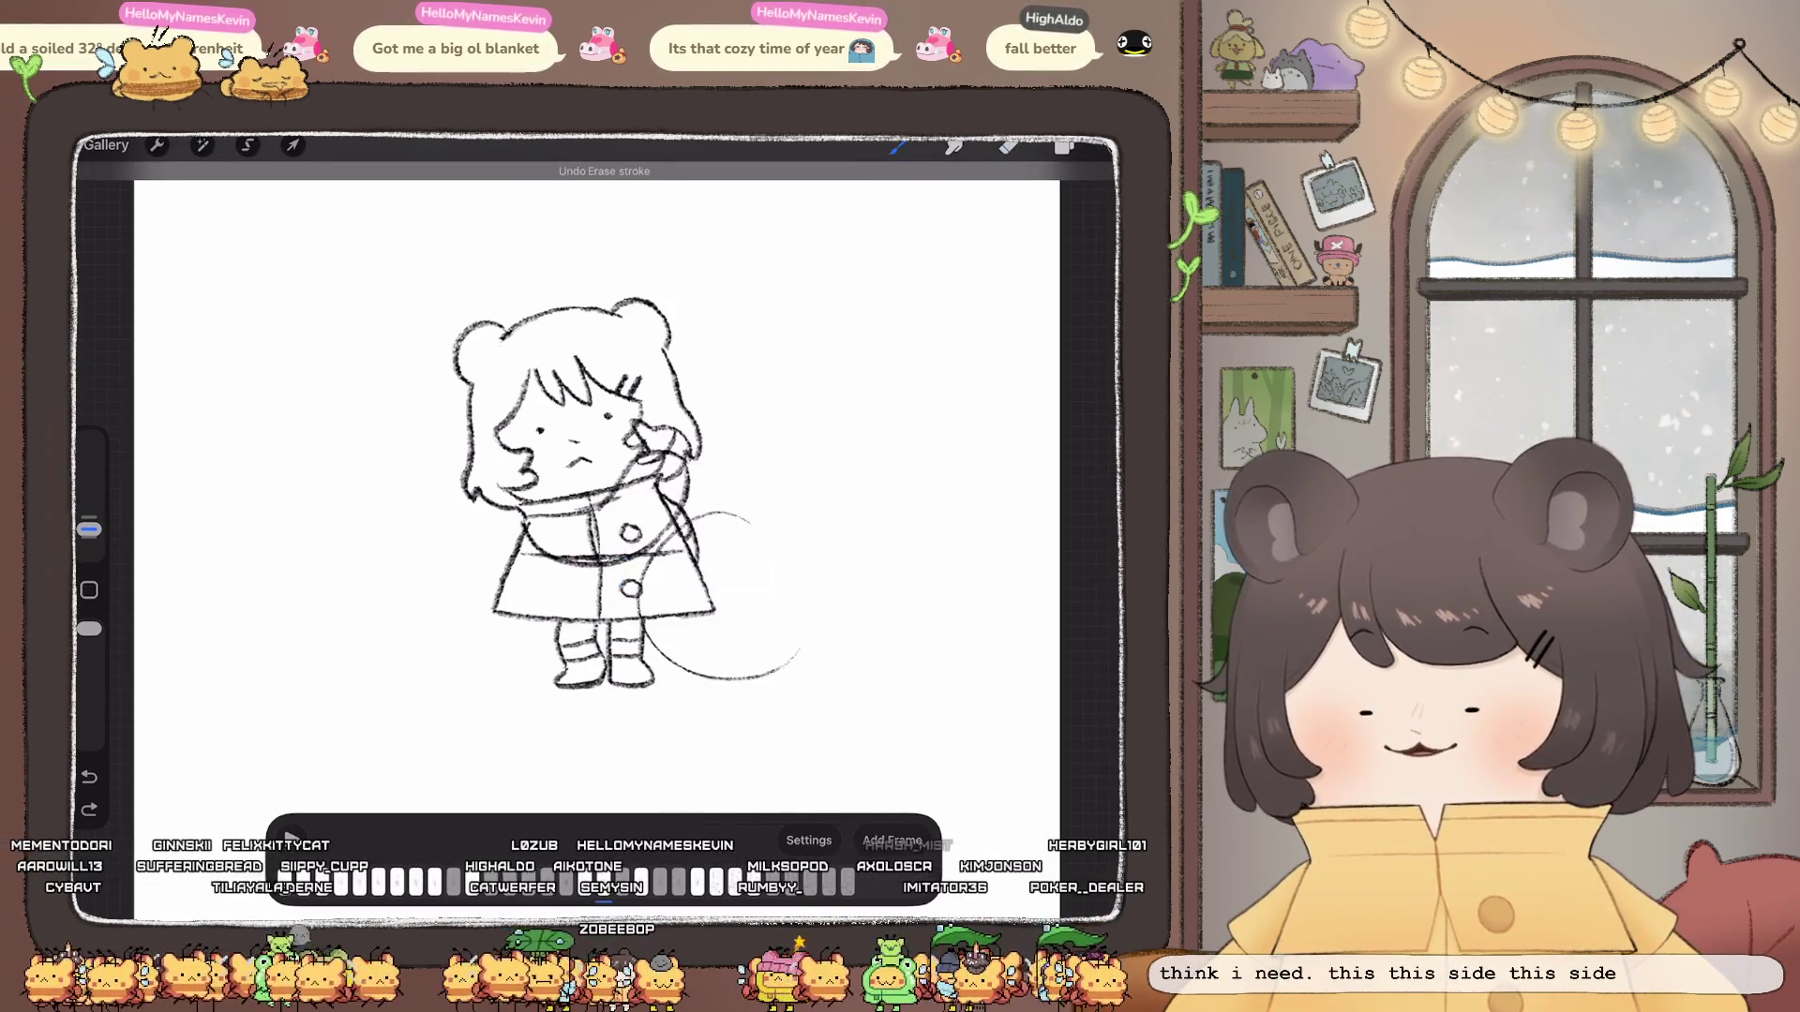
{"action": "key", "text": "ctrl+shift+z"}
{"action": "left_click", "coordinate": [202, 145]}
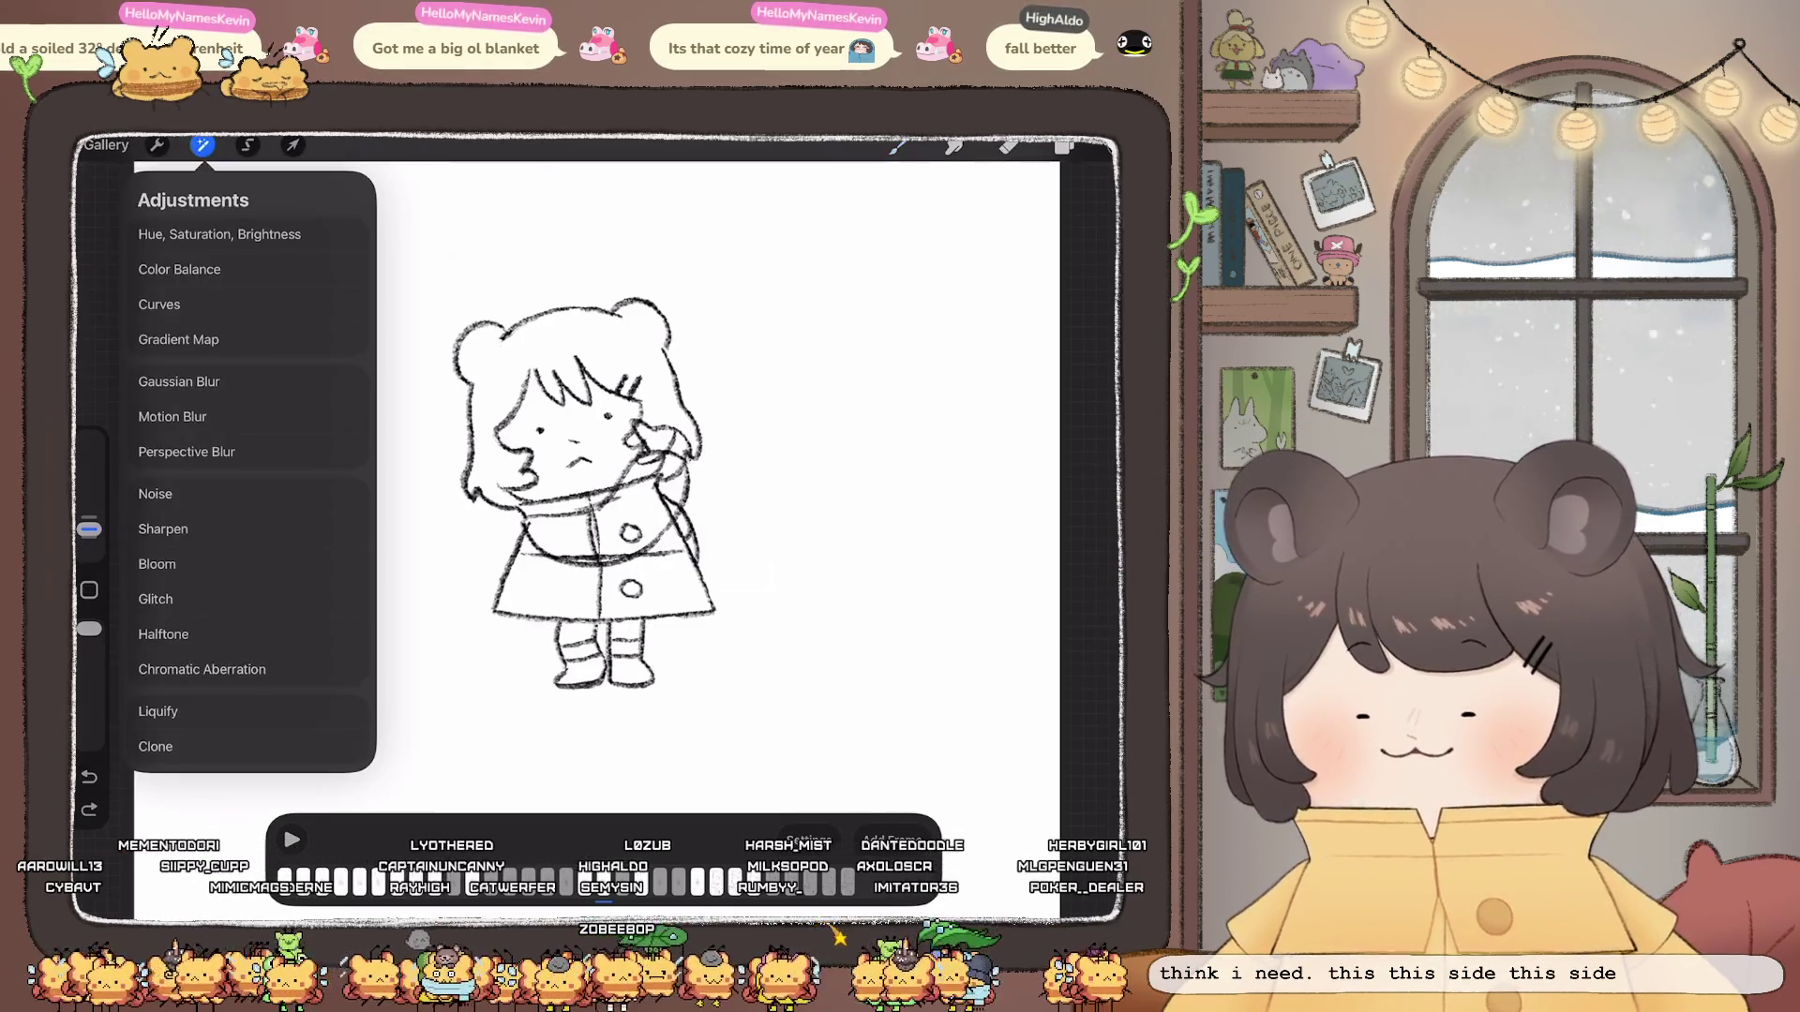
Step: Leave Liquify and toggle the layer list to reach the pencil sketch layer
{"action": "left_click", "coordinate": [157, 712]}
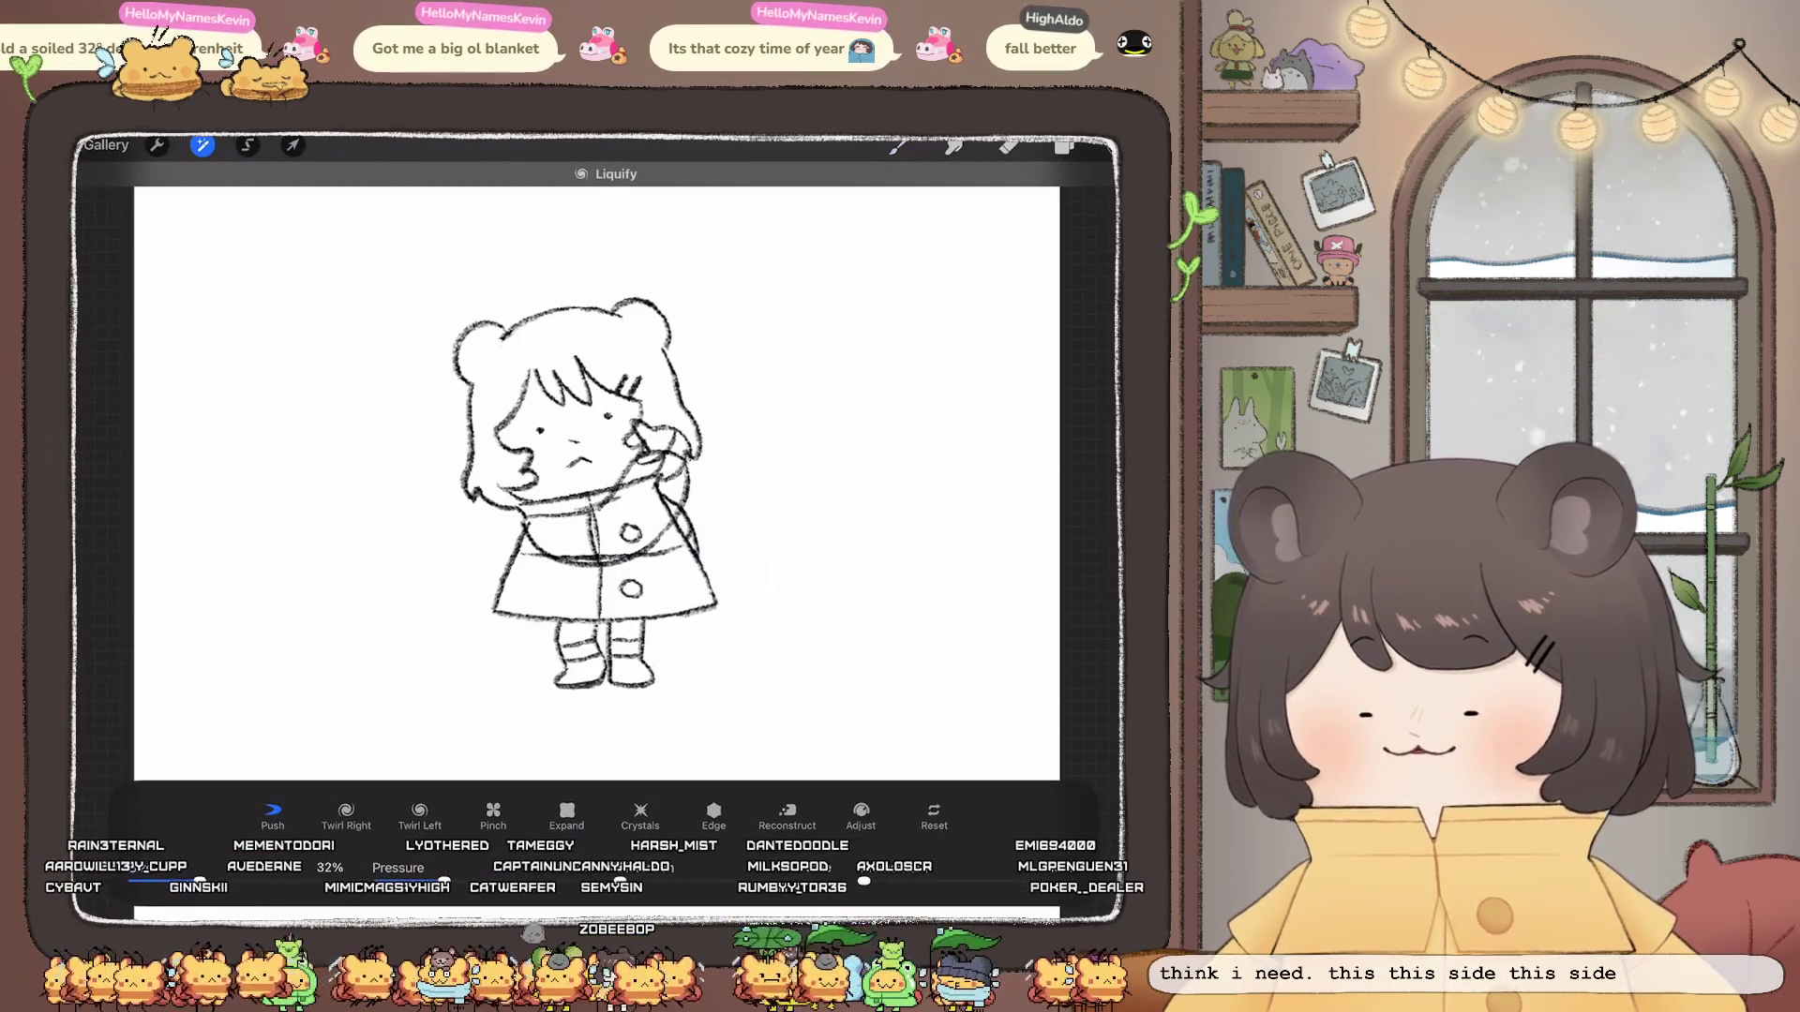
{"action": "key", "text": "l"}
{"action": "scroll", "coordinate": [605, 506], "scroll_direction": "down", "scroll_amount": 3}
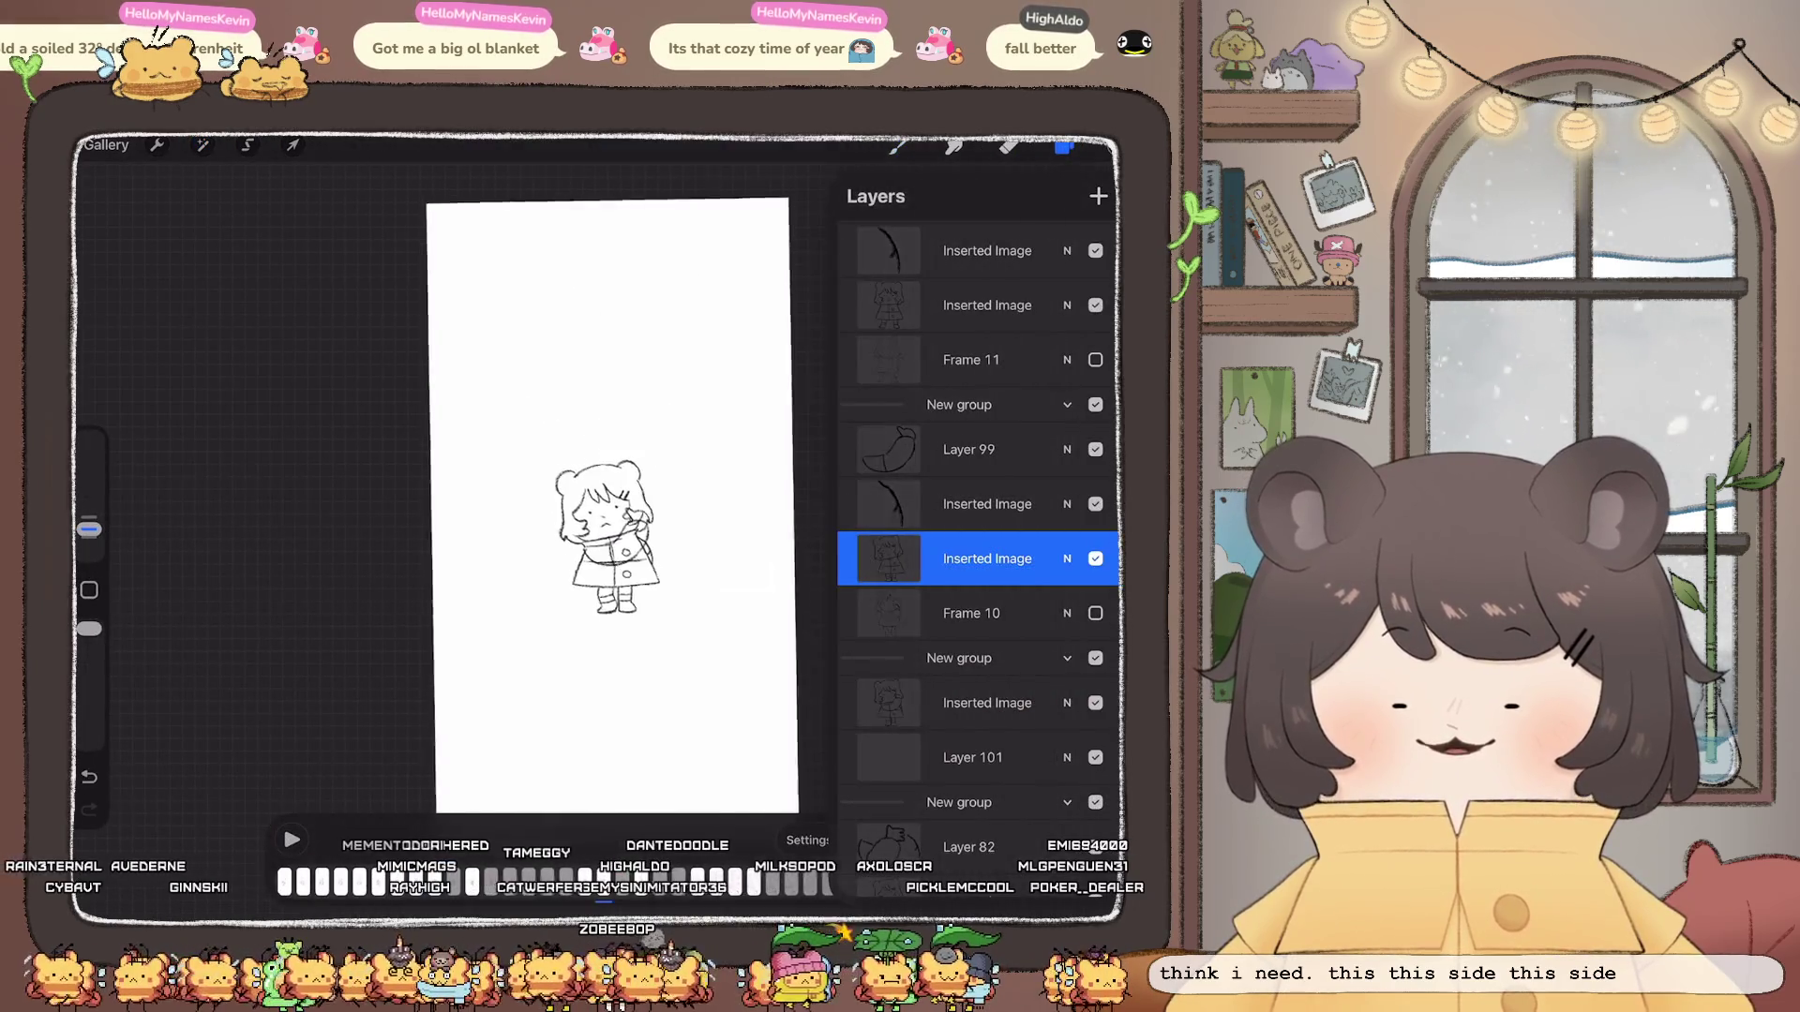
{"action": "key", "text": "l"}
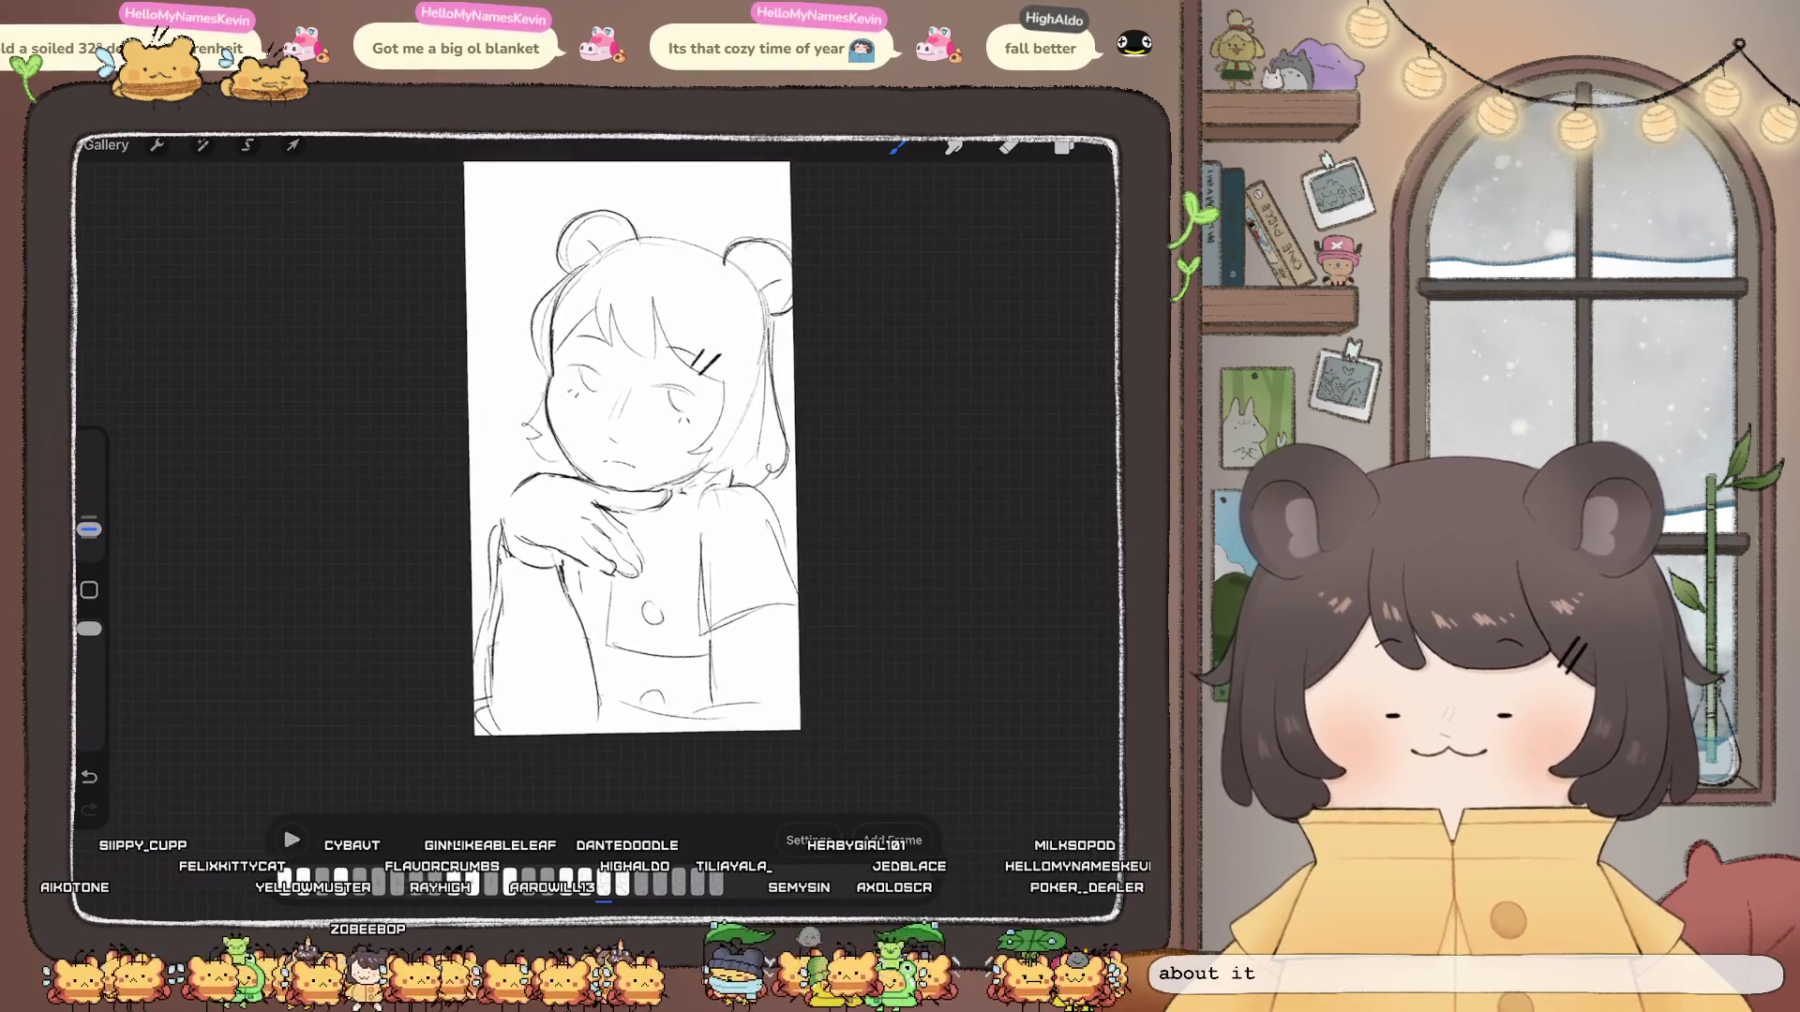
{"action": "key", "text": "l"}
Step: Fade the sketch layer to 20% opacity and select the Frame 12 layer to ink on
{"action": "left_click", "coordinate": [204, 146]}
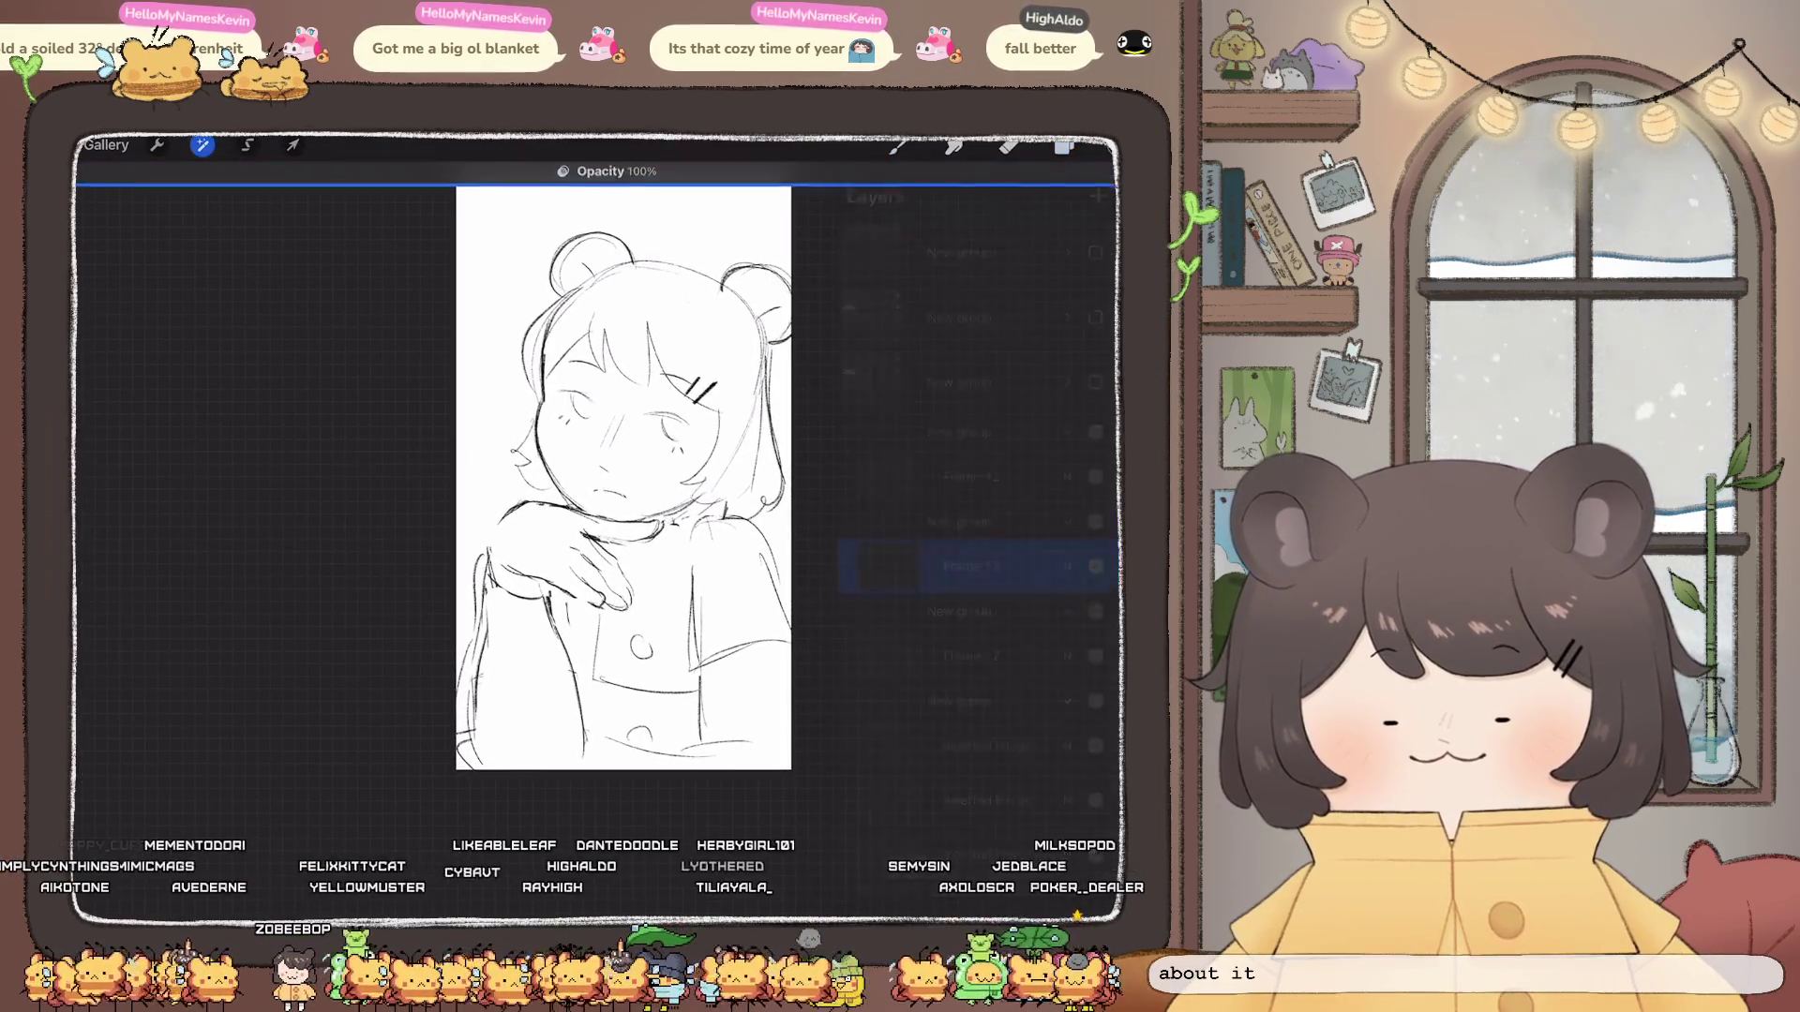
{"action": "key", "text": "l"}
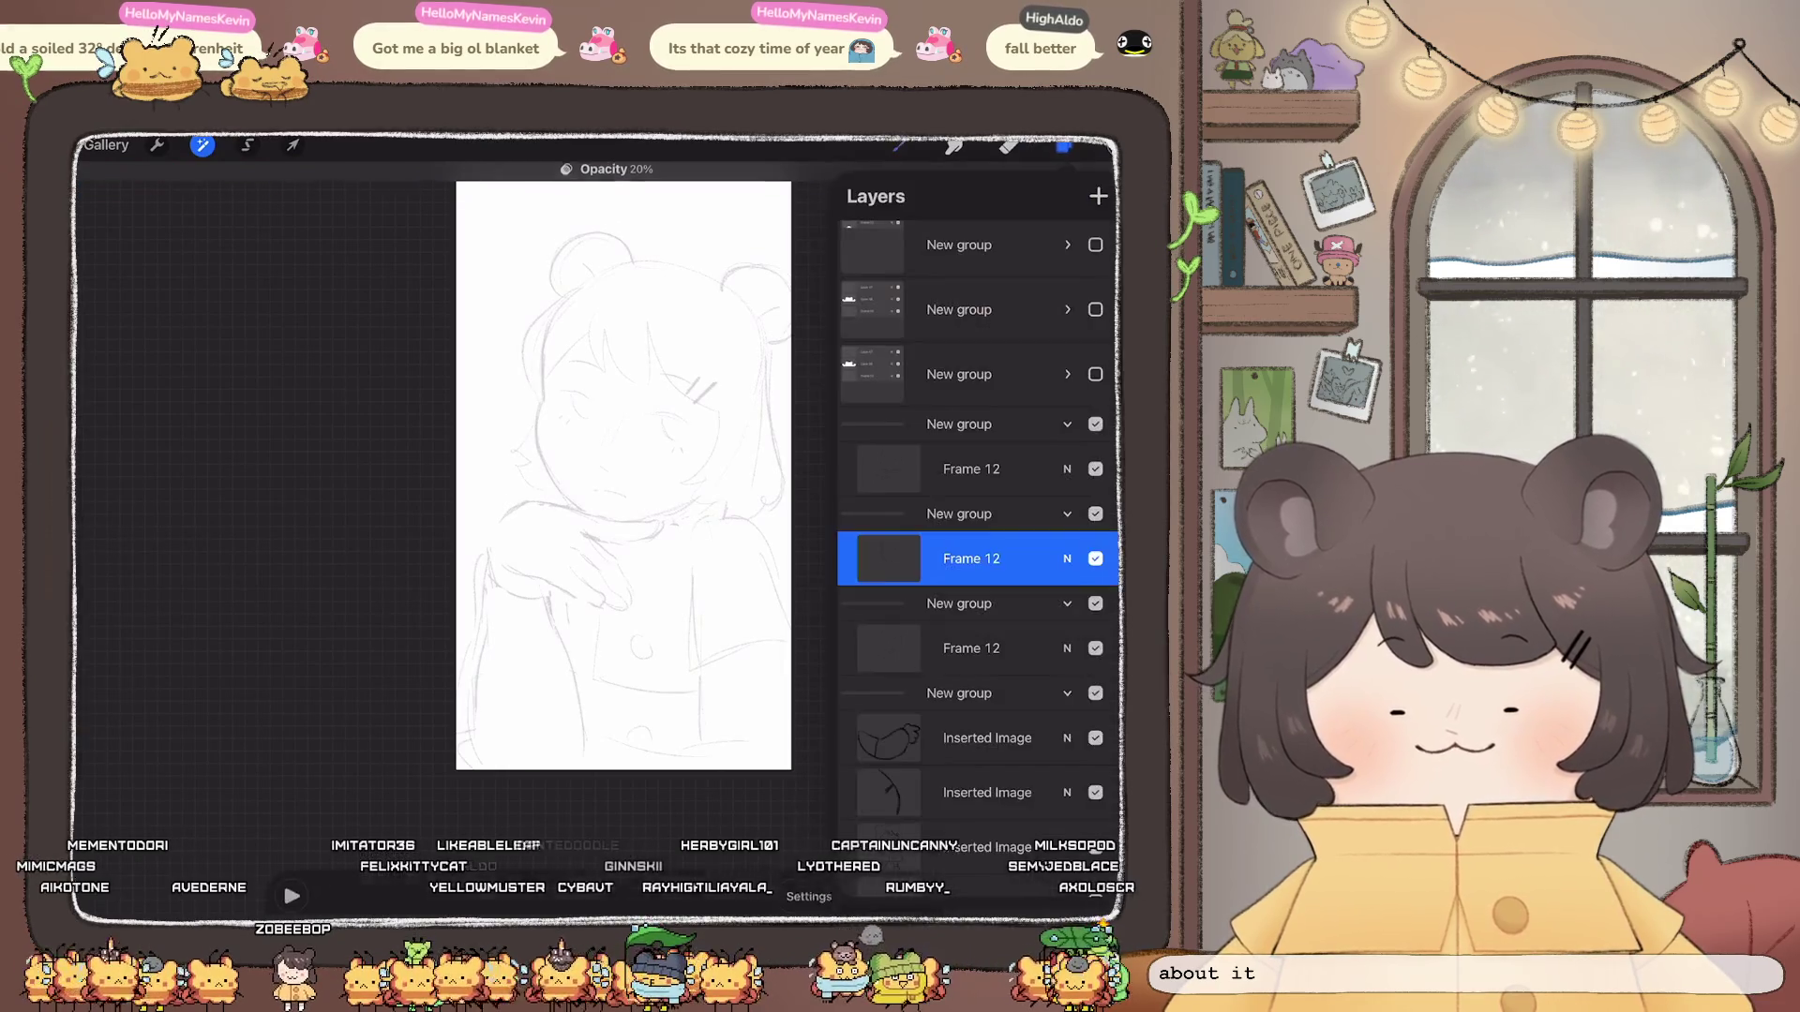
{"action": "left_click", "coordinate": [965, 558]}
{"action": "key", "text": "l"}
{"action": "scroll", "coordinate": [634, 295], "scroll_direction": "up", "scroll_amount": 5}
{"action": "scroll", "coordinate": [634, 295], "scroll_direction": "up", "scroll_amount": 2}
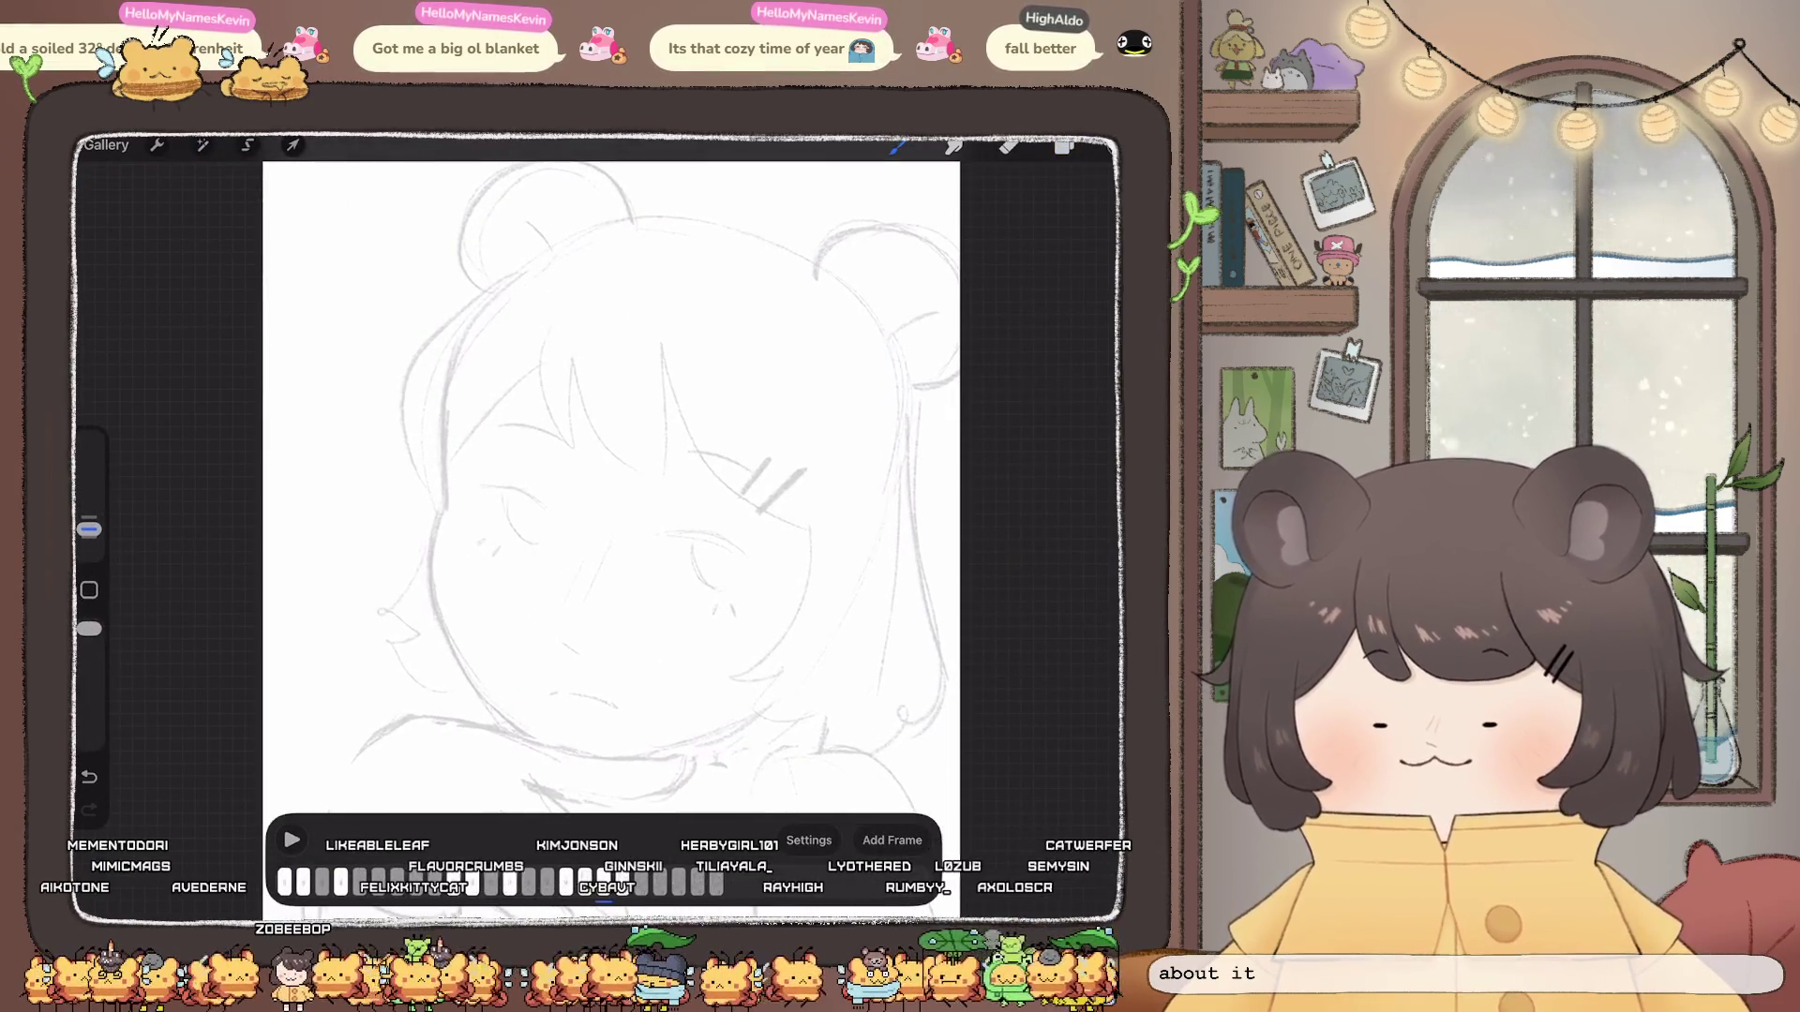
Step: Ink a hair strand and the curved fringe line across the forehead
{"action": "left_click_drag", "start_coordinate": [565, 352], "coordinate": [574, 457]}
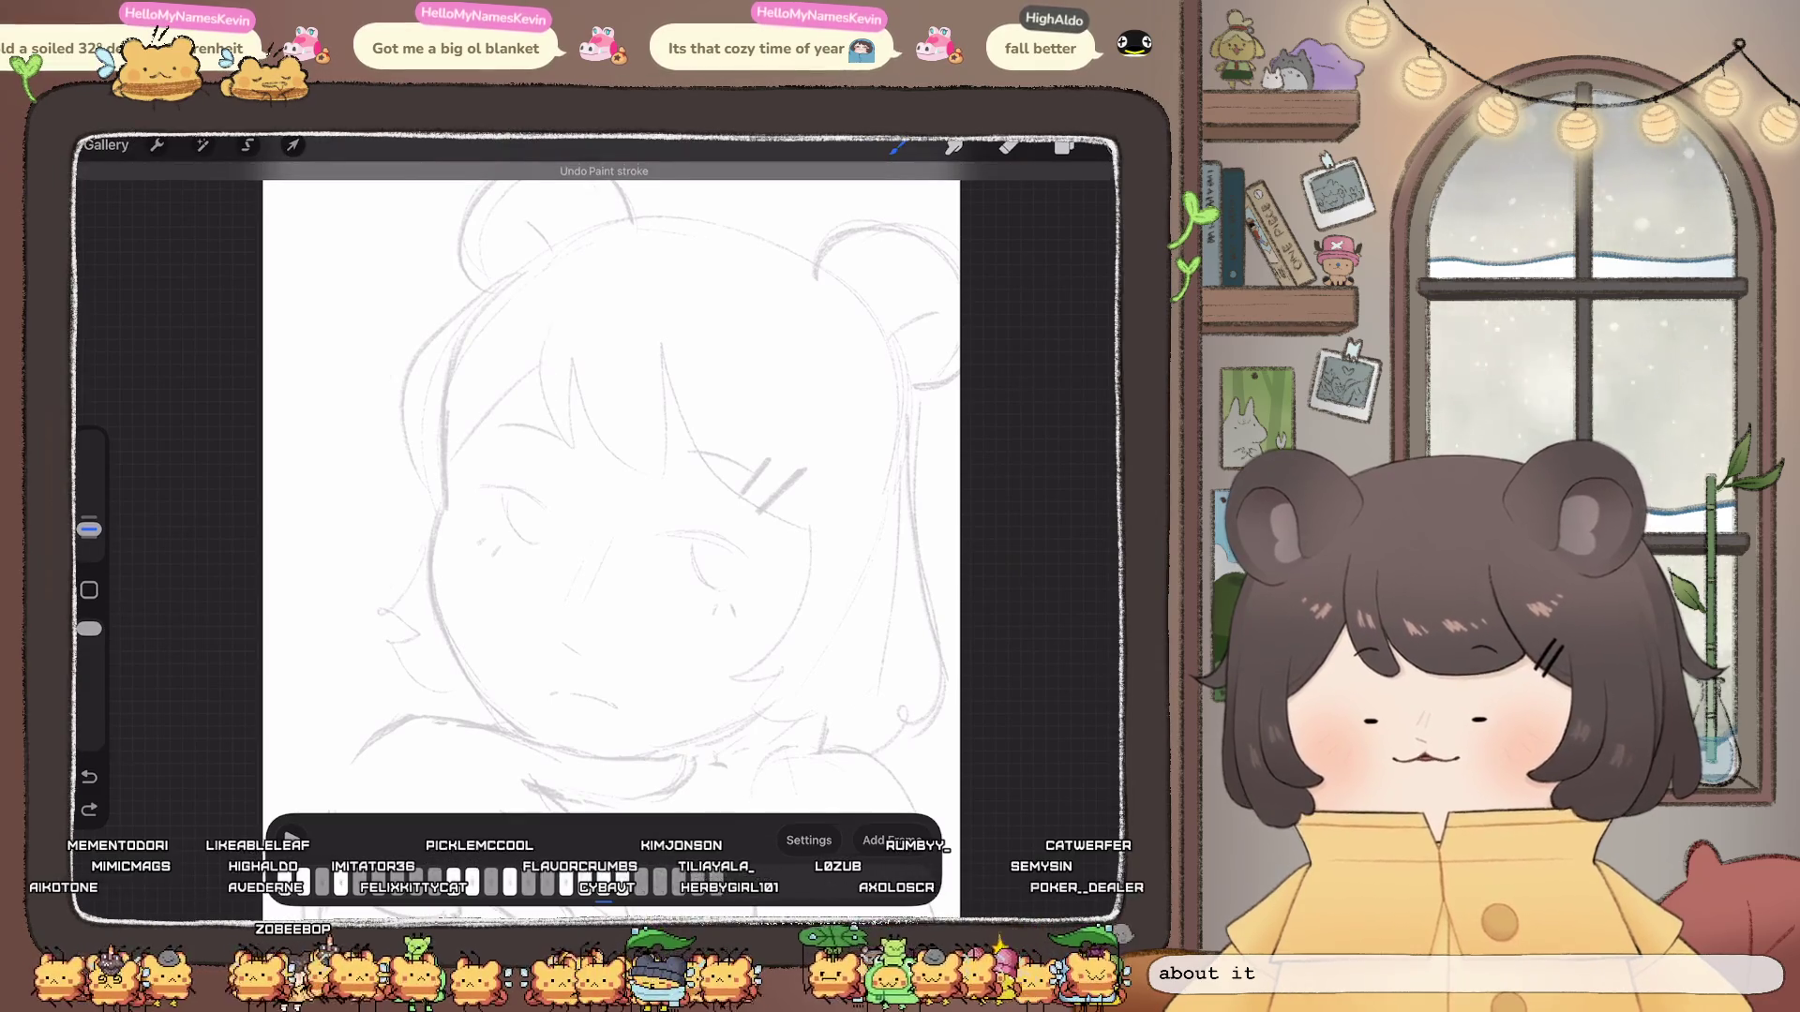
{"action": "key", "text": "ctrl+z"}
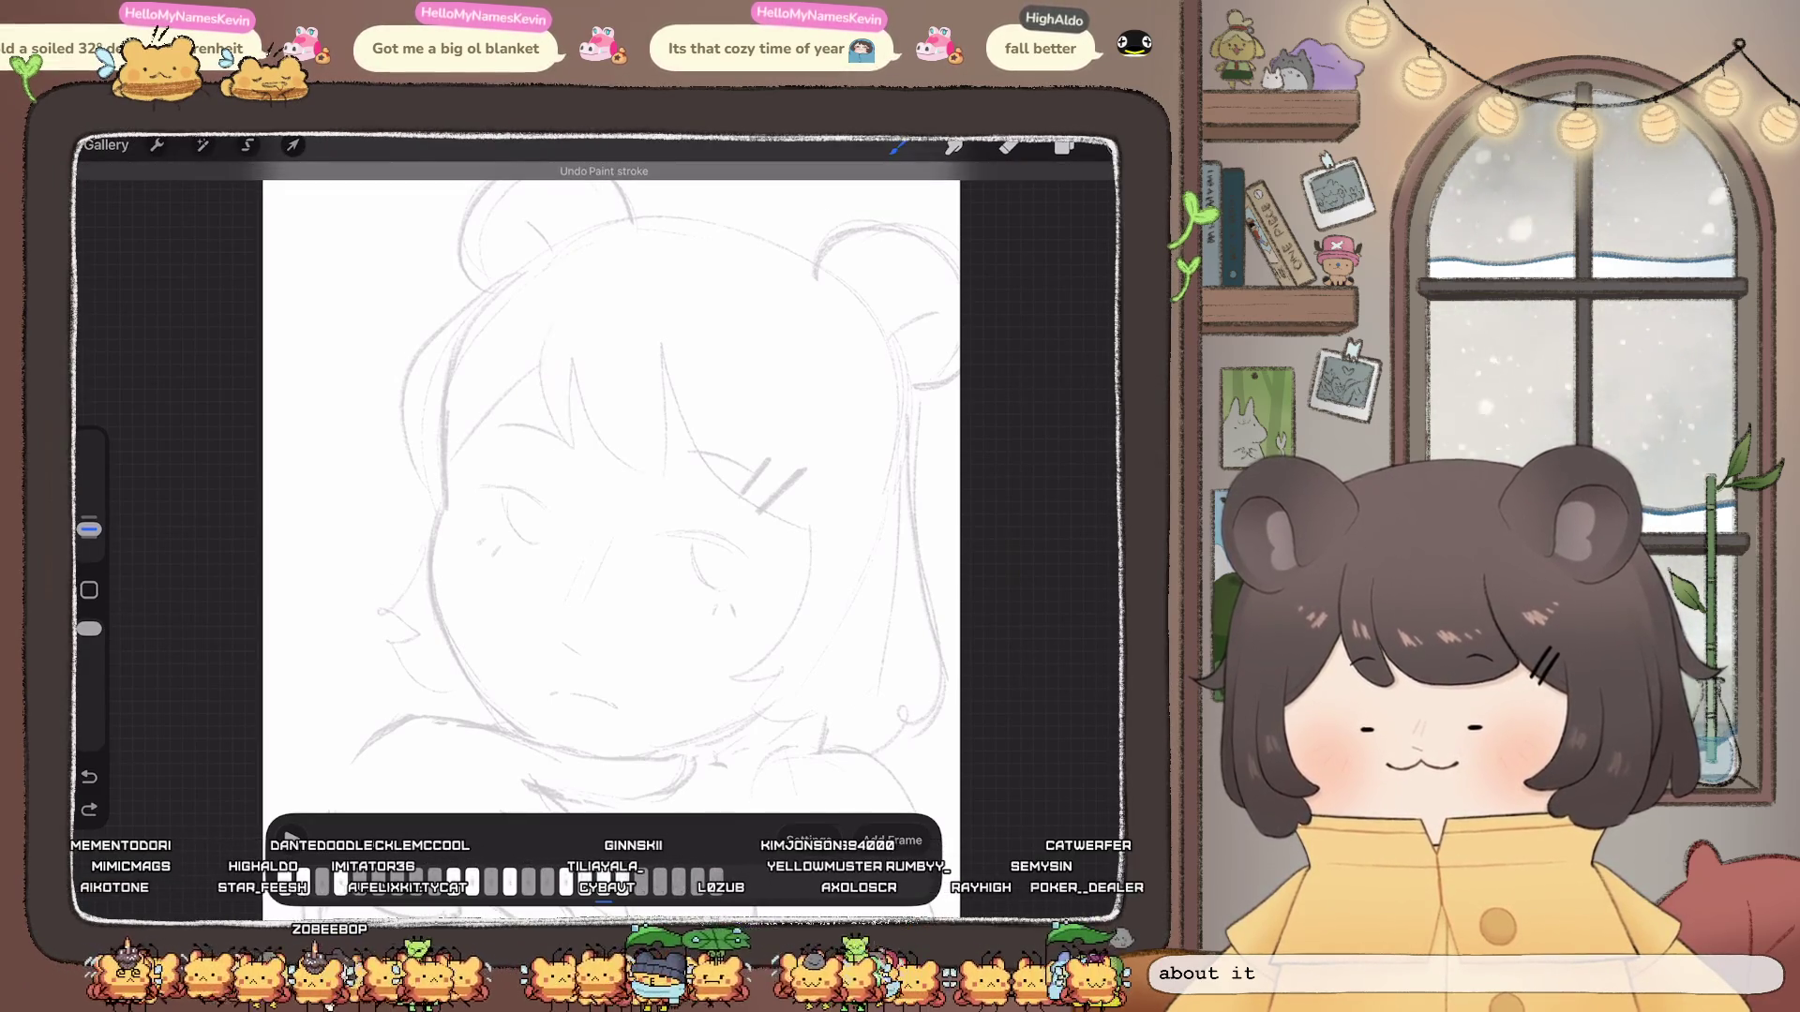
{"action": "mouse_move", "coordinate": [567, 359]}
{"action": "left_mouse_down"}
{"action": "mouse_move", "coordinate": [581, 456]}
{"action": "mouse_move", "coordinate": [672, 472]}
{"action": "left_mouse_up"}
{"action": "mouse_move", "coordinate": [665, 352]}
{"action": "left_mouse_down"}
{"action": "mouse_move", "coordinate": [770, 514]}
{"action": "mouse_move", "coordinate": [809, 524]}
{"action": "left_mouse_up"}
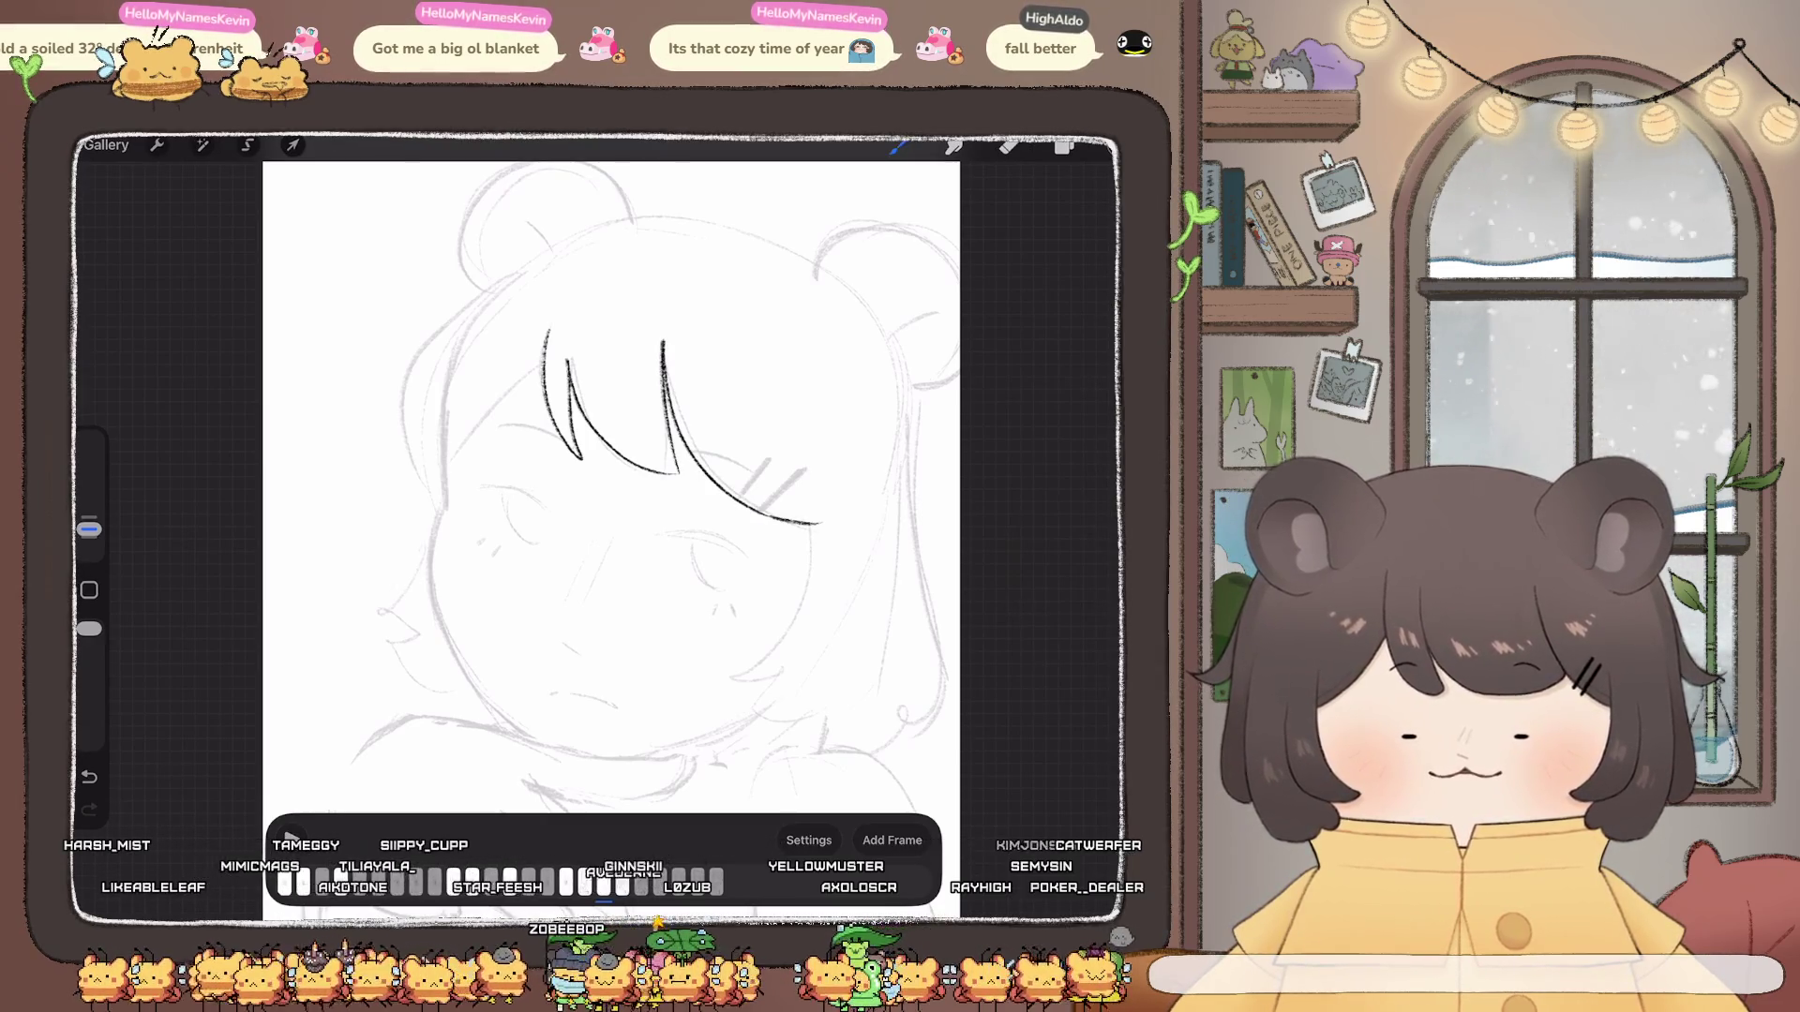
{"action": "scroll", "coordinate": [613, 486], "scroll_direction": "down", "scroll_amount": 2}
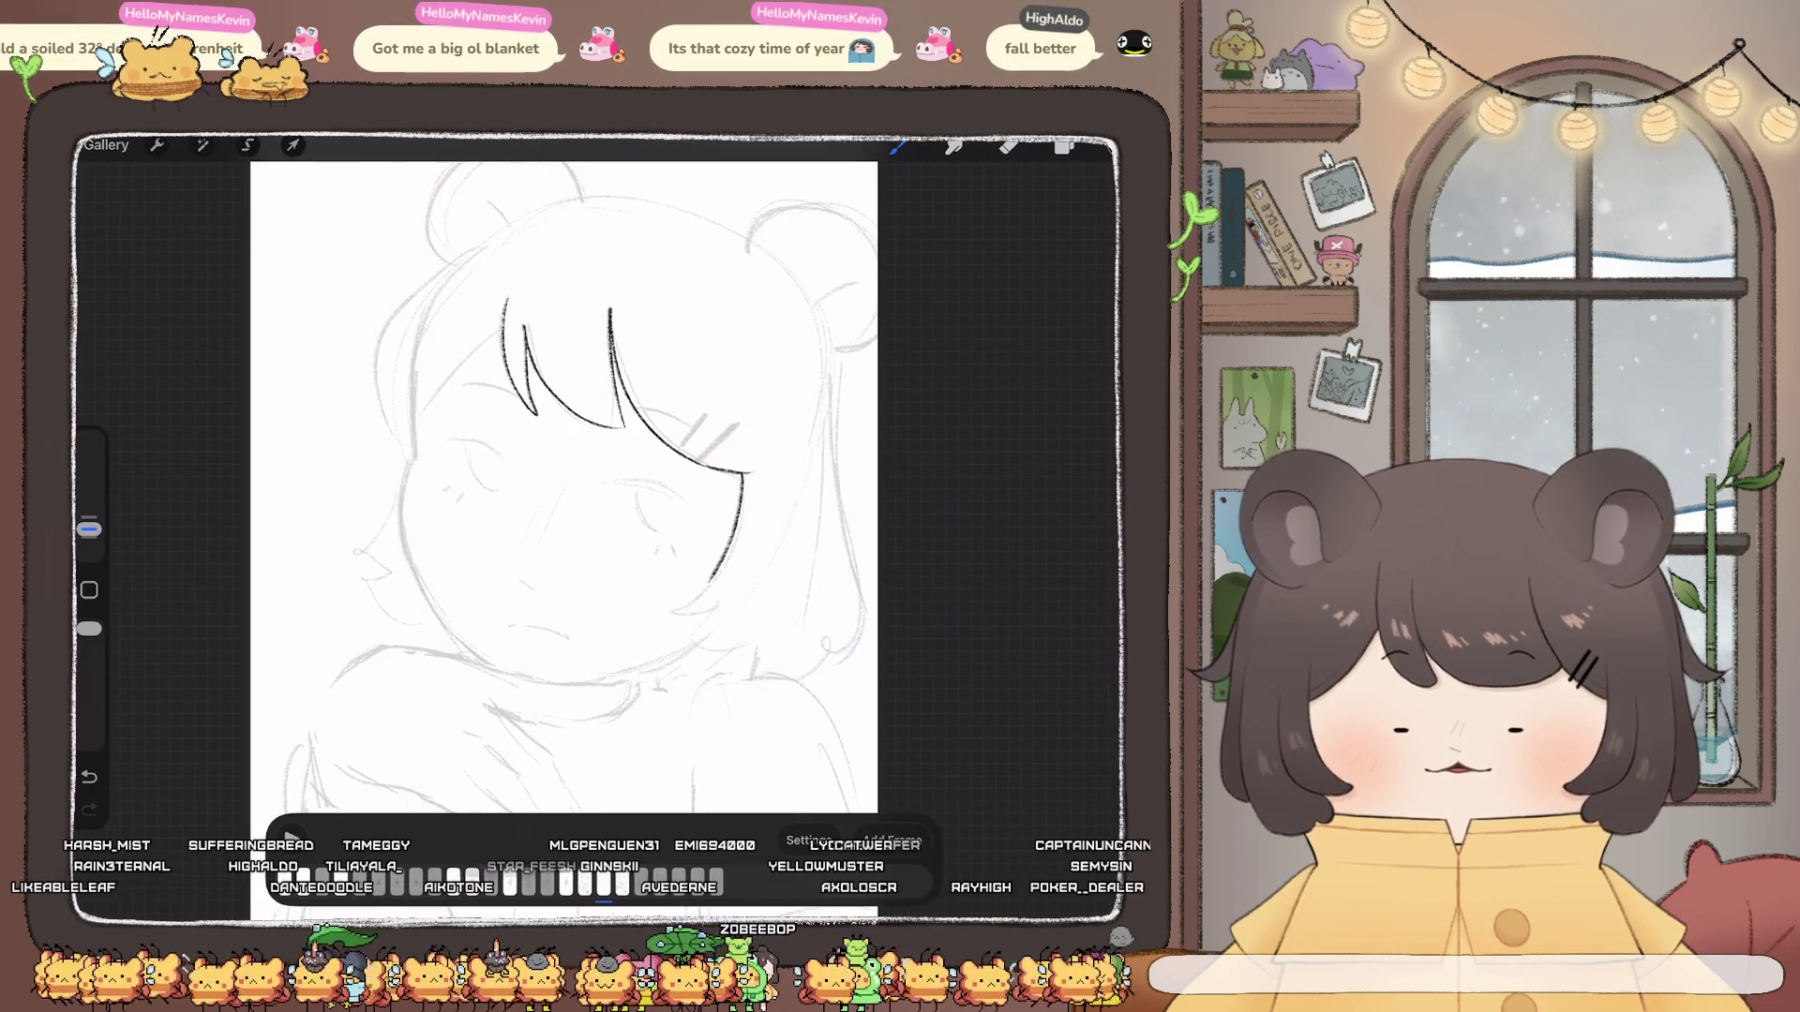
Step: Ink the line down the right side of the face ending in a hooked hair tip
{"action": "left_click_drag", "start_coordinate": [712, 578], "coordinate": [672, 610]}
{"action": "key", "text": "ctrl+z"}
{"action": "scroll", "coordinate": [562, 492], "scroll_direction": "up", "scroll_amount": 2}
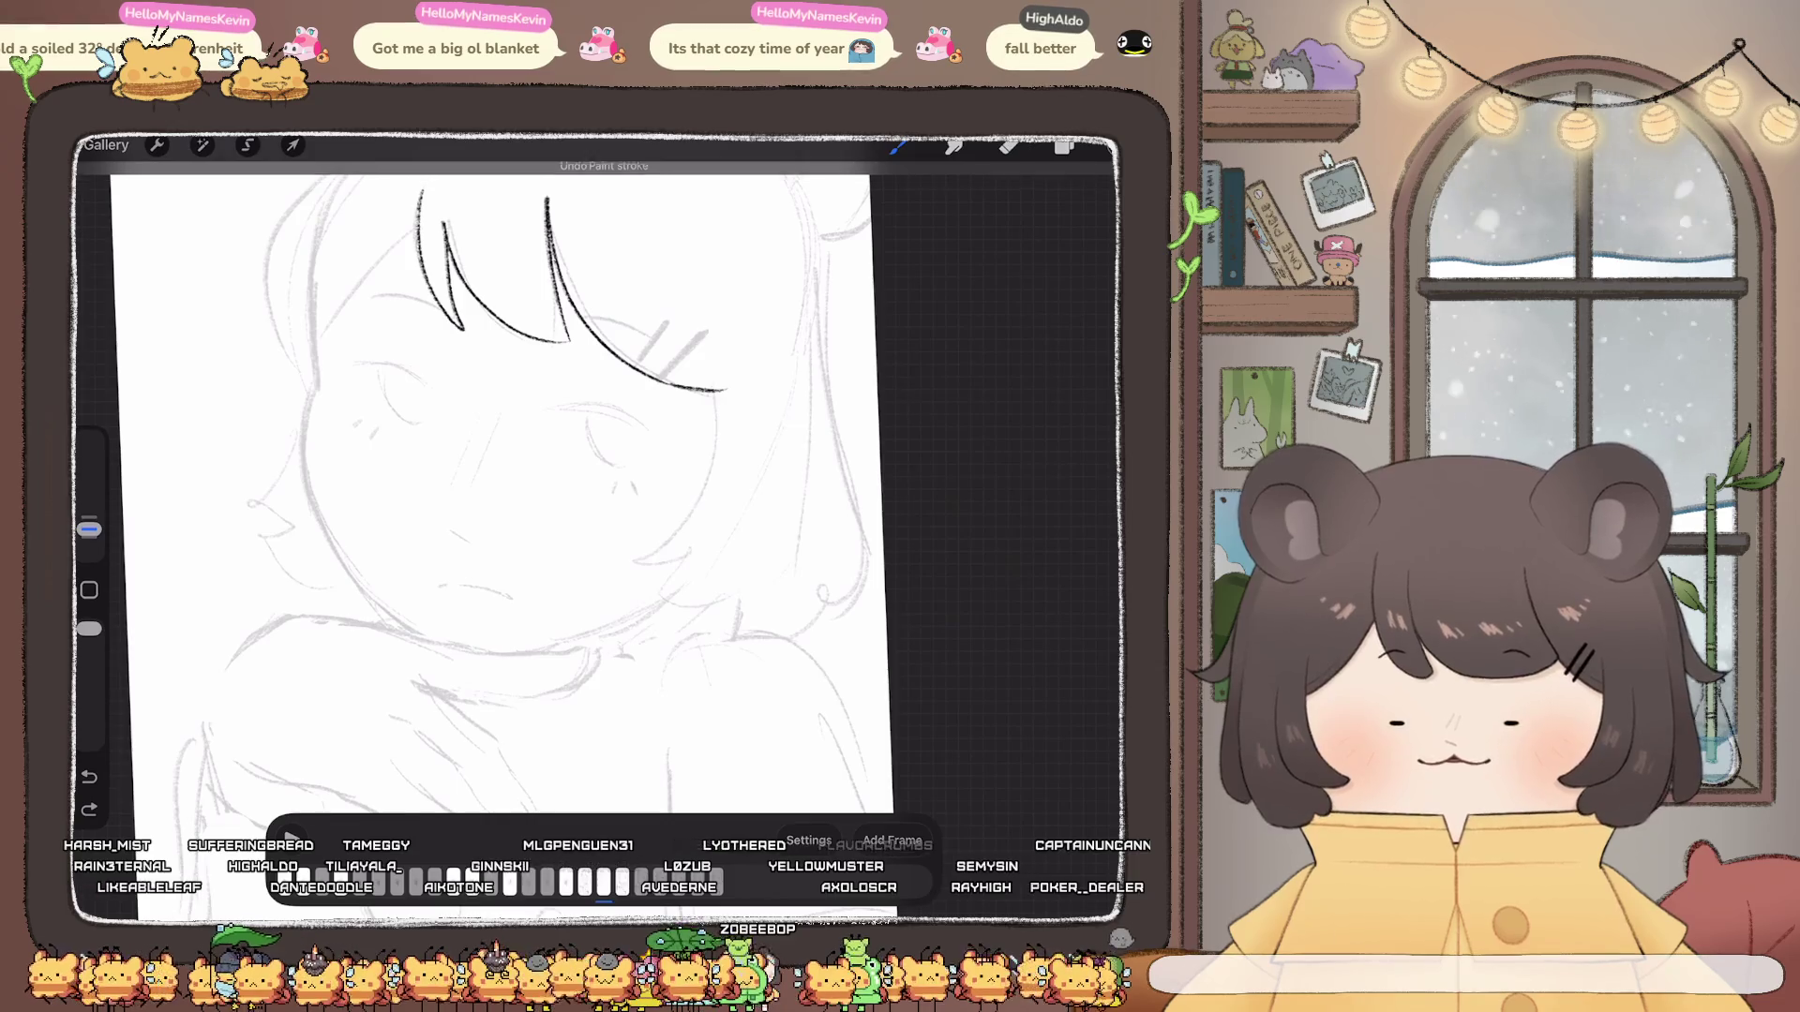
{"action": "left_click_drag", "start_coordinate": [714, 398], "coordinate": [641, 572]}
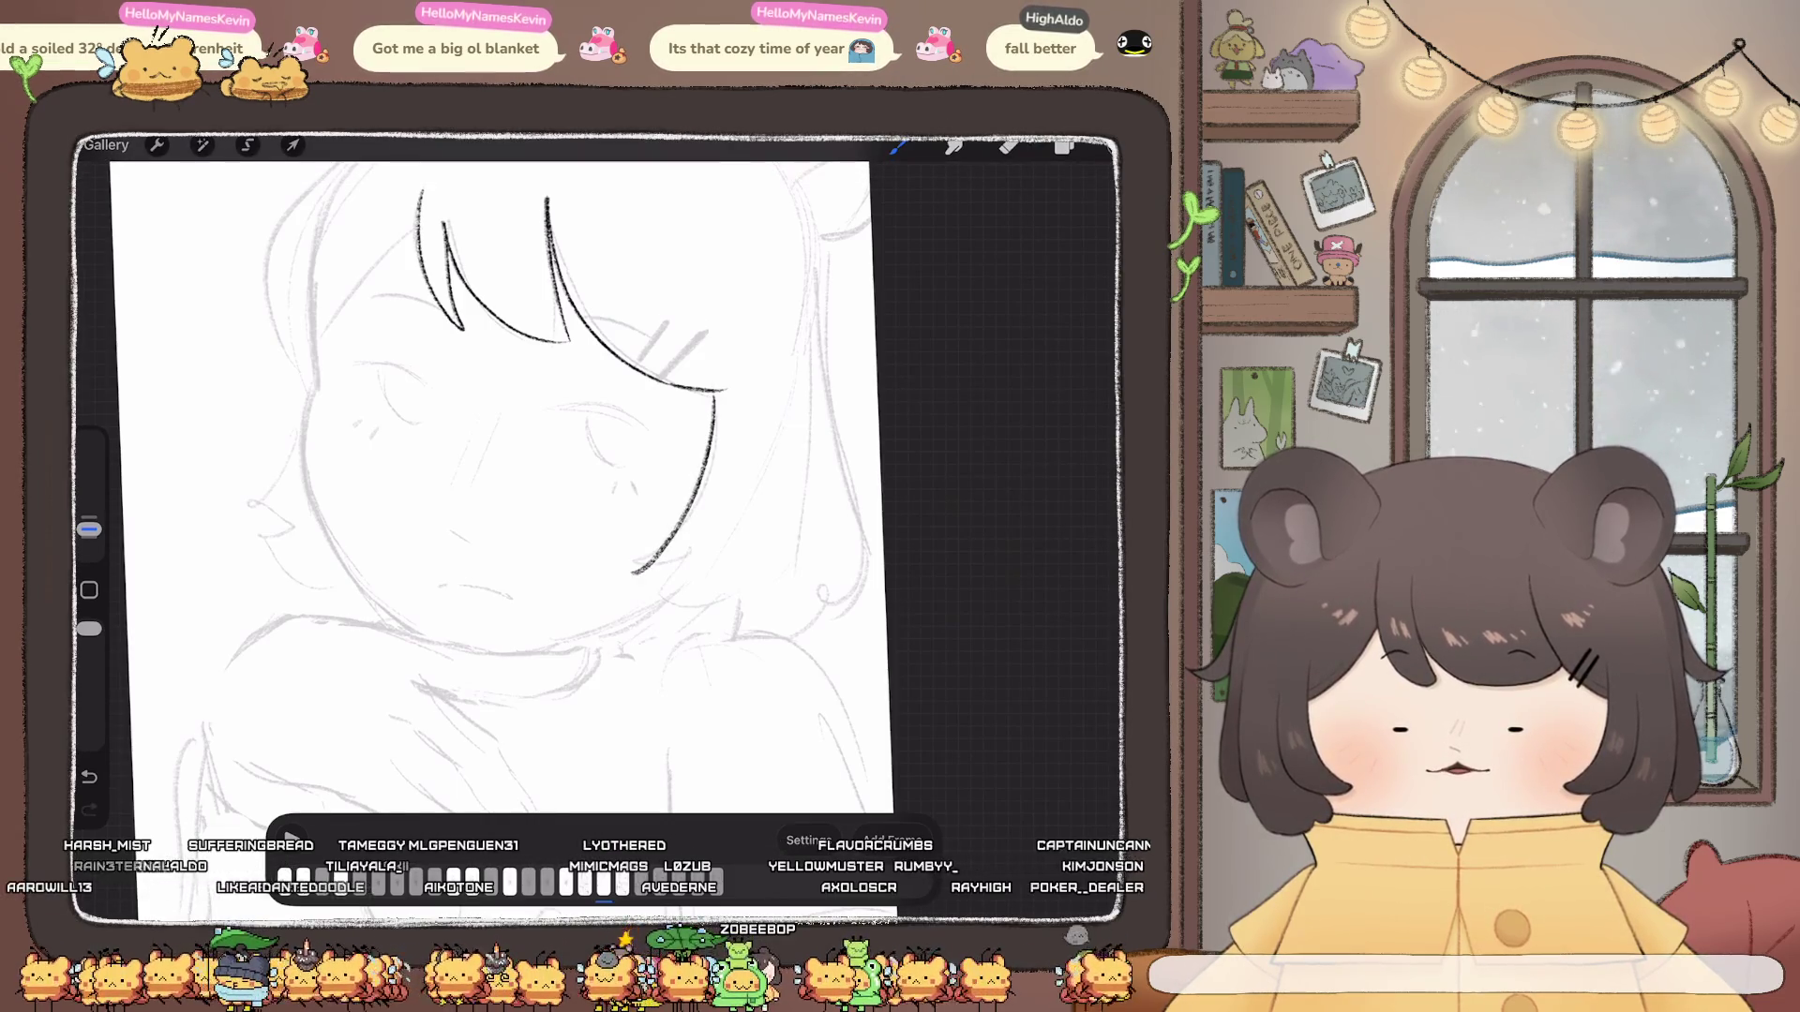
{"action": "key", "text": "ctrl+z"}
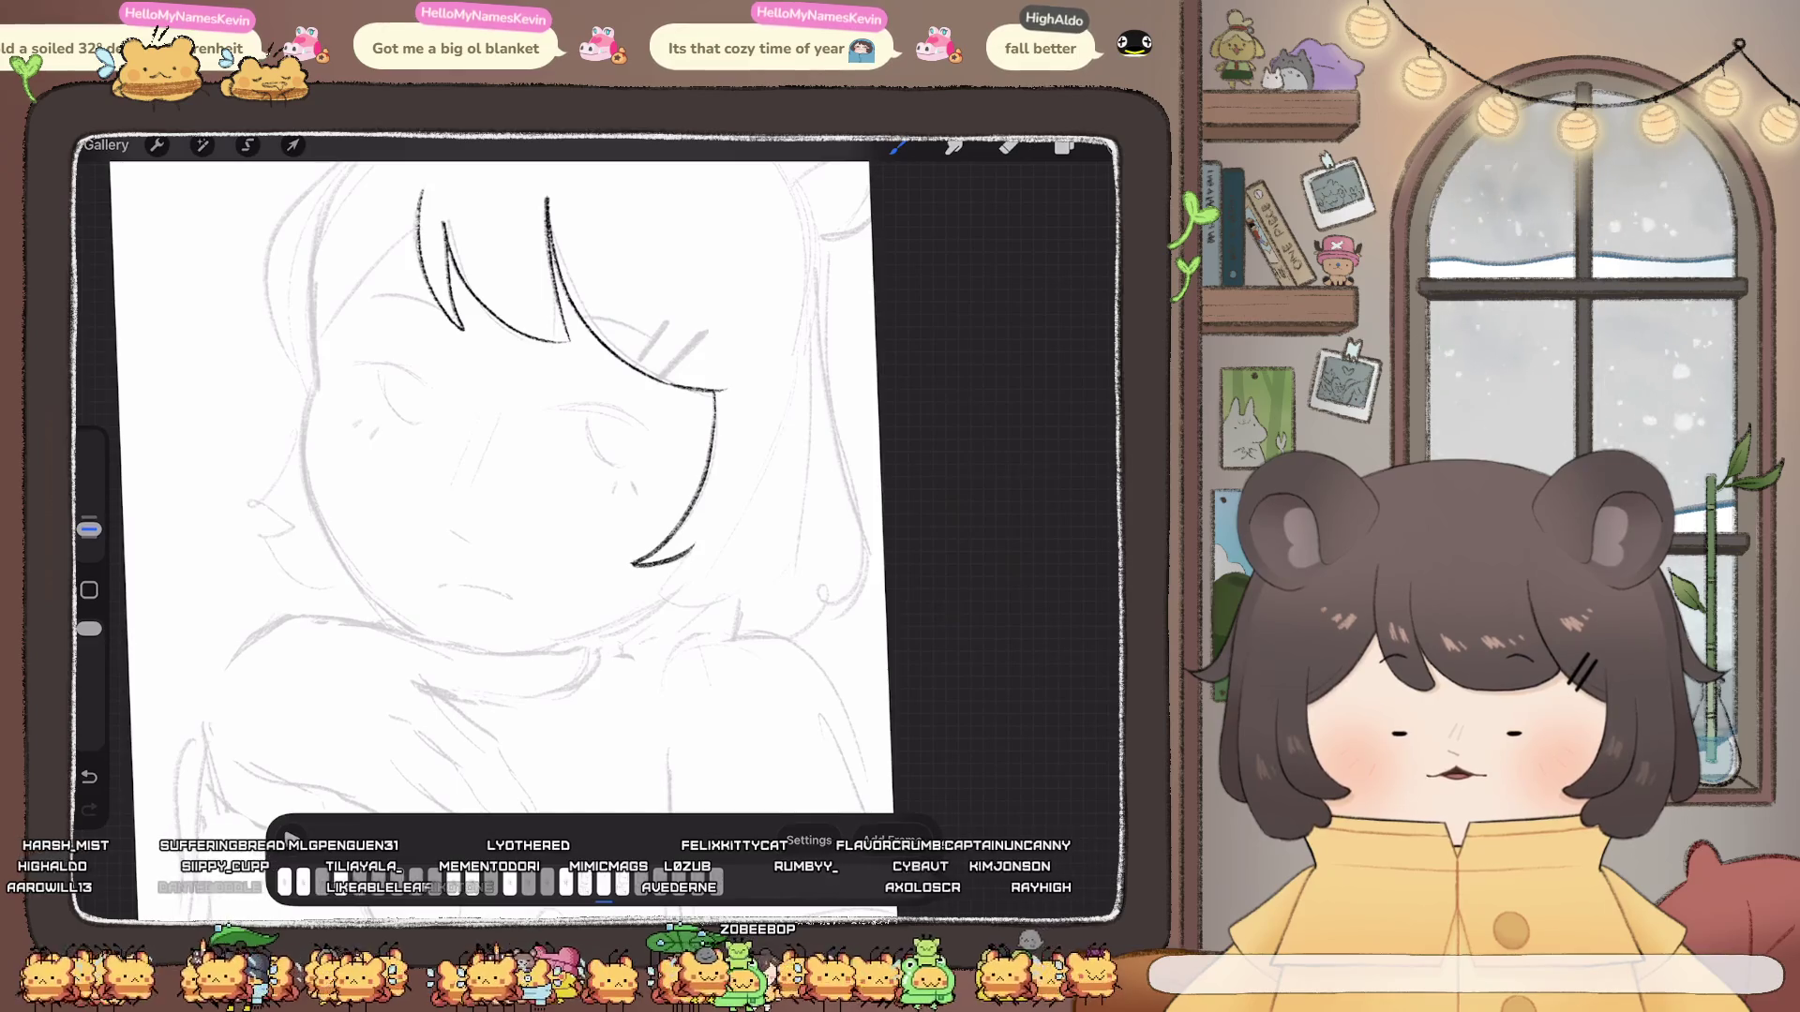
{"action": "left_click_drag", "start_coordinate": [690, 552], "coordinate": [650, 594]}
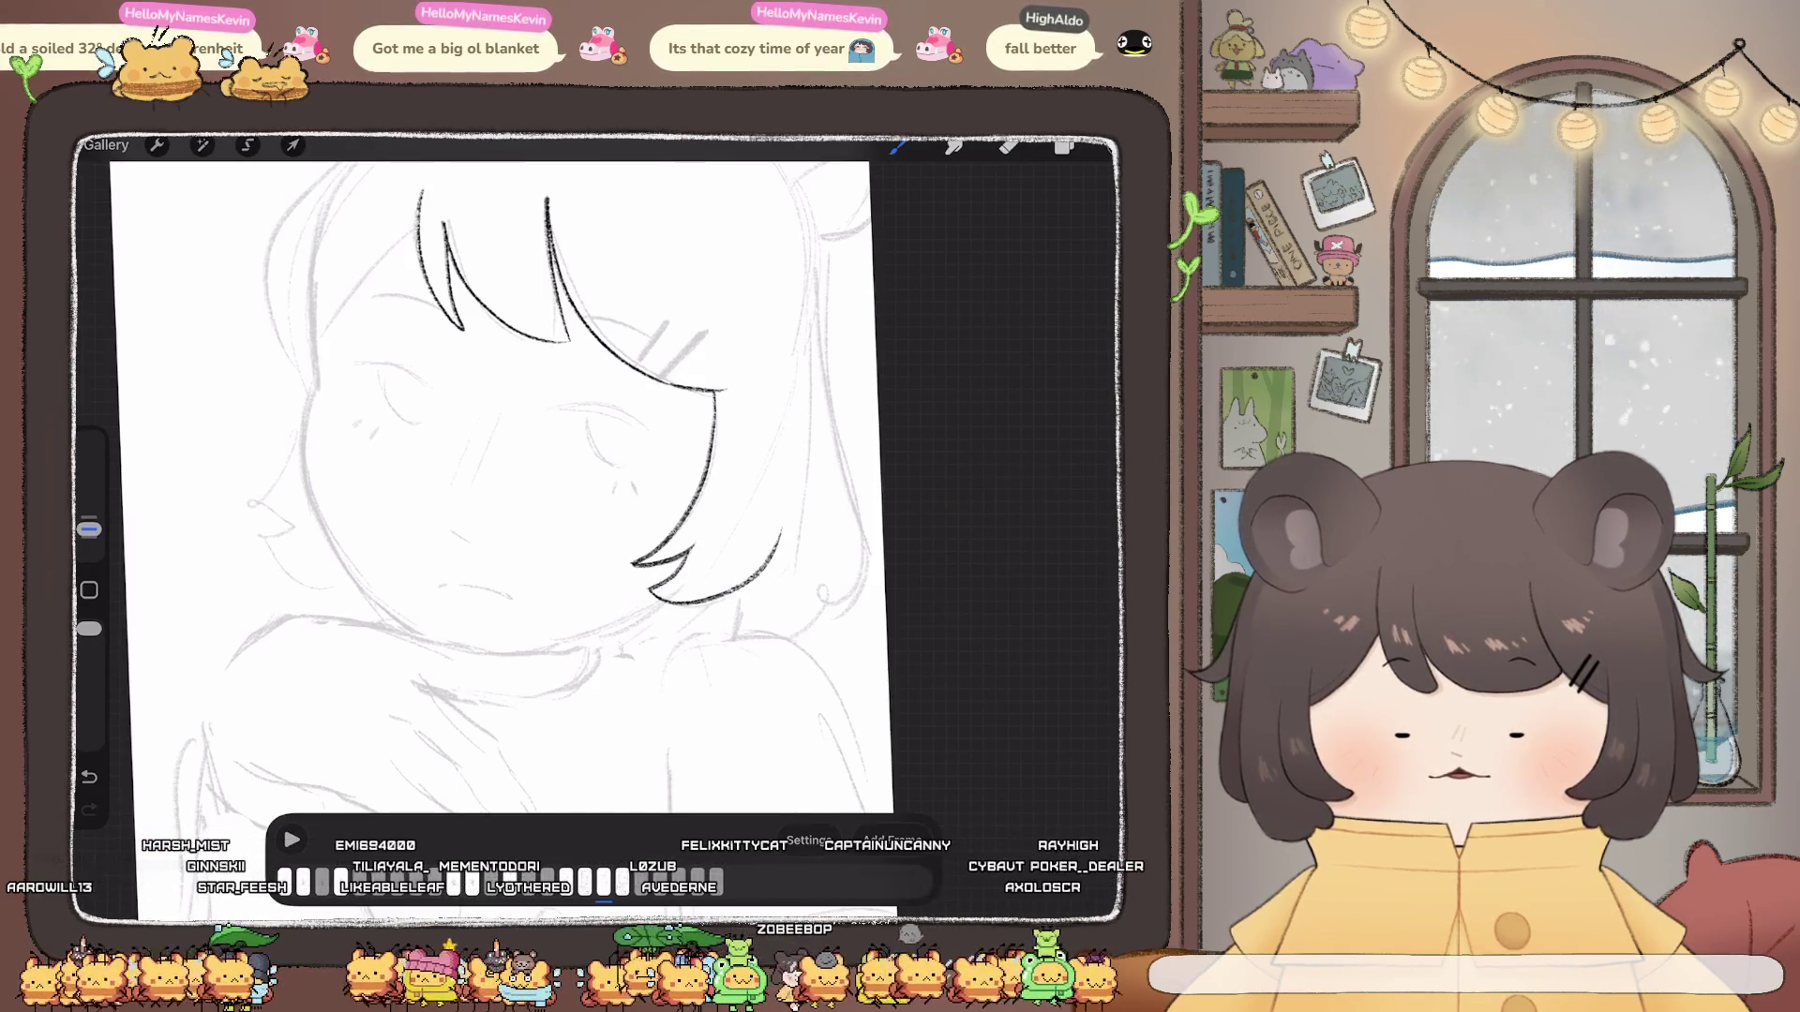
{"action": "scroll", "coordinate": [478, 493], "scroll_direction": "up", "scroll_amount": 3}
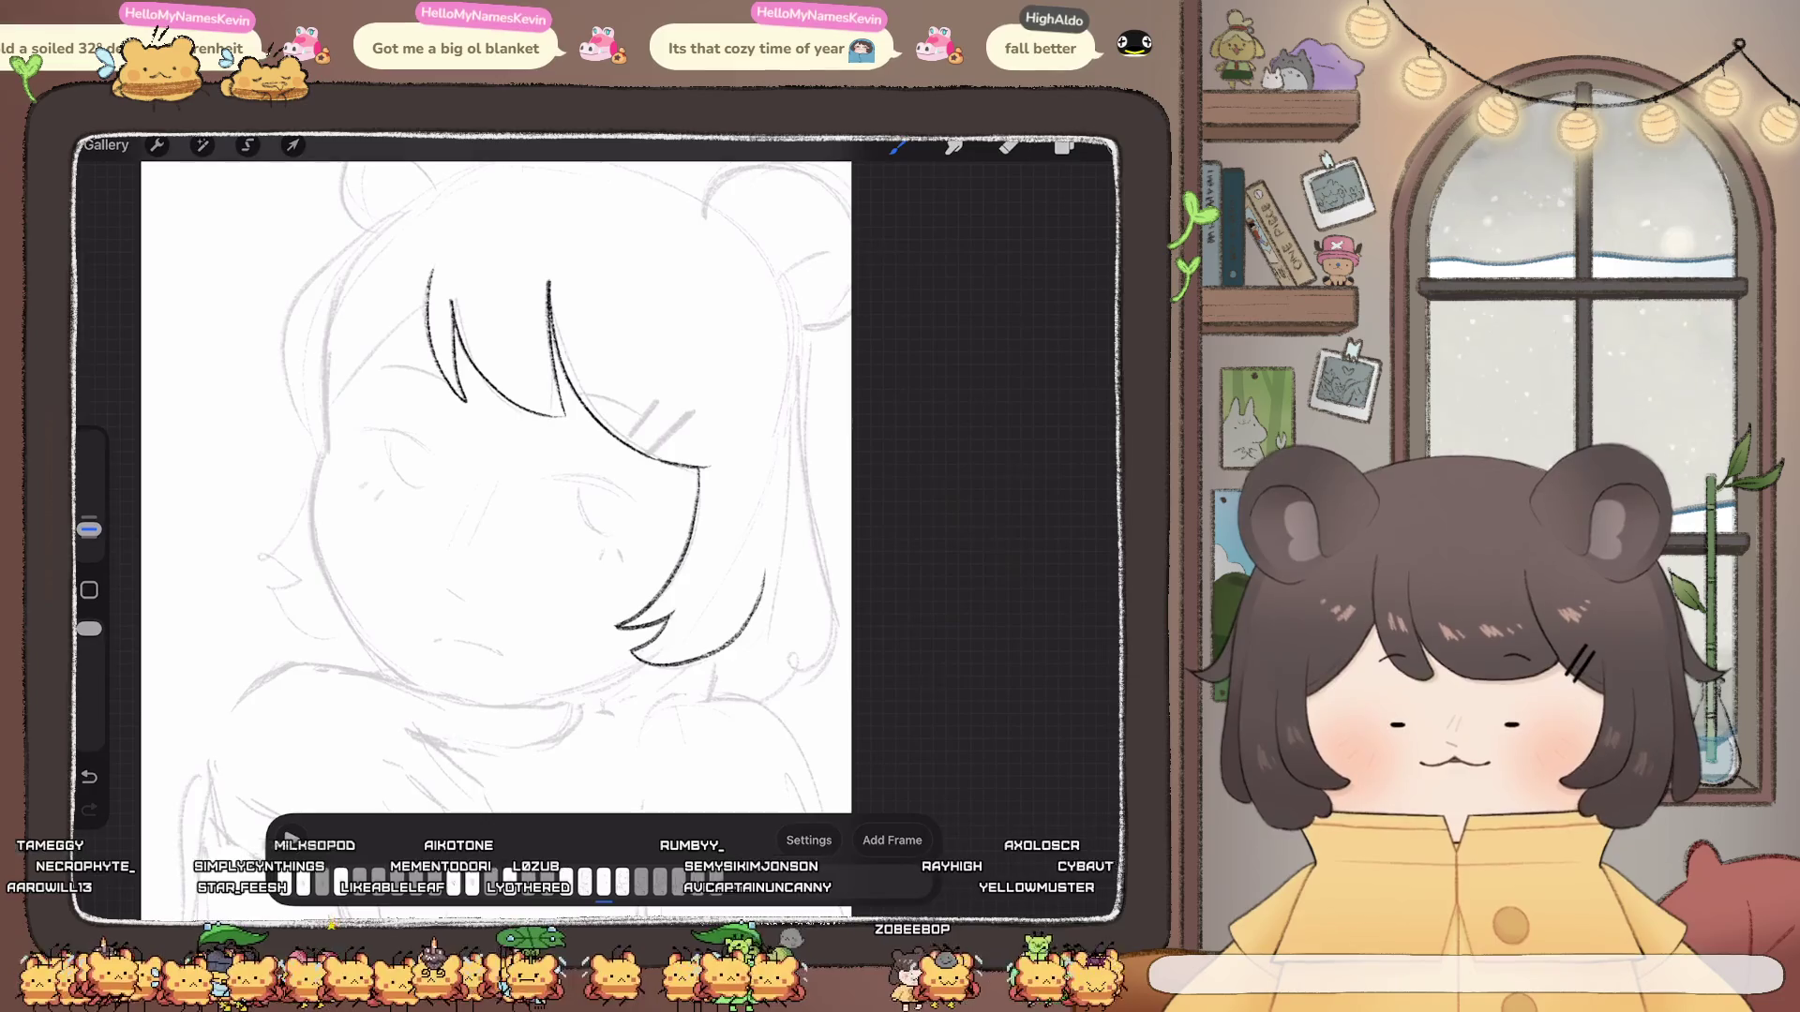
{"action": "scroll", "coordinate": [478, 493], "scroll_direction": "up", "scroll_amount": 3}
Step: Ink the right bear ear and the outline along the top of the head
{"action": "left_click_drag", "start_coordinate": [670, 338], "coordinate": [655, 370]}
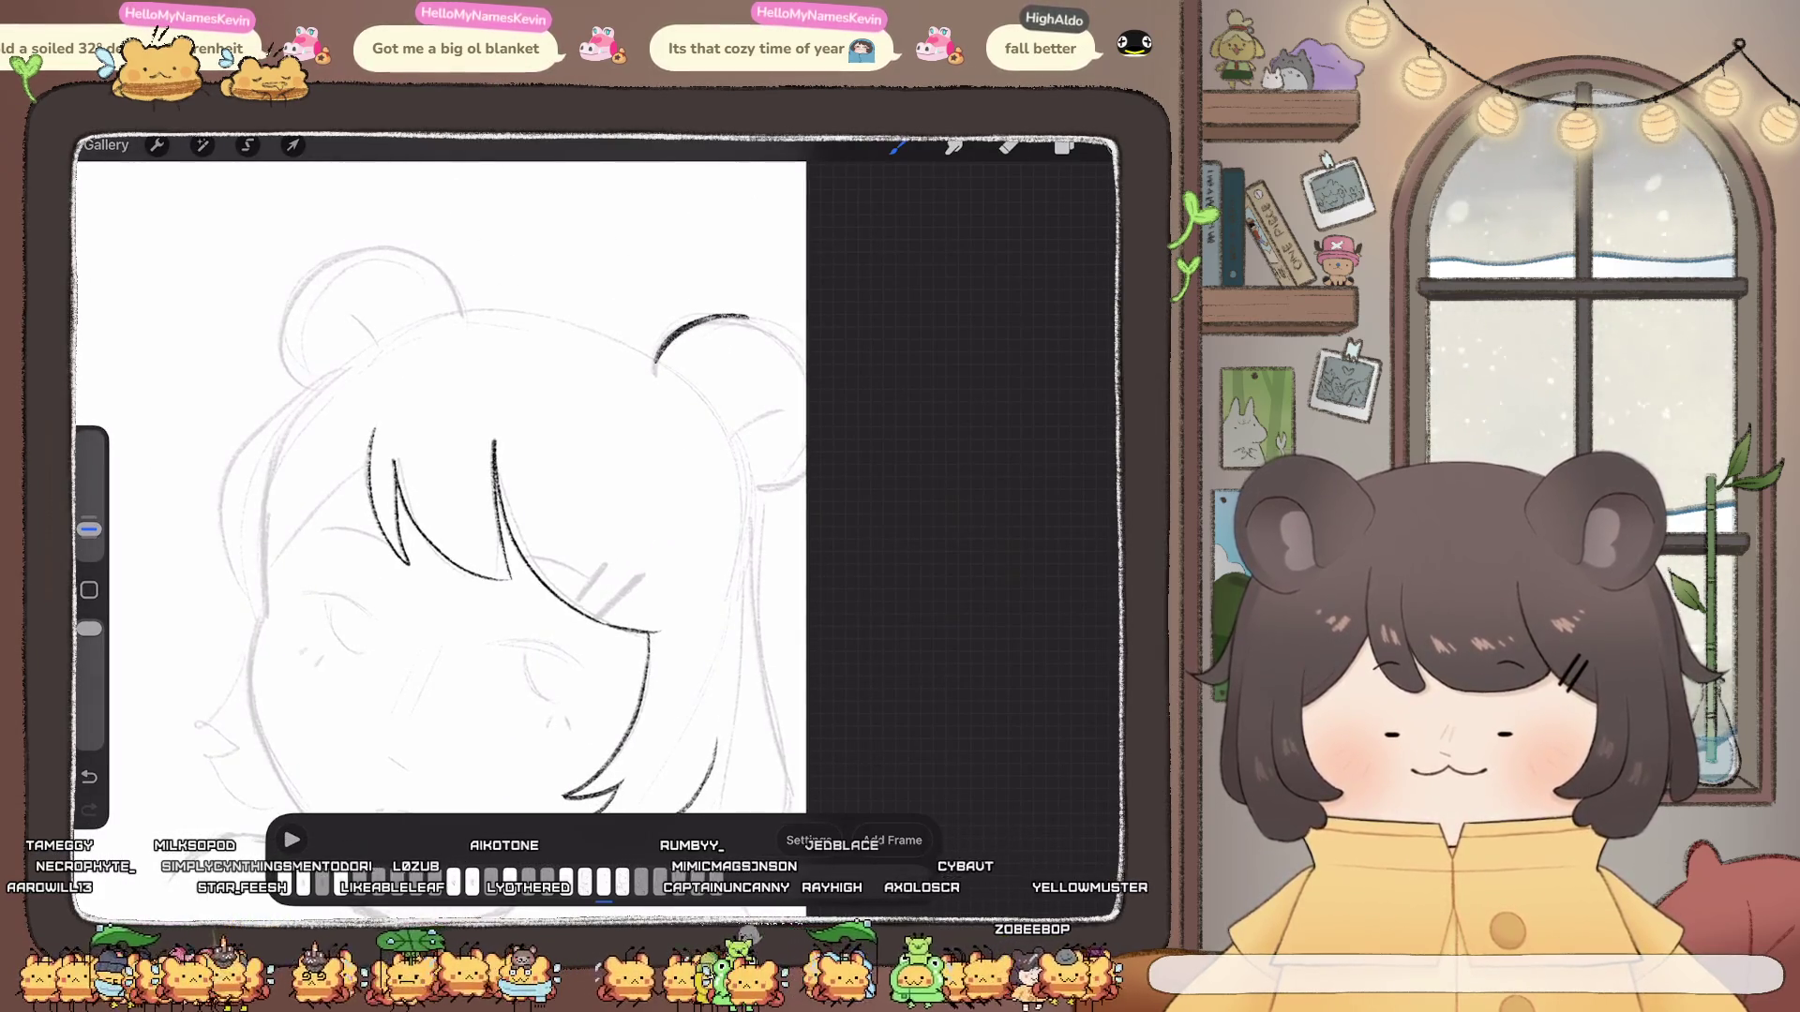
{"action": "left_click_drag", "start_coordinate": [750, 316], "coordinate": [804, 349]}
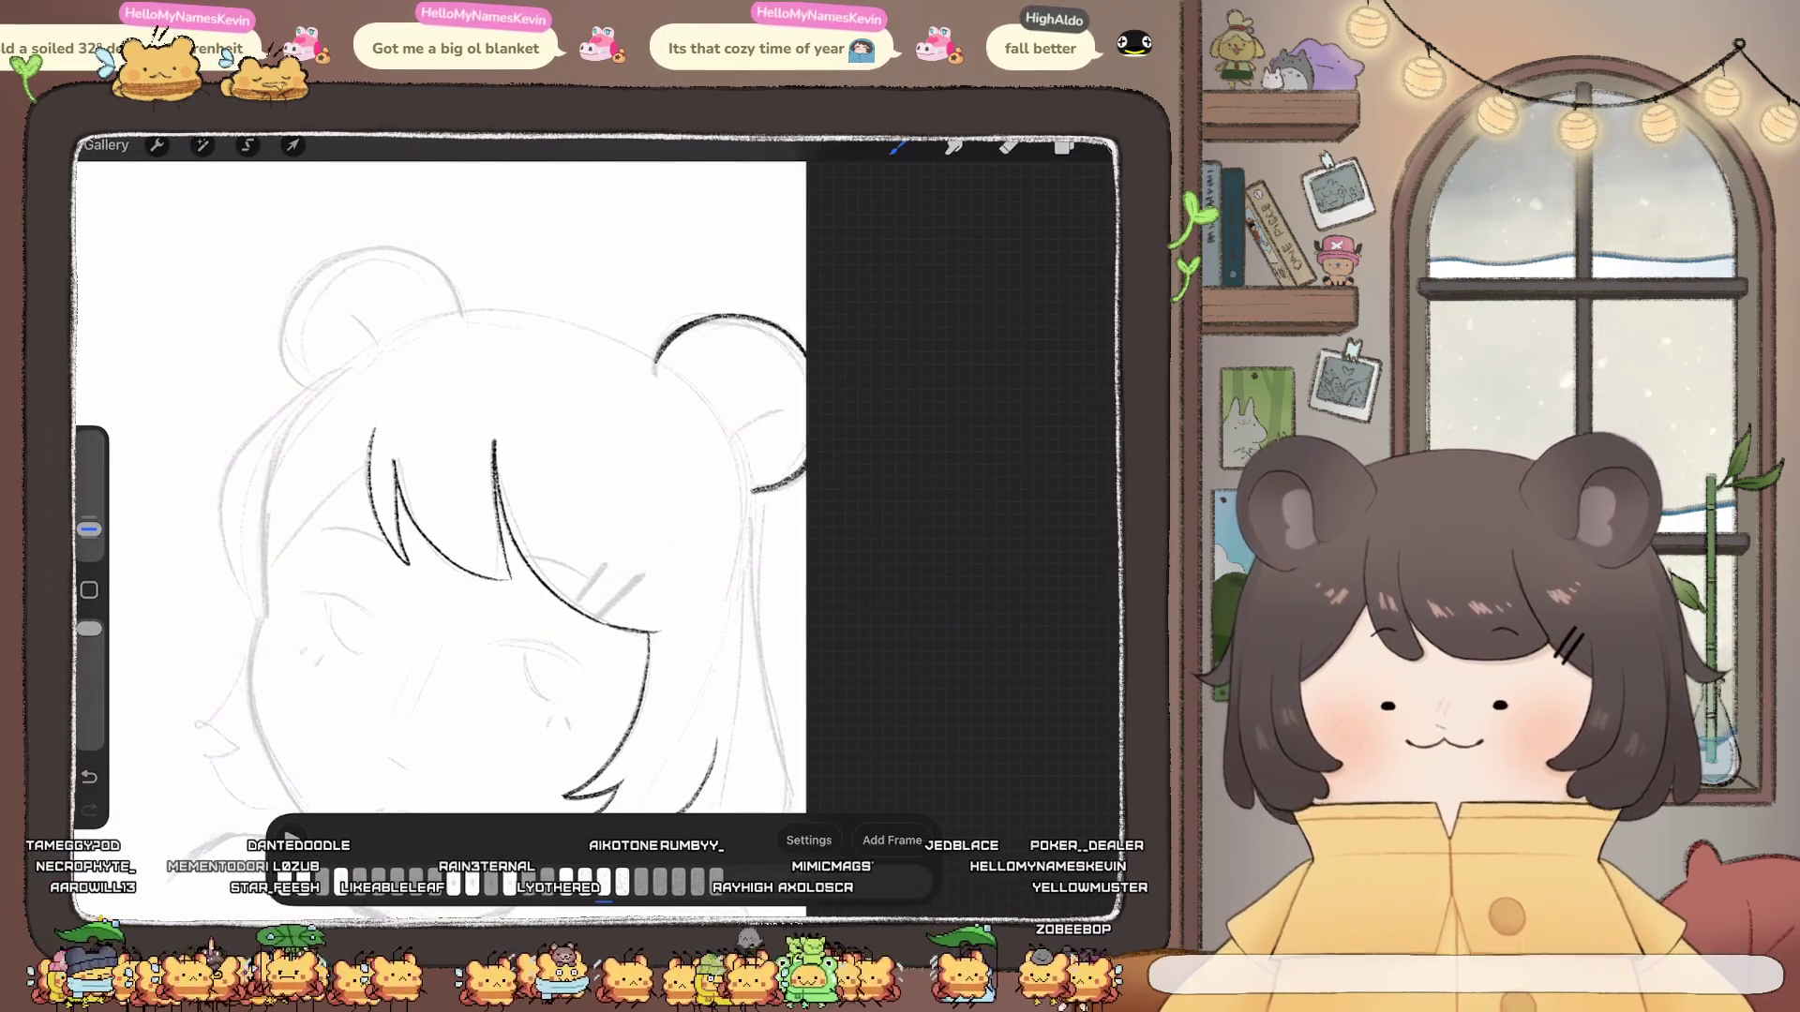
{"action": "scroll", "coordinate": [563, 492], "scroll_direction": "up", "scroll_amount": 2}
{"action": "left_click_drag", "start_coordinate": [929, 560], "coordinate": [991, 541]}
{"action": "scroll", "coordinate": [564, 492], "scroll_direction": "up", "scroll_amount": 1}
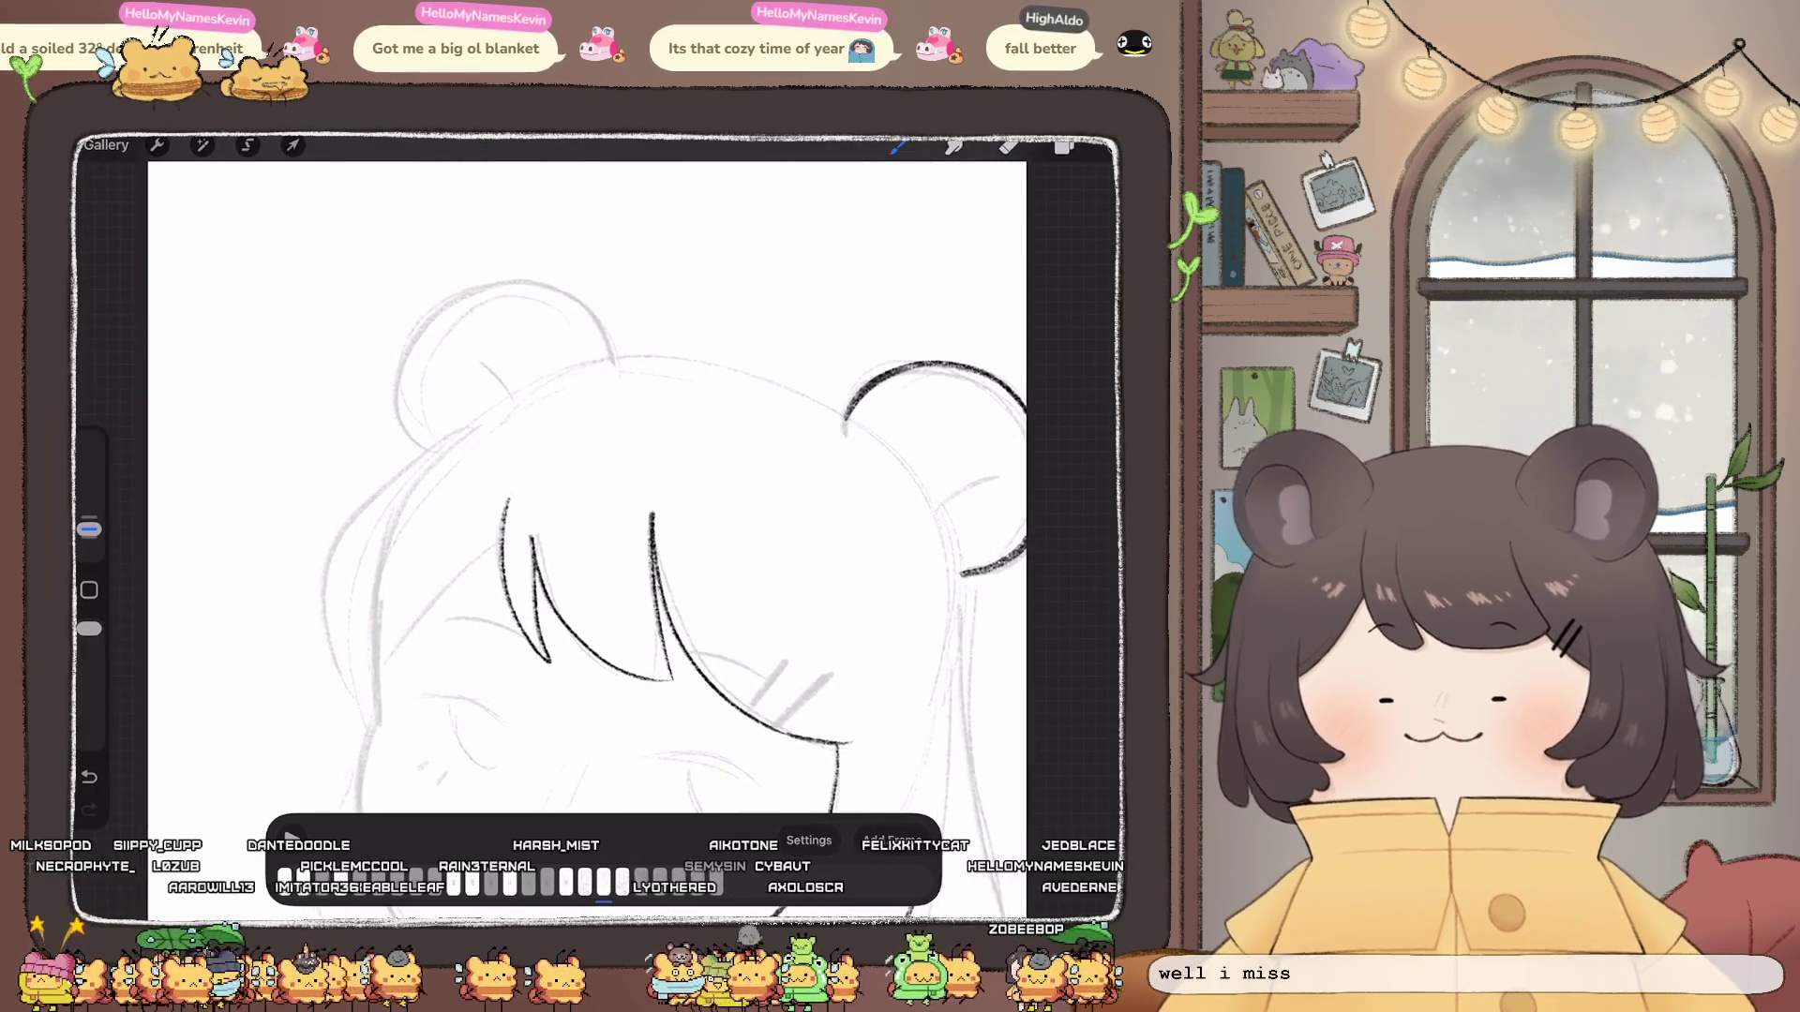
{"action": "left_click_drag", "start_coordinate": [721, 372], "coordinate": [850, 423]}
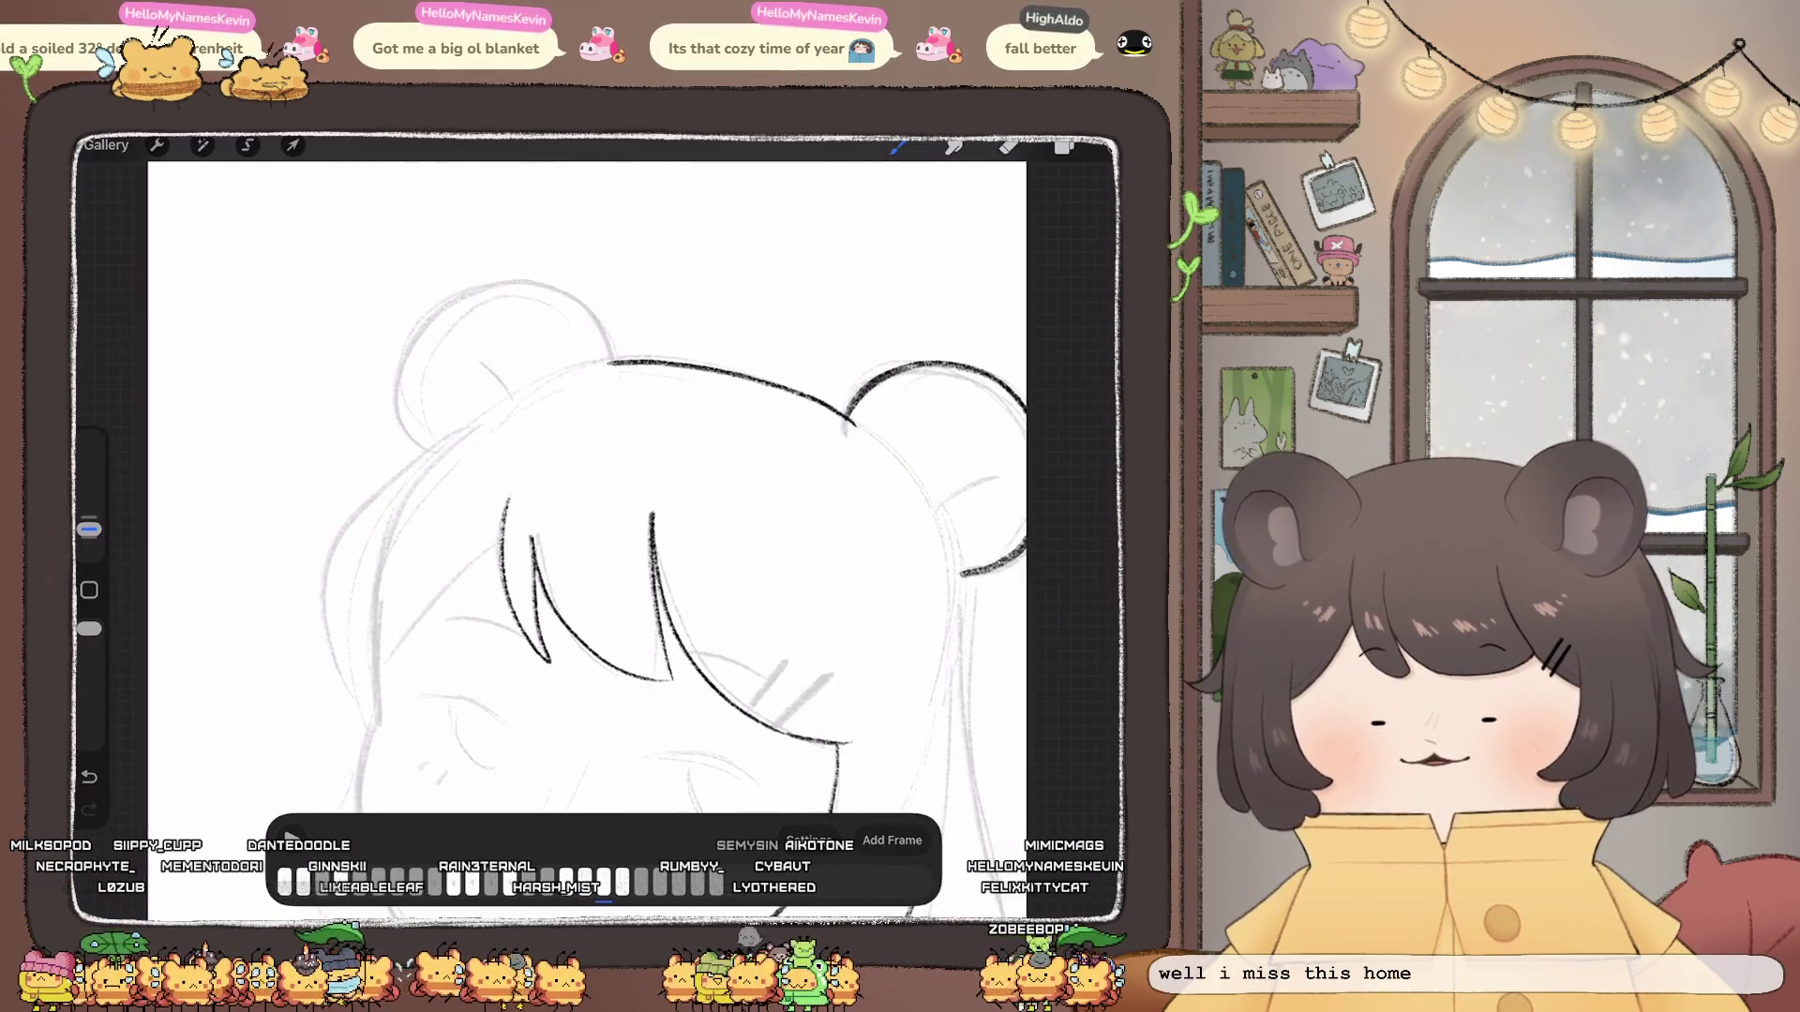
{"action": "left_click_drag", "start_coordinate": [618, 361], "coordinate": [590, 365]}
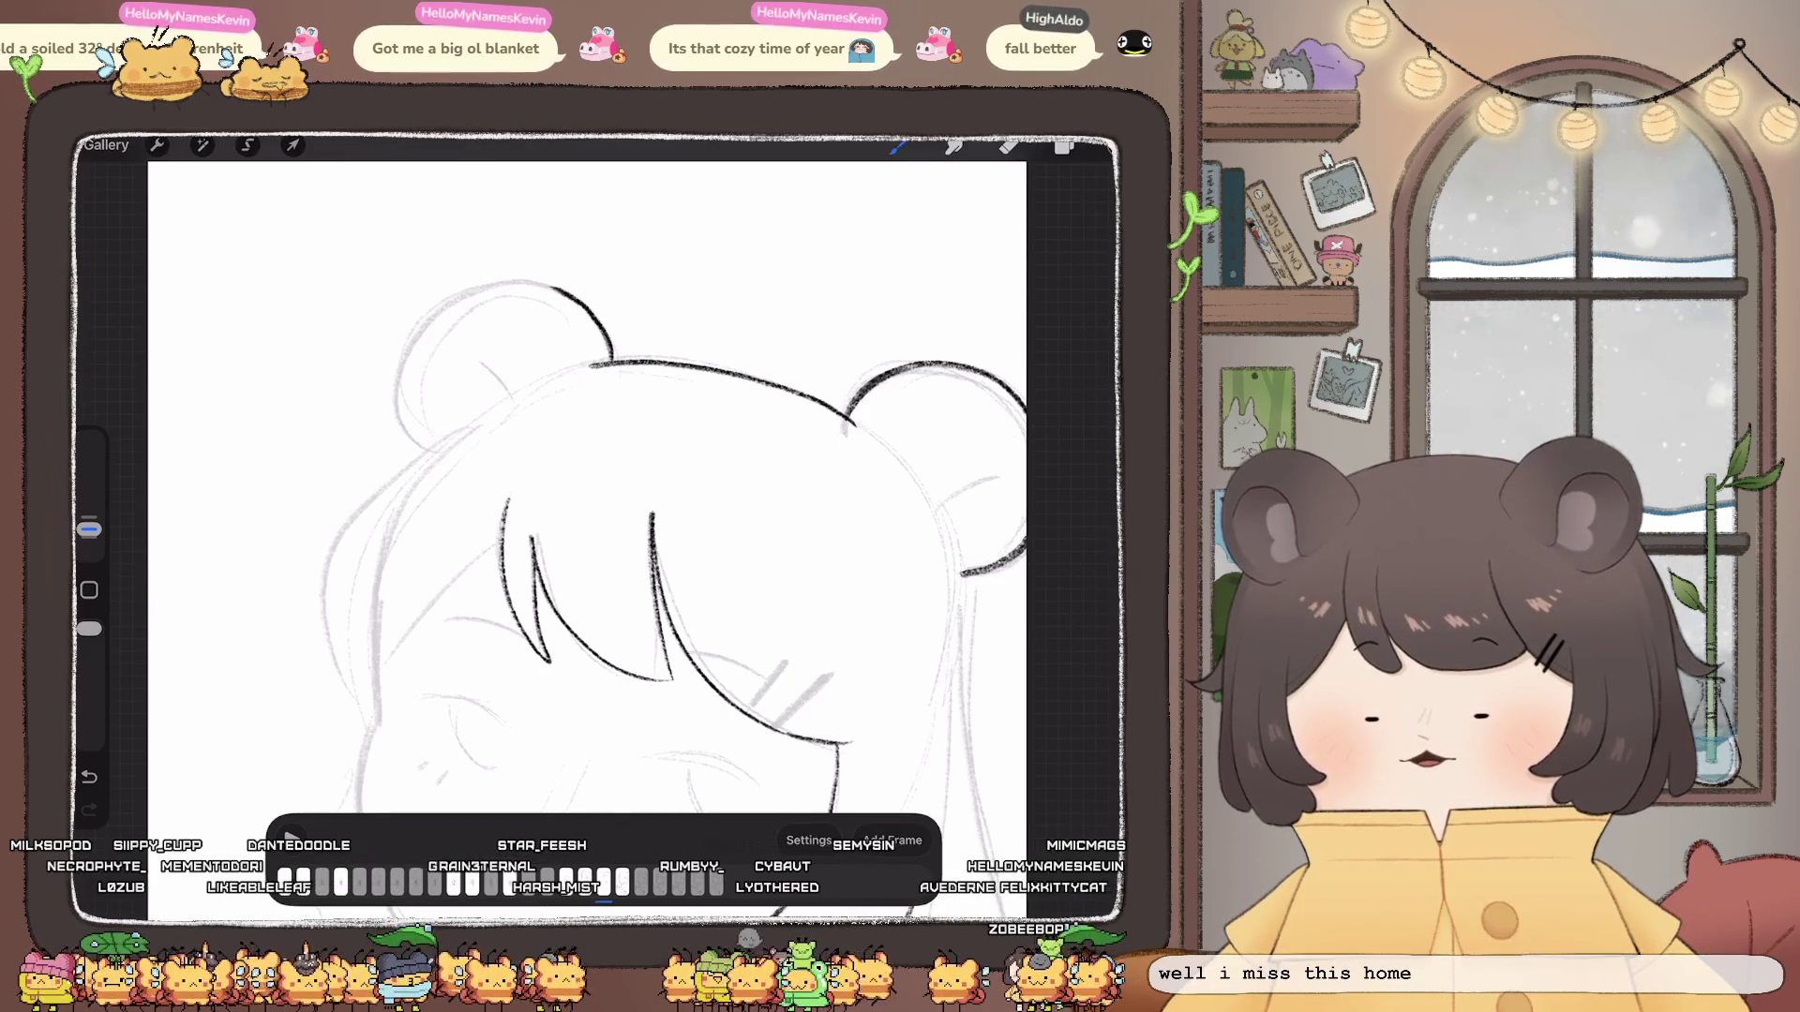
Step: Ink the top curve of the left bear ear and the left side of the hair
{"action": "left_click_drag", "start_coordinate": [425, 329], "coordinate": [555, 289]}
{"action": "scroll", "coordinate": [633, 534], "scroll_direction": "down", "scroll_amount": 5}
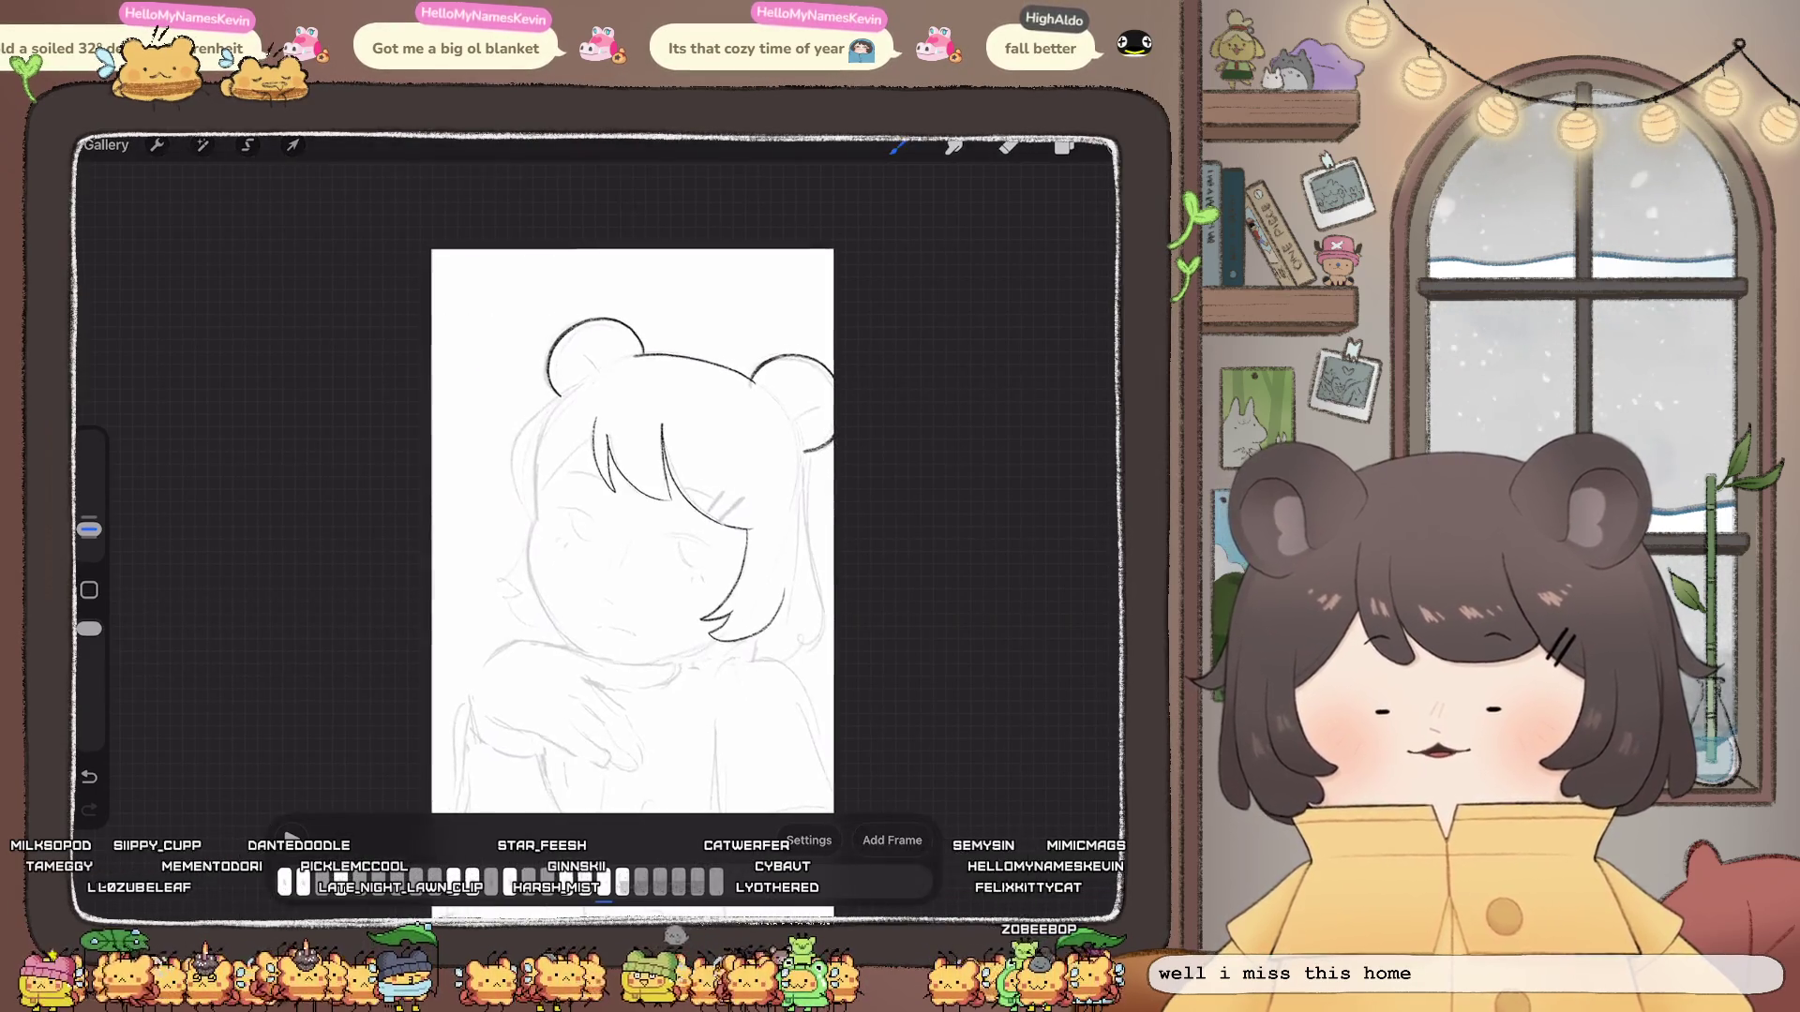
{"action": "scroll", "coordinate": [683, 473], "scroll_direction": "up", "scroll_amount": 5}
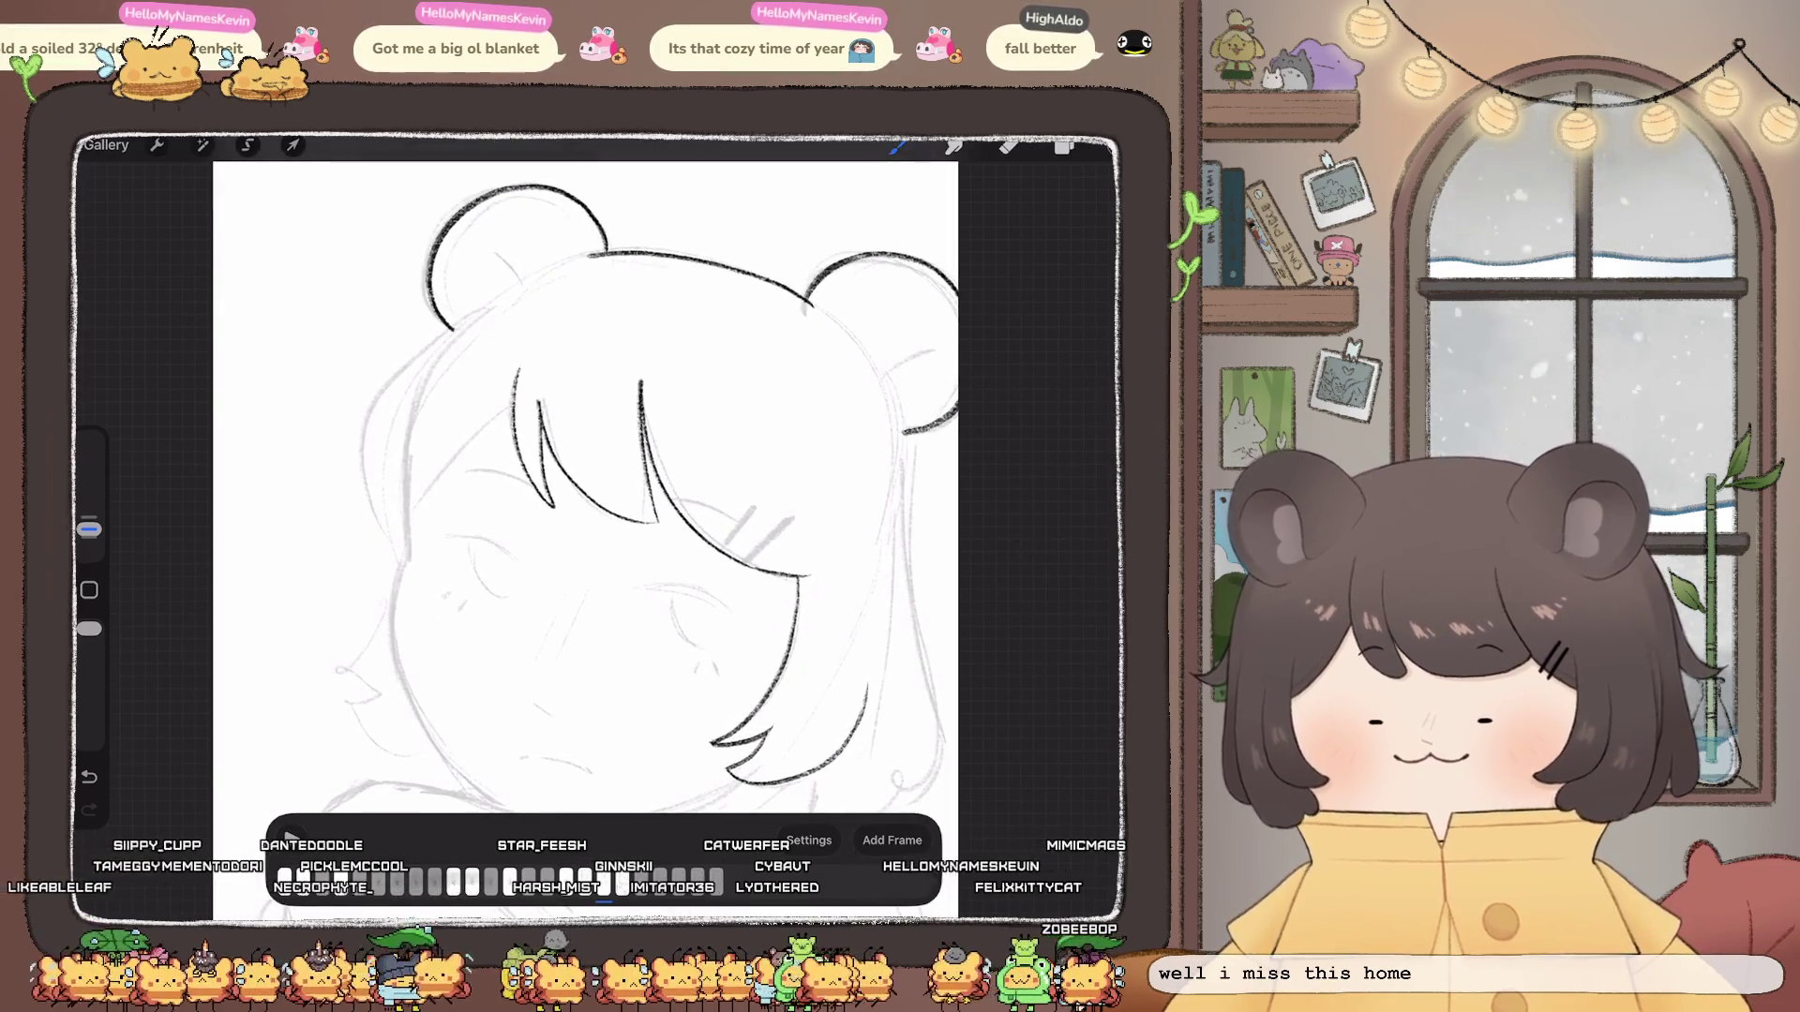
{"action": "left_click_drag", "start_coordinate": [447, 333], "coordinate": [377, 412]}
{"action": "left_click_drag", "start_coordinate": [640, 478], "coordinate": [756, 464]}
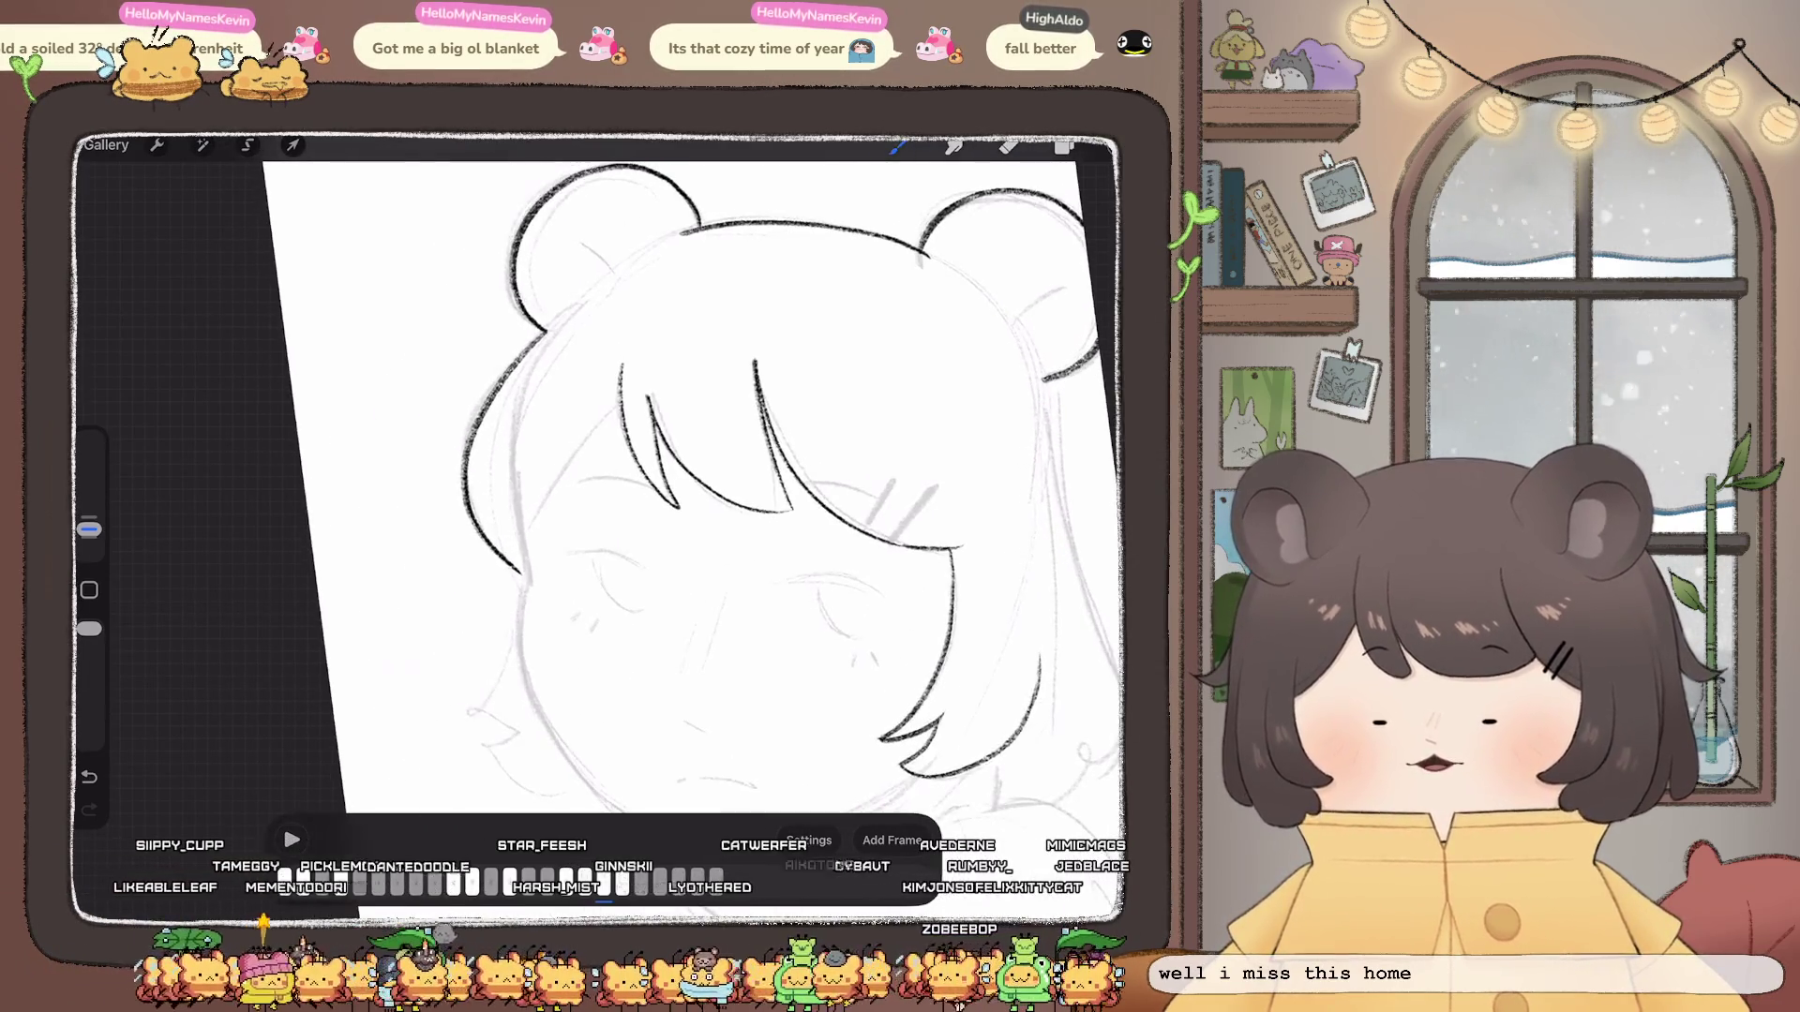
{"action": "scroll", "coordinate": [605, 478], "scroll_direction": "down", "scroll_amount": 5}
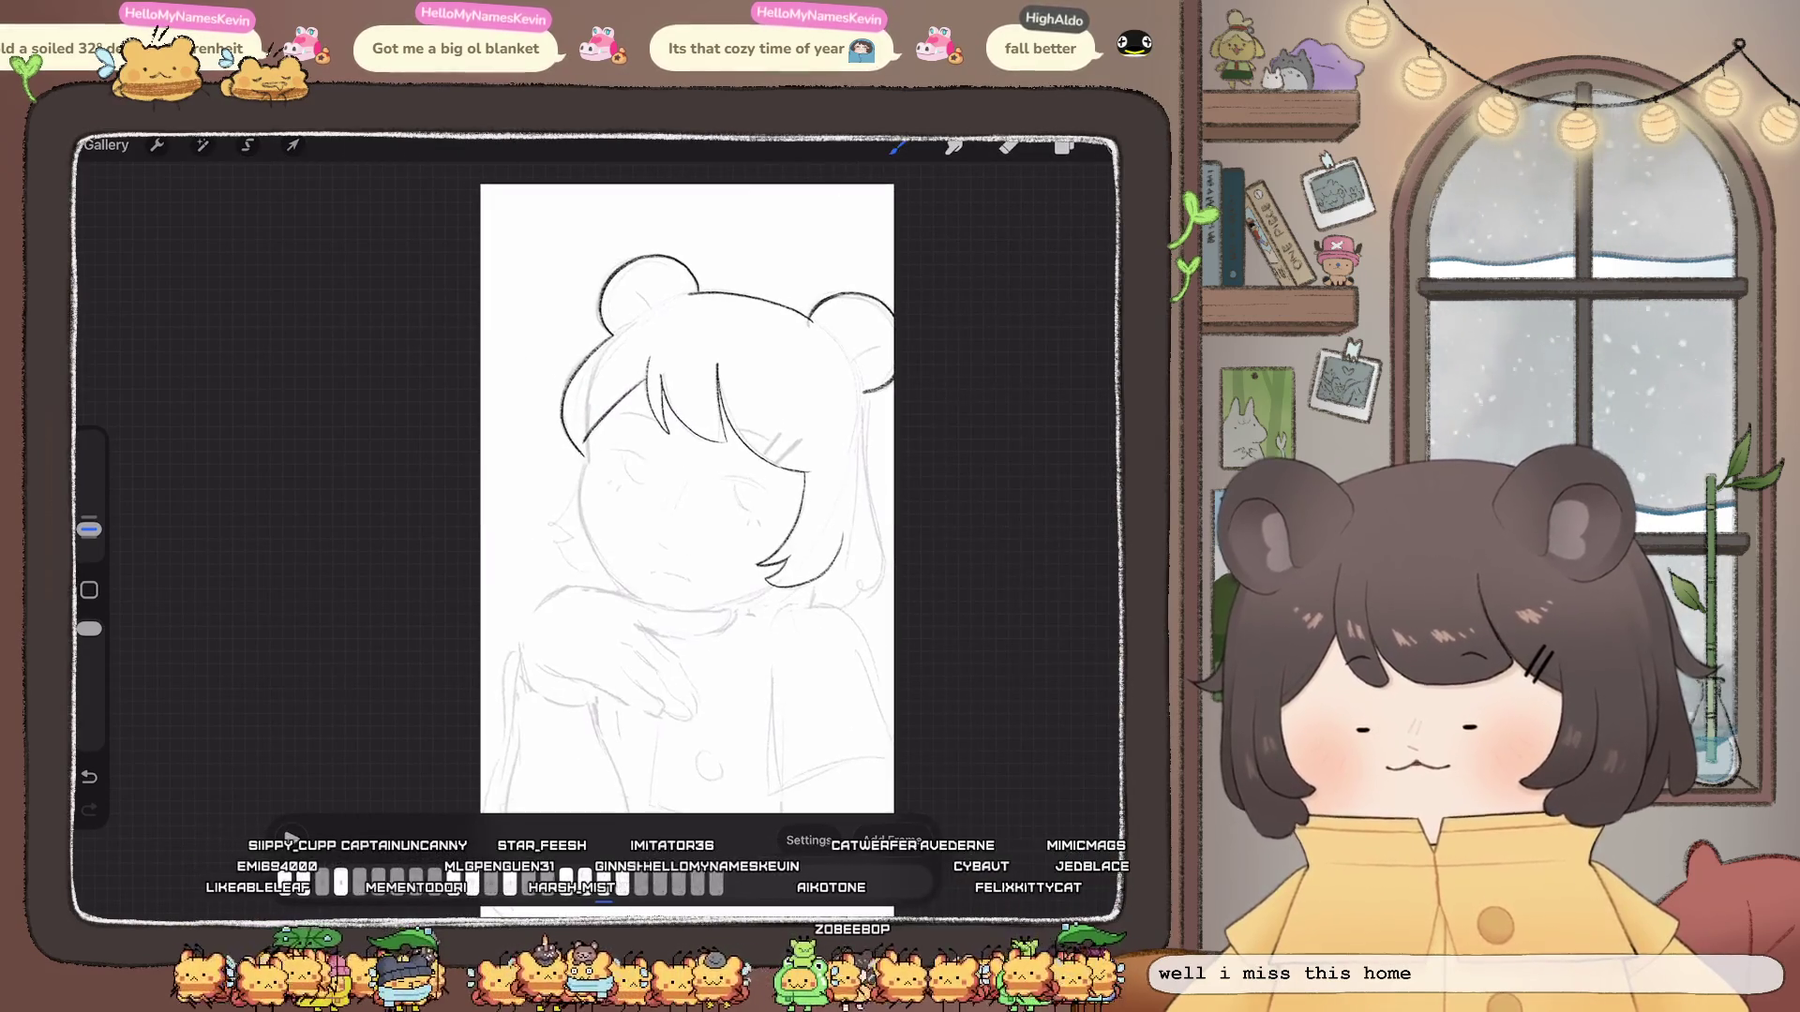
{"action": "scroll", "coordinate": [605, 478], "scroll_direction": "up", "scroll_amount": 5}
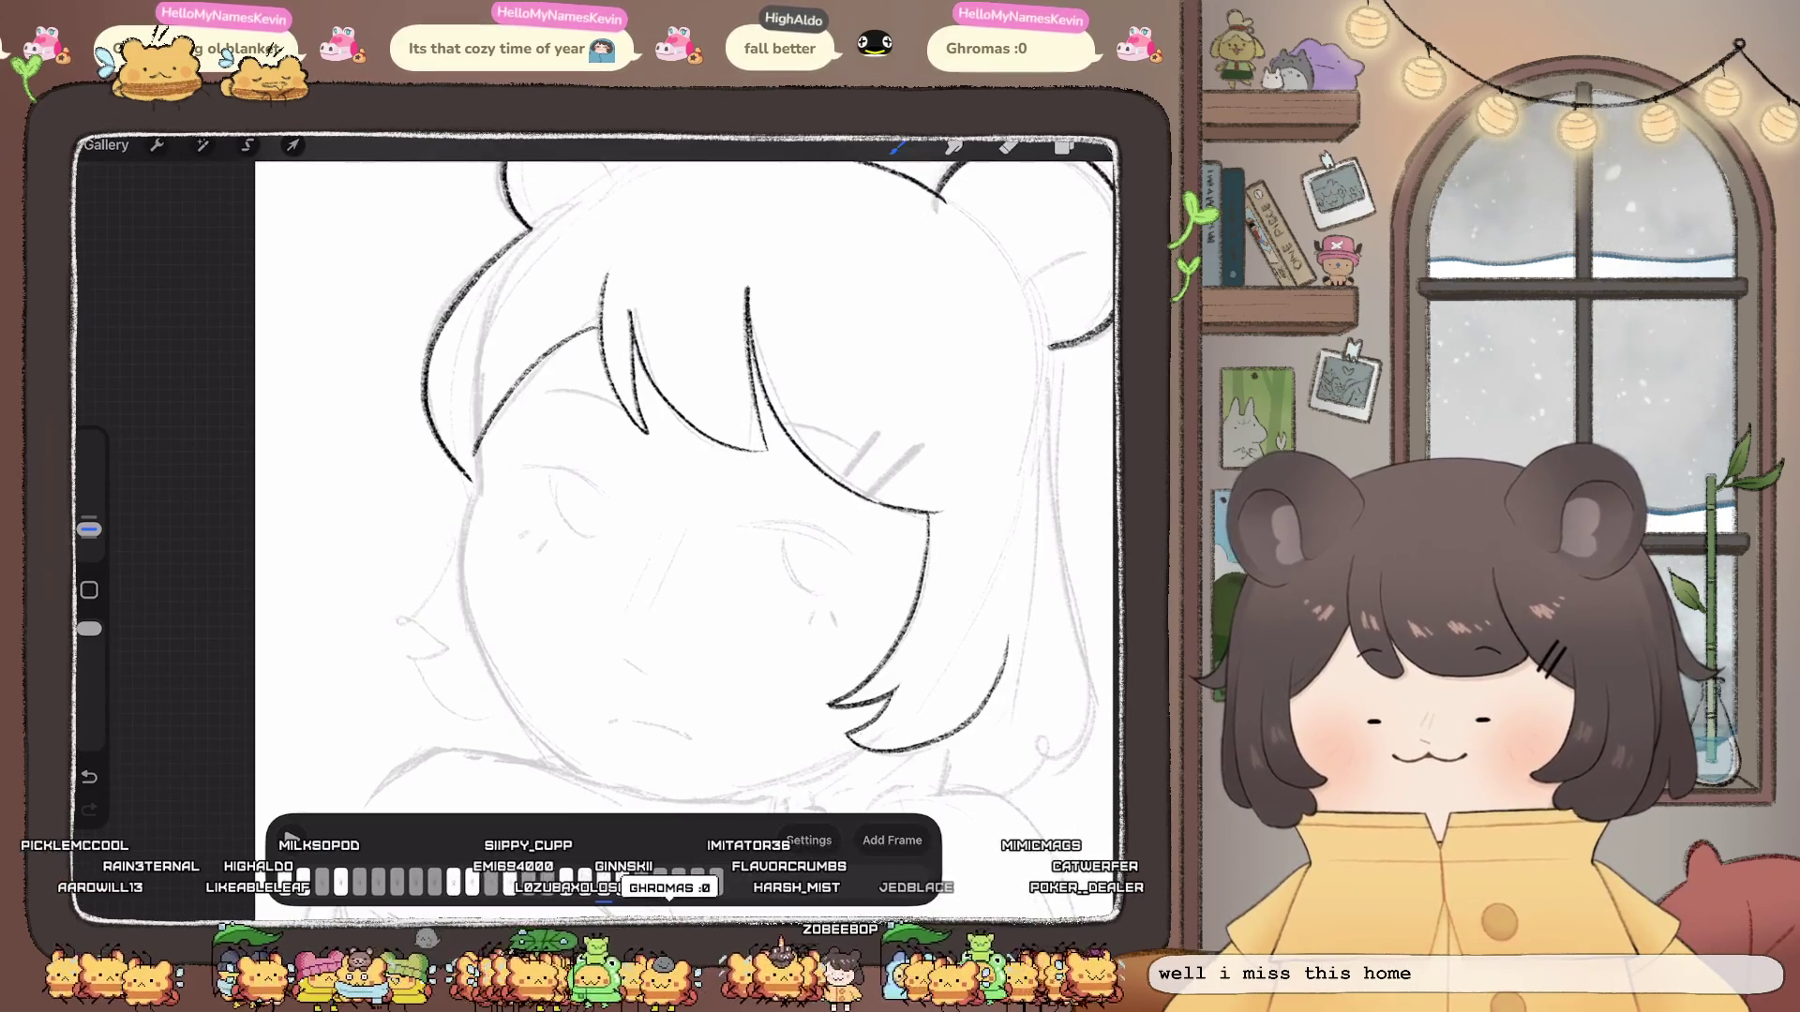
{"action": "scroll", "coordinate": [689, 520], "scroll_direction": "down", "scroll_amount": 3}
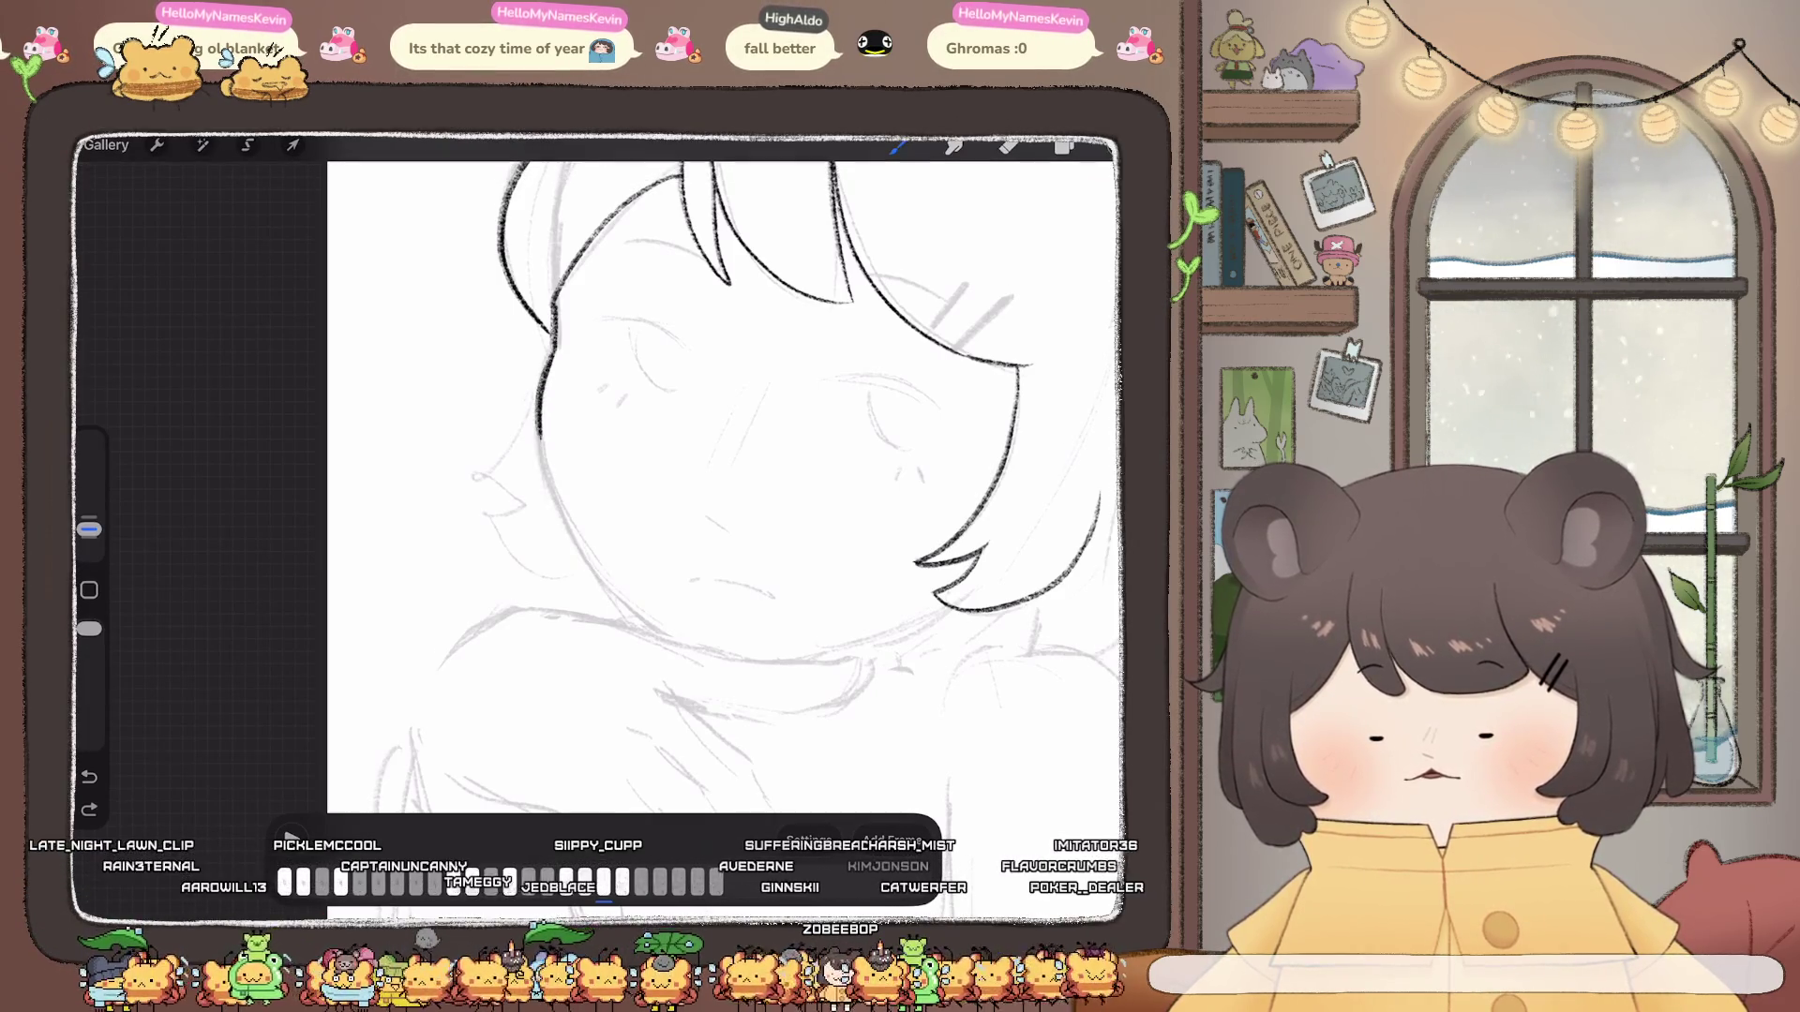
Step: Ink the left side of the face down toward the chin, redrawing the outline until it sits right
{"action": "left_click_drag", "start_coordinate": [538, 429], "coordinate": [576, 551]}
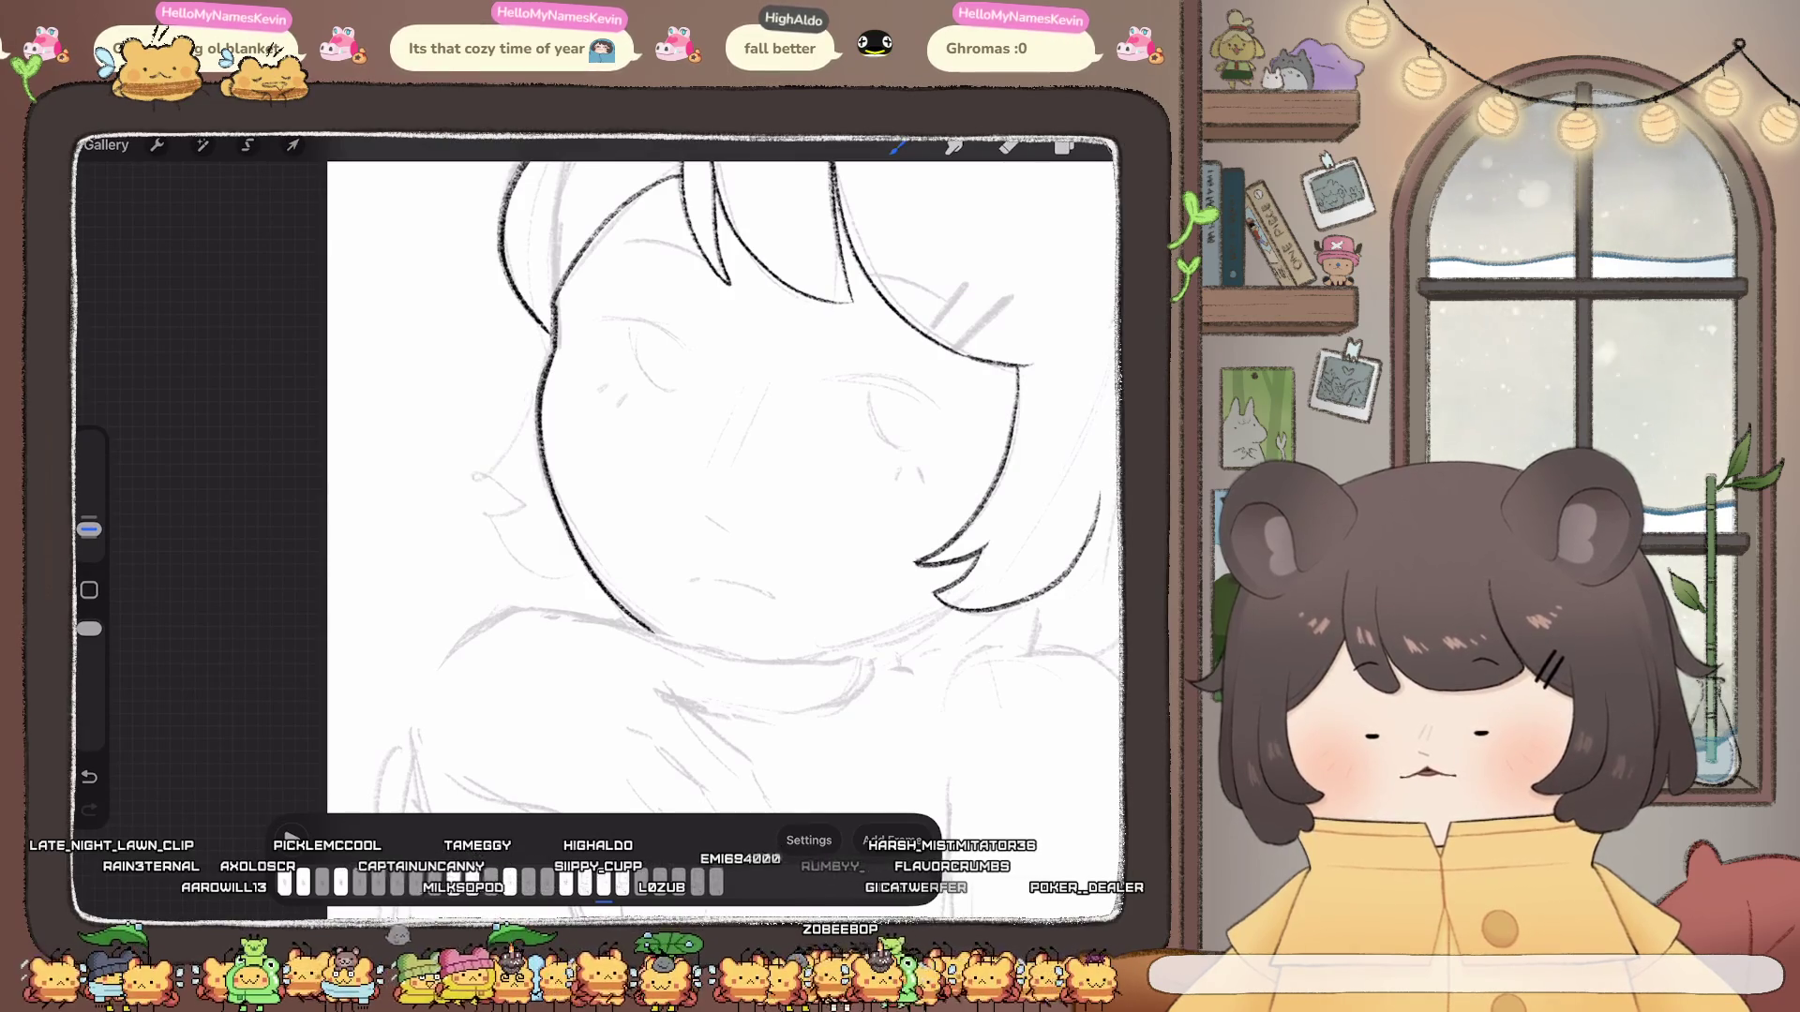
{"action": "key", "text": "ctrl+z"}
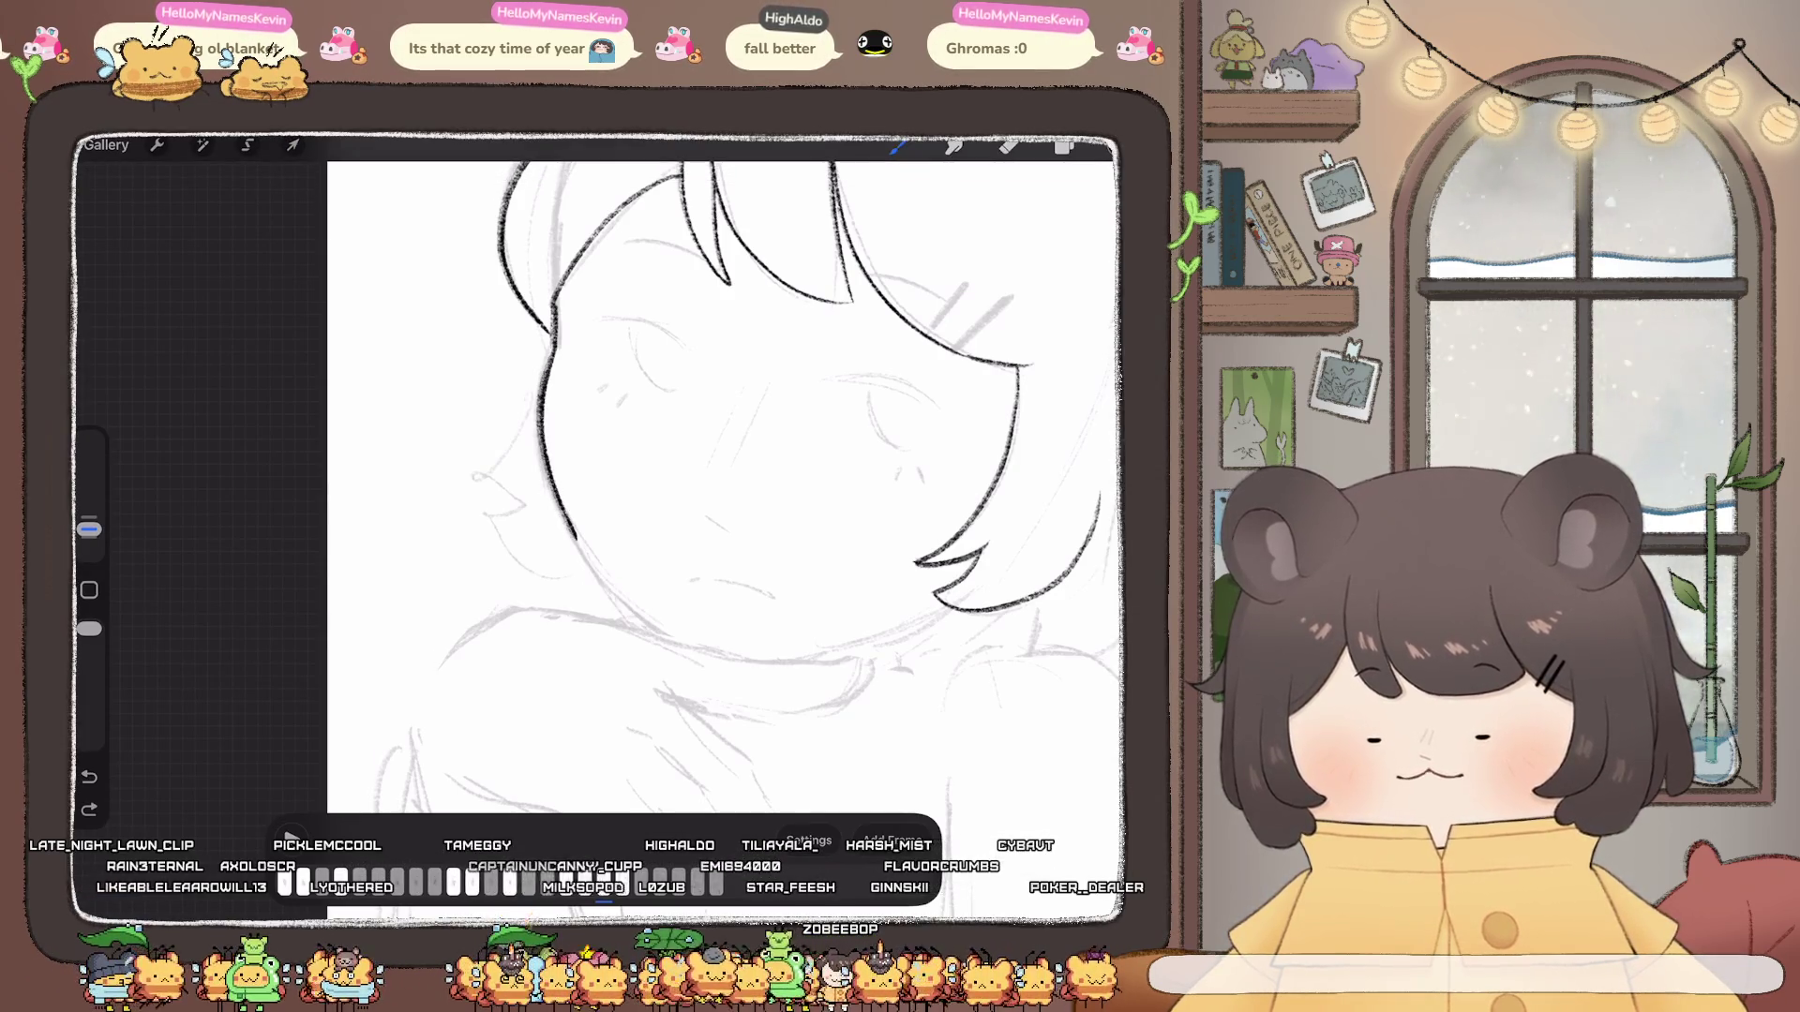
{"action": "left_click_drag", "start_coordinate": [572, 535], "coordinate": [627, 609]}
{"action": "key", "text": "ctrl+z"}
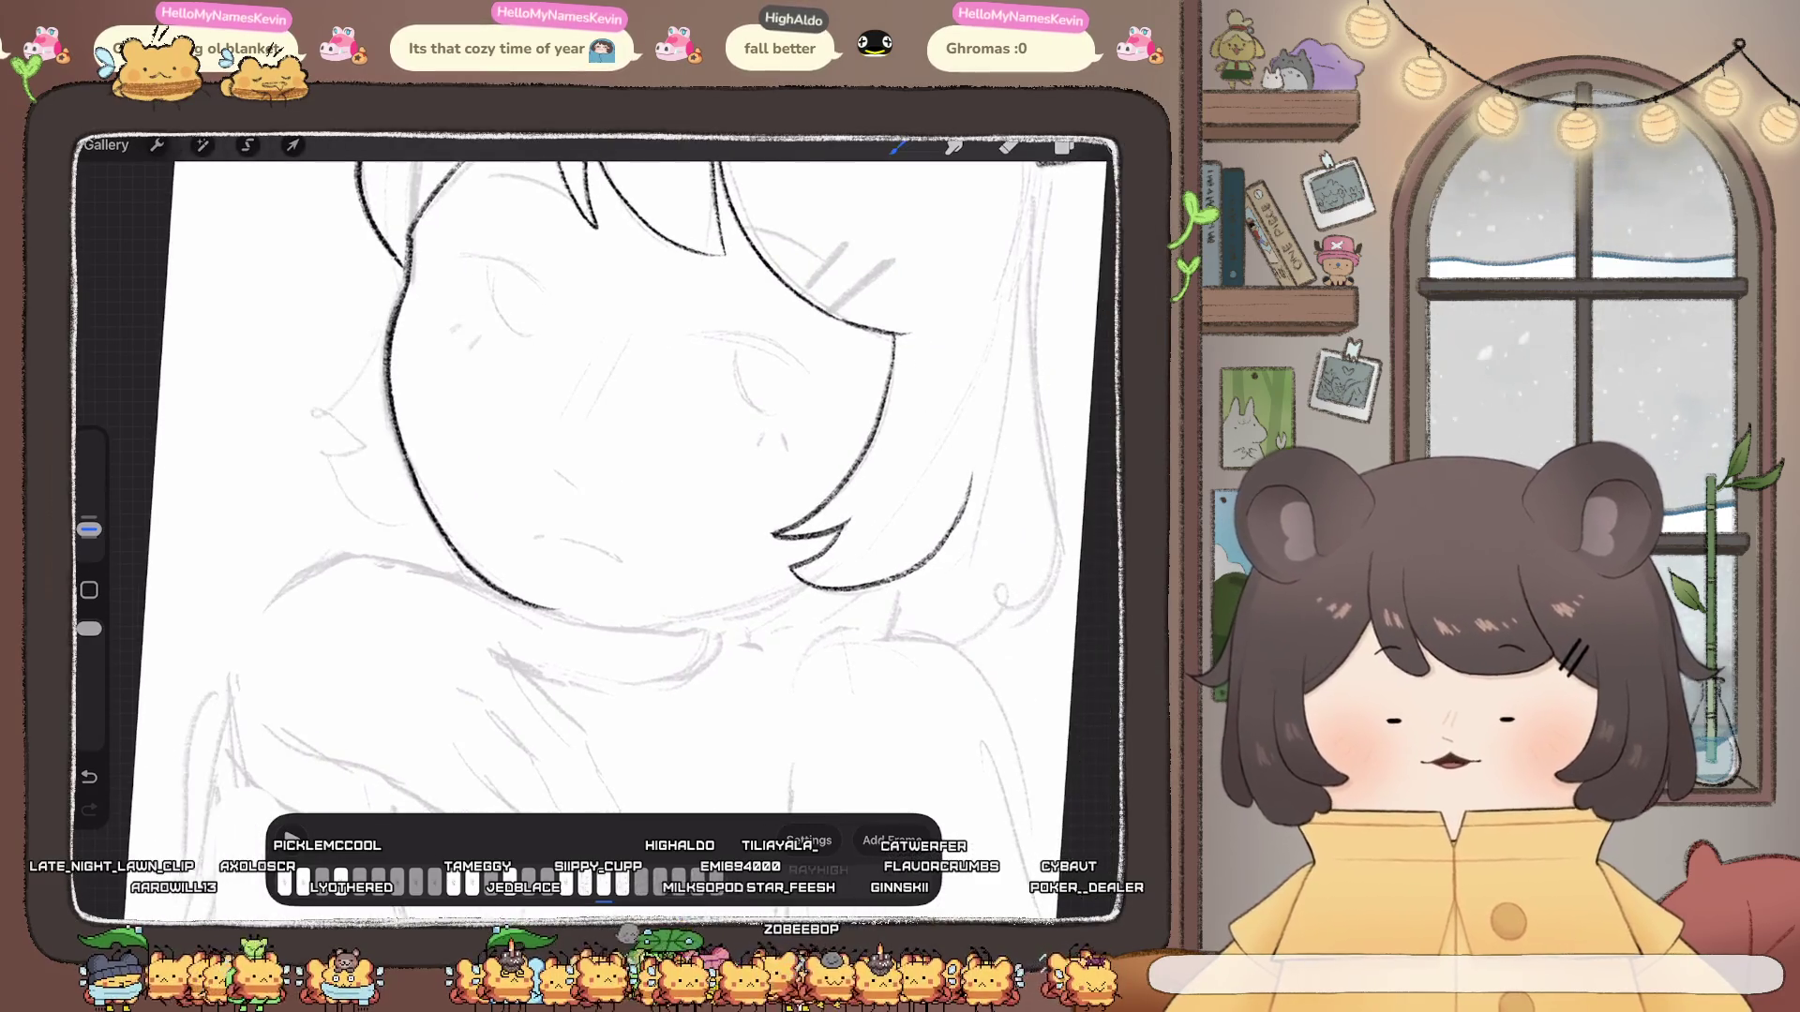
{"action": "left_click_drag", "start_coordinate": [408, 261], "coordinate": [392, 408]}
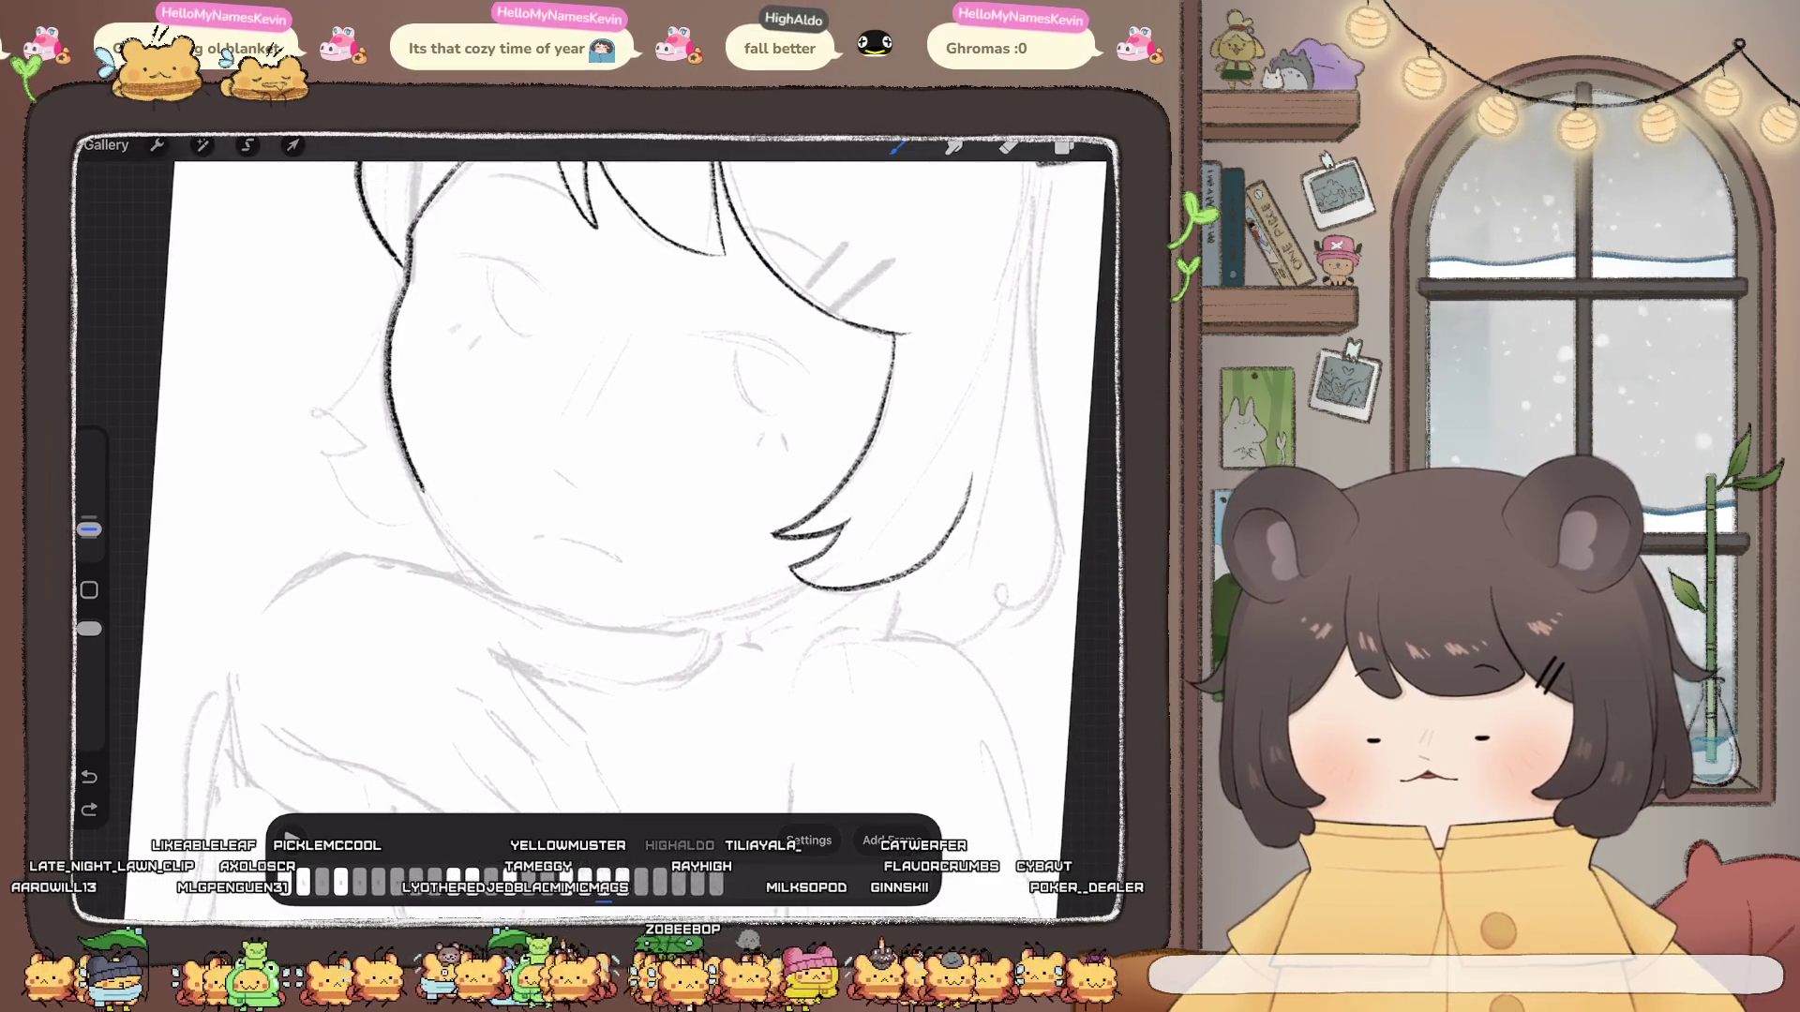
{"action": "left_click_drag", "start_coordinate": [419, 485], "coordinate": [473, 572]}
{"action": "mouse_move", "coordinate": [633, 422]}
{"action": "left_mouse_down"}
{"action": "mouse_move", "coordinate": [450, 521]}
{"action": "mouse_move", "coordinate": [478, 437]}
{"action": "left_mouse_up"}
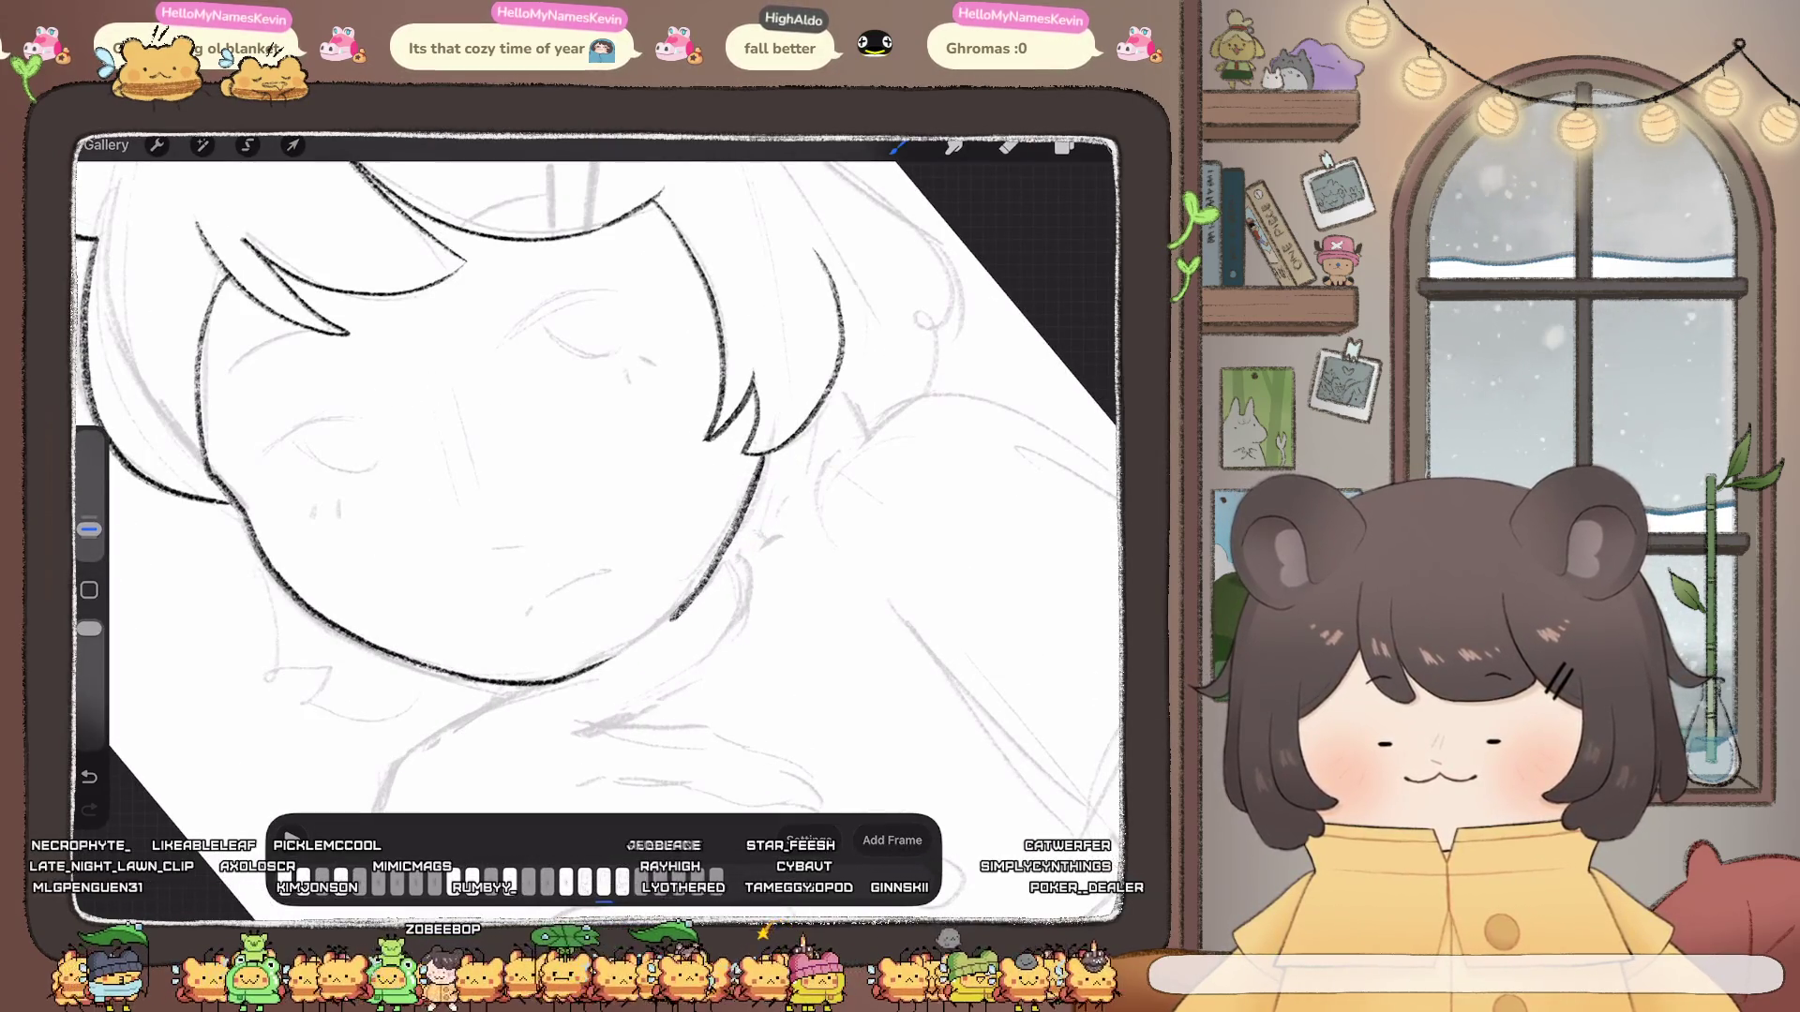
Step: Ink the right jaw, a line down the right side of the hair and a hair tuft left of the face
{"action": "left_click_drag", "start_coordinate": [760, 464], "coordinate": [622, 653]}
{"action": "scroll", "coordinate": [598, 492], "scroll_direction": "down", "scroll_amount": 5}
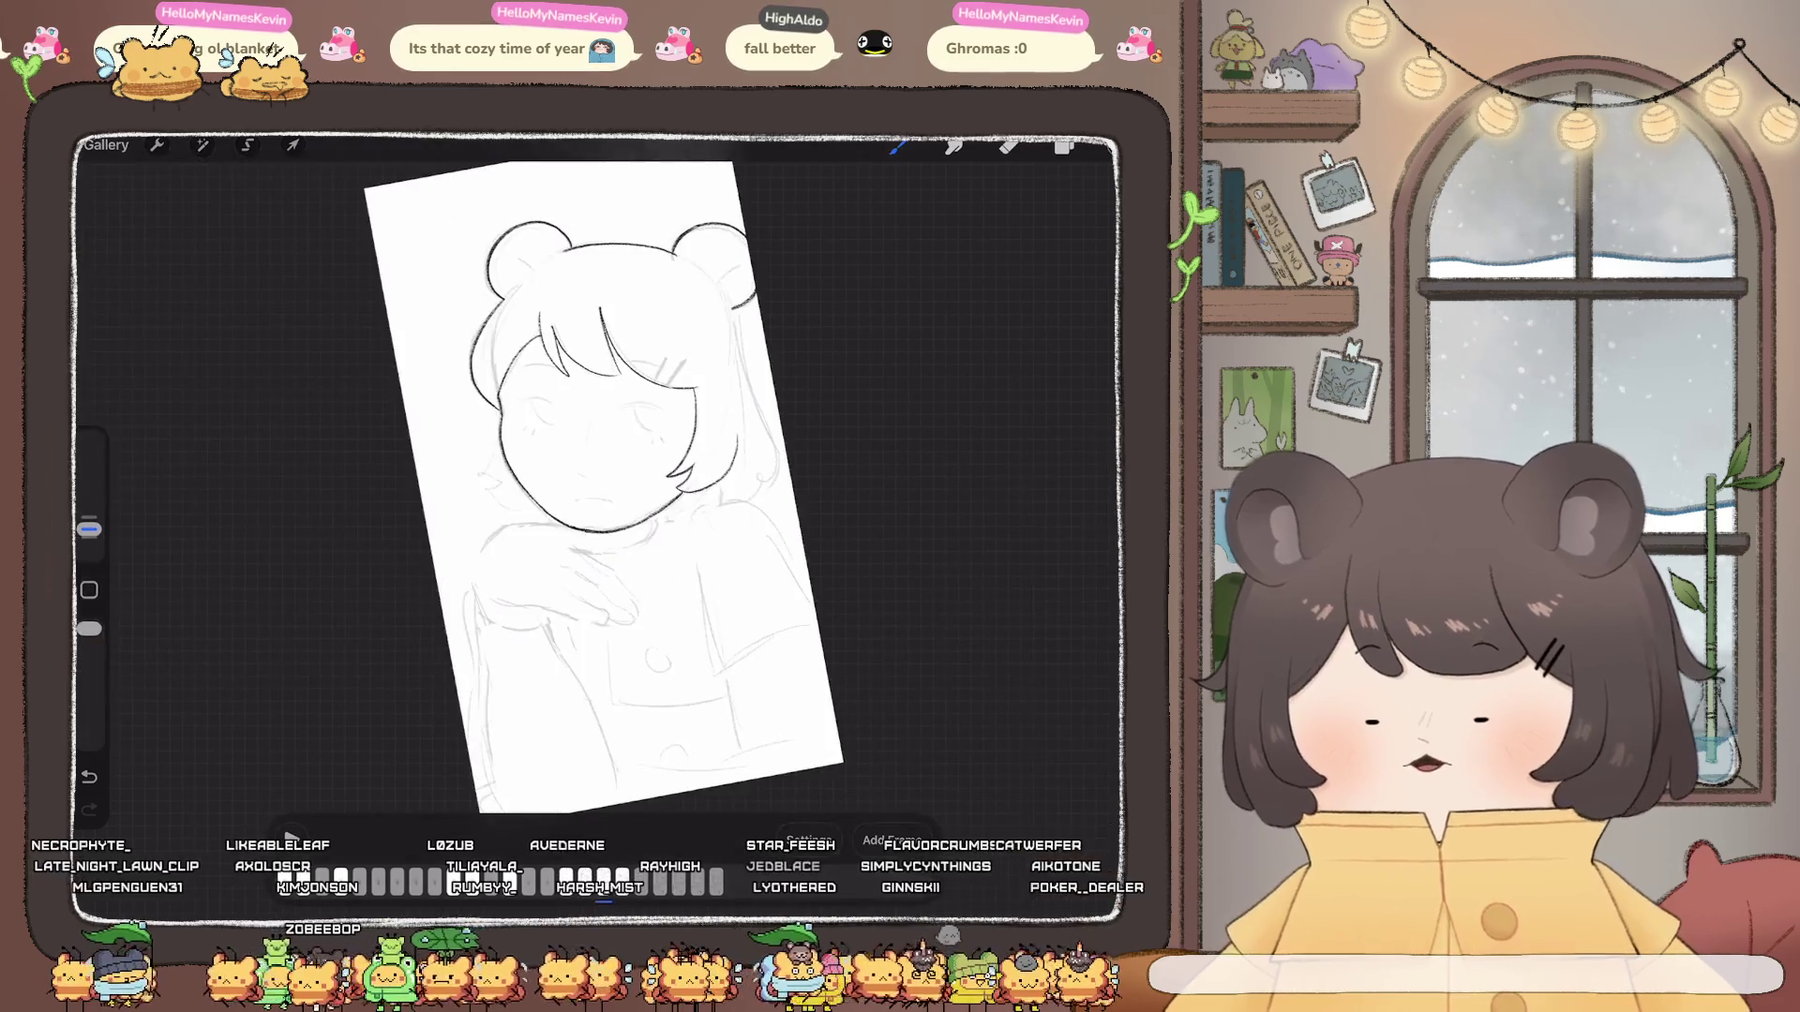
{"action": "scroll", "coordinate": [606, 590], "scroll_direction": "up", "scroll_amount": 5}
{"action": "scroll", "coordinate": [604, 591], "scroll_direction": "up", "scroll_amount": 3}
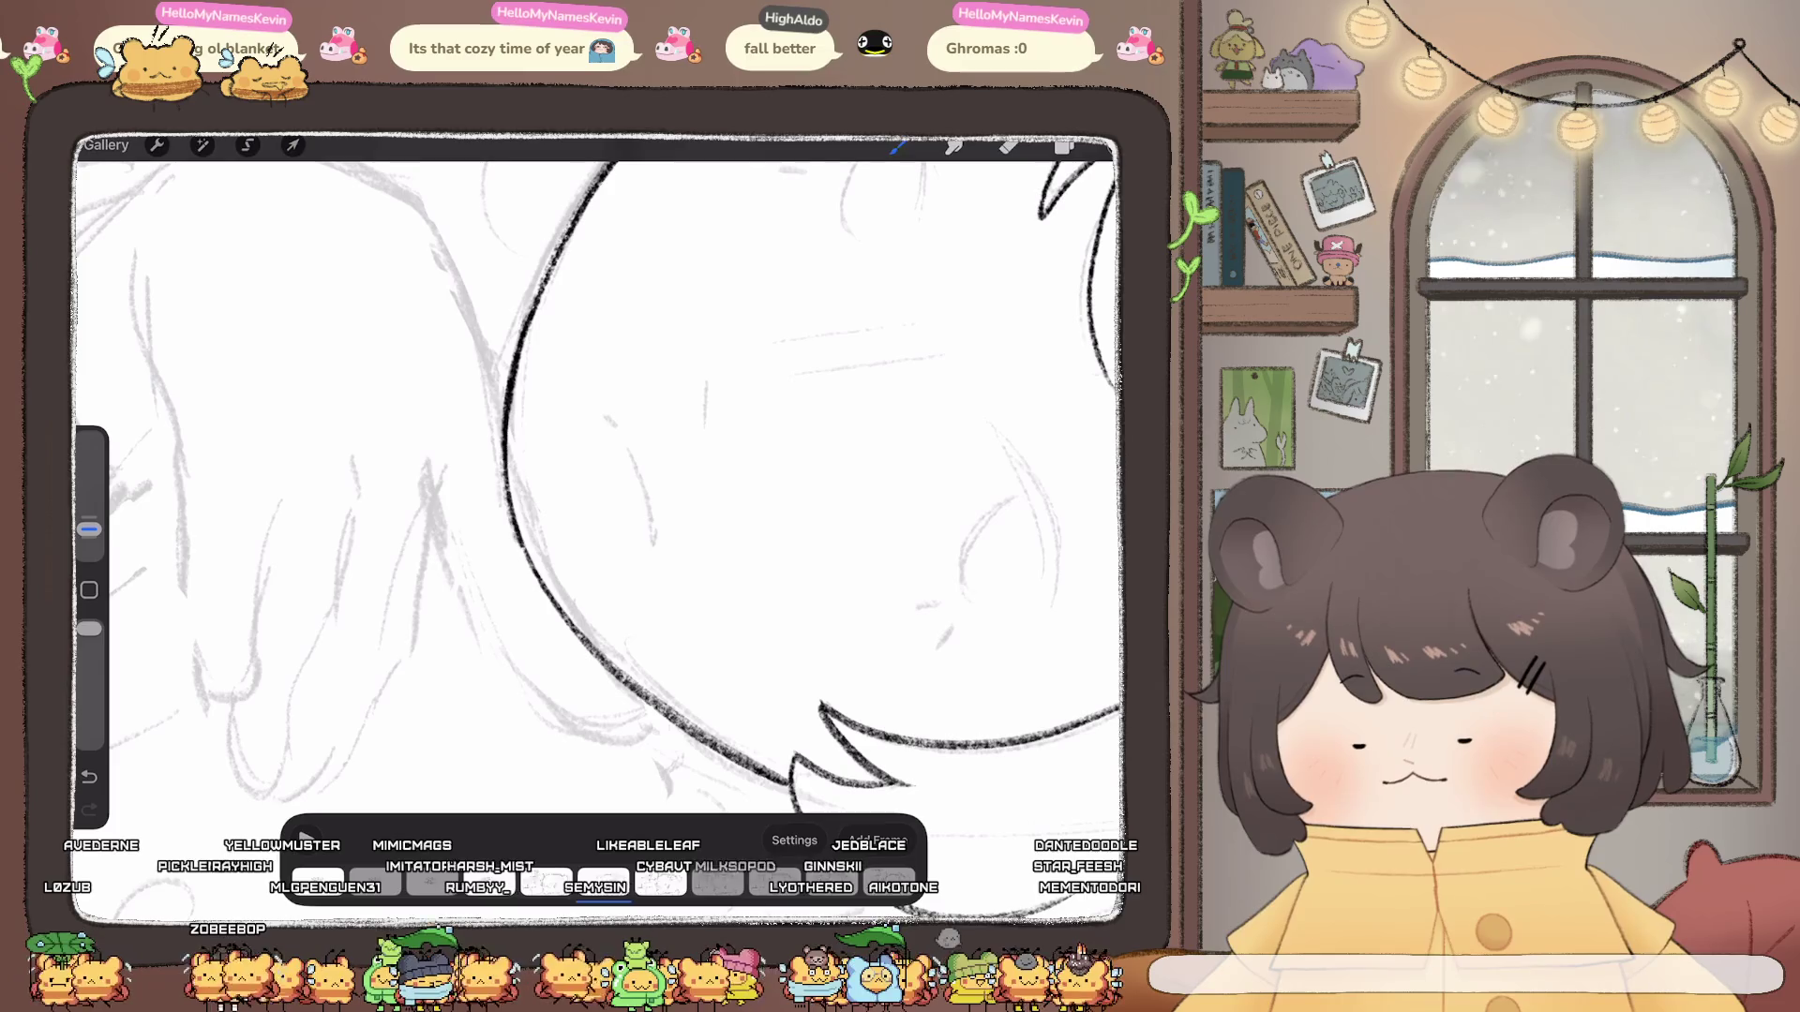
{"action": "scroll", "coordinate": [598, 534], "scroll_direction": "down", "scroll_amount": 5}
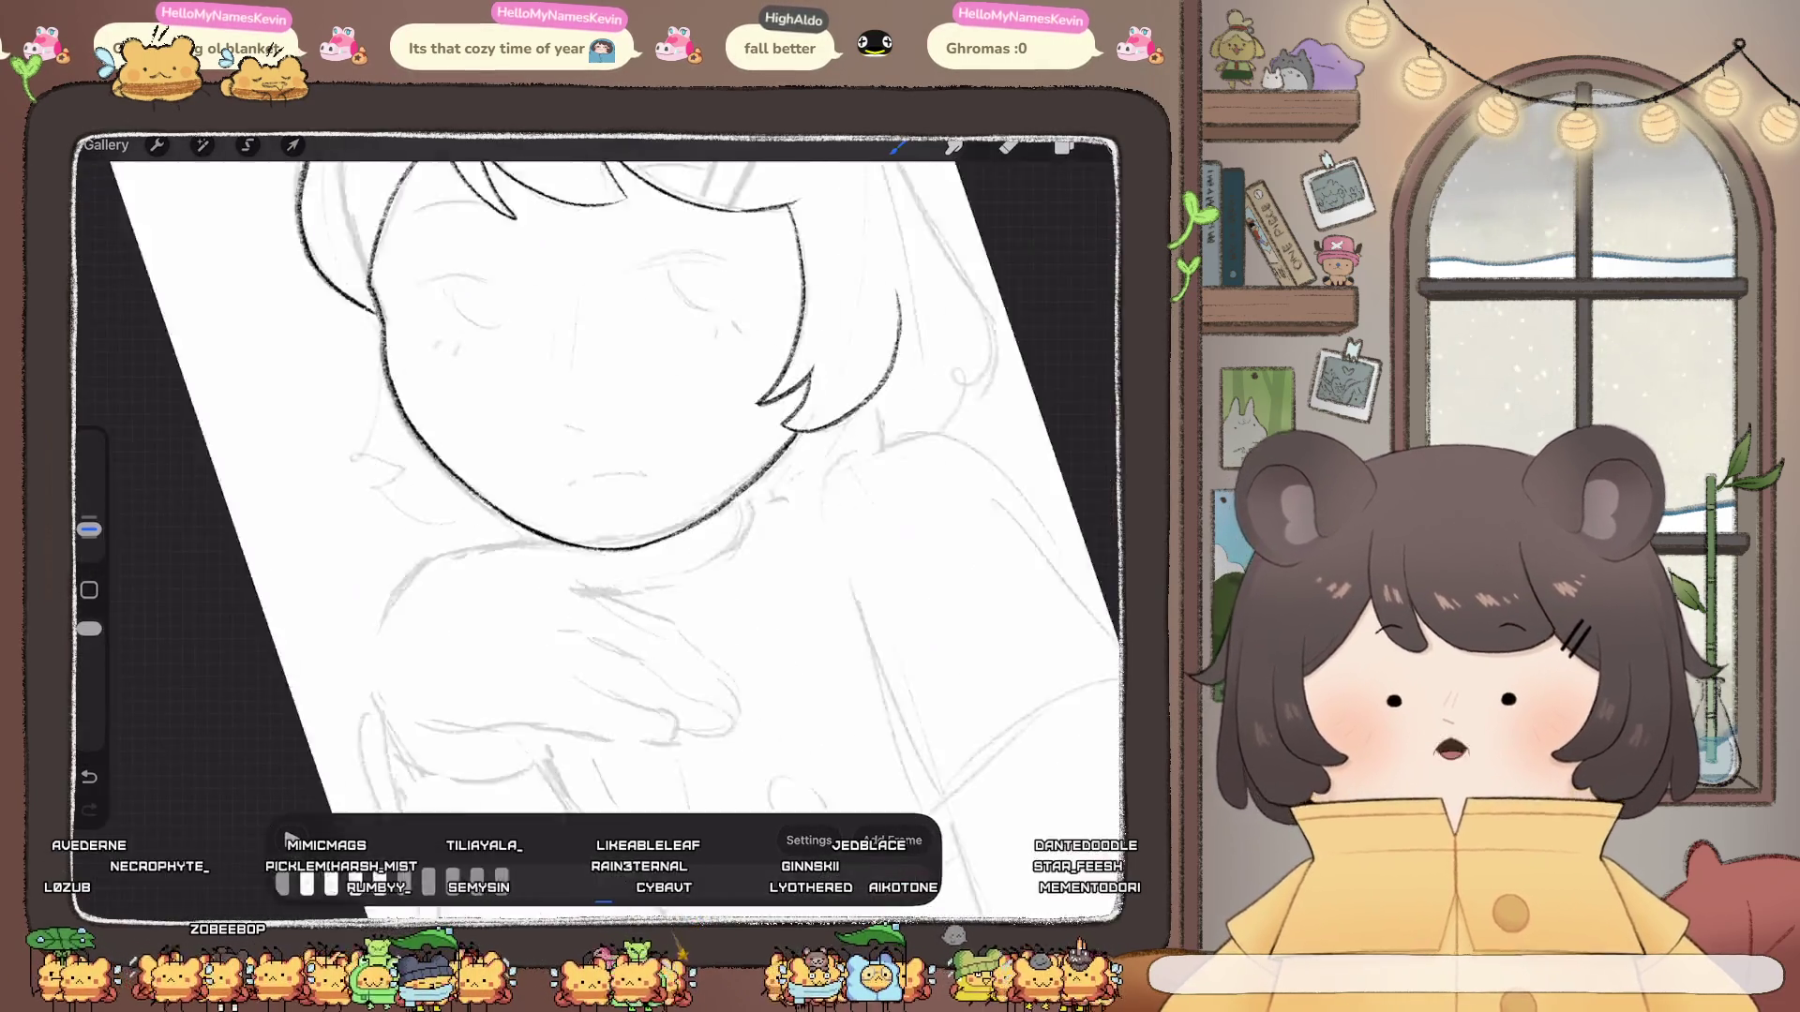
{"action": "scroll", "coordinate": [599, 534], "scroll_direction": "down", "scroll_amount": 2}
{"action": "scroll", "coordinate": [598, 534], "scroll_direction": "down", "scroll_amount": 2}
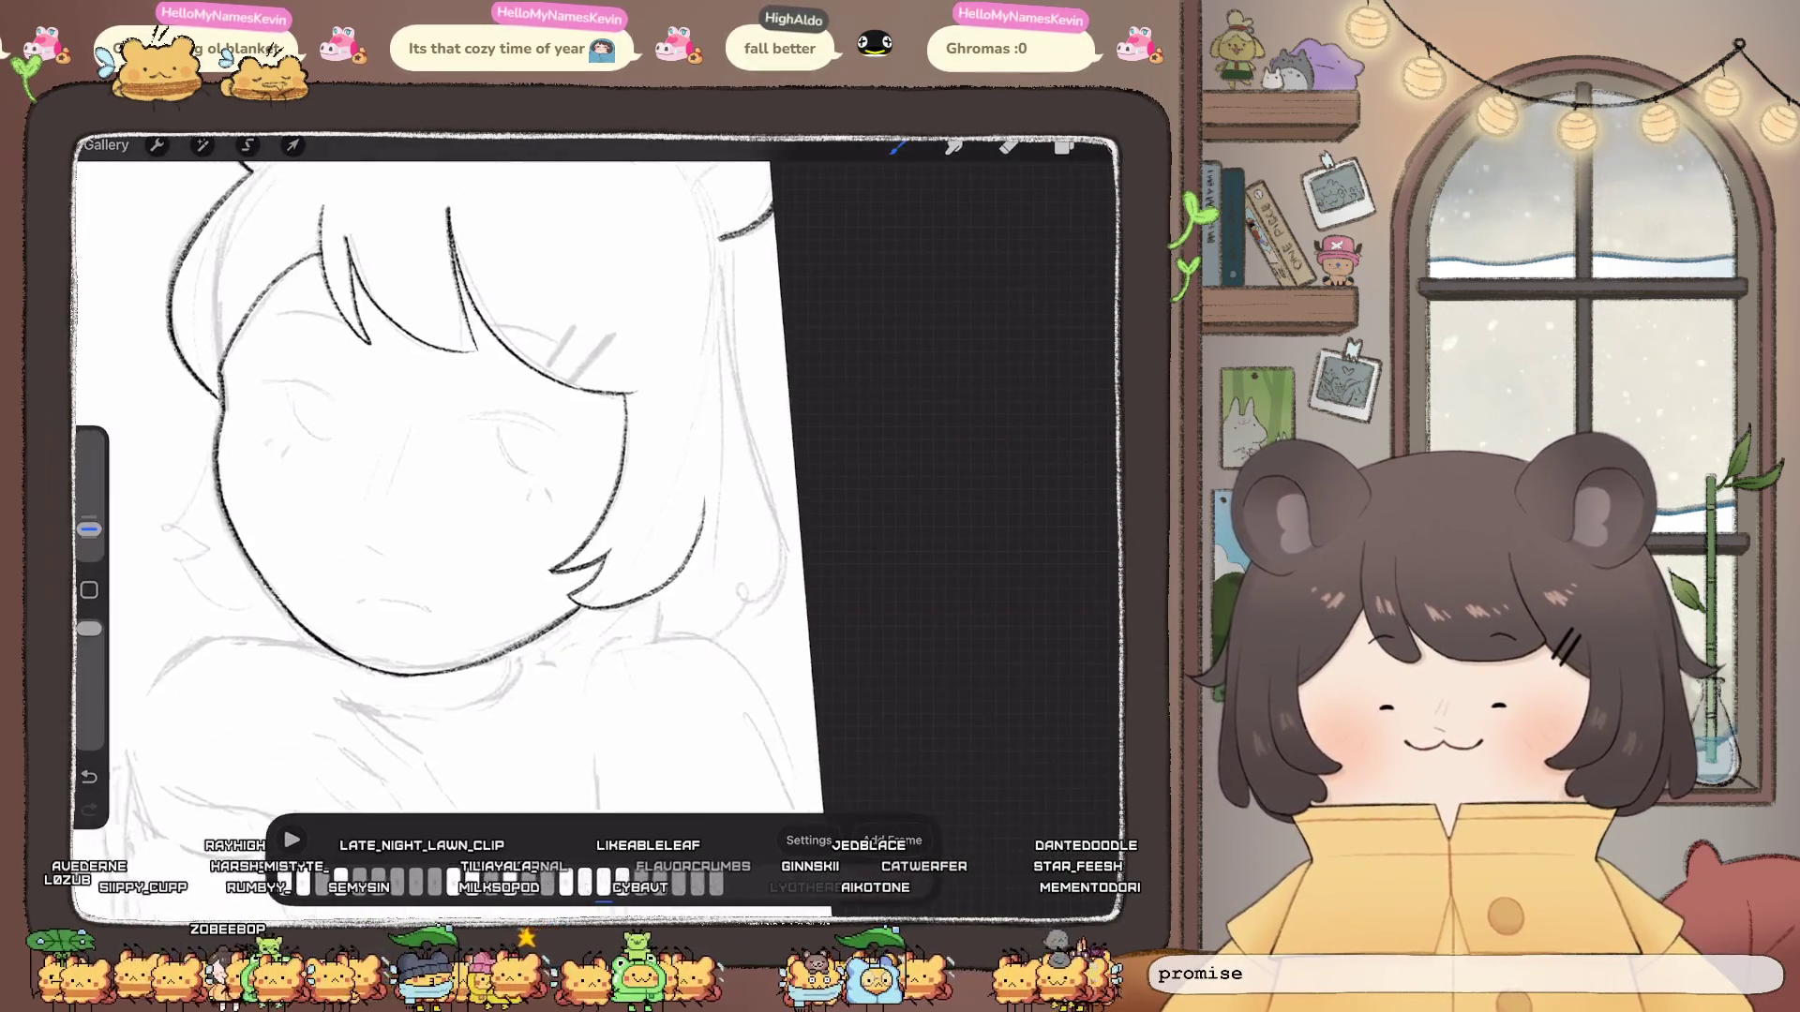
{"action": "scroll", "coordinate": [598, 534], "scroll_direction": "down", "scroll_amount": 1}
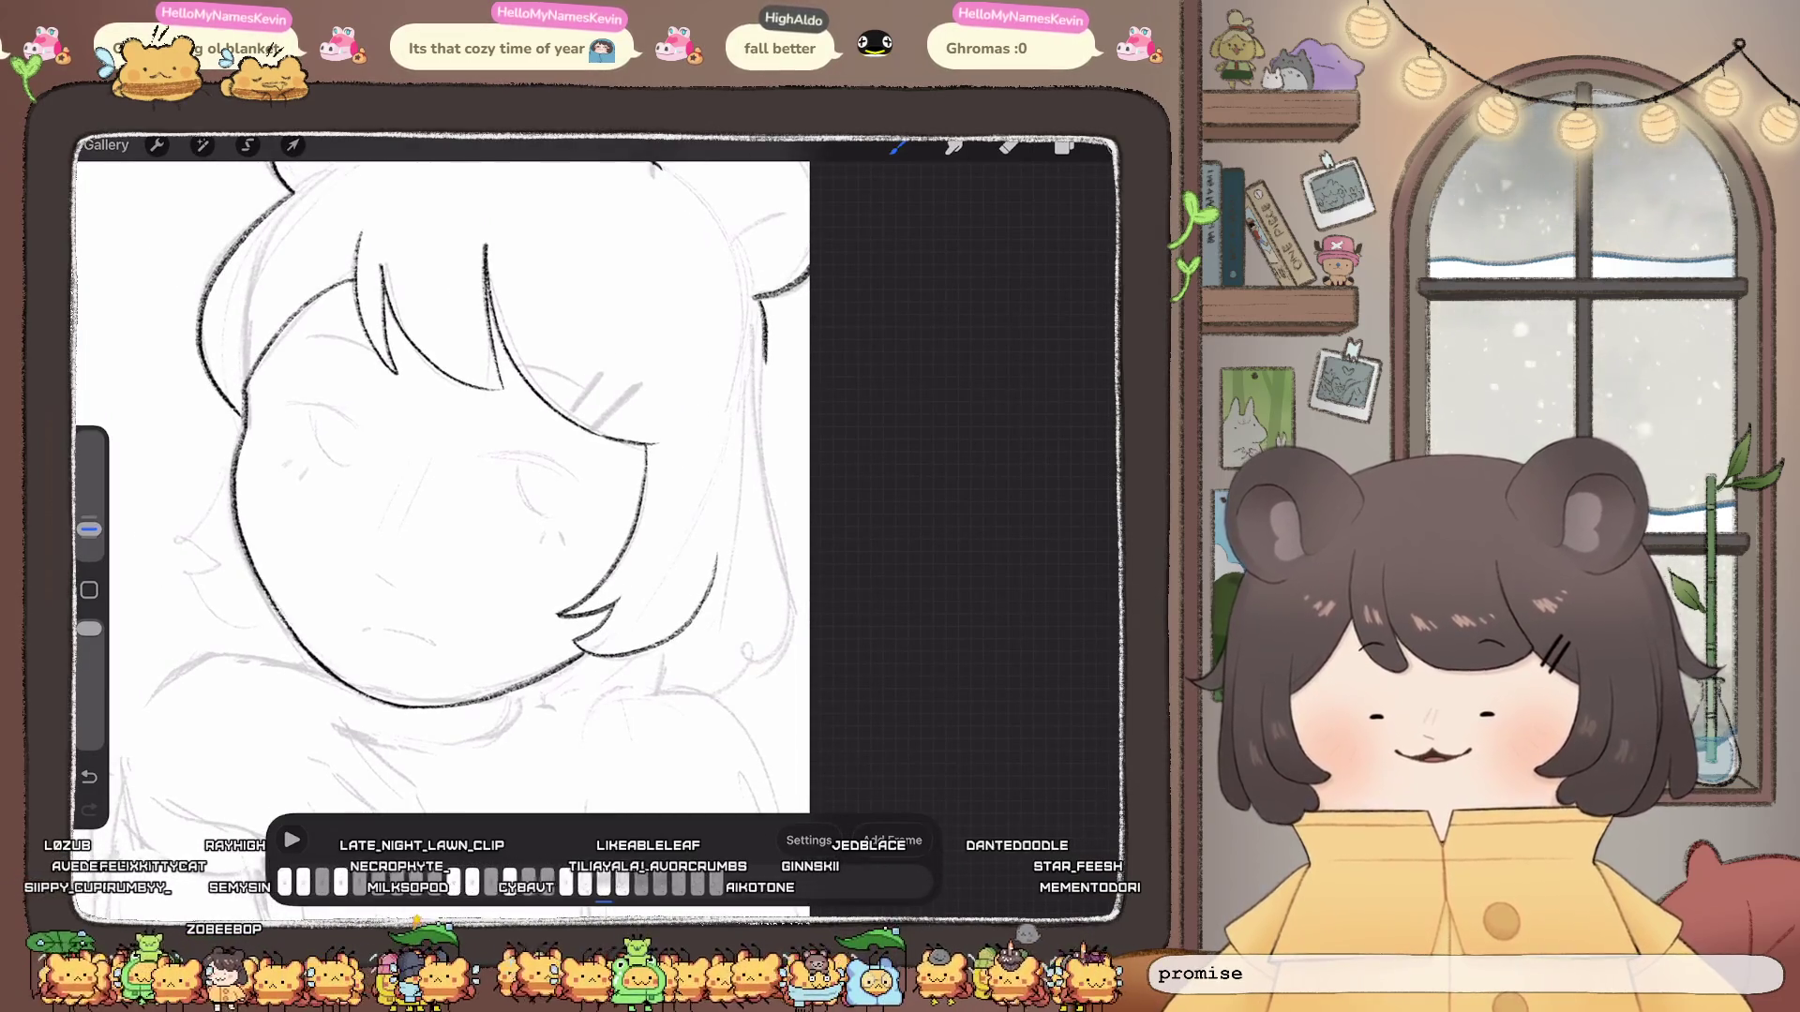
{"action": "key", "text": "ctrl+z"}
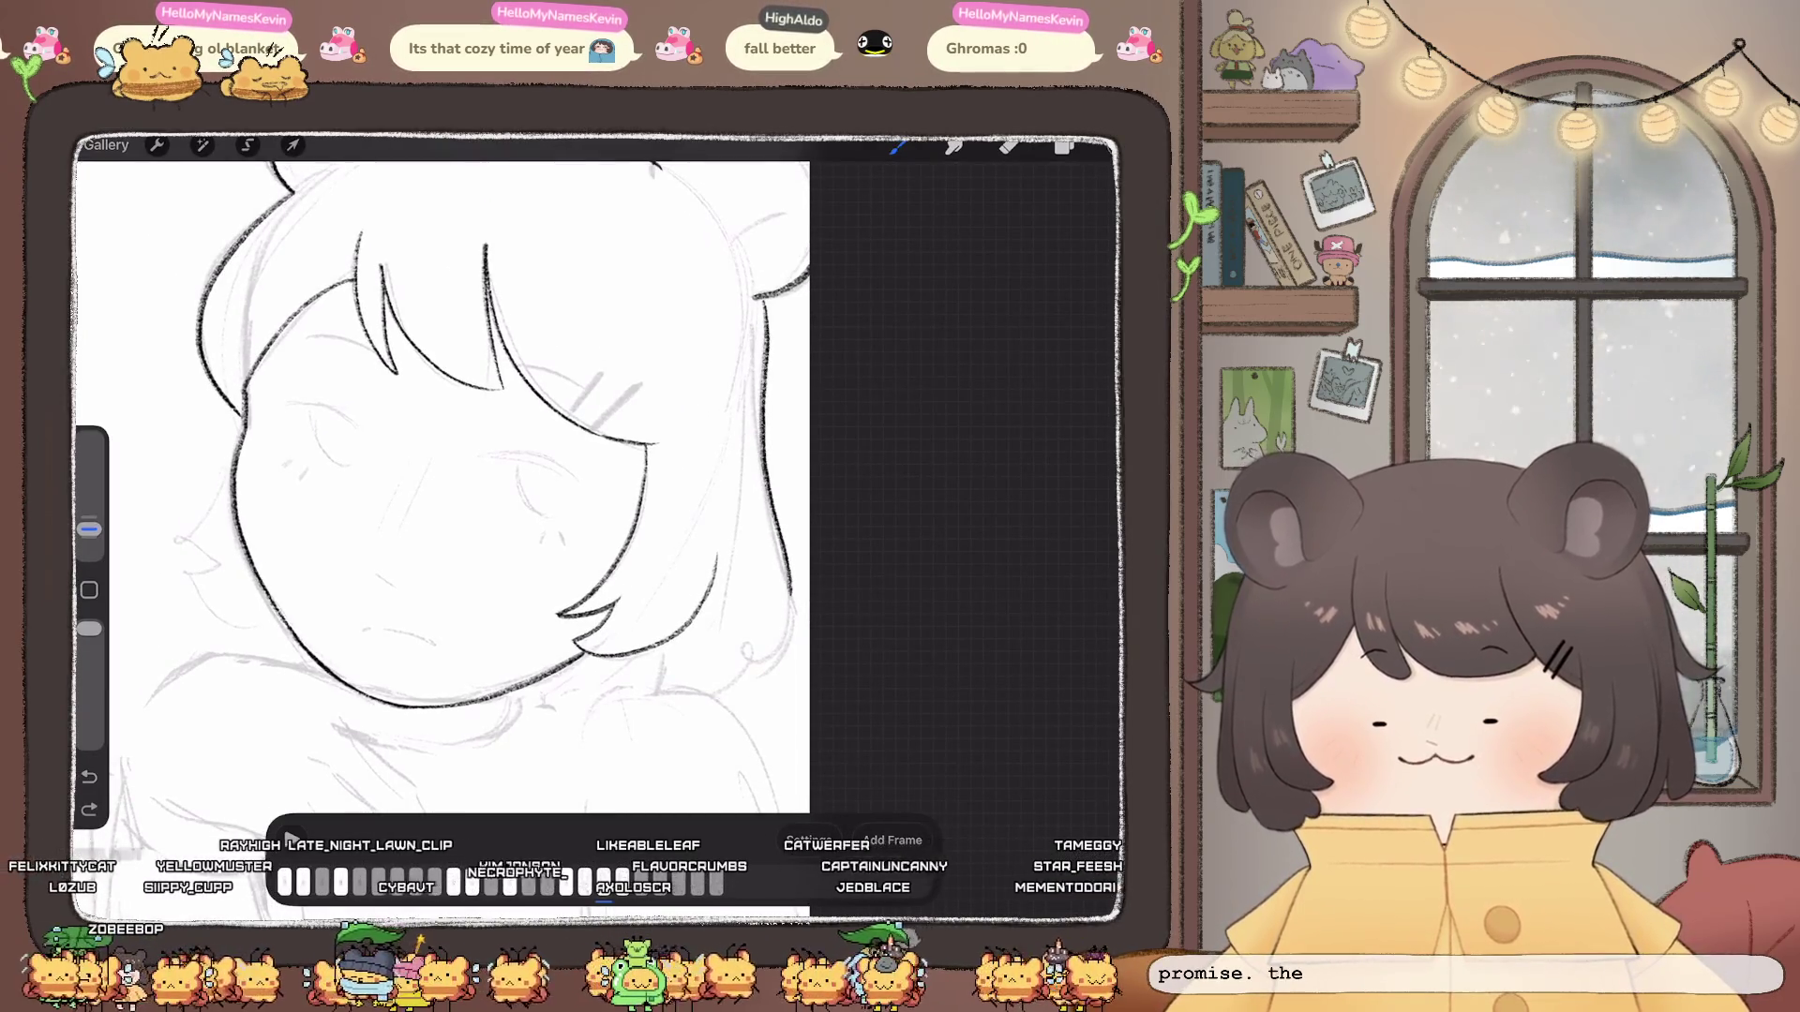
{"action": "left_click_drag", "start_coordinate": [767, 534], "coordinate": [756, 656]}
{"action": "scroll", "coordinate": [444, 478], "scroll_direction": "left", "scroll_amount": 5}
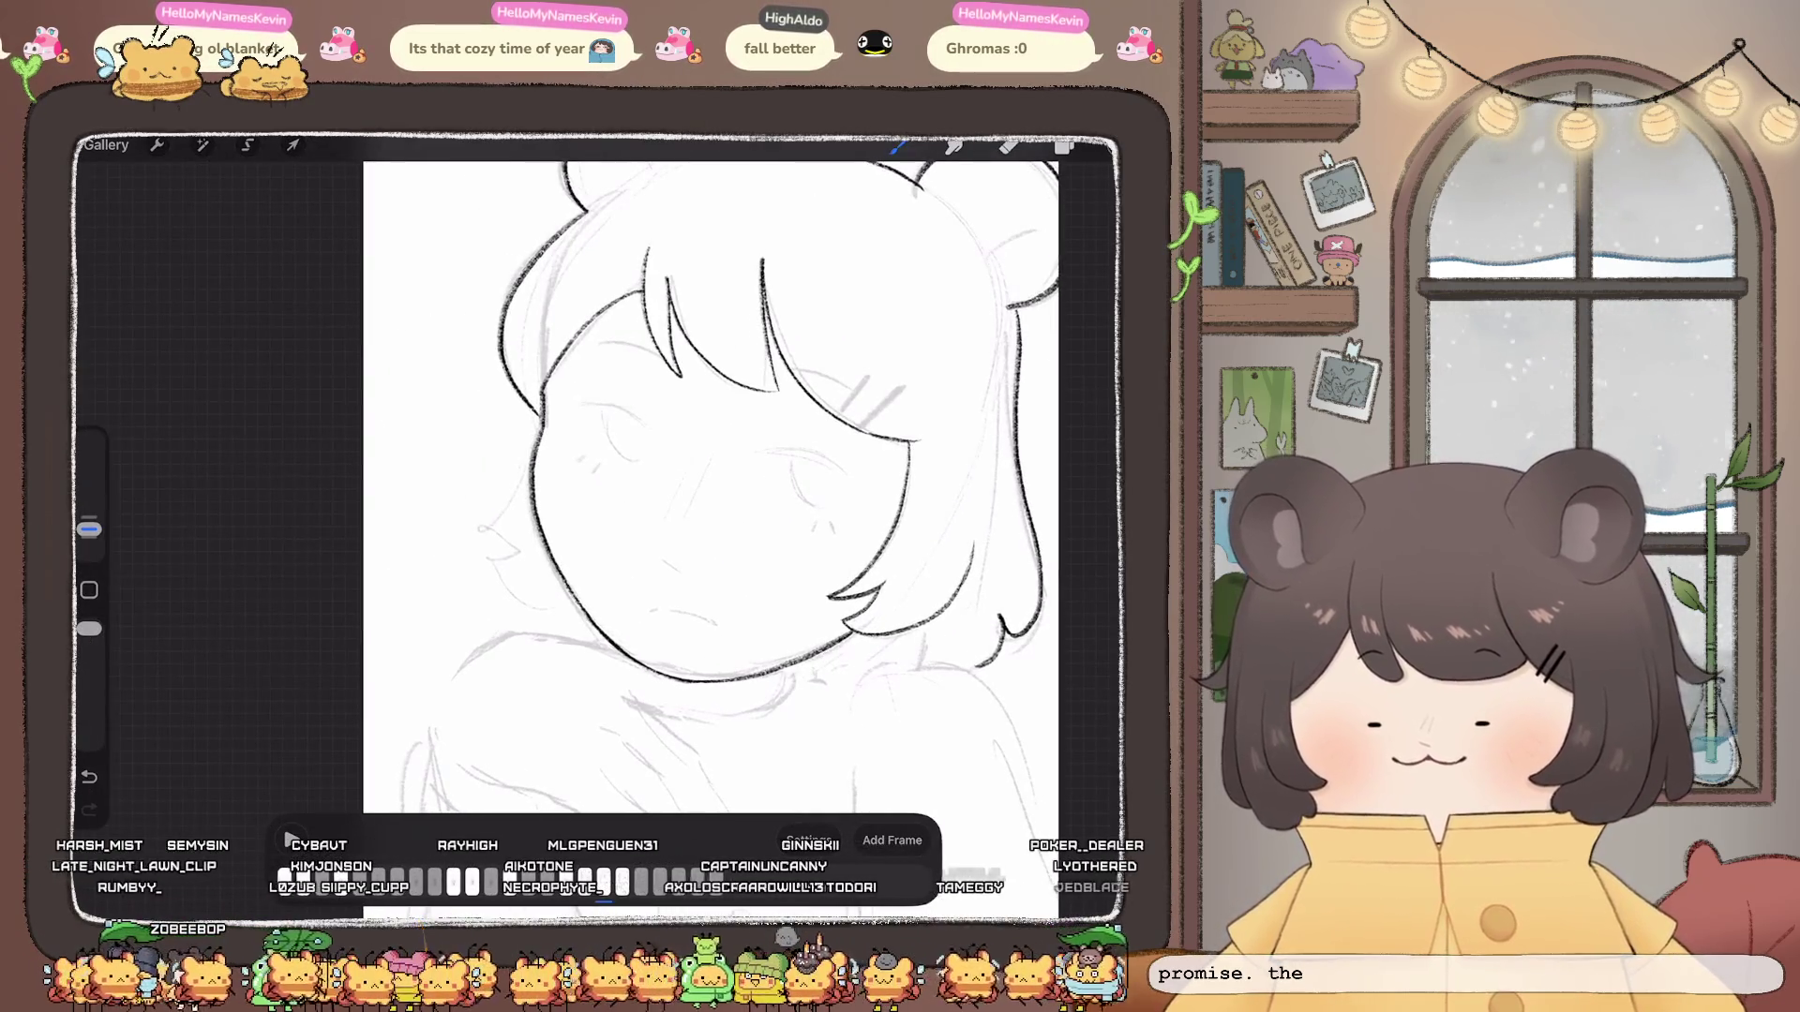
{"action": "left_click_drag", "start_coordinate": [533, 551], "coordinate": [509, 603]}
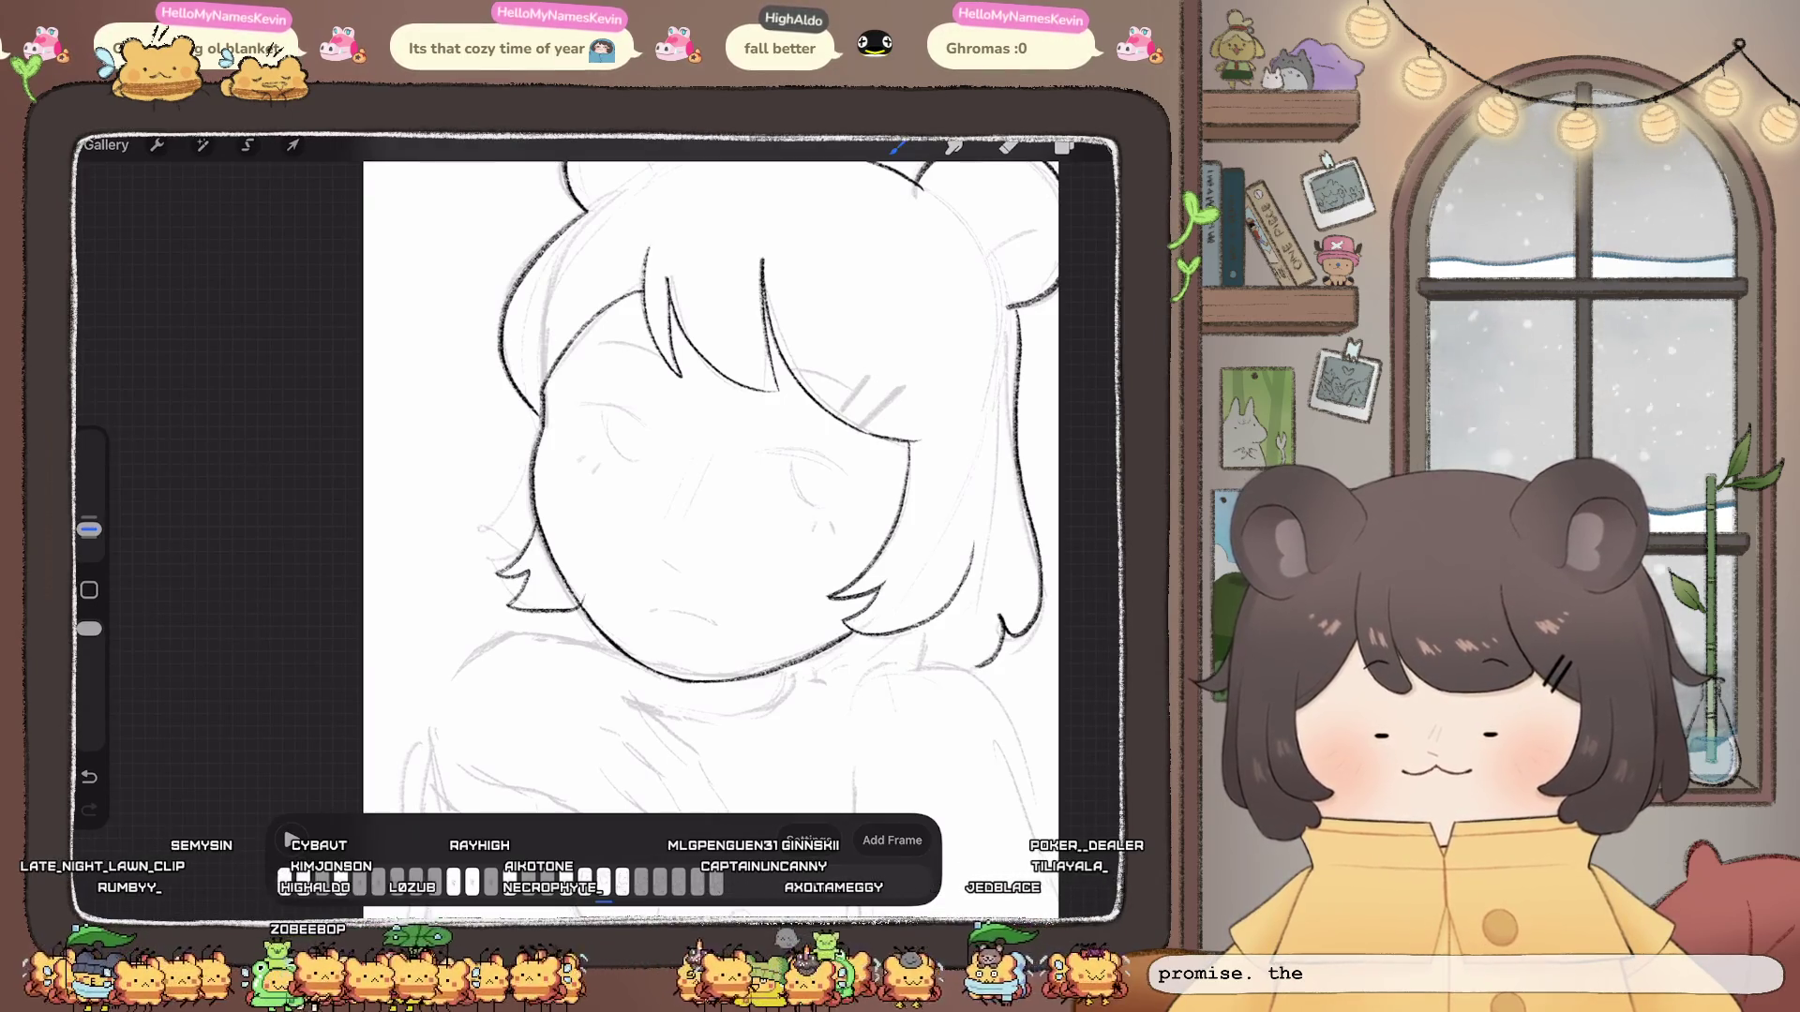
{"action": "key", "text": "ctrl+z"}
{"action": "left_click_drag", "start_coordinate": [529, 515], "coordinate": [534, 605]}
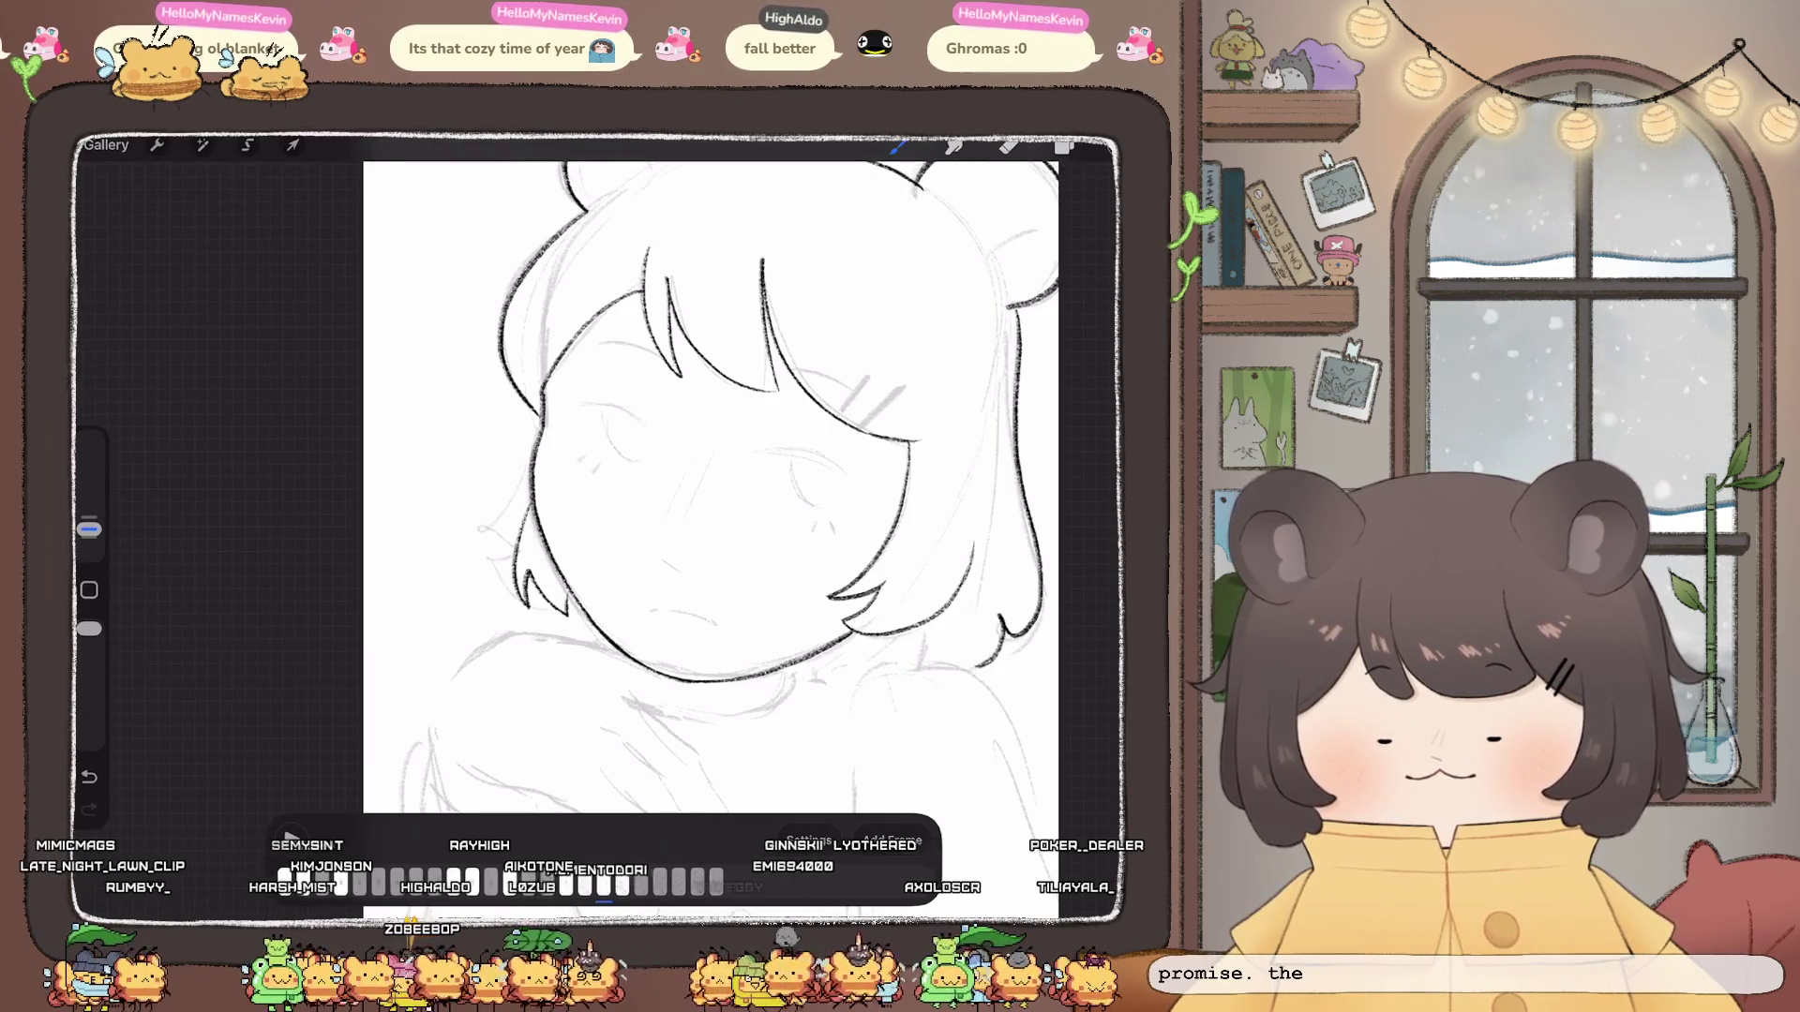
{"action": "scroll", "coordinate": [719, 535], "scroll_direction": "down", "scroll_amount": 5}
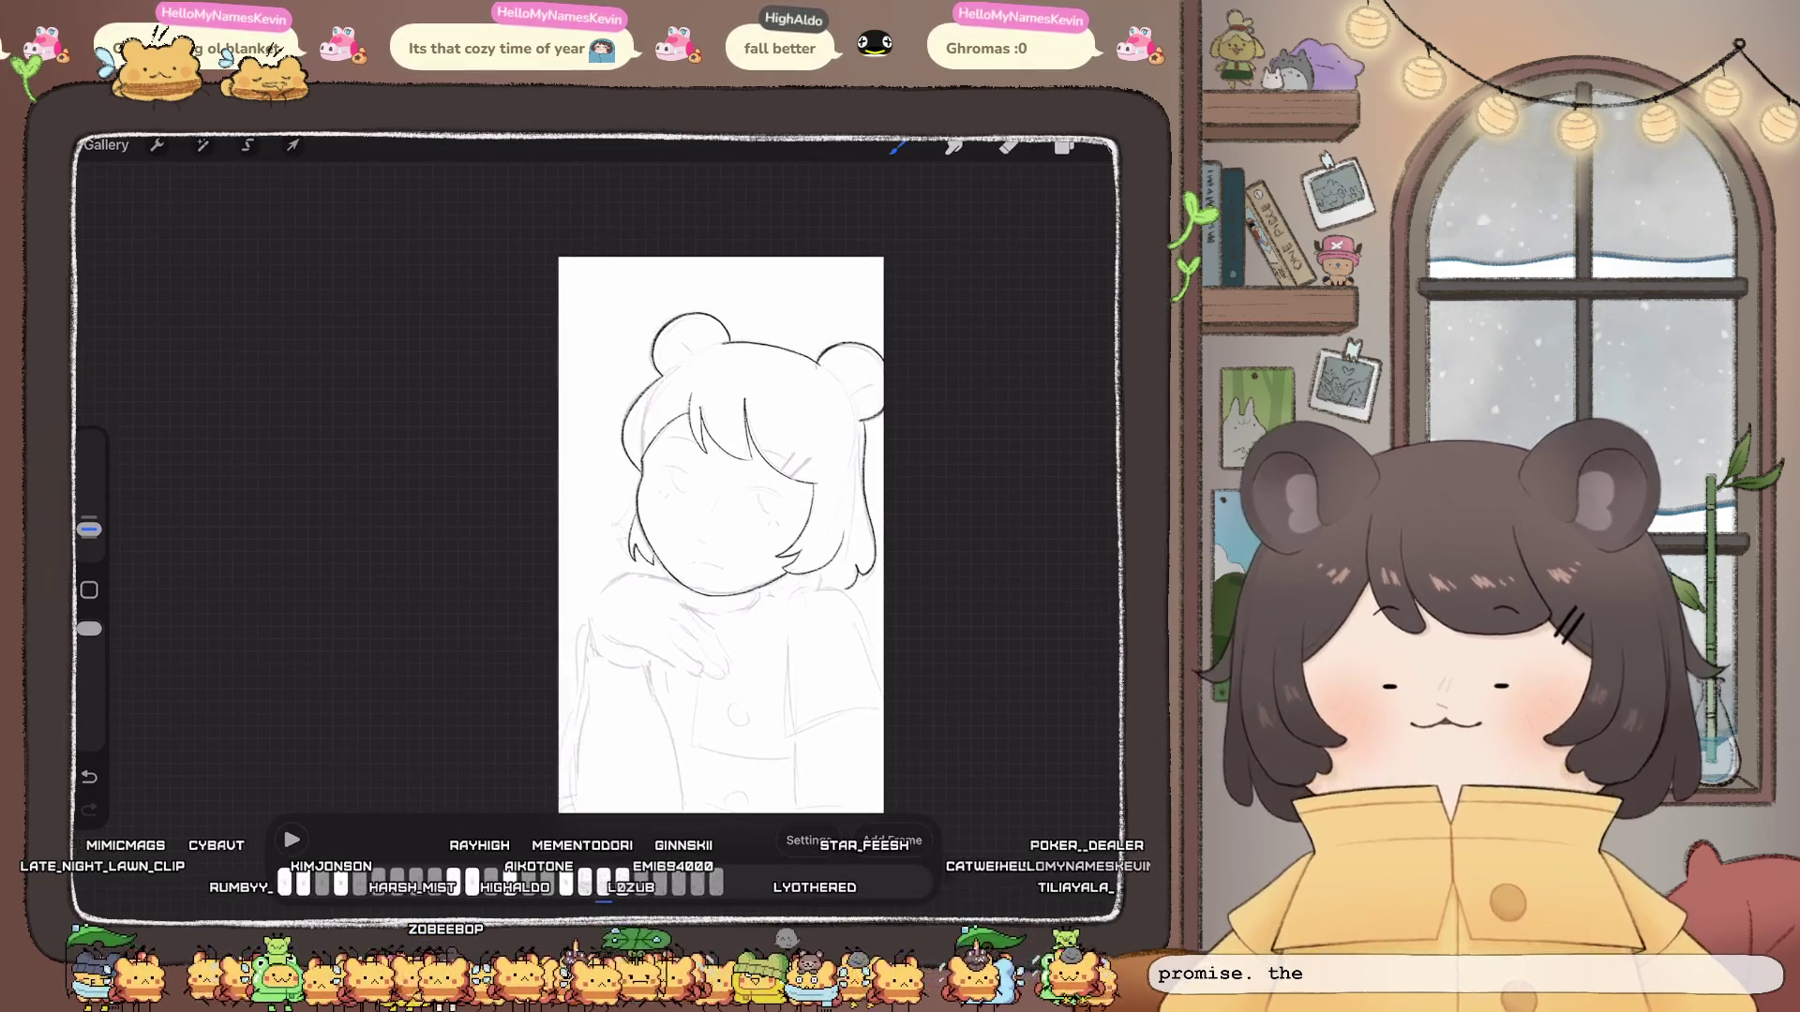
{"action": "scroll", "coordinate": [721, 535], "scroll_direction": "up", "scroll_amount": 3}
{"action": "scroll", "coordinate": [721, 535], "scroll_direction": "up", "scroll_amount": 1}
{"action": "scroll", "coordinate": [720, 534], "scroll_direction": "up", "scroll_amount": 1}
{"action": "scroll", "coordinate": [720, 535], "scroll_direction": "up", "scroll_amount": 1}
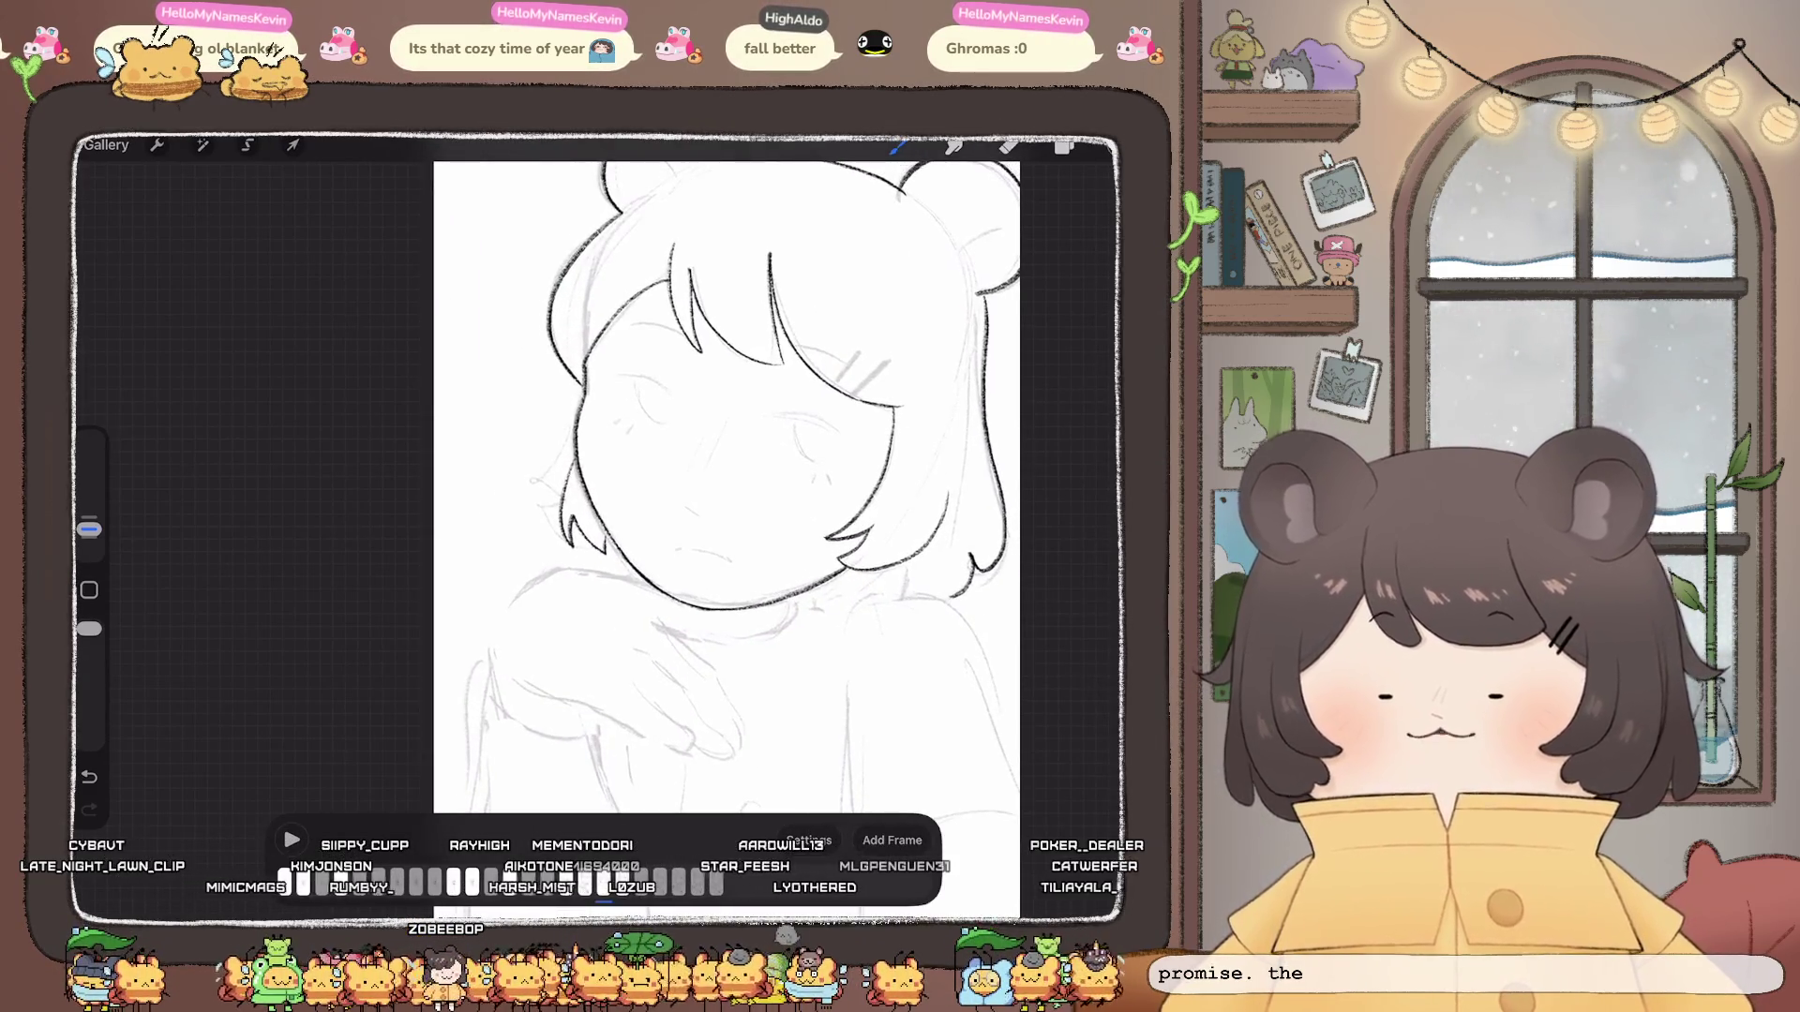
Step: Try a left hair-edge stroke, undo it, and bring up the layer list
{"action": "left_click_drag", "start_coordinate": [578, 392], "coordinate": [532, 561]}
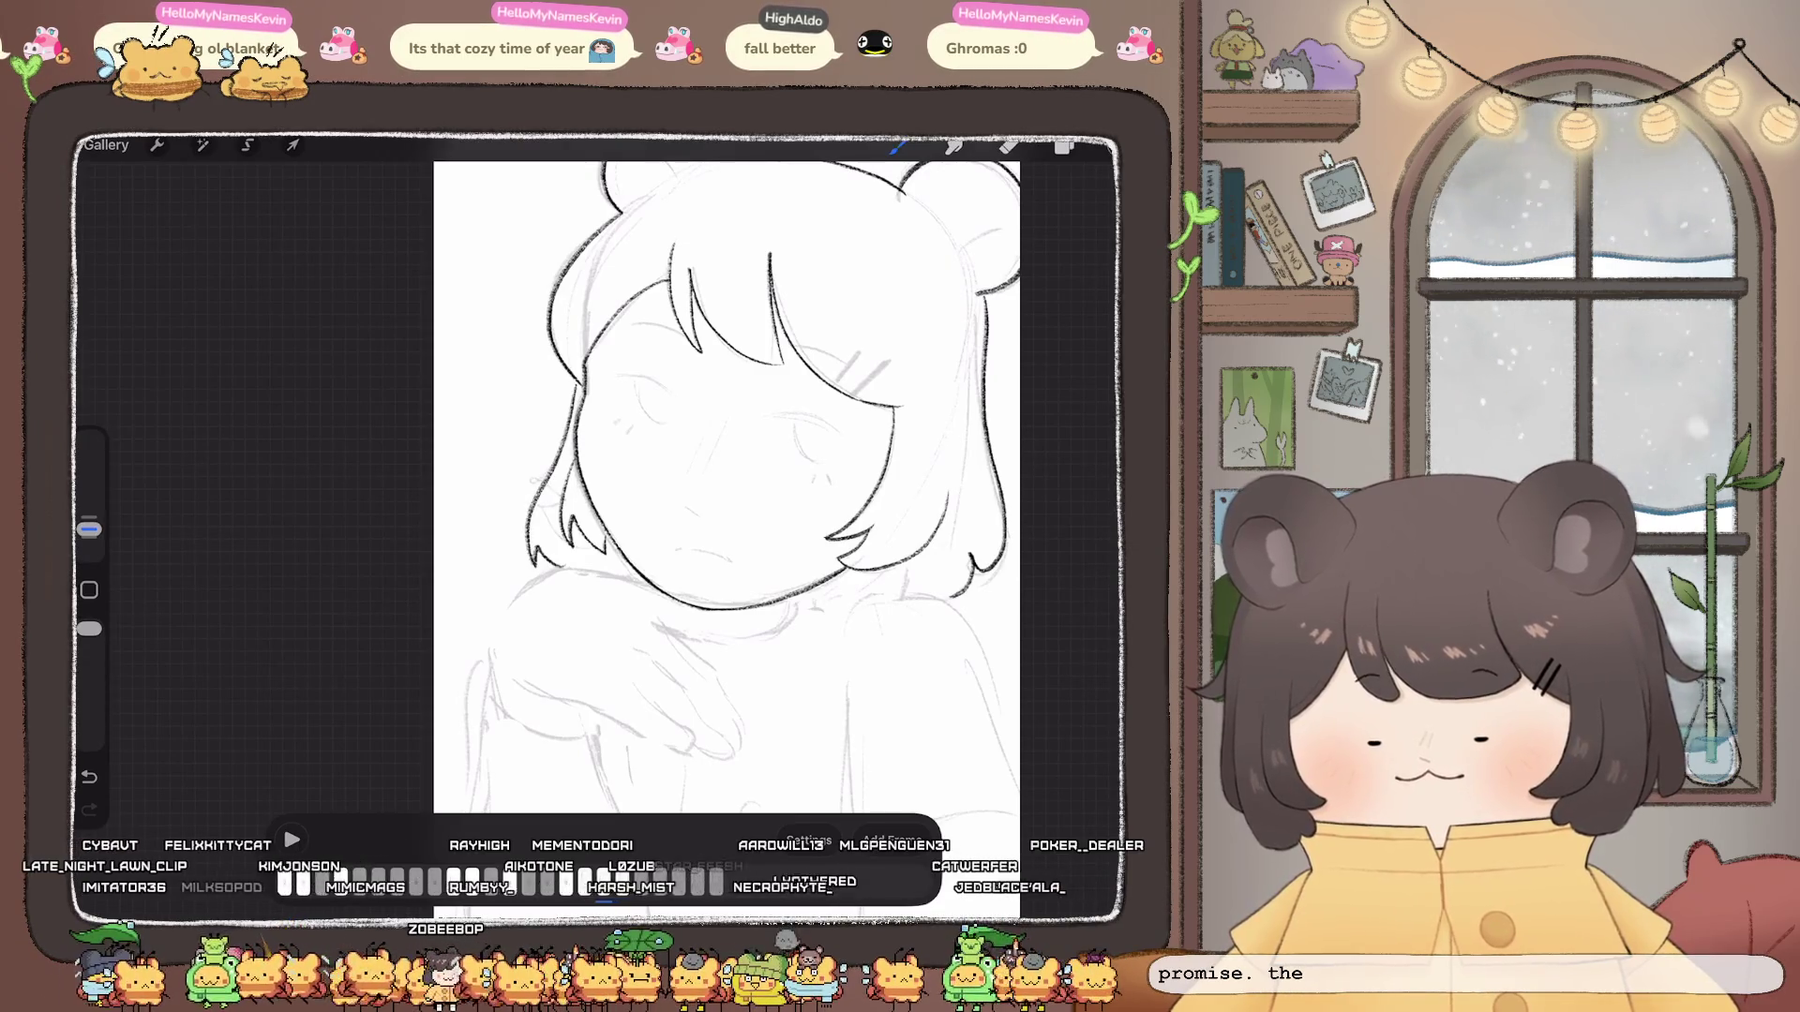
{"action": "key", "text": "ctrl+z"}
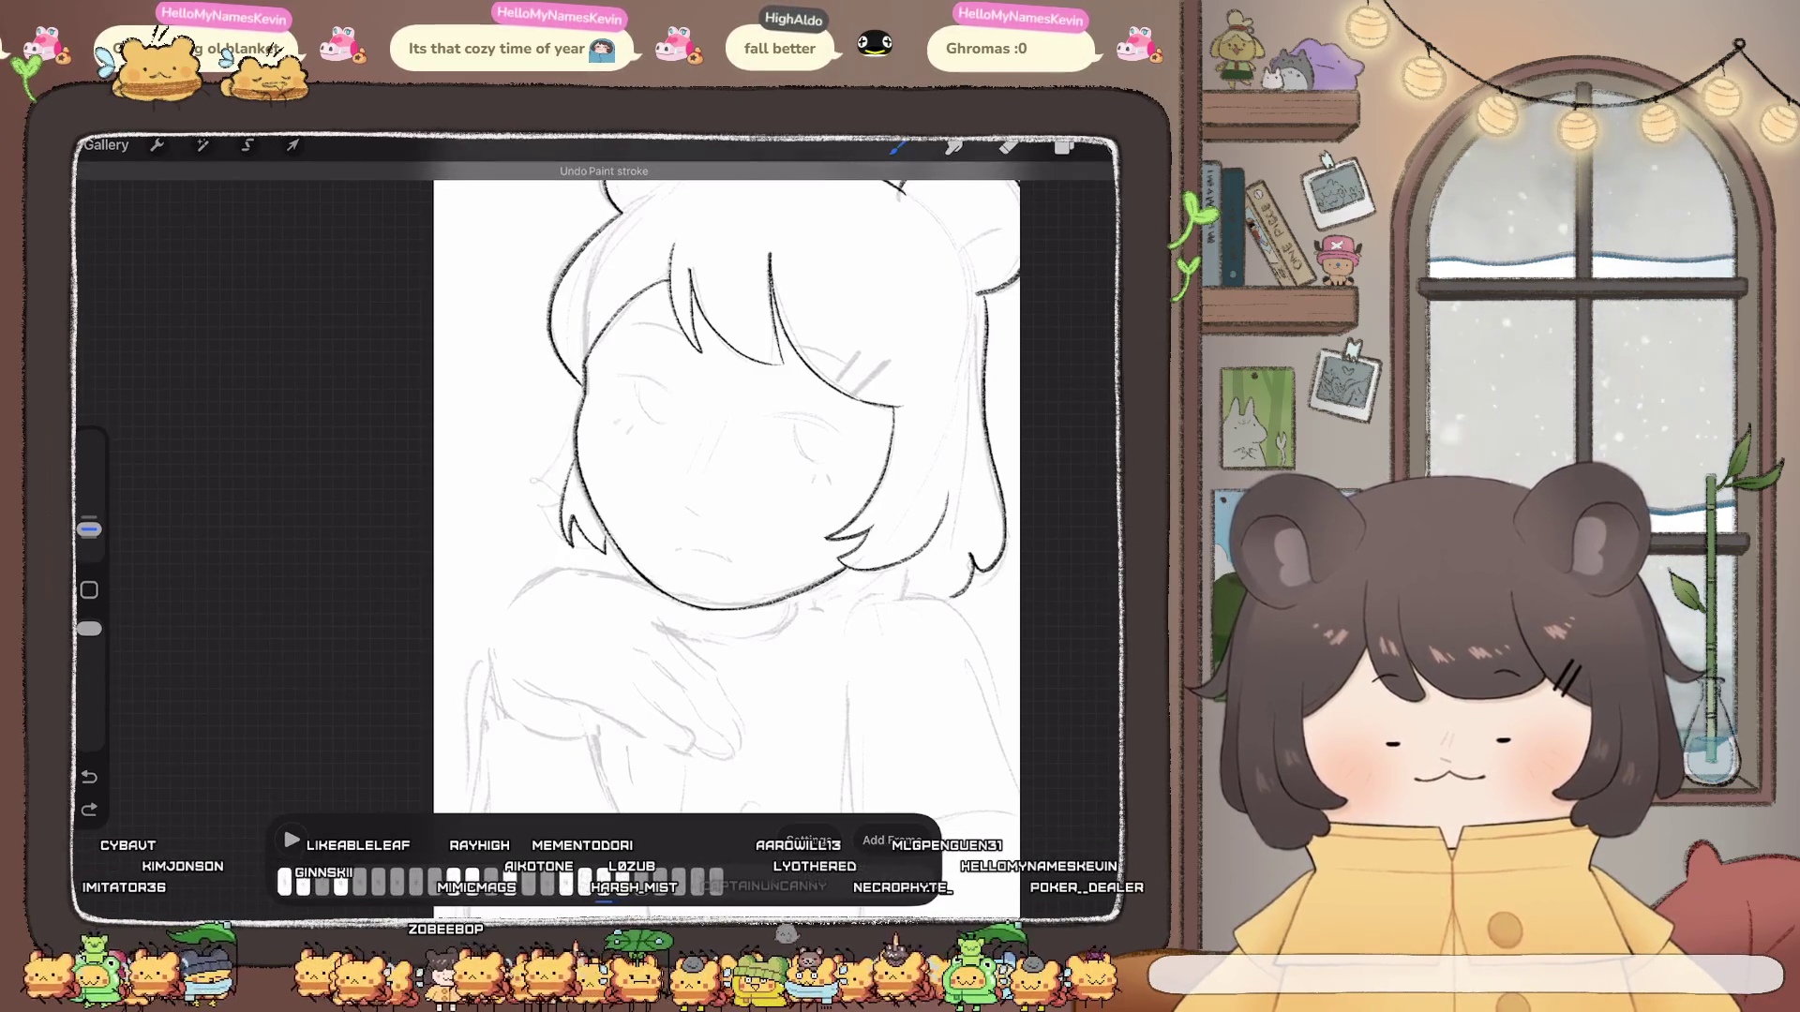
{"action": "scroll", "coordinate": [724, 478], "scroll_direction": "up", "scroll_amount": 2}
{"action": "scroll", "coordinate": [725, 479], "scroll_direction": "up", "scroll_amount": 3}
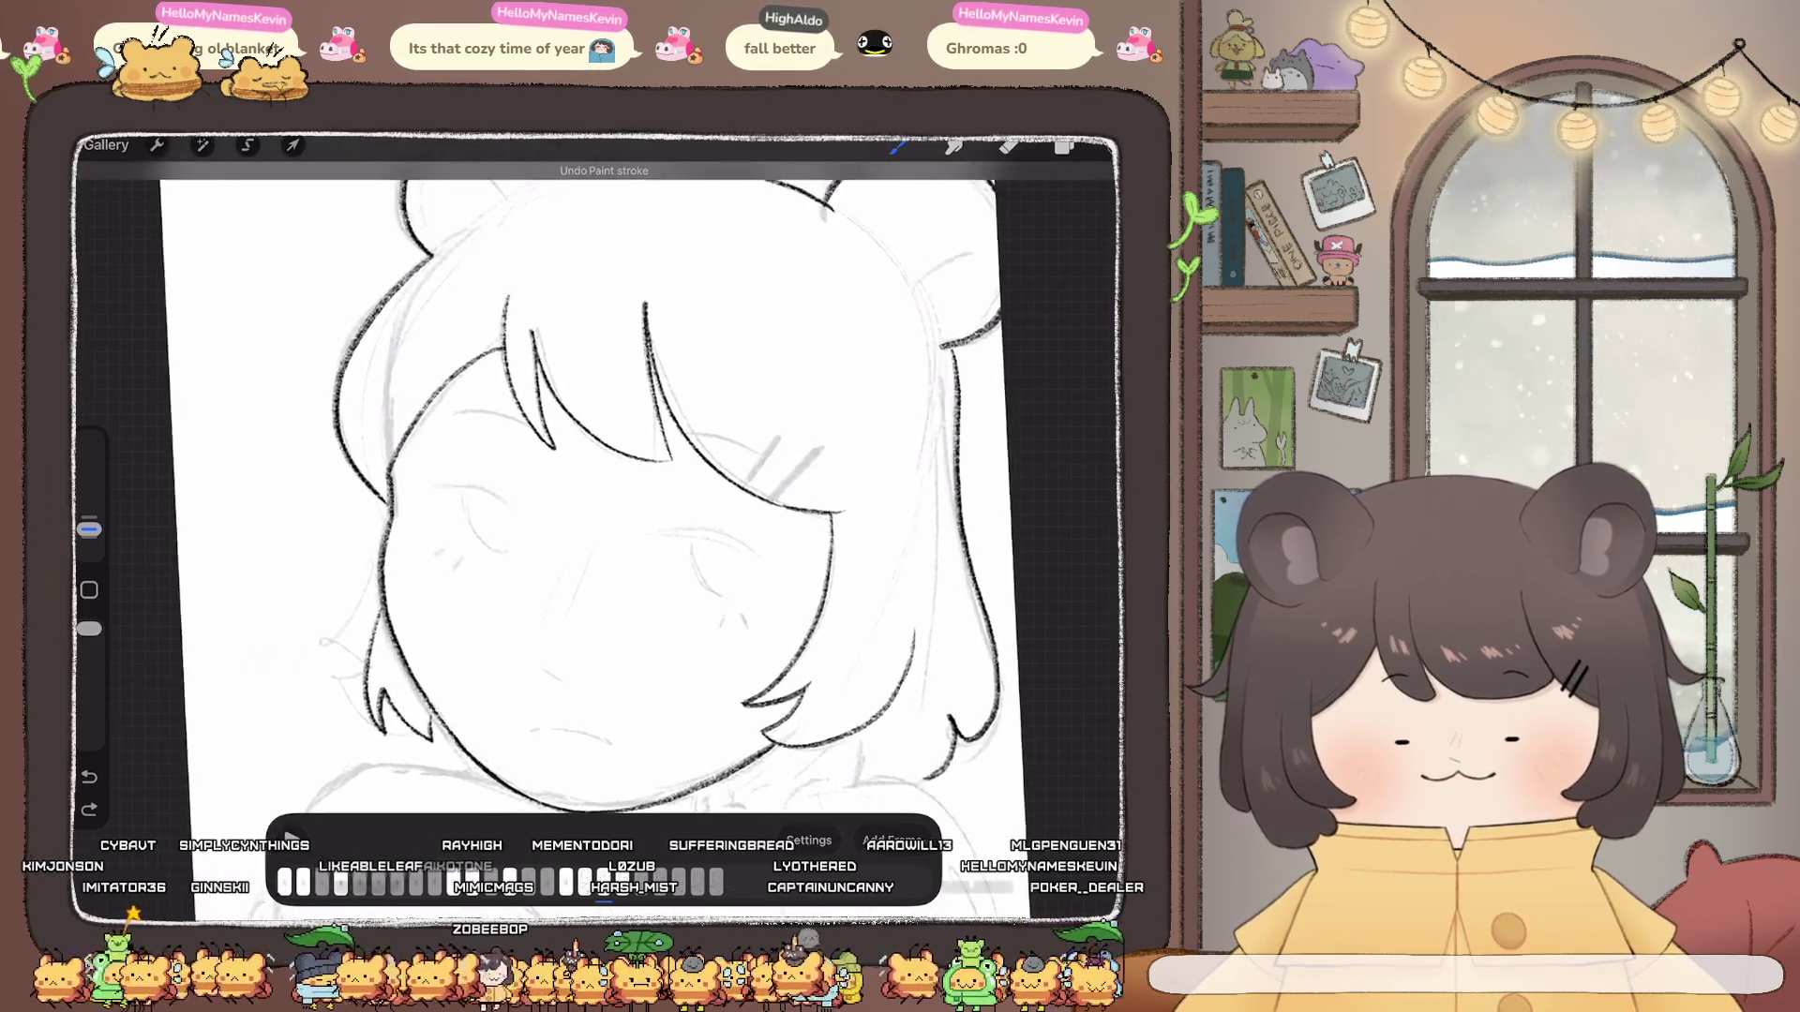
{"action": "scroll", "coordinate": [633, 478], "scroll_direction": "up", "scroll_amount": 2}
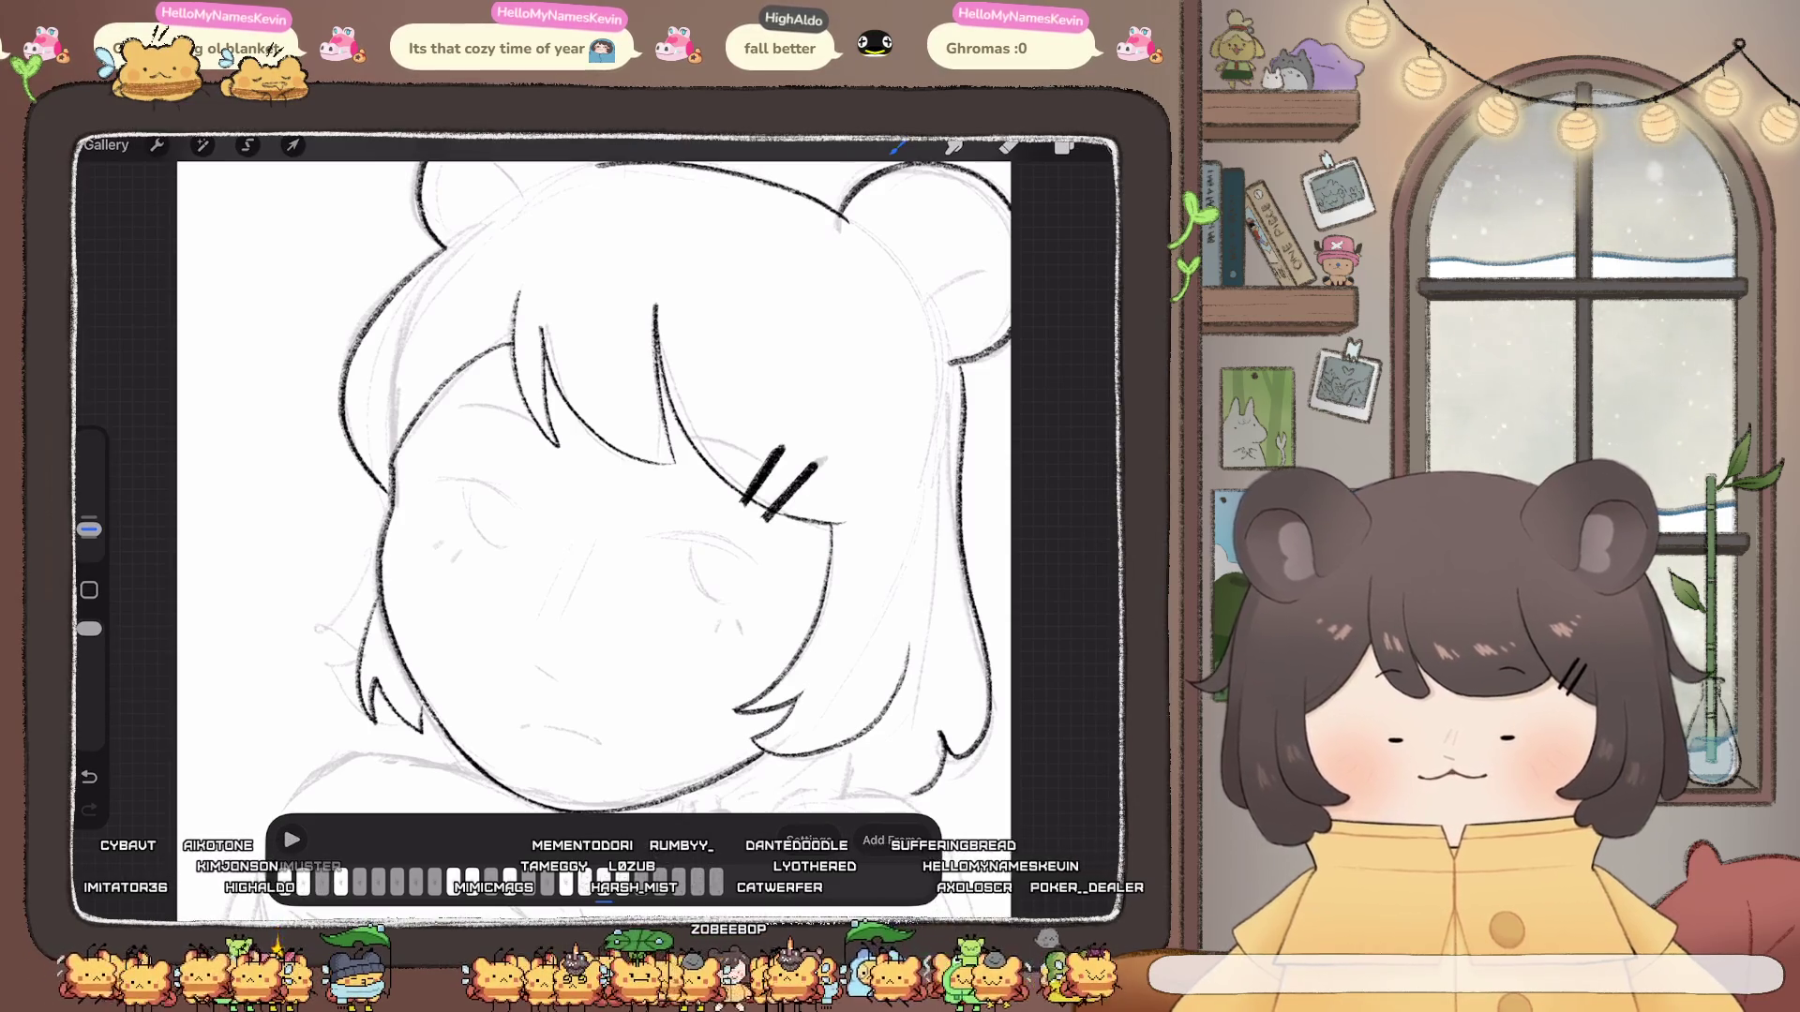
{"action": "scroll", "coordinate": [647, 485], "scroll_direction": "down", "scroll_amount": 2}
{"action": "scroll", "coordinate": [648, 485], "scroll_direction": "down", "scroll_amount": 3}
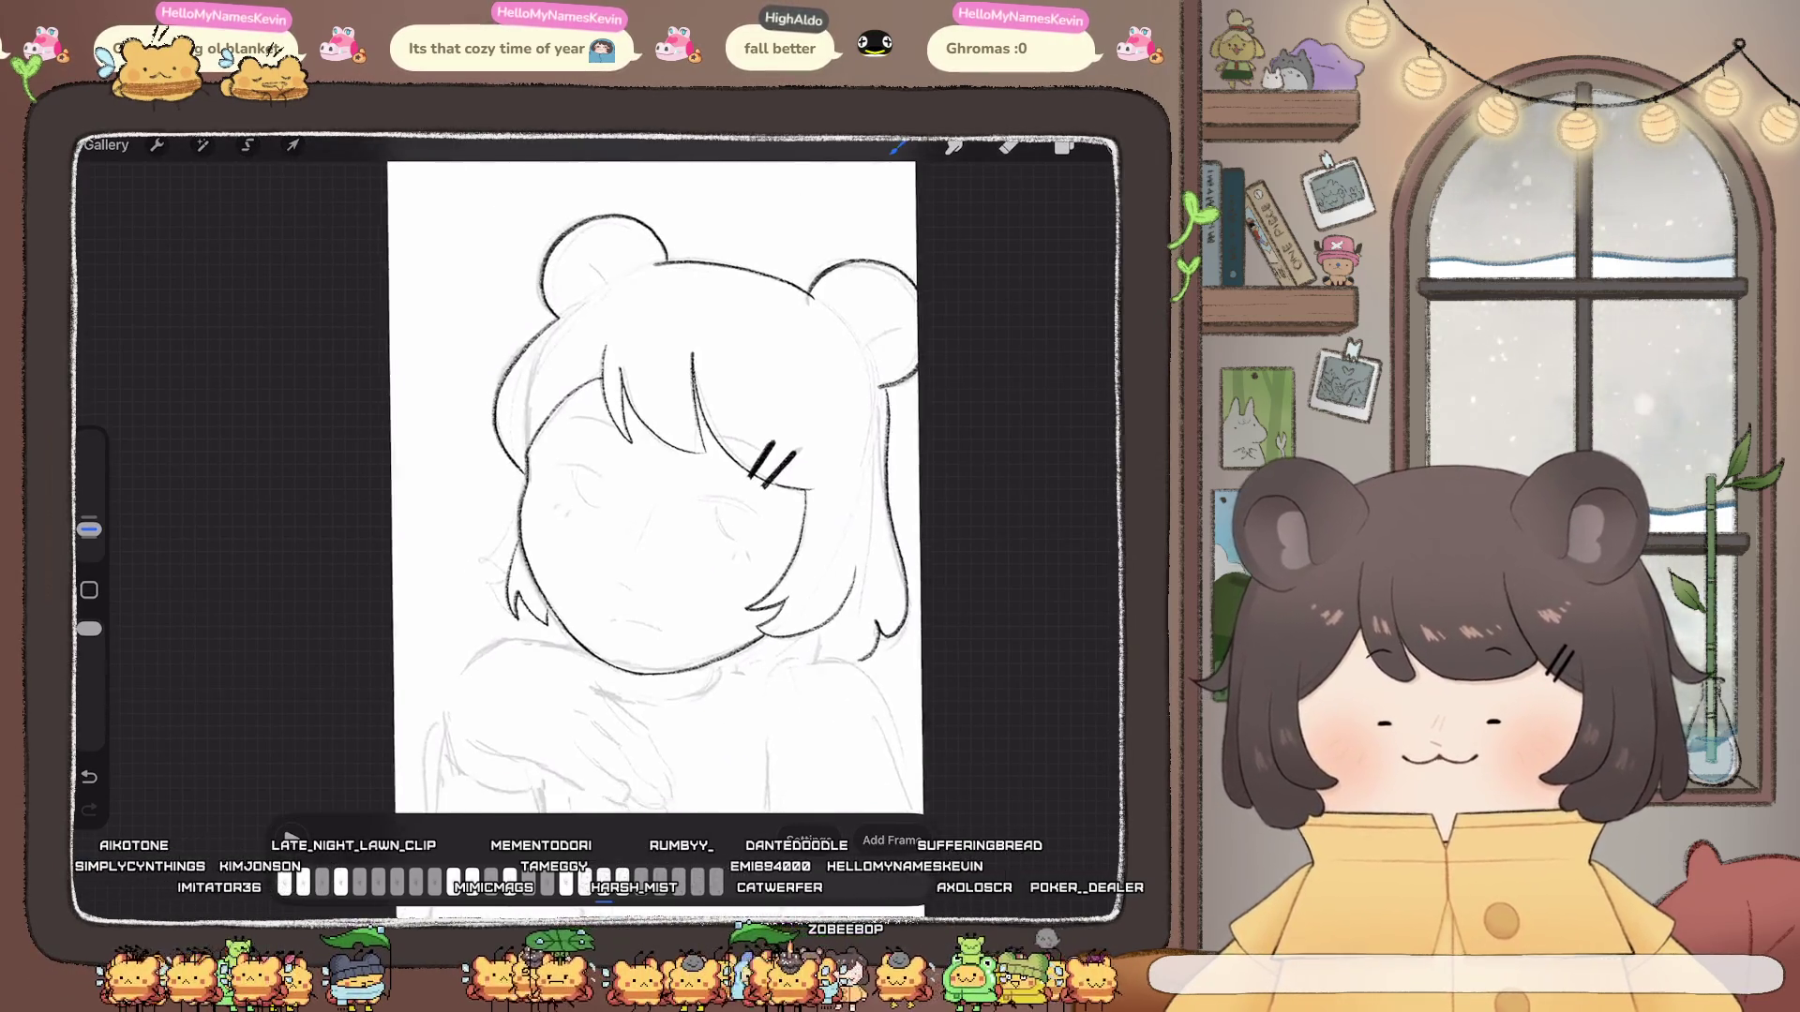
{"action": "scroll", "coordinate": [647, 486], "scroll_direction": "up", "scroll_amount": 2}
{"action": "scroll", "coordinate": [648, 485], "scroll_direction": "up", "scroll_amount": 2}
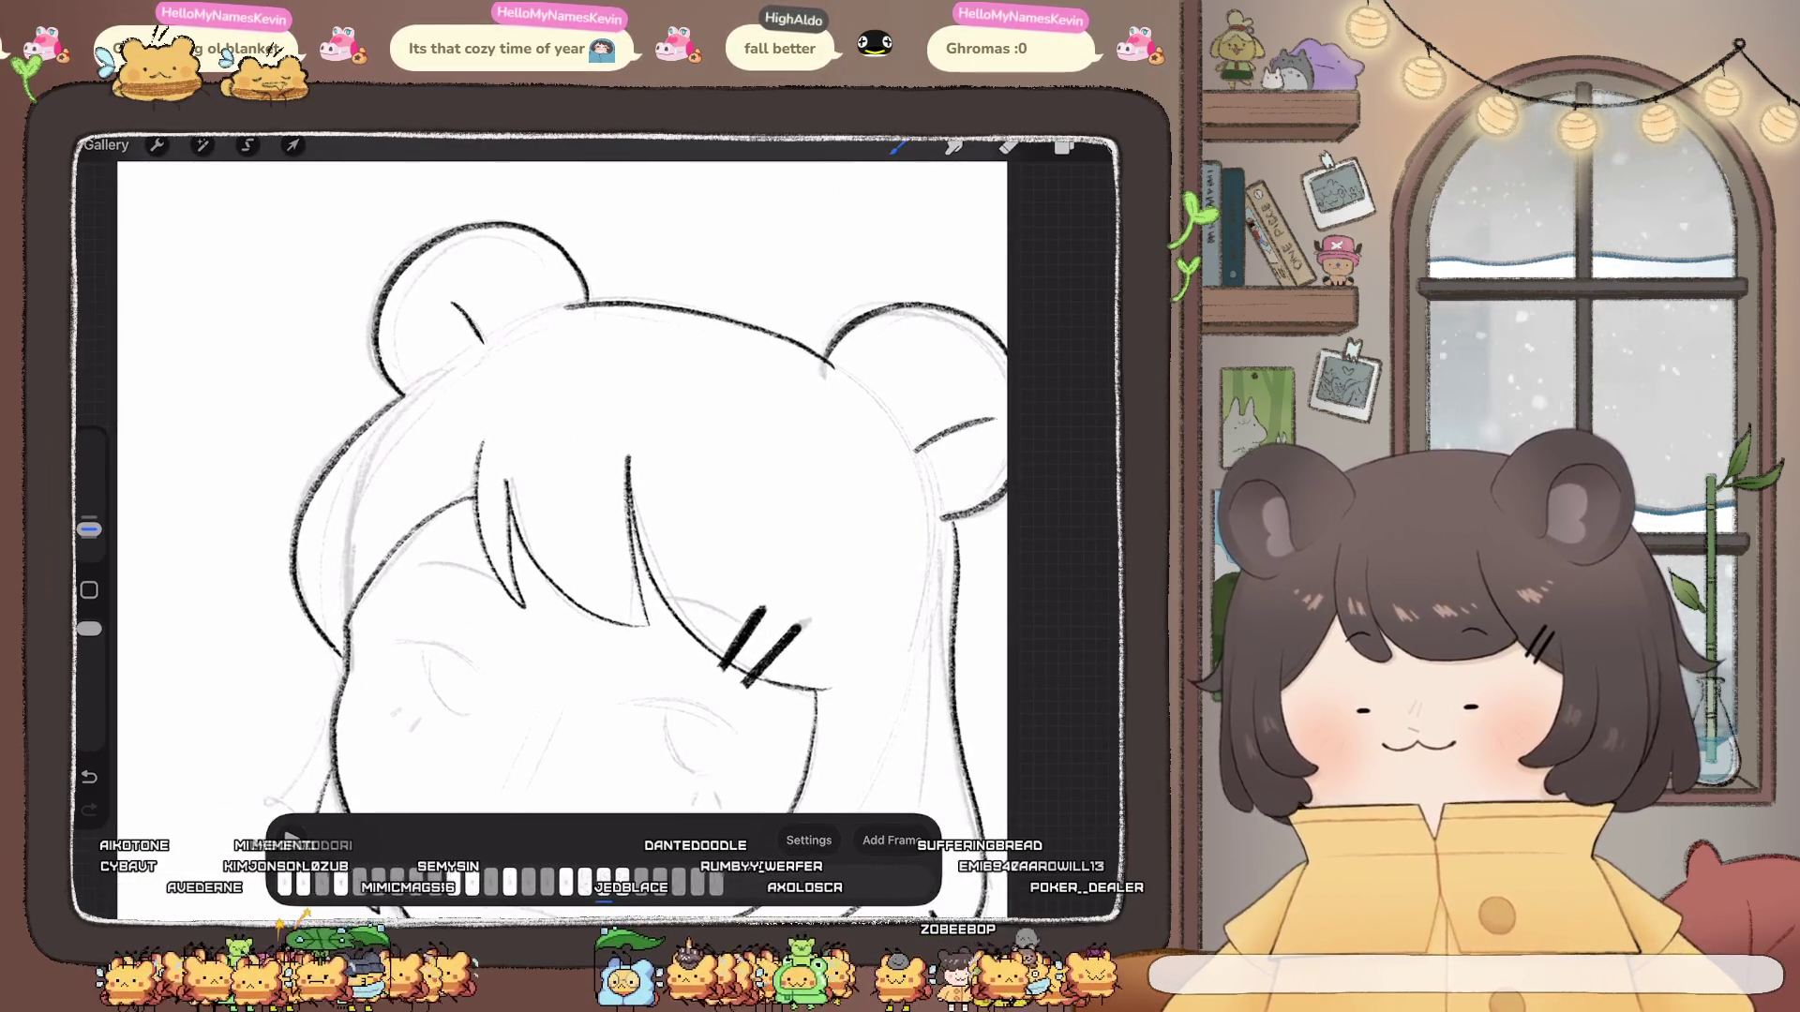
{"action": "scroll", "coordinate": [562, 493], "scroll_direction": "right", "scroll_amount": 2}
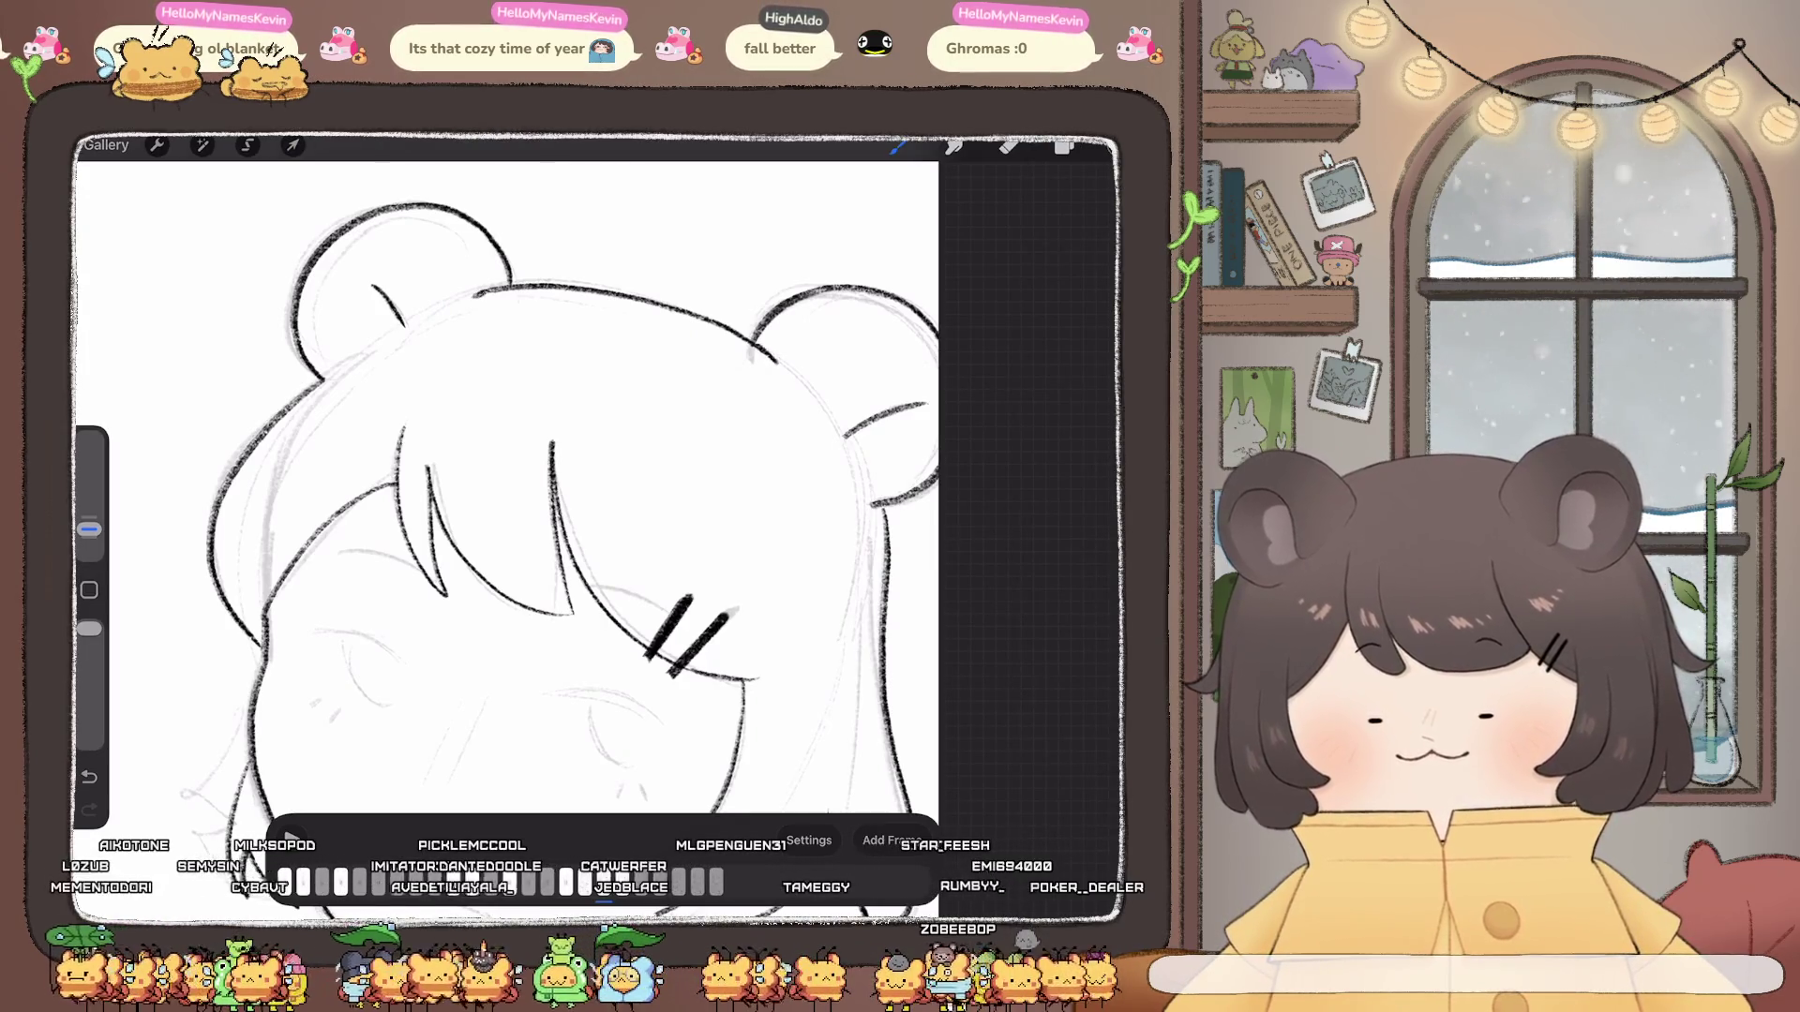
{"action": "scroll", "coordinate": [597, 485], "scroll_direction": "down", "scroll_amount": 2}
{"action": "scroll", "coordinate": [597, 485], "scroll_direction": "down", "scroll_amount": 2}
{"action": "scroll", "coordinate": [598, 485], "scroll_direction": "down", "scroll_amount": 2}
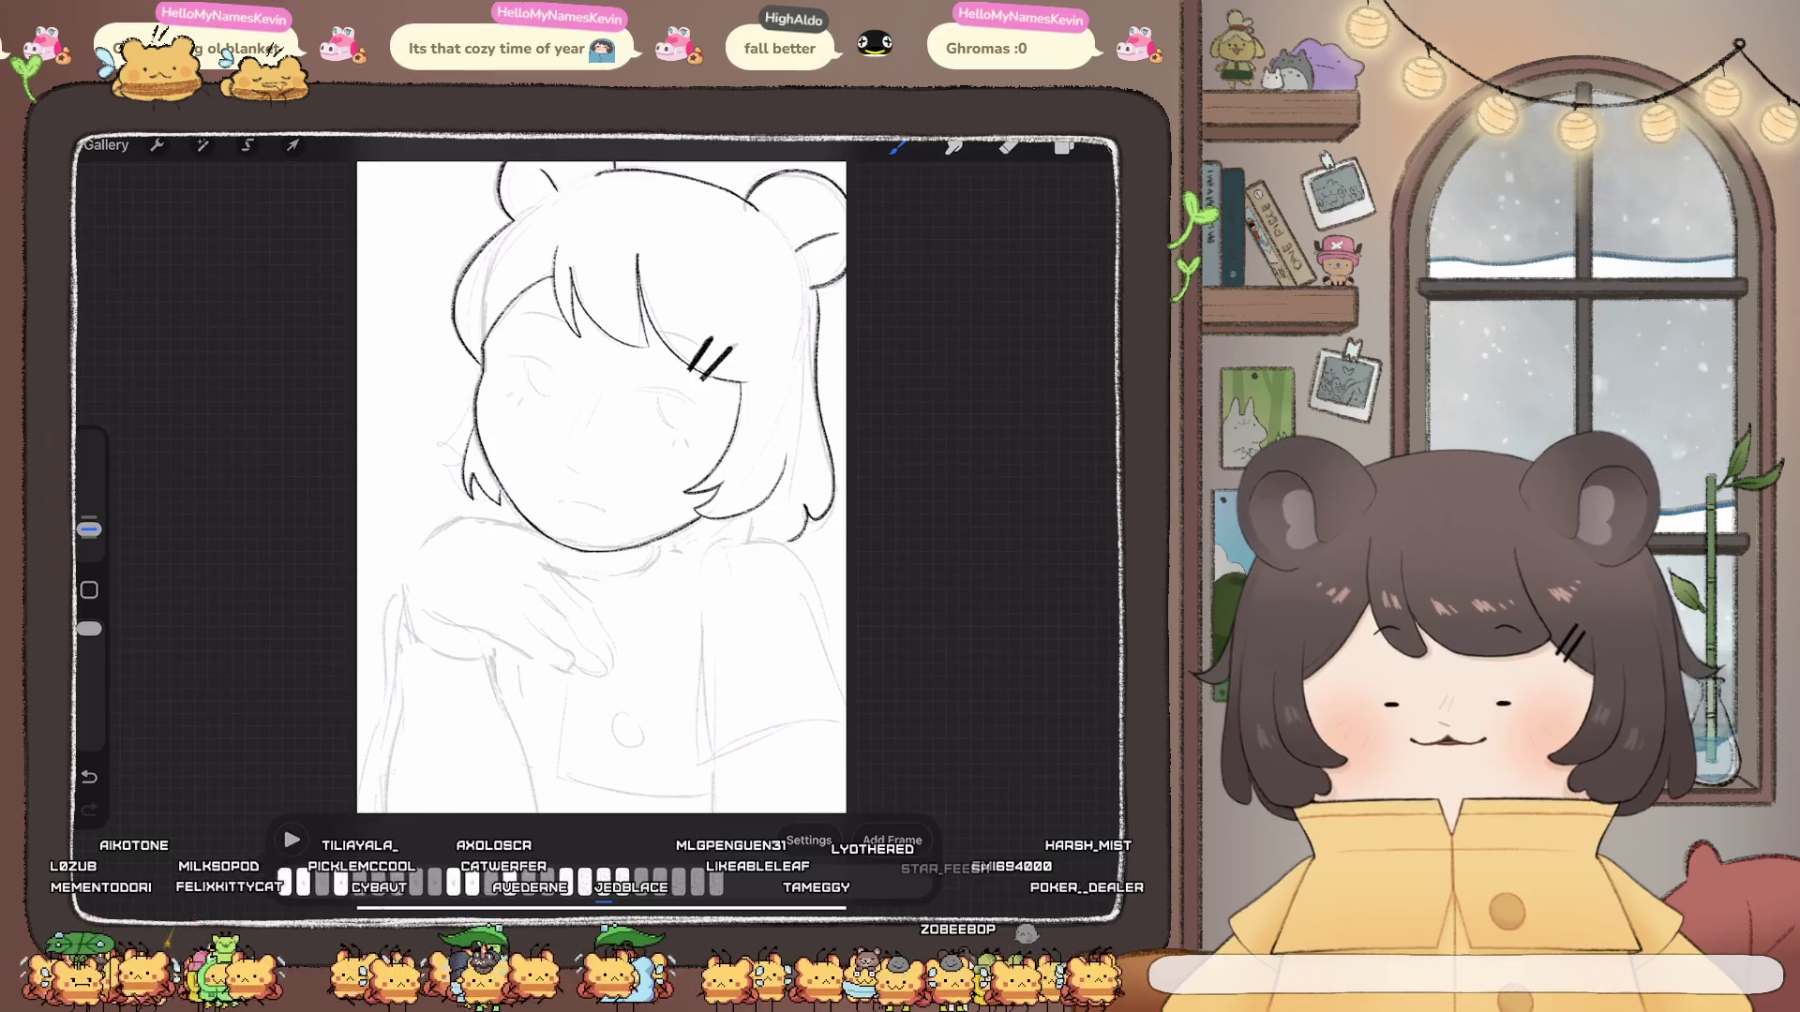
{"action": "scroll", "coordinate": [598, 484], "scroll_direction": "up", "scroll_amount": 2}
{"action": "scroll", "coordinate": [598, 486], "scroll_direction": "up", "scroll_amount": 1}
{"action": "left_click", "coordinate": [1065, 144]}
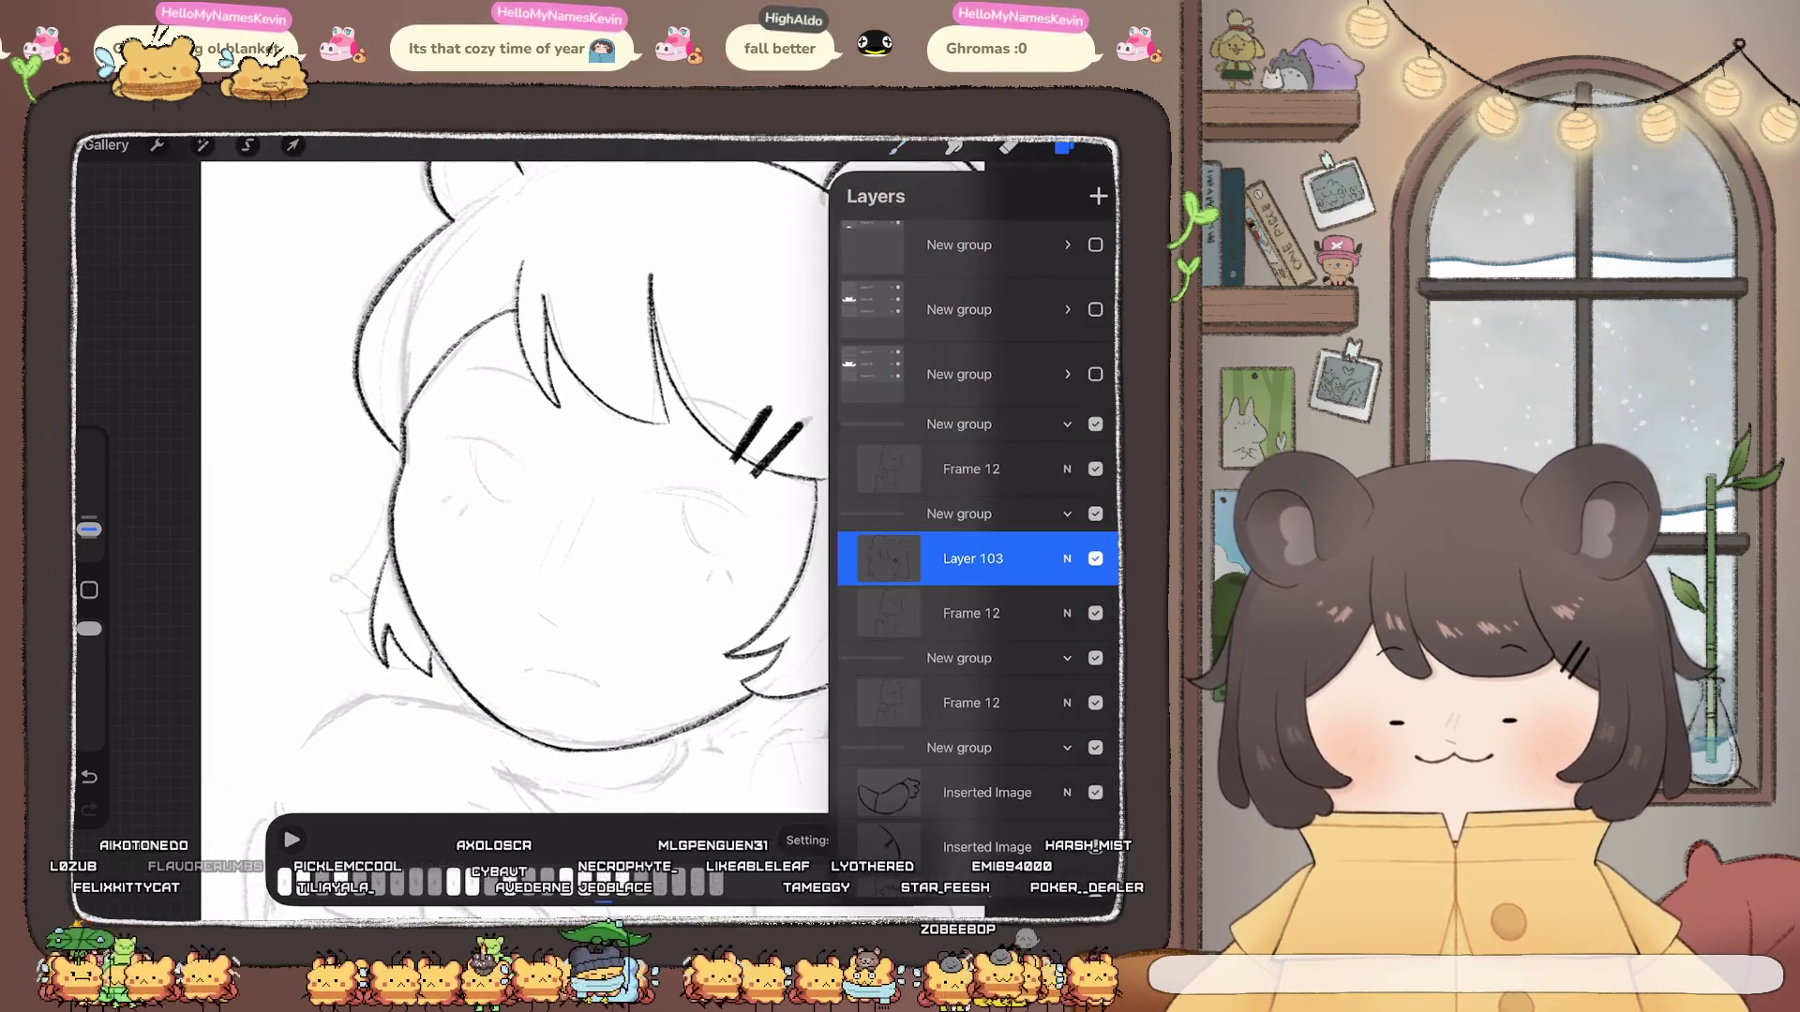
Step: Ink both upper eyelids and dot a freckle mark beside each eye
{"action": "left_click", "coordinate": [1065, 145]}
{"action": "scroll", "coordinate": [598, 485], "scroll_direction": "up", "scroll_amount": 2}
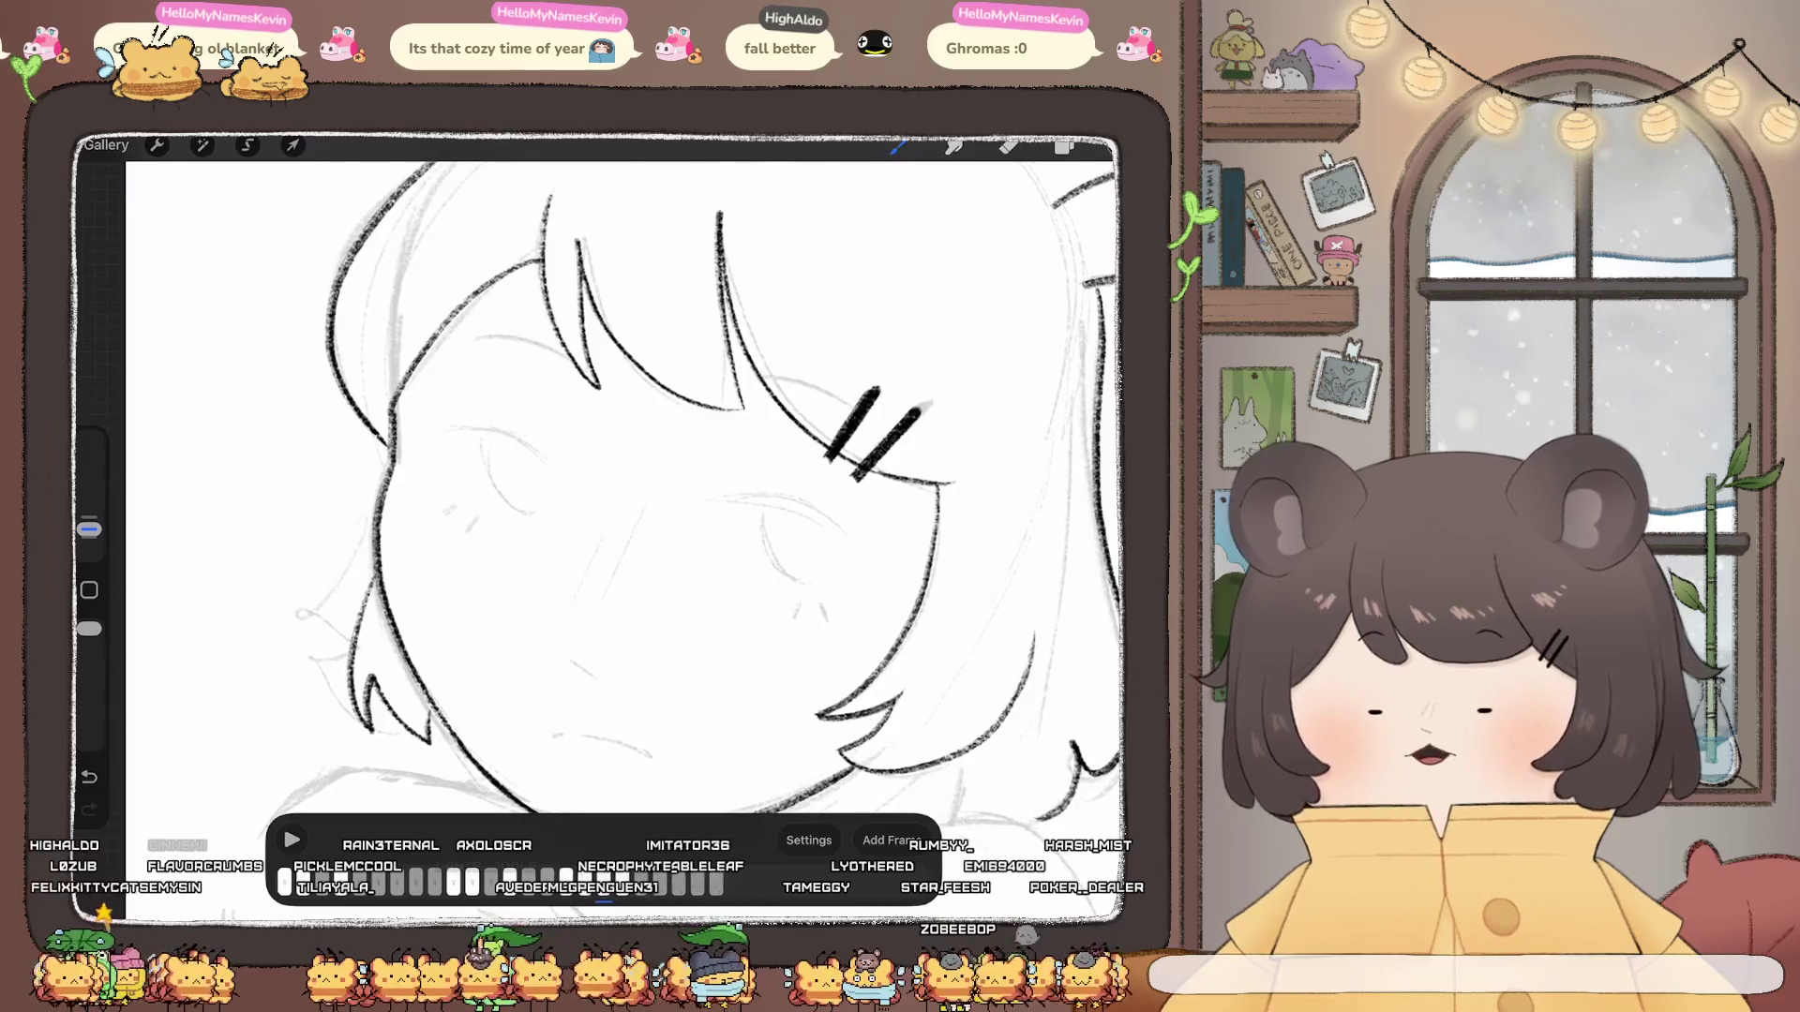
{"action": "left_click_drag", "start_coordinate": [473, 432], "coordinate": [530, 448]}
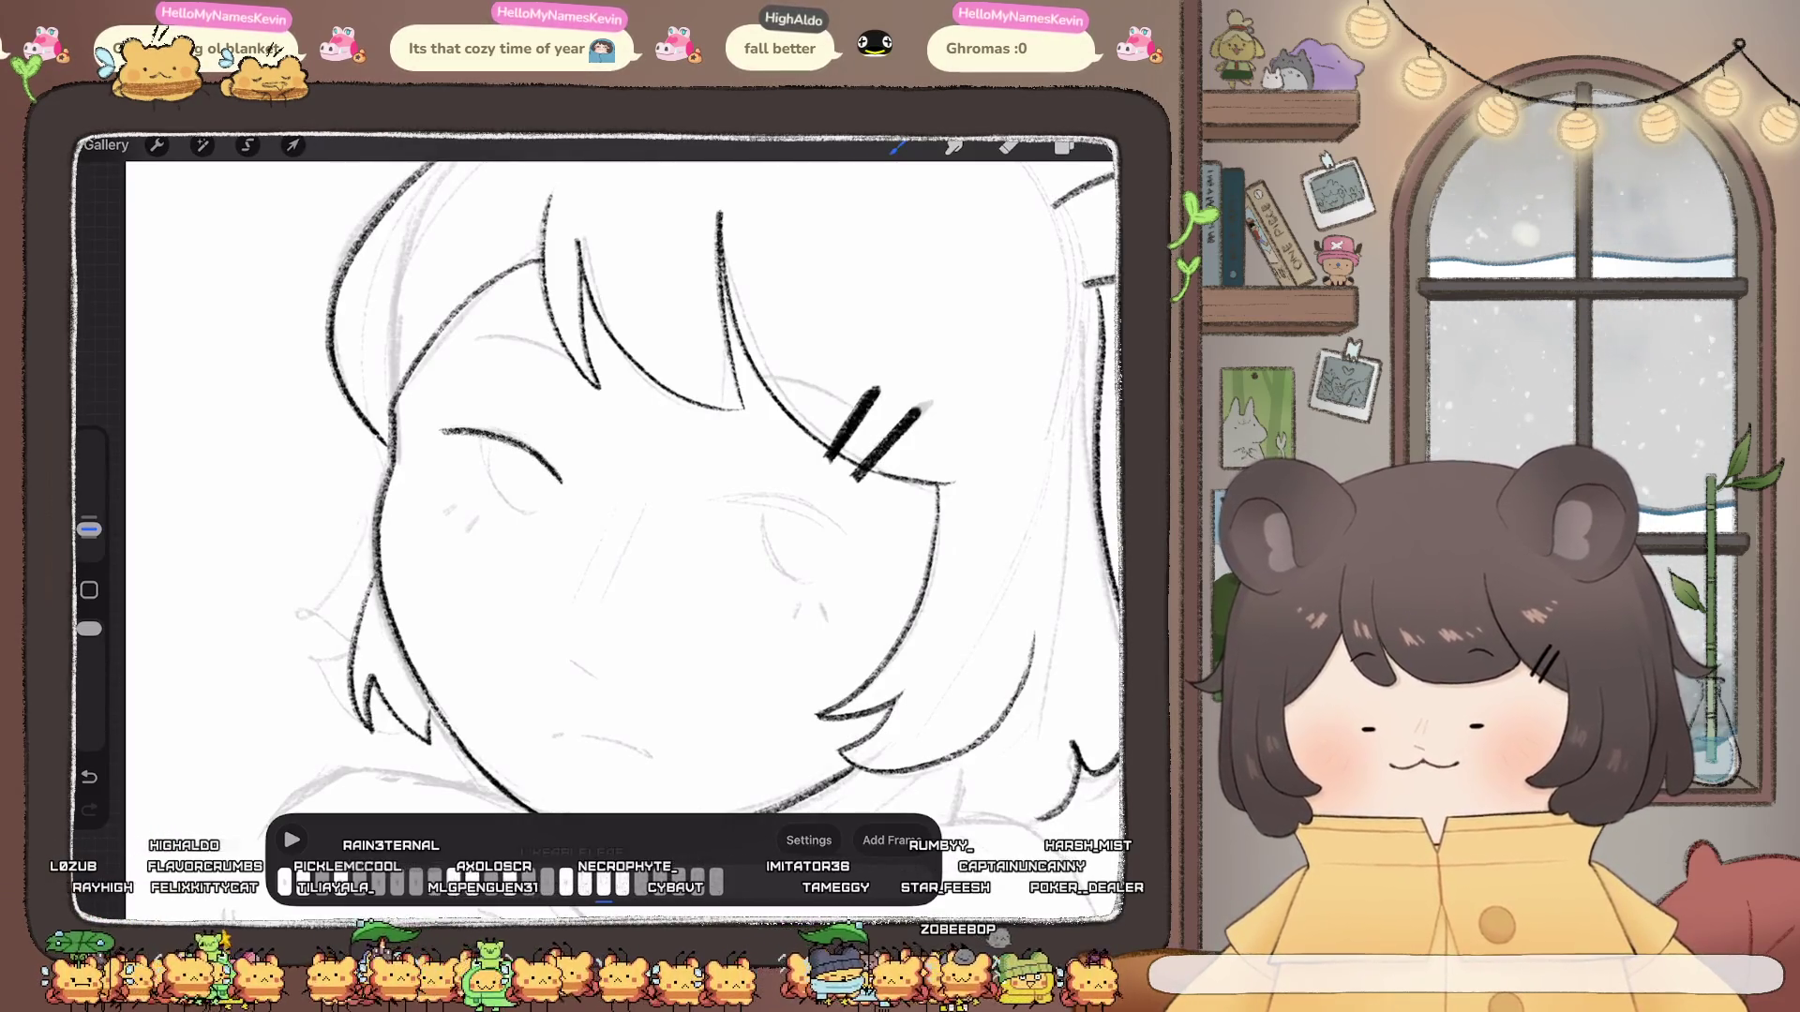
{"action": "left_click_drag", "start_coordinate": [716, 502], "coordinate": [861, 547]}
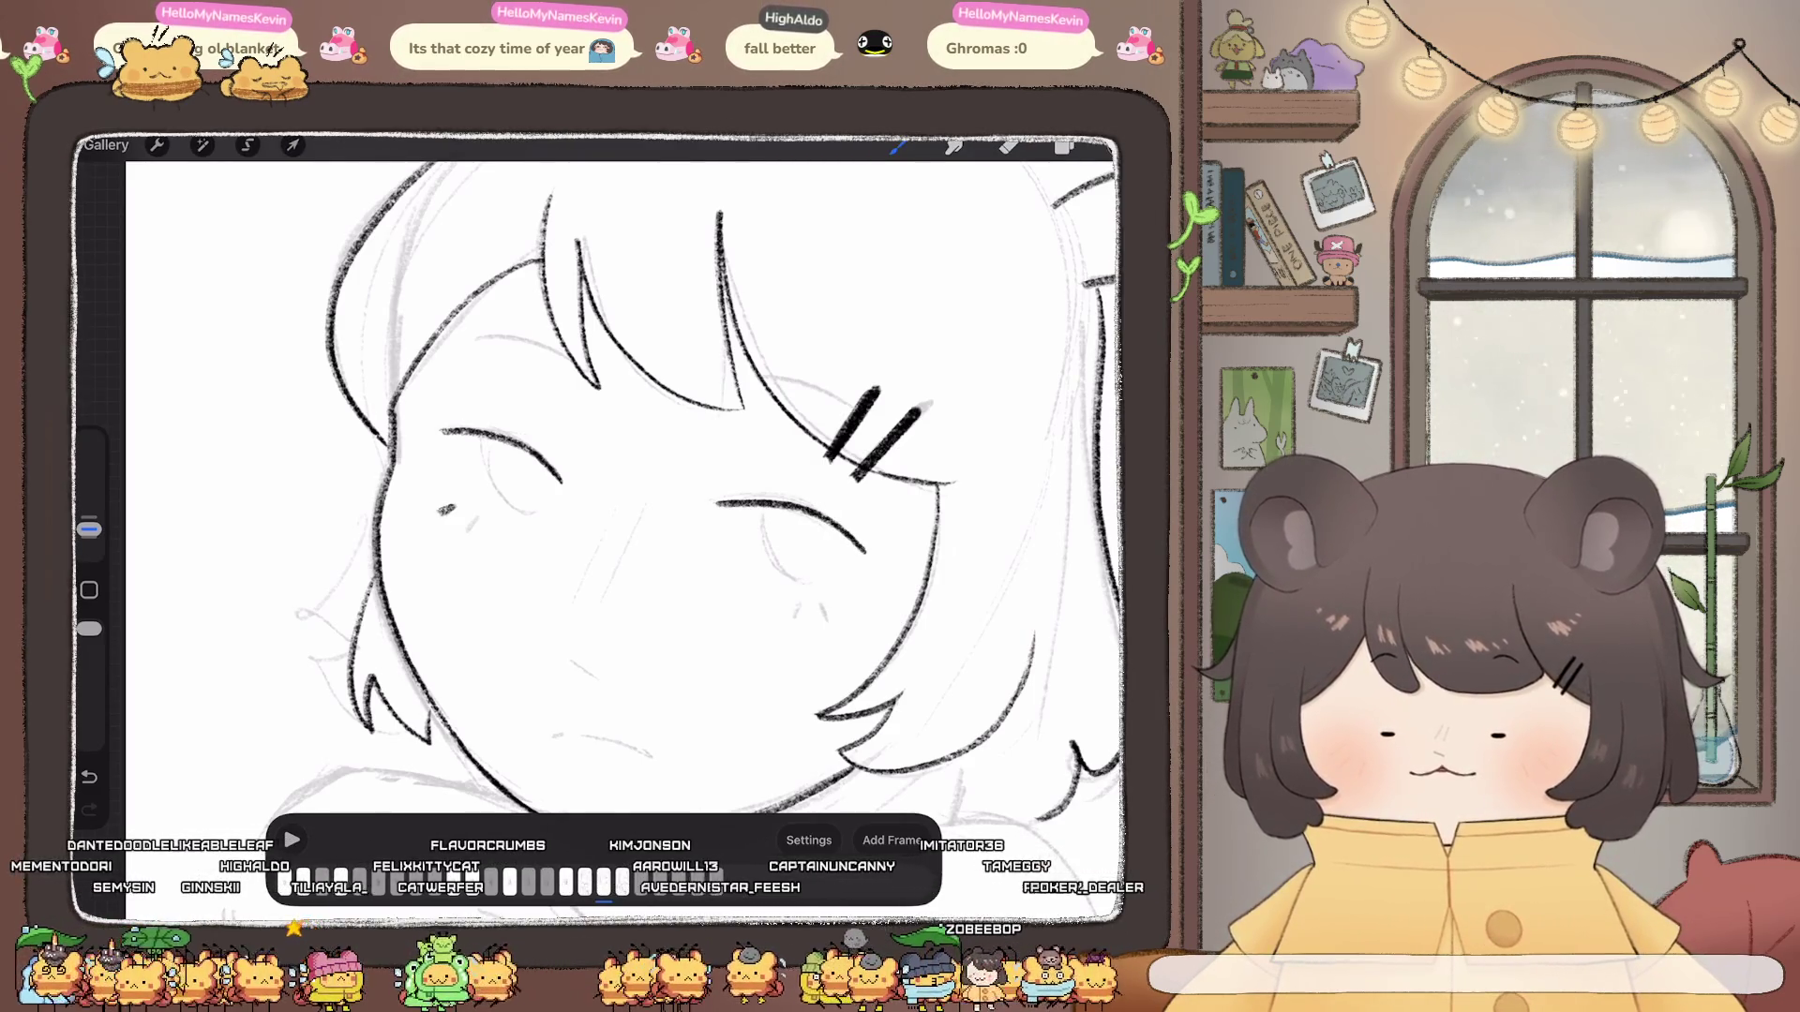
{"action": "left_click", "coordinate": [469, 523]}
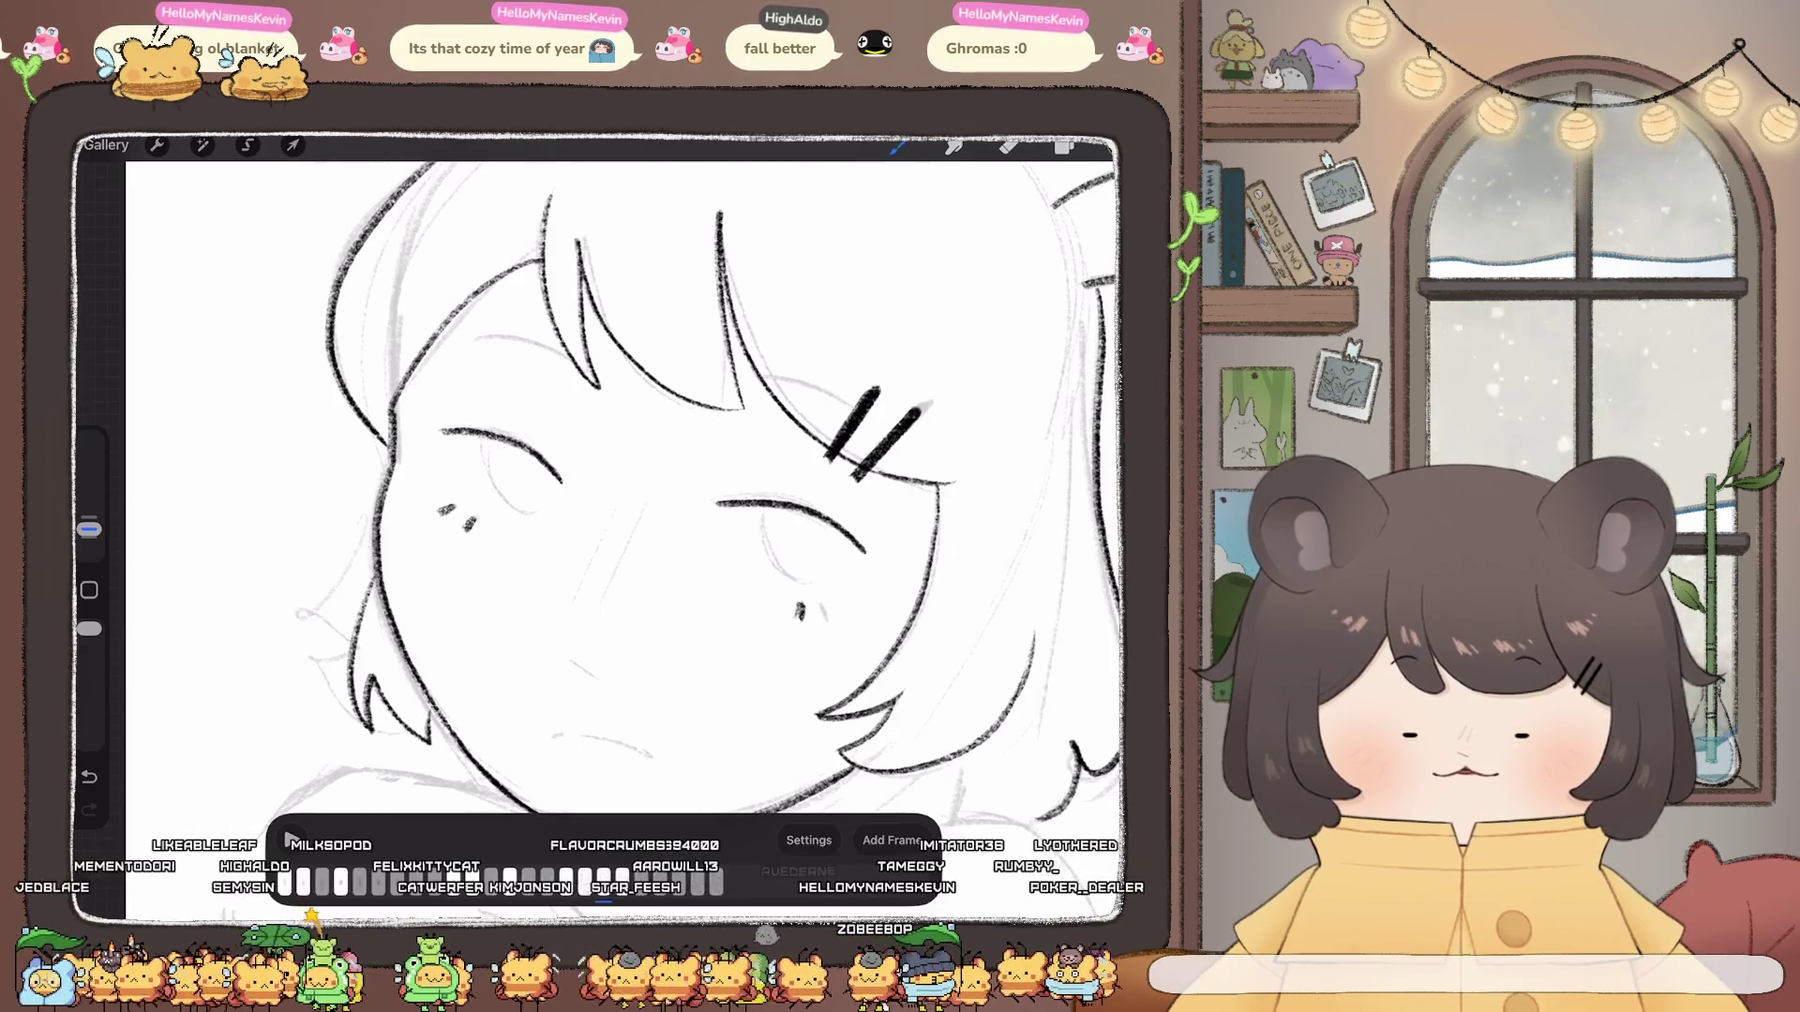
{"action": "left_click", "coordinate": [831, 611]}
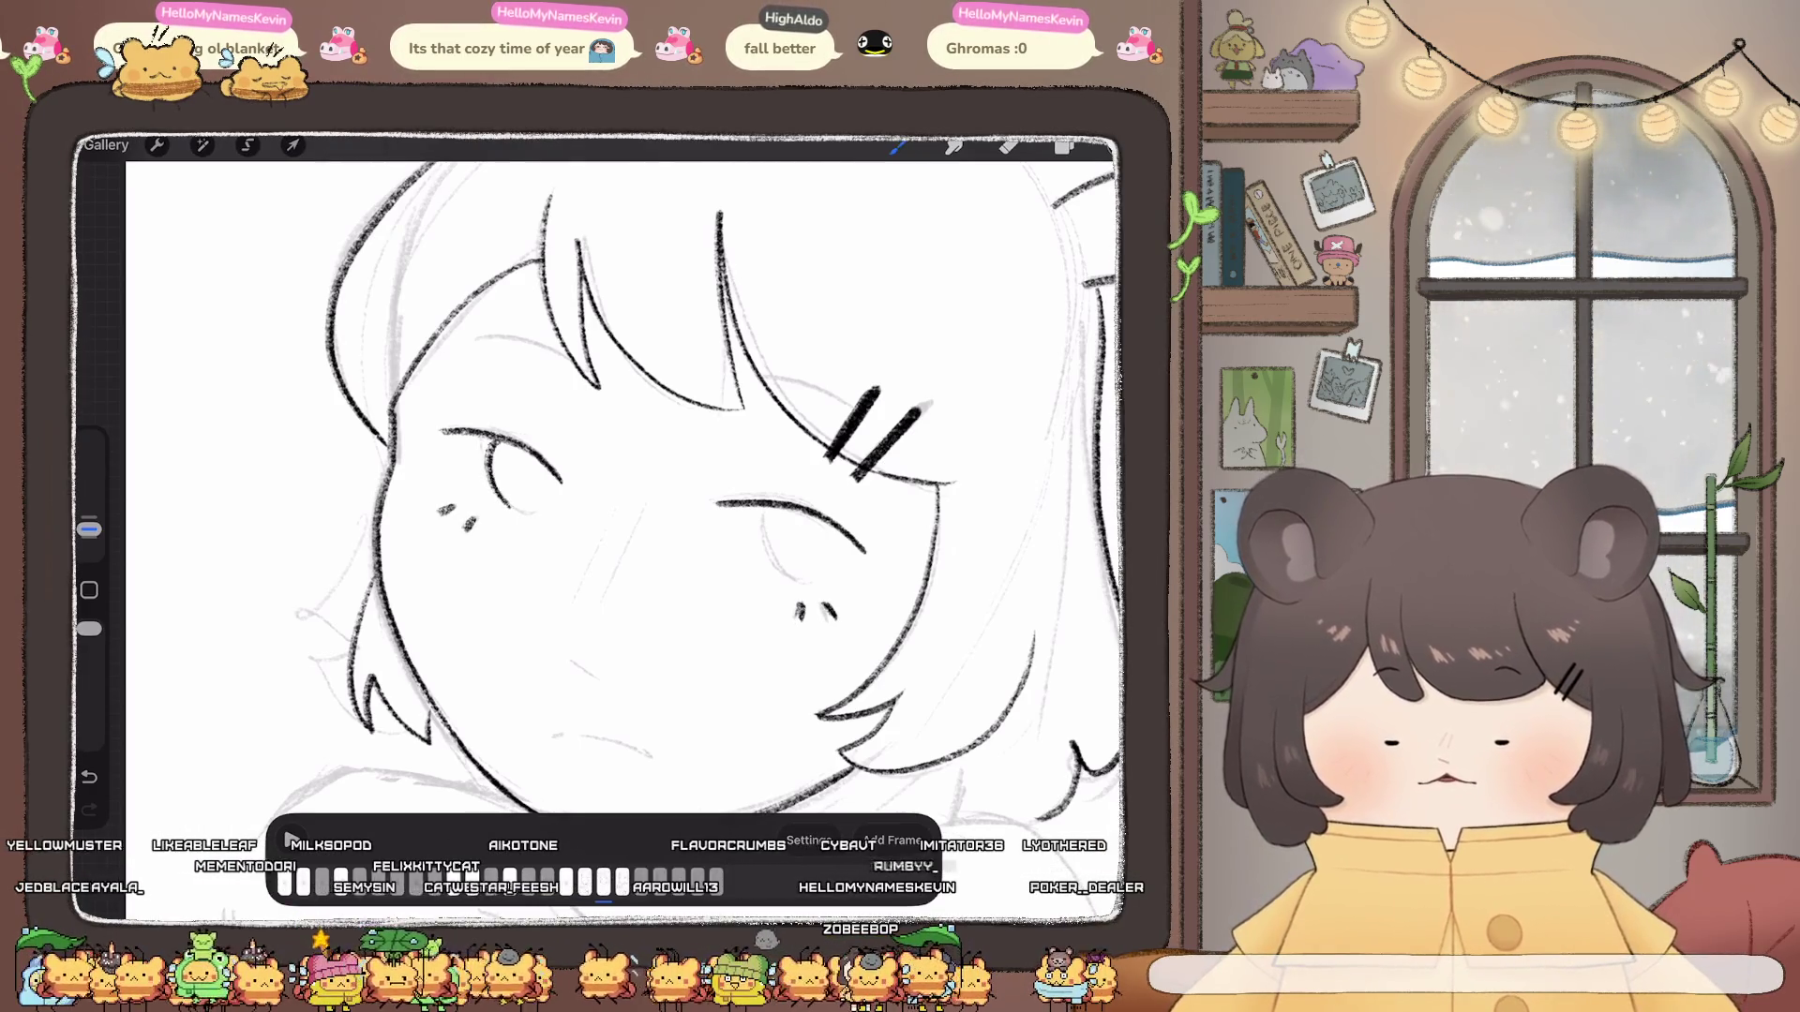
Step: Ink the lower curves of both eyes, redrawing them after an undo
{"action": "left_click_drag", "start_coordinate": [501, 506], "coordinate": [559, 486]}
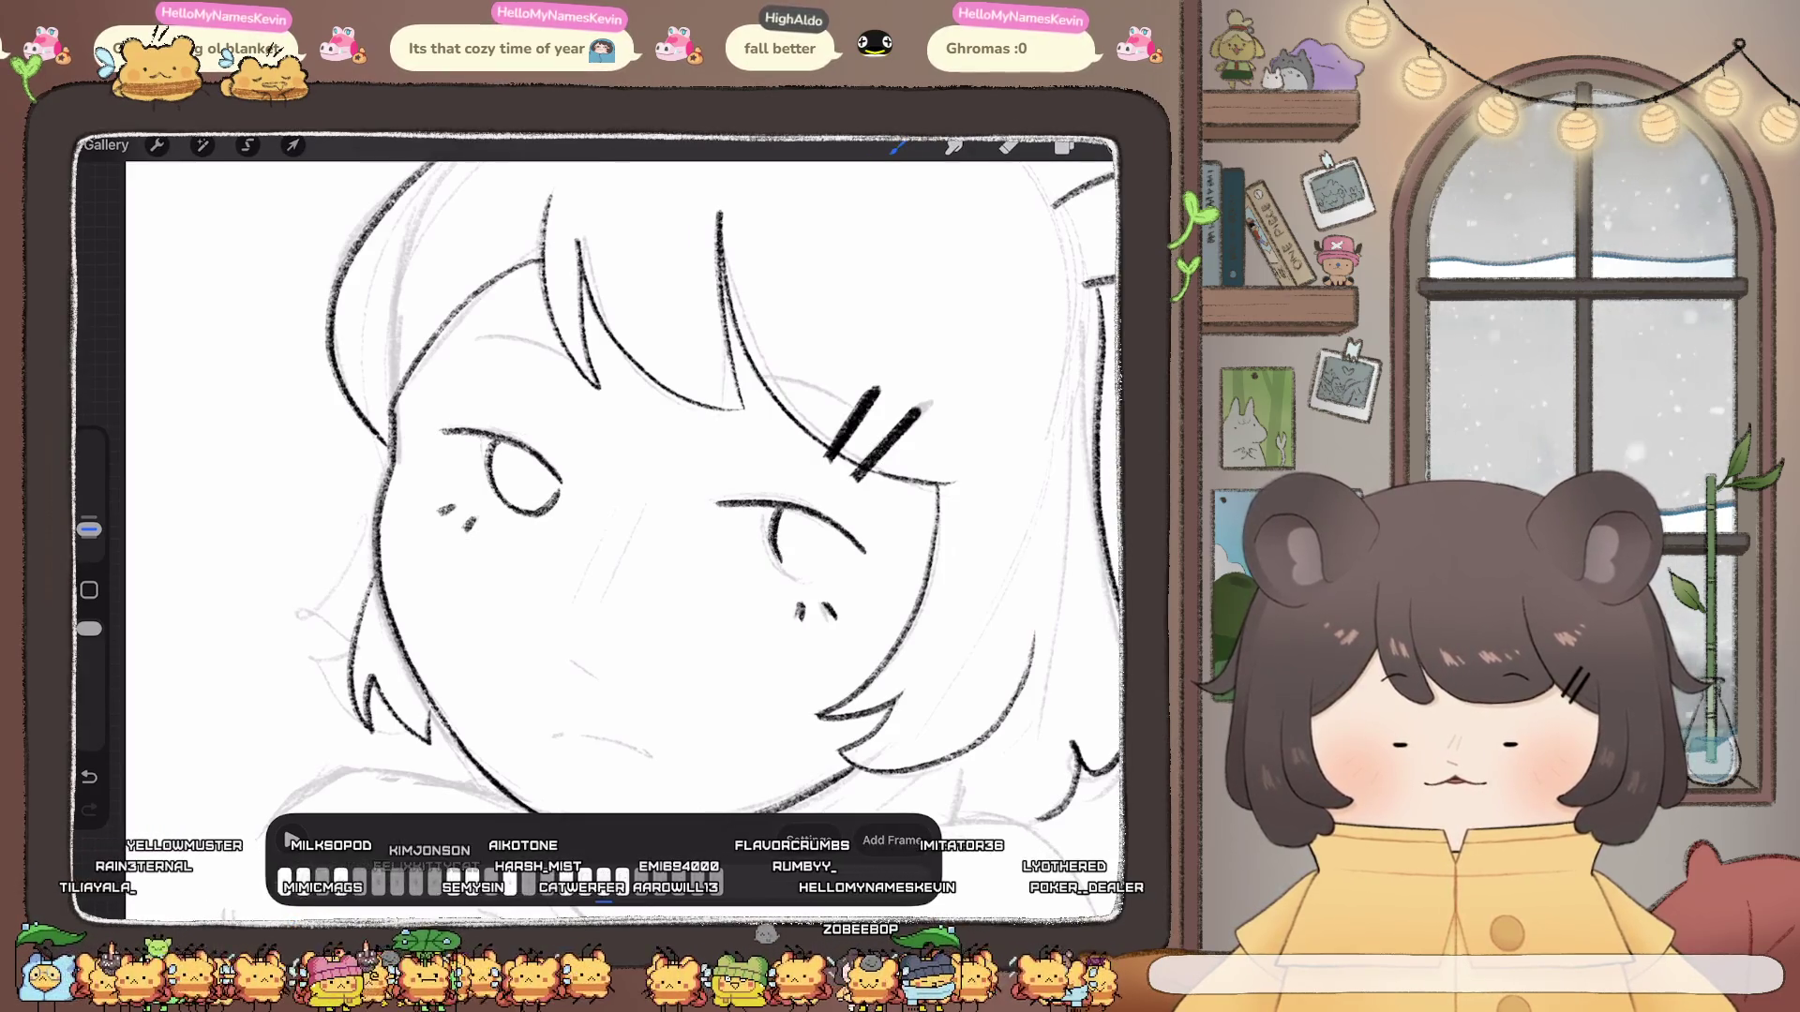
{"action": "scroll", "coordinate": [598, 522], "scroll_direction": "down", "scroll_amount": 1}
{"action": "scroll", "coordinate": [598, 520], "scroll_direction": "down", "scroll_amount": 5}
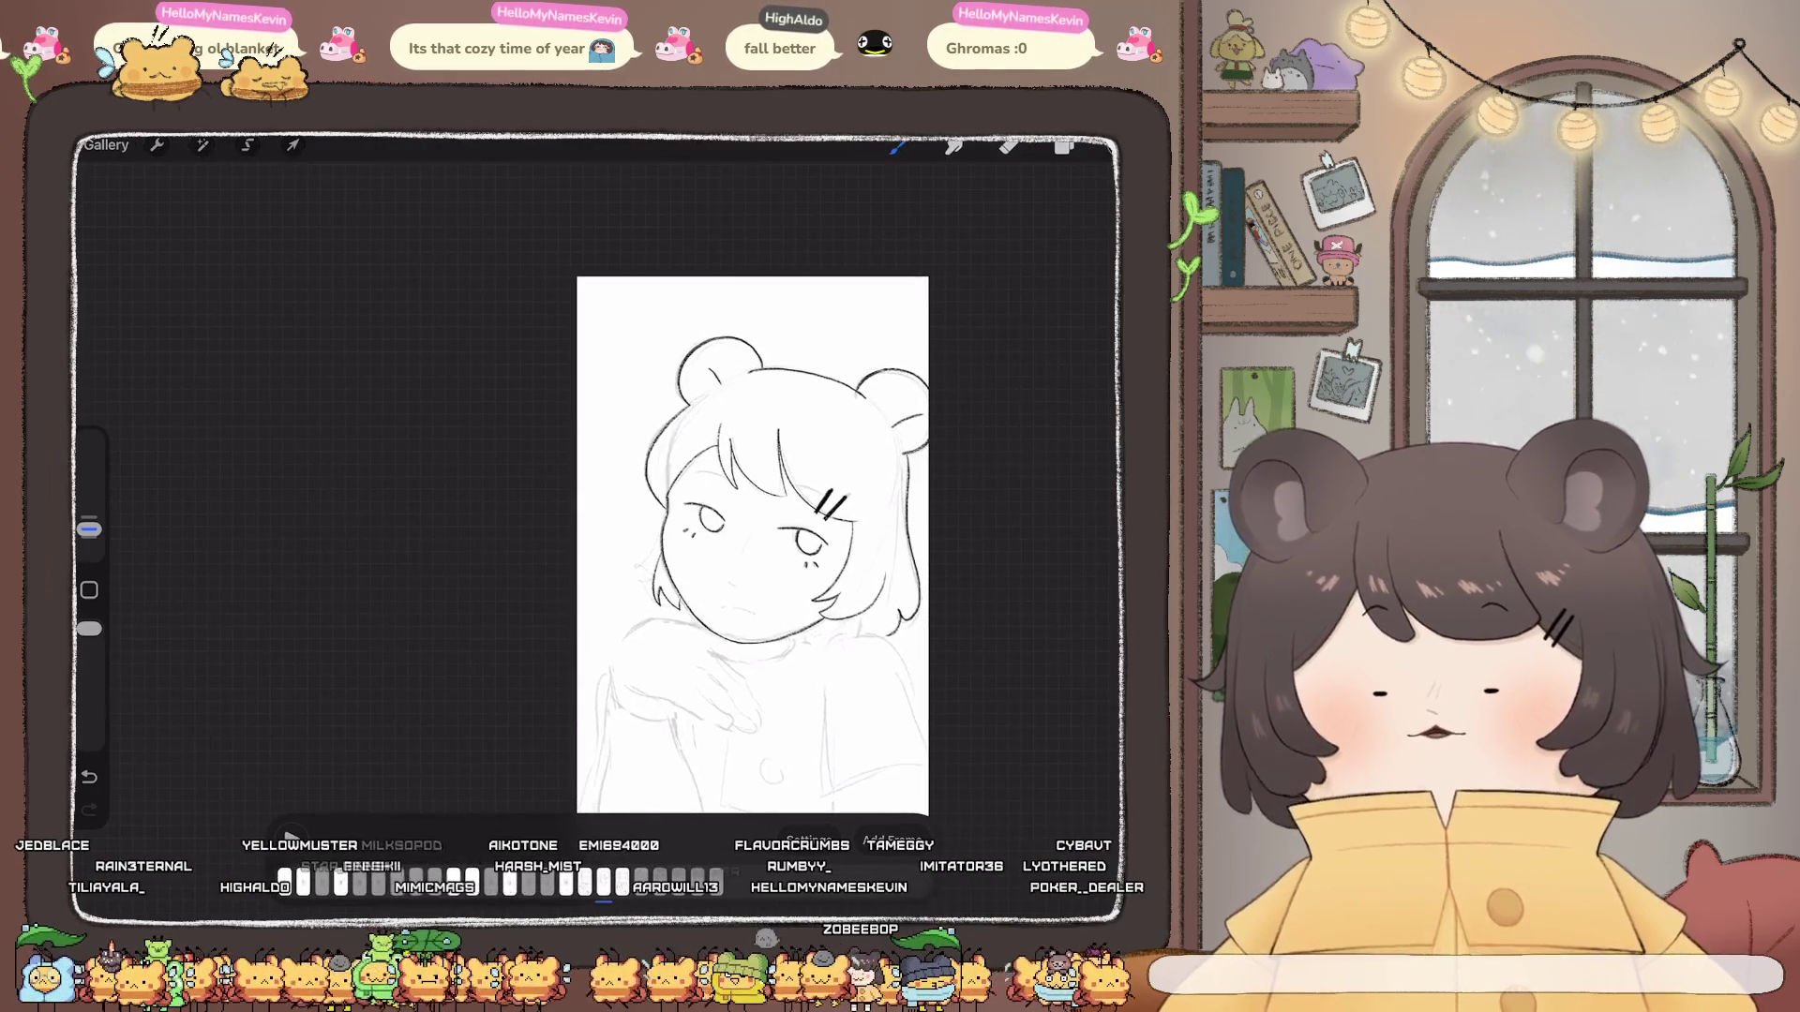
{"action": "scroll", "coordinate": [606, 478], "scroll_direction": "up", "scroll_amount": 5}
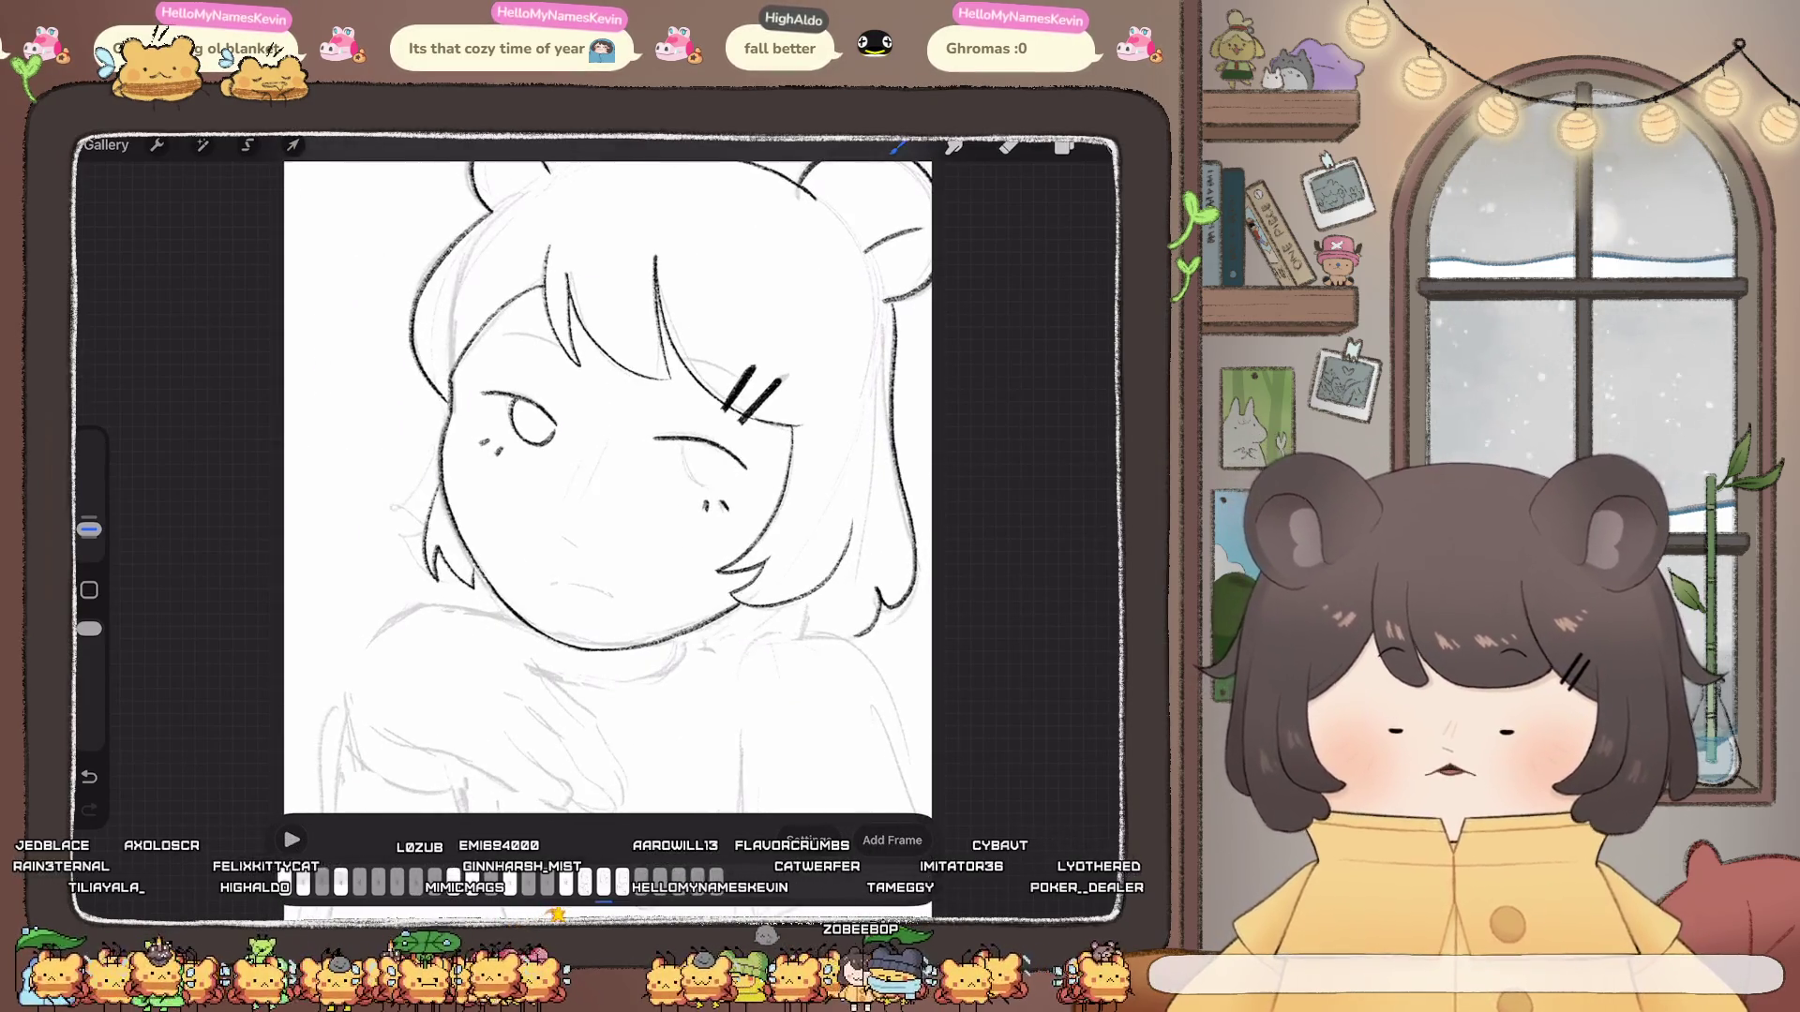
{"action": "scroll", "coordinate": [605, 478], "scroll_direction": "up", "scroll_amount": 1}
{"action": "scroll", "coordinate": [606, 478], "scroll_direction": "up", "scroll_amount": 1}
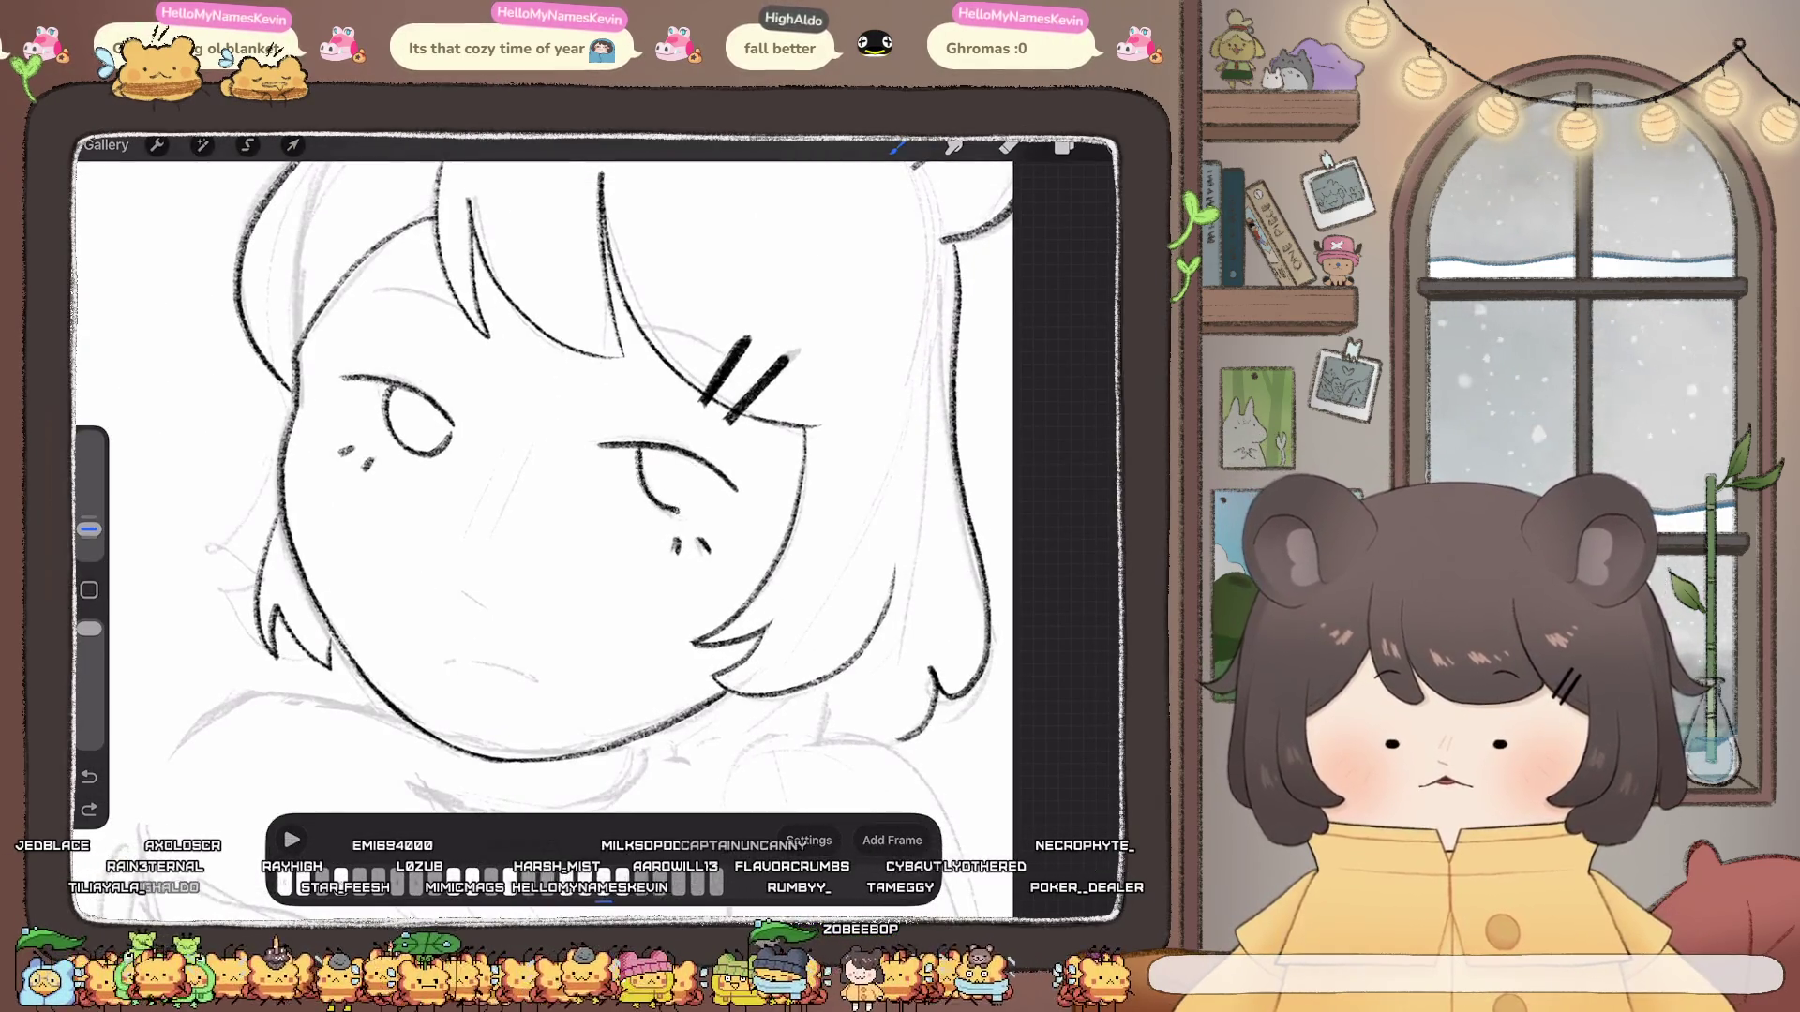
{"action": "left_click_drag", "start_coordinate": [675, 509], "coordinate": [710, 485]}
{"action": "scroll", "coordinate": [591, 520], "scroll_direction": "down", "scroll_amount": 5}
{"action": "scroll", "coordinate": [592, 522], "scroll_direction": "up", "scroll_amount": 5}
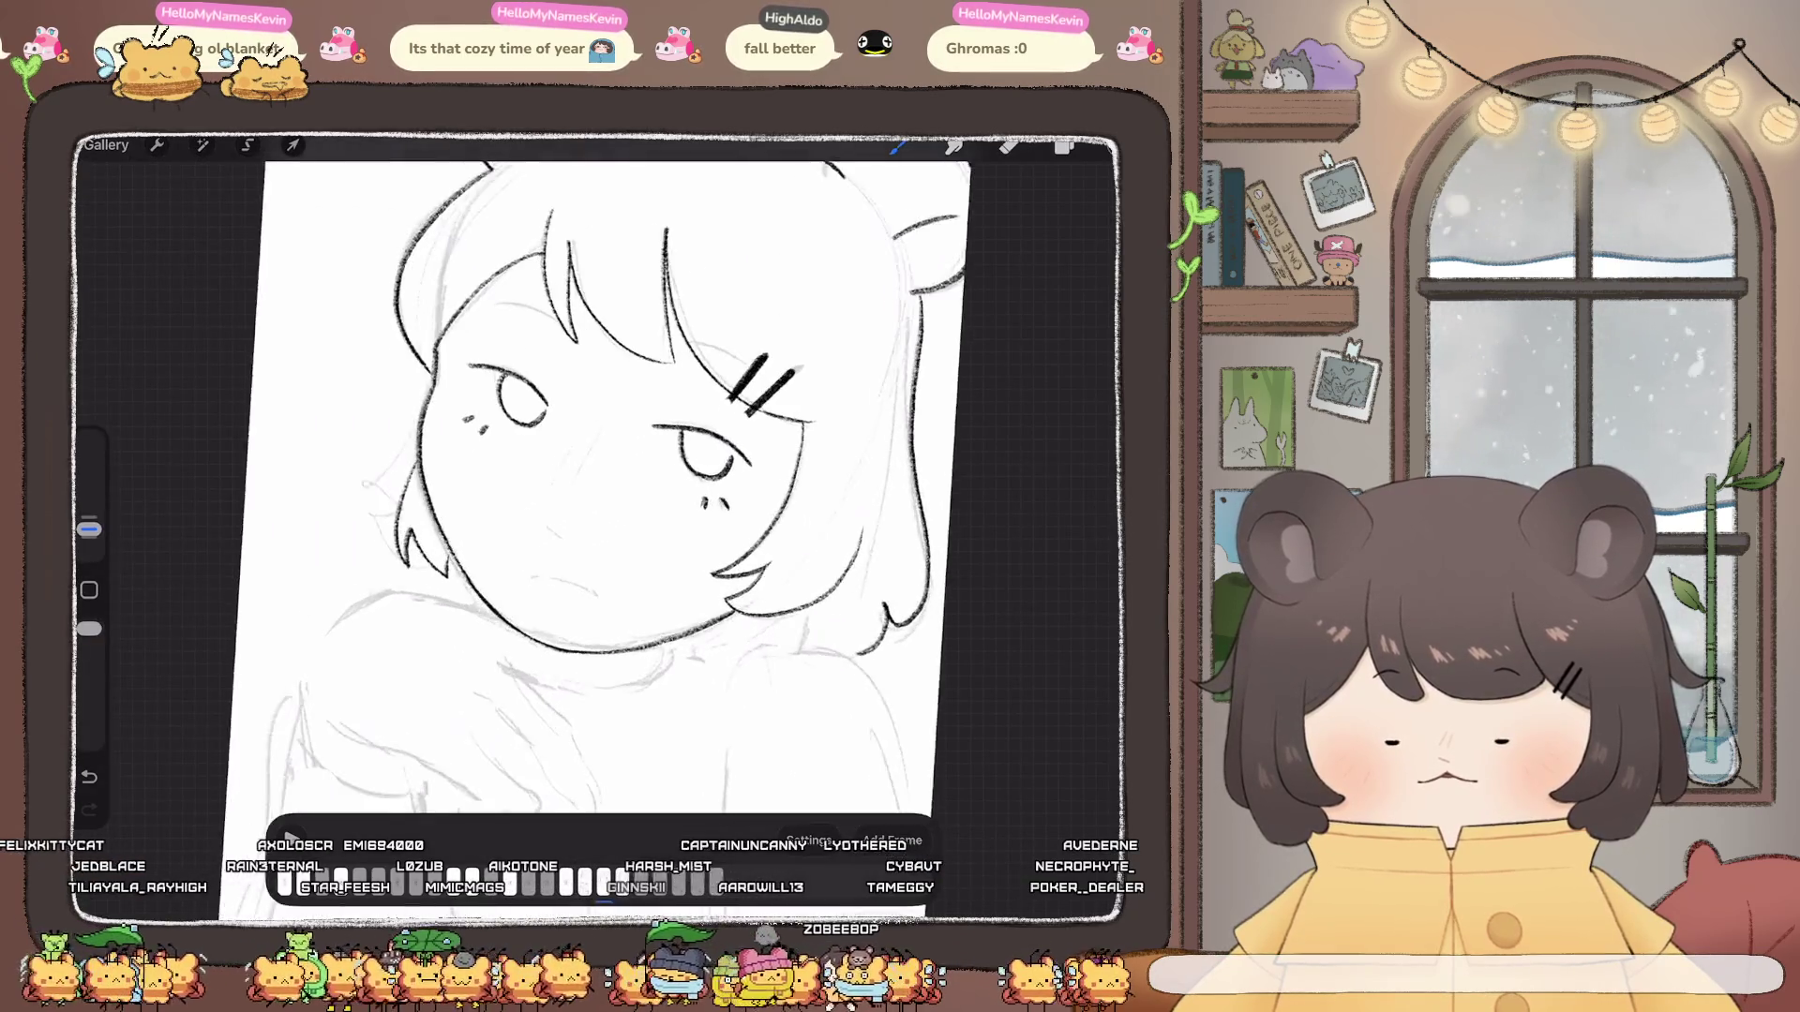
{"action": "key", "text": "ctrl+z"}
{"action": "key", "text": "ctrl+z"}
{"action": "scroll", "coordinate": [592, 492], "scroll_direction": "up", "scroll_amount": 2}
{"action": "scroll", "coordinate": [591, 493], "scroll_direction": "up", "scroll_amount": 1}
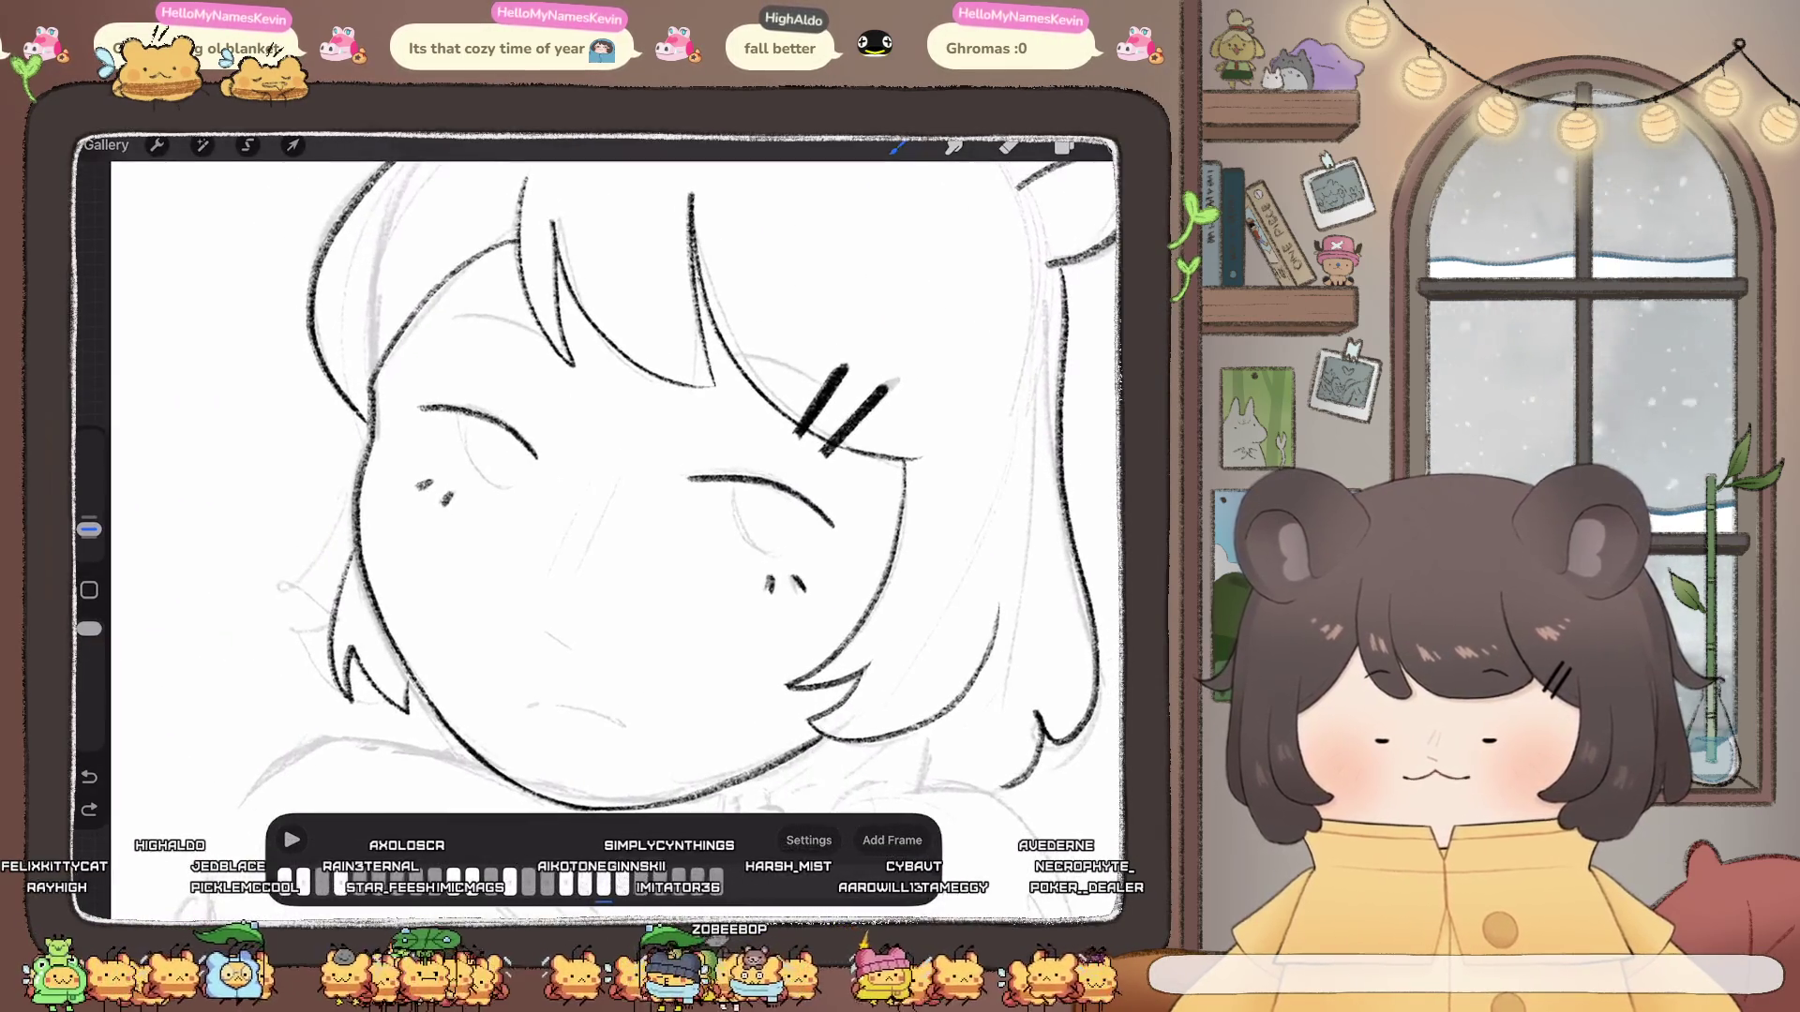
{"action": "left_click_drag", "start_coordinate": [452, 453], "coordinate": [529, 454]}
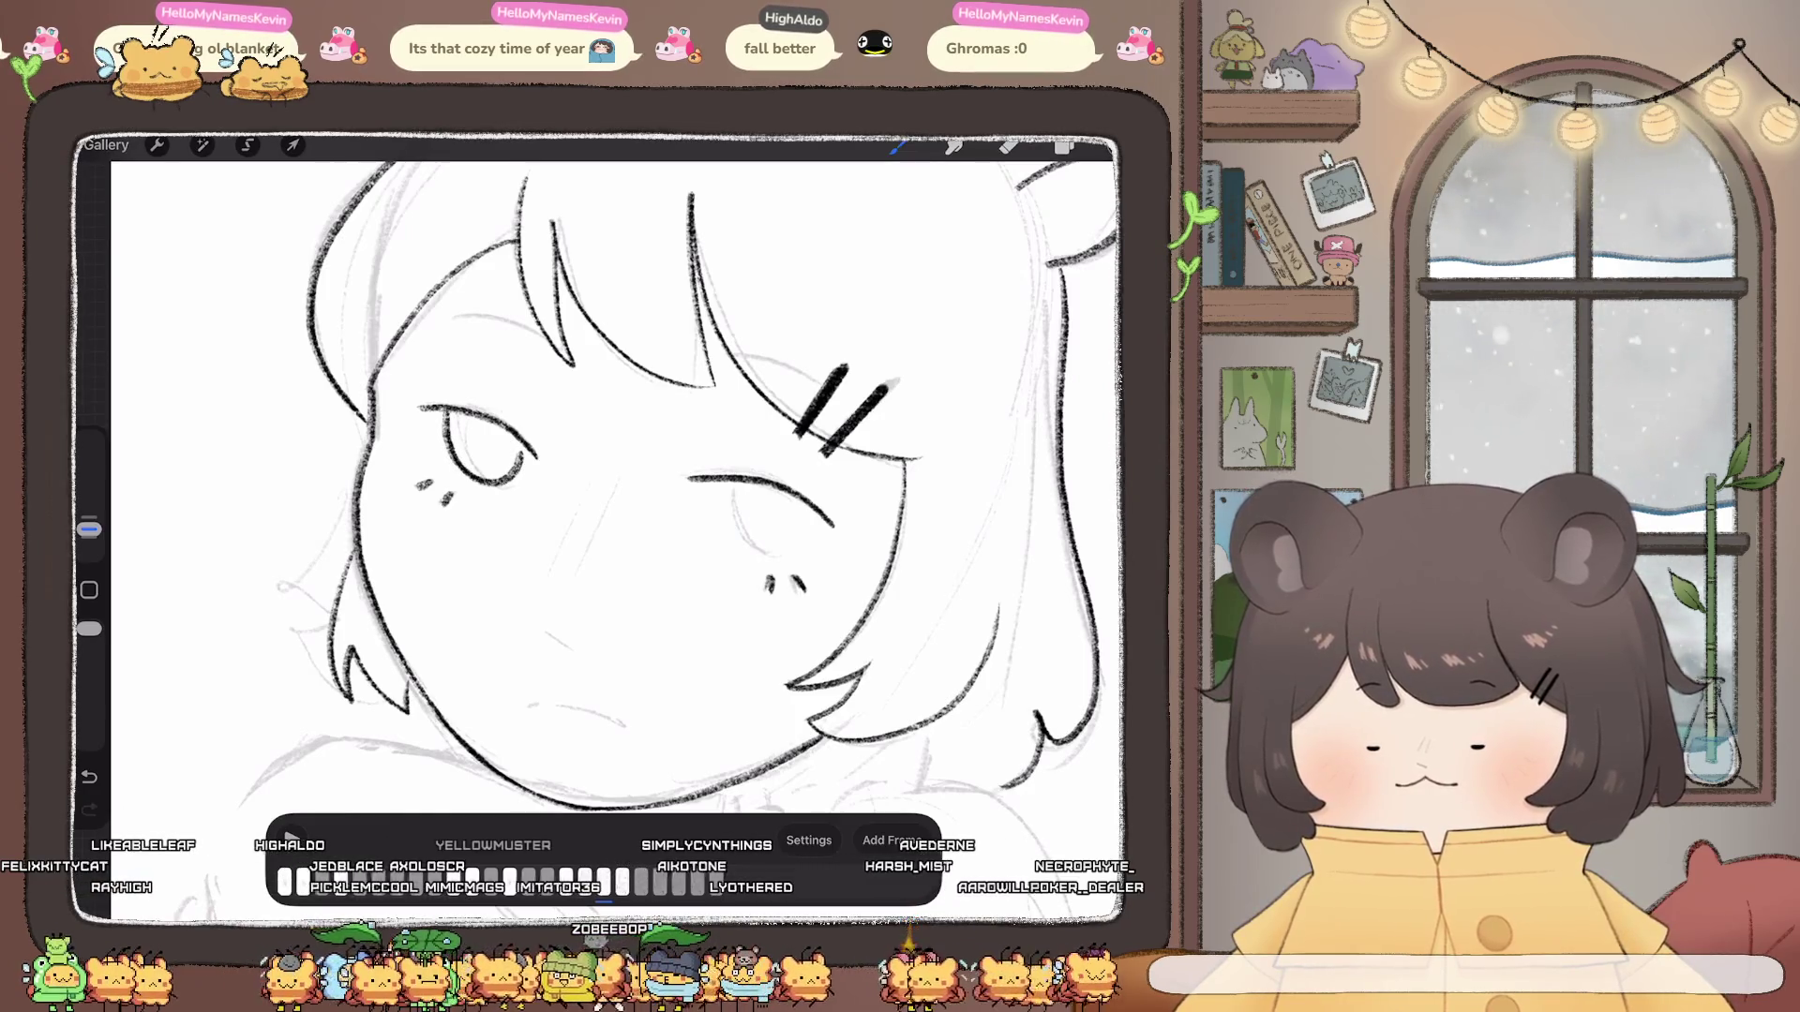
{"action": "left_click_drag", "start_coordinate": [739, 499], "coordinate": [819, 521]}
{"action": "scroll", "coordinate": [590, 521], "scroll_direction": "down", "scroll_amount": 4}
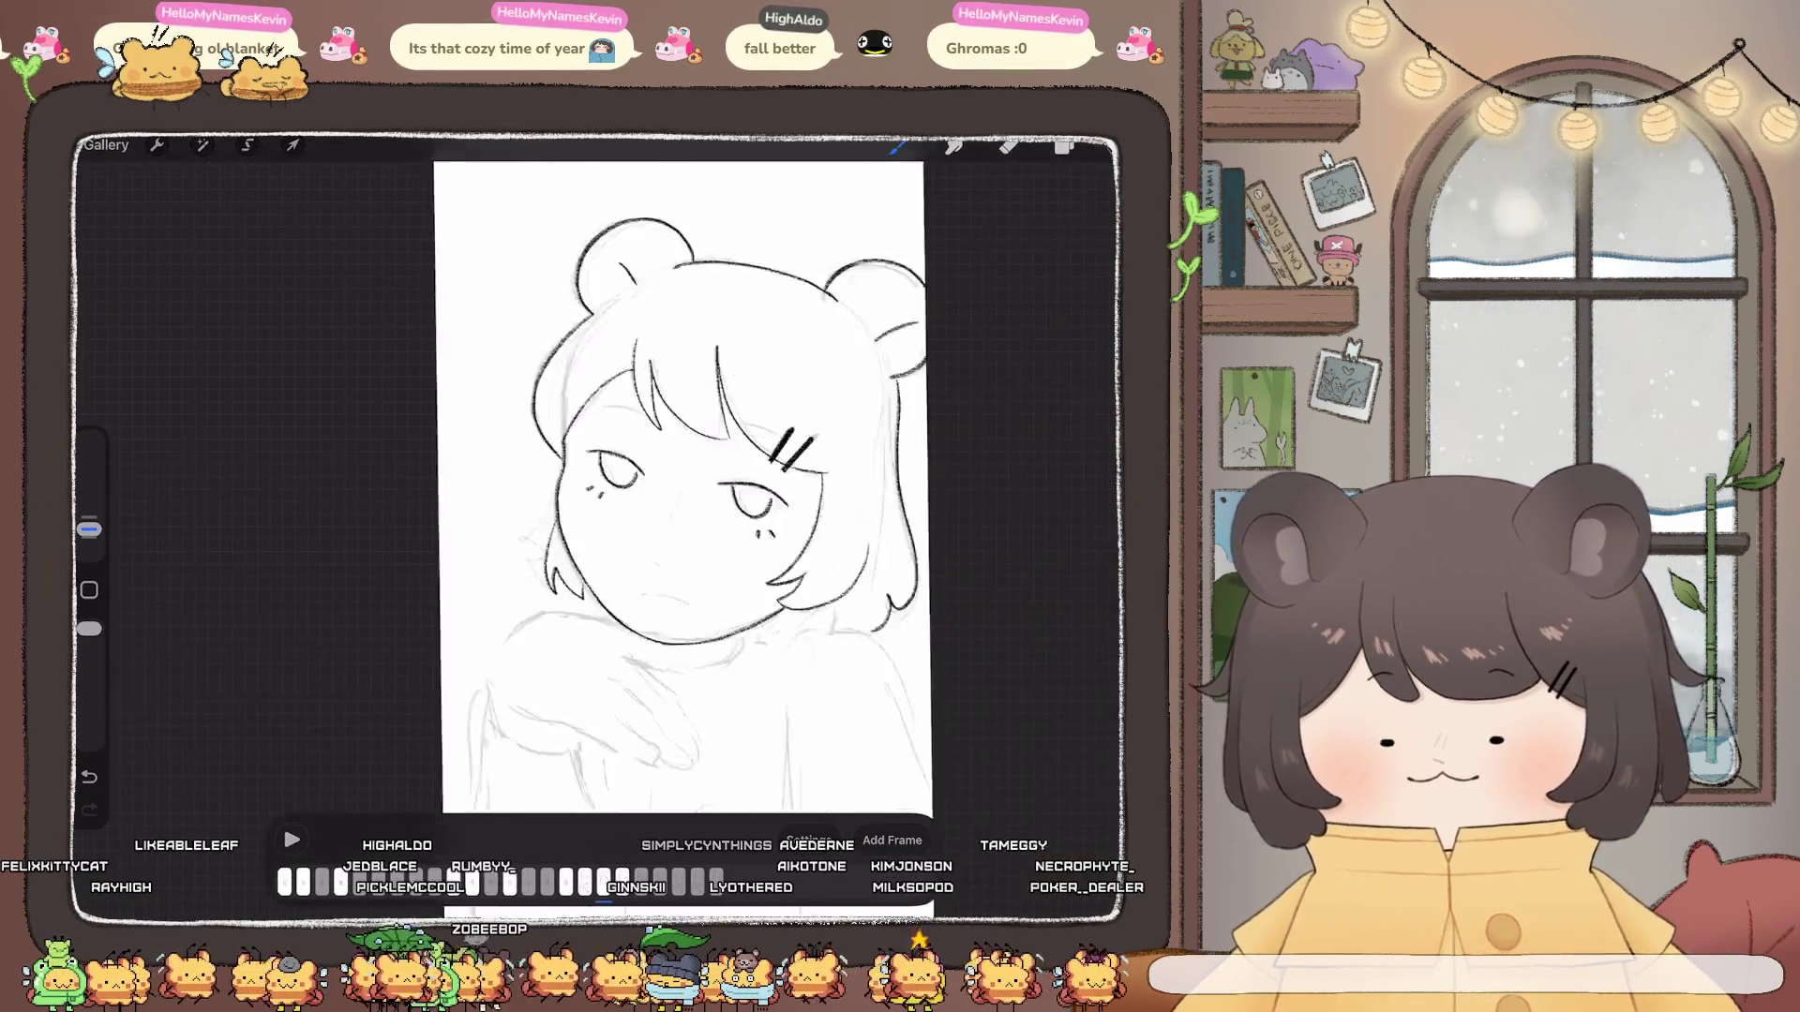
{"action": "scroll", "coordinate": [682, 492], "scroll_direction": "down", "scroll_amount": 1}
{"action": "scroll", "coordinate": [647, 493], "scroll_direction": "up", "scroll_amount": 3}
{"action": "scroll", "coordinate": [648, 492], "scroll_direction": "up", "scroll_amount": 1}
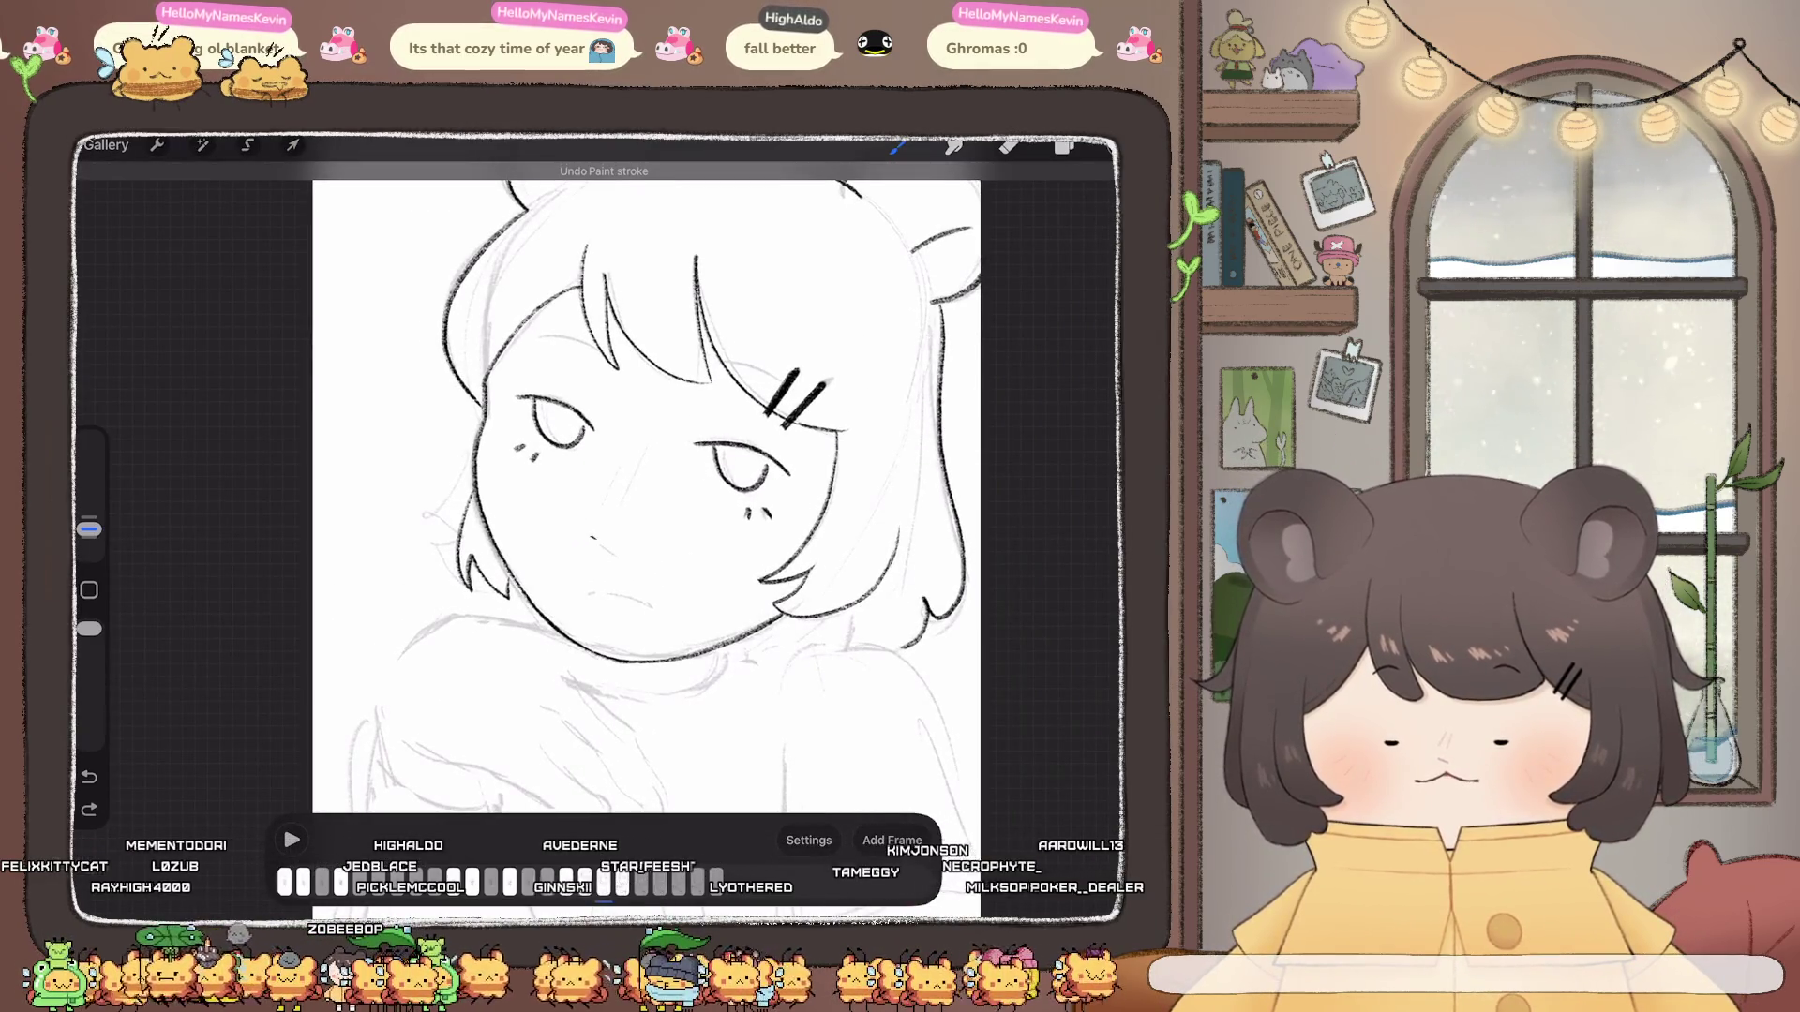
Step: Draw the nose line and bring up the layer list
{"action": "left_click_drag", "start_coordinate": [632, 455], "coordinate": [603, 507]}
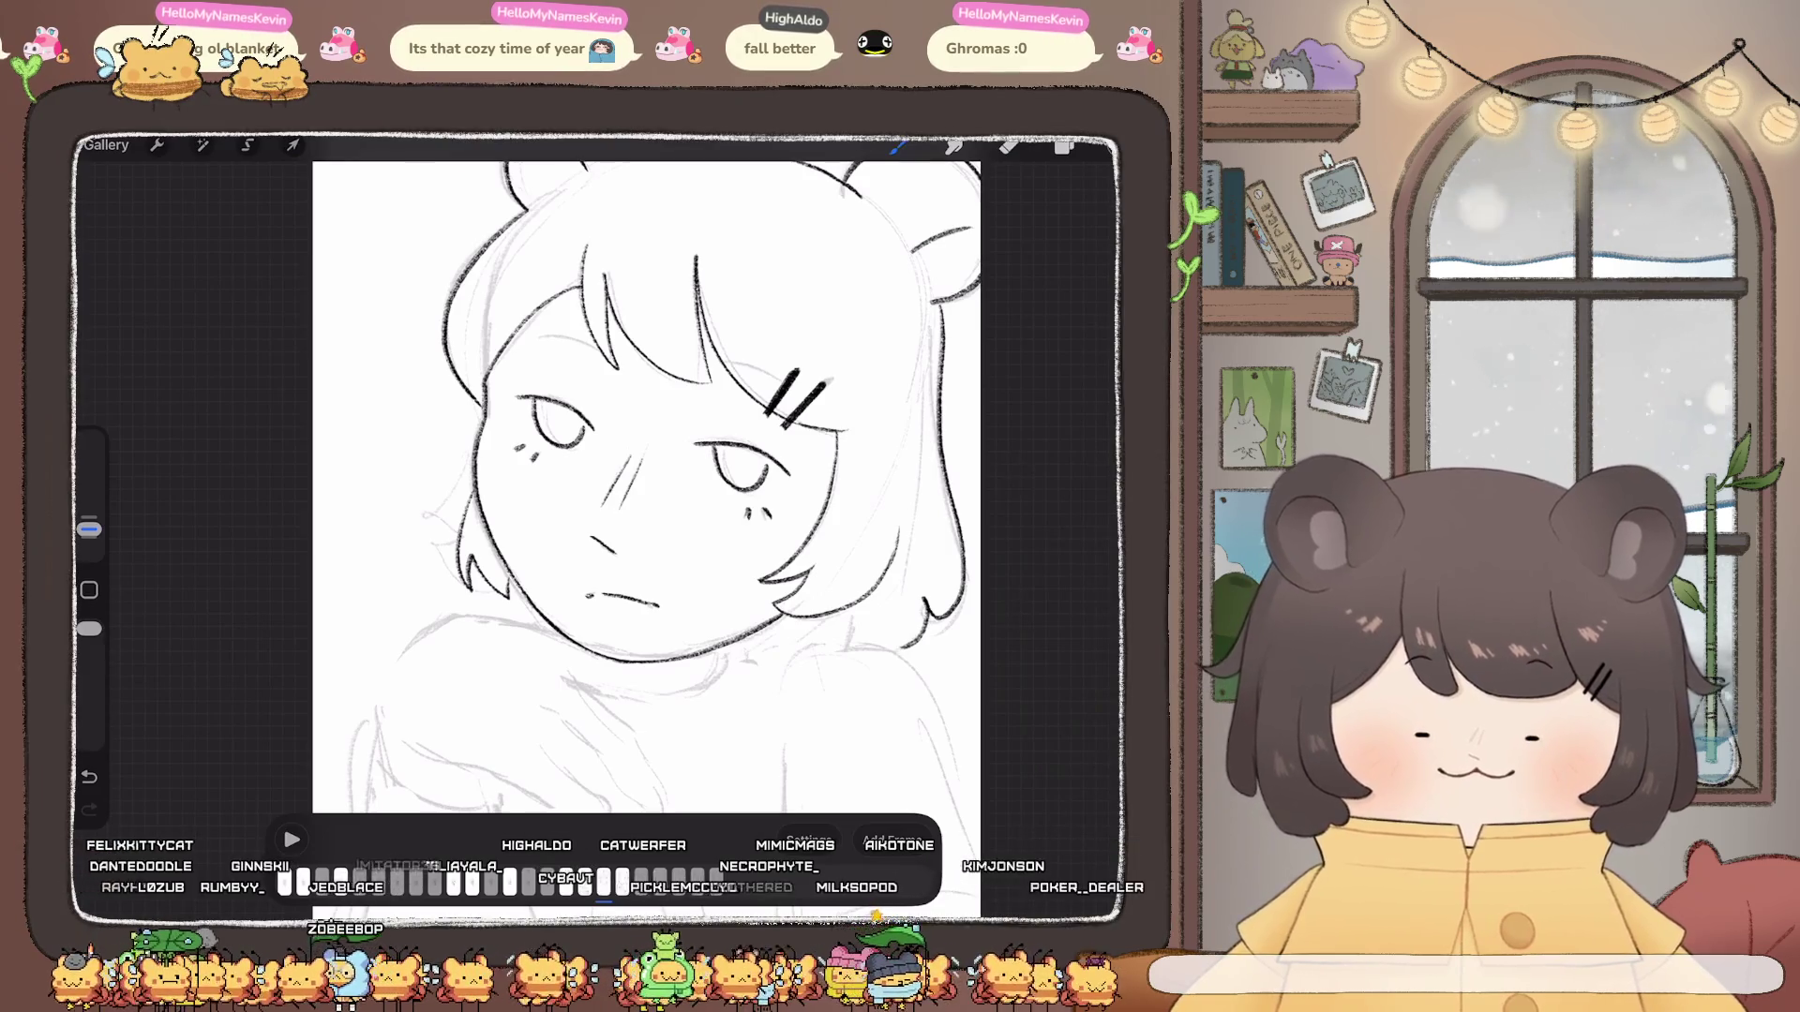
{"action": "scroll", "coordinate": [661, 479], "scroll_direction": "down", "scroll_amount": 3}
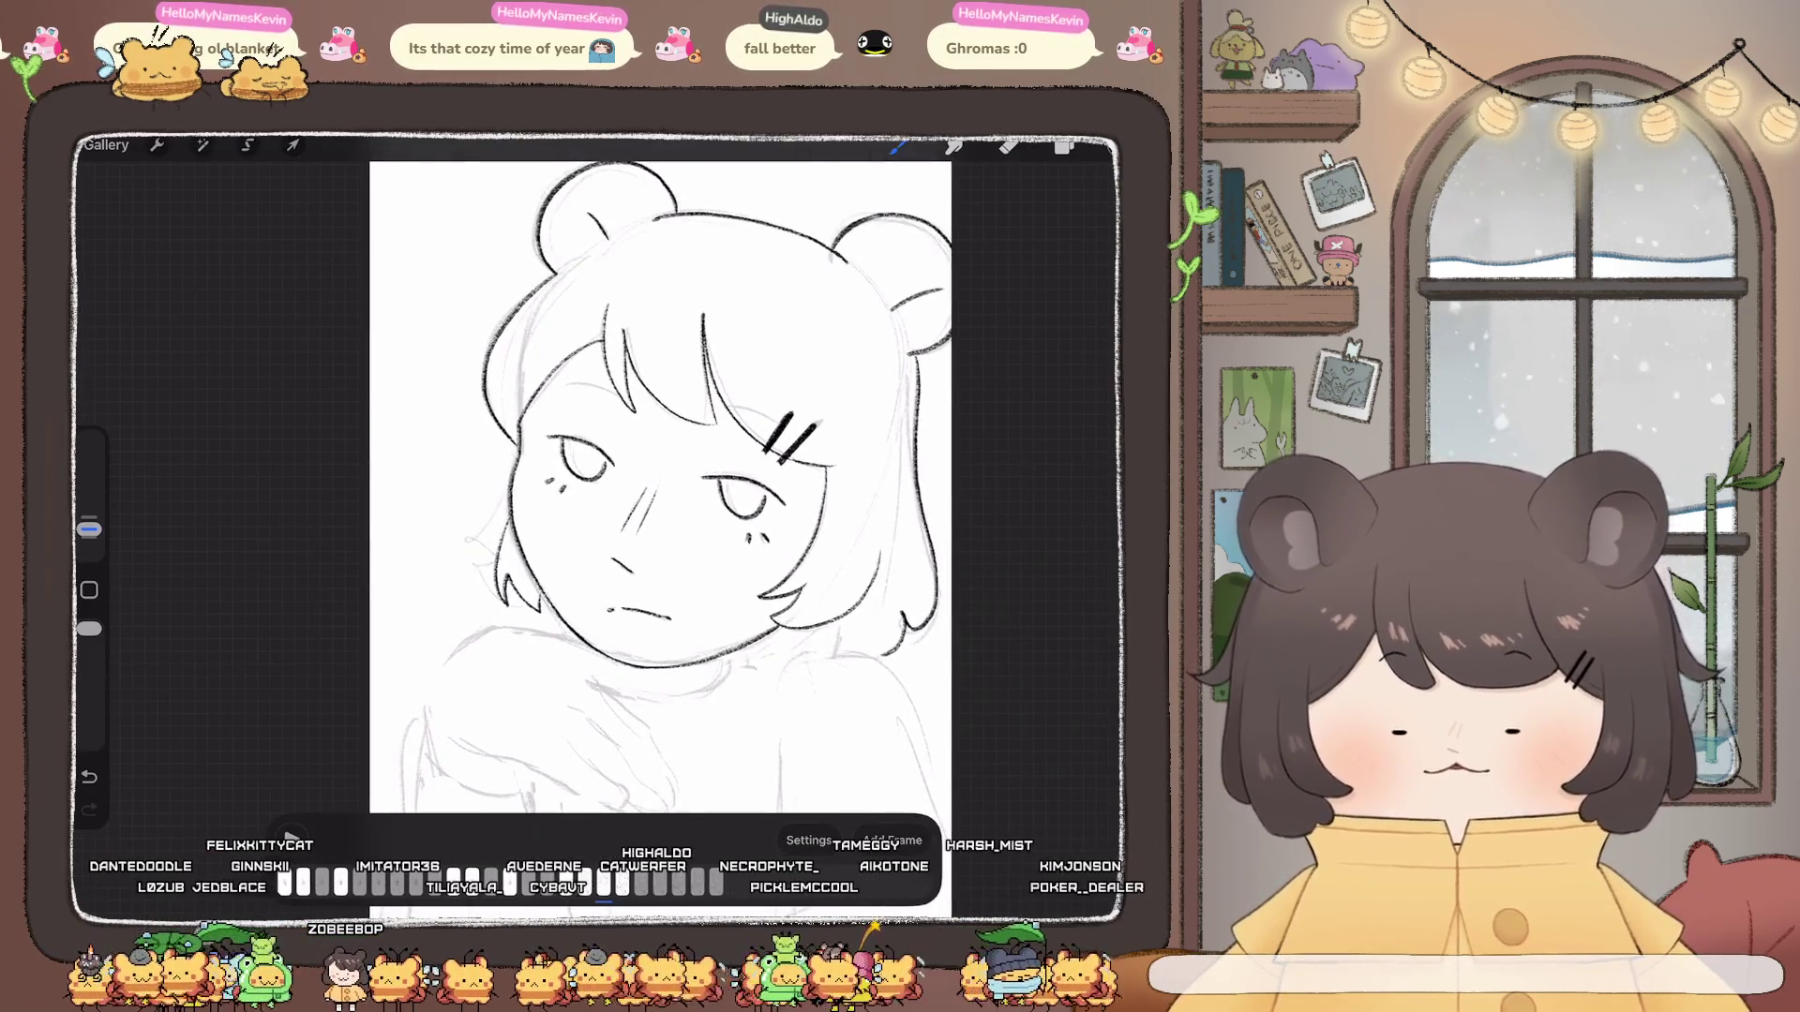
{"action": "left_click", "coordinate": [1064, 145]}
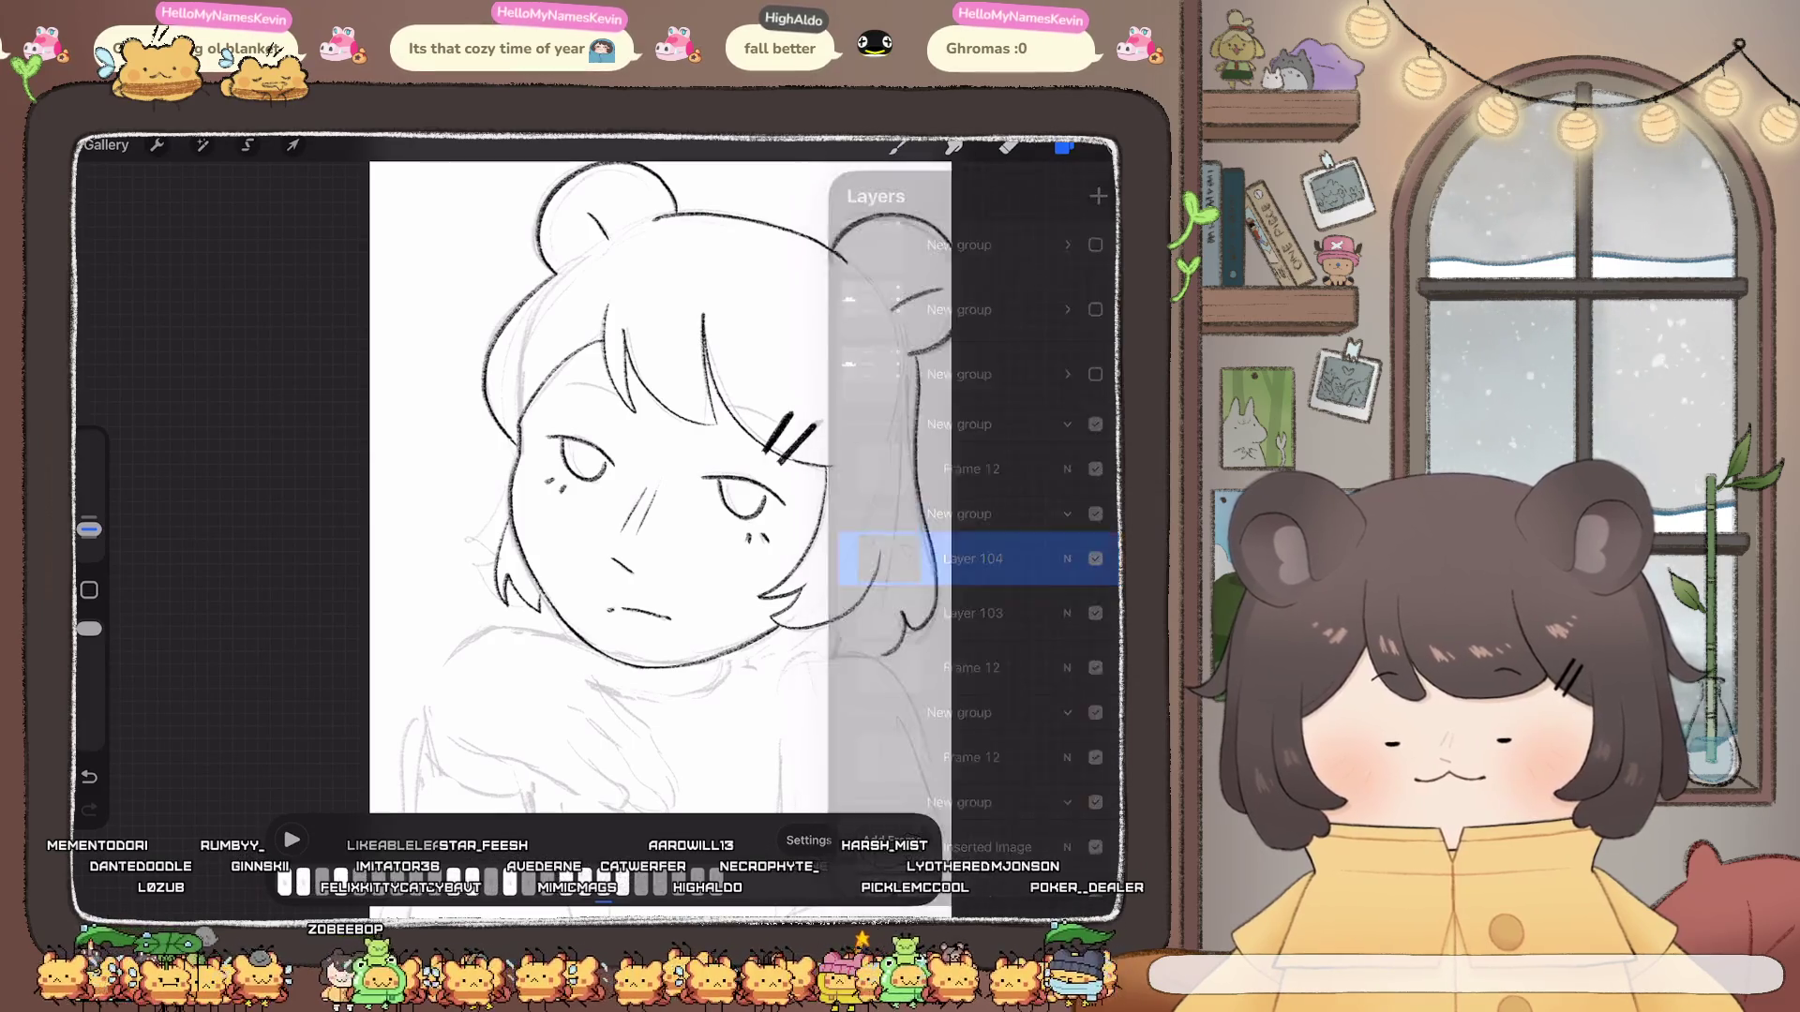
{"action": "left_click", "coordinate": [1065, 146]}
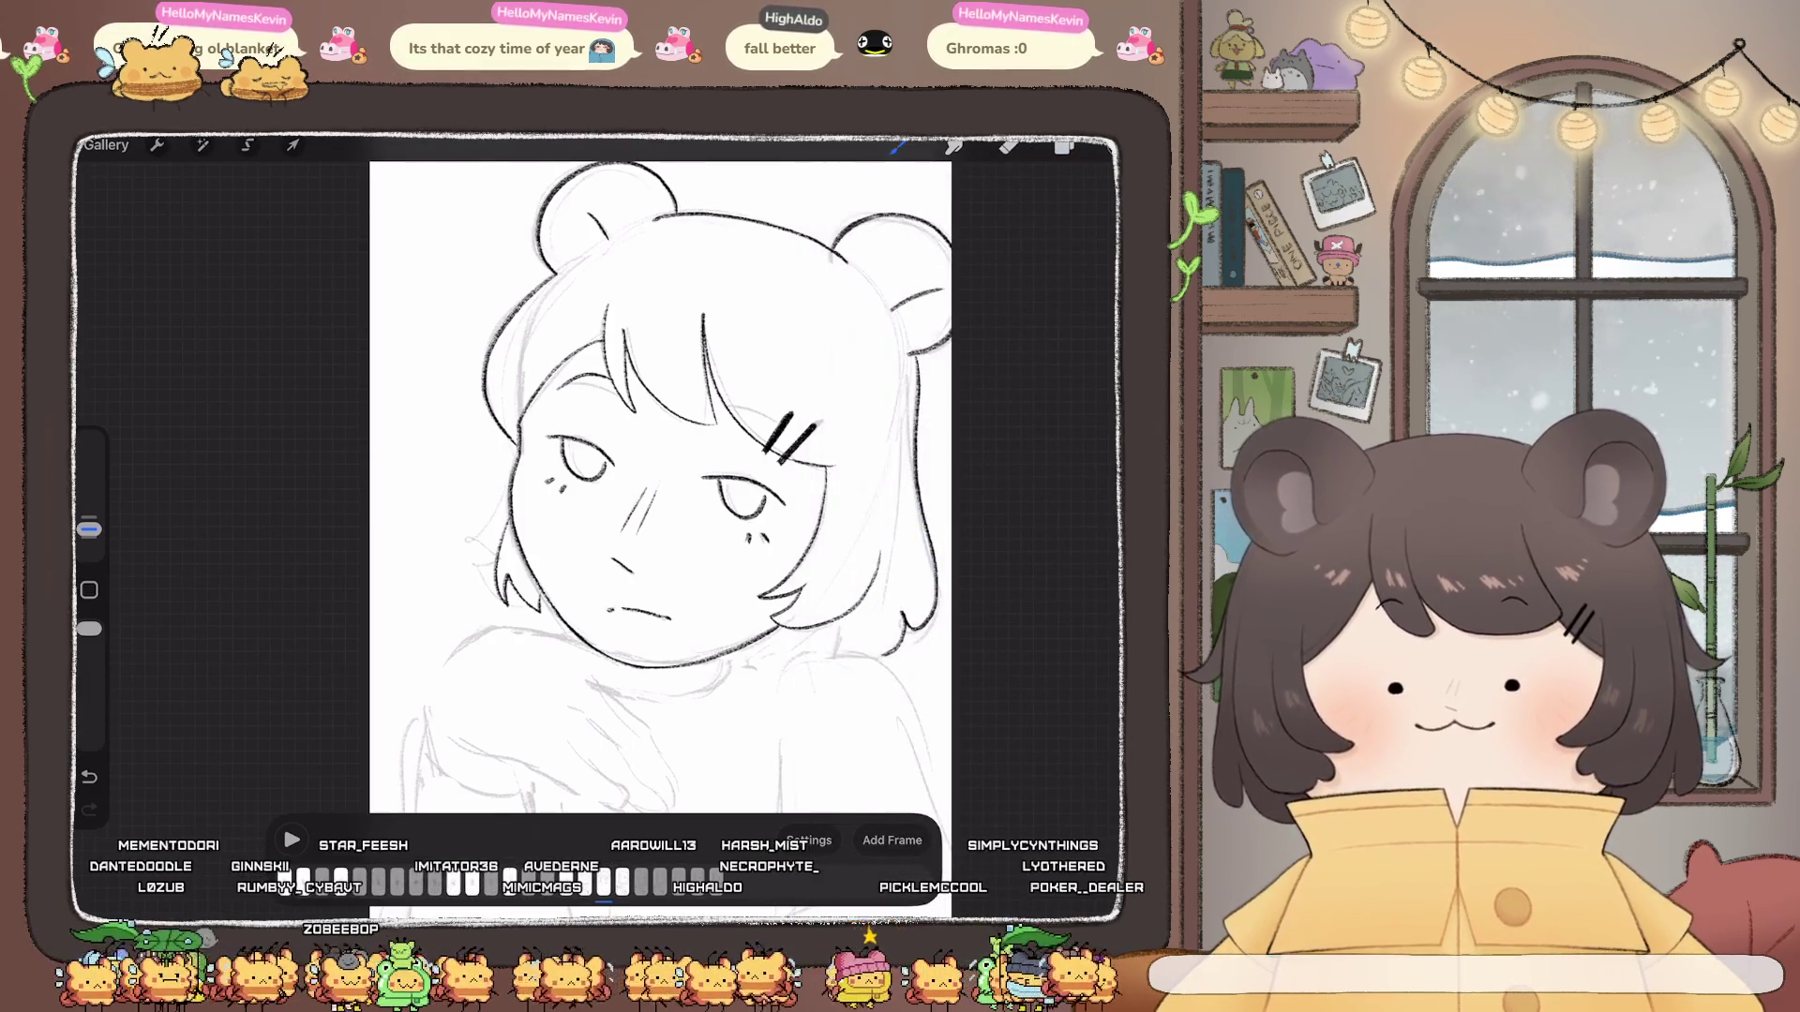
{"action": "key", "text": "ctrl+z"}
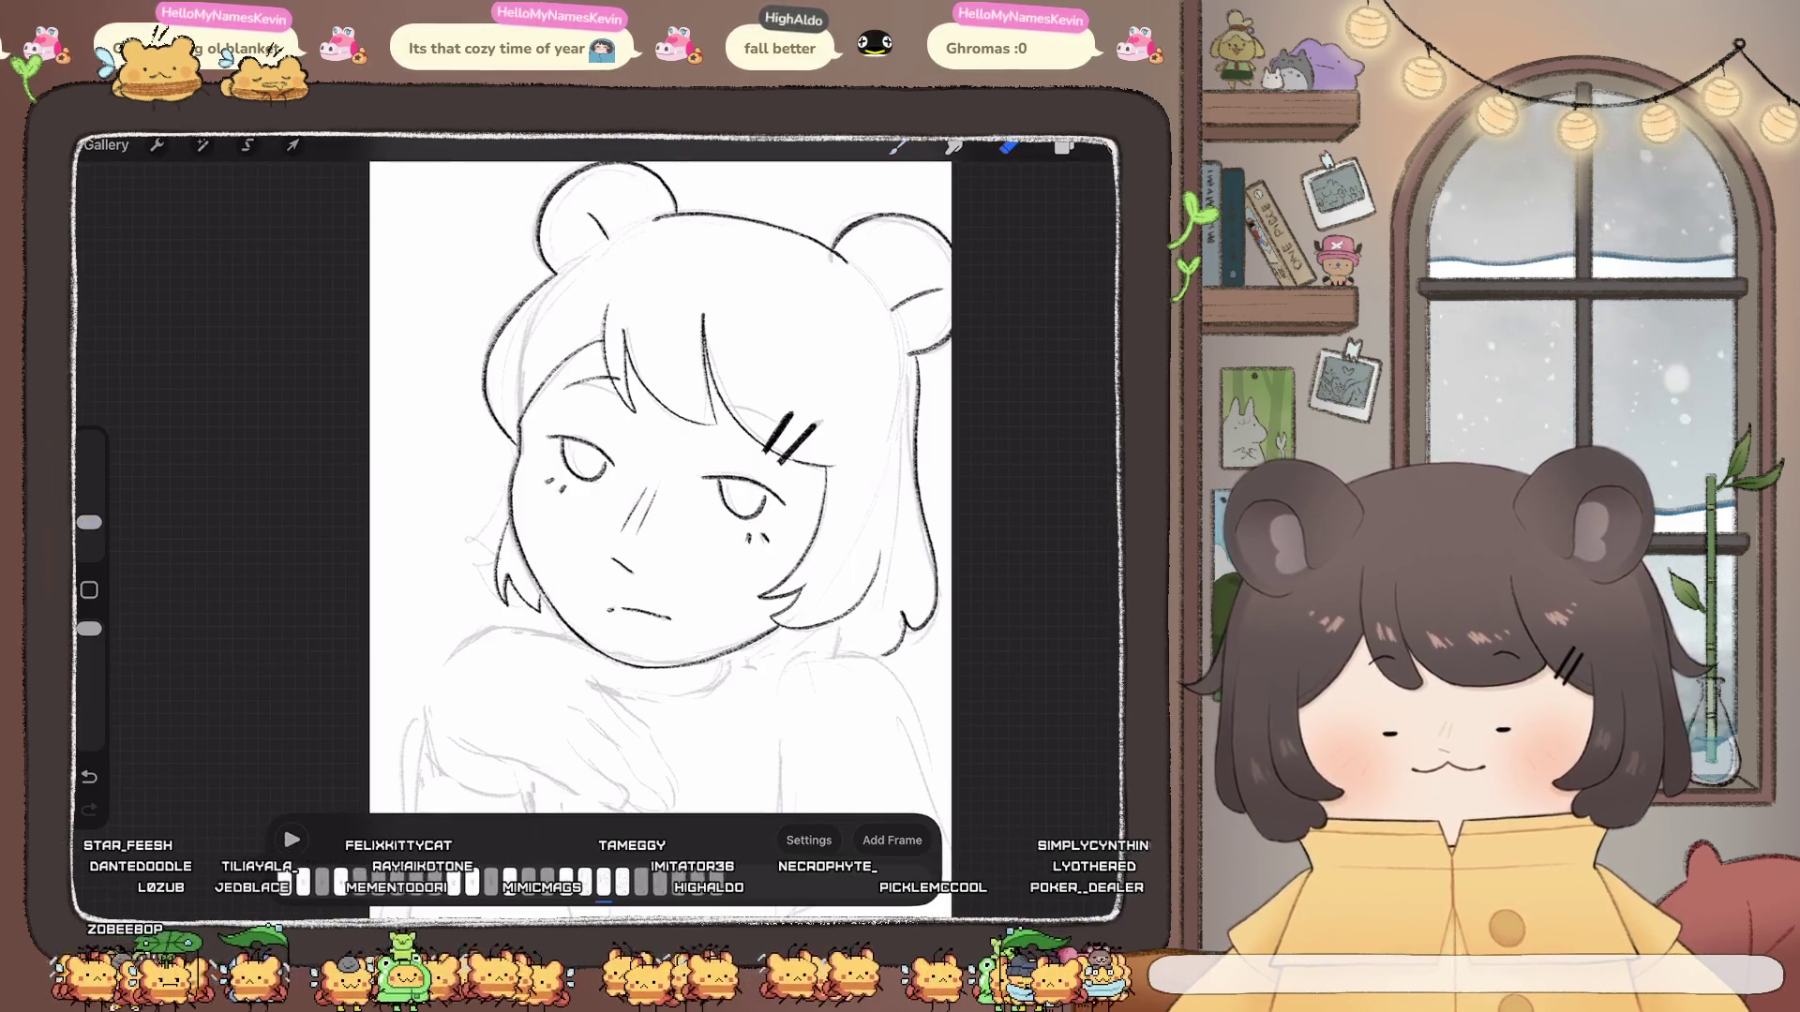
{"action": "left_click_drag", "start_coordinate": [89, 522], "coordinate": [88, 529]}
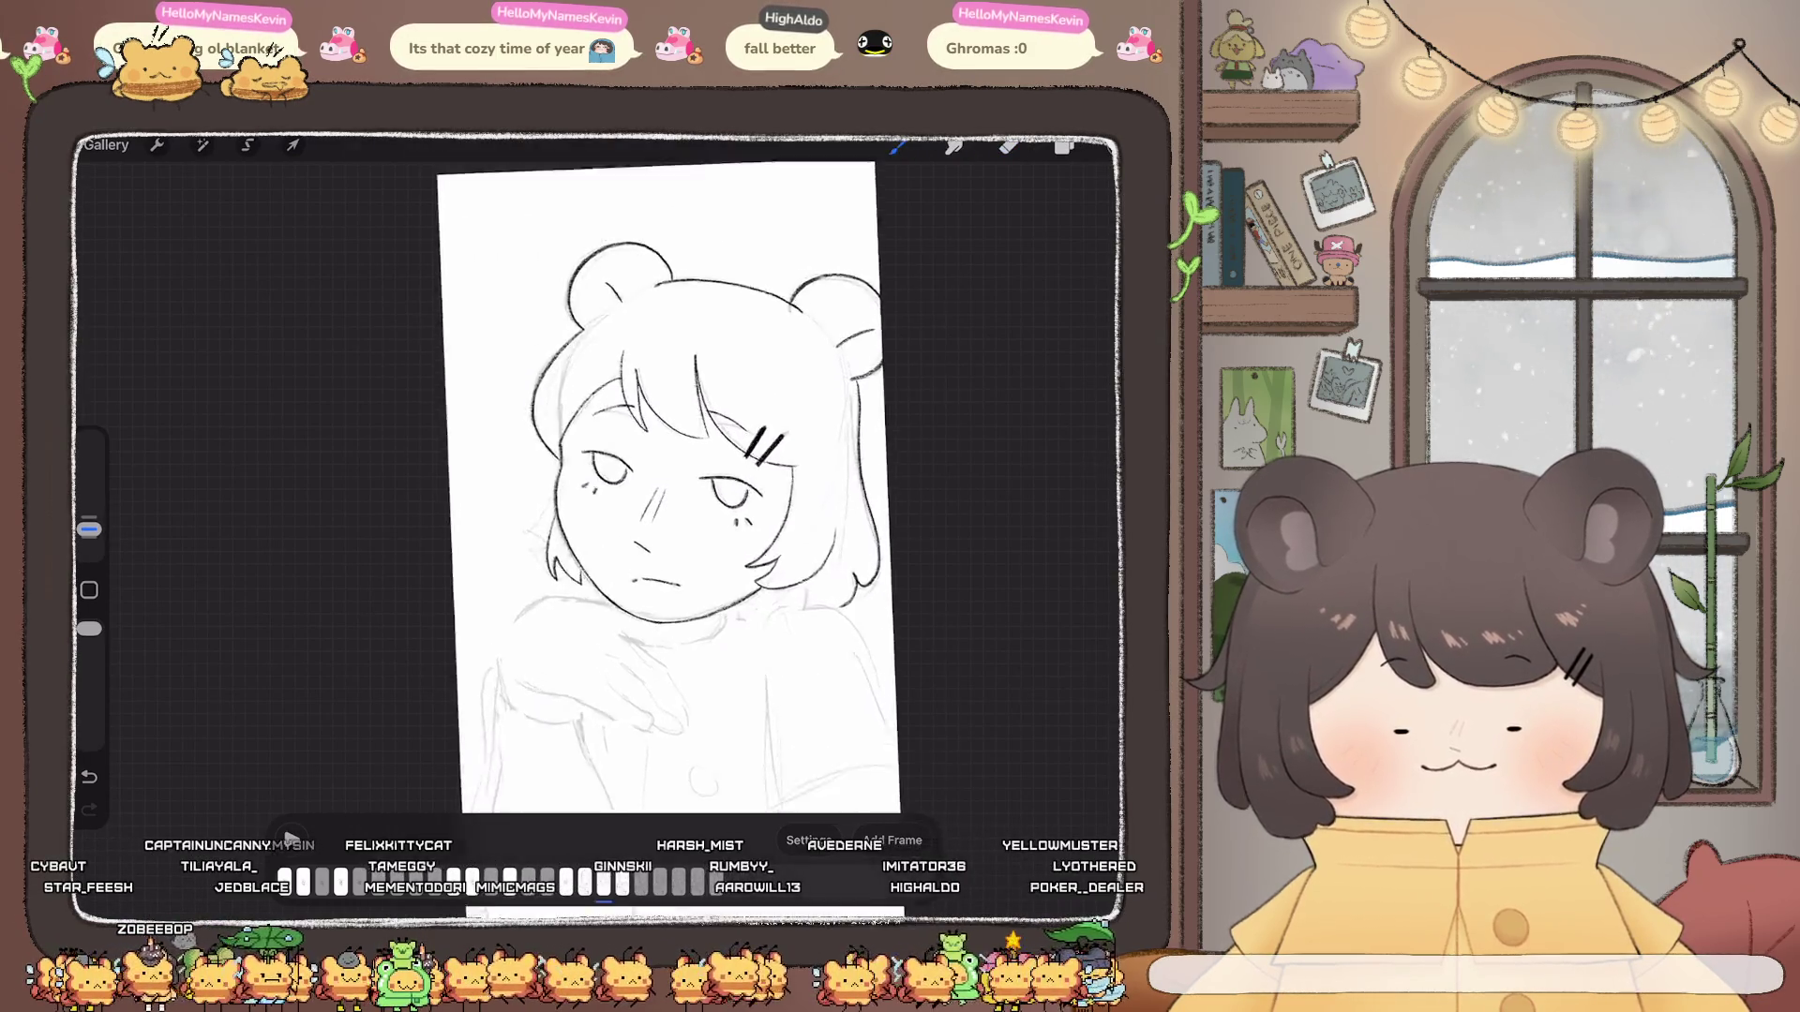
{"action": "scroll", "coordinate": [657, 493], "scroll_direction": "up", "scroll_amount": 2}
{"action": "left_click", "coordinate": [1065, 145]}
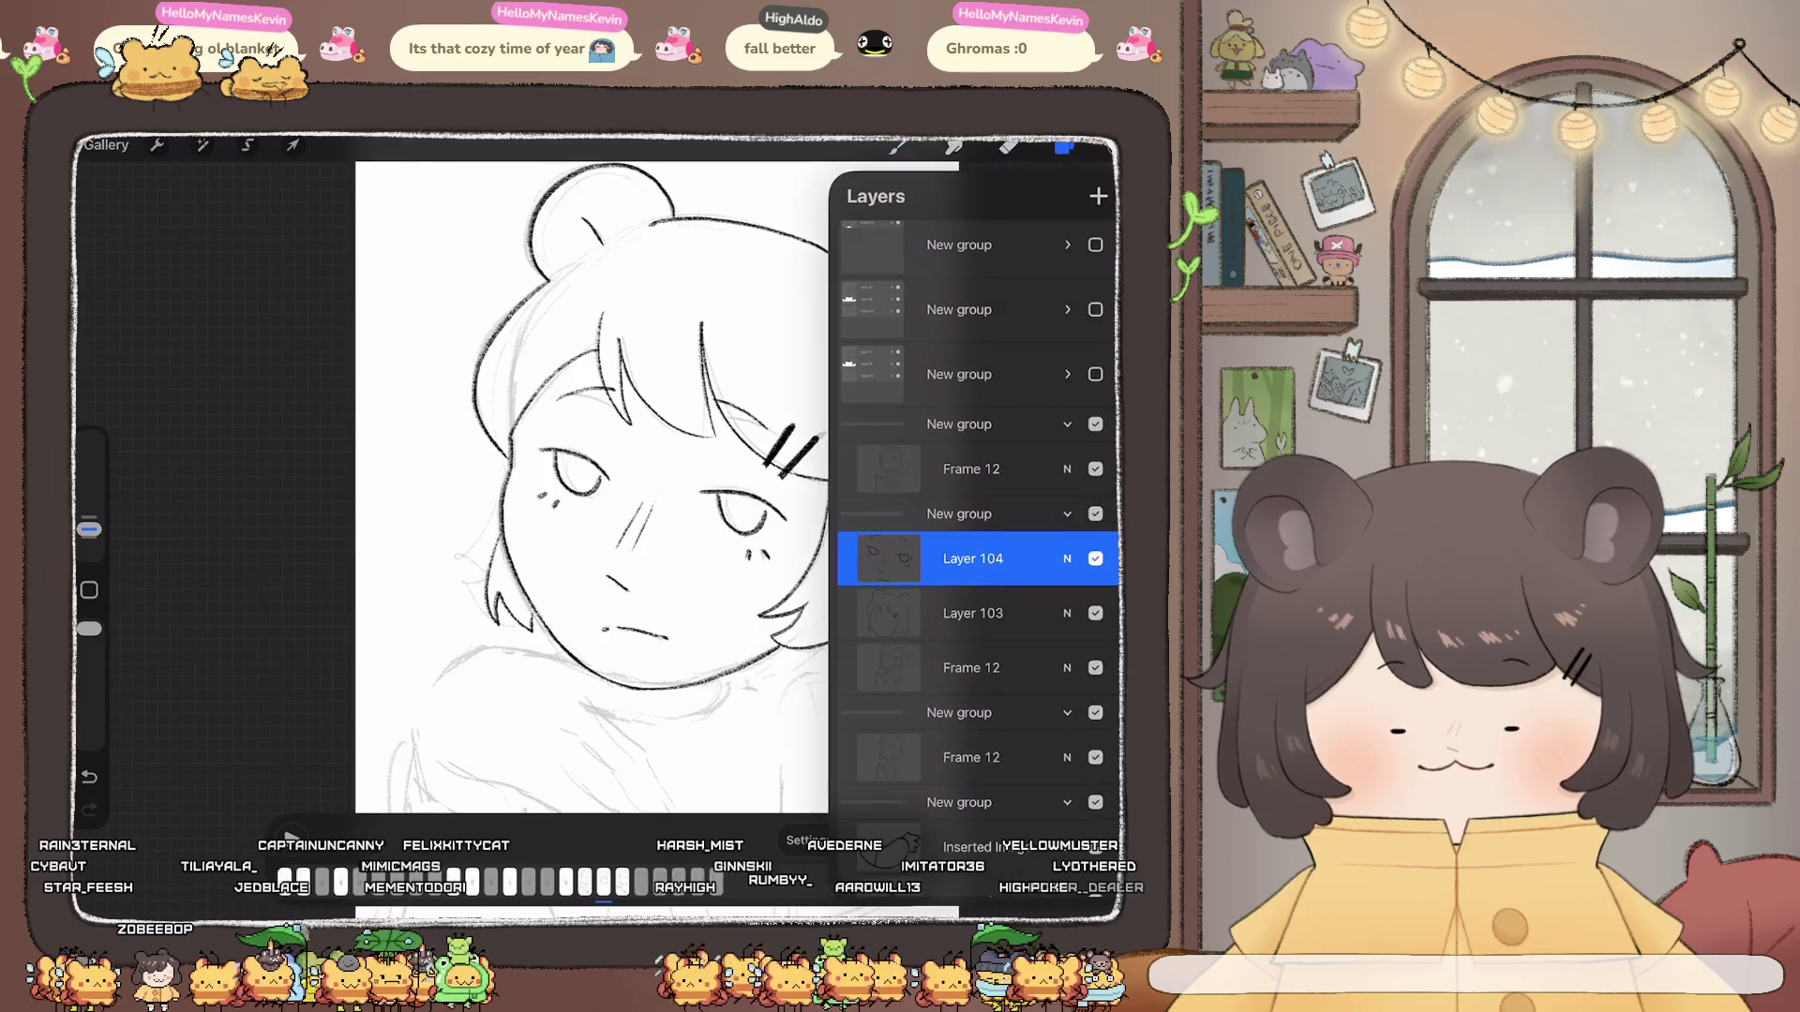
{"action": "left_click", "coordinate": [1065, 144]}
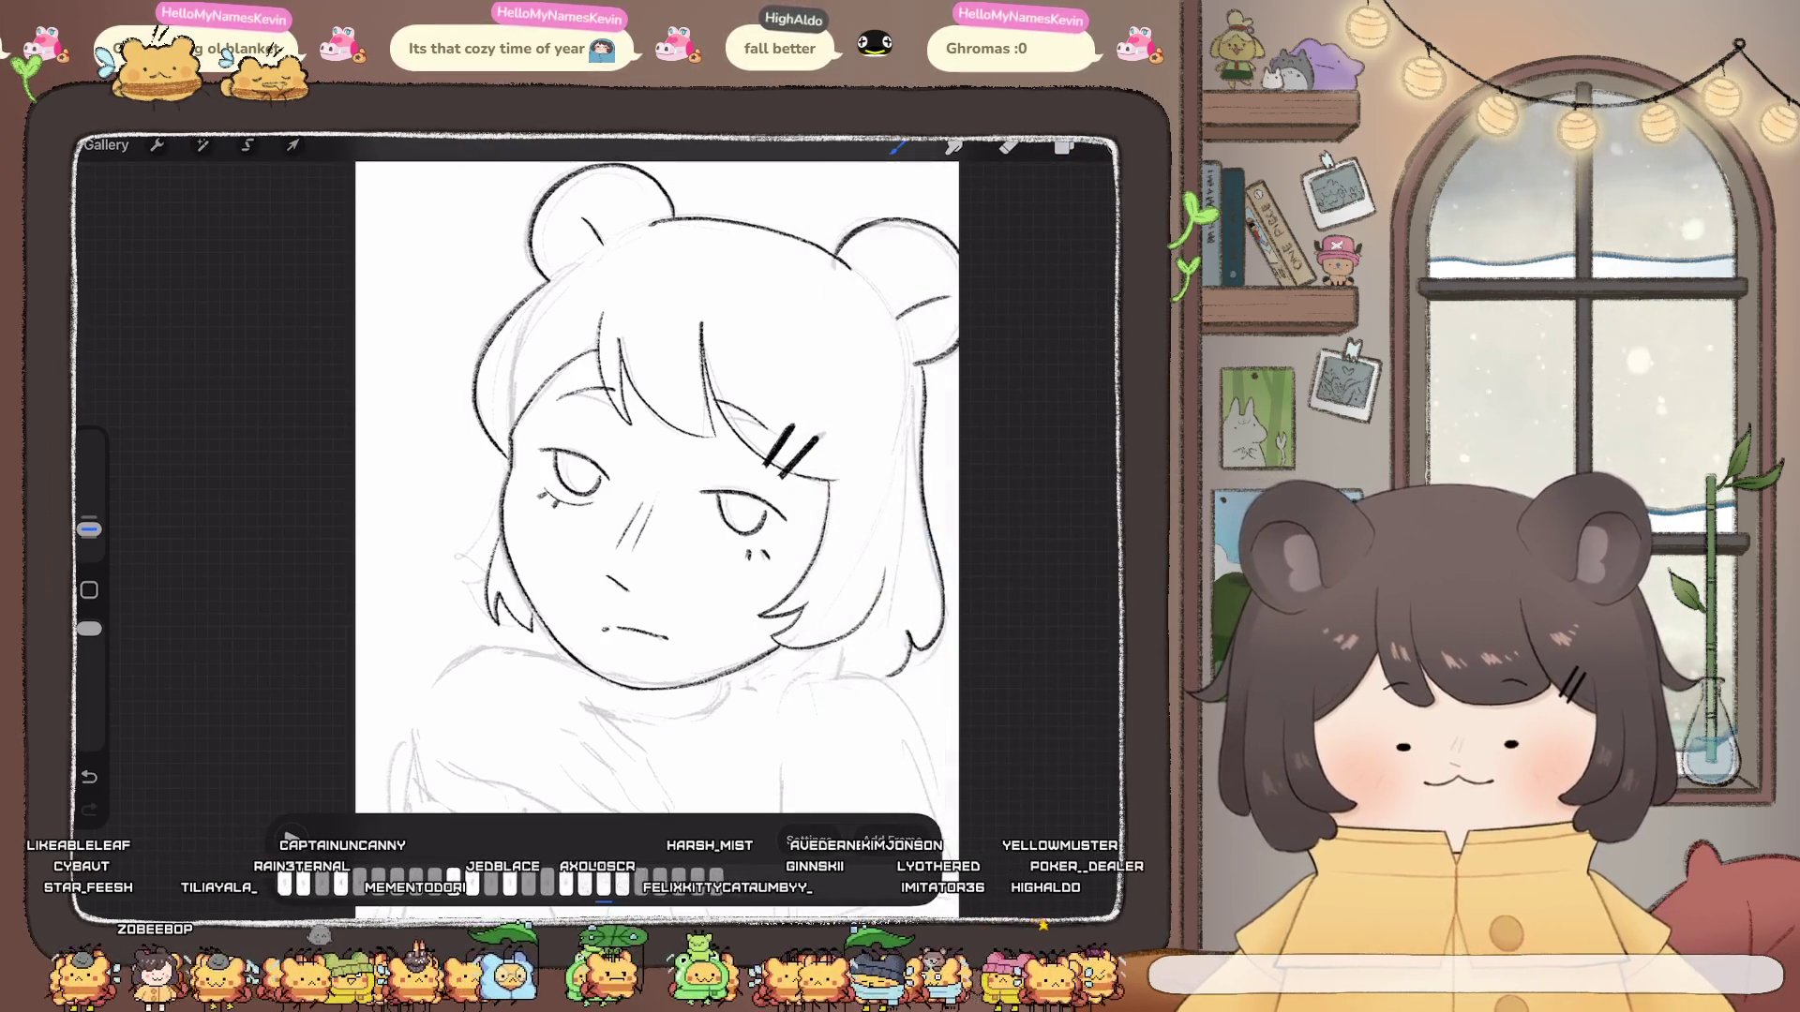
{"action": "scroll", "coordinate": [694, 485], "scroll_direction": "down", "scroll_amount": 5}
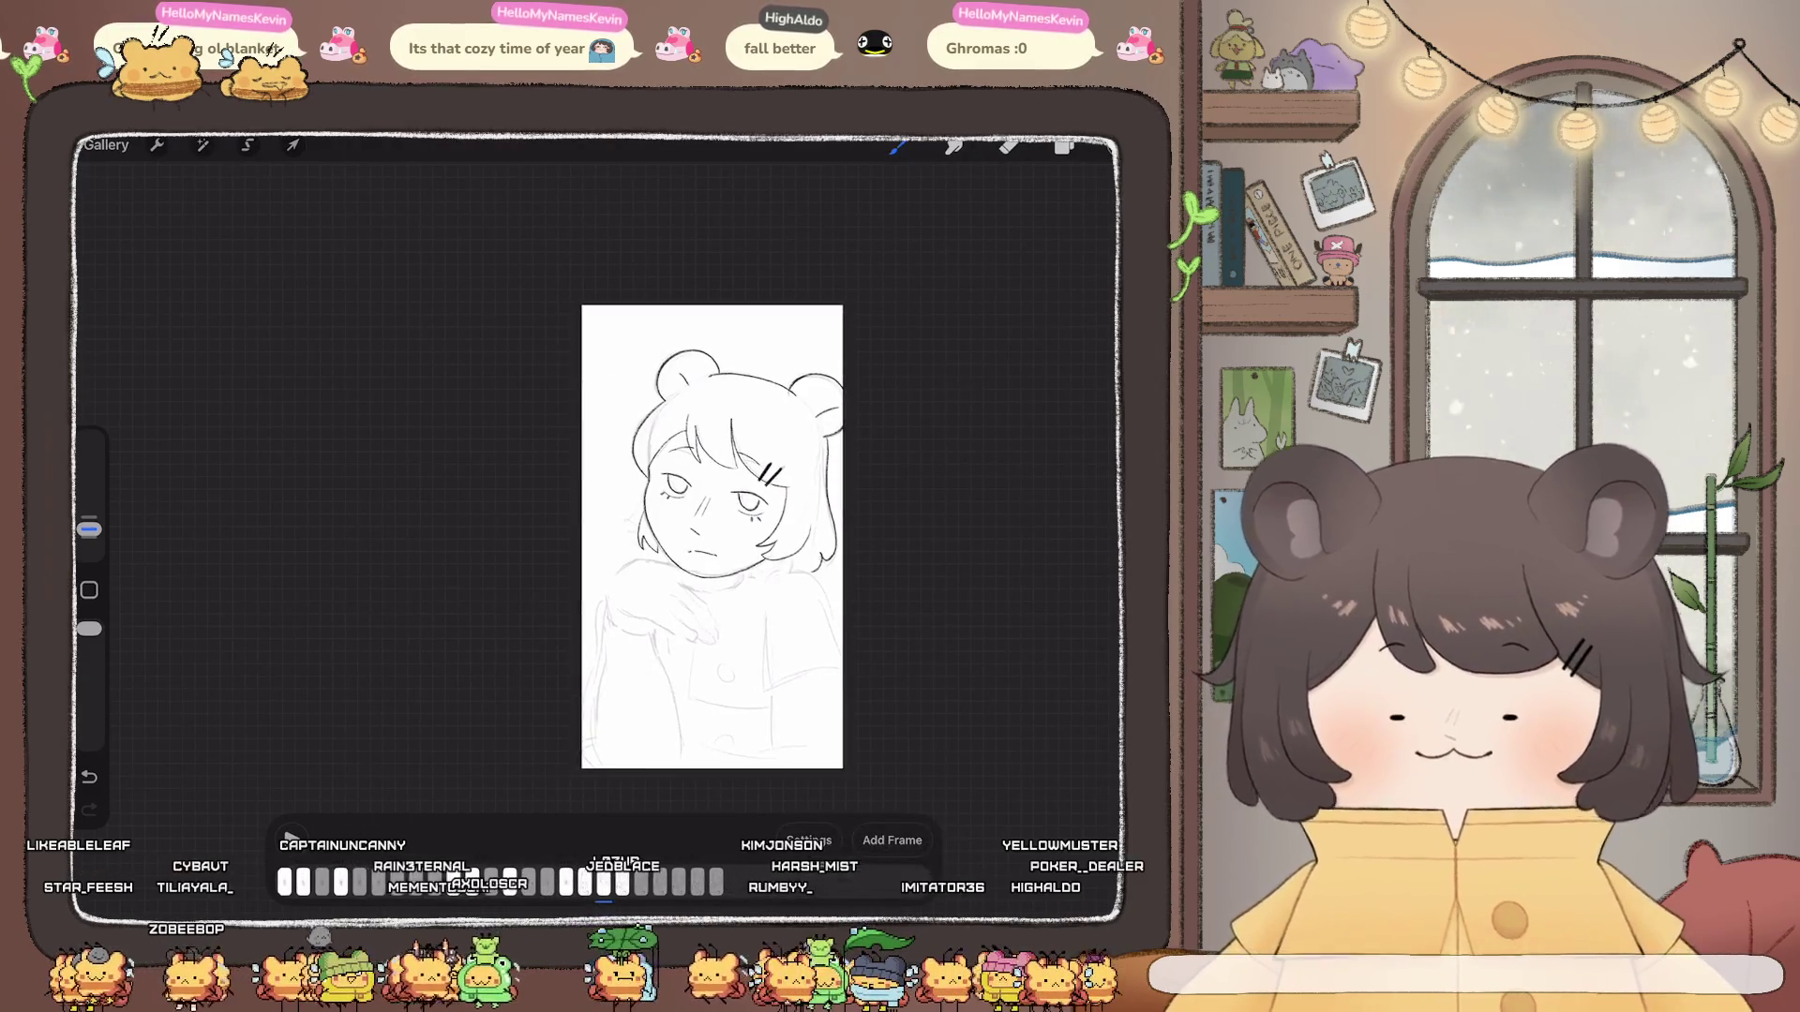
{"action": "scroll", "coordinate": [694, 486], "scroll_direction": "down", "scroll_amount": 3}
{"action": "key", "text": "ctrl+z"}
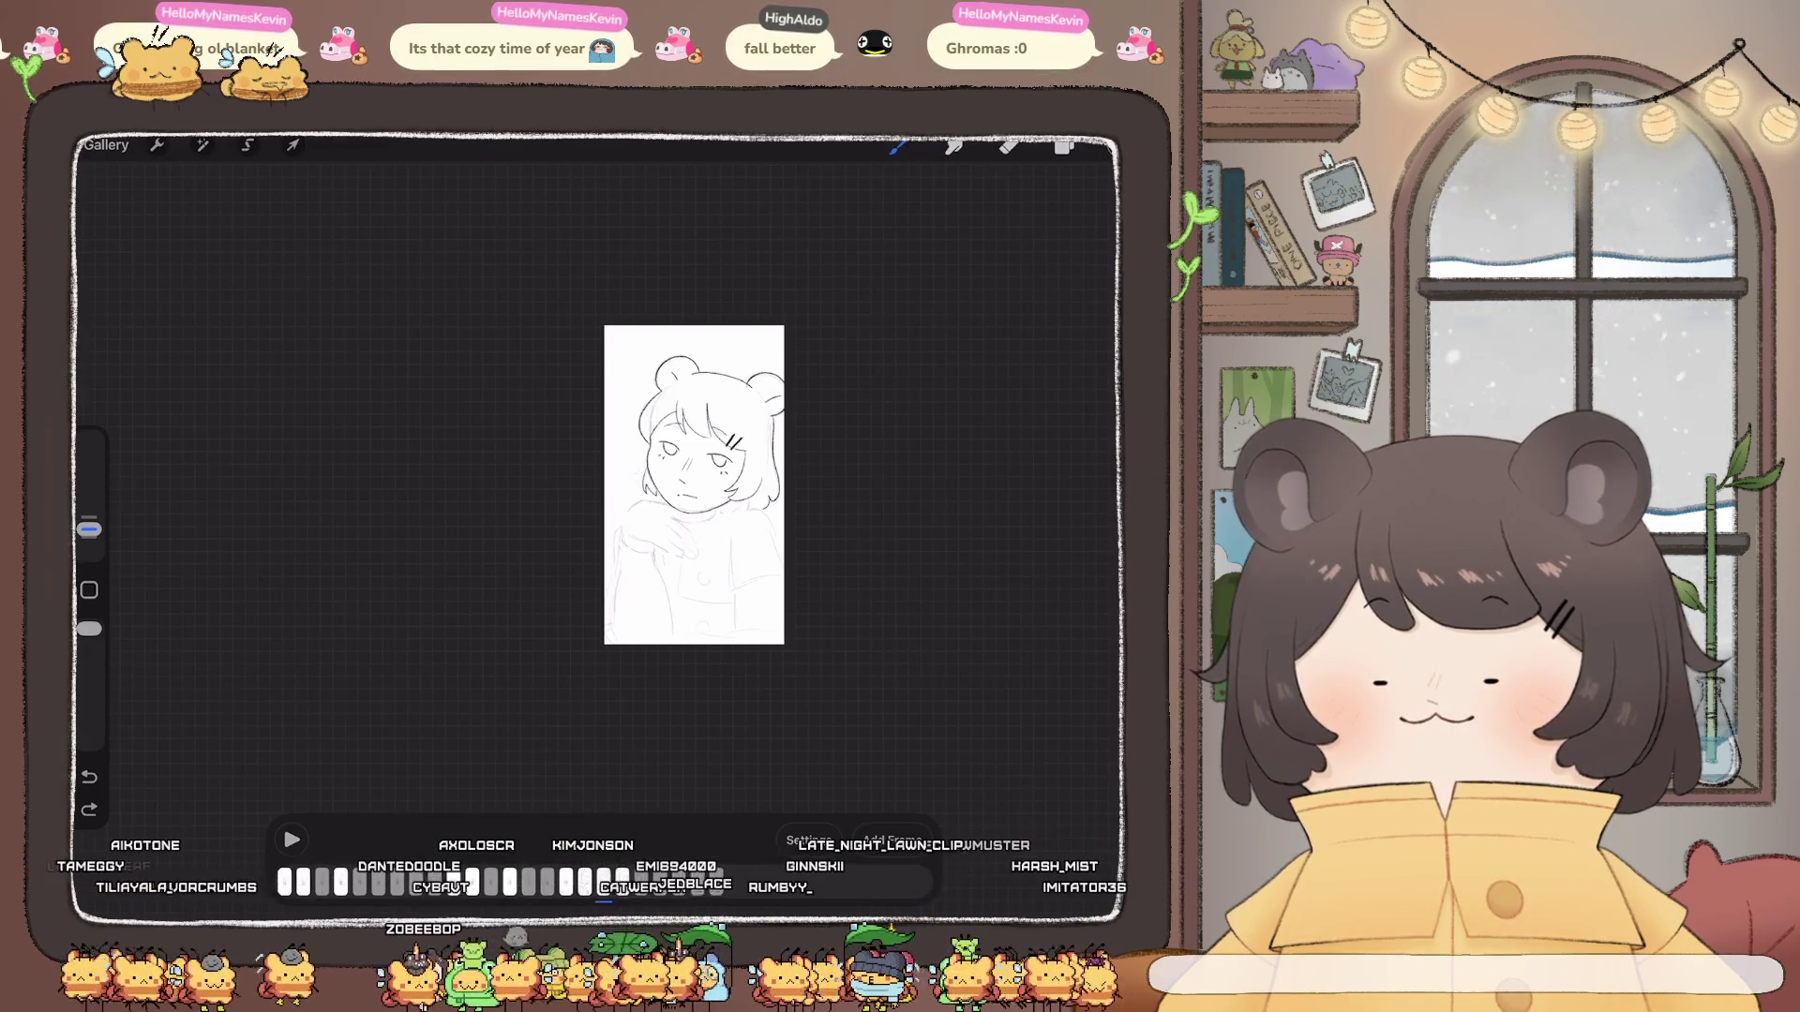
{"action": "scroll", "coordinate": [695, 486], "scroll_direction": "up", "scroll_amount": 2}
{"action": "scroll", "coordinate": [676, 499], "scroll_direction": "up", "scroll_amount": 2}
{"action": "scroll", "coordinate": [633, 520], "scroll_direction": "up", "scroll_amount": 1}
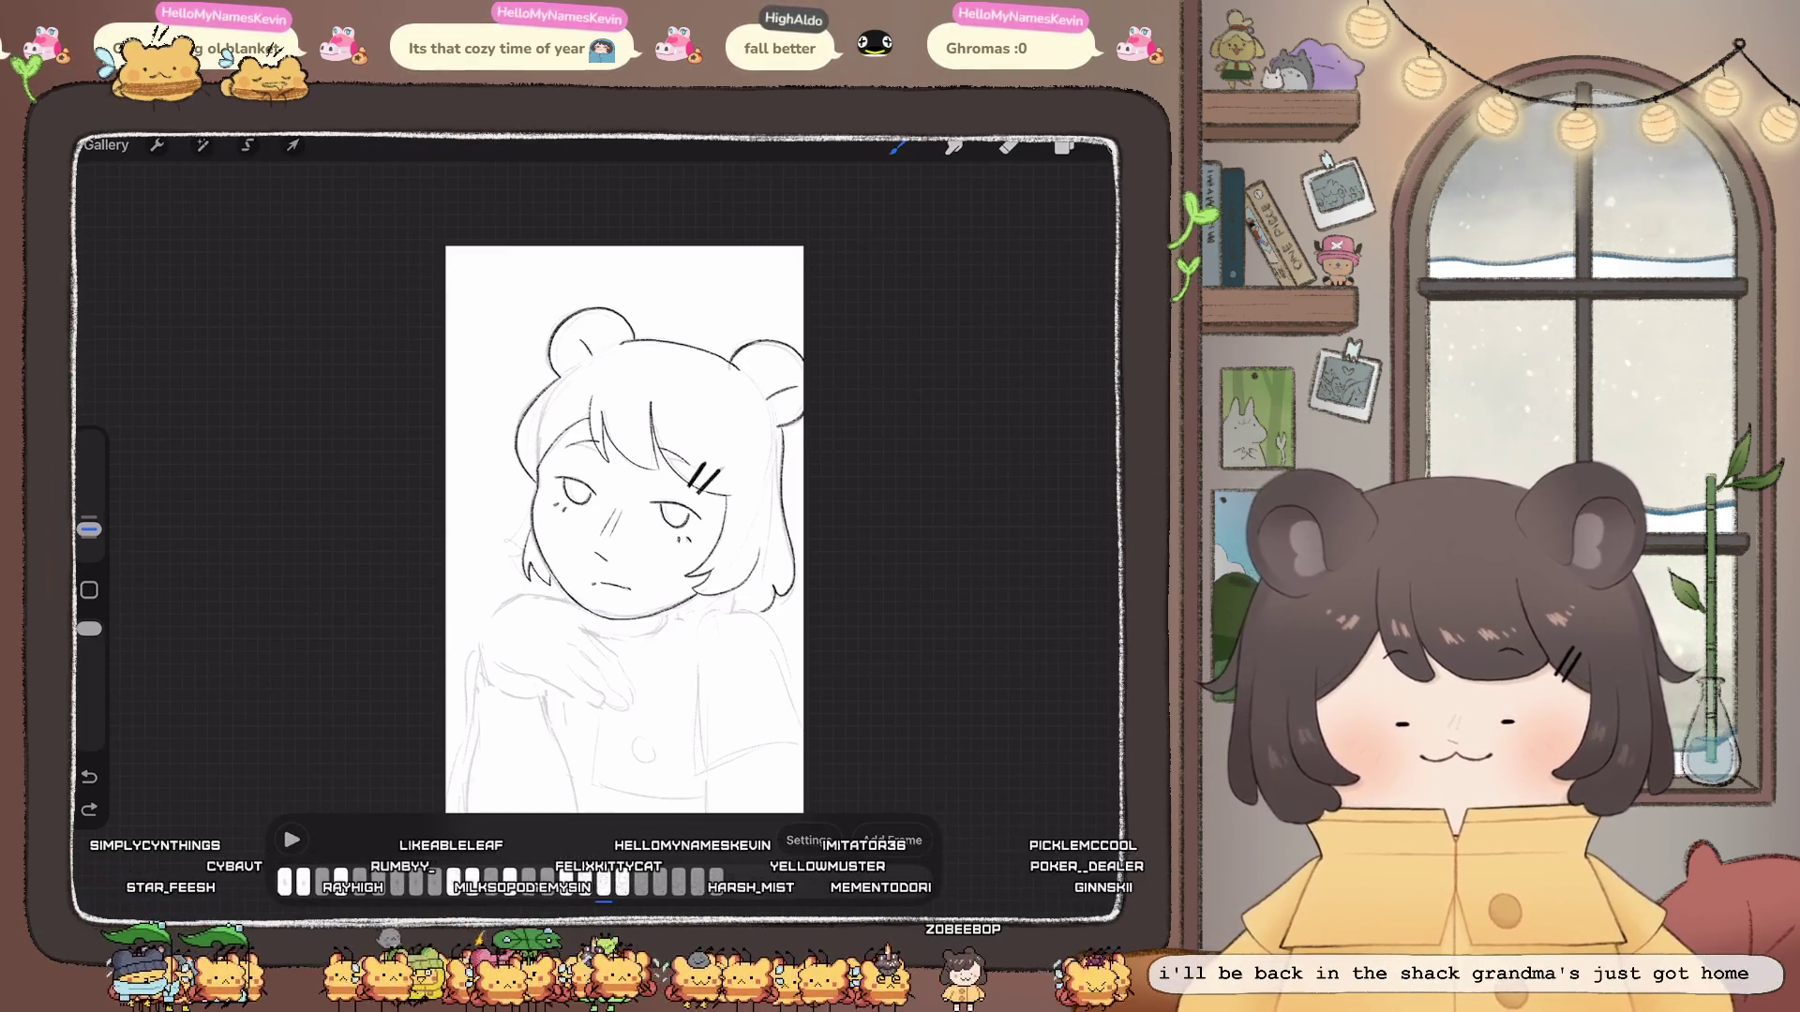
Step: Play back the animation frames of the bear-eared girl
{"action": "left_click", "coordinate": [290, 840]}
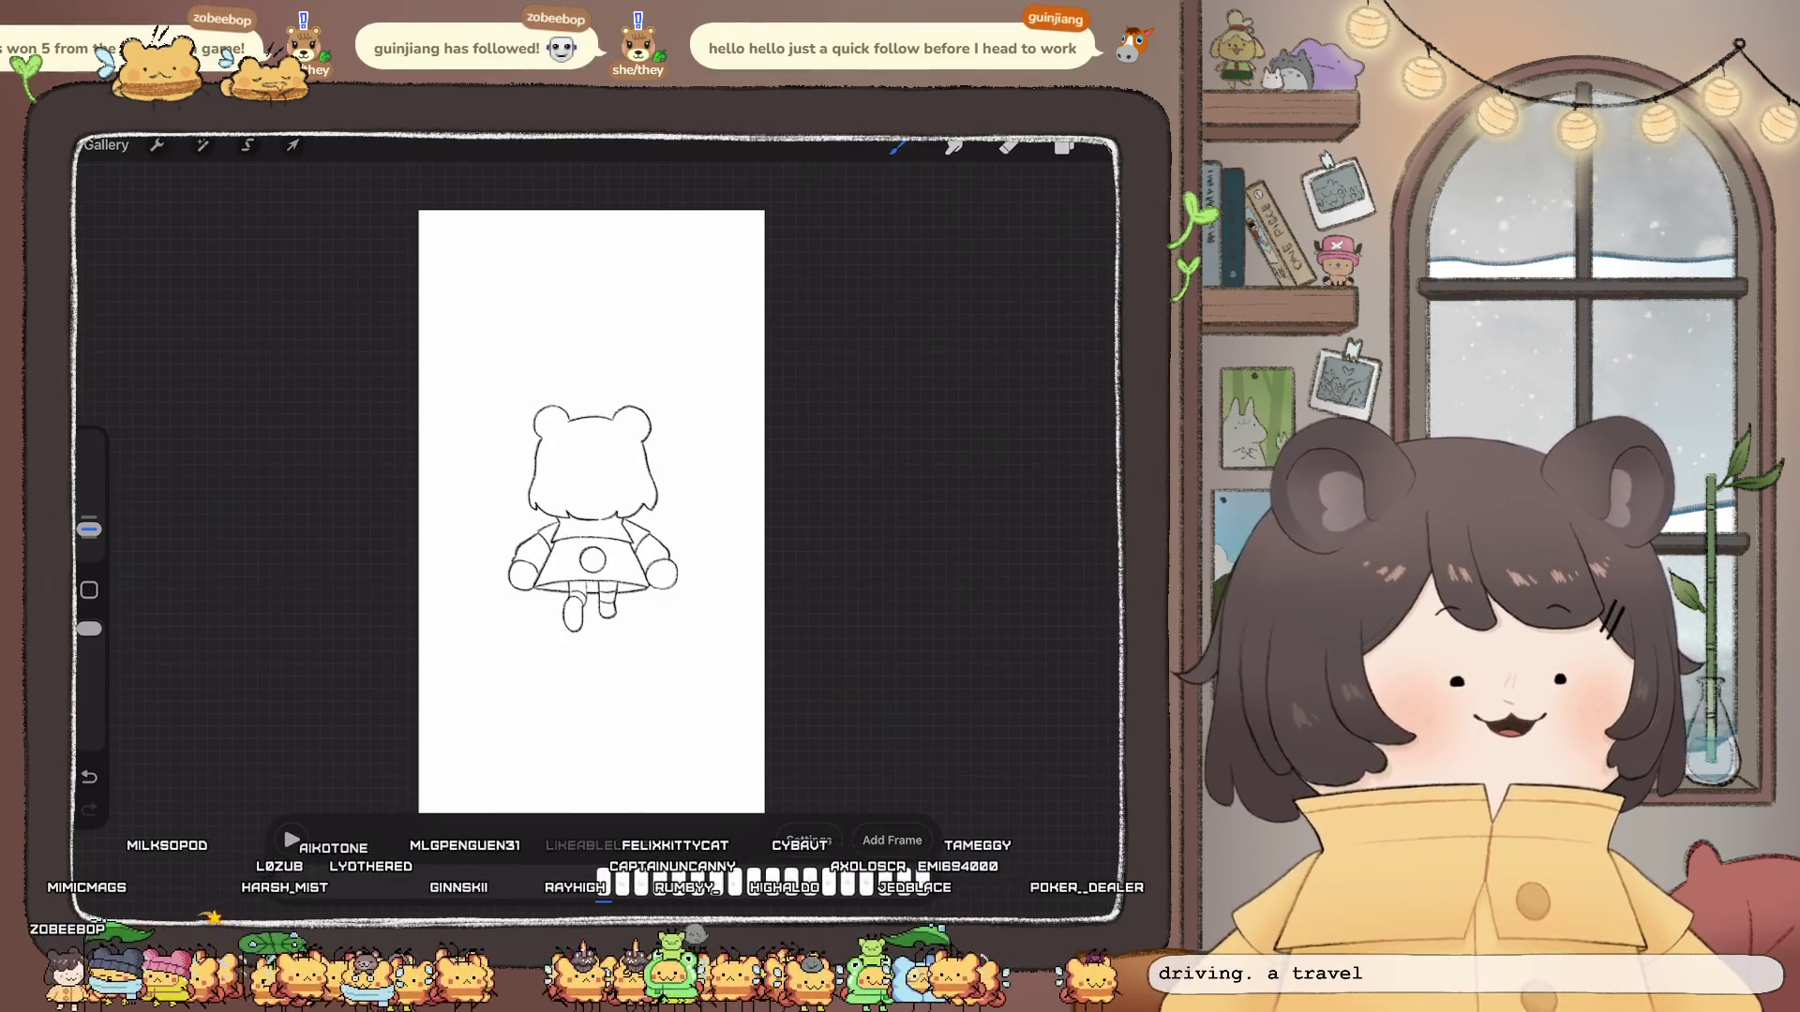
{"action": "scroll", "coordinate": [576, 488], "scroll_direction": "up", "scroll_amount": 3}
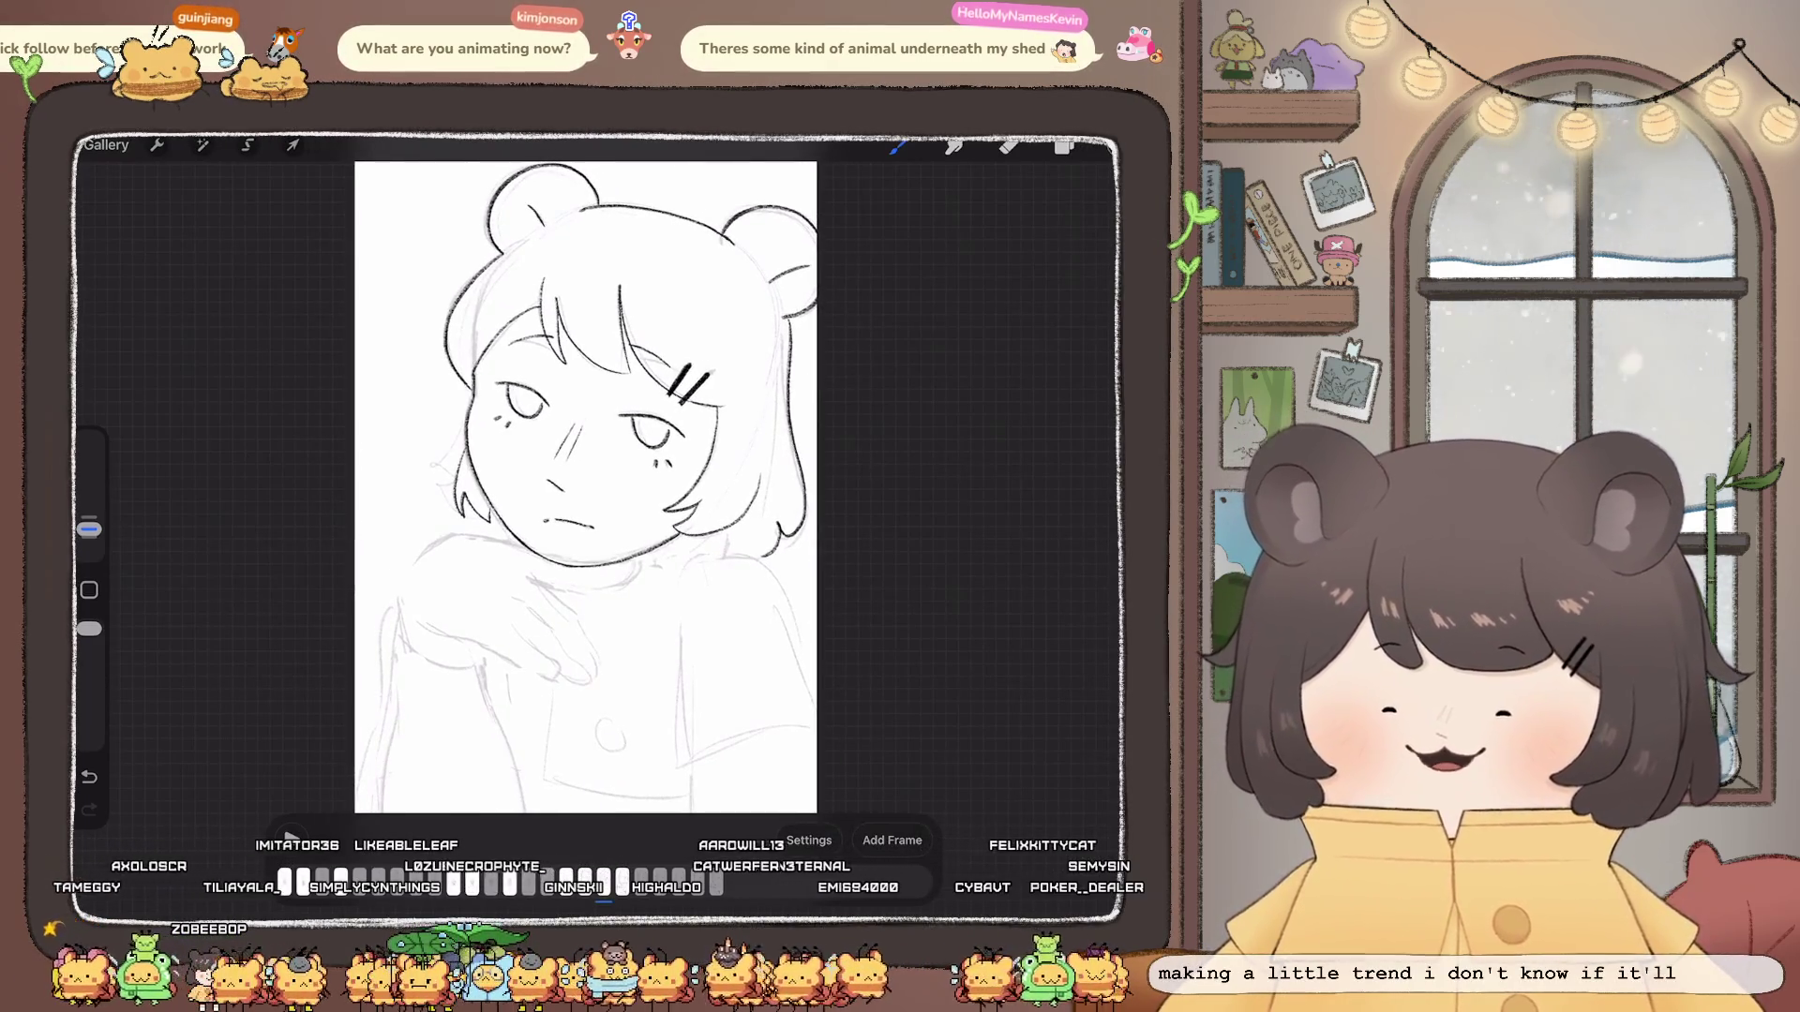
Step: Show the layer list over the close-up frame of the inked head
{"action": "left_click", "coordinate": [1065, 146]}
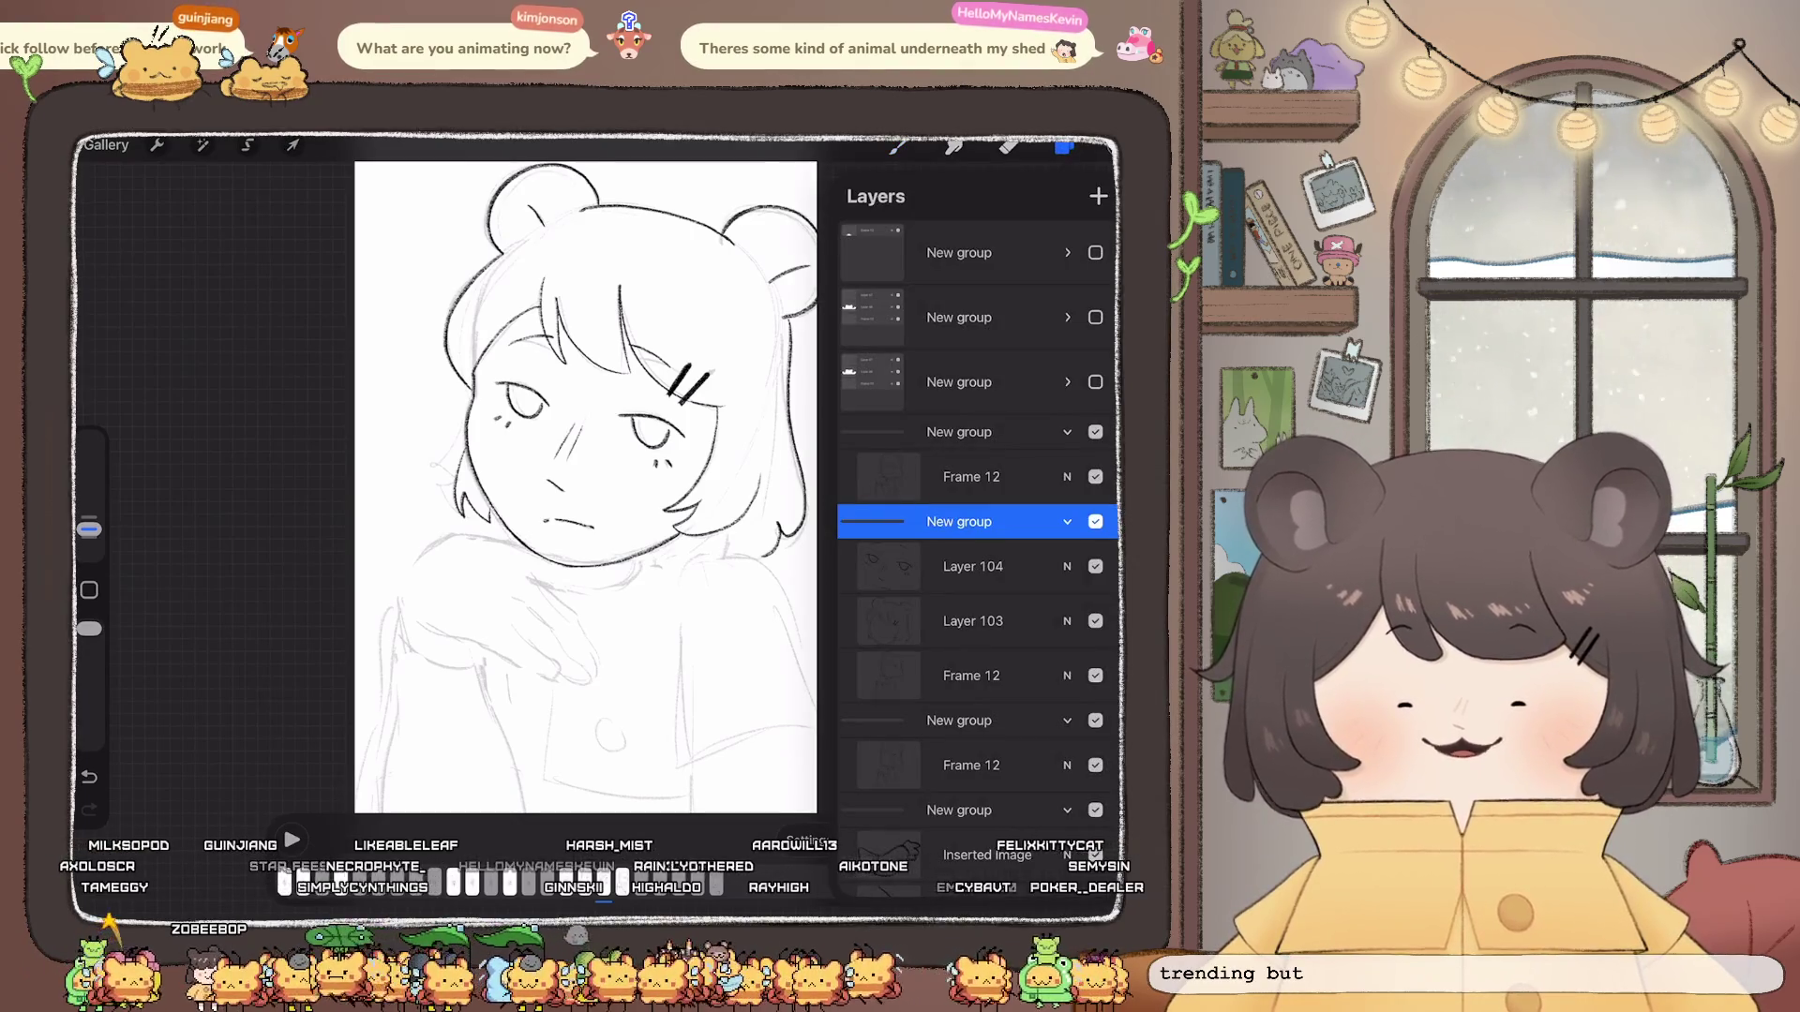
Step: Step through Layer 103 and Frame 12 in the layer list and settle on Layer 104 to draw on
{"action": "left_click", "coordinate": [973, 567]}
{"action": "left_click", "coordinate": [973, 621]}
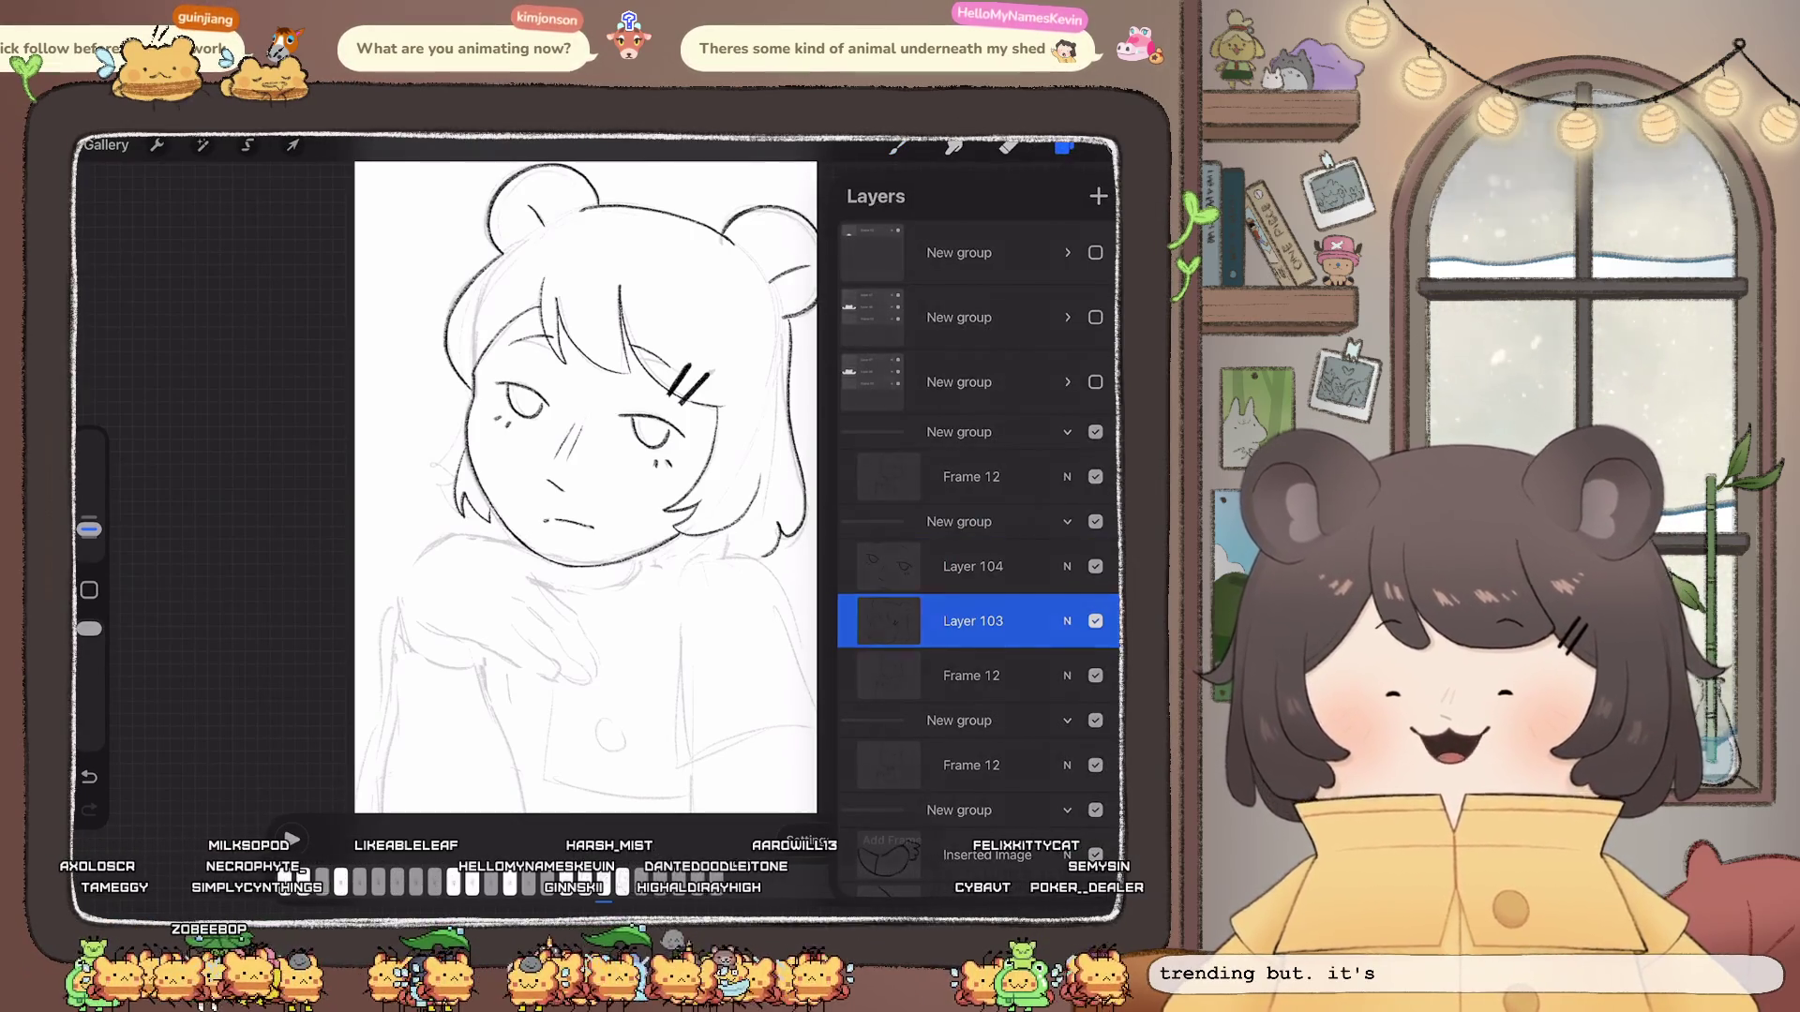
{"action": "left_click", "coordinate": [1065, 145]}
{"action": "scroll", "coordinate": [618, 493], "scroll_direction": "up", "scroll_amount": 3}
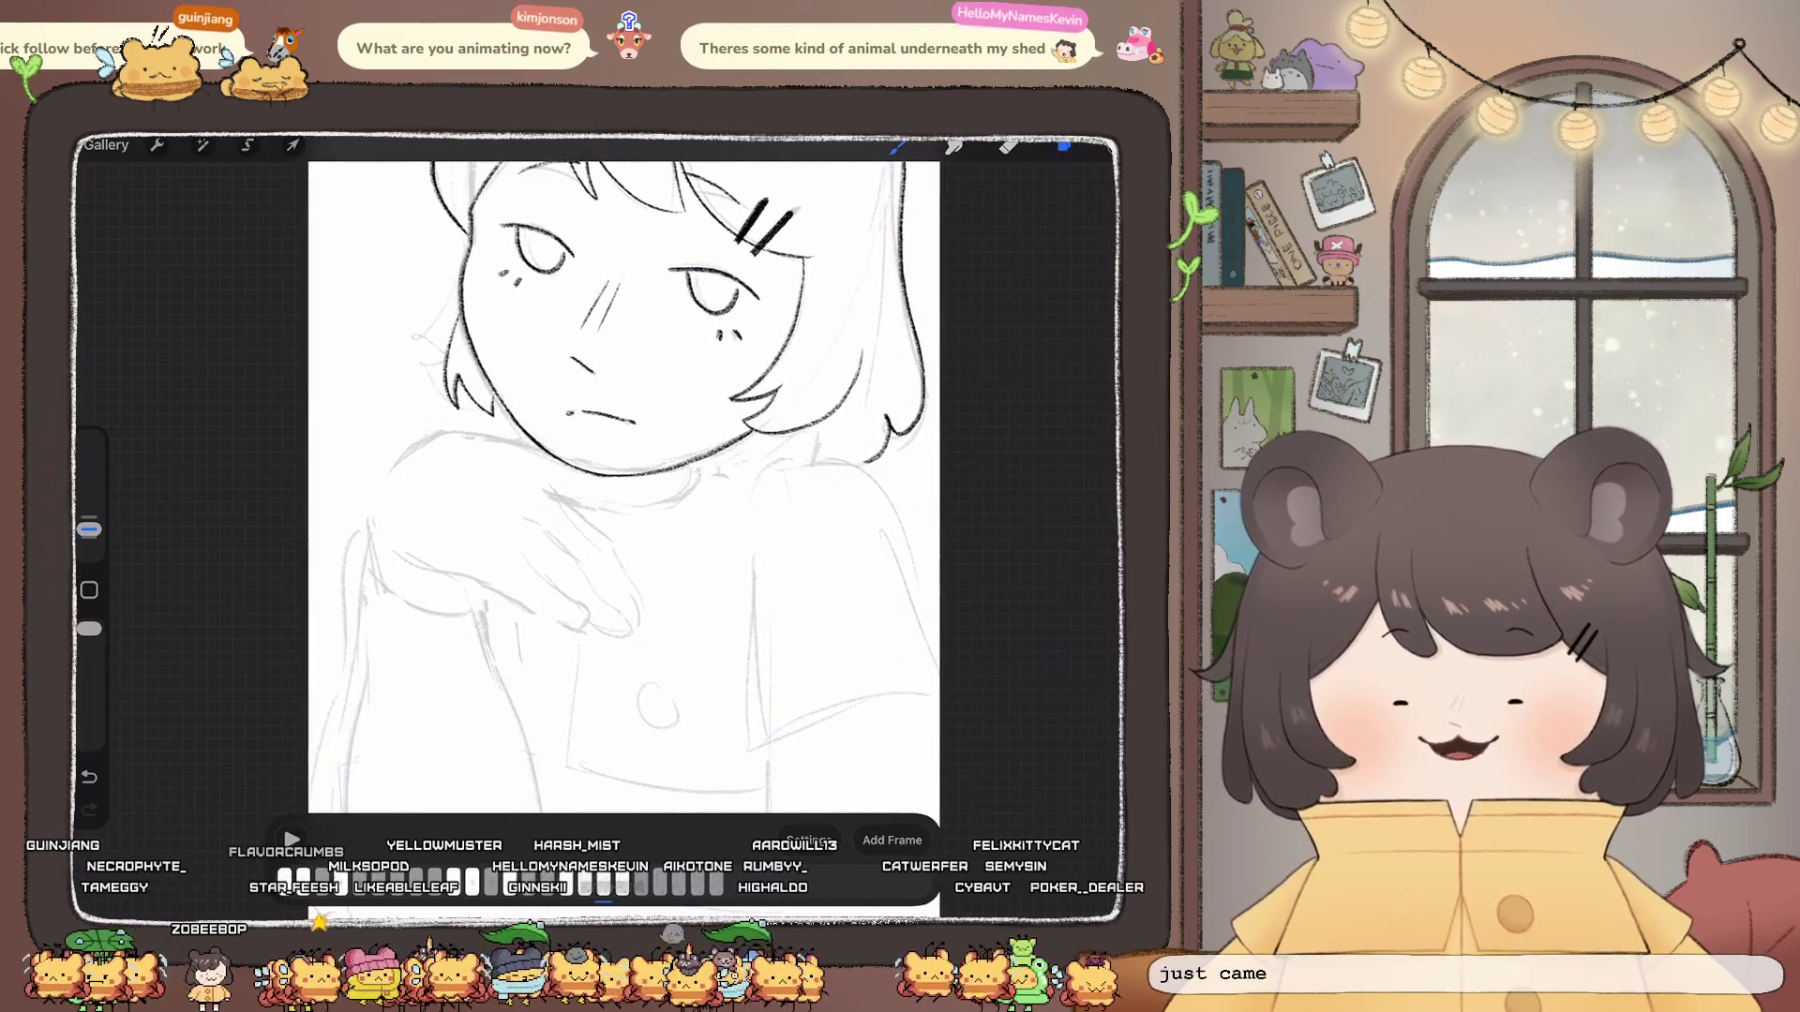
{"action": "left_click", "coordinate": [1037, 145]}
{"action": "left_click", "coordinate": [973, 613]}
{"action": "left_click", "coordinate": [973, 504]}
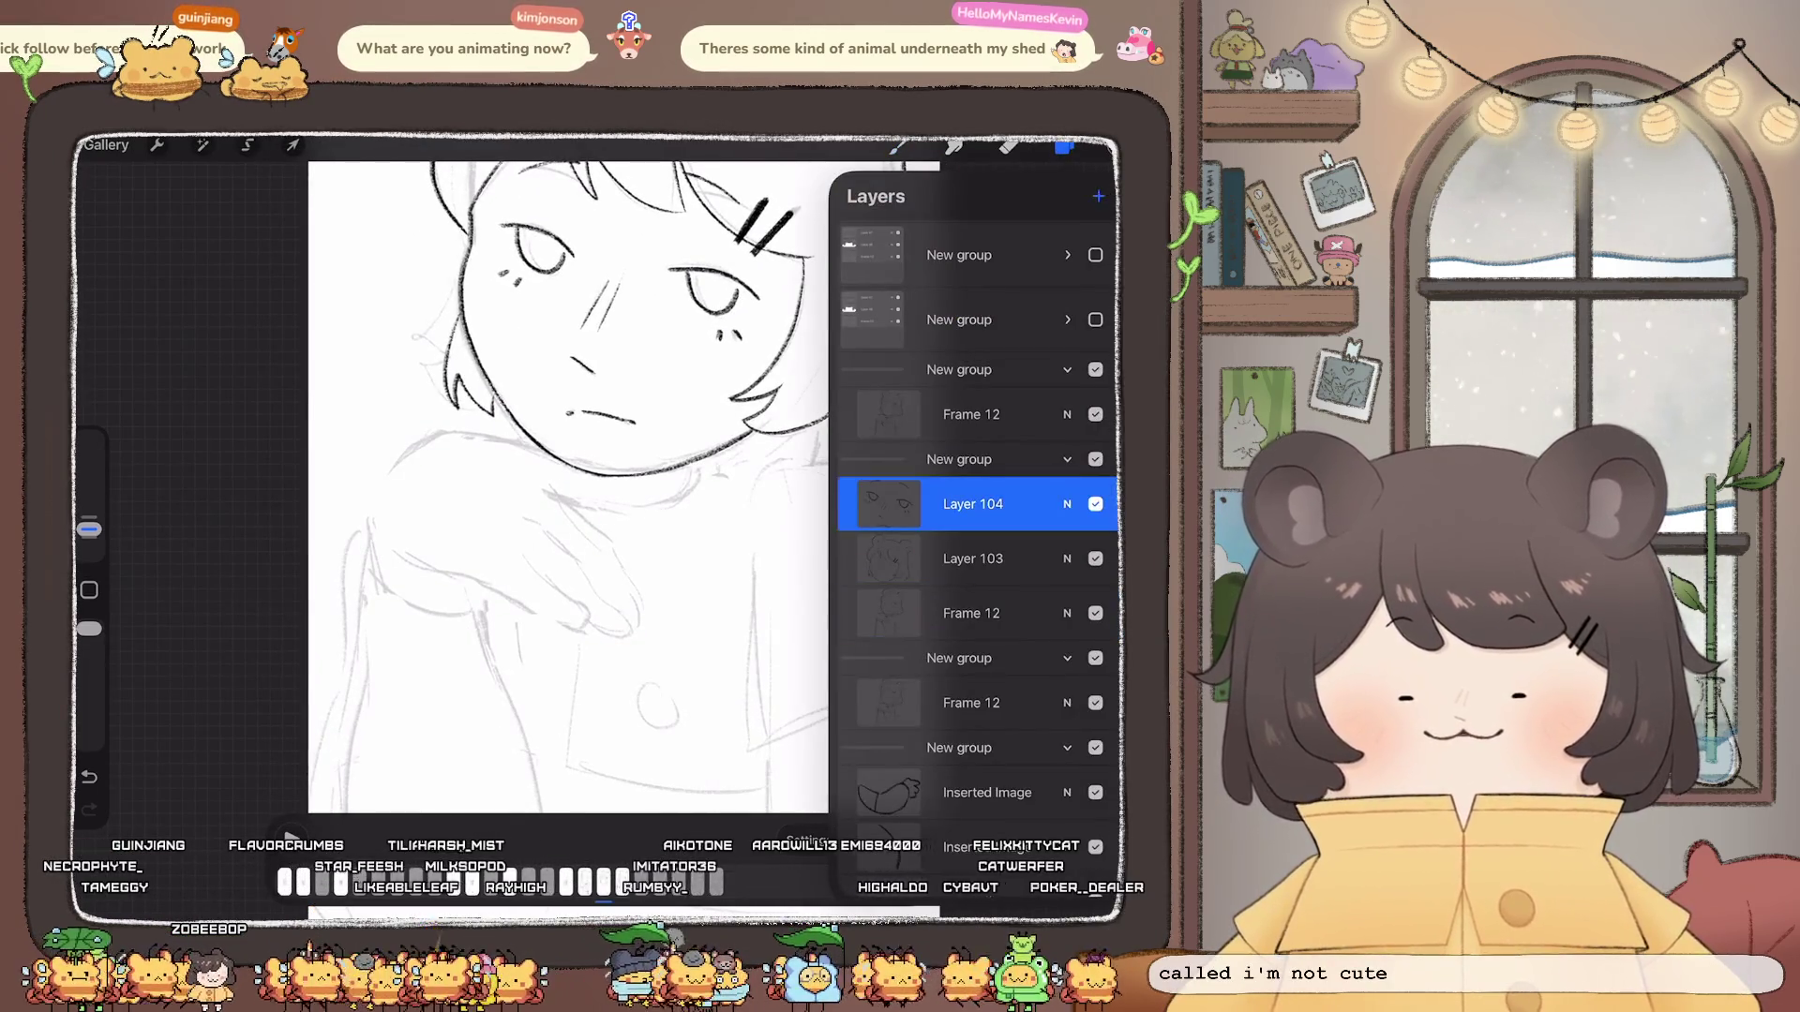
{"action": "left_click", "coordinate": [1065, 145]}
{"action": "scroll", "coordinate": [675, 492], "scroll_direction": "up", "scroll_amount": 3}
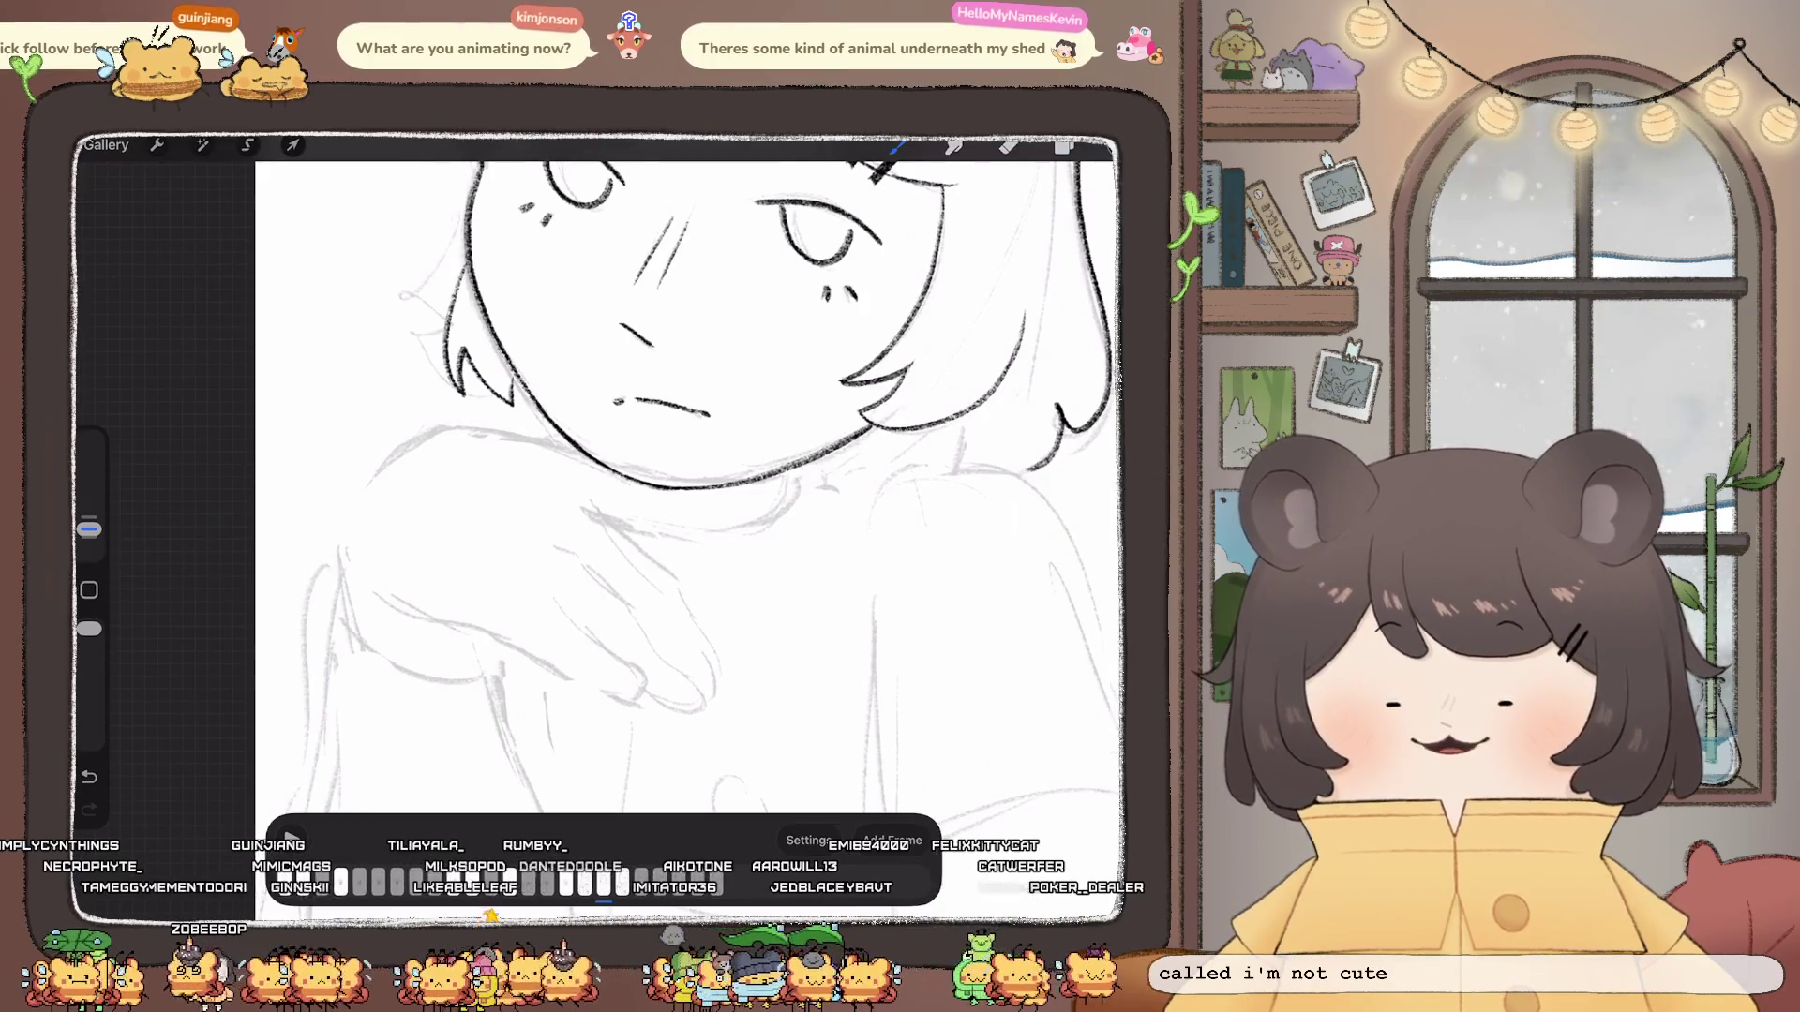
Step: Keep the thick jawline stroke after undoing and redoing it, and bring the shoulder and hand into view
{"action": "left_click_drag", "start_coordinate": [675, 493], "coordinate": [563, 464]}
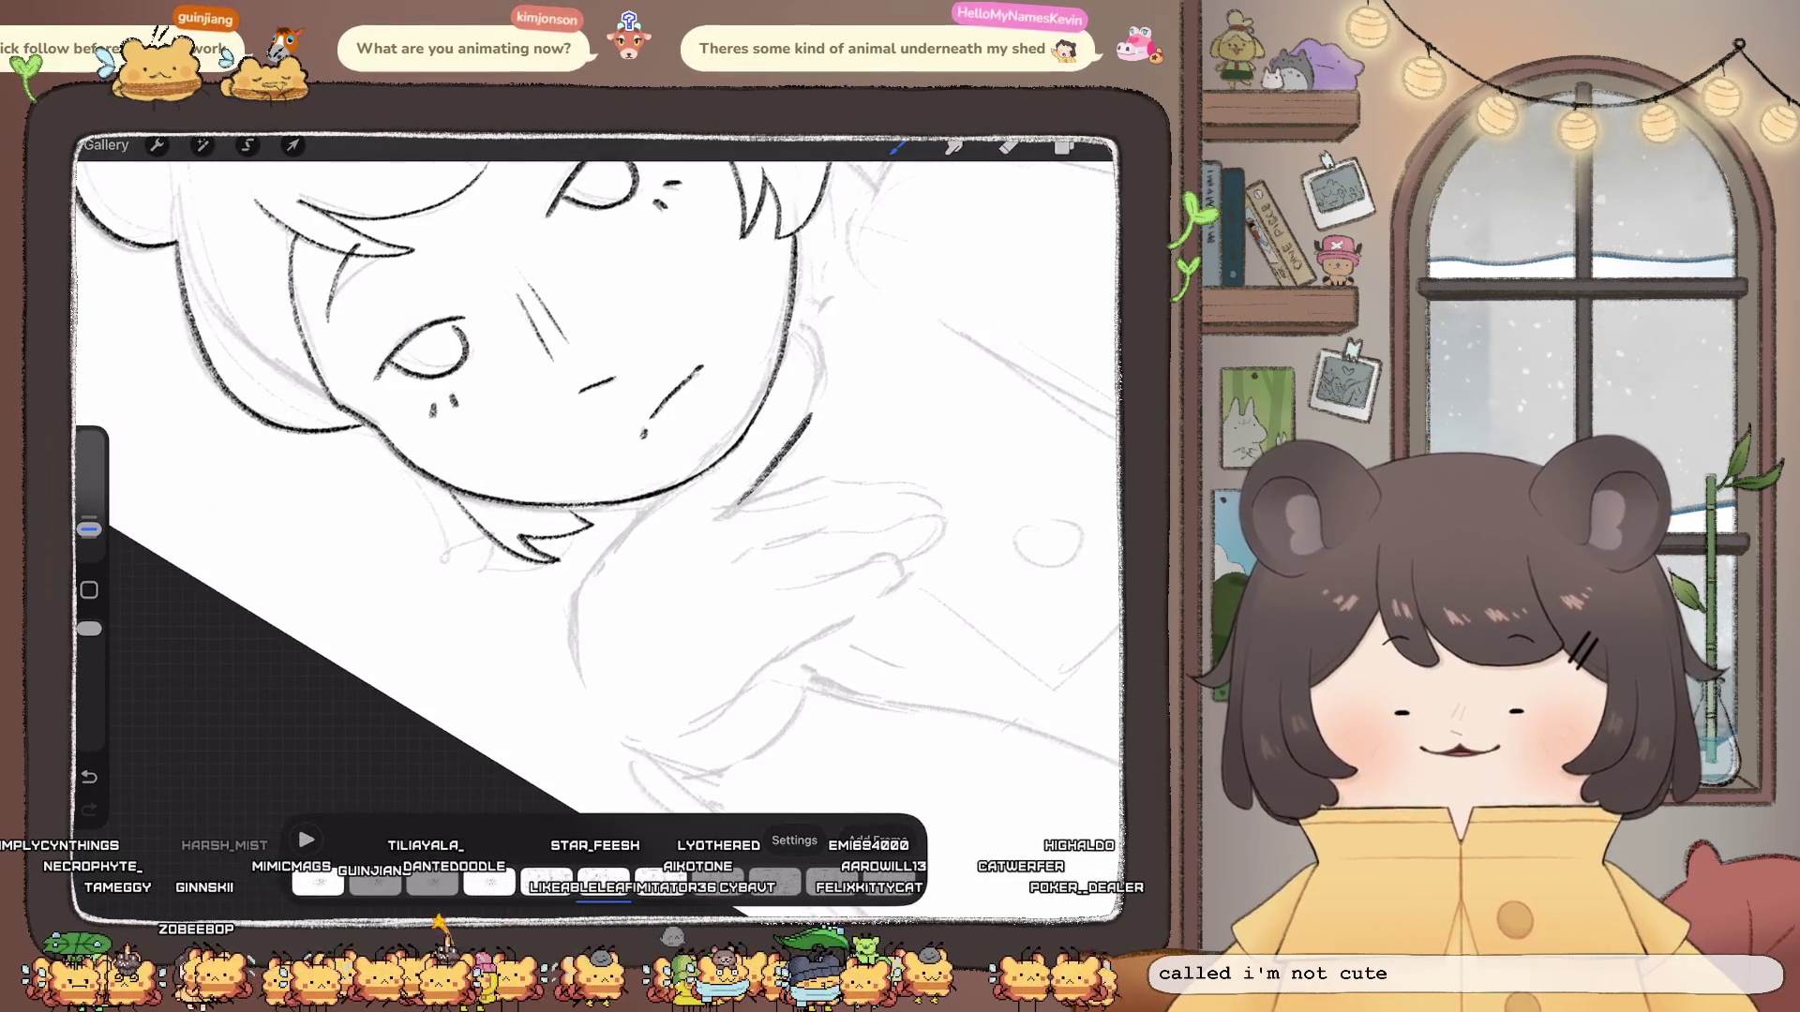
{"action": "key", "text": "ctrl+z"}
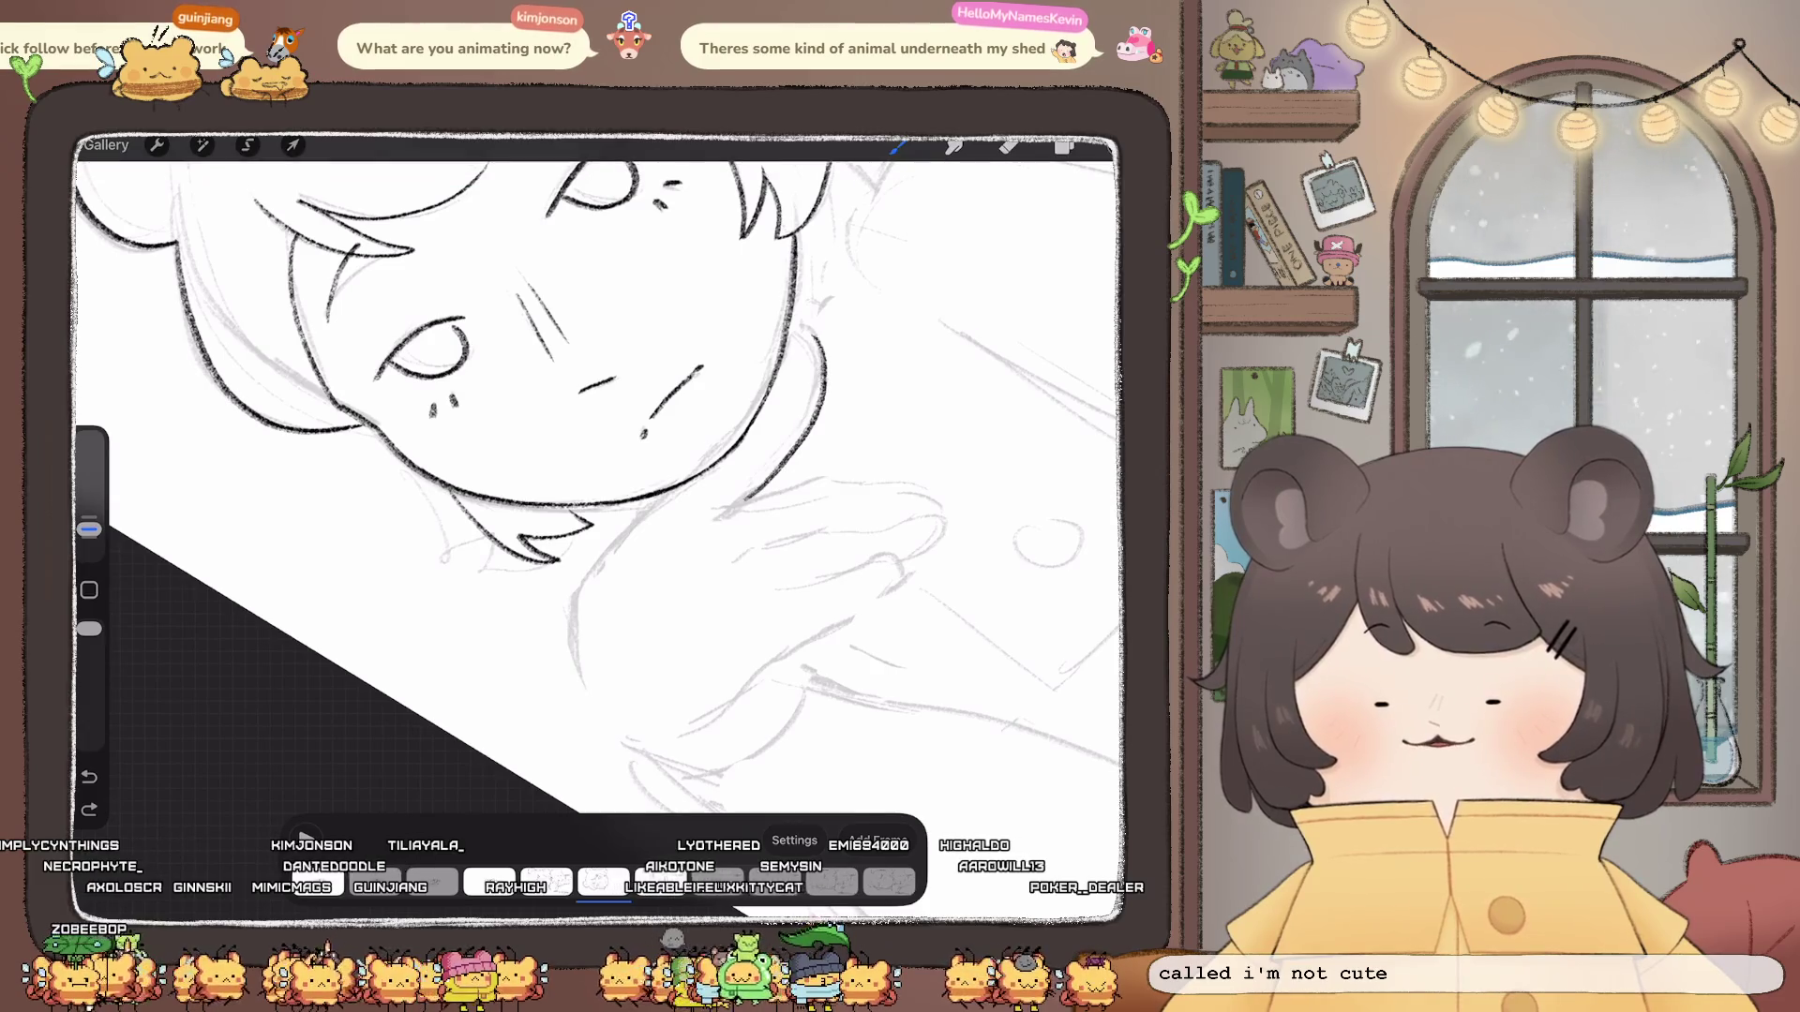
{"action": "key", "text": "ctrl+z"}
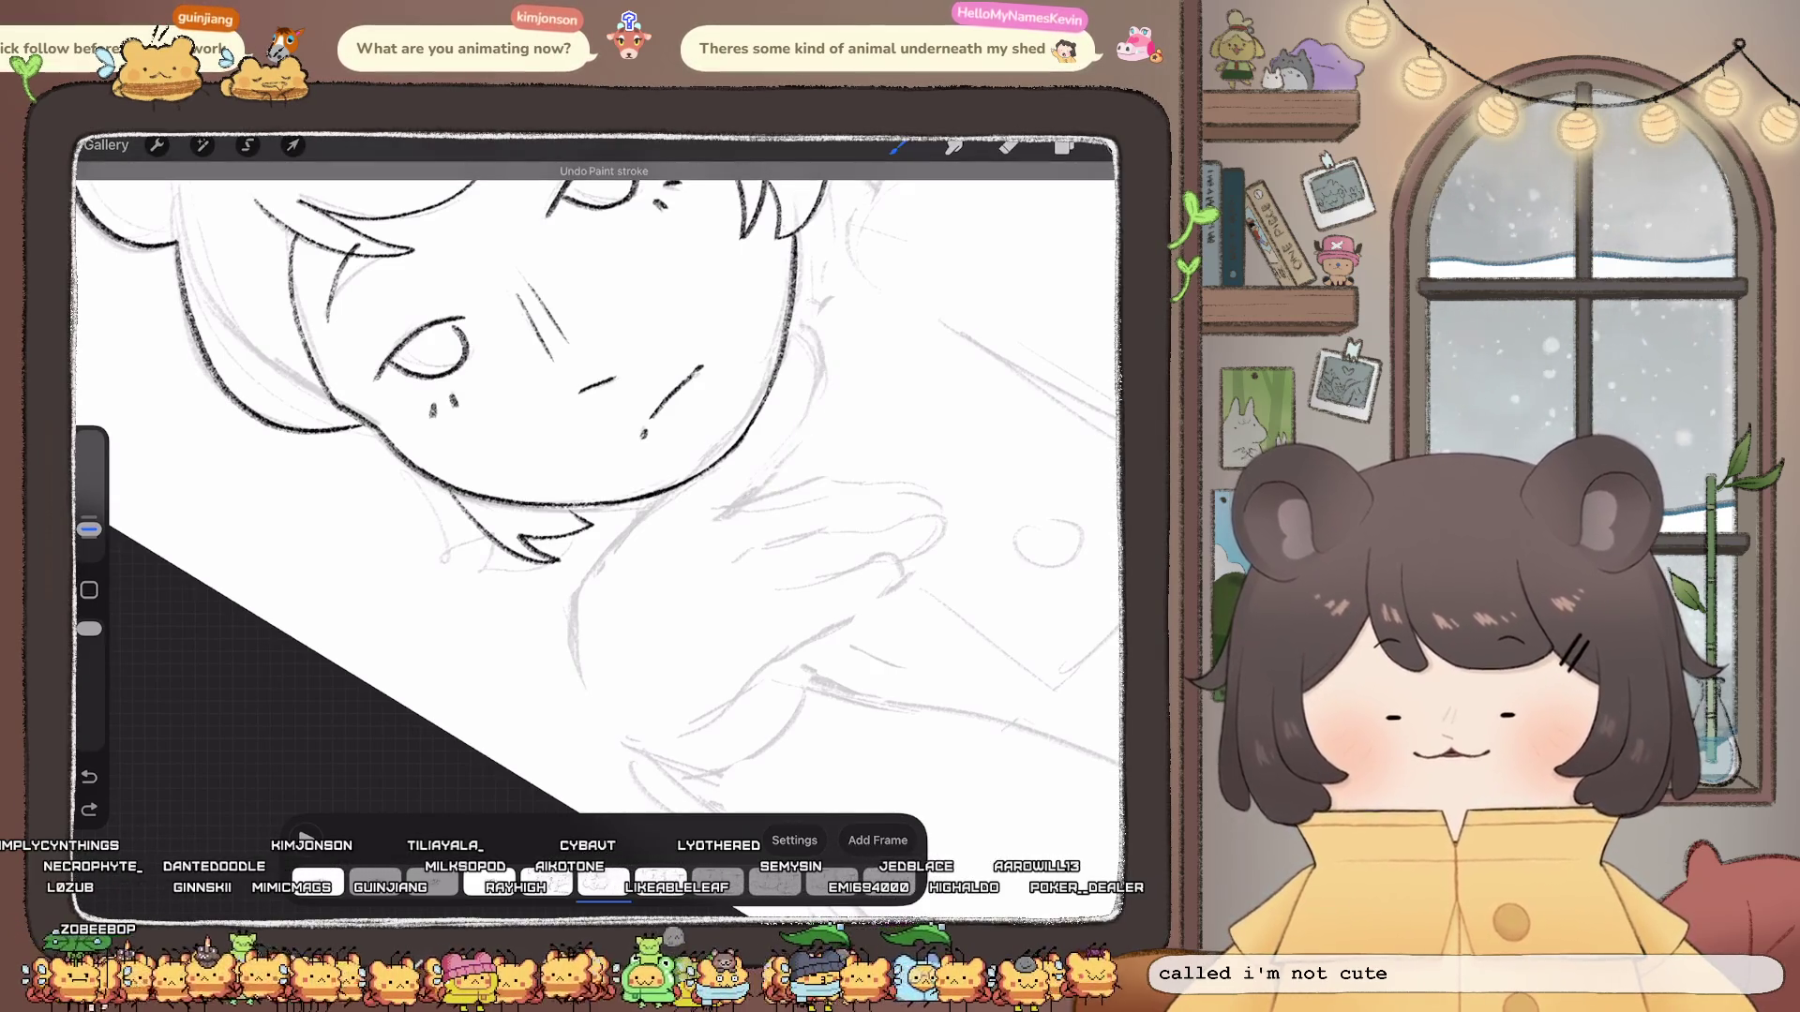
{"action": "key", "text": "ctrl+shift+z"}
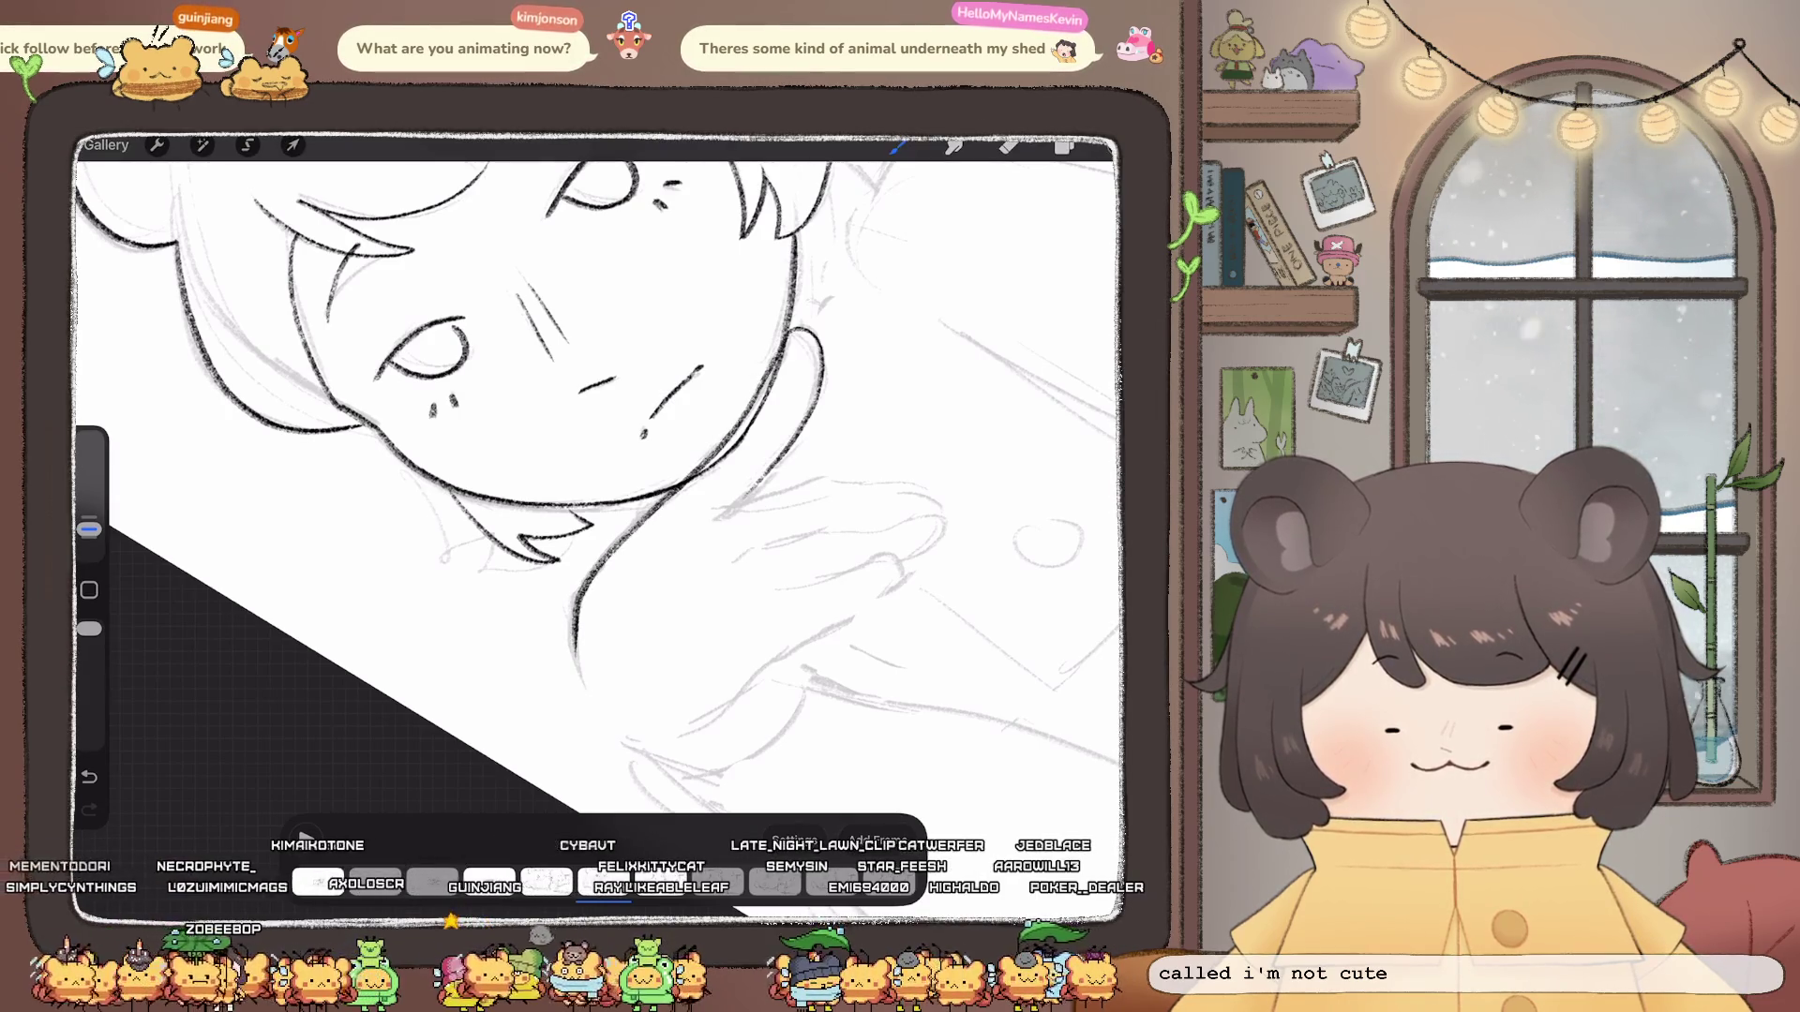
{"action": "left_click_drag", "start_coordinate": [591, 521], "coordinate": [675, 465]}
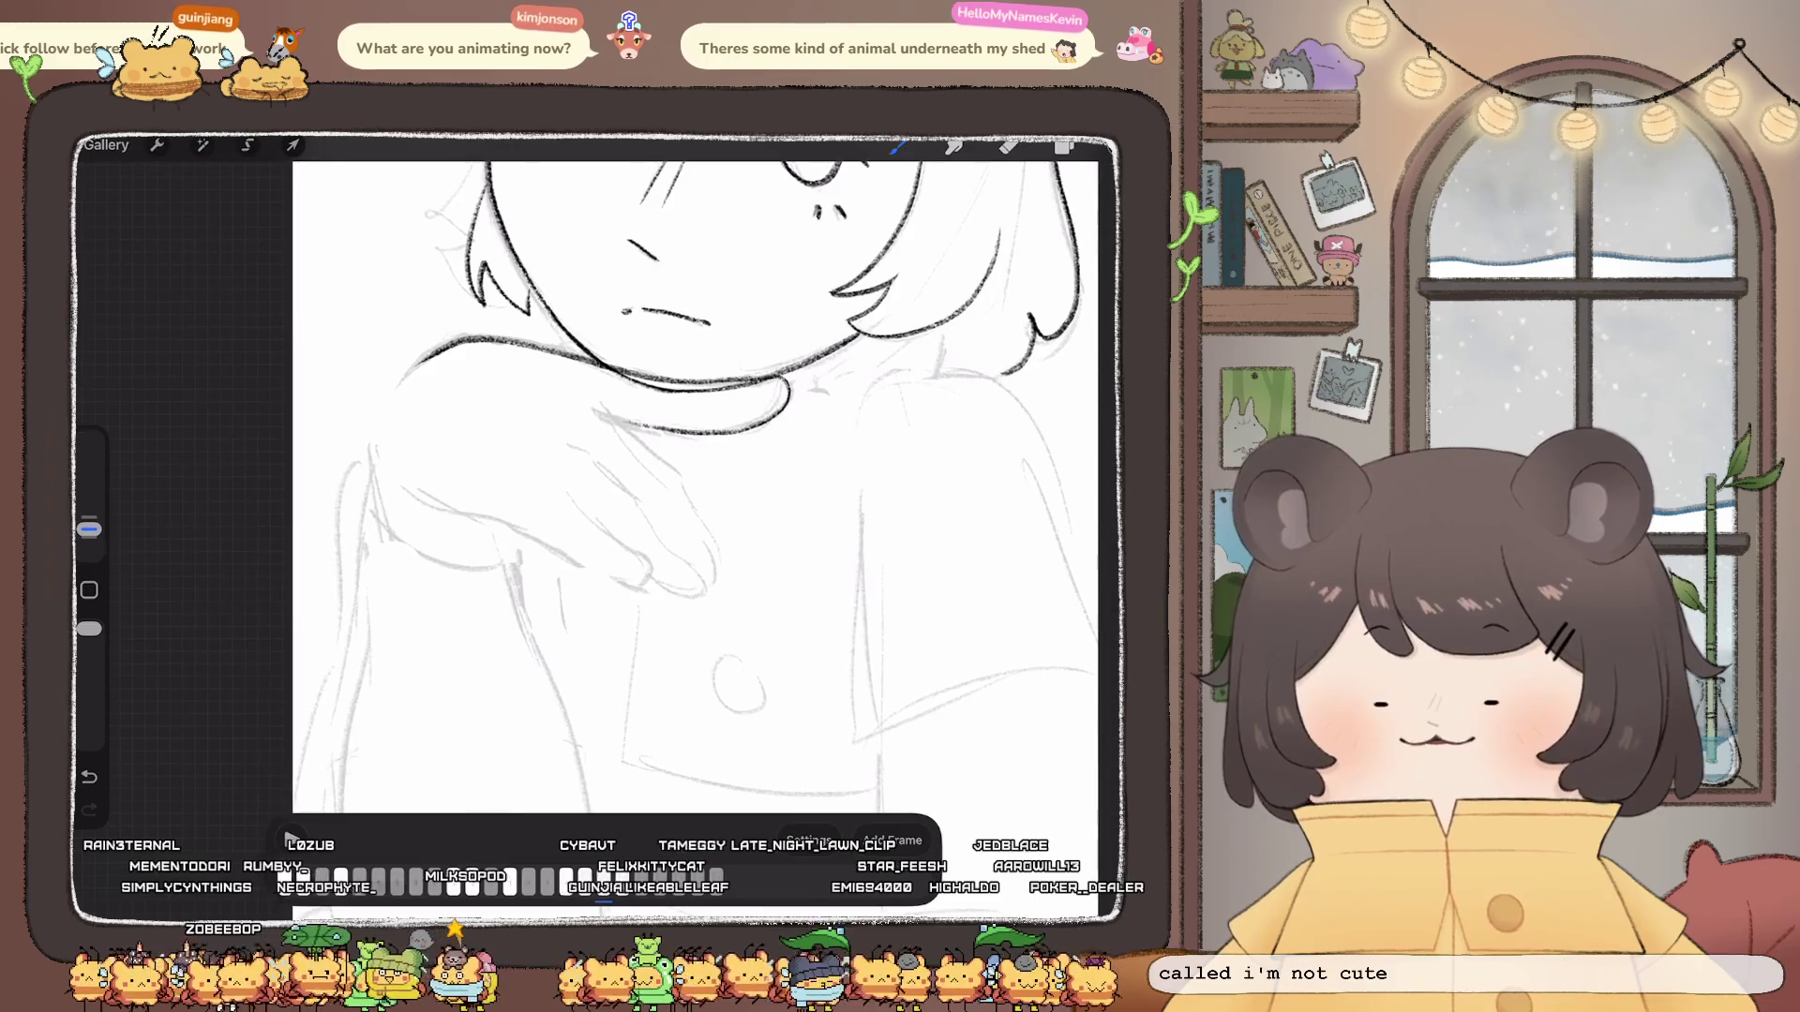
Step: Enter and leave Liquify, then return to the brush with the hand centred in view
{"action": "left_click", "coordinate": [203, 144]}
{"action": "left_click", "coordinate": [157, 711]}
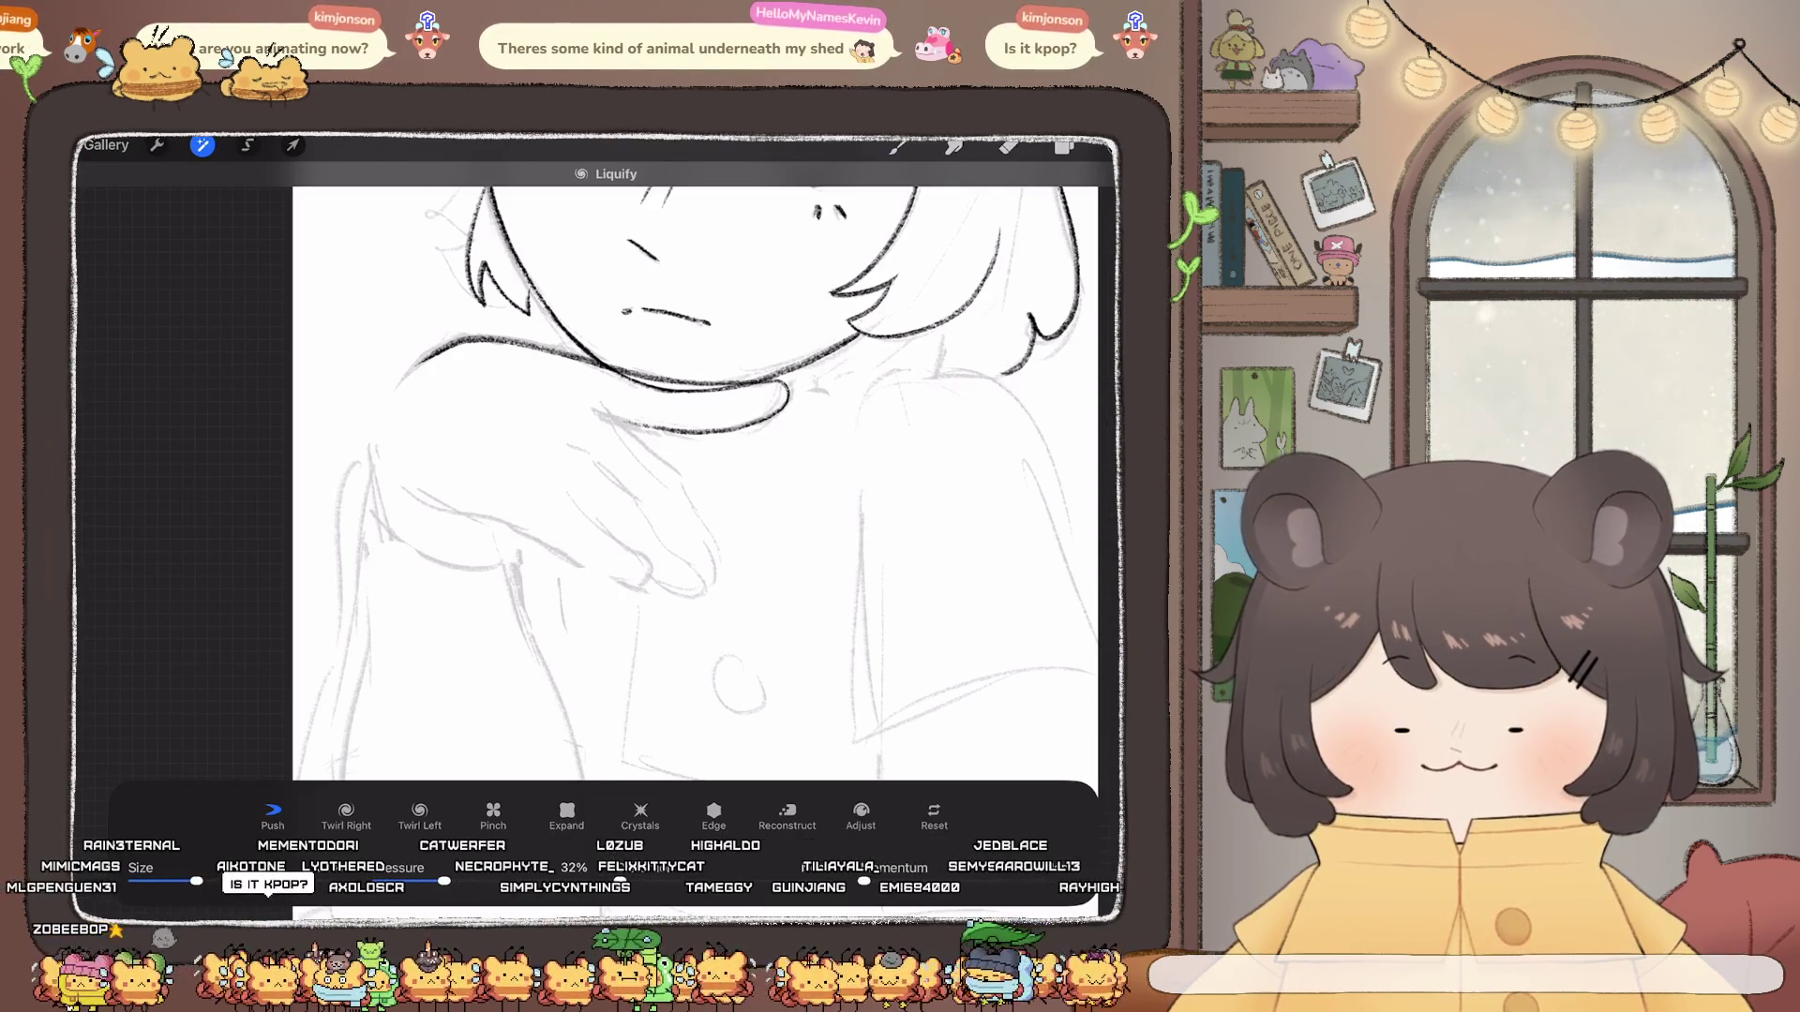
{"action": "key", "text": "b"}
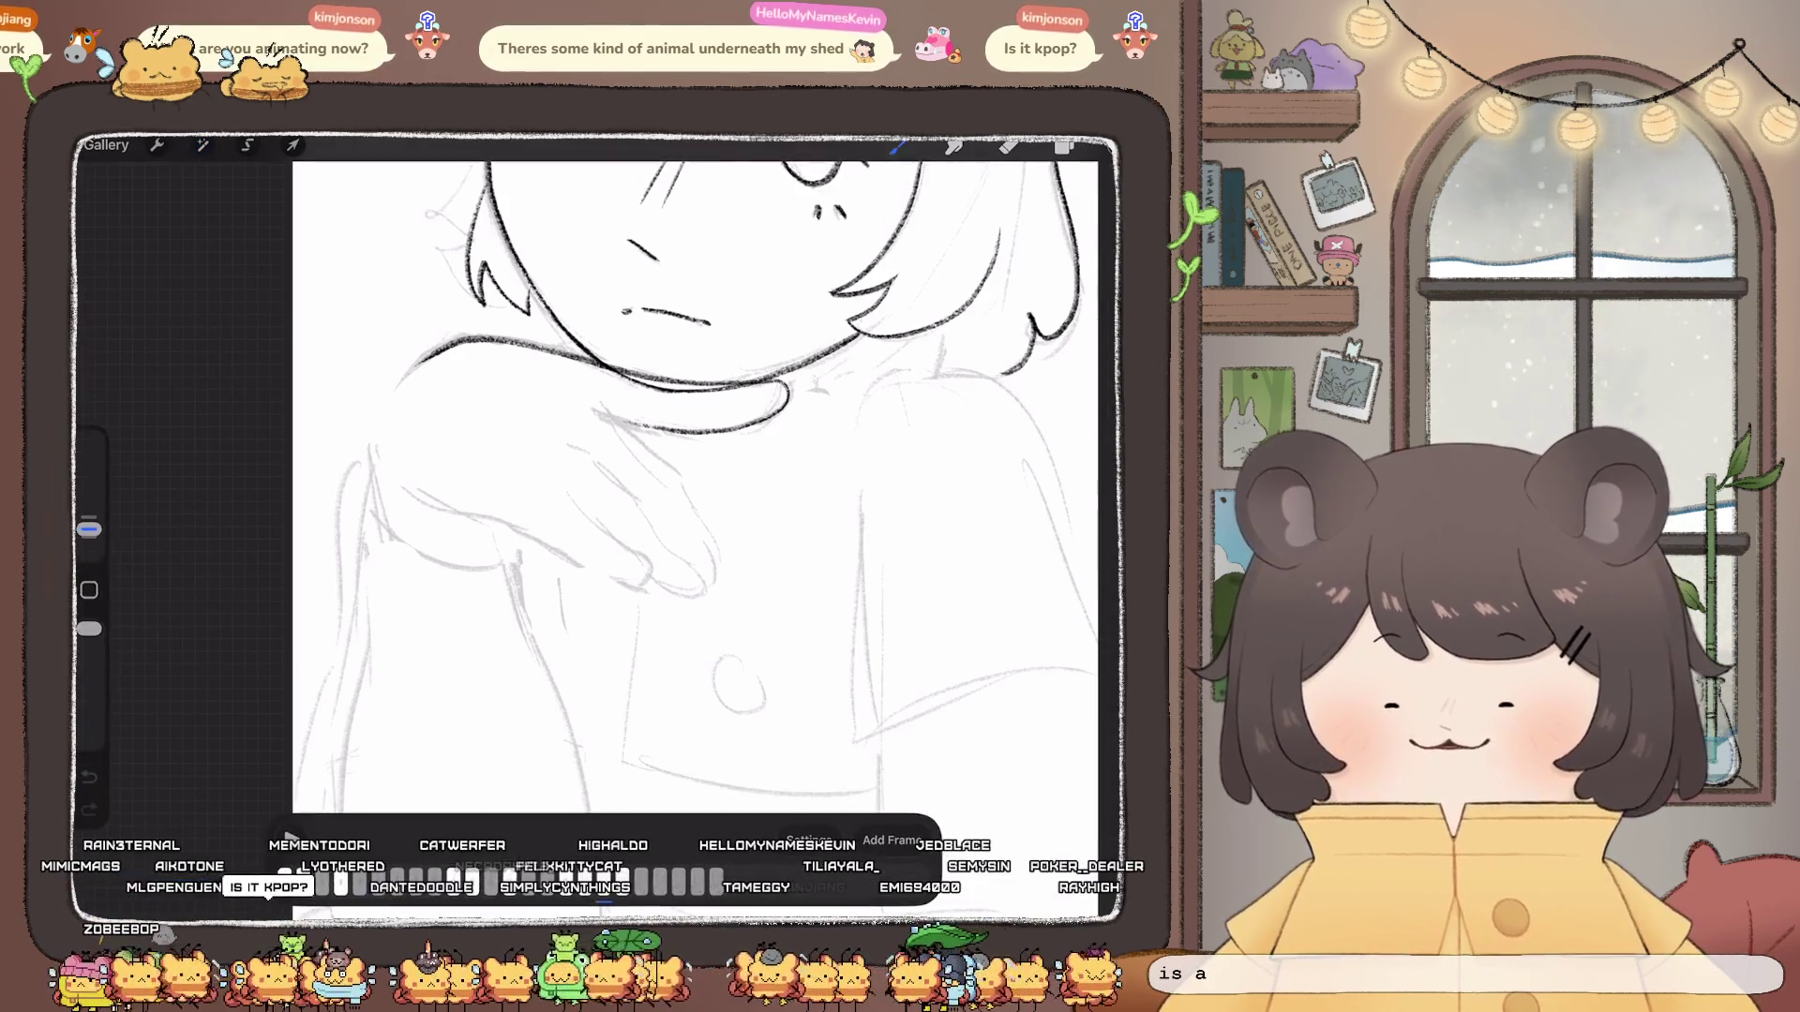
{"action": "left_click_drag", "start_coordinate": [690, 534], "coordinate": [767, 464]}
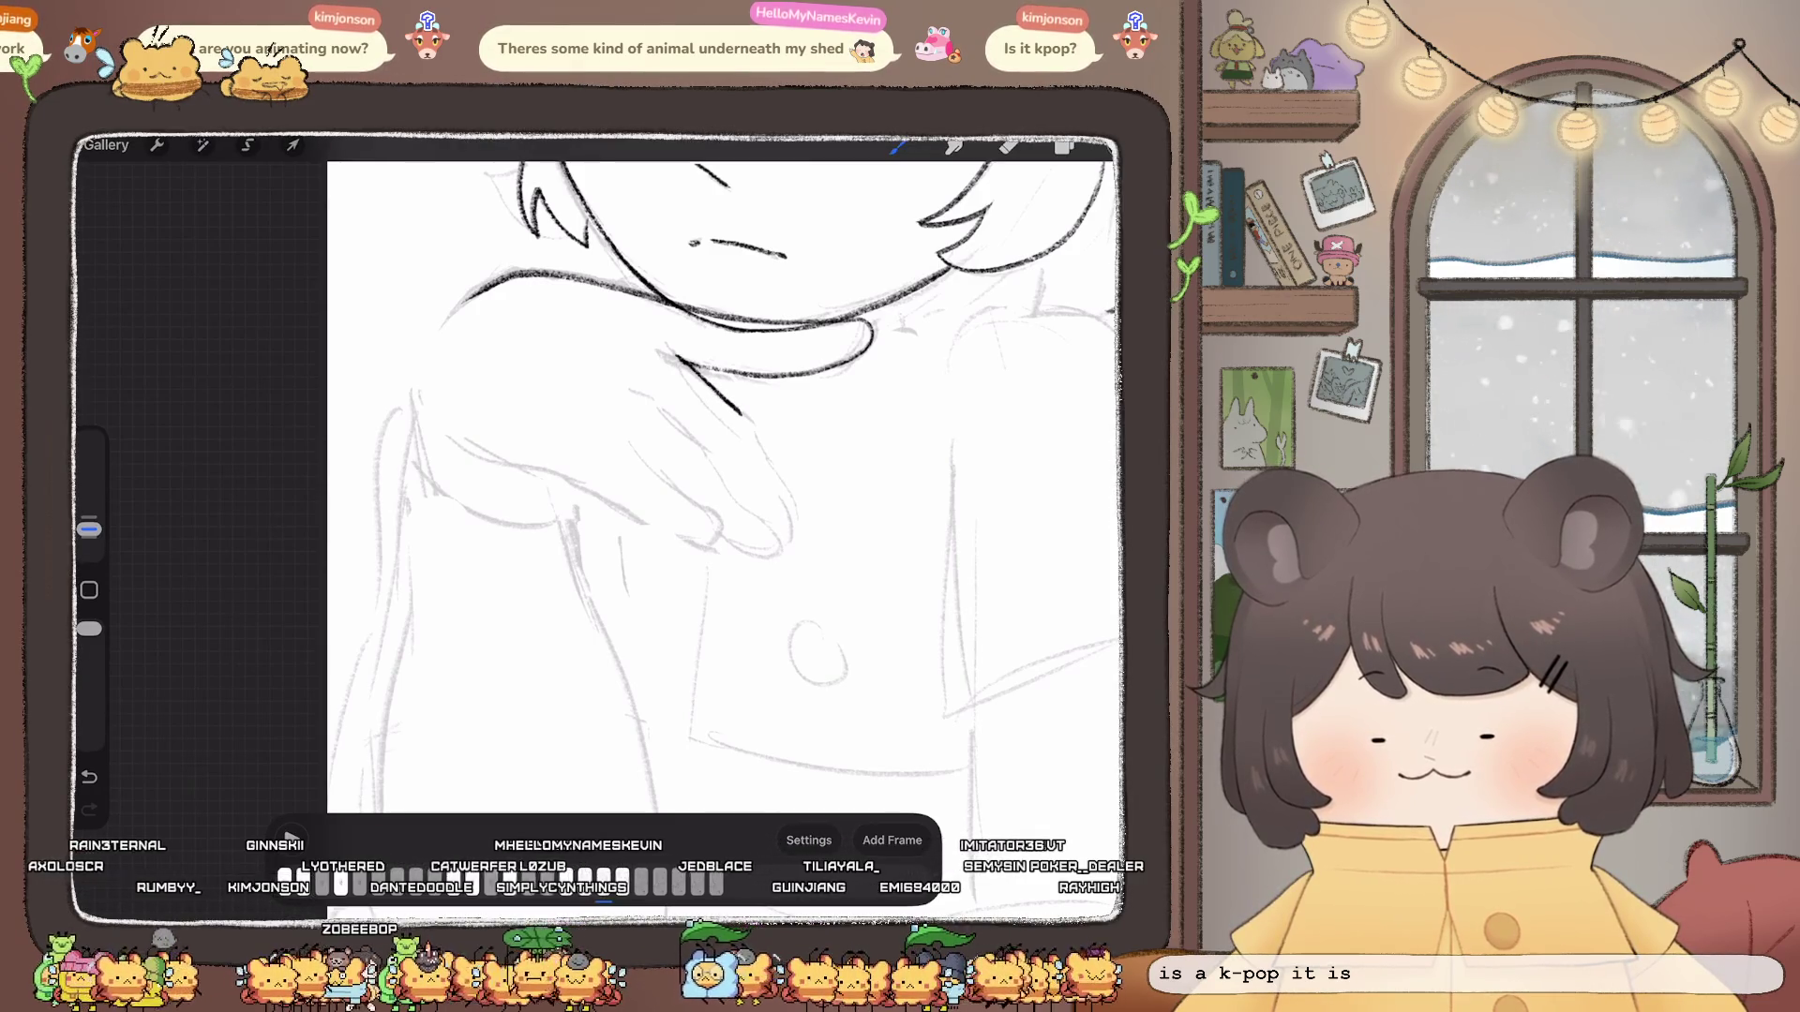
Step: Ink the line above the hand and a rounded fingertip, undoing one stray stroke
{"action": "left_click_drag", "start_coordinate": [774, 484], "coordinate": [783, 501]}
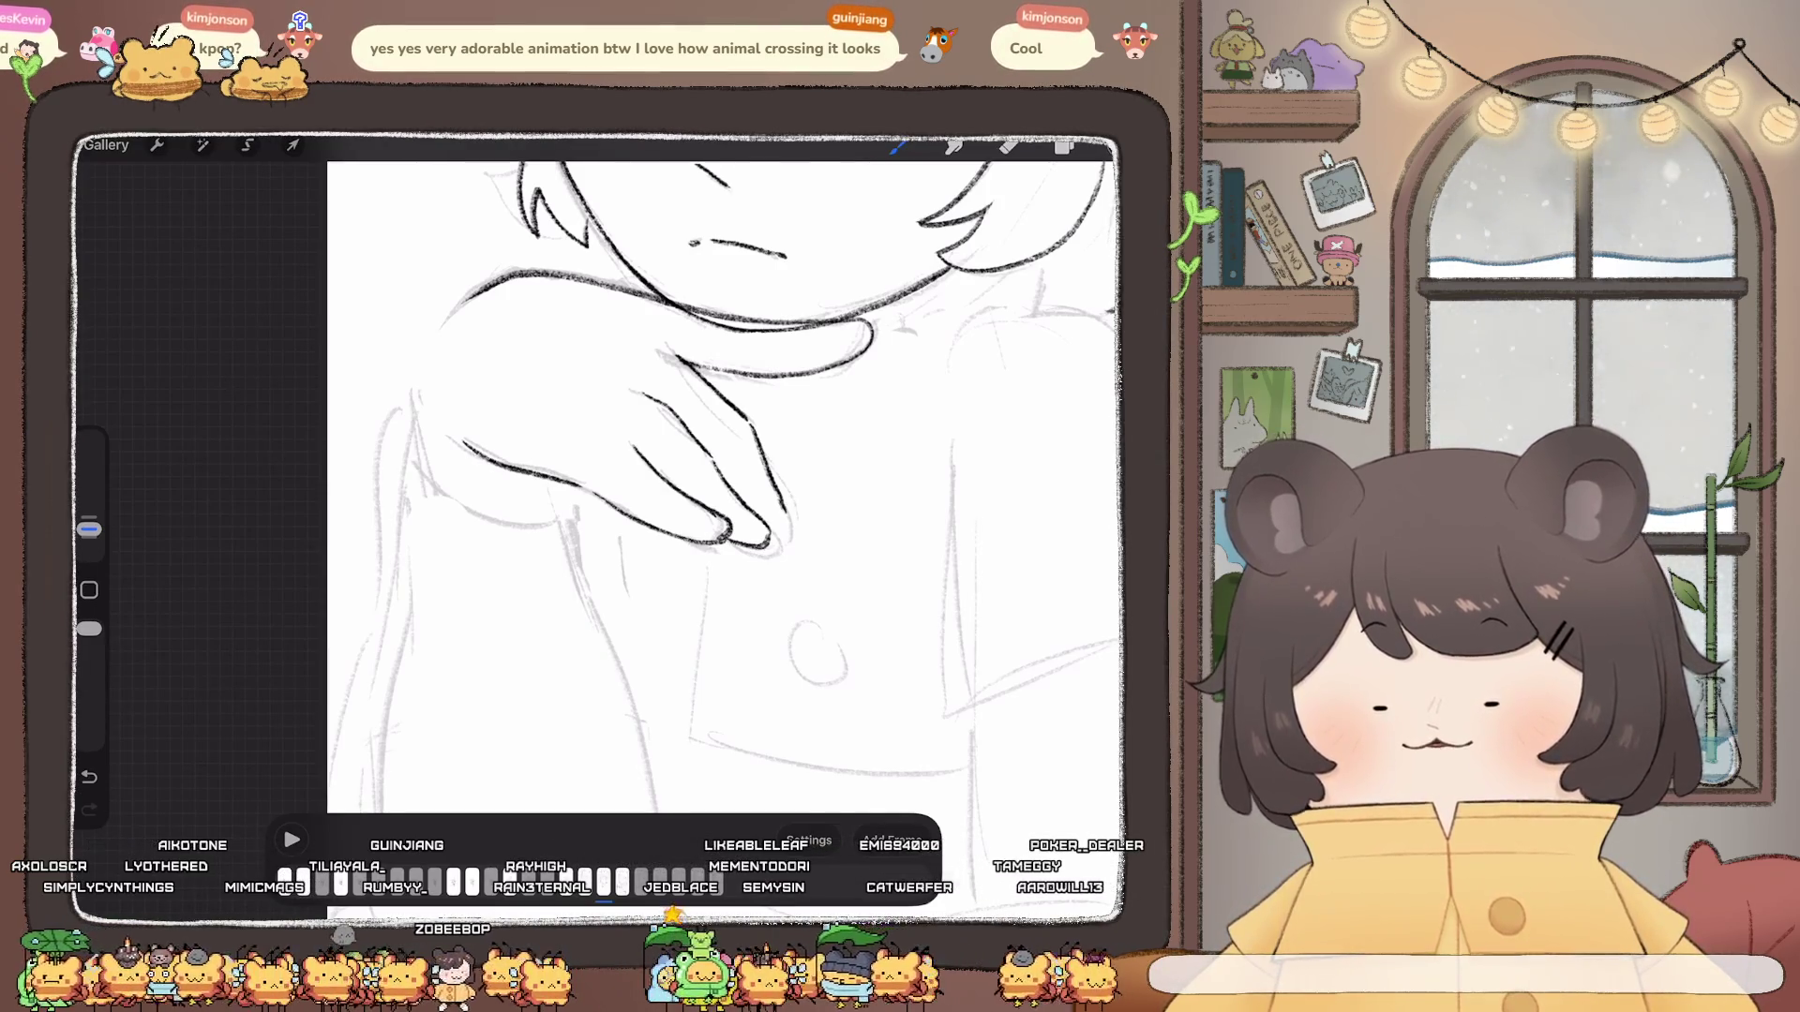
{"action": "left_click_drag", "start_coordinate": [778, 495], "coordinate": [768, 546]}
{"action": "key", "text": "ctrl+z"}
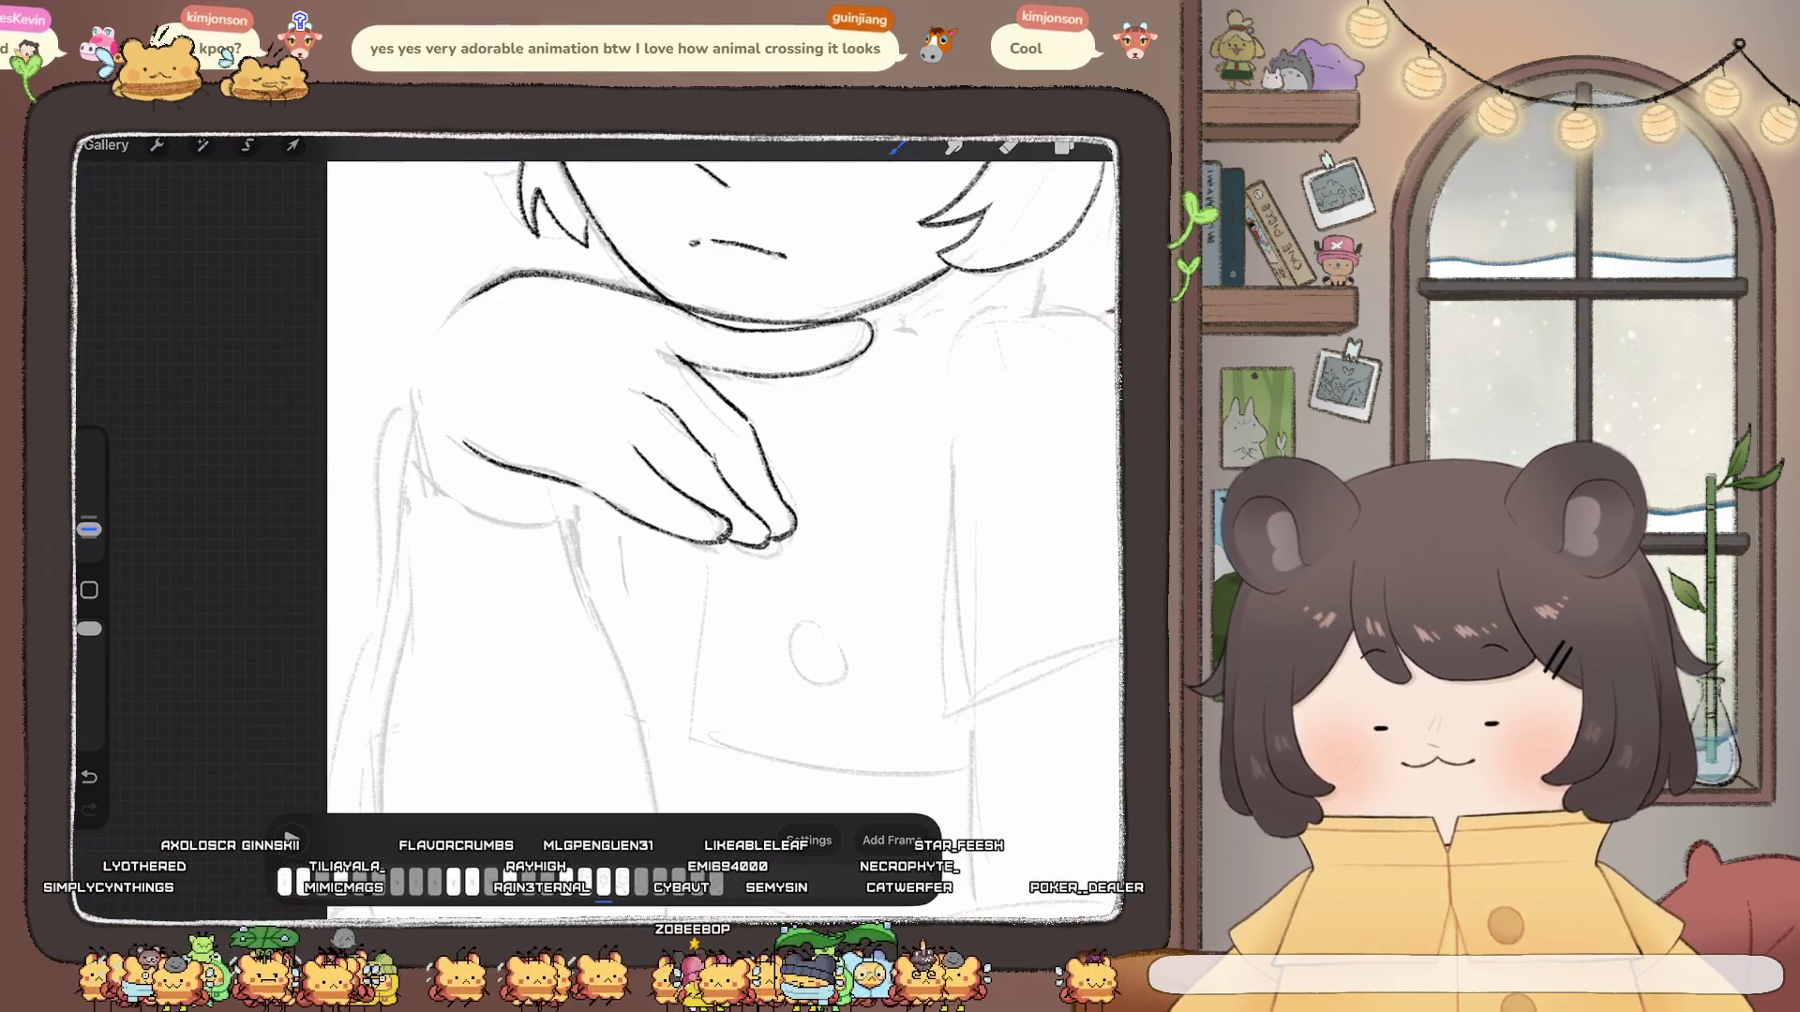
{"action": "scroll", "coordinate": [753, 423], "scroll_direction": "down", "scroll_amount": 5}
{"action": "scroll", "coordinate": [753, 422], "scroll_direction": "down", "scroll_amount": 1}
{"action": "scroll", "coordinate": [751, 422], "scroll_direction": "down", "scroll_amount": 1}
{"action": "scroll", "coordinate": [752, 423], "scroll_direction": "down", "scroll_amount": 1}
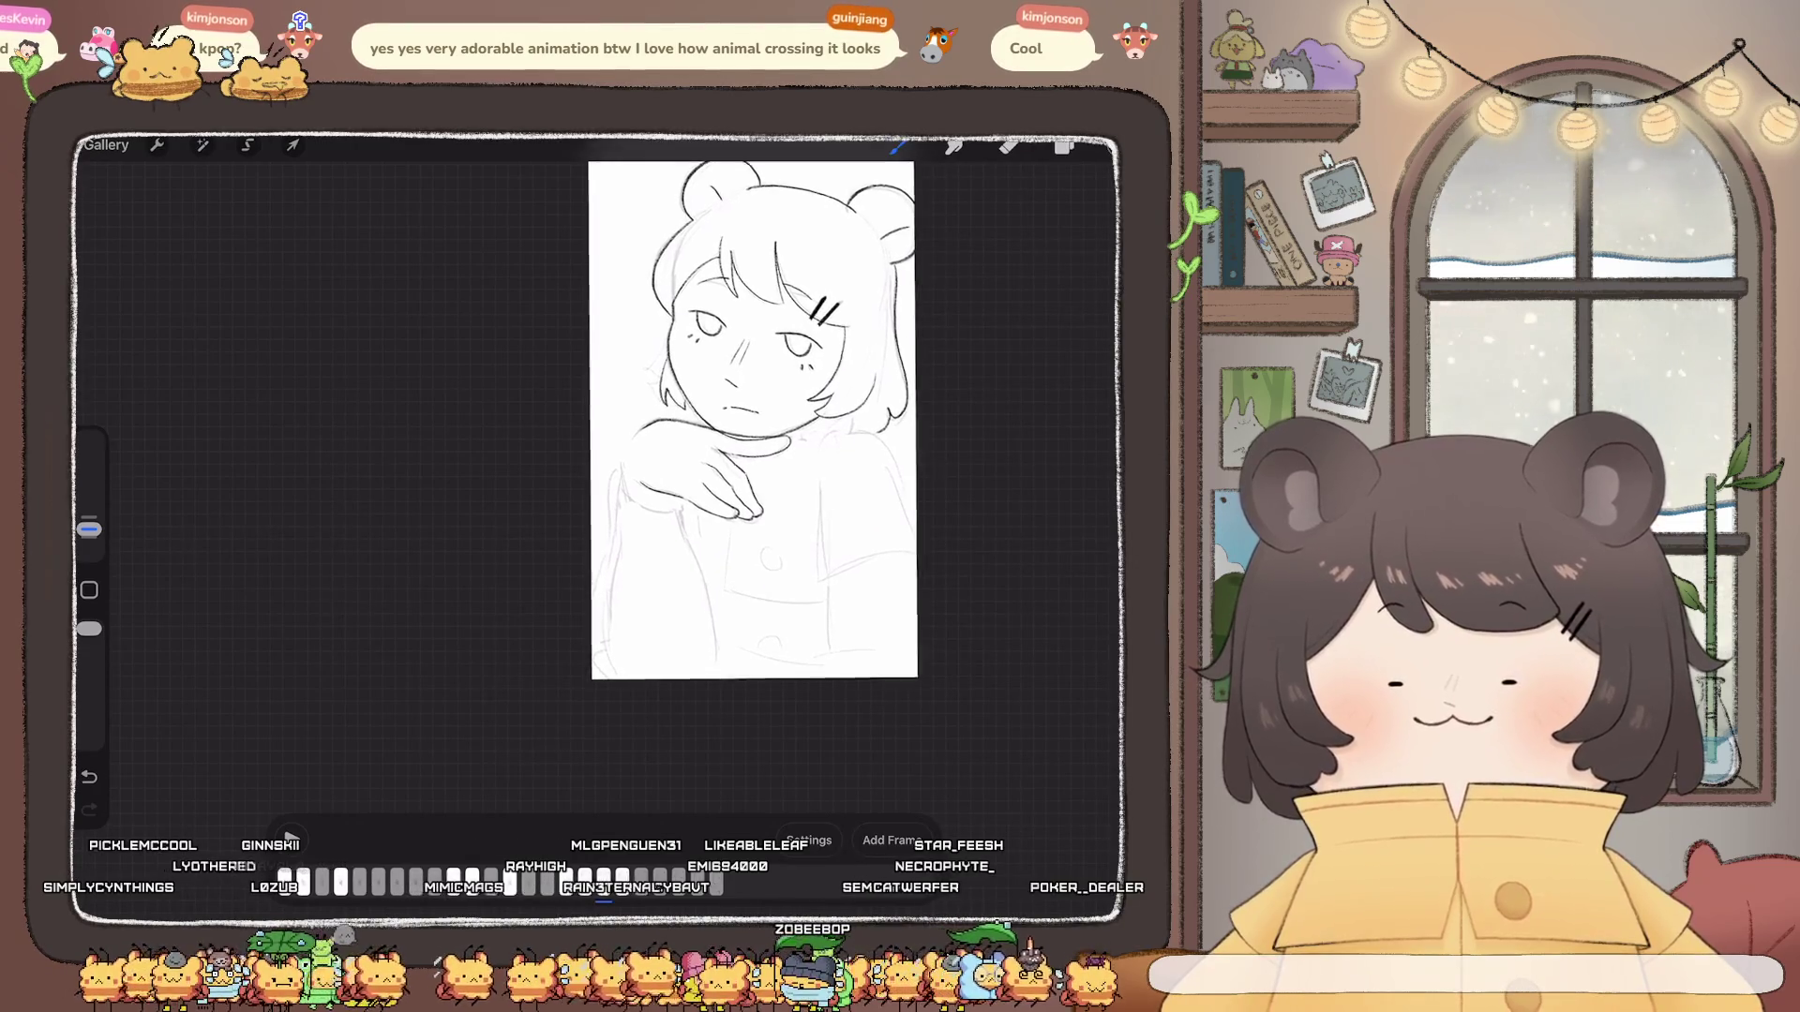
{"action": "scroll", "coordinate": [753, 464], "scroll_direction": "up", "scroll_amount": 2}
{"action": "scroll", "coordinate": [752, 464], "scroll_direction": "up", "scroll_amount": 2}
{"action": "scroll", "coordinate": [752, 464], "scroll_direction": "up", "scroll_amount": 2}
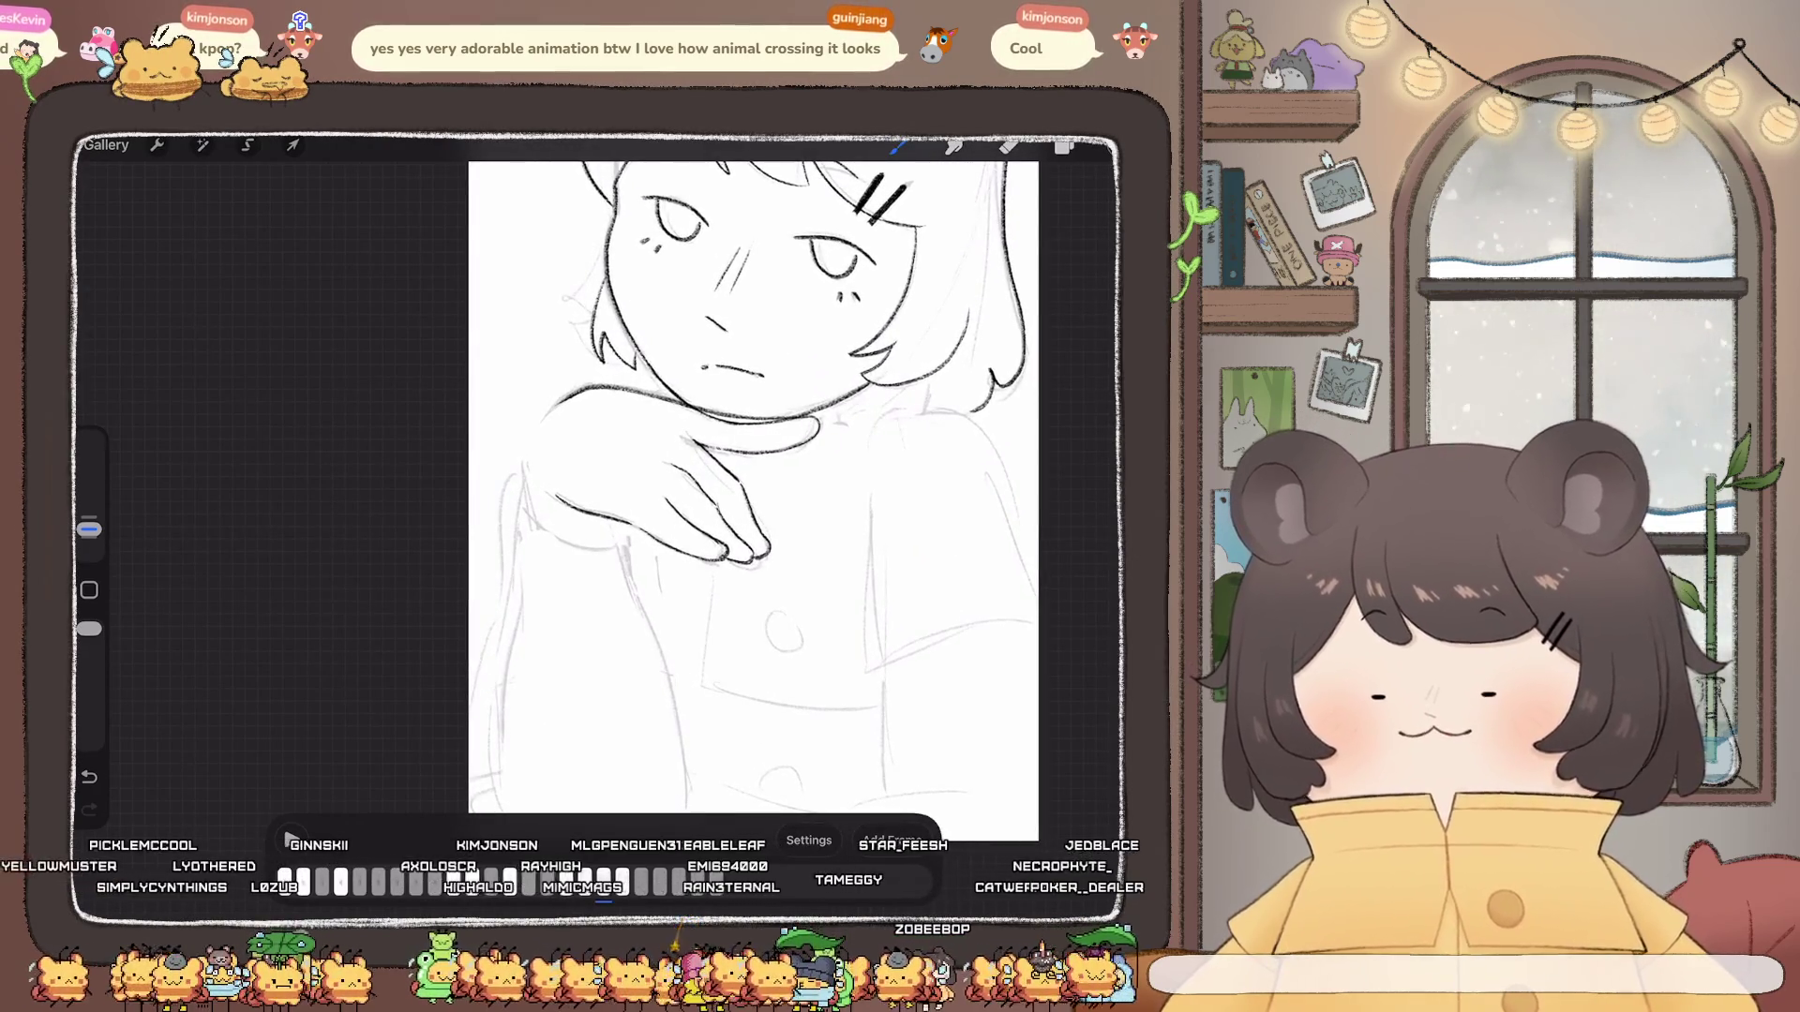
Step: Dot freckles beneath the girl's eye and undo a short test line below the hand
{"action": "left_click", "coordinate": [848, 297]}
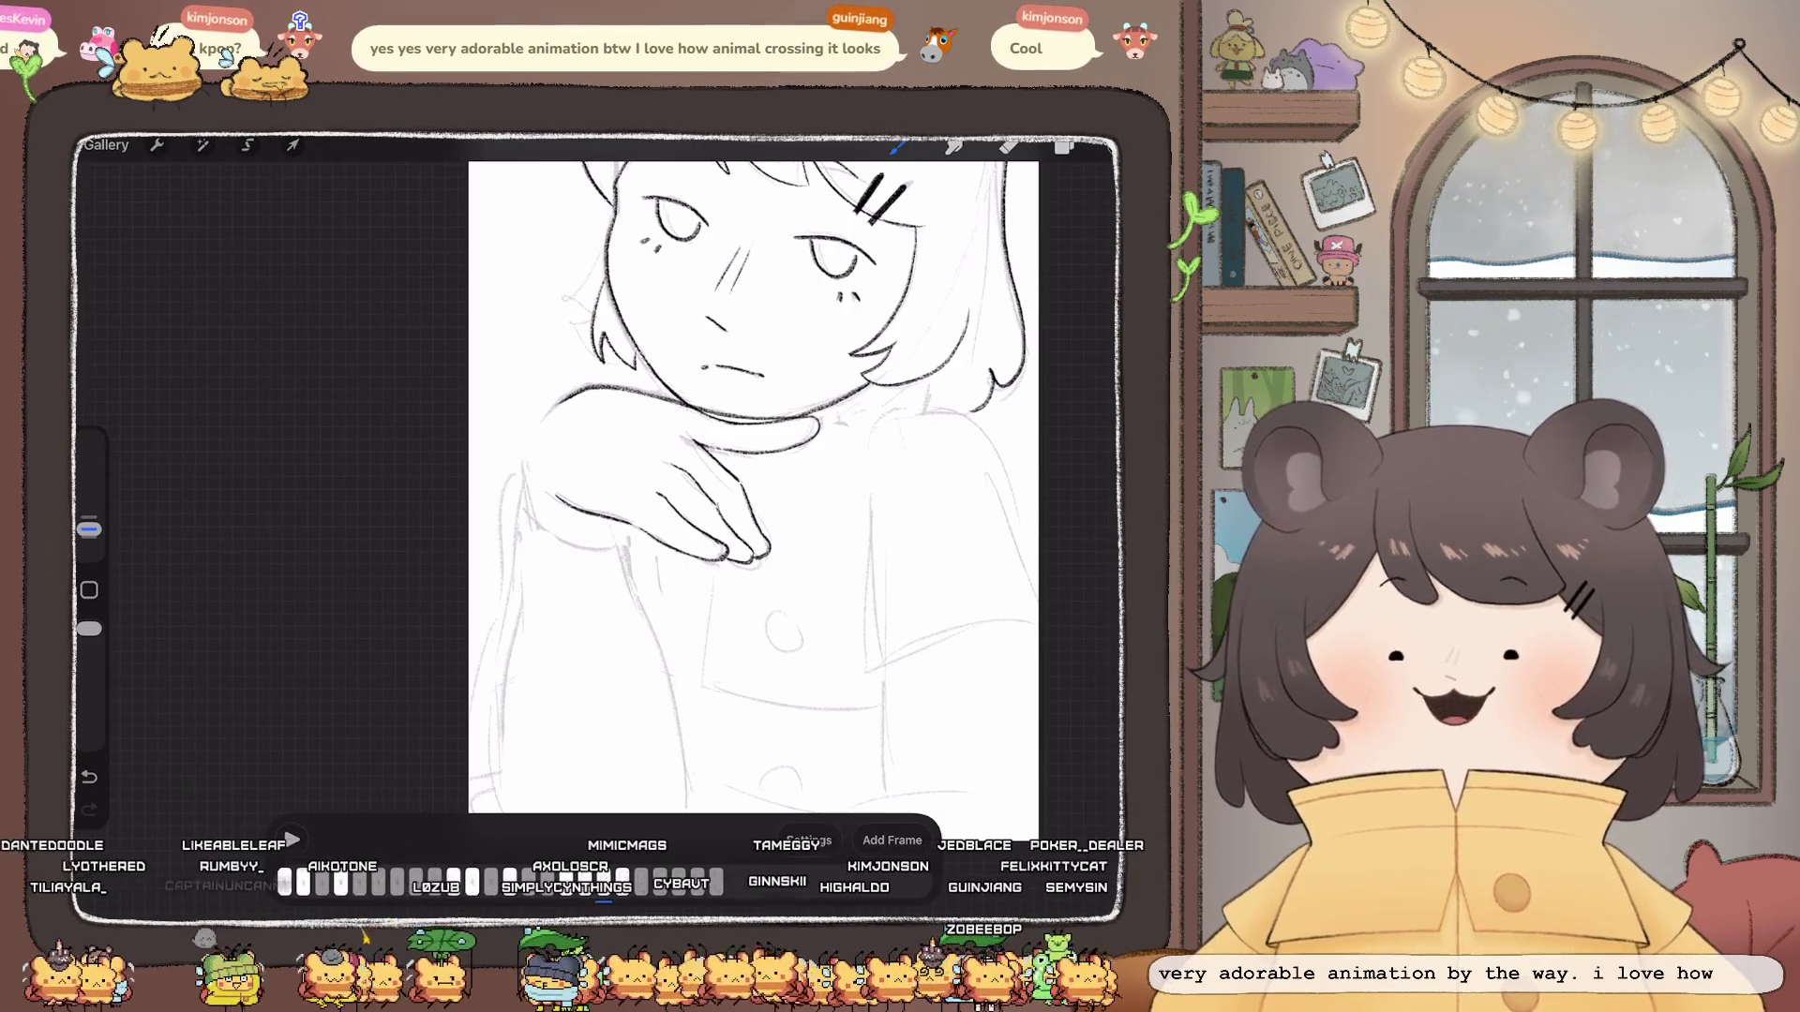
{"action": "scroll", "coordinate": [766, 493], "scroll_direction": "up", "scroll_amount": 3}
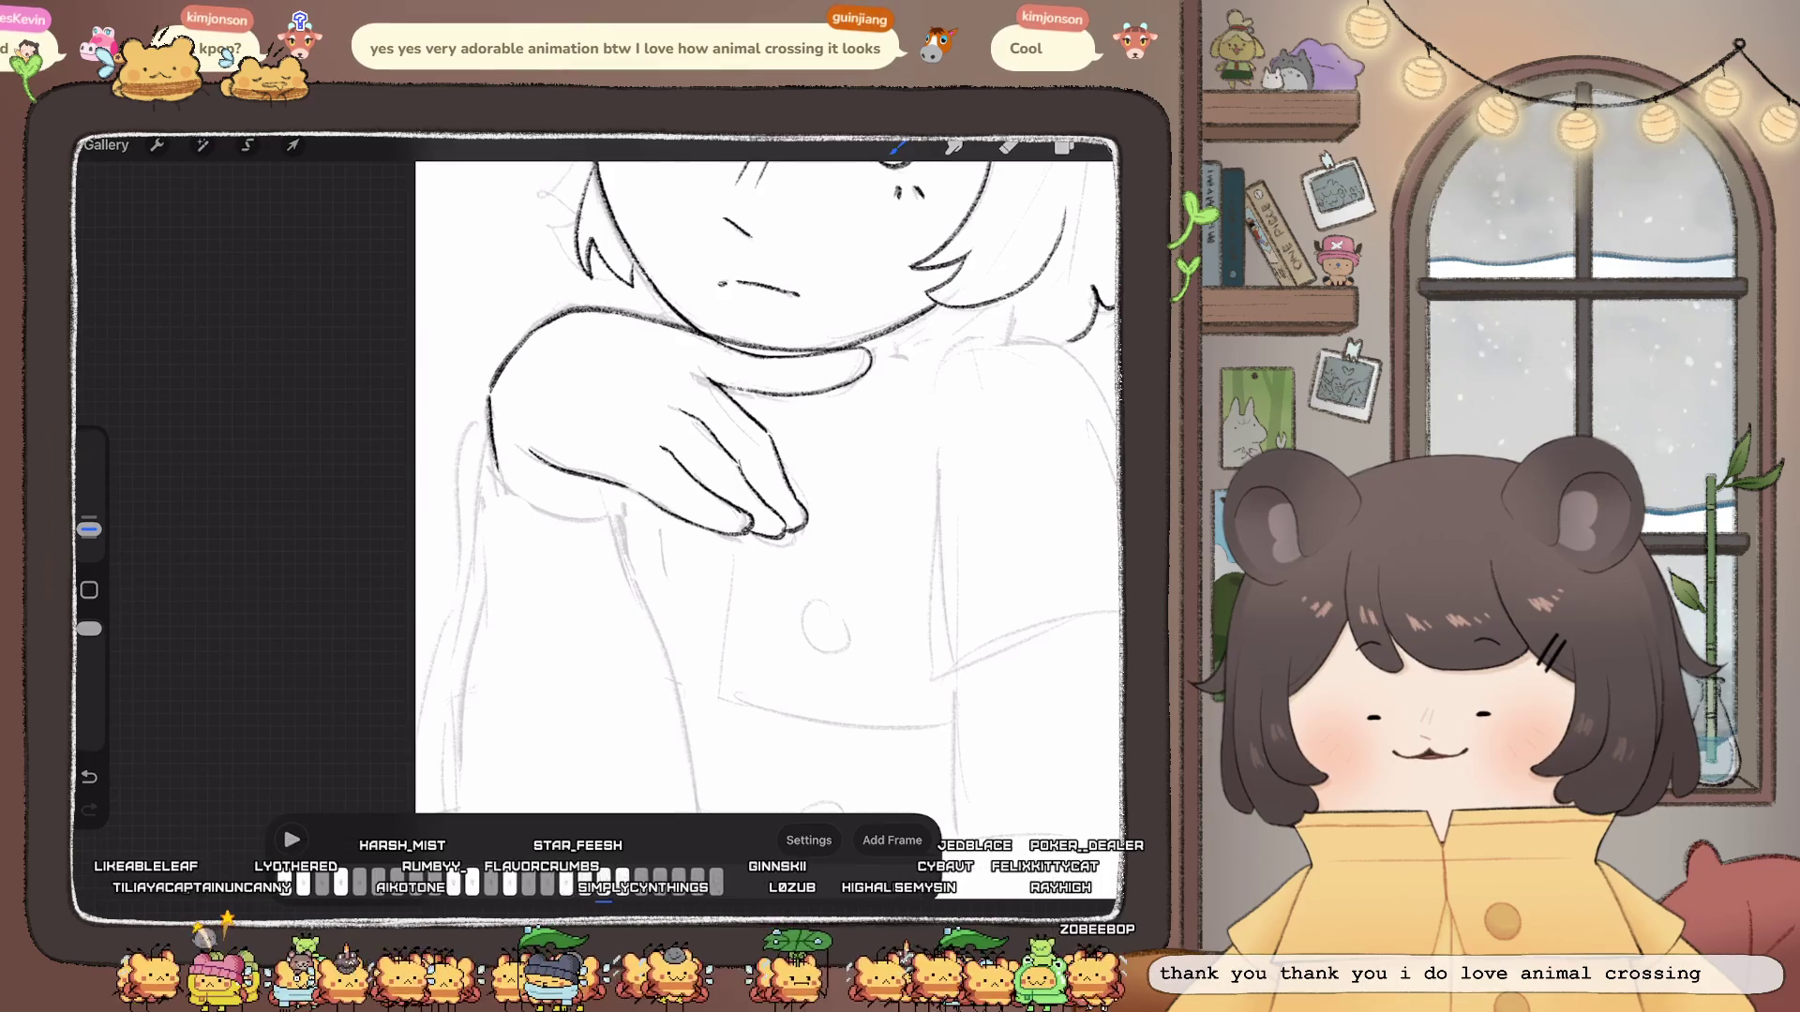
{"action": "left_click_drag", "start_coordinate": [605, 481], "coordinate": [605, 512]}
{"action": "key", "text": "ctrl+z"}
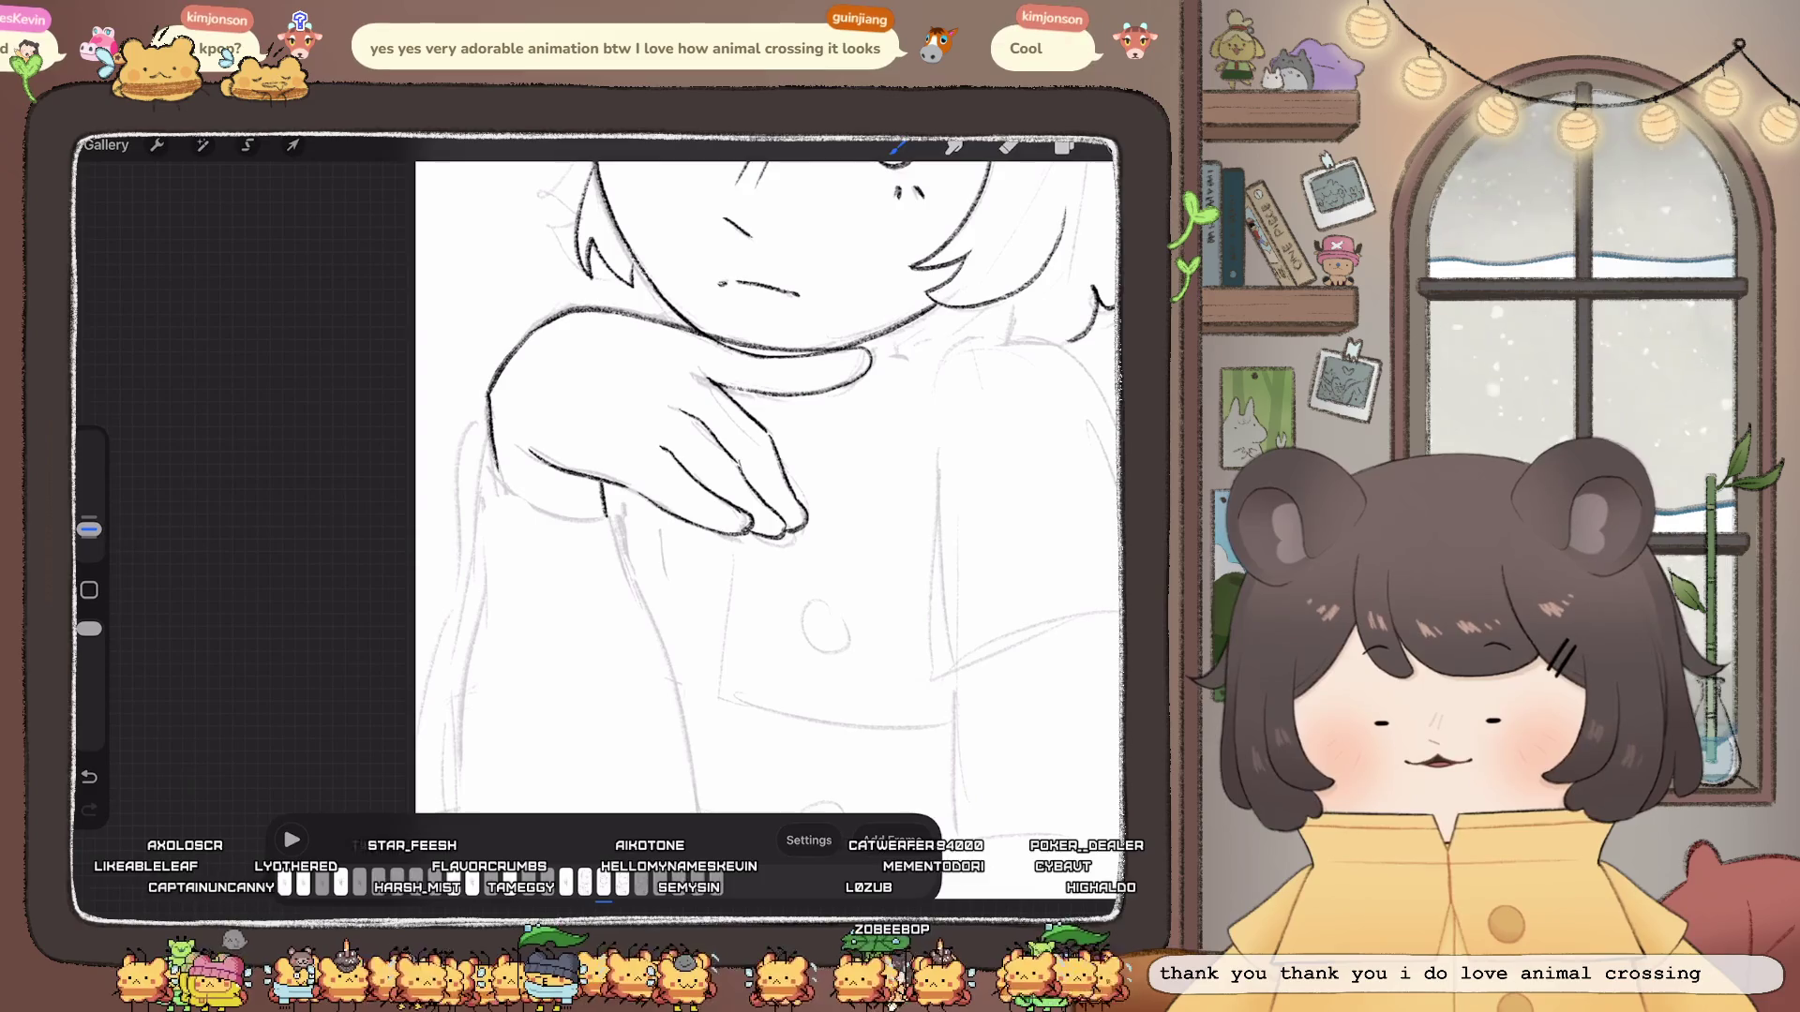
{"action": "scroll", "coordinate": [767, 478], "scroll_direction": "up", "scroll_amount": 3}
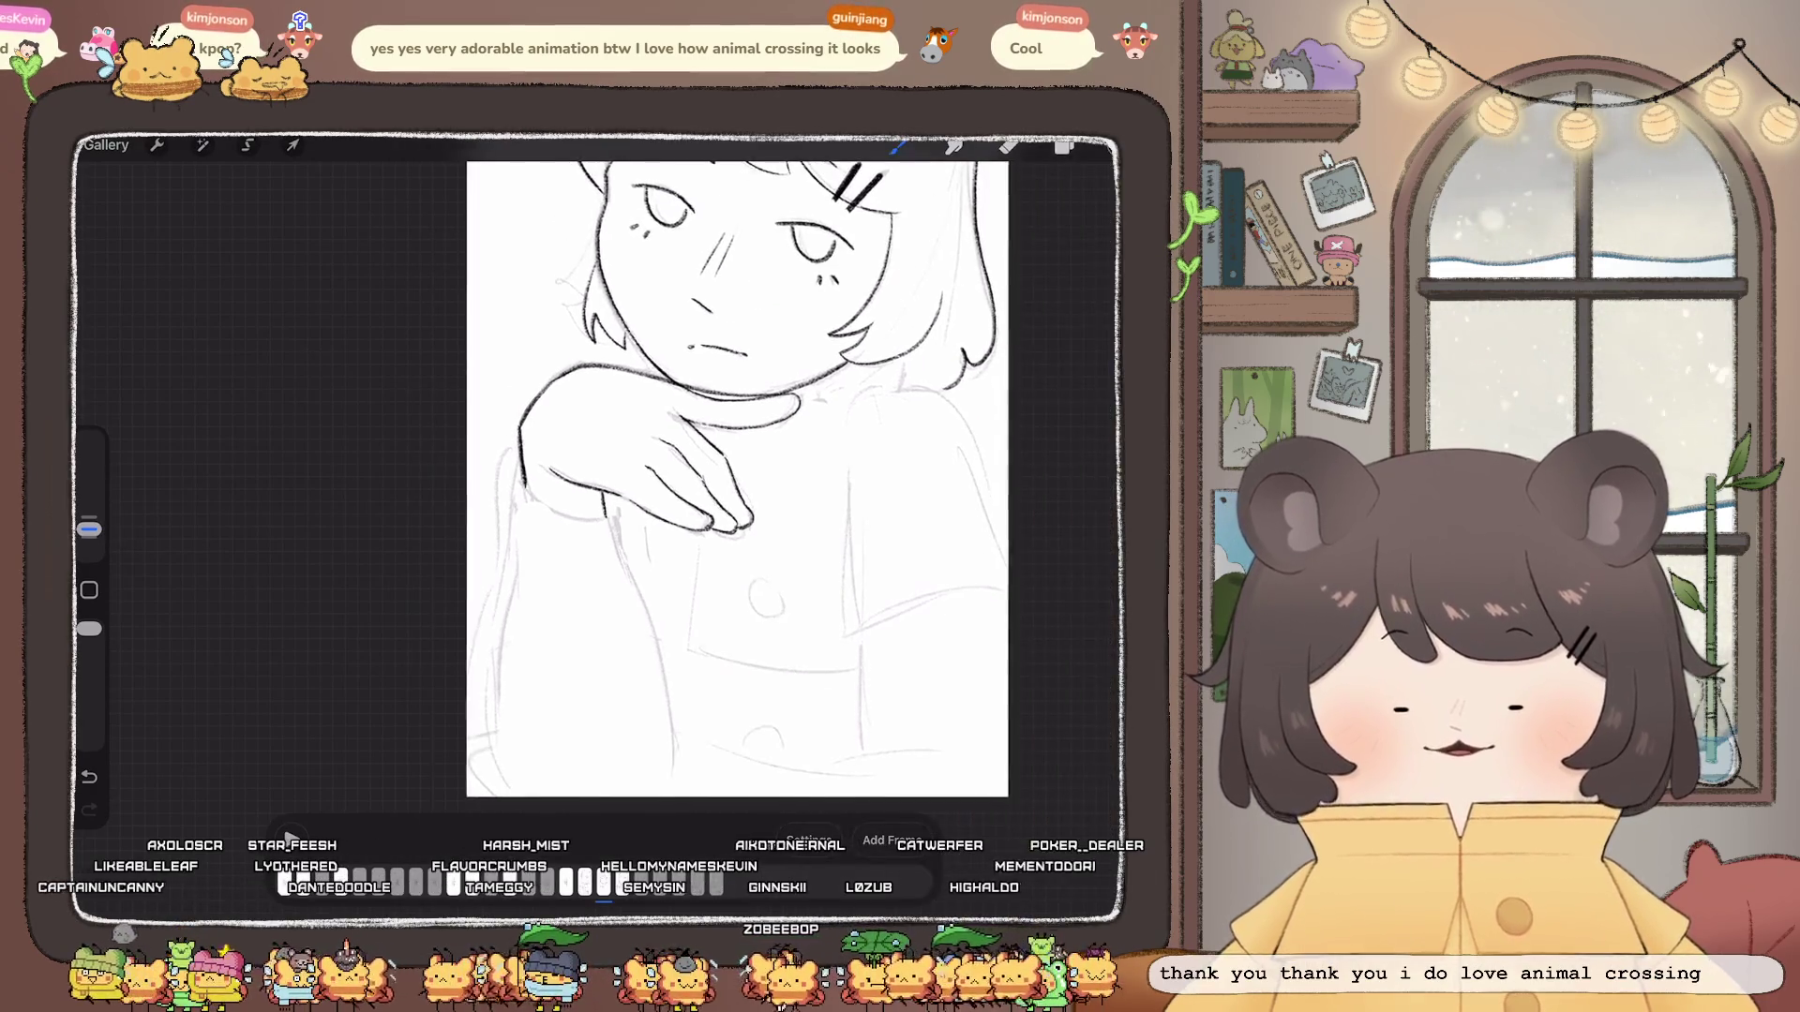
{"action": "scroll", "coordinate": [767, 478], "scroll_direction": "up", "scroll_amount": 2}
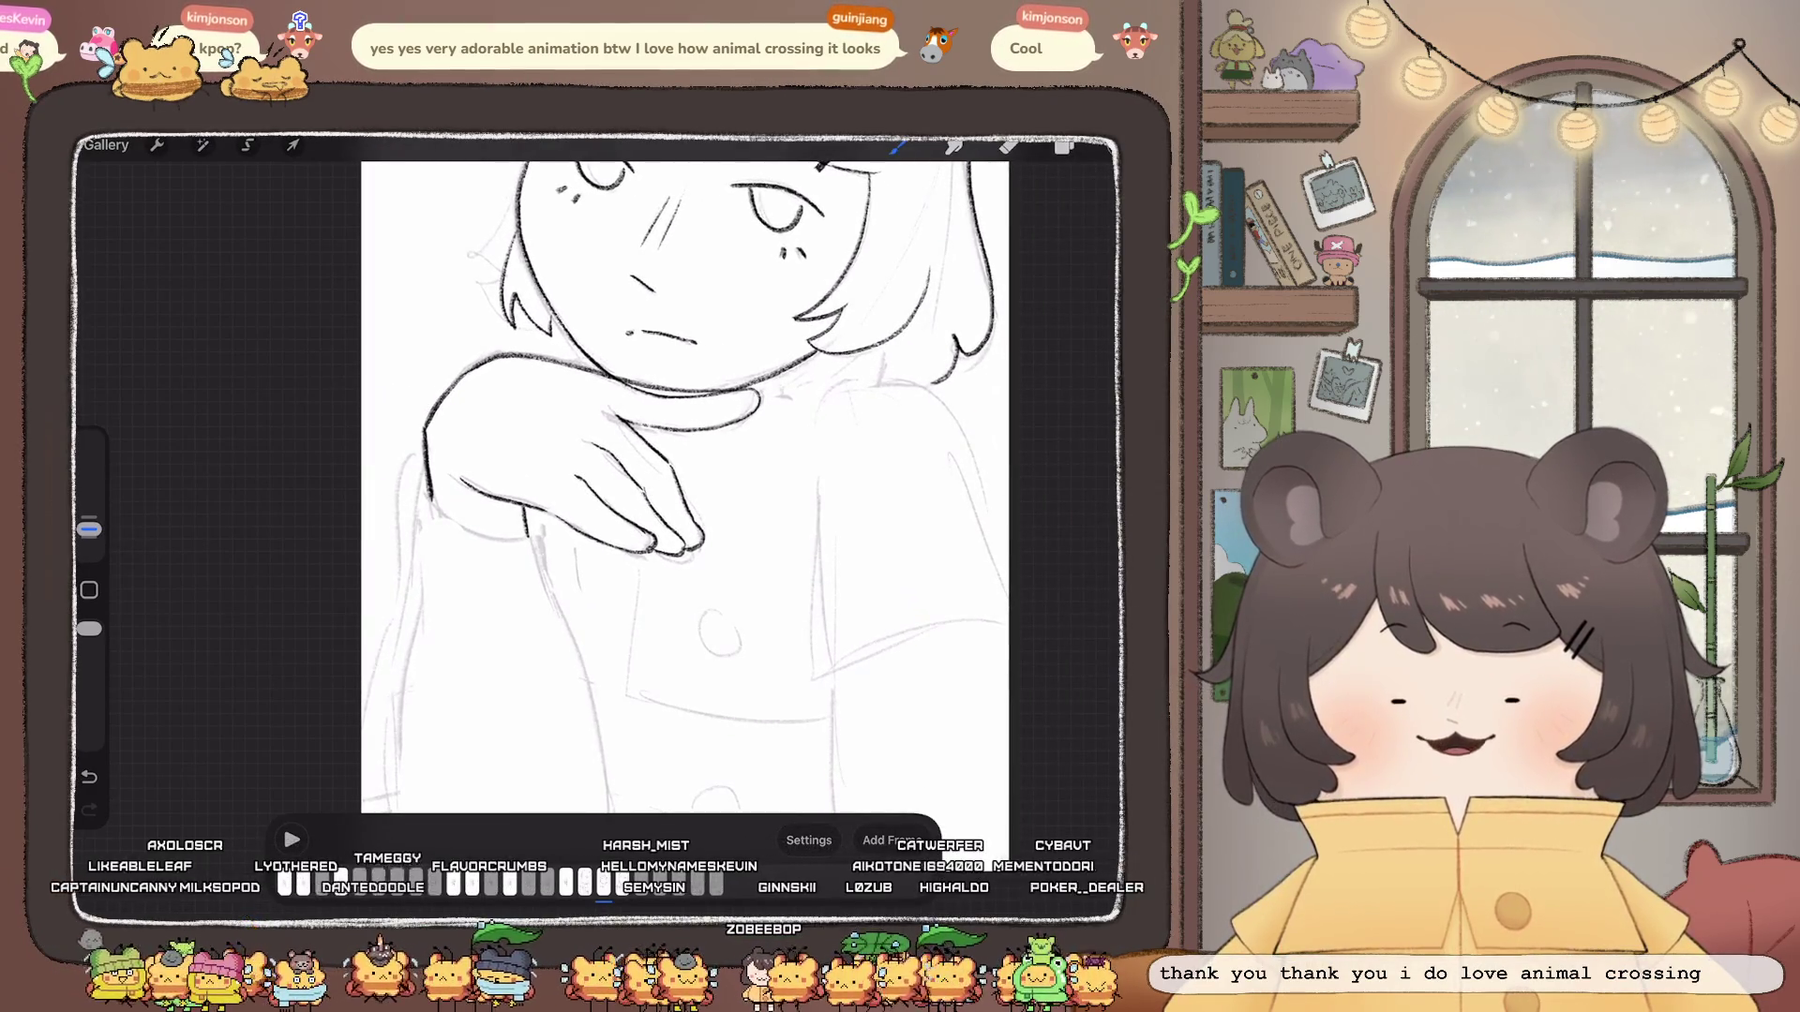
{"action": "scroll", "coordinate": [689, 478], "scroll_direction": "down", "scroll_amount": 3}
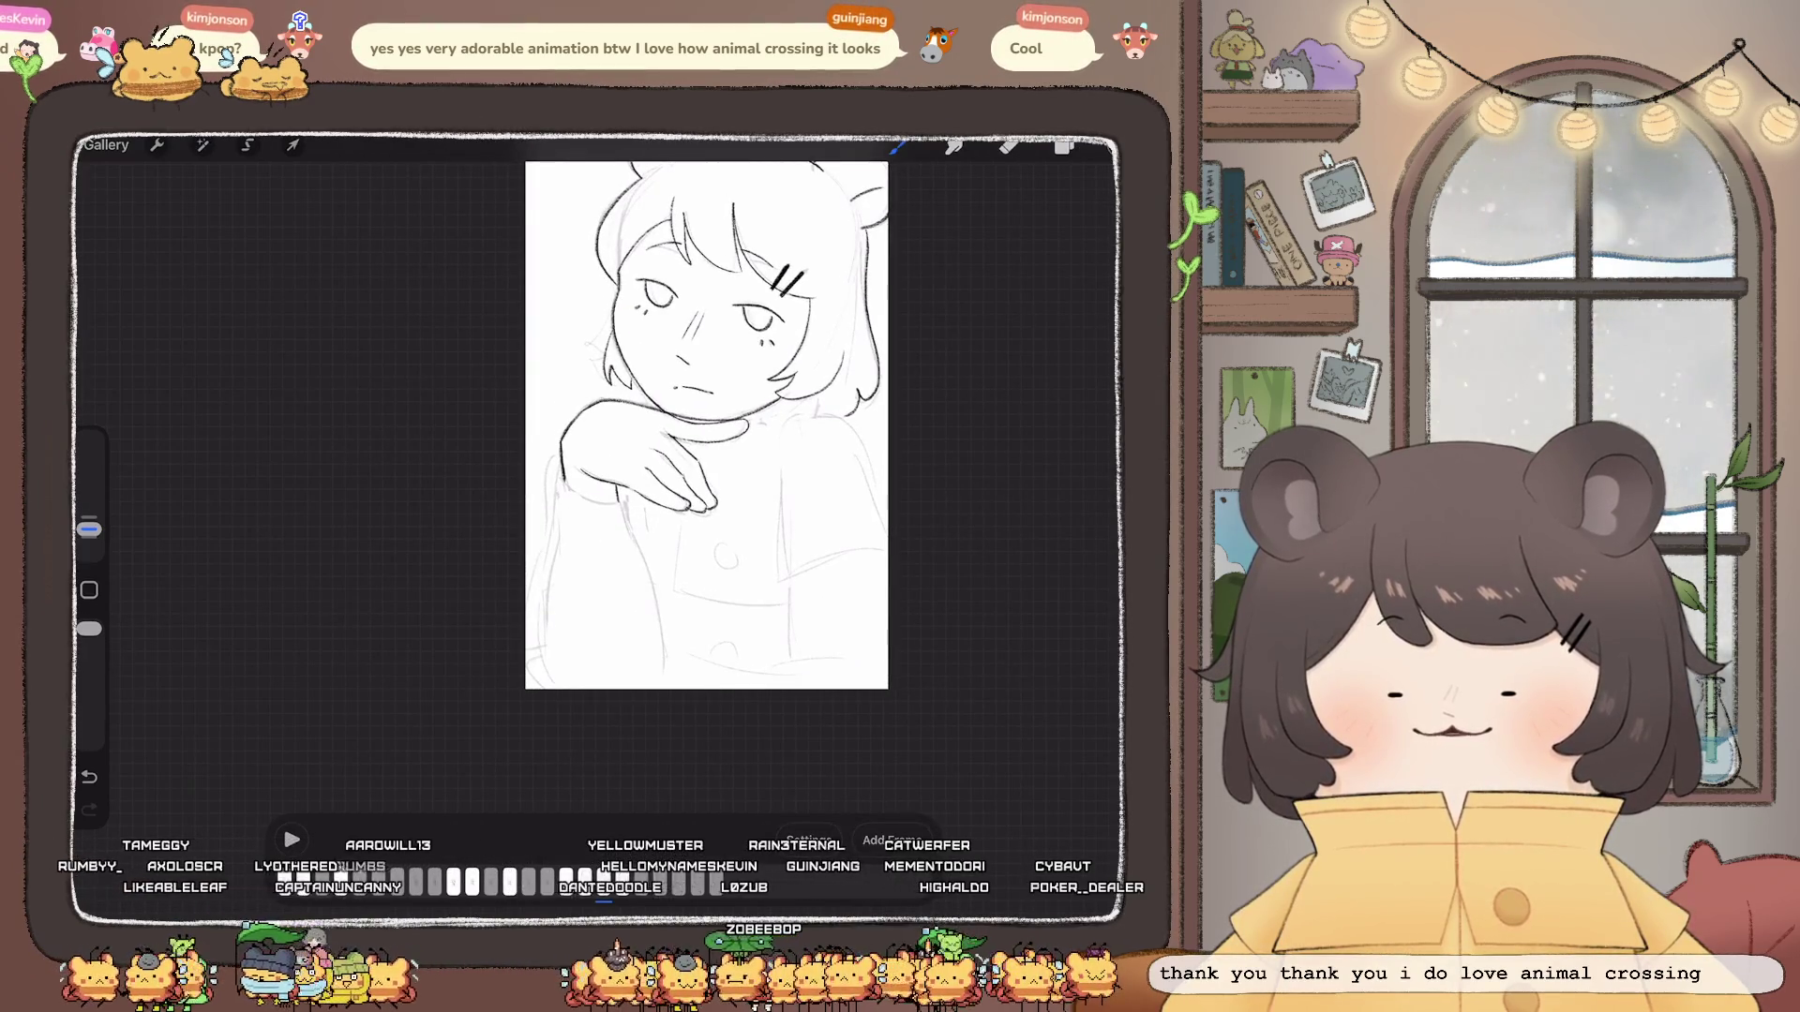
{"action": "scroll", "coordinate": [583, 485], "scroll_direction": "up", "scroll_amount": 5}
{"action": "scroll", "coordinate": [583, 483], "scroll_direction": "up", "scroll_amount": 3}
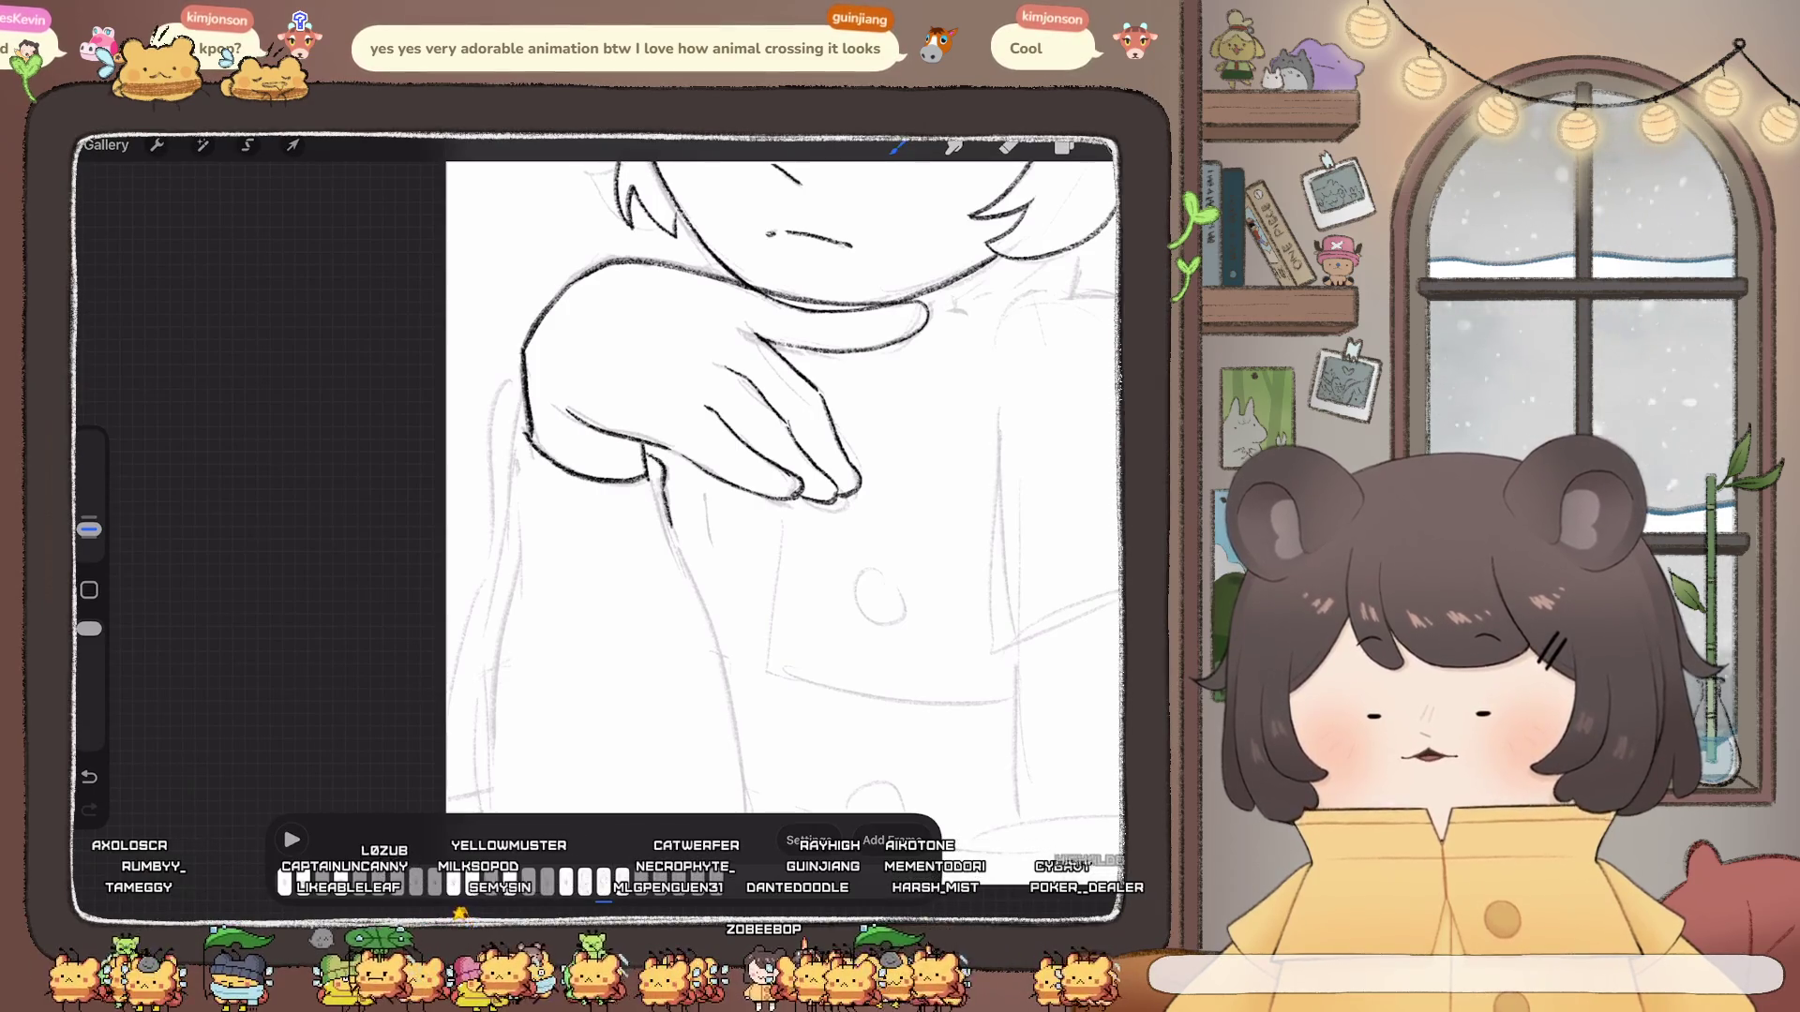
{"action": "scroll", "coordinate": [780, 478], "scroll_direction": "down", "scroll_amount": 3}
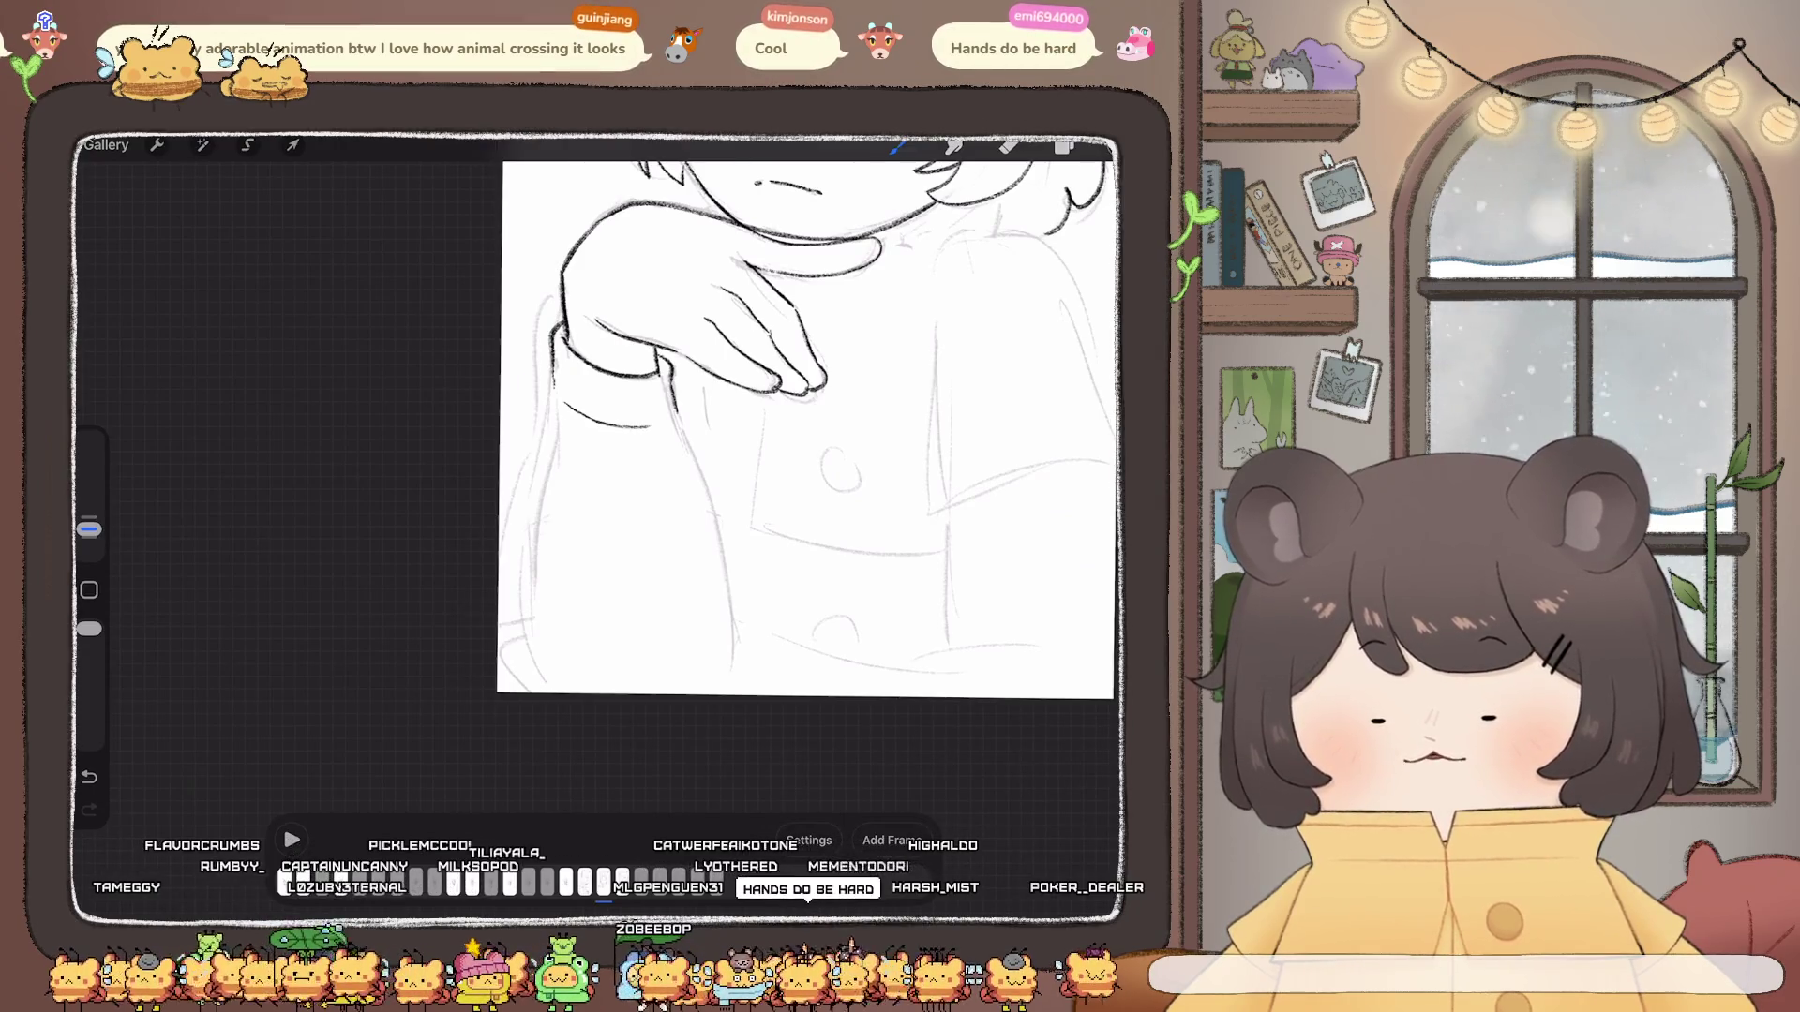
Step: Ink the sleeve edge and the lower left edge of the arm, undoing and redrawing bad strokes
{"action": "left_click_drag", "start_coordinate": [551, 392], "coordinate": [534, 428]}
{"action": "left_click_drag", "start_coordinate": [521, 569], "coordinate": [543, 680]}
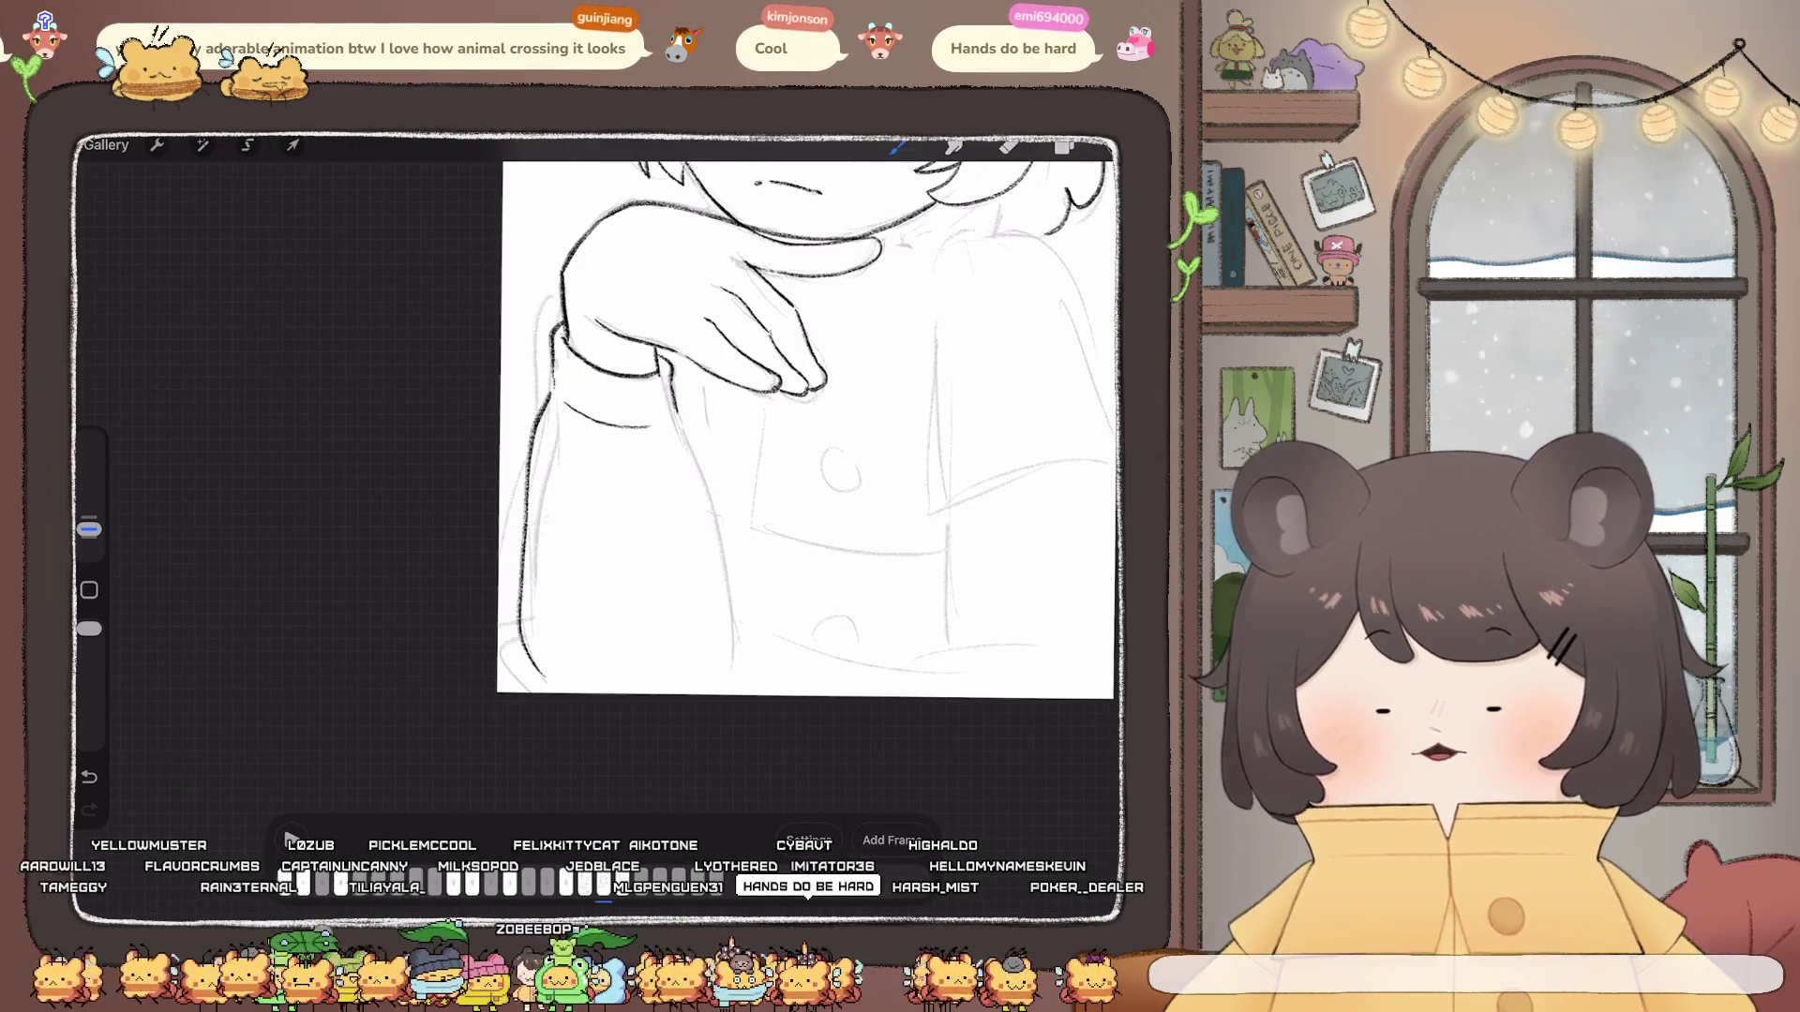
{"action": "key", "text": "ctrl+z"}
{"action": "left_click_drag", "start_coordinate": [538, 429], "coordinate": [515, 608]}
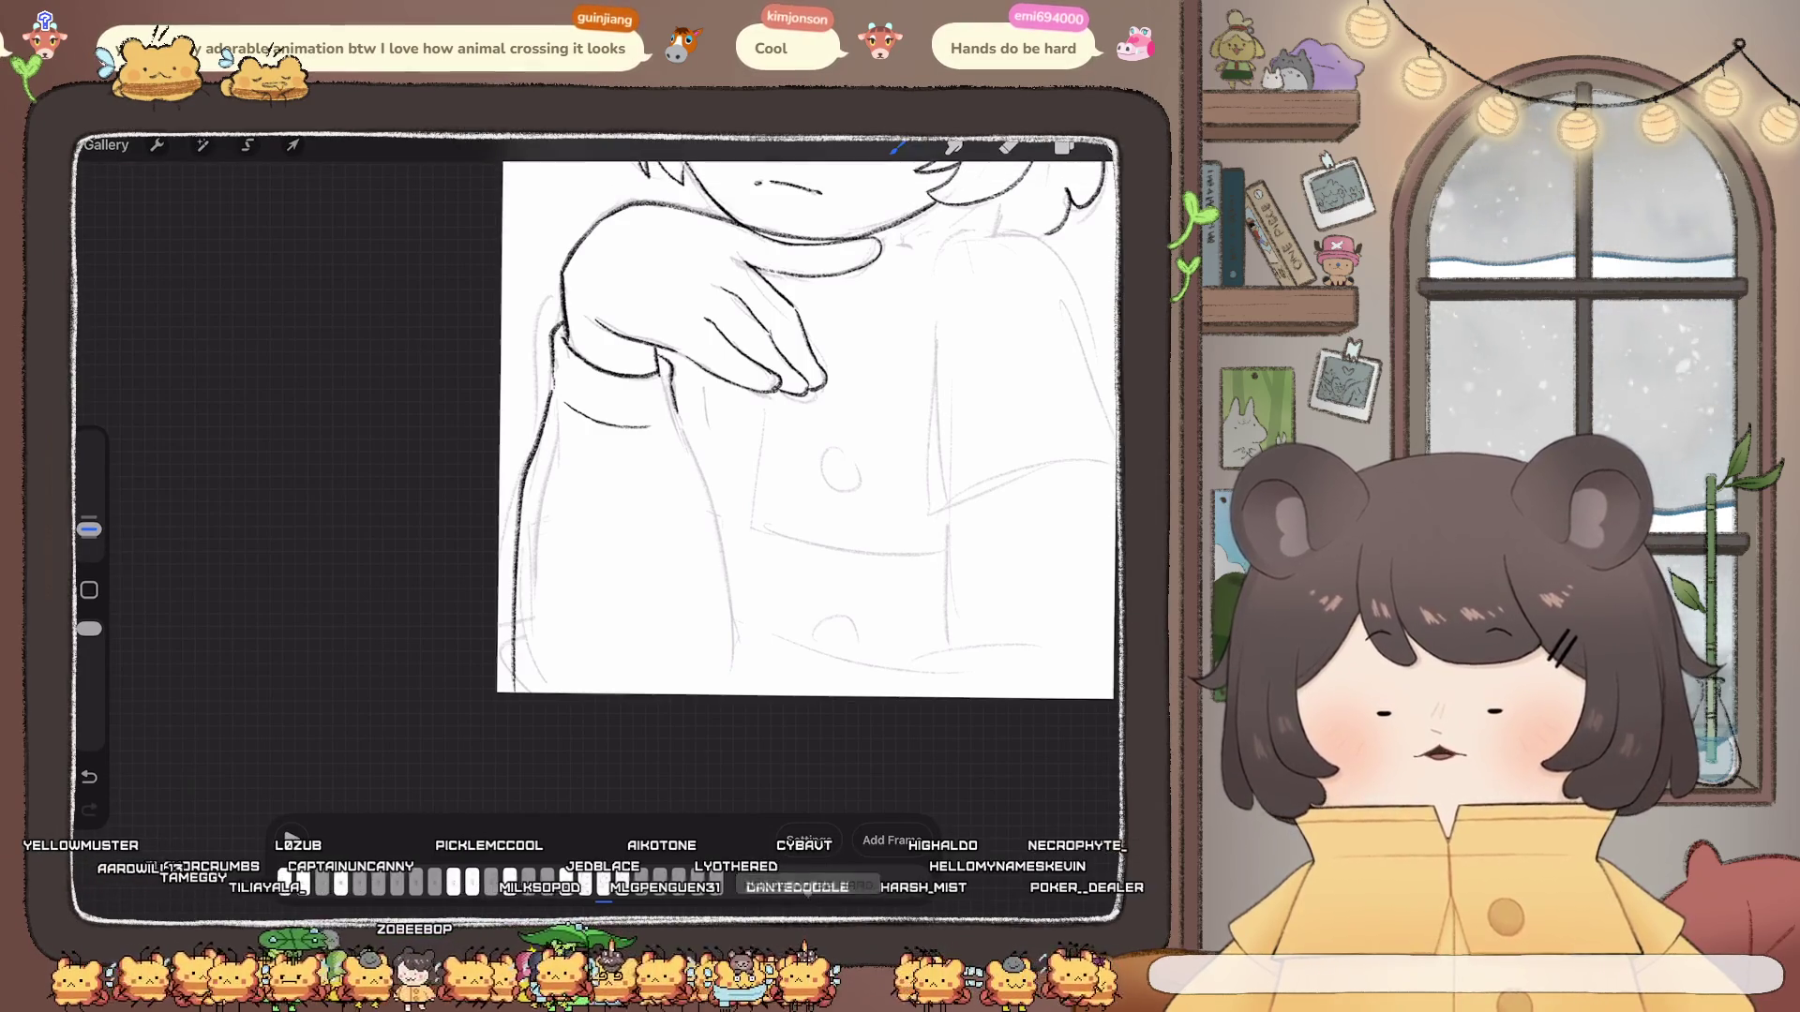
{"action": "key", "text": "ctrl+z"}
{"action": "left_click_drag", "start_coordinate": [534, 465], "coordinate": [543, 689]}
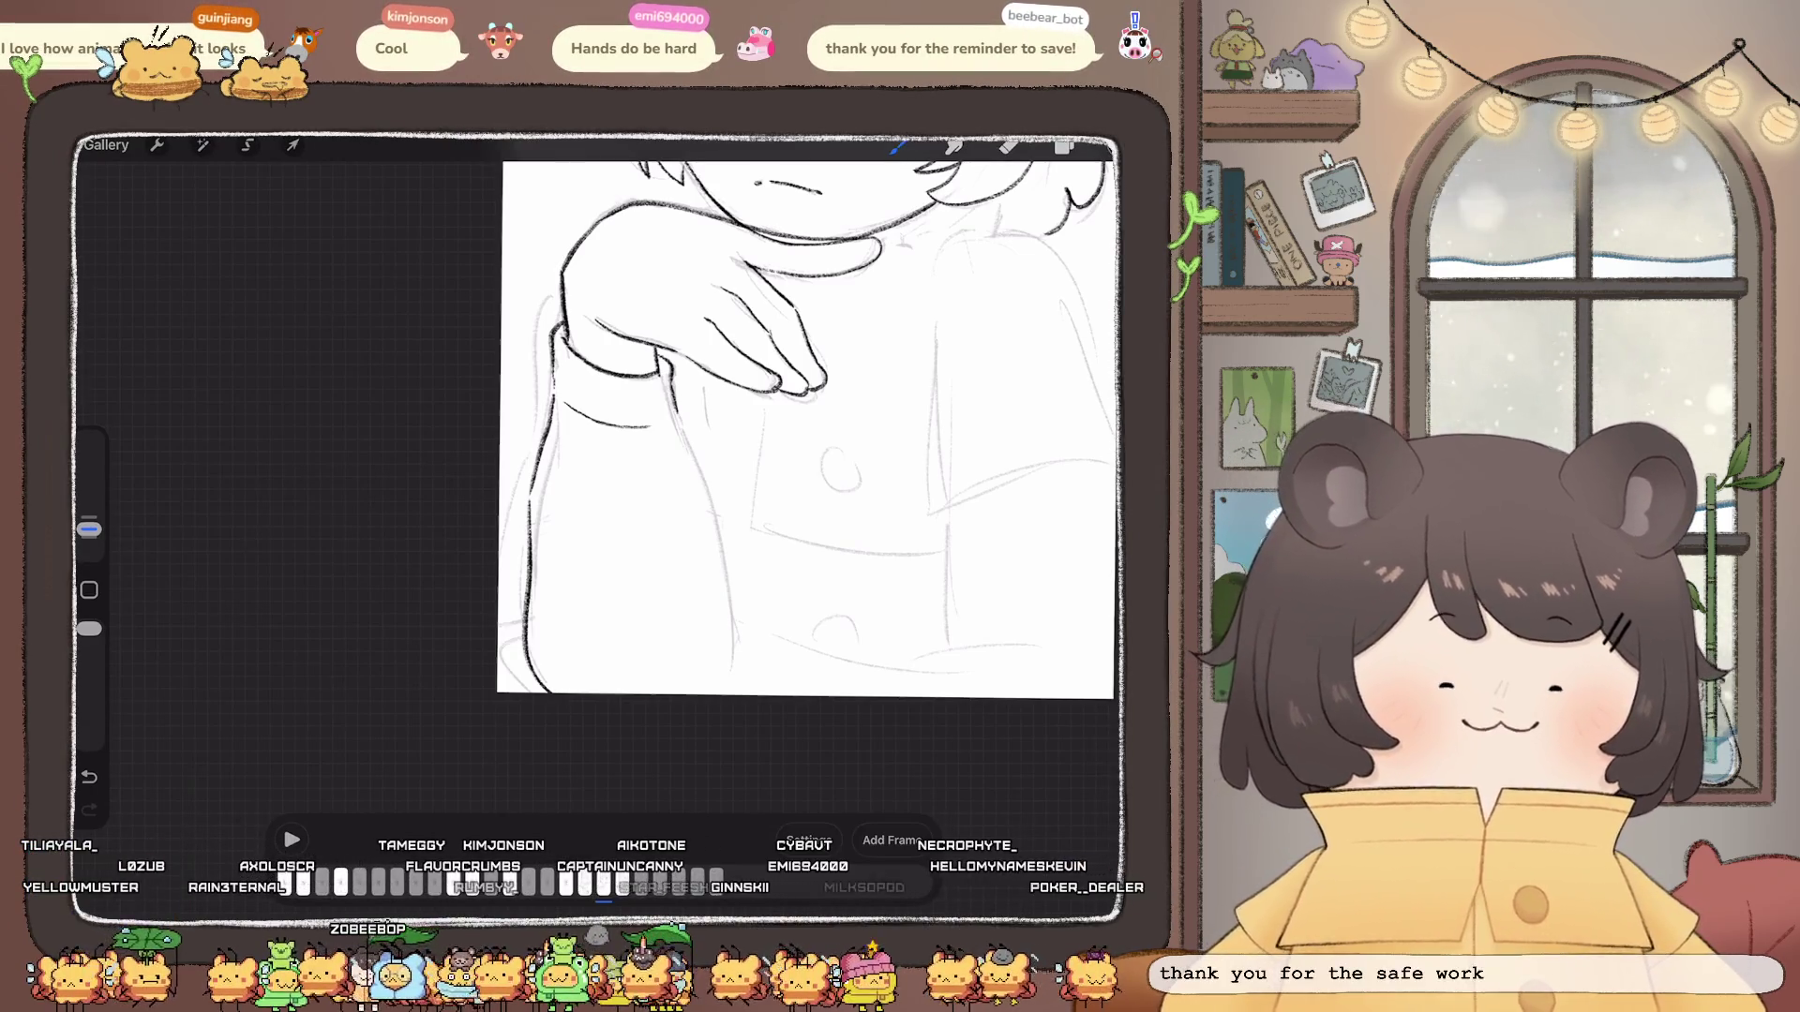
{"action": "scroll", "coordinate": [808, 429], "scroll_direction": "down", "scroll_amount": 1}
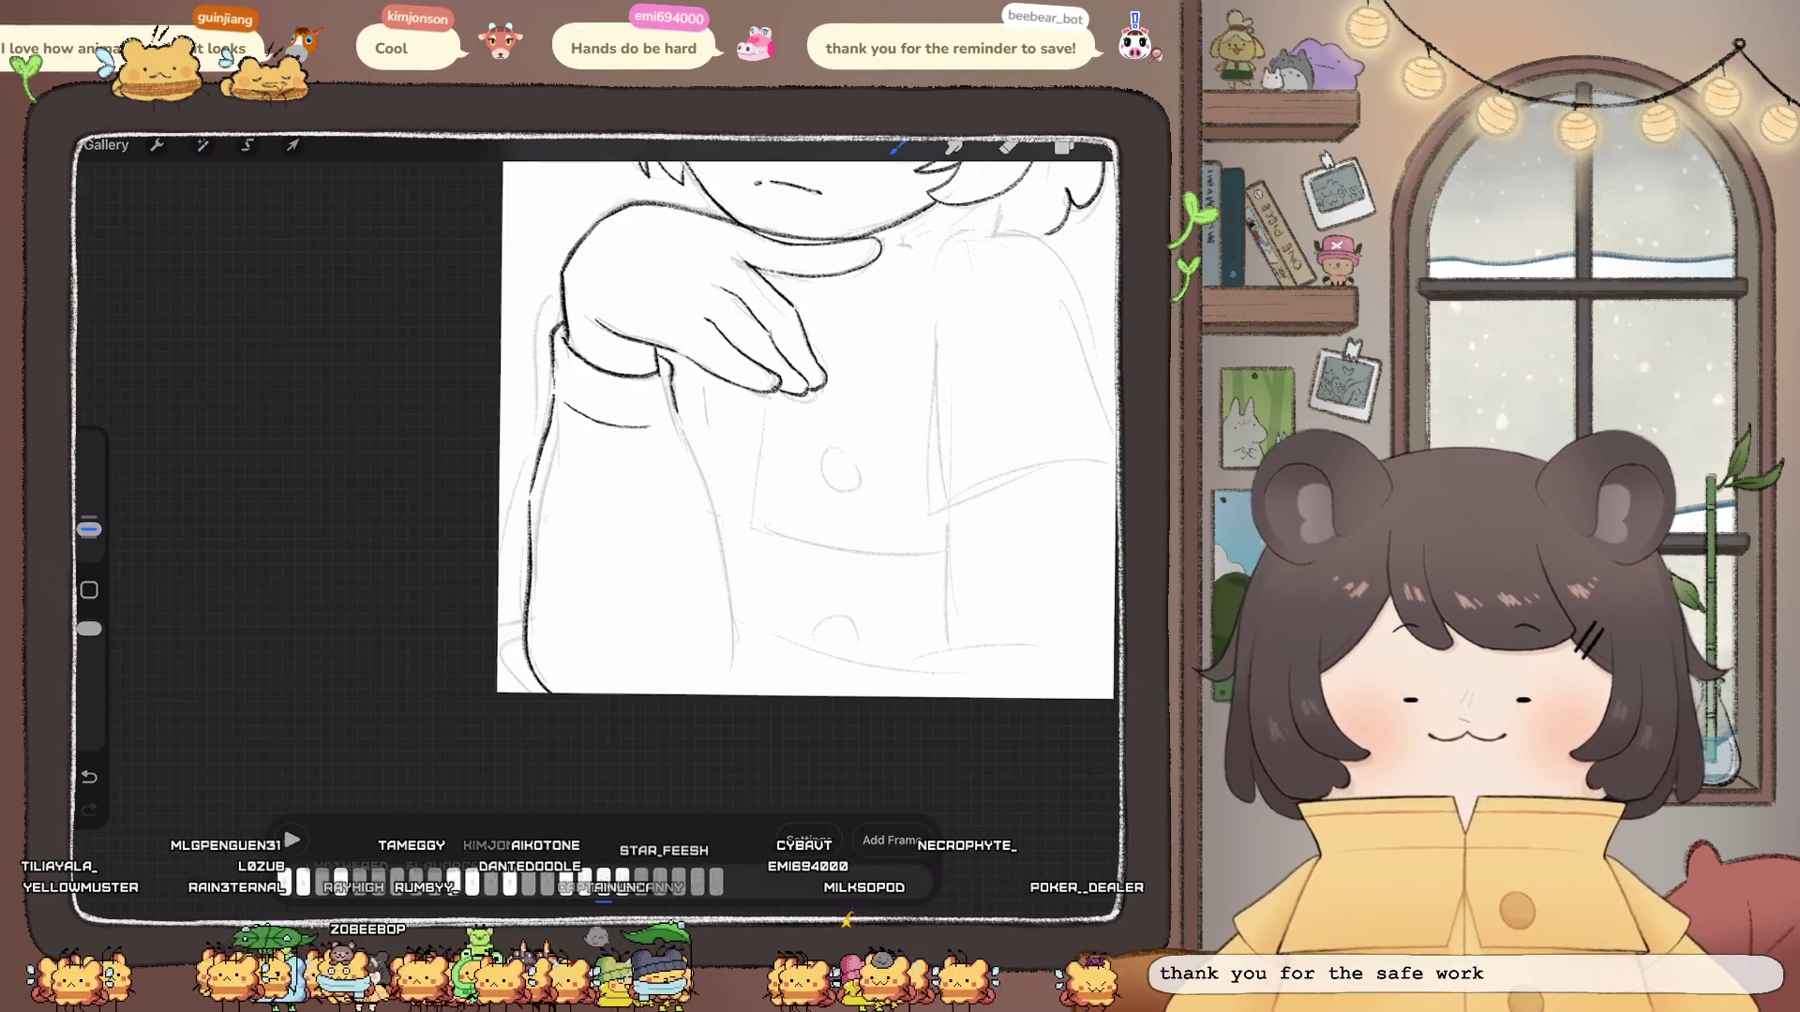
{"action": "scroll", "coordinate": [761, 442], "scroll_direction": "up", "scroll_amount": 2}
Step: Undo the faulty outline, then ink the long left and right outlines of the arm
{"action": "key", "text": "ctrl+z"}
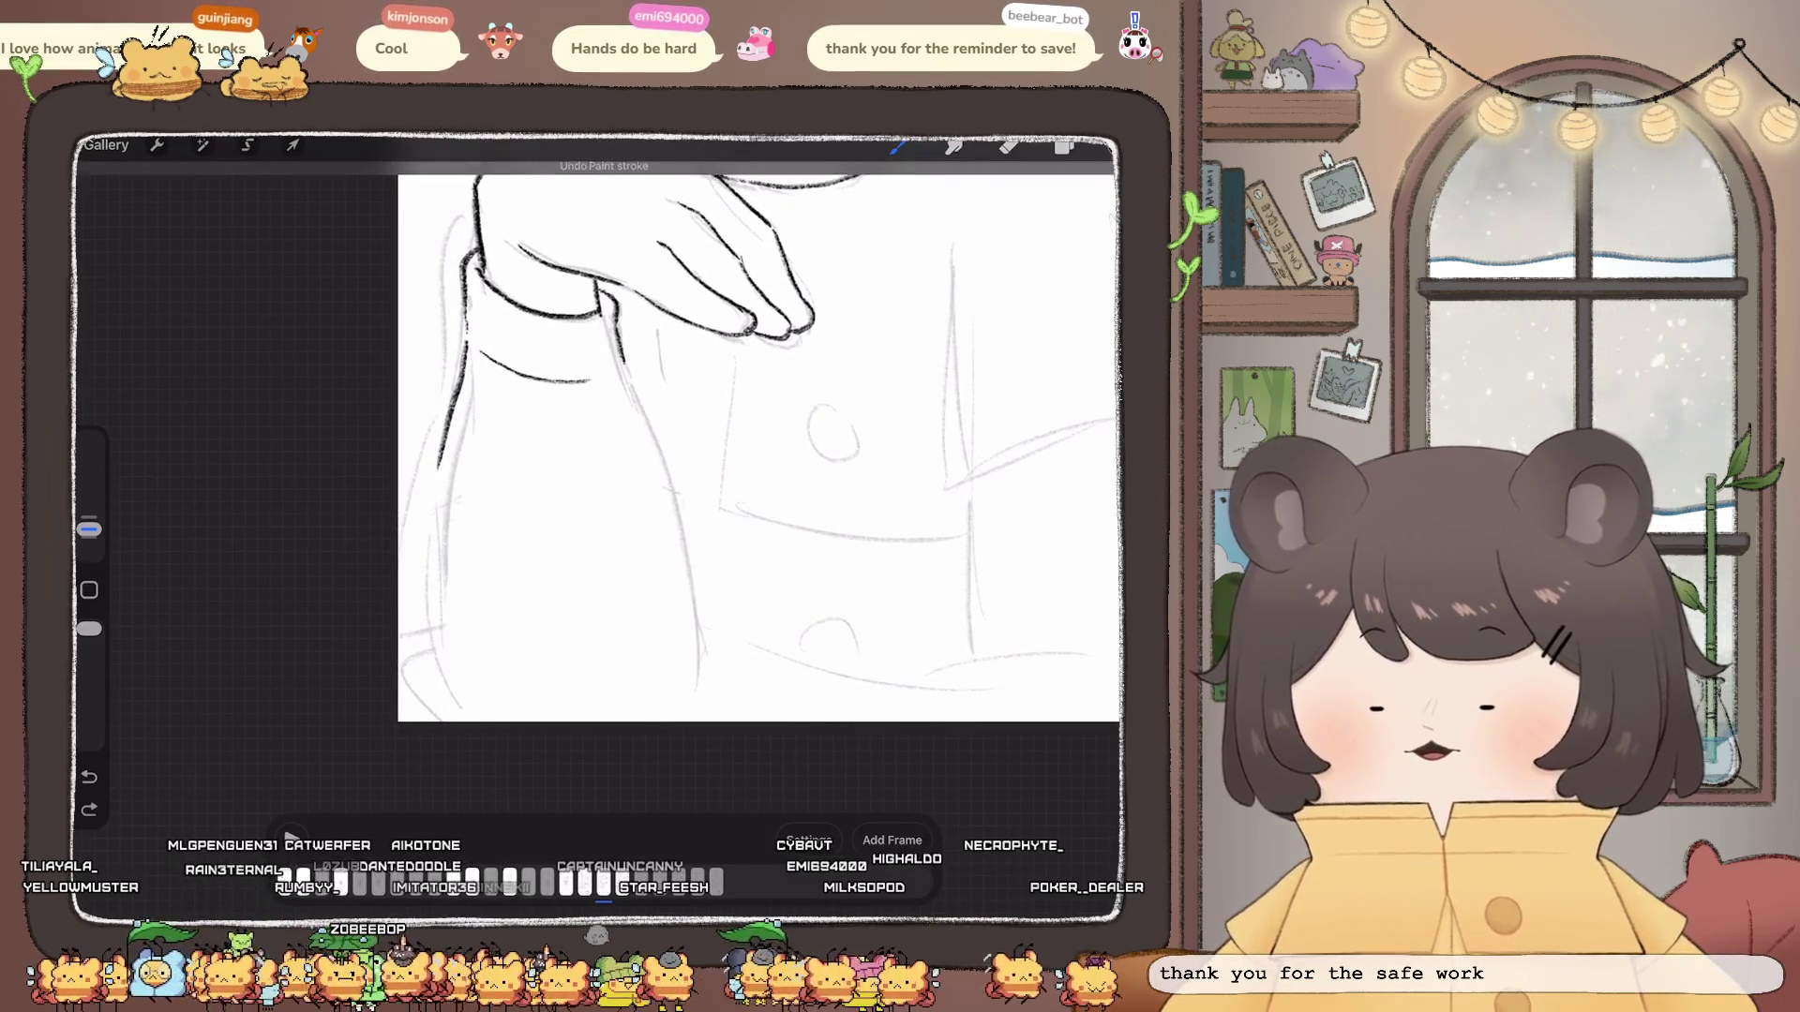
{"action": "key", "text": "ctrl+z"}
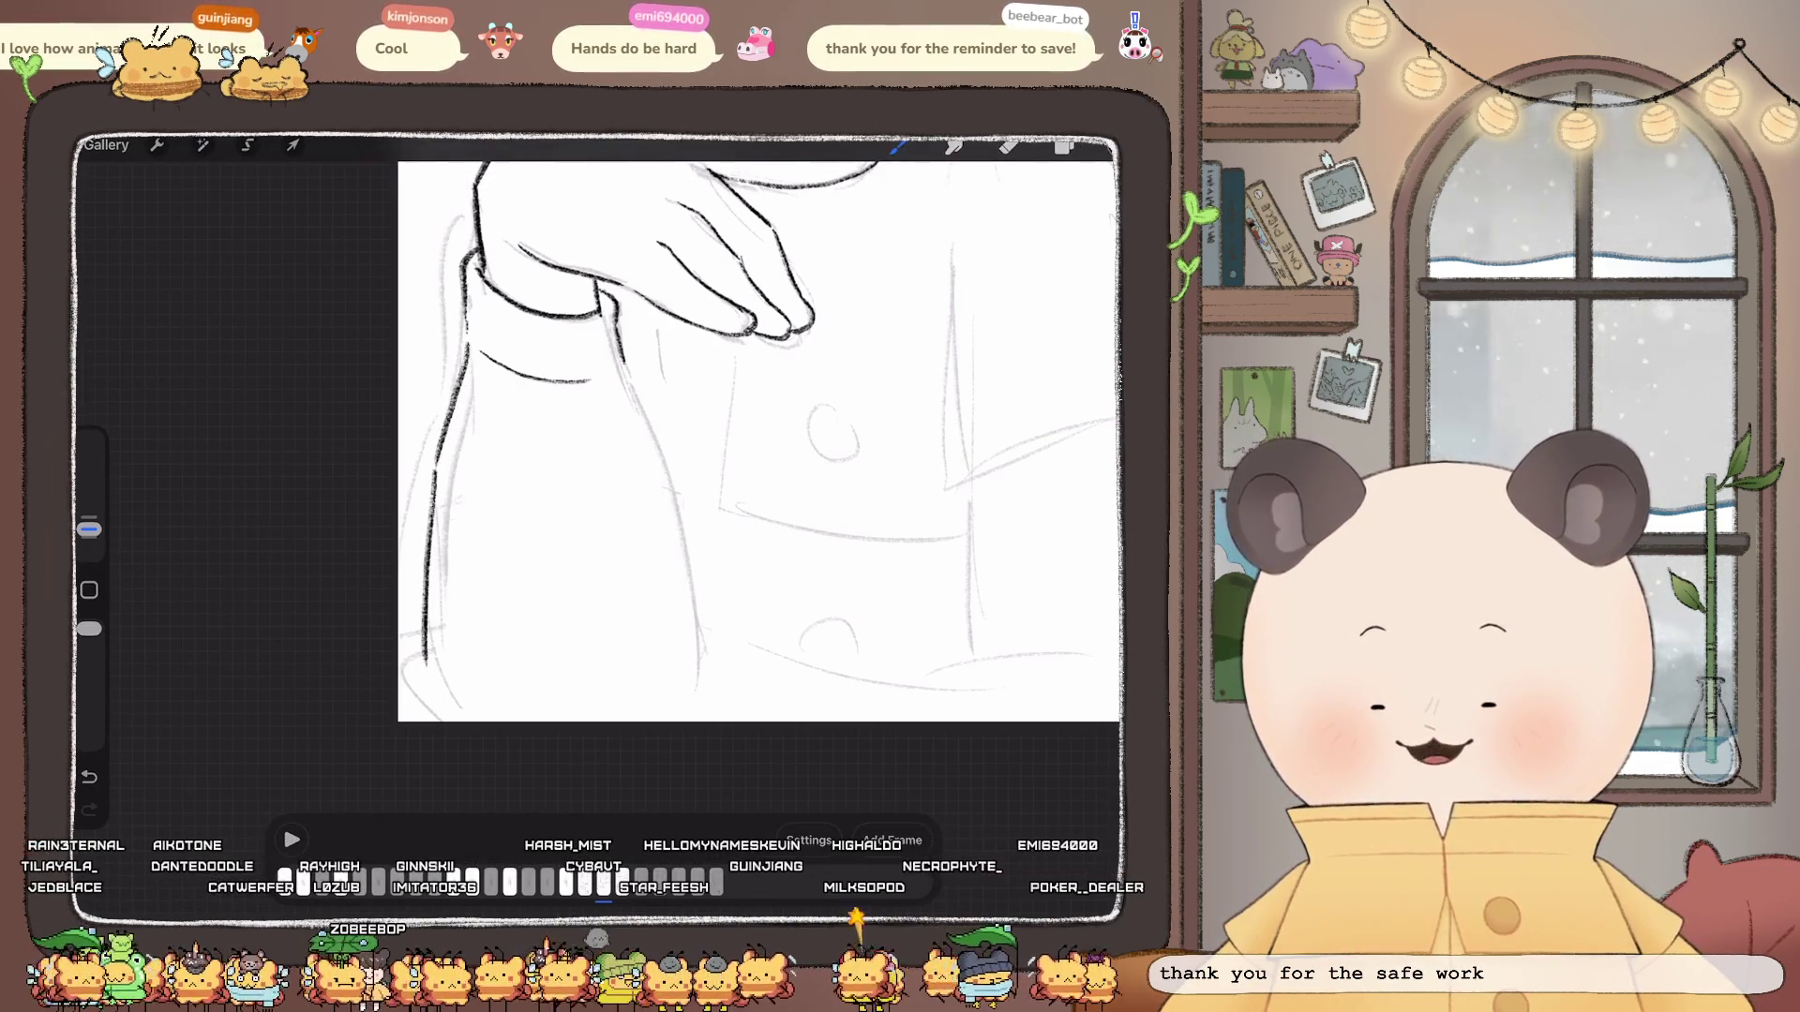
{"action": "key", "text": "ctrl+z"}
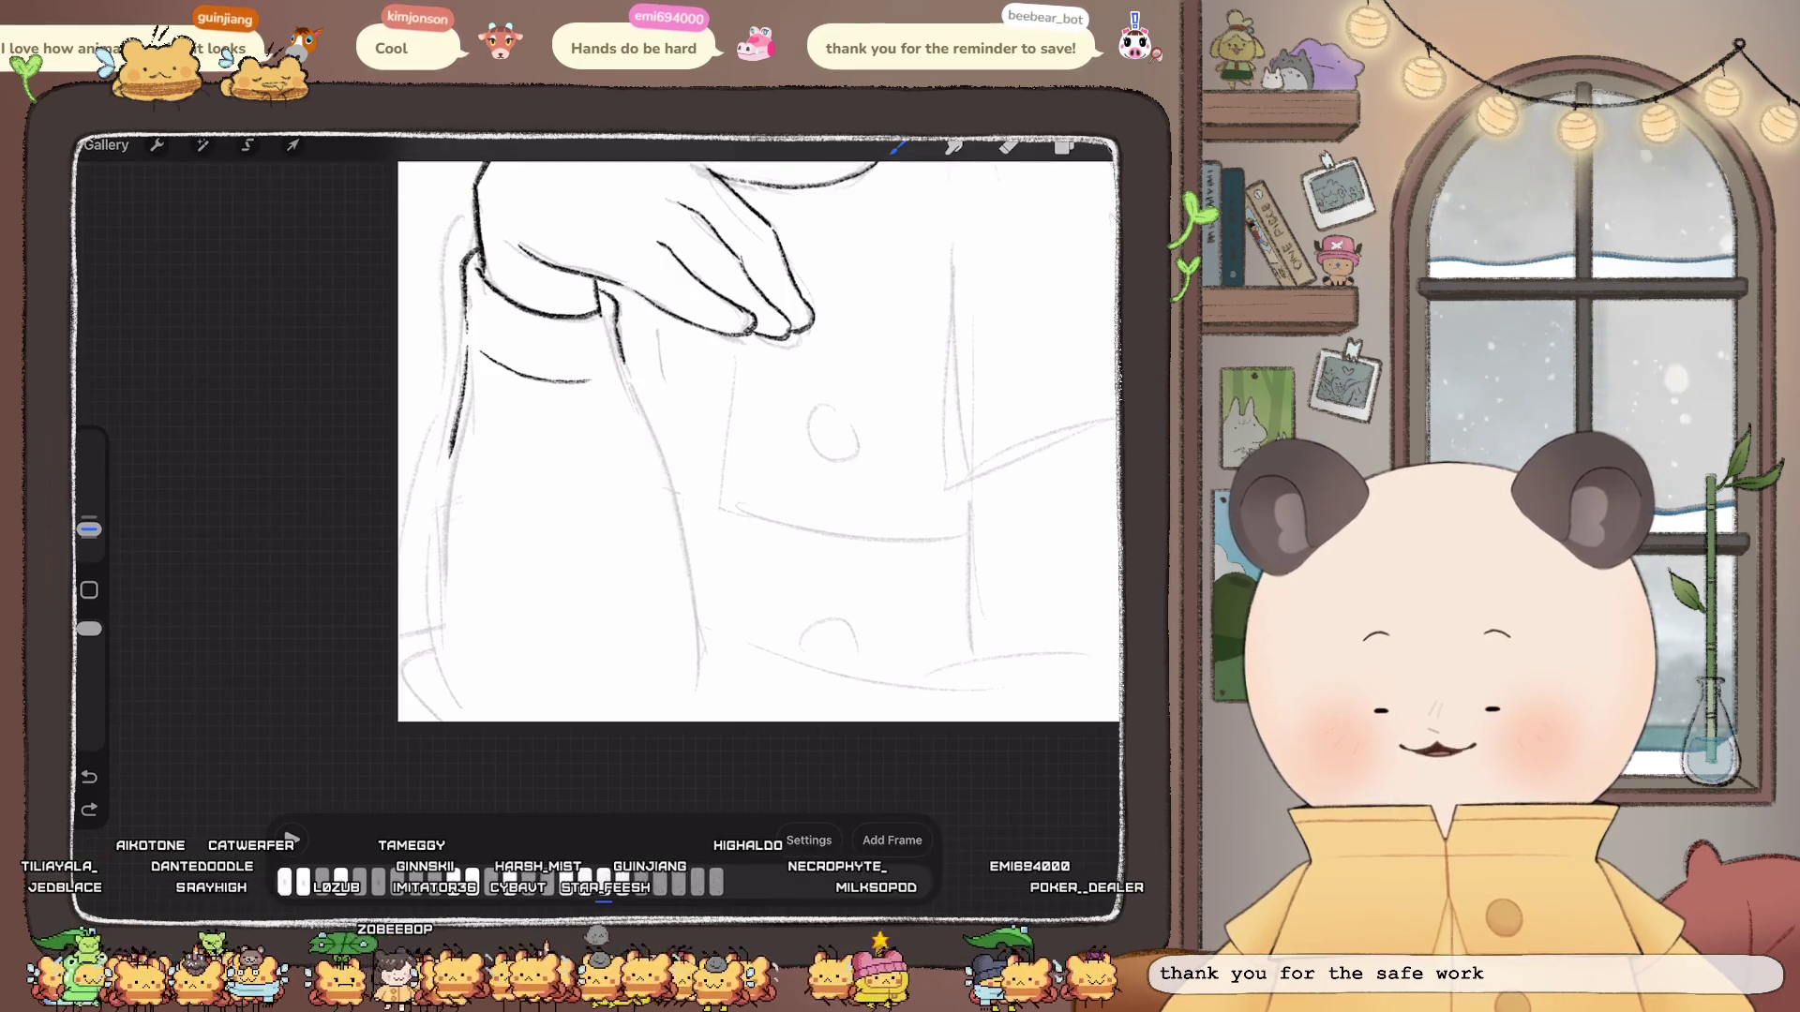
{"action": "left_click_drag", "start_coordinate": [456, 421], "coordinate": [432, 661]}
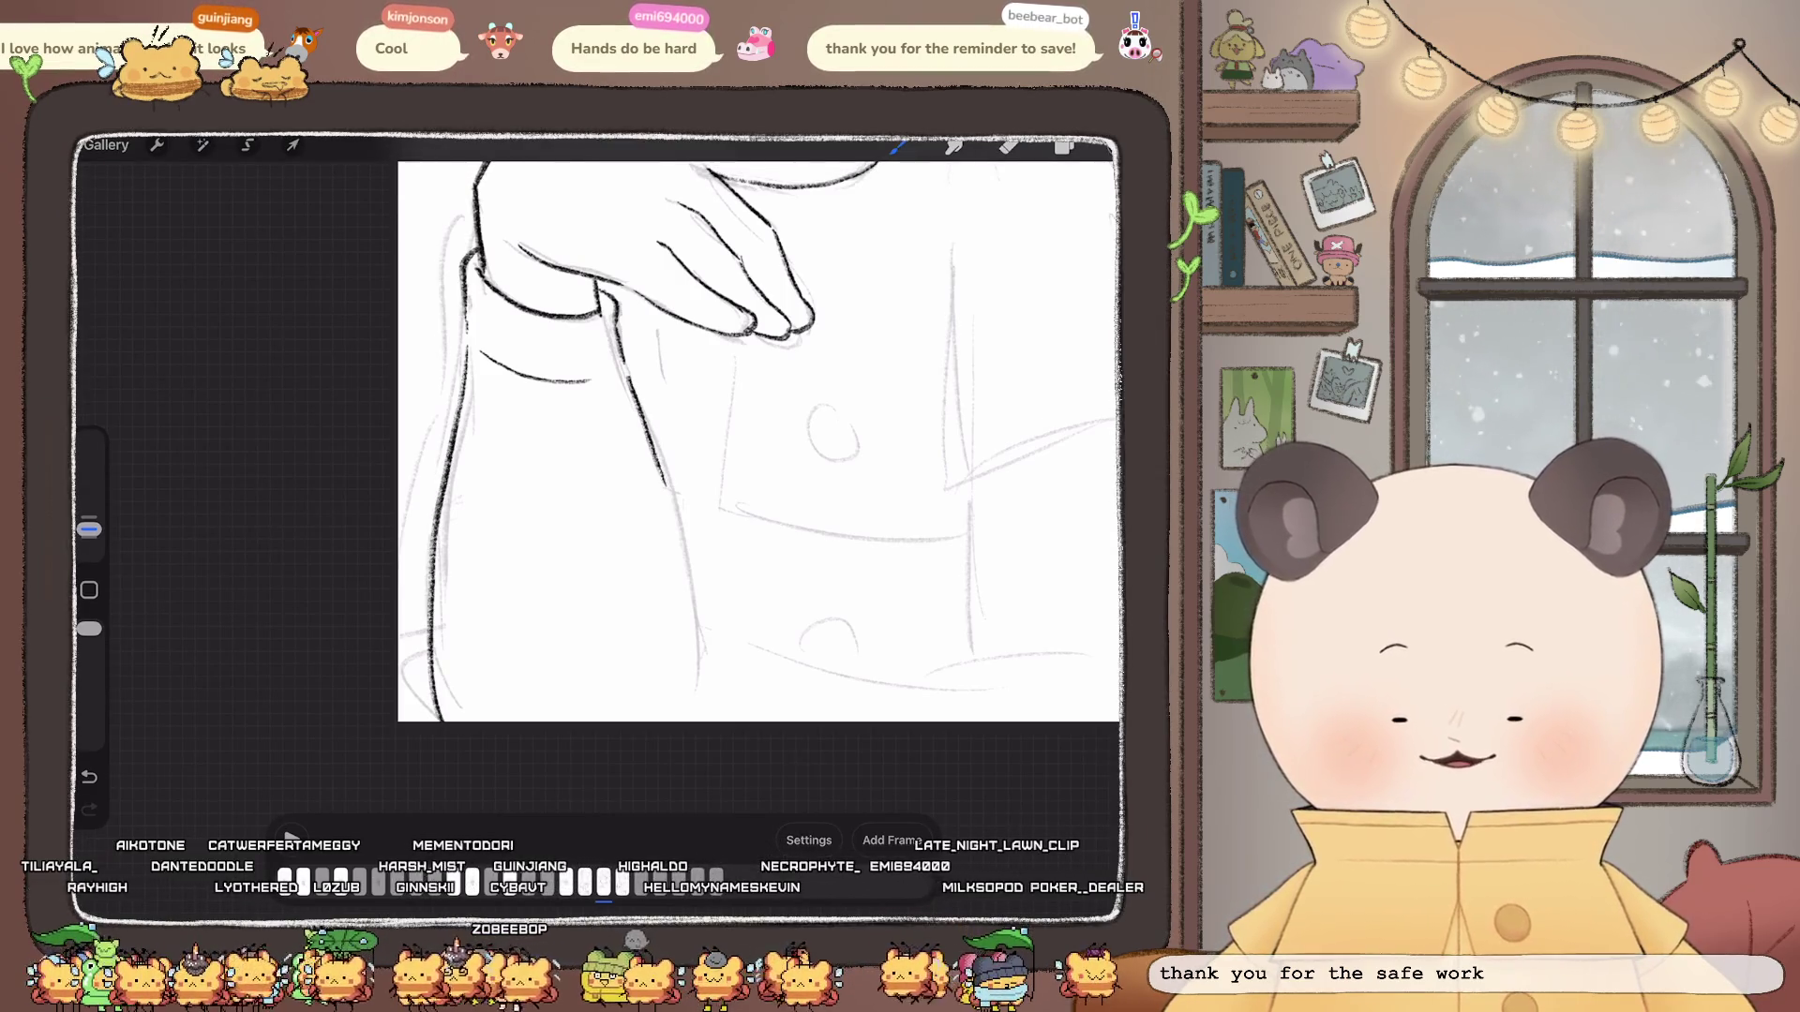
{"action": "left_click_drag", "start_coordinate": [667, 489], "coordinate": [700, 612]}
{"action": "scroll", "coordinate": [760, 436], "scroll_direction": "down", "scroll_amount": 3}
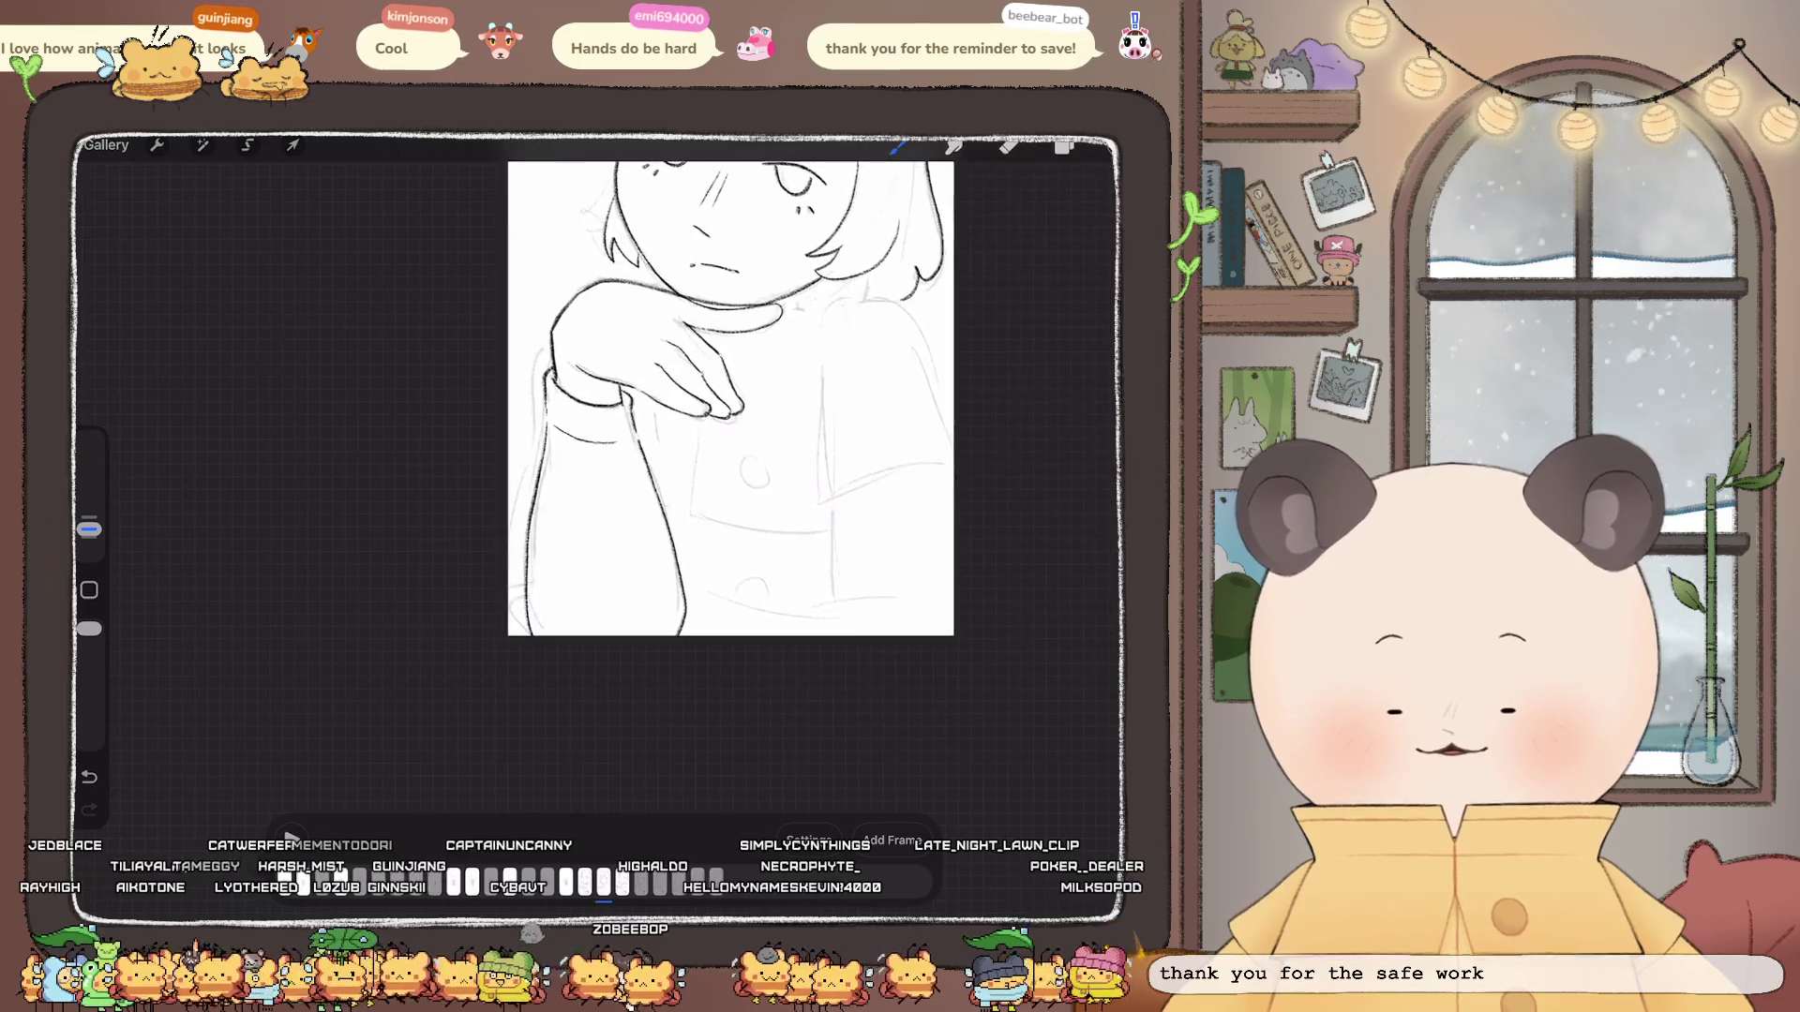
{"action": "scroll", "coordinate": [761, 436], "scroll_direction": "up", "scroll_amount": 3}
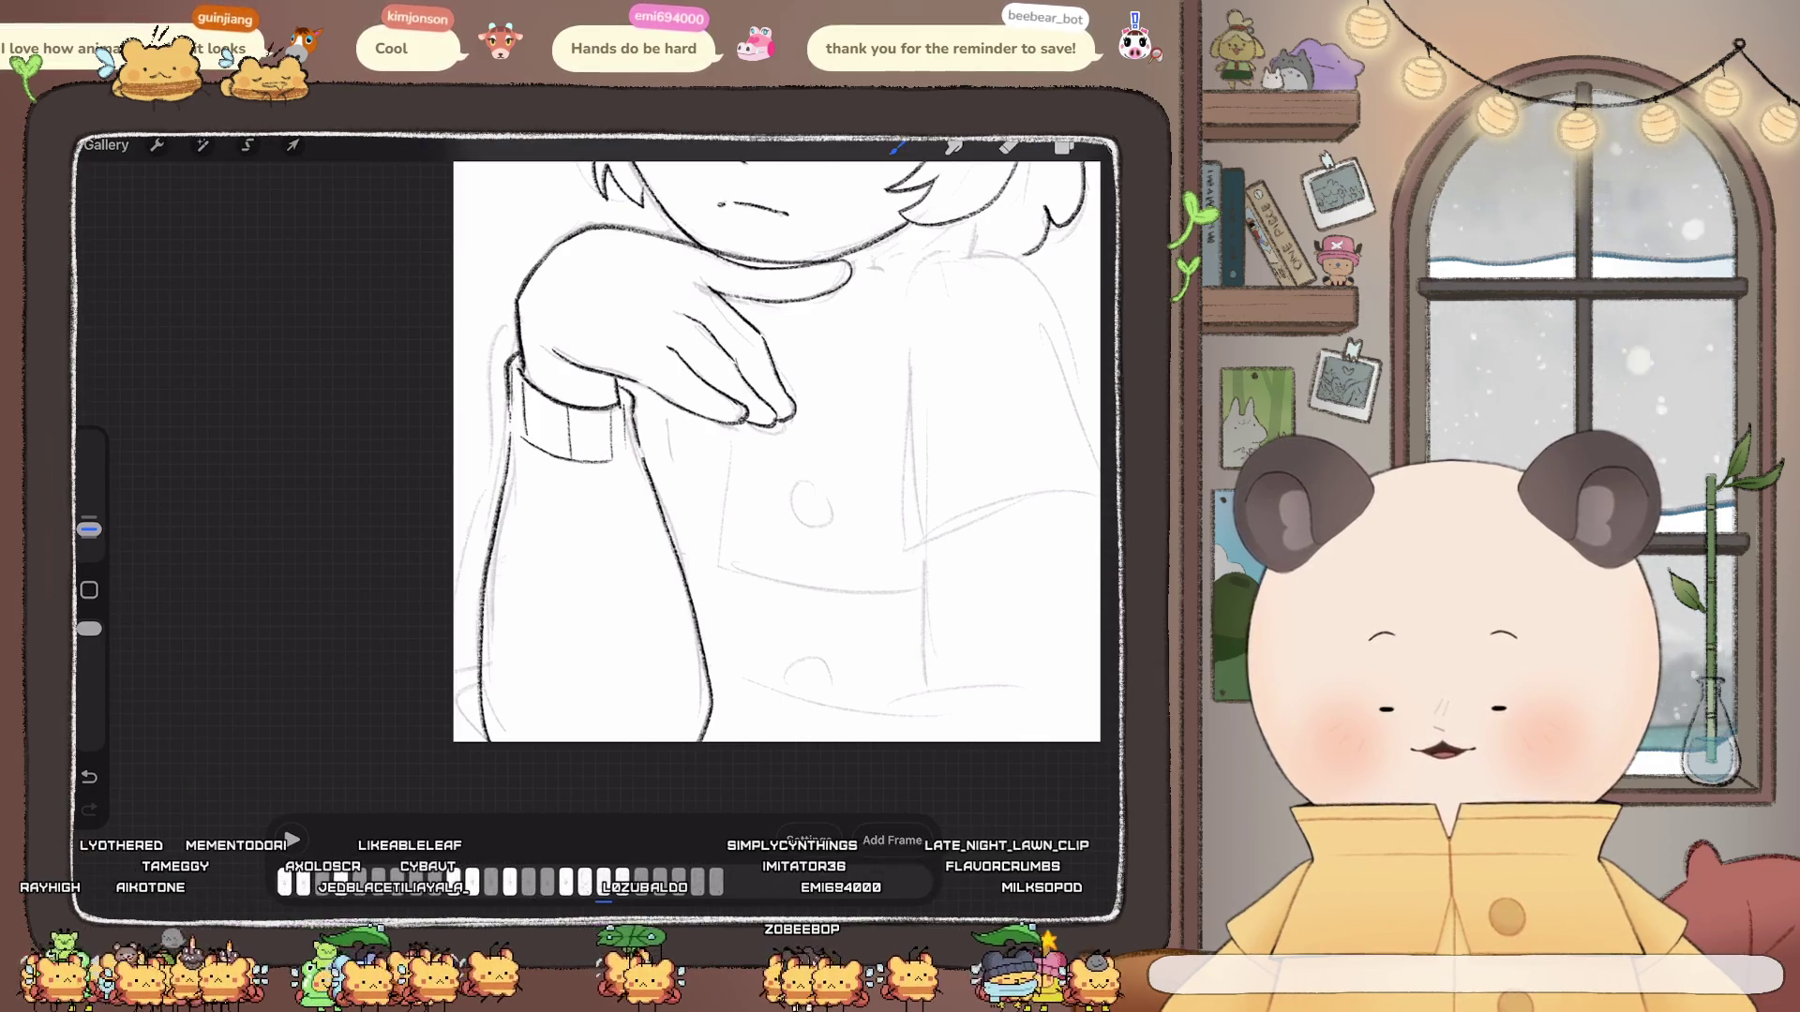
{"action": "scroll", "coordinate": [777, 450], "scroll_direction": "down", "scroll_amount": 5}
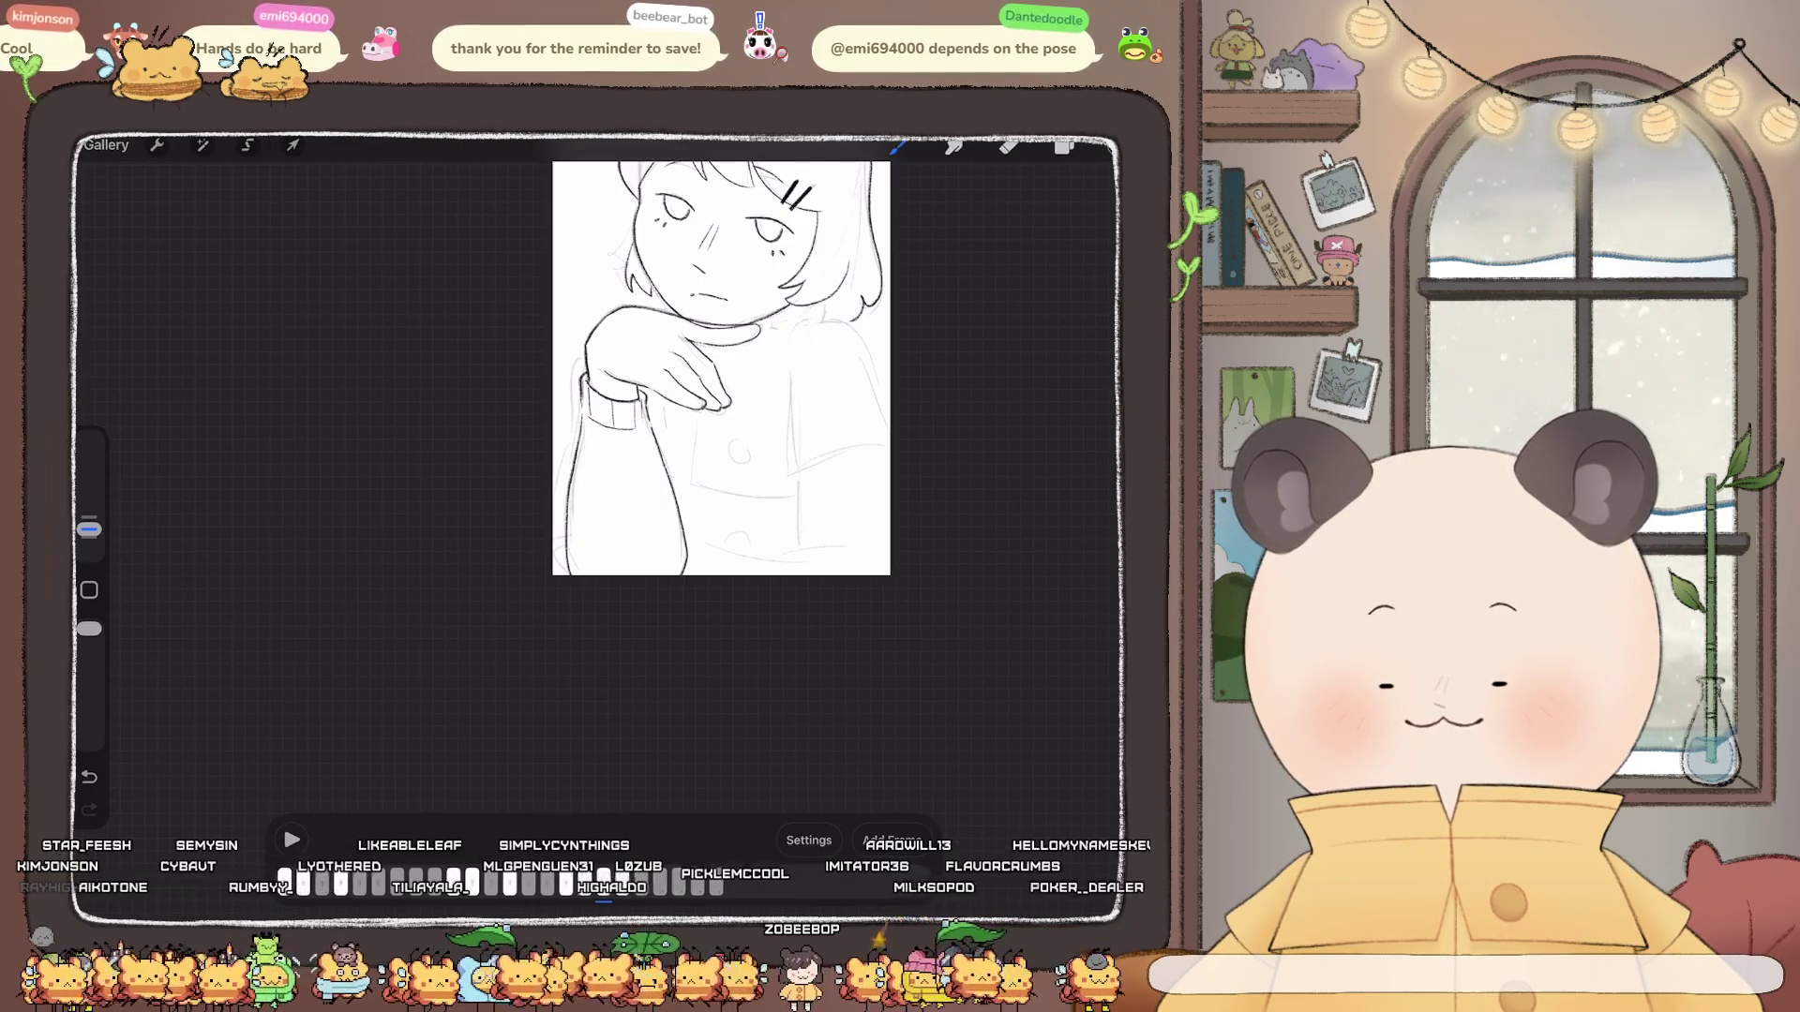
{"action": "scroll", "coordinate": [722, 368], "scroll_direction": "up", "scroll_amount": 2}
{"action": "scroll", "coordinate": [721, 393], "scroll_direction": "up", "scroll_amount": 2}
{"action": "scroll", "coordinate": [724, 422], "scroll_direction": "up", "scroll_amount": 2}
{"action": "scroll", "coordinate": [724, 434], "scroll_direction": "up", "scroll_amount": 2}
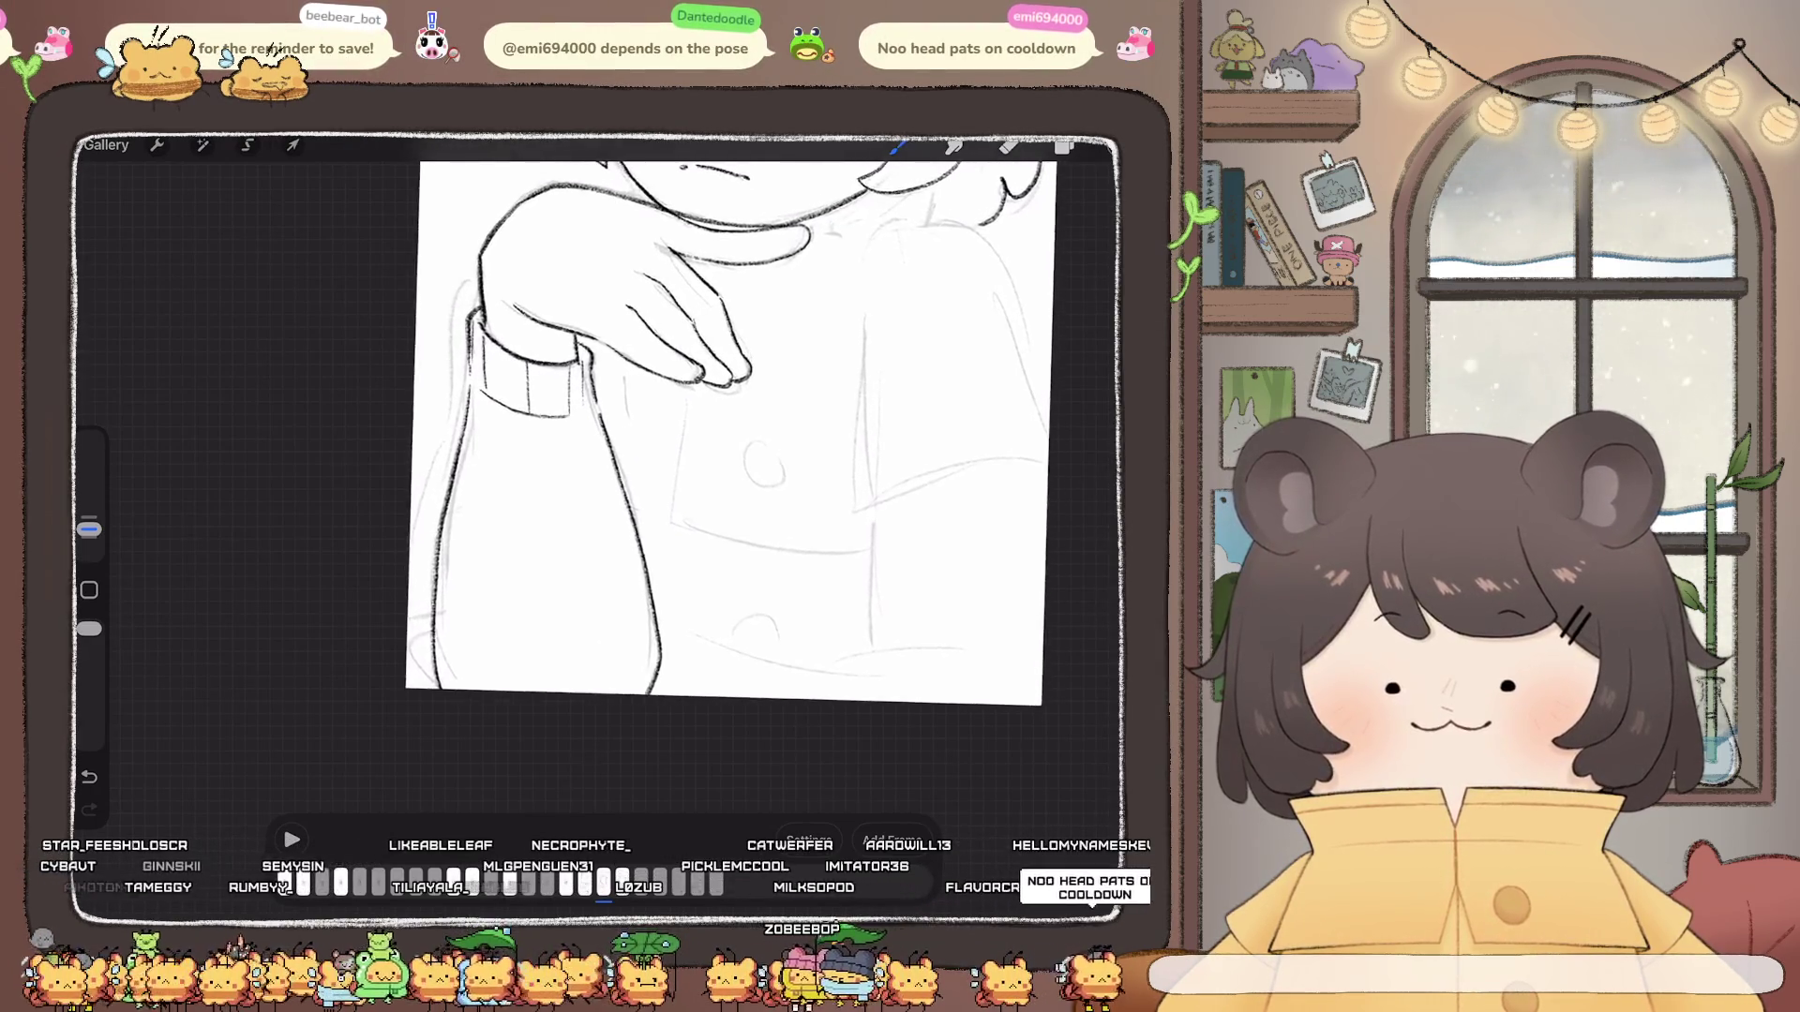
{"action": "key", "text": "b"}
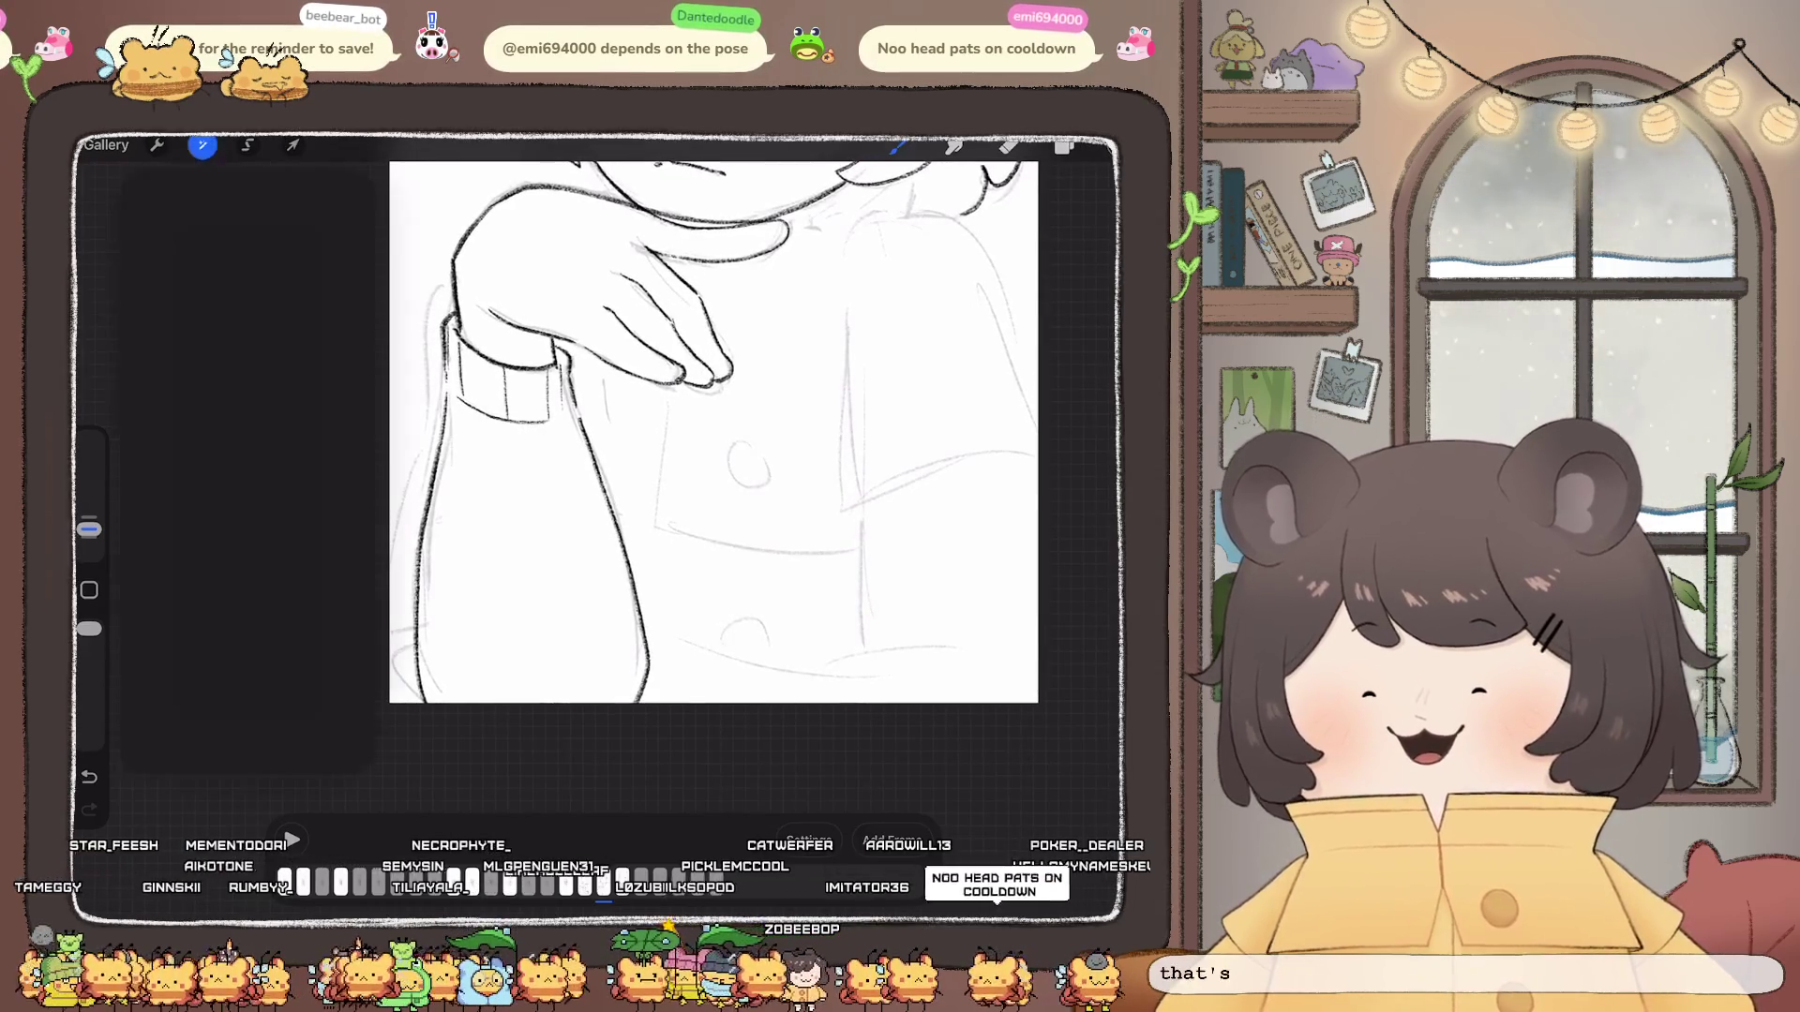
Step: Choose Liquify from Adjustments before returning to the Layers panel
{"action": "left_click", "coordinate": [158, 712]}
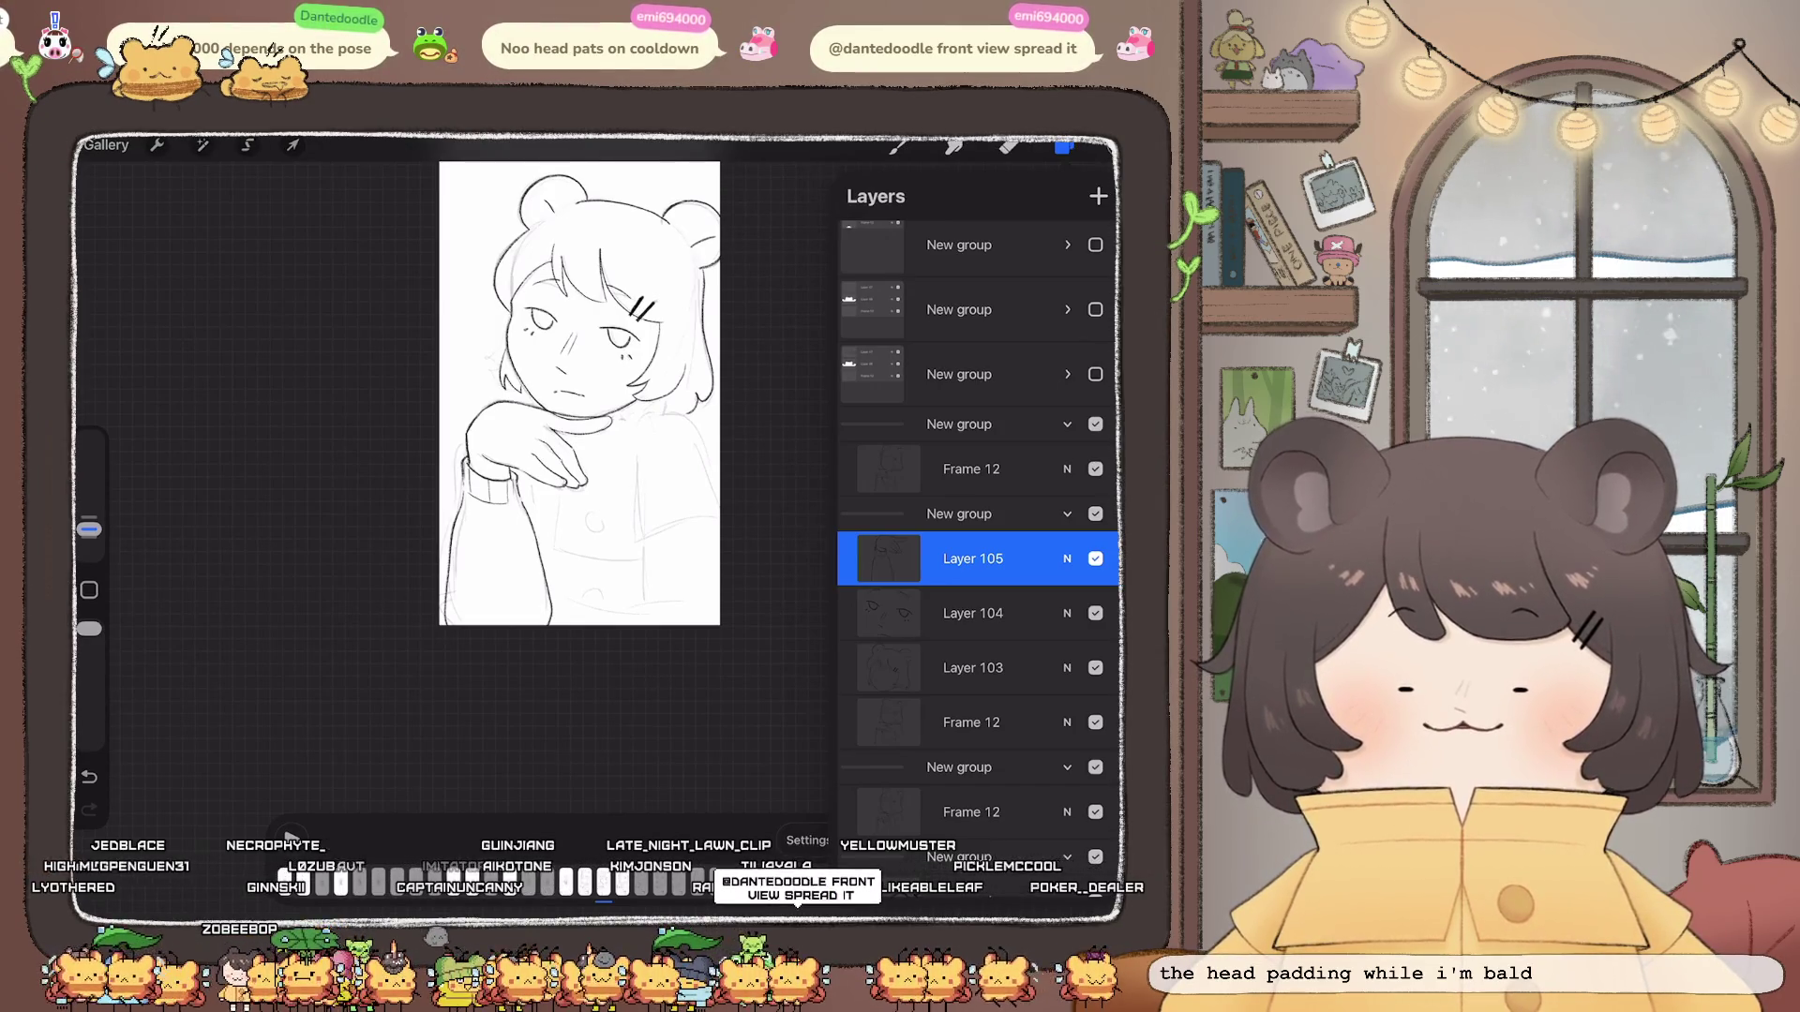
{"action": "scroll", "coordinate": [536, 464], "scroll_direction": "up", "scroll_amount": 3}
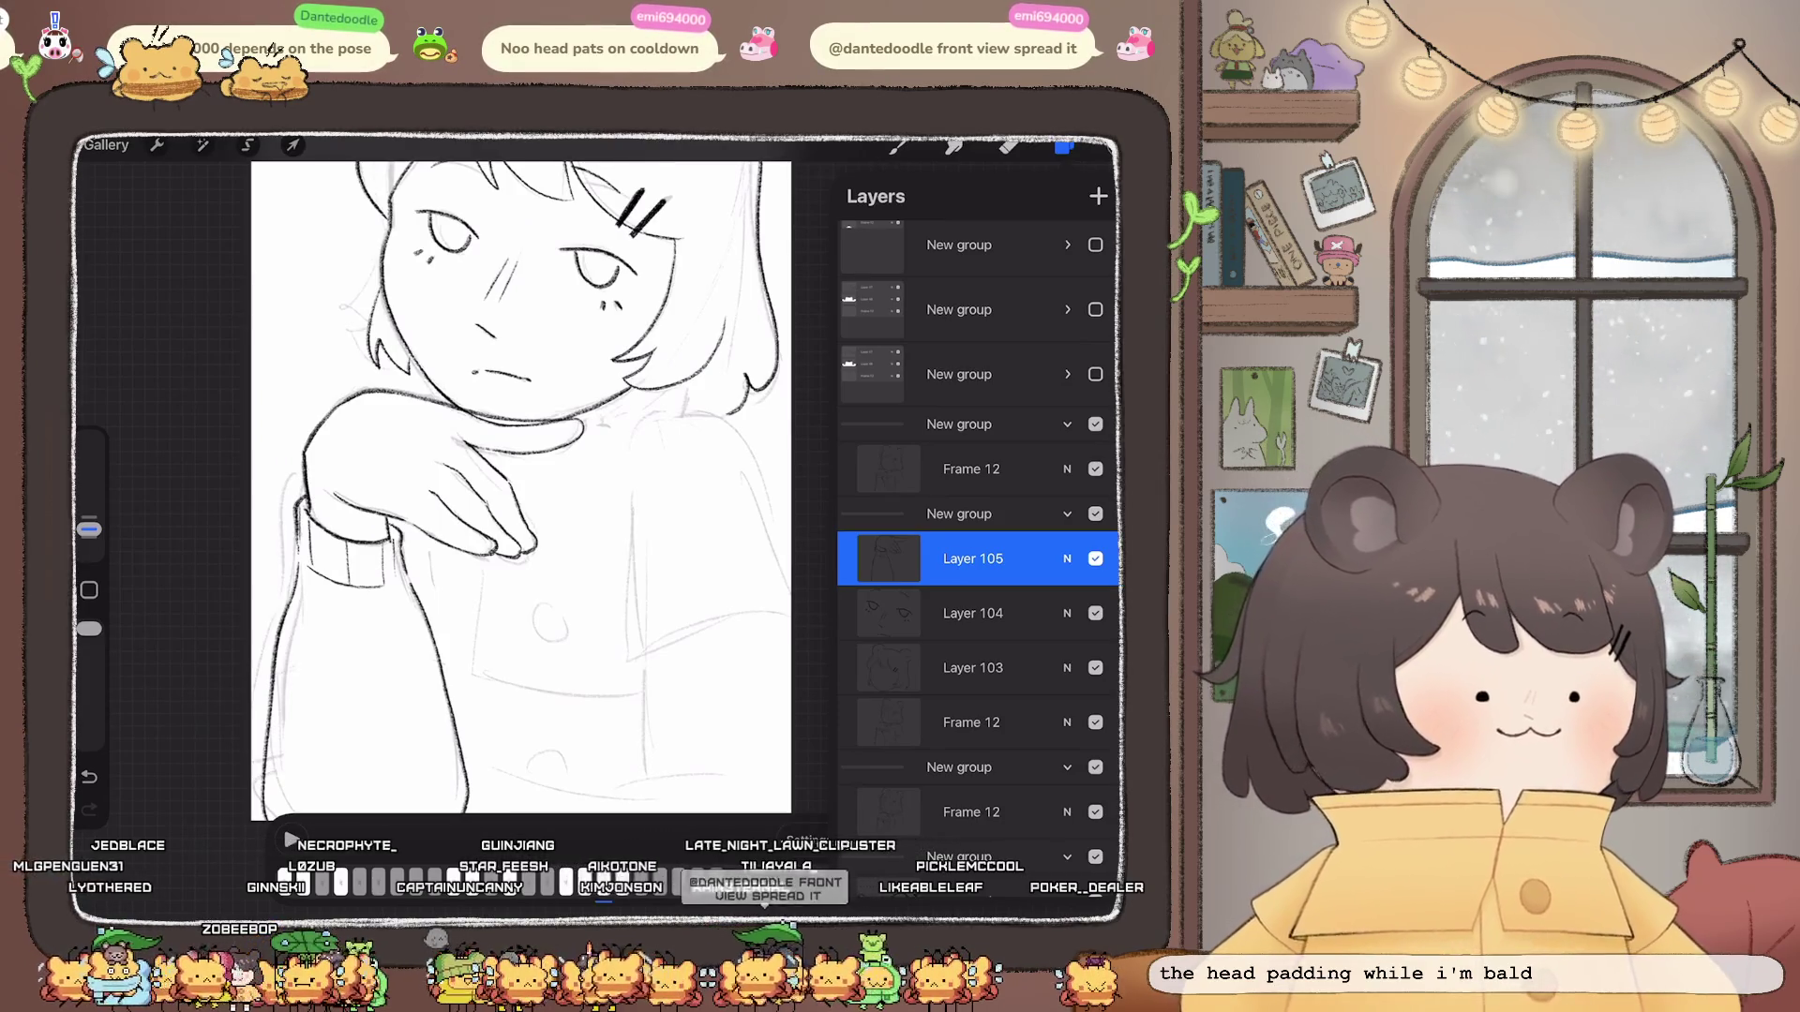